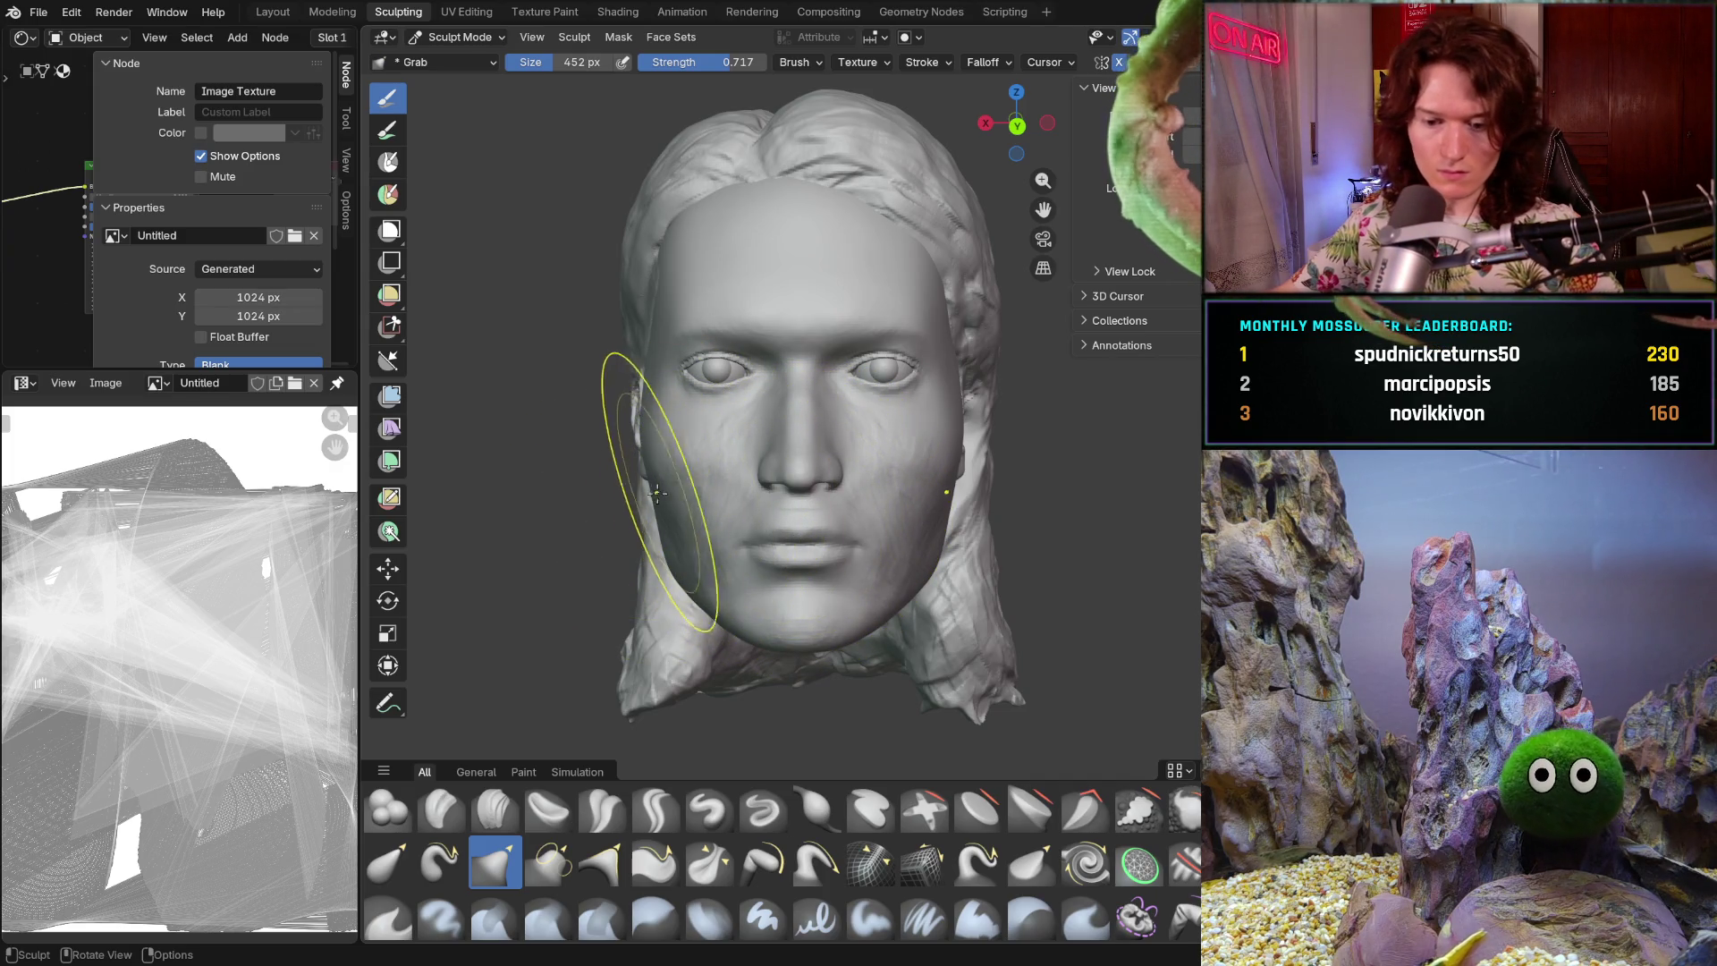
- Enlarge the Grab brush from 452 px to 796 px
{"action": "middle_click_drag", "start_coordinate": [642, 527], "coordinate": [640, 491], "text": "ctrl"}
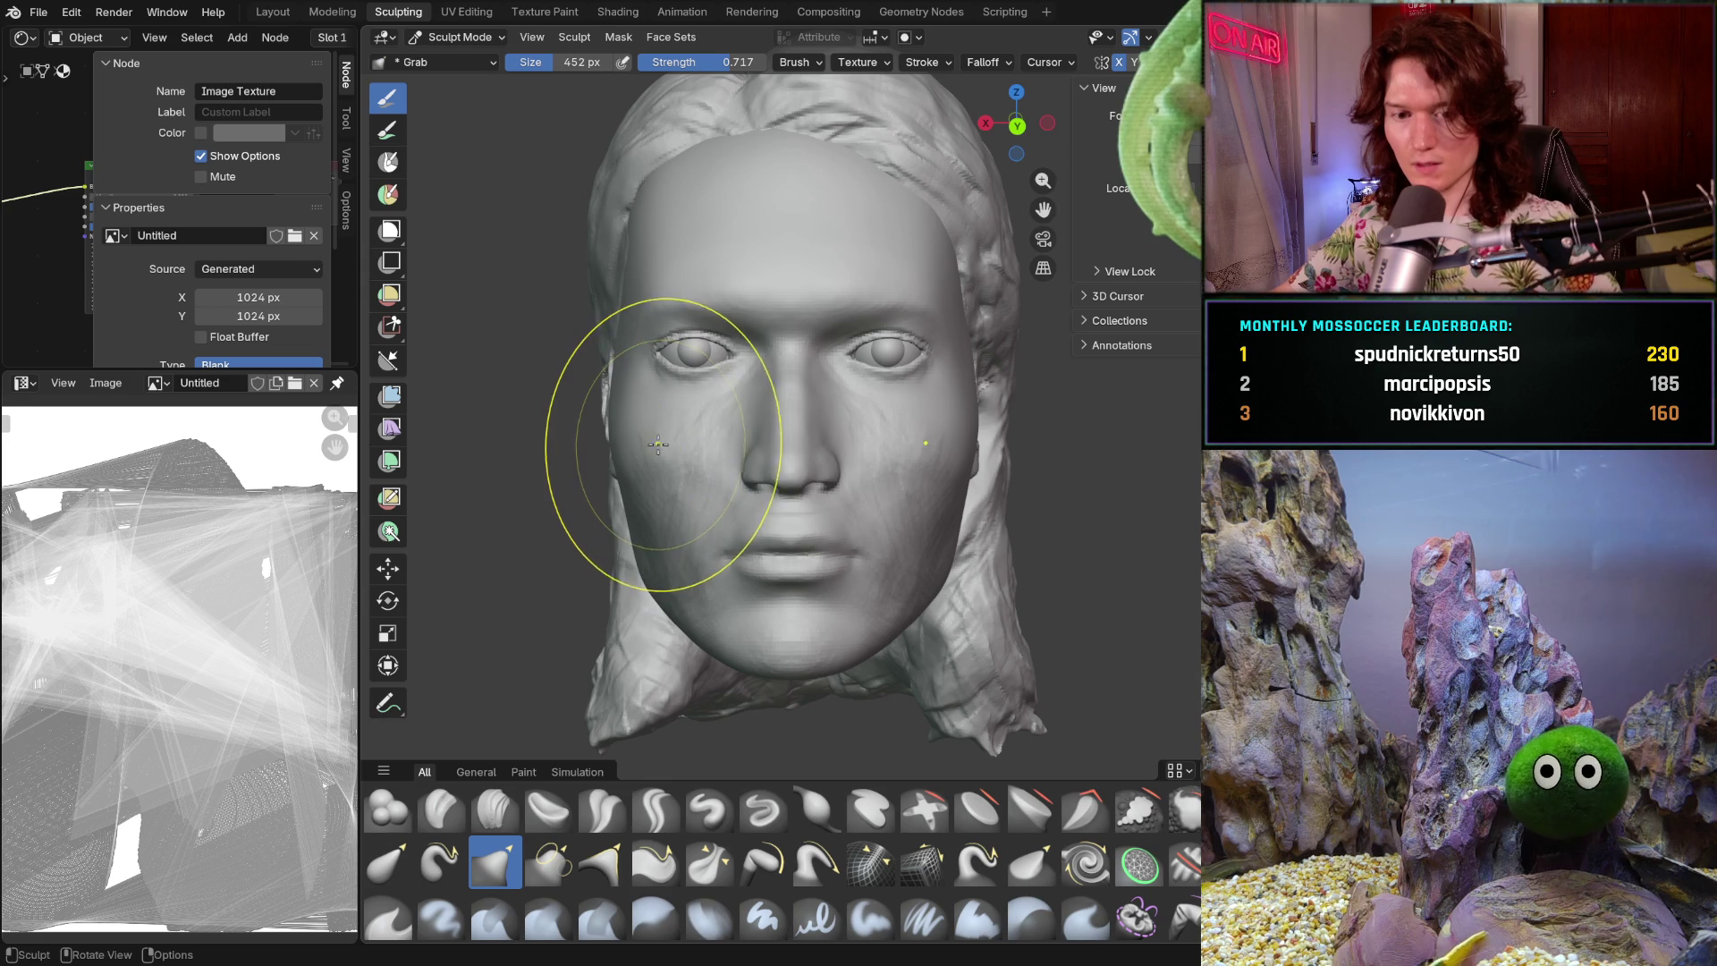
{"action": "middle_click_drag", "start_coordinate": [679, 439], "coordinate": [626, 519], "text": "ctrl"}
{"action": "key", "text": "f"}
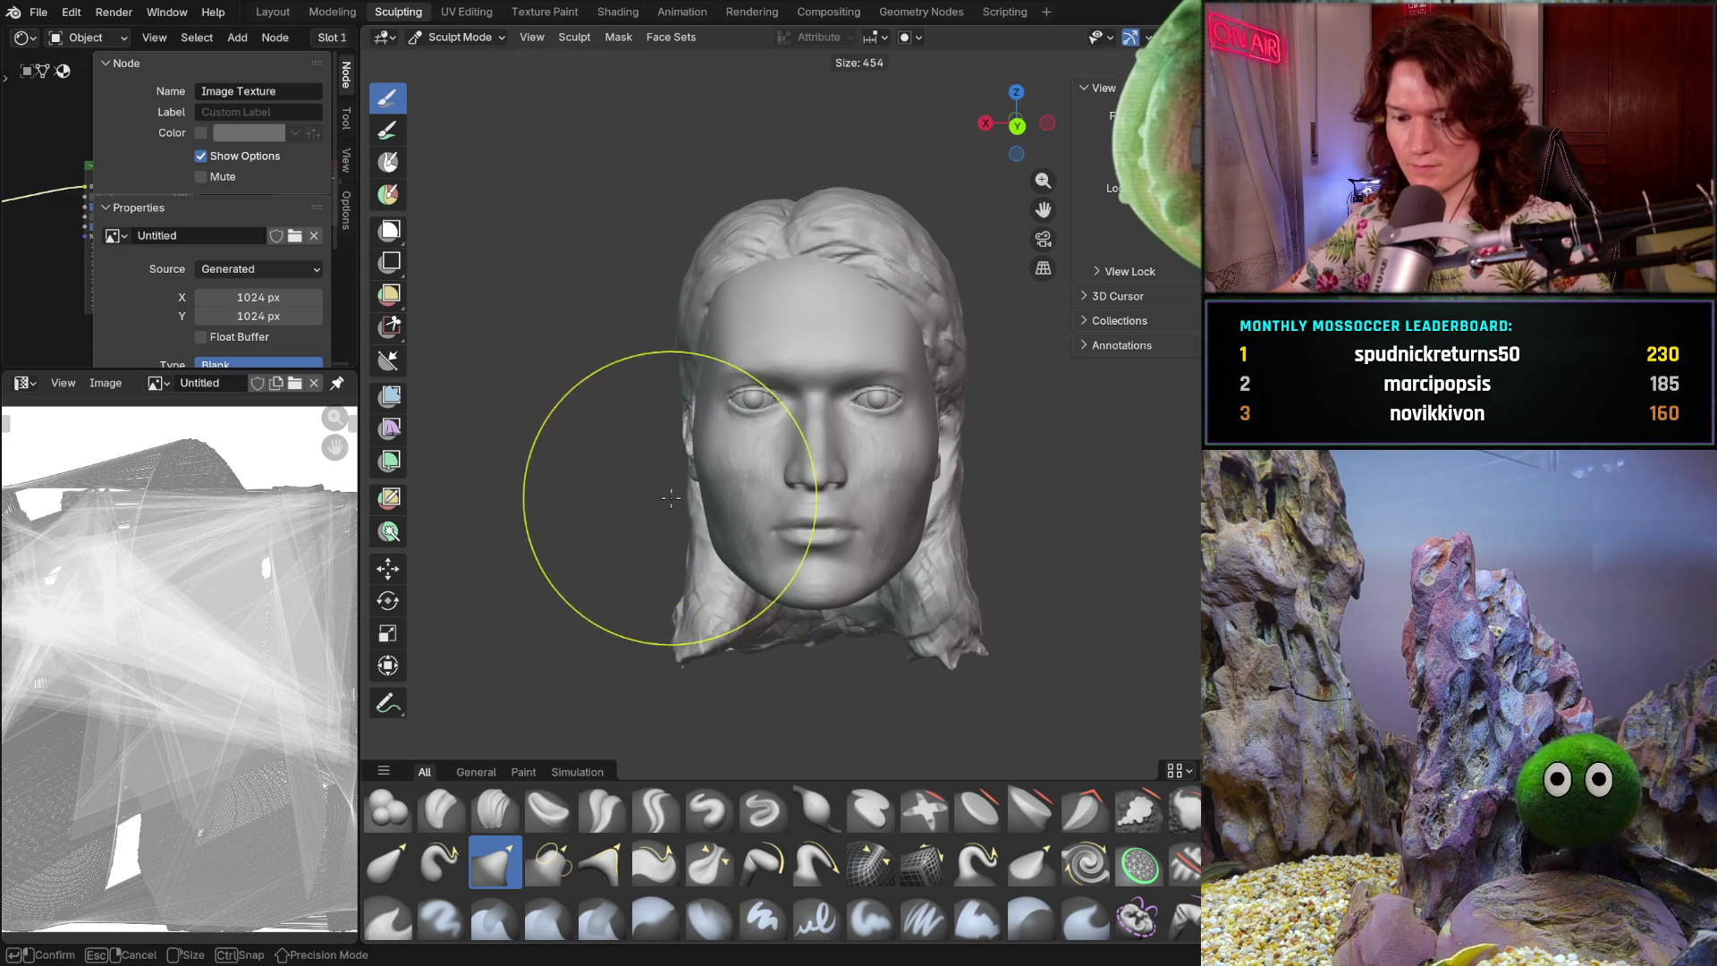
{"action": "left_click", "coordinate": [684, 477]}
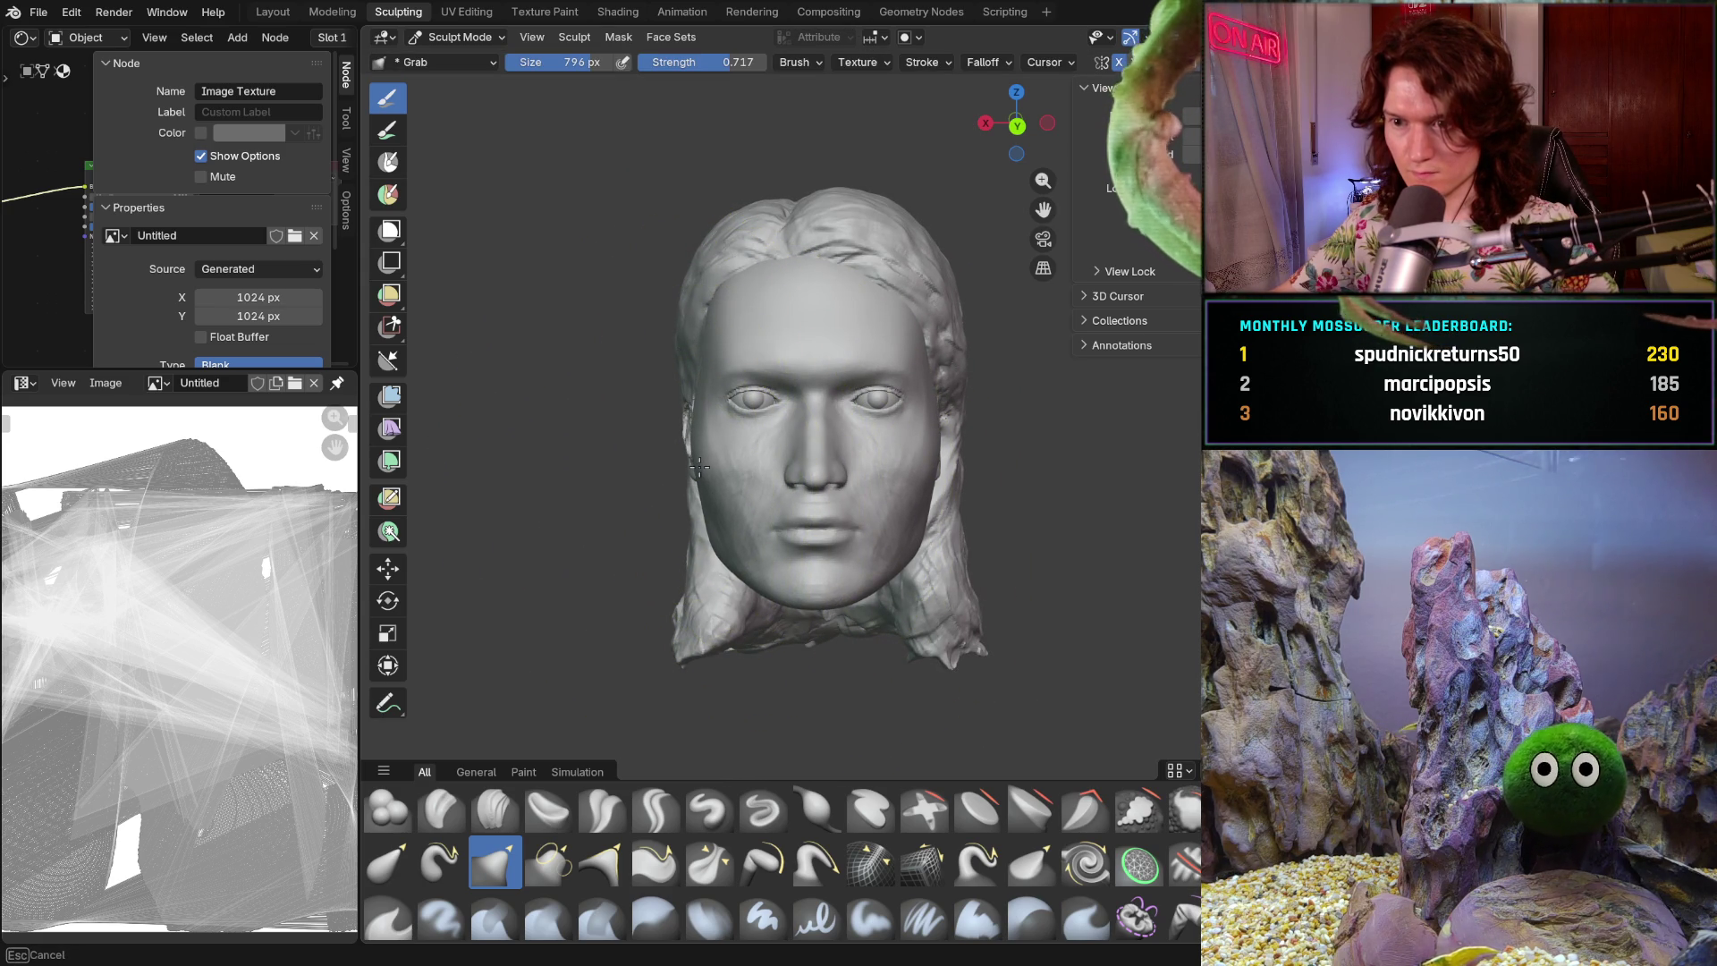
- Inspect the head from side and three-quarter angles, then nudge the left face slightly with Grab
{"action": "mouse_move", "coordinate": [690, 475]}
{"action": "middle_mouse_down"}
{"action": "mouse_move", "coordinate": [910, 502]}
{"action": "mouse_move", "coordinate": [694, 511]}
{"action": "mouse_move", "coordinate": [691, 459]}
{"action": "middle_mouse_up"}
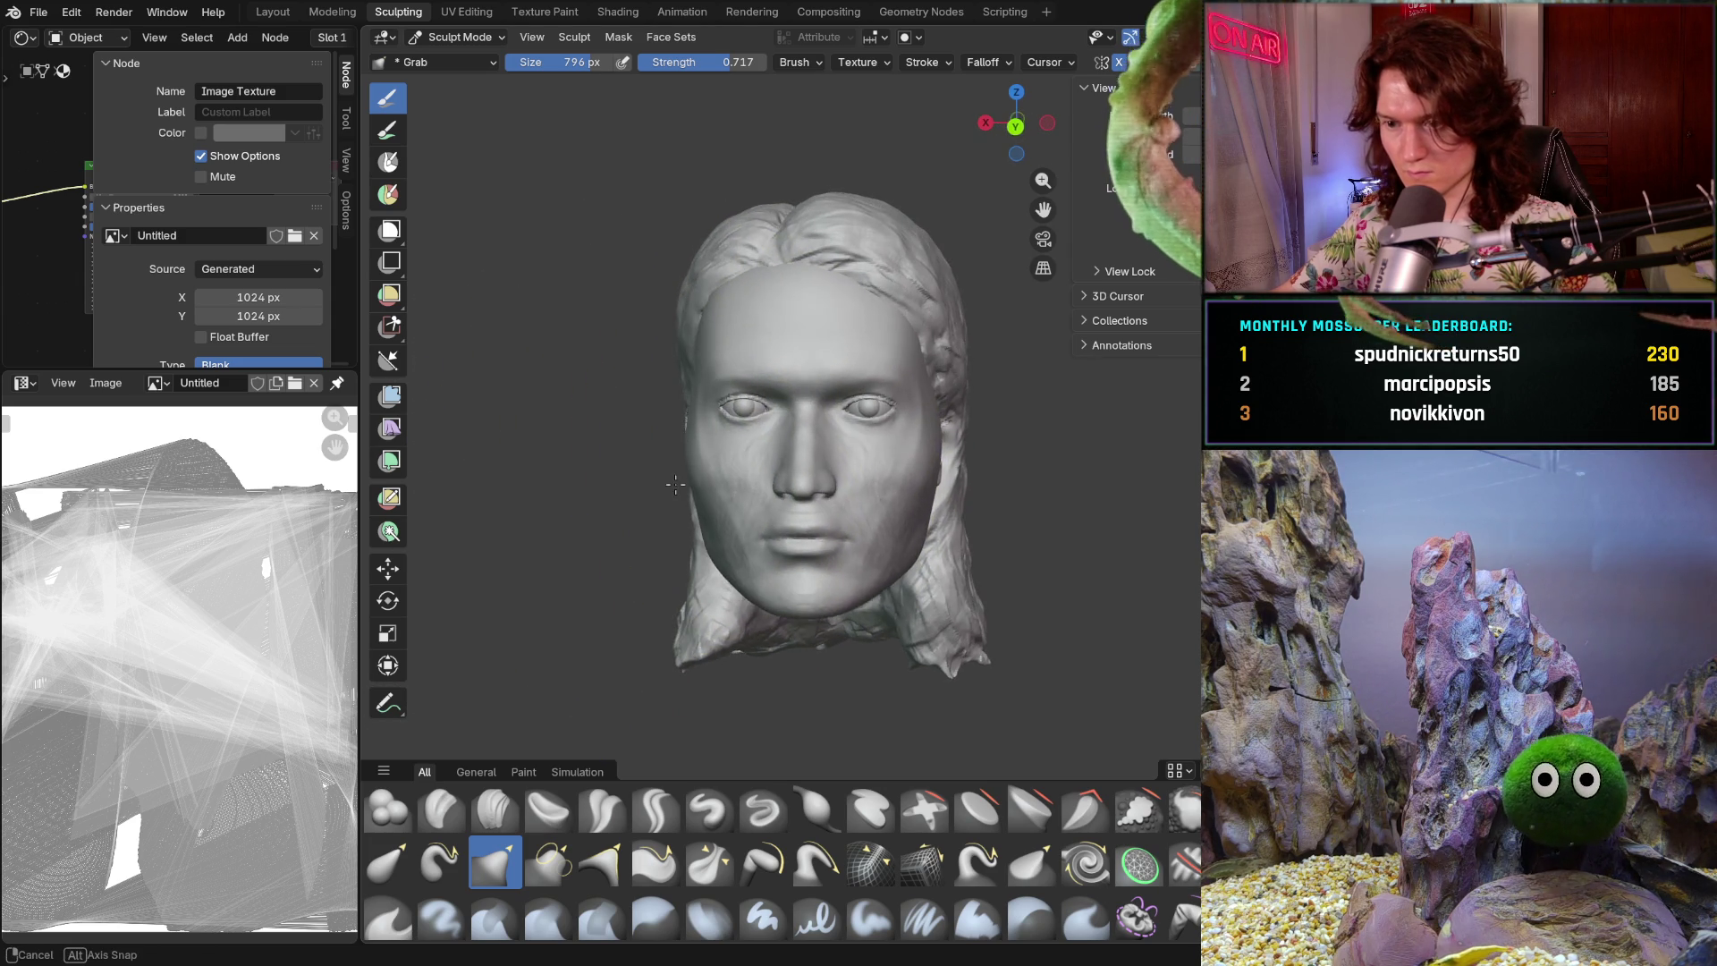
{"action": "mouse_move", "coordinate": [684, 480]}
{"action": "middle_mouse_down"}
{"action": "mouse_move", "coordinate": [903, 492]}
{"action": "mouse_move", "coordinate": [696, 472]}
{"action": "middle_mouse_up"}
{"action": "scroll", "coordinate": [696, 472], "scroll_direction": "down", "scroll_amount": 2}
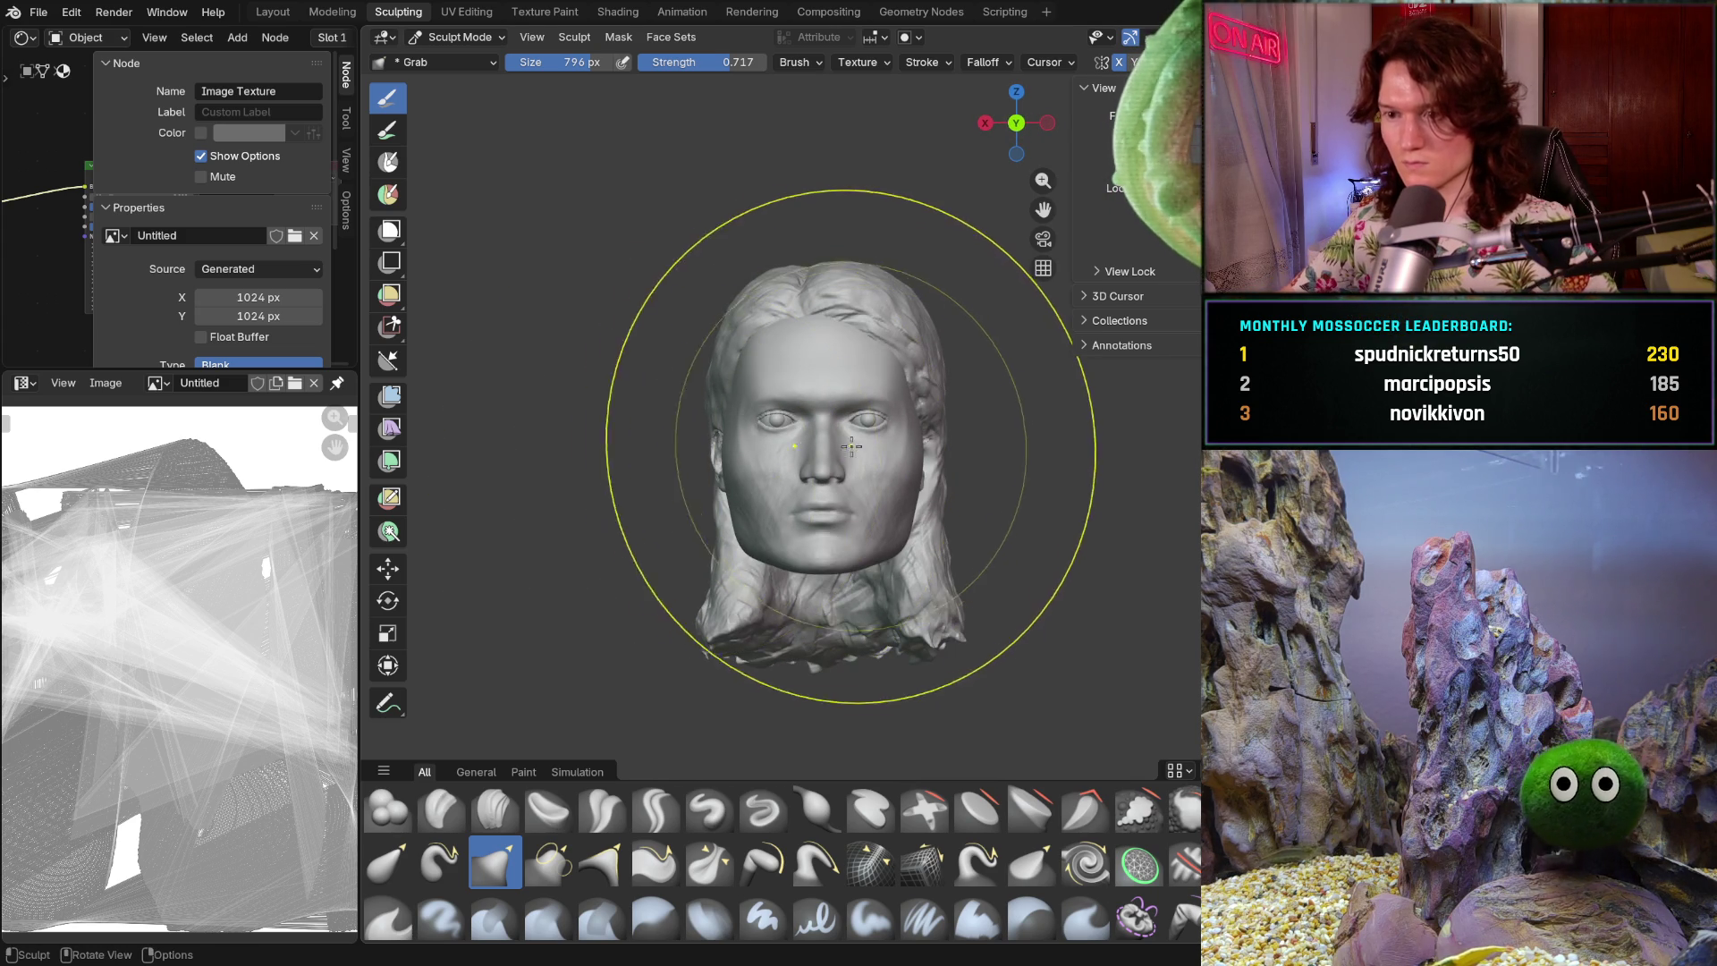
{"action": "mouse_move", "coordinate": [848, 457]}
{"action": "middle_mouse_down"}
{"action": "mouse_move", "coordinate": [814, 470]}
{"action": "mouse_move", "coordinate": [785, 528]}
{"action": "mouse_move", "coordinate": [818, 510]}
{"action": "mouse_move", "coordinate": [836, 544]}
{"action": "mouse_move", "coordinate": [854, 452]}
{"action": "mouse_move", "coordinate": [817, 443]}
{"action": "mouse_move", "coordinate": [787, 479]}
{"action": "middle_mouse_up"}
{"action": "scroll", "coordinate": [785, 527], "scroll_direction": "up", "scroll_amount": 3}
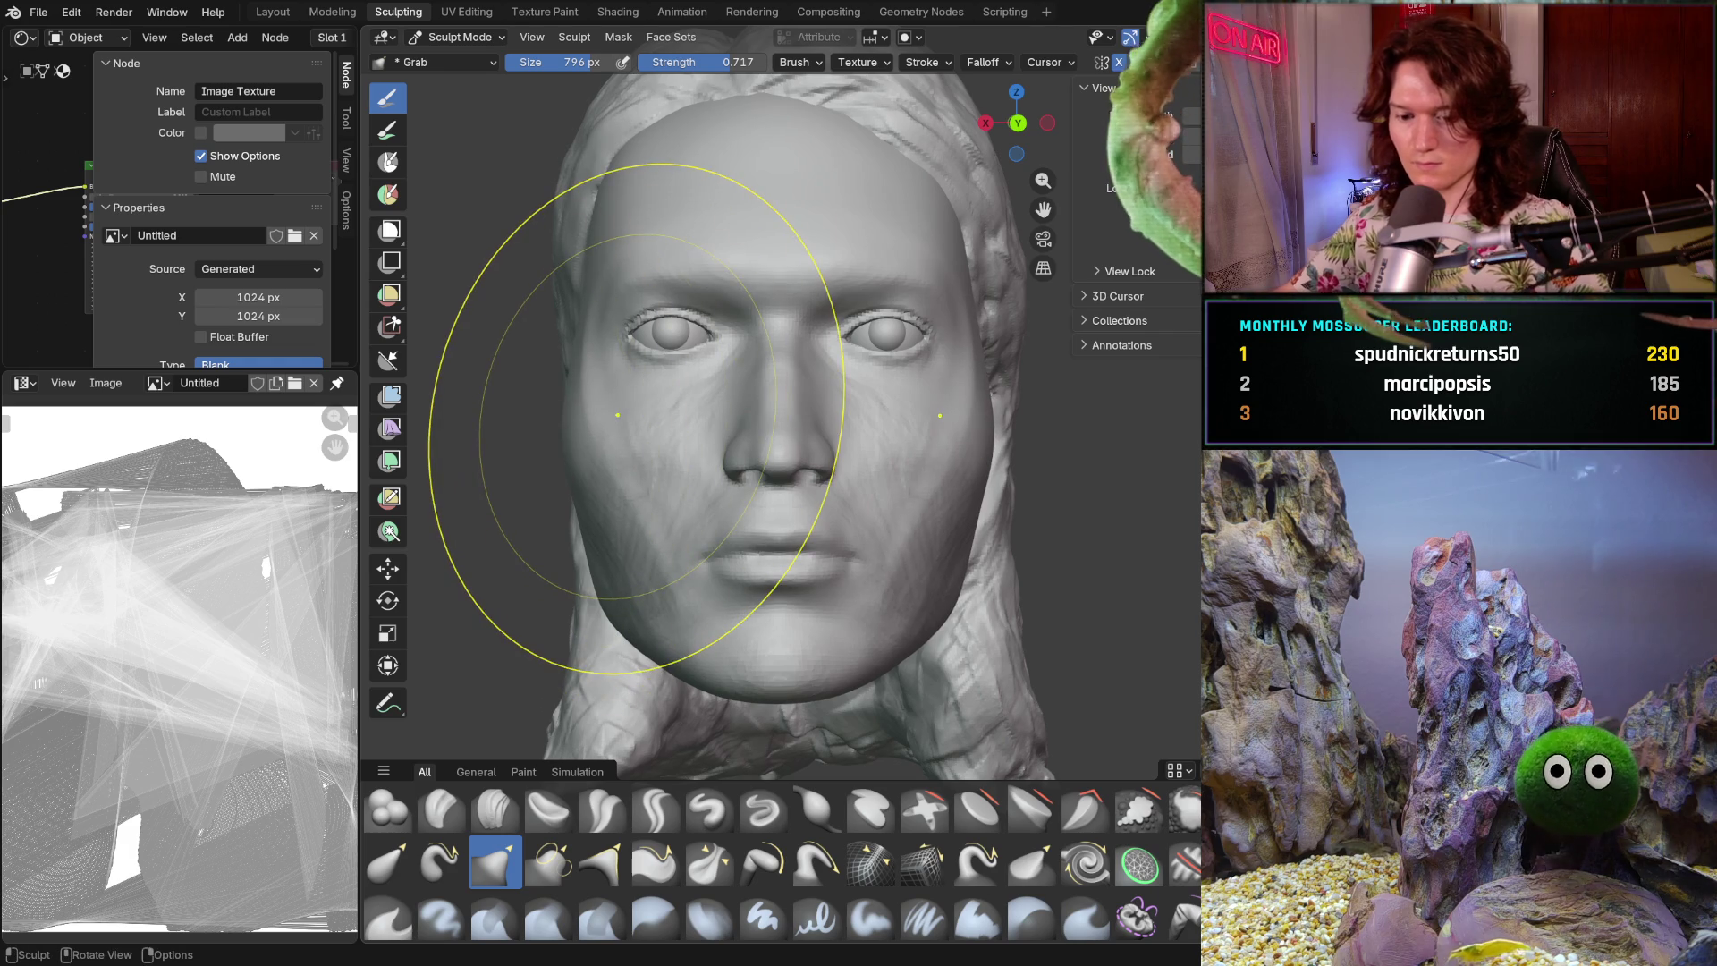
{"action": "scroll", "coordinate": [744, 535], "scroll_direction": "down", "scroll_amount": 2}
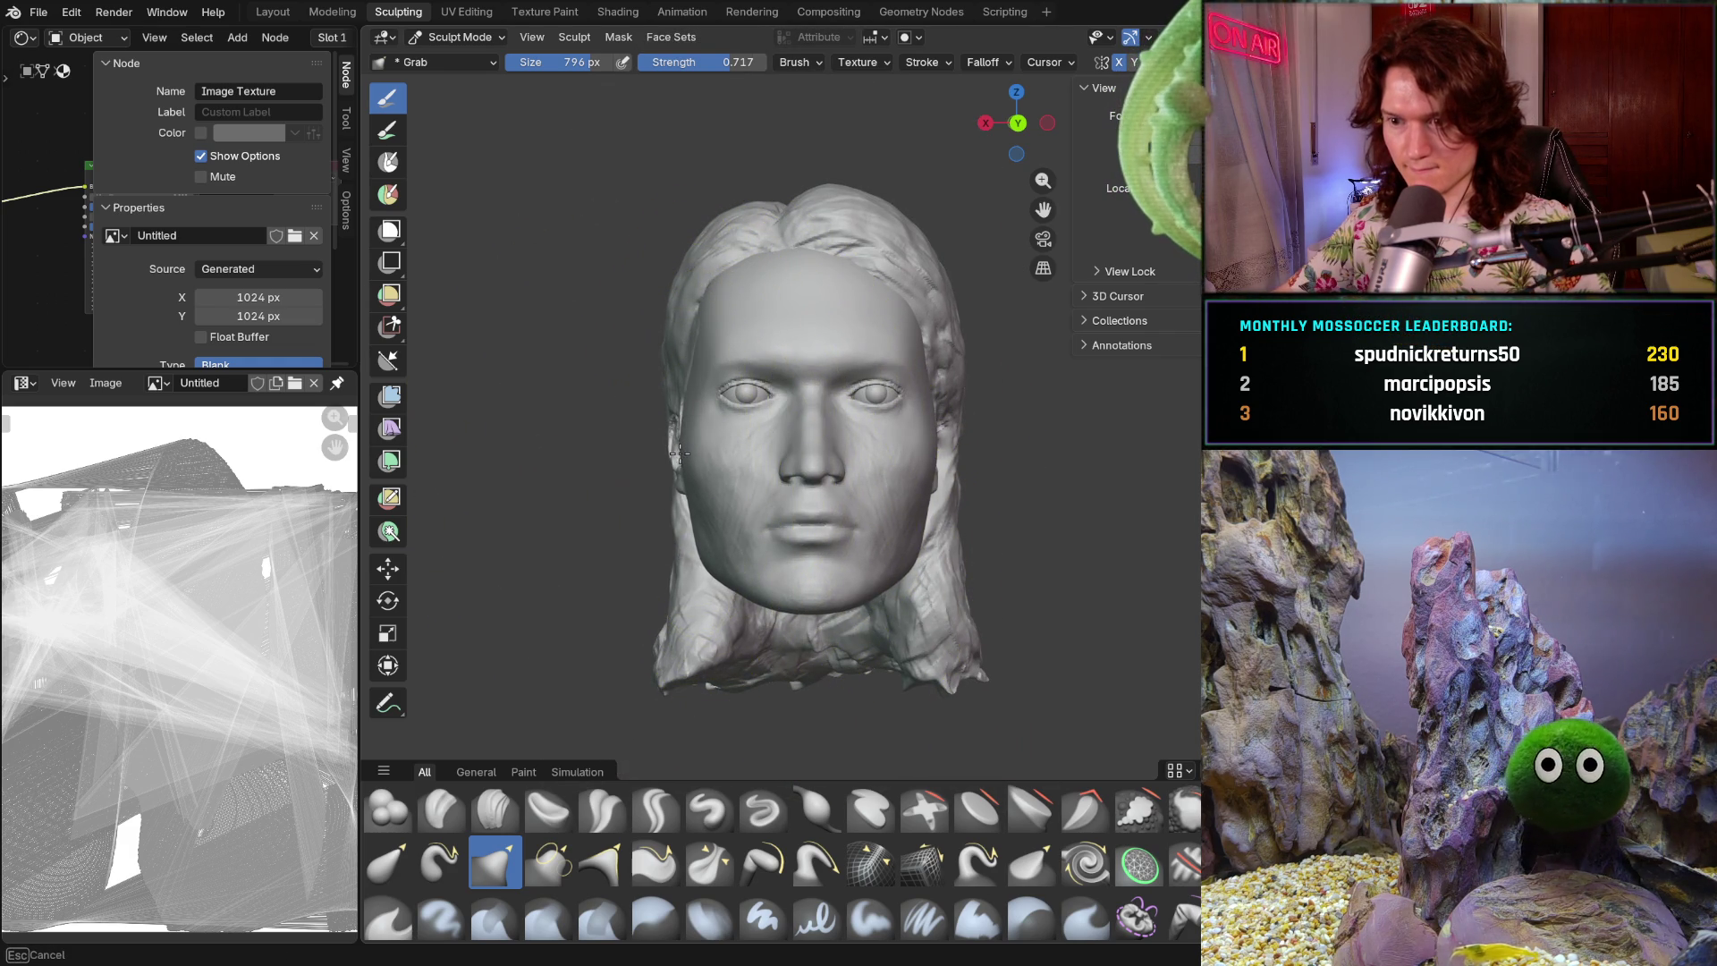
{"action": "left_click_drag", "start_coordinate": [677, 452], "coordinate": [677, 451]}
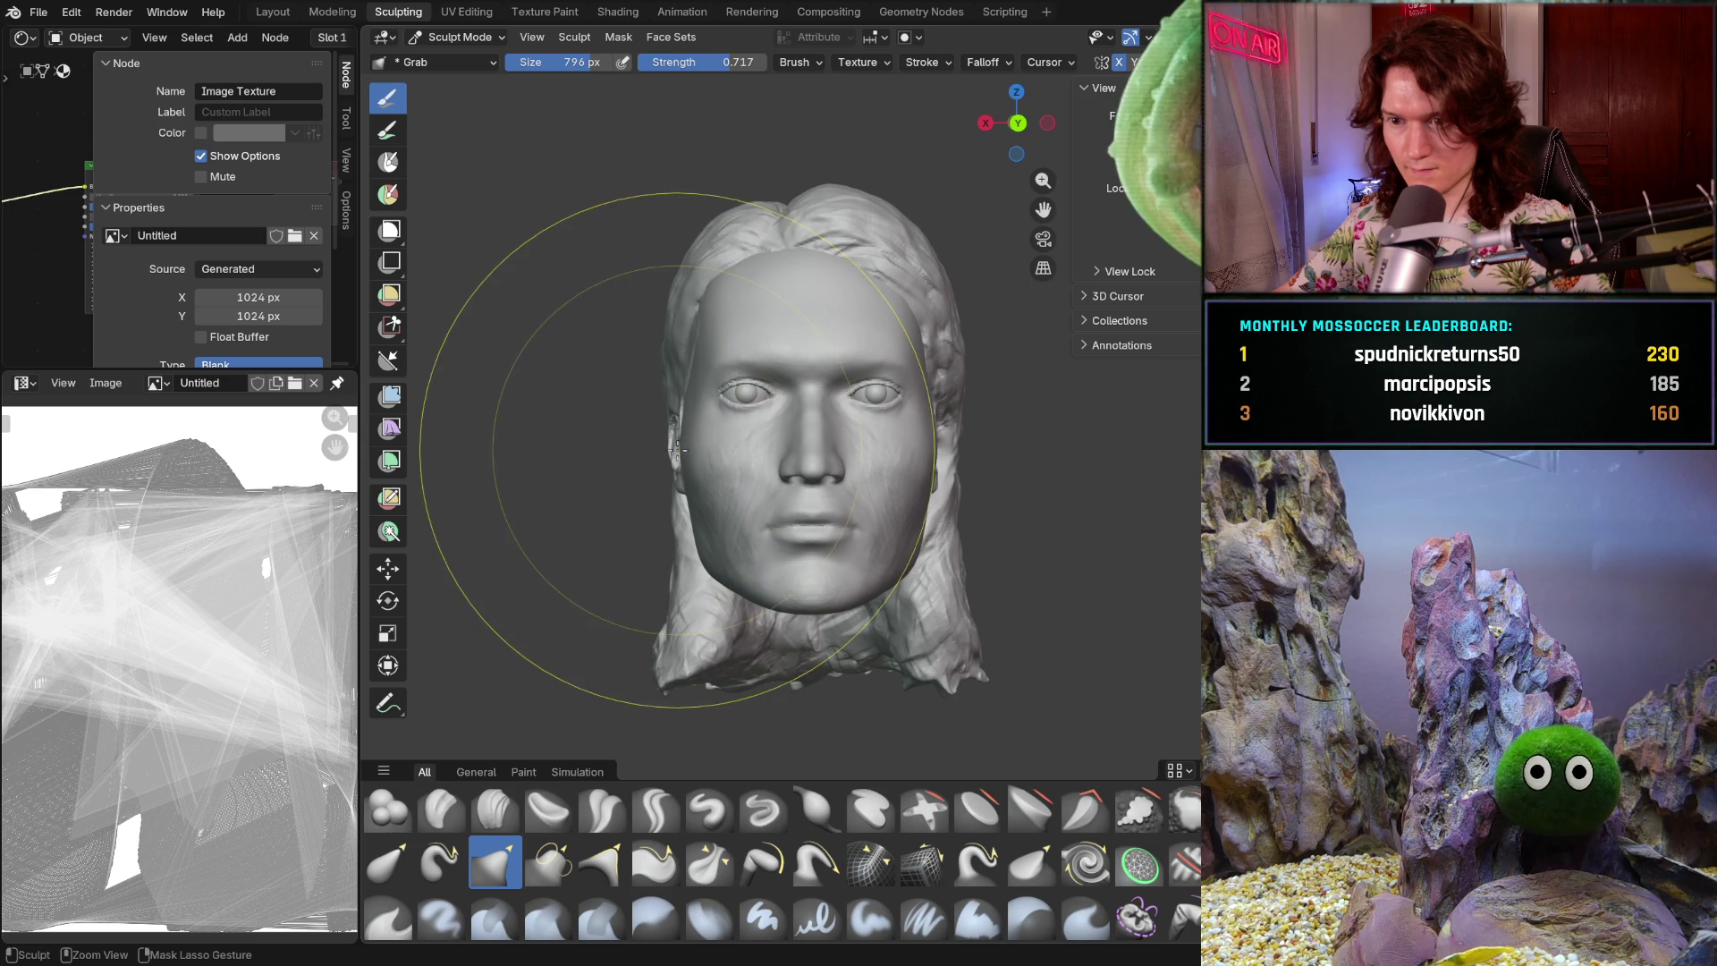
{"action": "key", "text": "shift+f"}
- Set the Grab brush to full 1.000 strength and 1000 px size
{"action": "left_click", "coordinate": [688, 444]}
{"action": "key", "text": "f"}
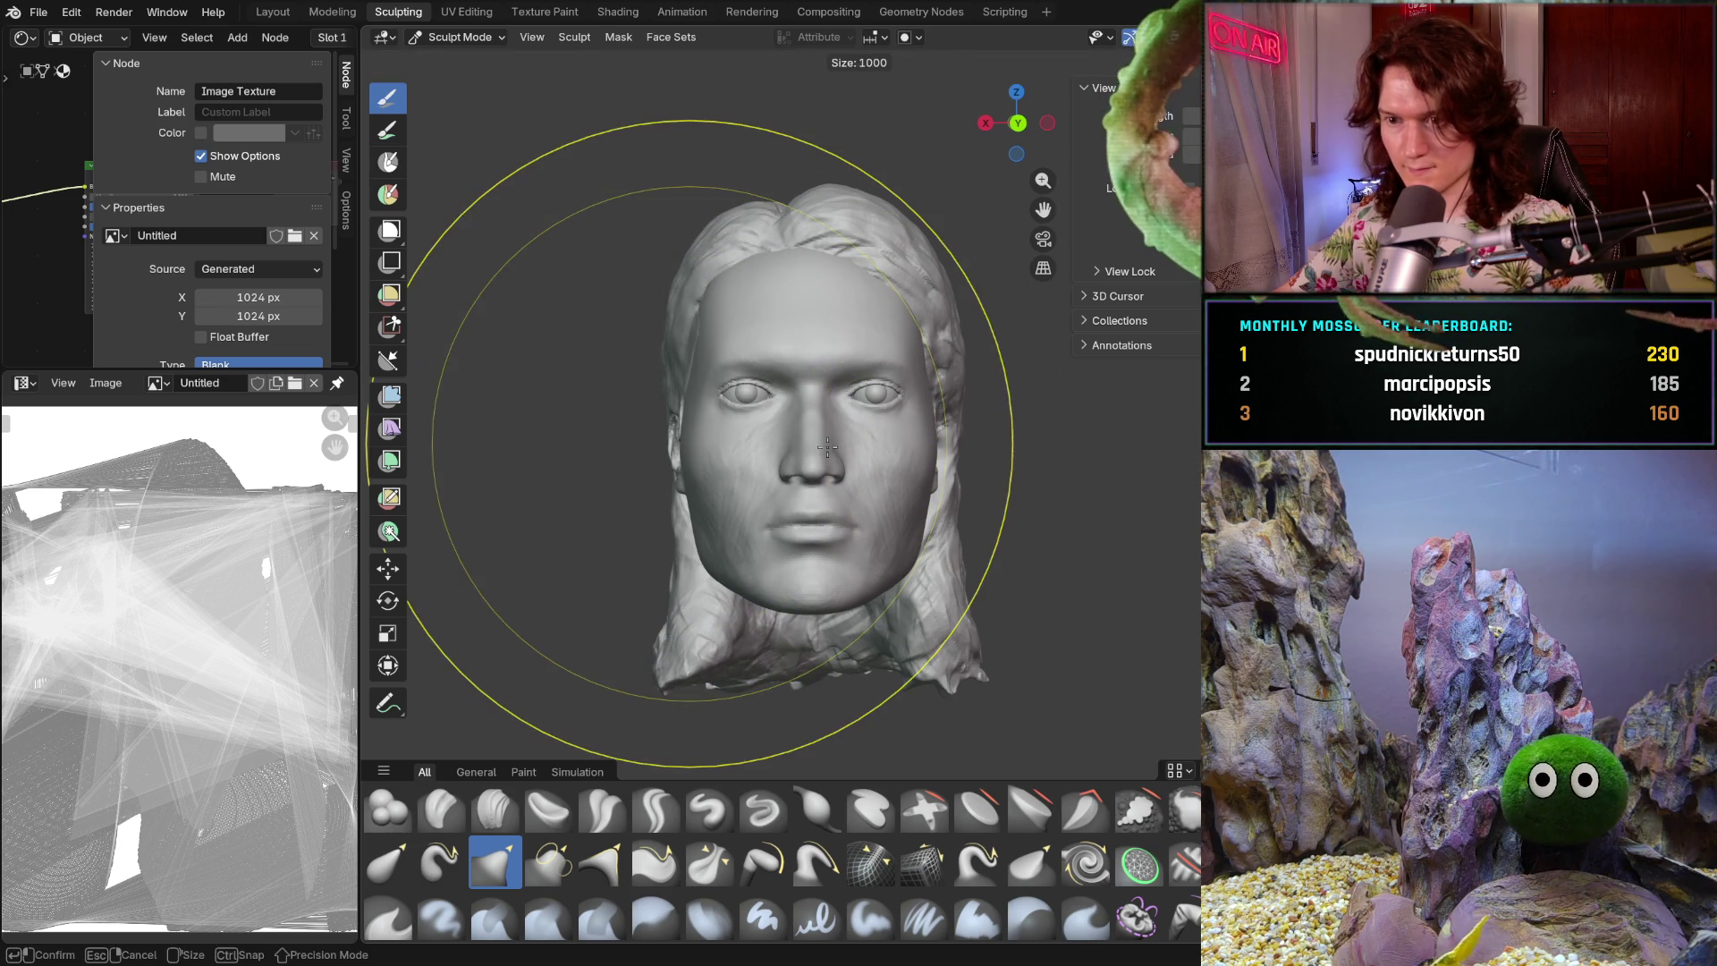
{"action": "left_click", "coordinate": [684, 446]}
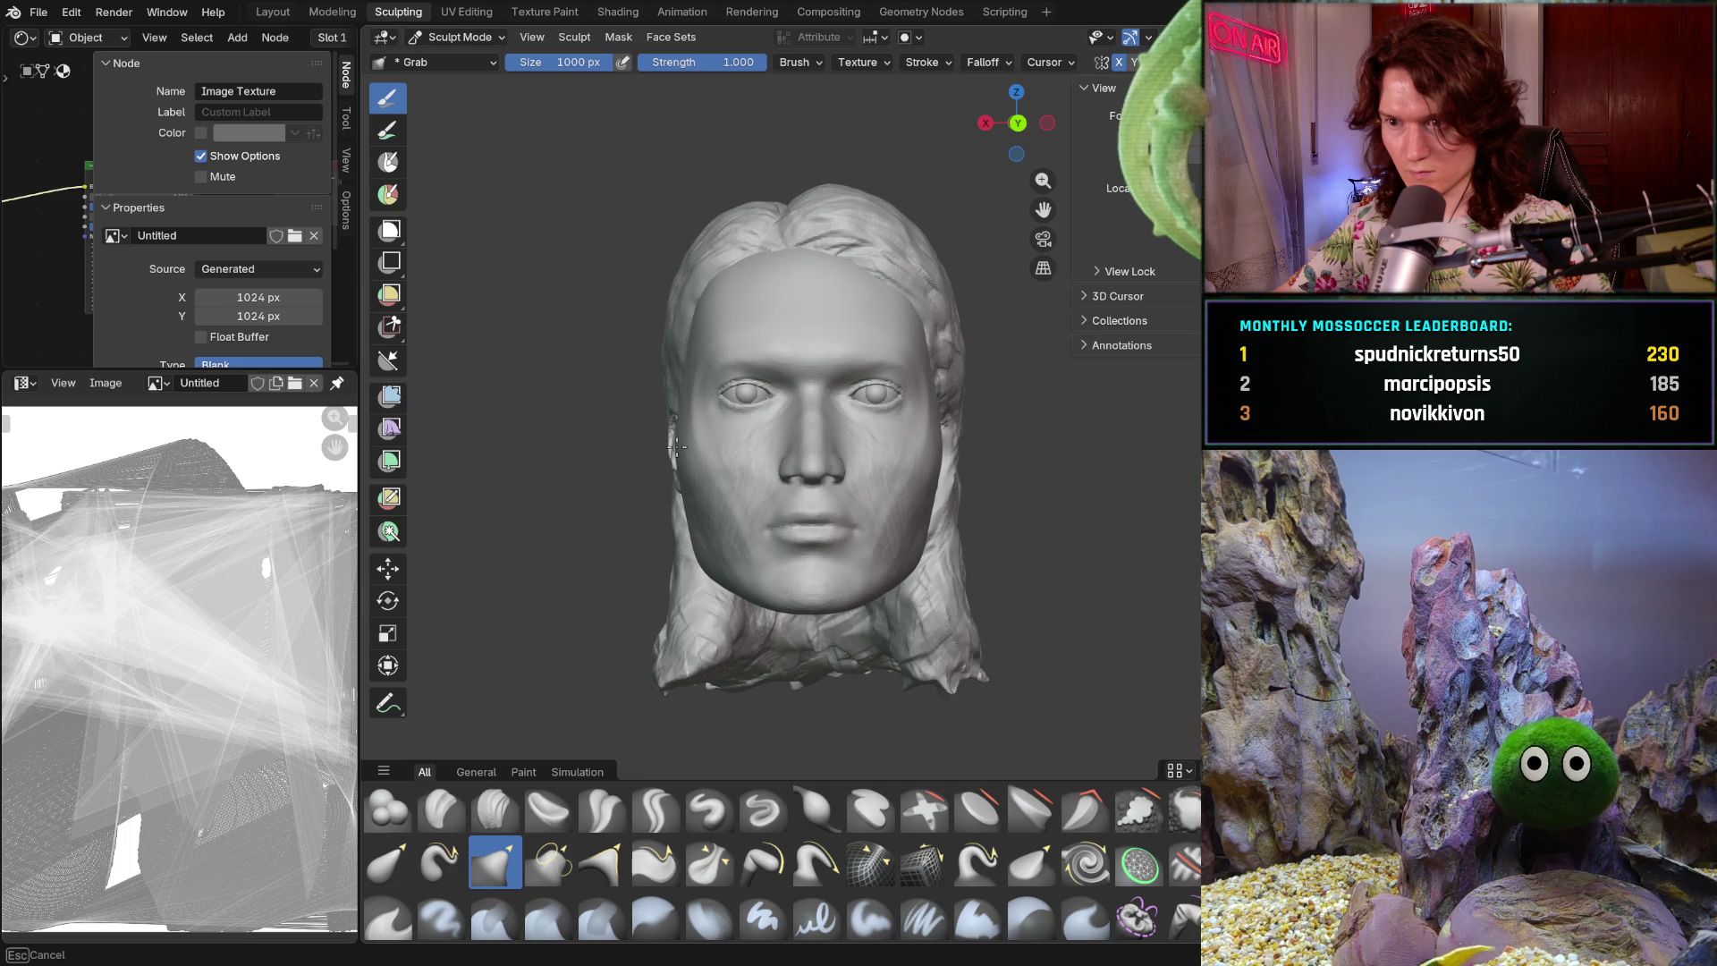
- Stretch the face longer and wider with Grab strokes, undoing the last one
{"action": "mouse_move", "coordinate": [675, 436]}
{"action": "left_mouse_down"}
{"action": "mouse_move", "coordinate": [685, 461]}
{"action": "mouse_move", "coordinate": [685, 445]}
{"action": "left_mouse_up"}
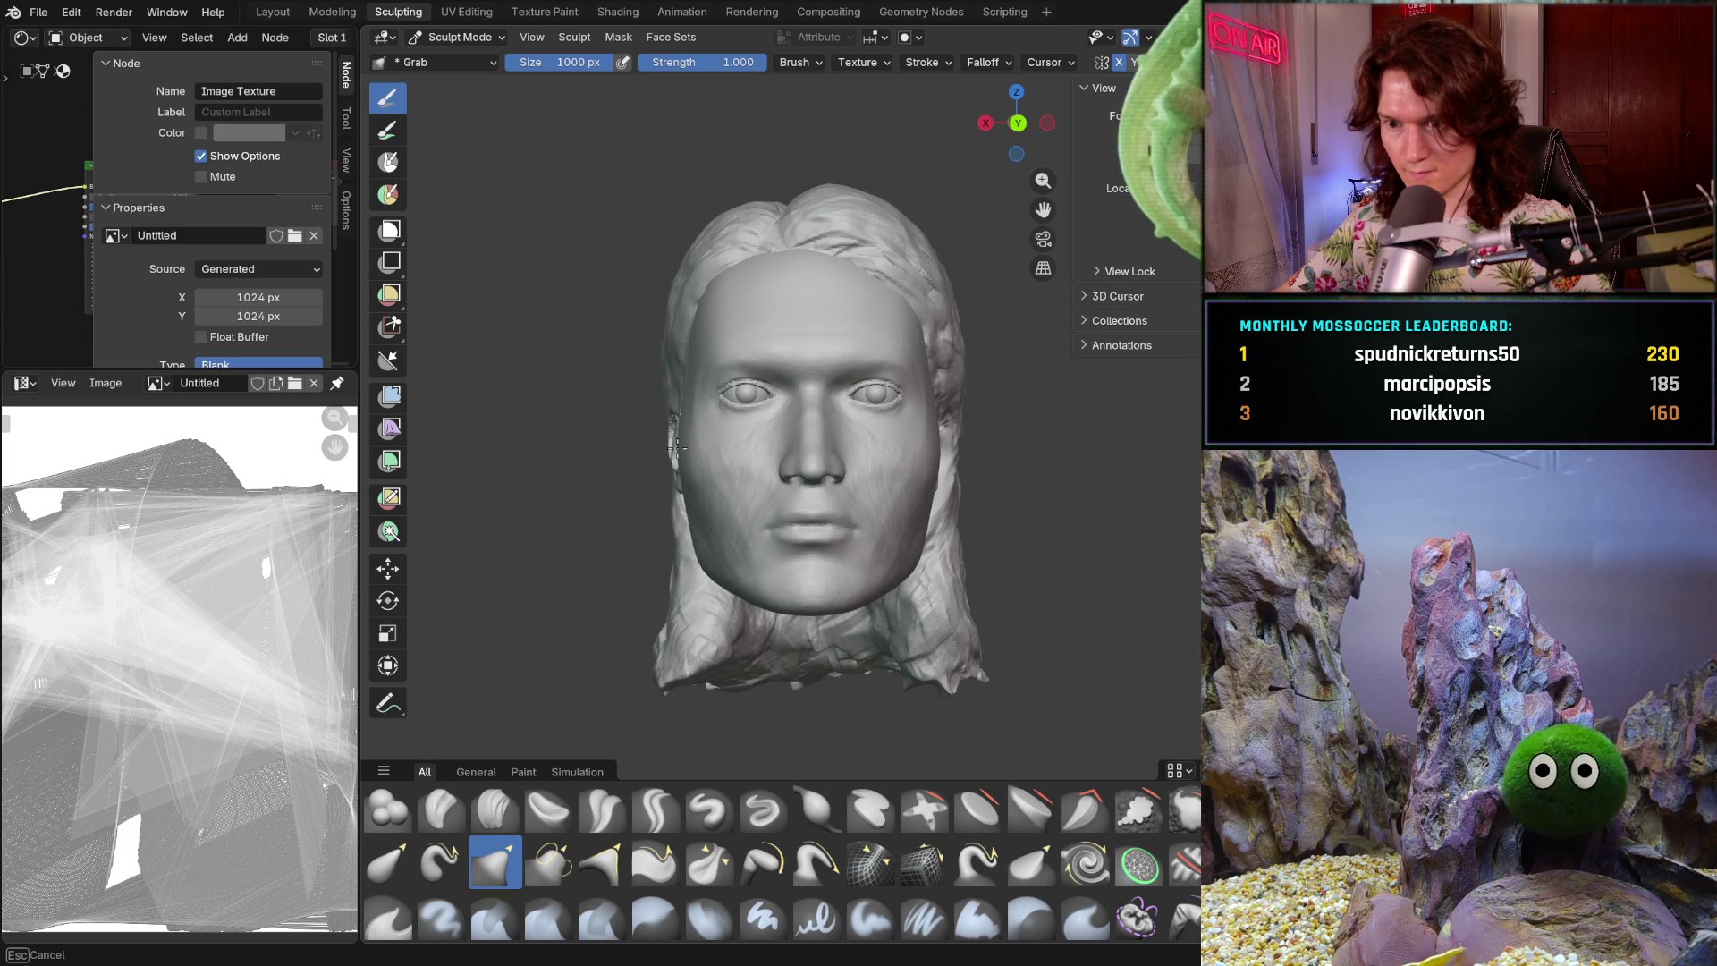
{"action": "left_click_drag", "start_coordinate": [675, 444], "coordinate": [680, 441]}
{"action": "left_click_drag", "start_coordinate": [766, 479], "coordinate": [742, 535]}
{"action": "key", "text": "ctrl+z"}
{"action": "key", "text": "ctrl+z"}
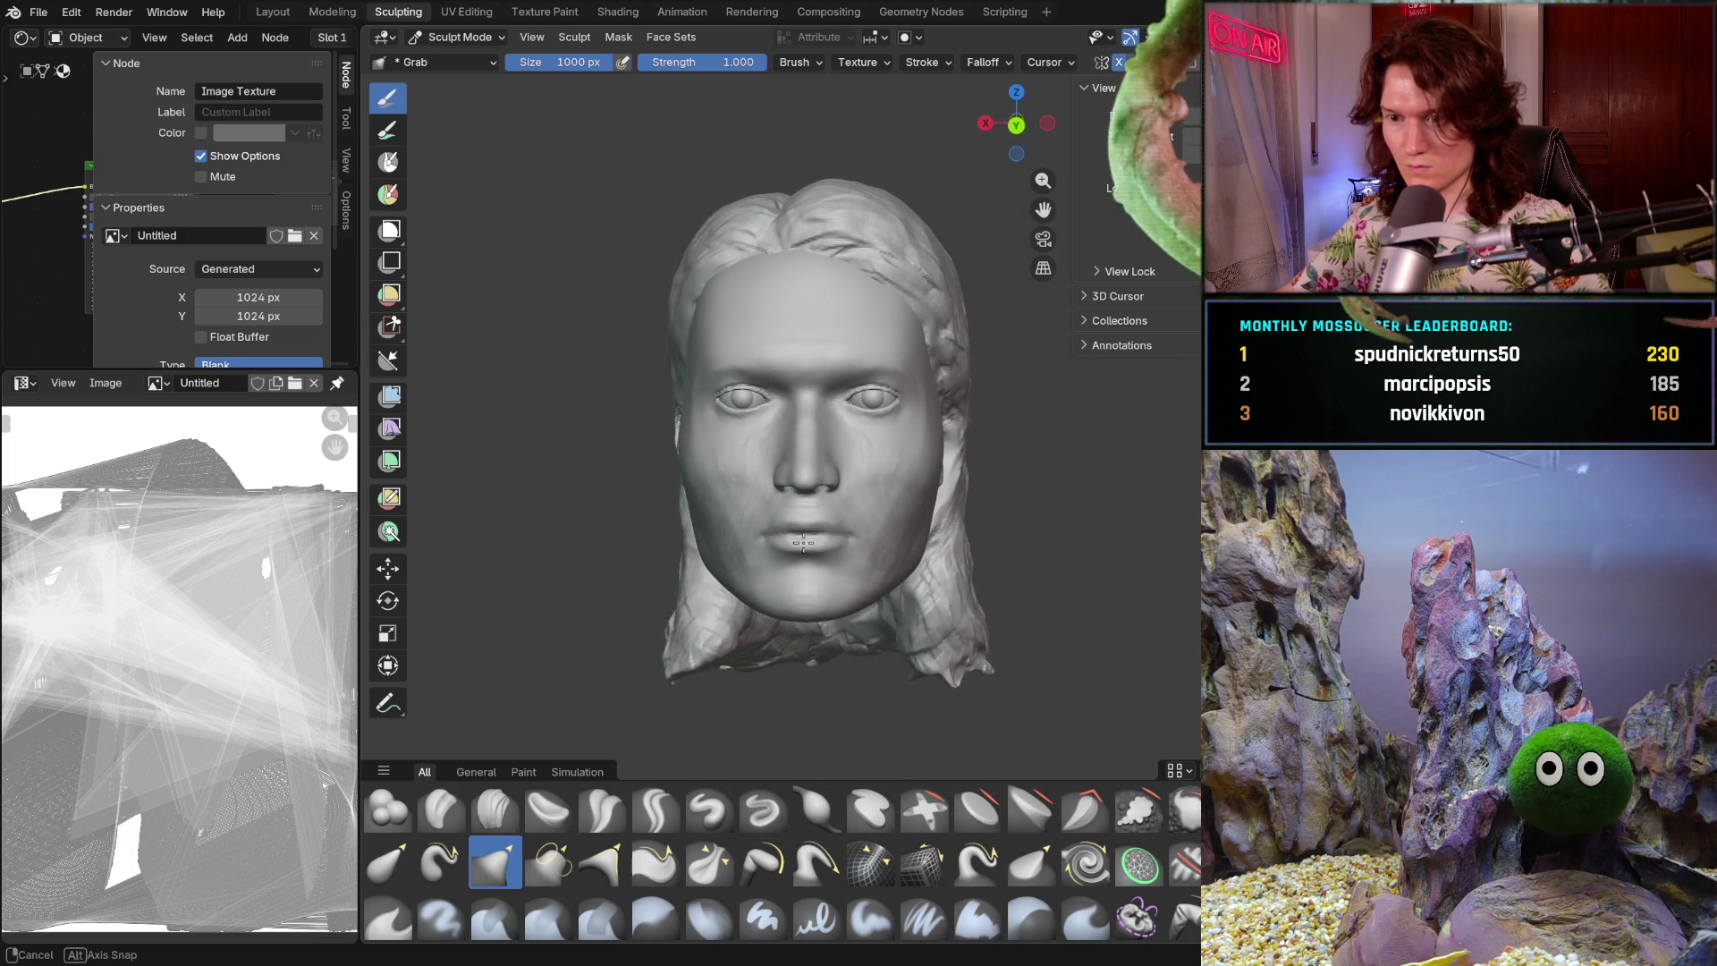
- Orbit and zoom around the reshaped head to check it from the side and above
{"action": "mouse_move", "coordinate": [793, 543]}
{"action": "middle_mouse_down"}
{"action": "mouse_move", "coordinate": [1023, 533]}
{"action": "mouse_move", "coordinate": [746, 545]}
{"action": "mouse_move", "coordinate": [769, 516]}
{"action": "middle_mouse_up"}
{"action": "scroll", "coordinate": [770, 516], "scroll_direction": "down", "scroll_amount": 2}
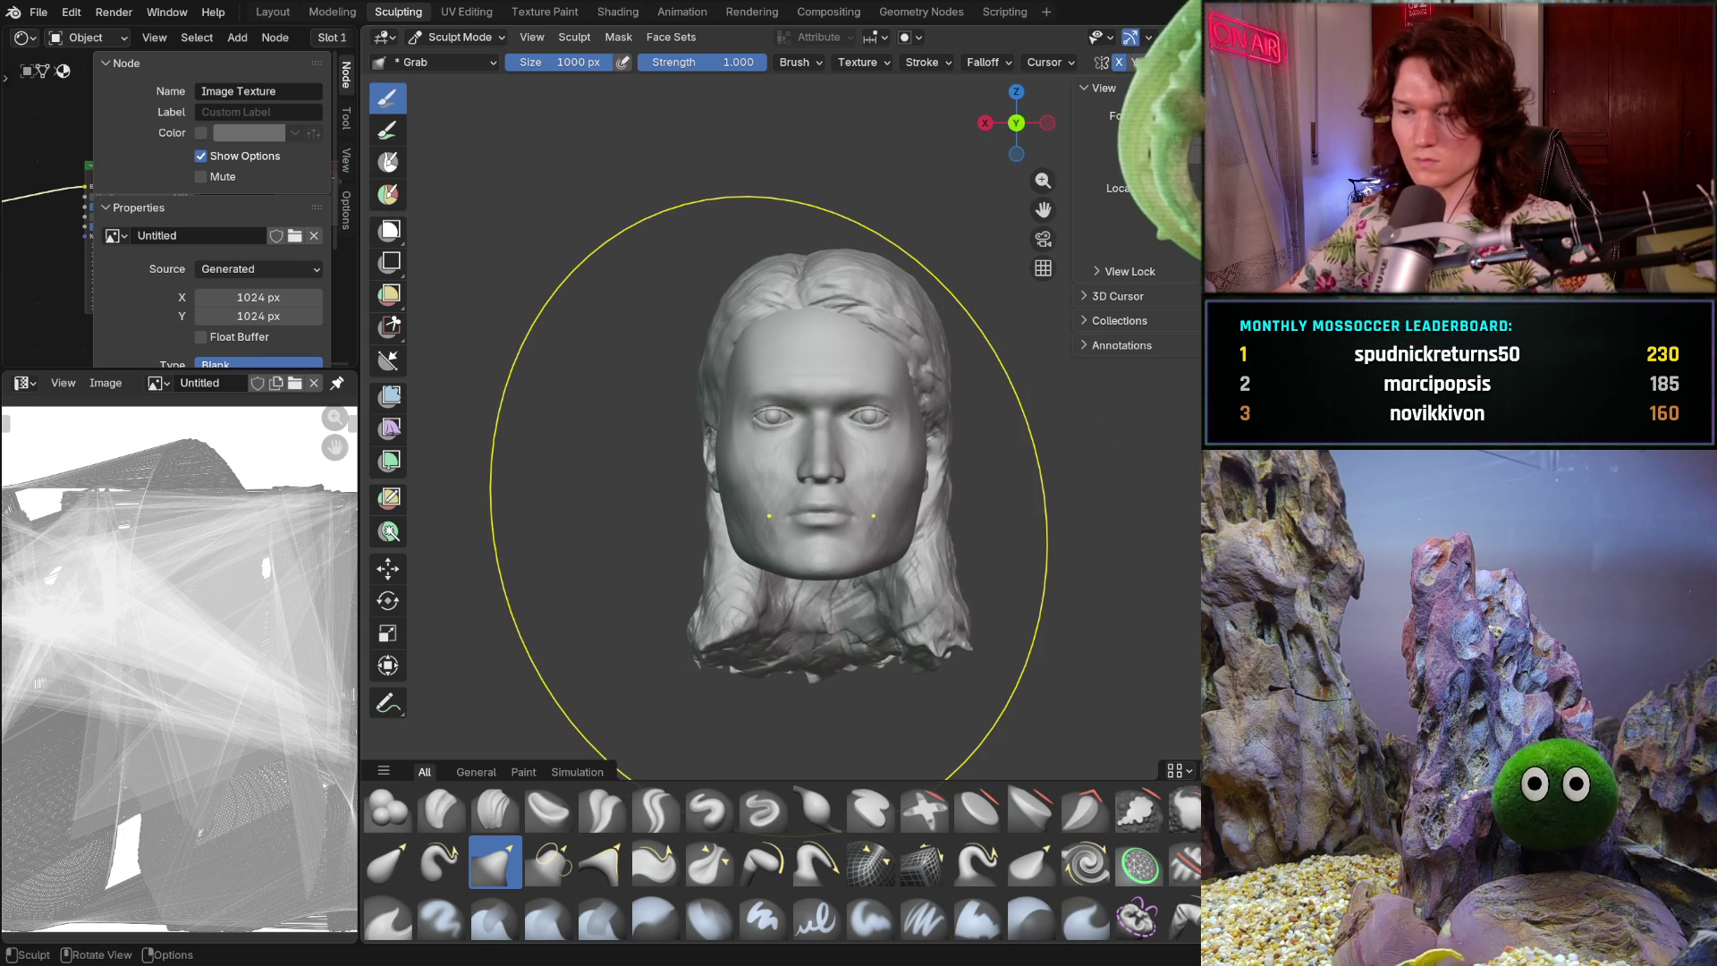
{"action": "scroll", "coordinate": [791, 465], "scroll_direction": "up", "scroll_amount": 2}
{"action": "middle_click_drag", "start_coordinate": [791, 465], "coordinate": [818, 452]}
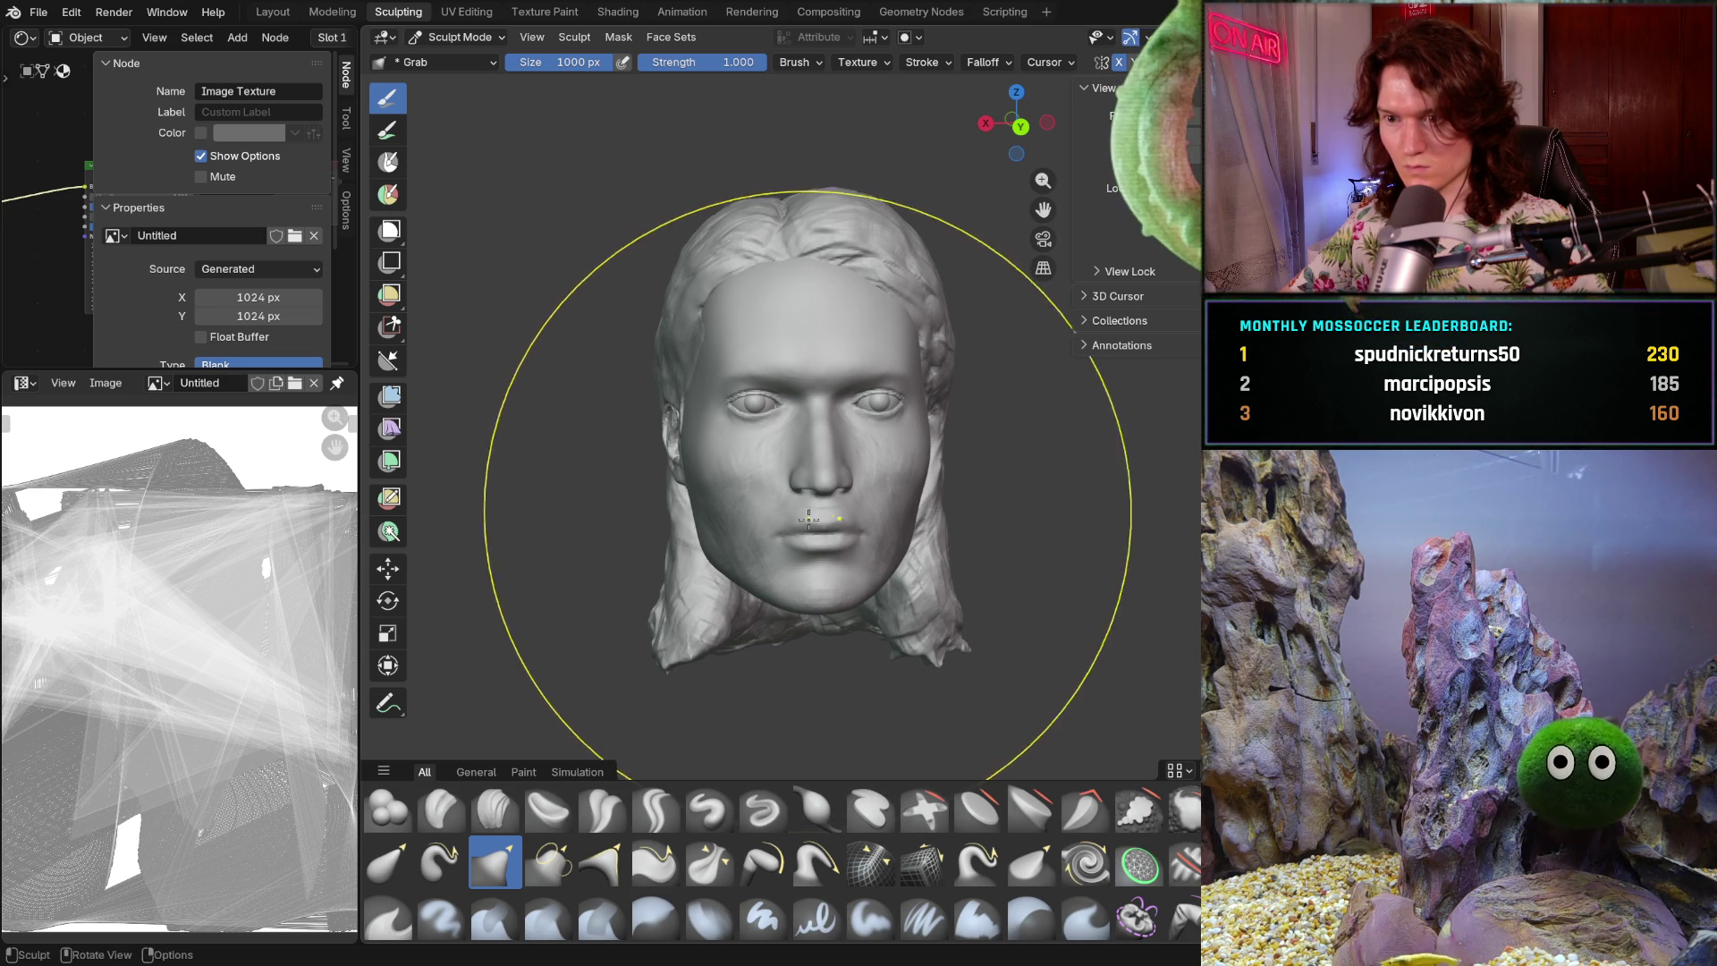
{"action": "middle_click_drag", "start_coordinate": [816, 518], "coordinate": [783, 503]}
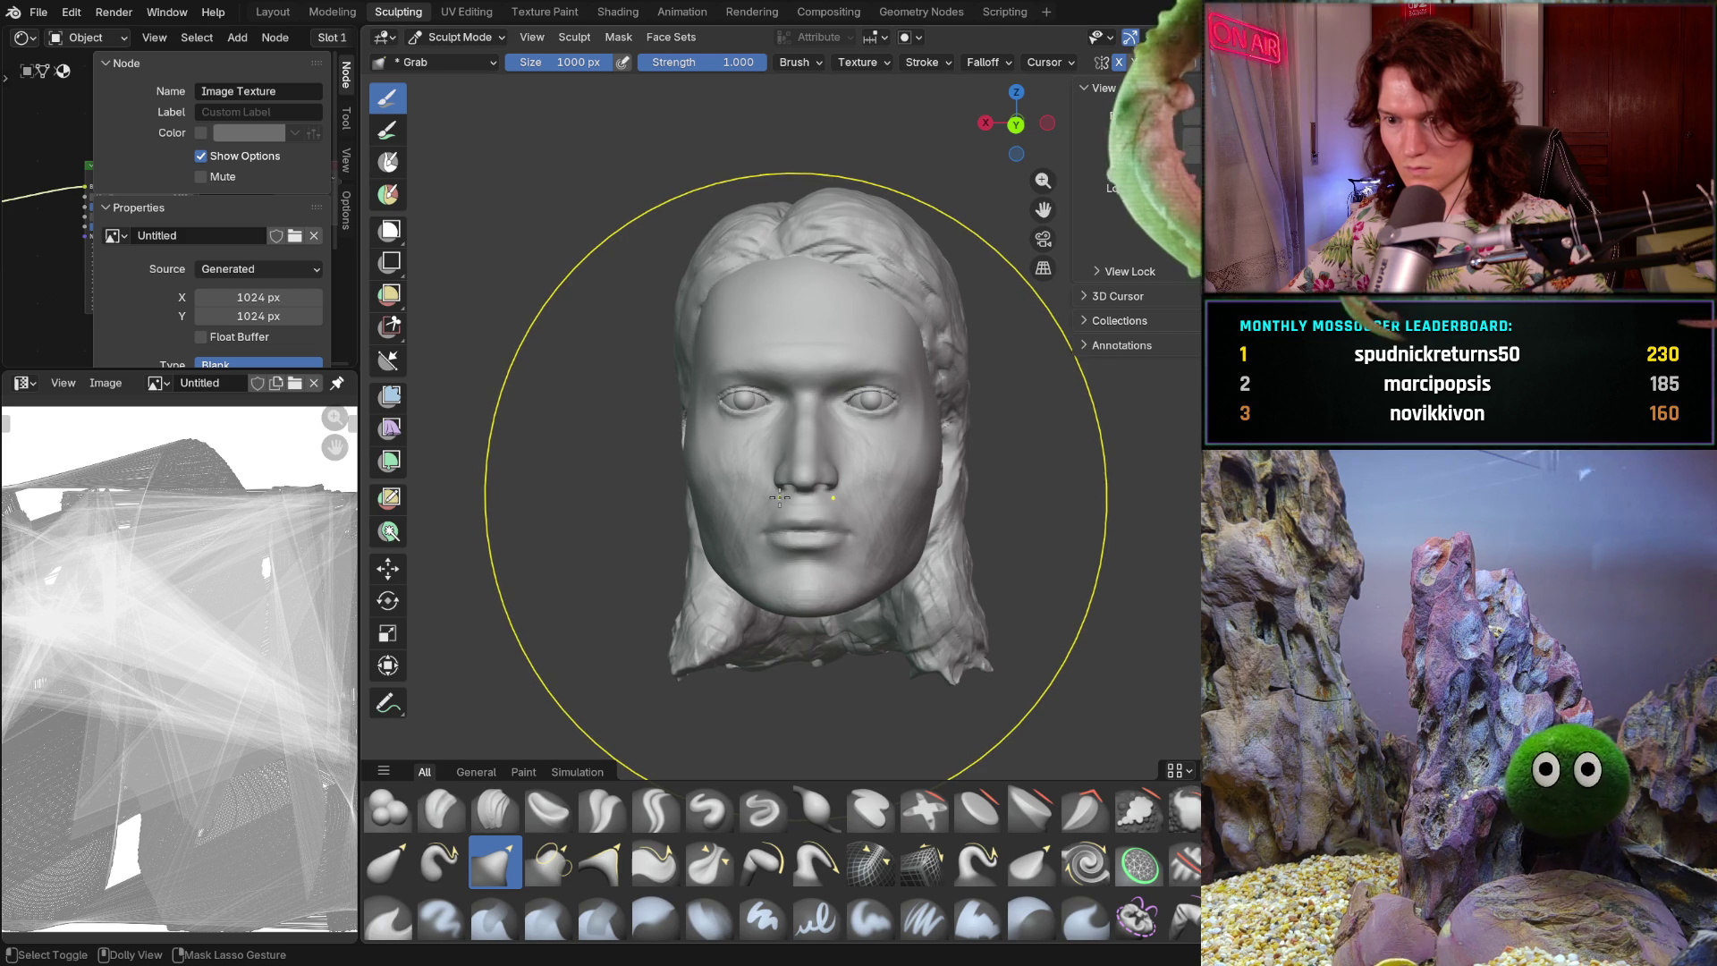
{"action": "mouse_move", "coordinate": [779, 498]}
{"action": "middle_mouse_down"}
{"action": "mouse_move", "coordinate": [809, 503]}
{"action": "mouse_move", "coordinate": [777, 524]}
{"action": "middle_mouse_up"}
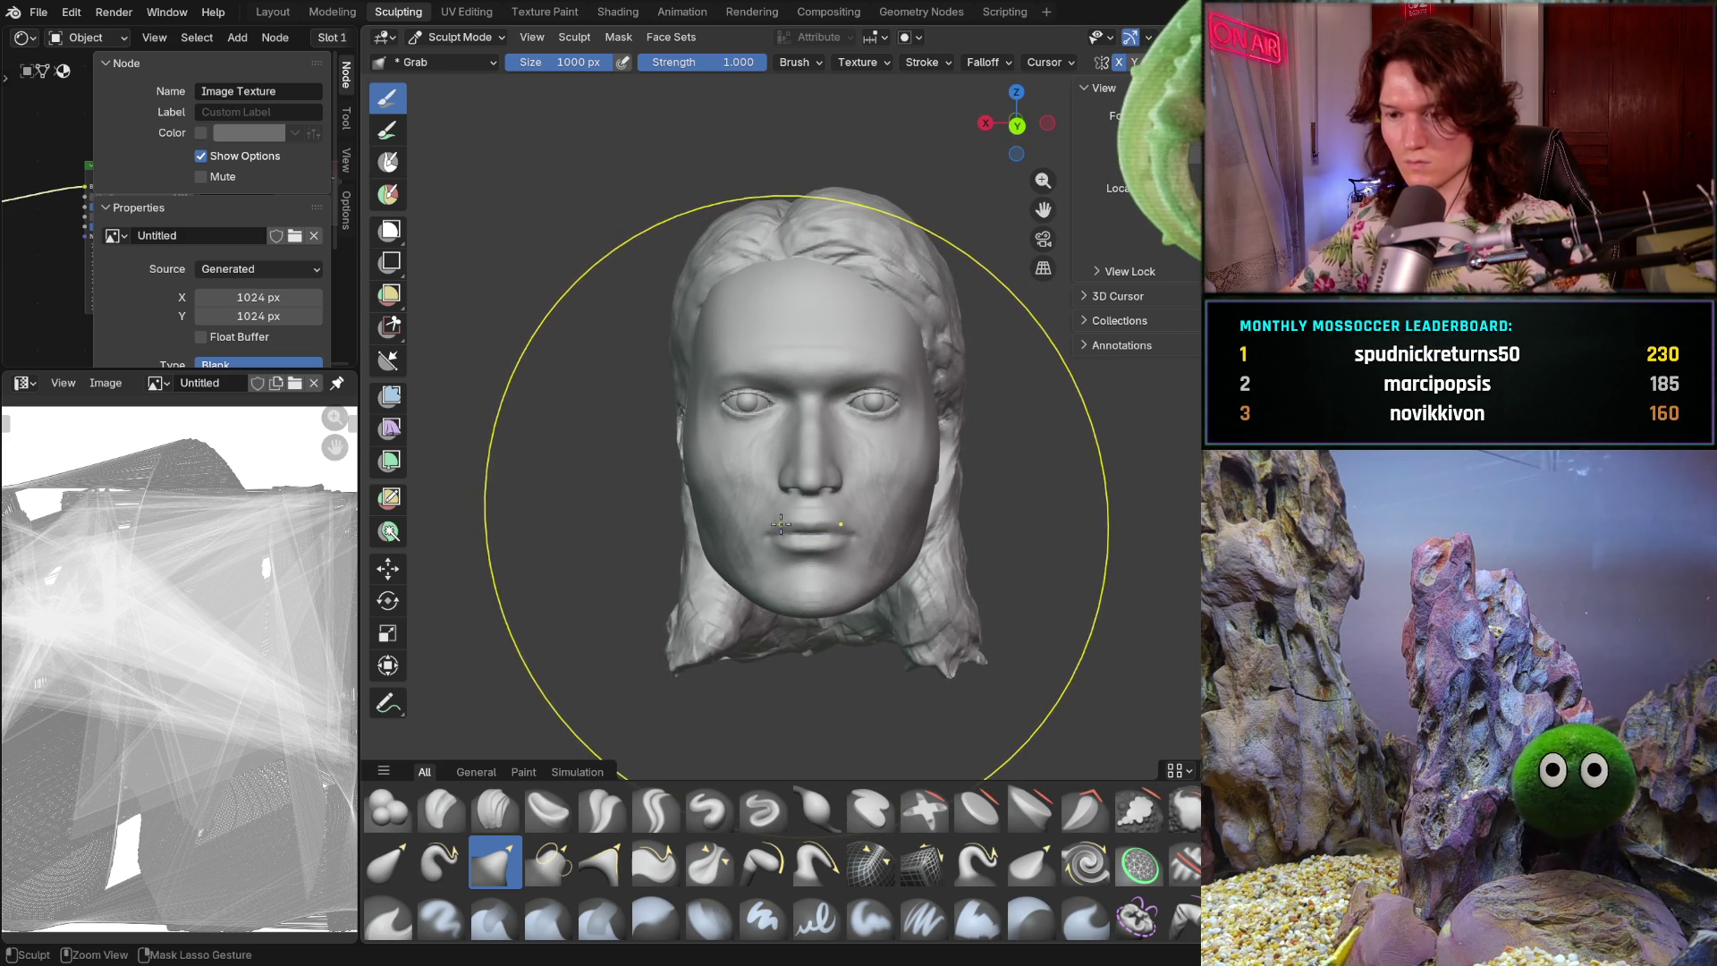
{"action": "middle_click_drag", "start_coordinate": [706, 474], "coordinate": [703, 462]}
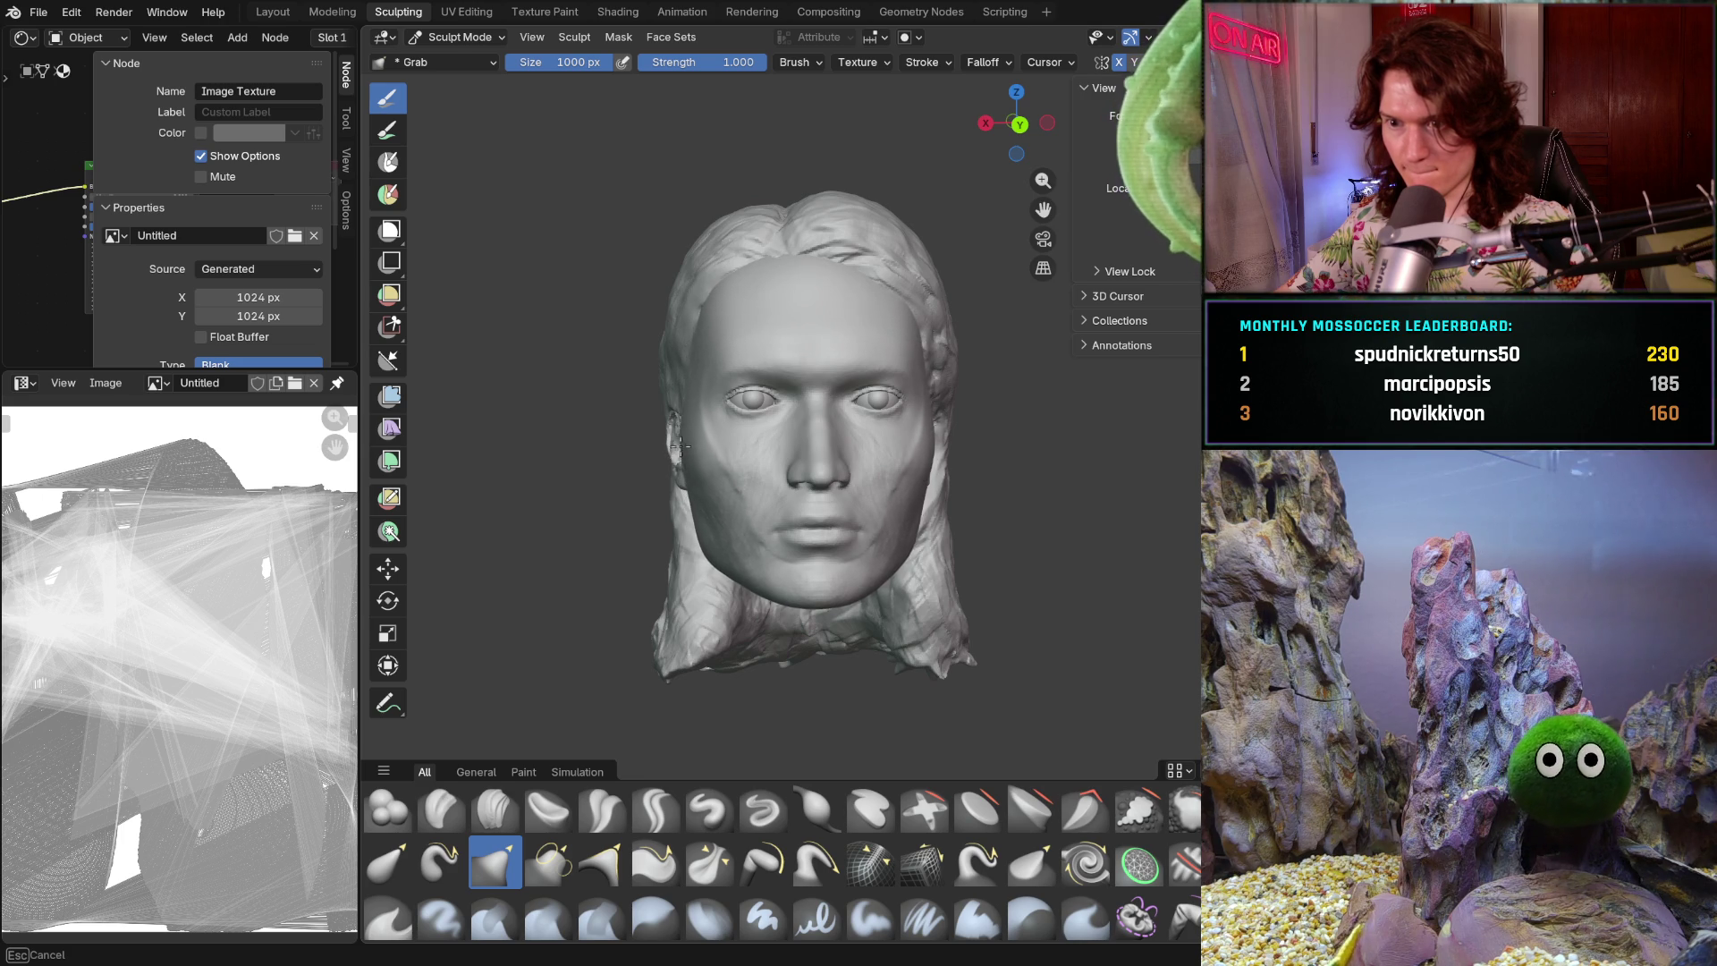
- Subtly pull the jaw and cheek area with Grab, then orbit back to the front
{"action": "mouse_move", "coordinate": [734, 441]}
{"action": "middle_mouse_down"}
{"action": "mouse_move", "coordinate": [734, 483]}
{"action": "mouse_move", "coordinate": [684, 492]}
{"action": "mouse_move", "coordinate": [766, 511]}
{"action": "middle_mouse_up"}
{"action": "left_click_drag", "start_coordinate": [766, 511], "coordinate": [765, 510]}
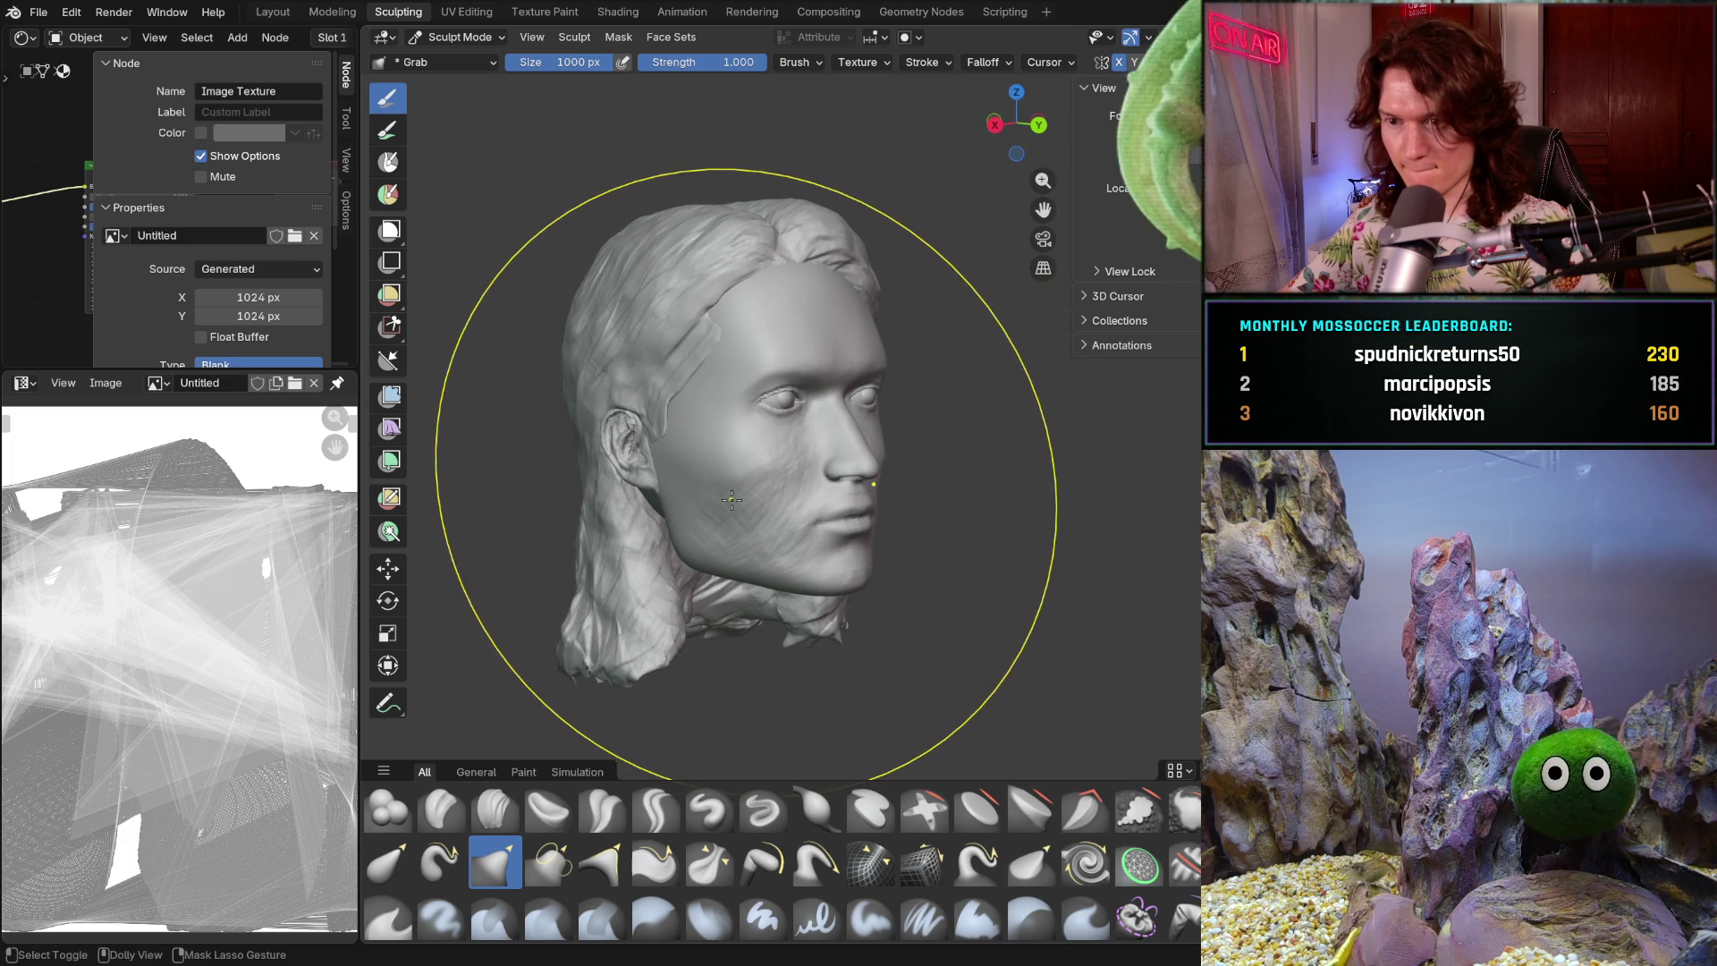
{"action": "middle_click_drag", "start_coordinate": [730, 499], "coordinate": [620, 479]}
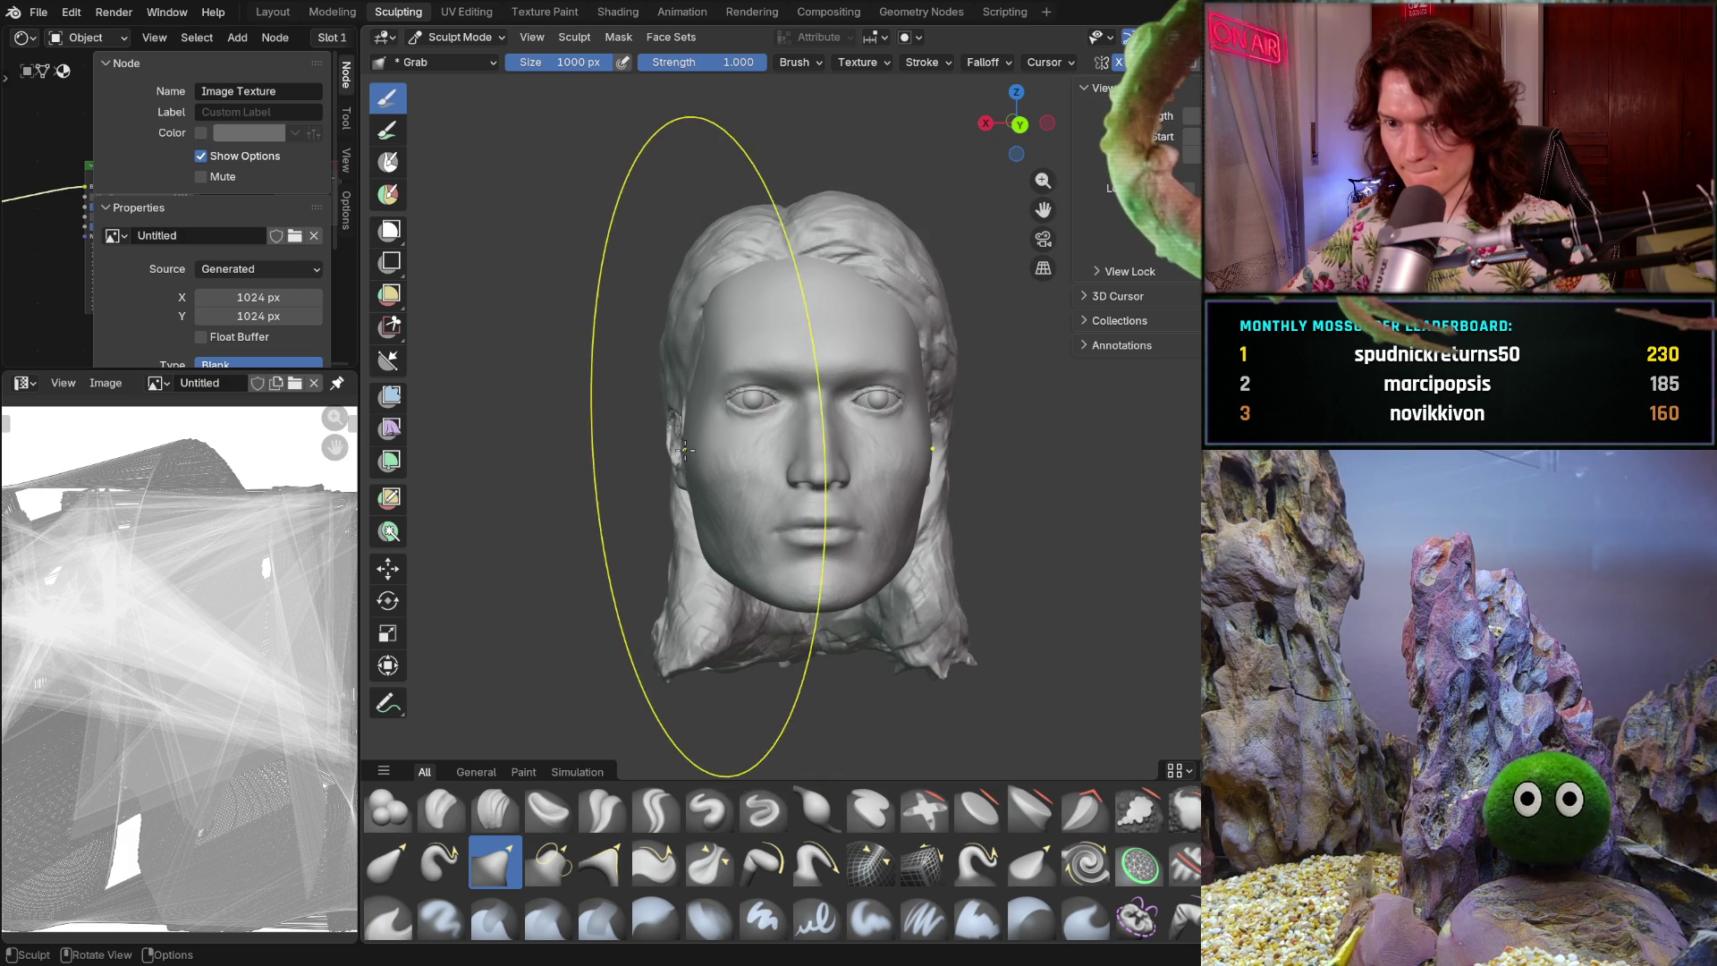
{"action": "mouse_move", "coordinate": [686, 447]}
{"action": "middle_mouse_down"}
{"action": "mouse_move", "coordinate": [680, 485]}
{"action": "mouse_move", "coordinate": [698, 465]}
{"action": "middle_mouse_up"}
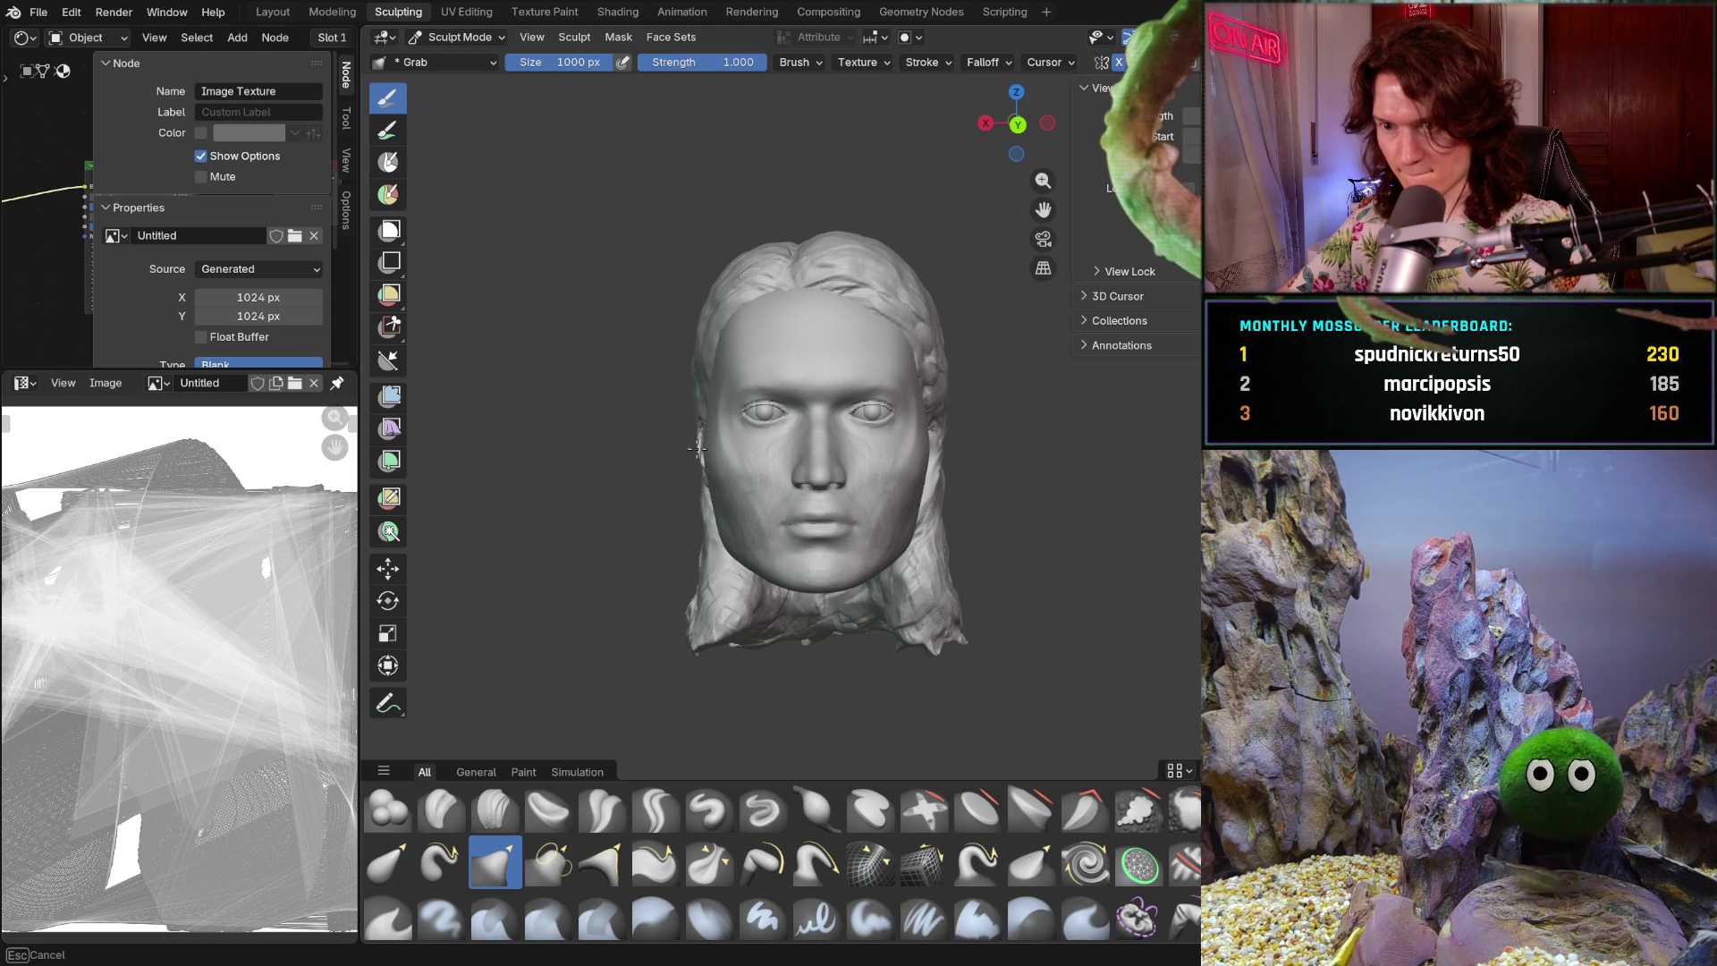
{"action": "mouse_move", "coordinate": [708, 482]}
{"action": "middle_mouse_down"}
{"action": "mouse_move", "coordinate": [720, 525]}
{"action": "mouse_move", "coordinate": [904, 514]}
{"action": "mouse_move", "coordinate": [904, 598]}
{"action": "mouse_move", "coordinate": [932, 602]}
{"action": "mouse_move", "coordinate": [728, 489]}
{"action": "mouse_move", "coordinate": [760, 537]}
{"action": "middle_mouse_up"}
- Check the head from the front, right profile and above using numpad views and zoom
{"action": "scroll", "coordinate": [767, 557], "scroll_direction": "down", "scroll_amount": 2}
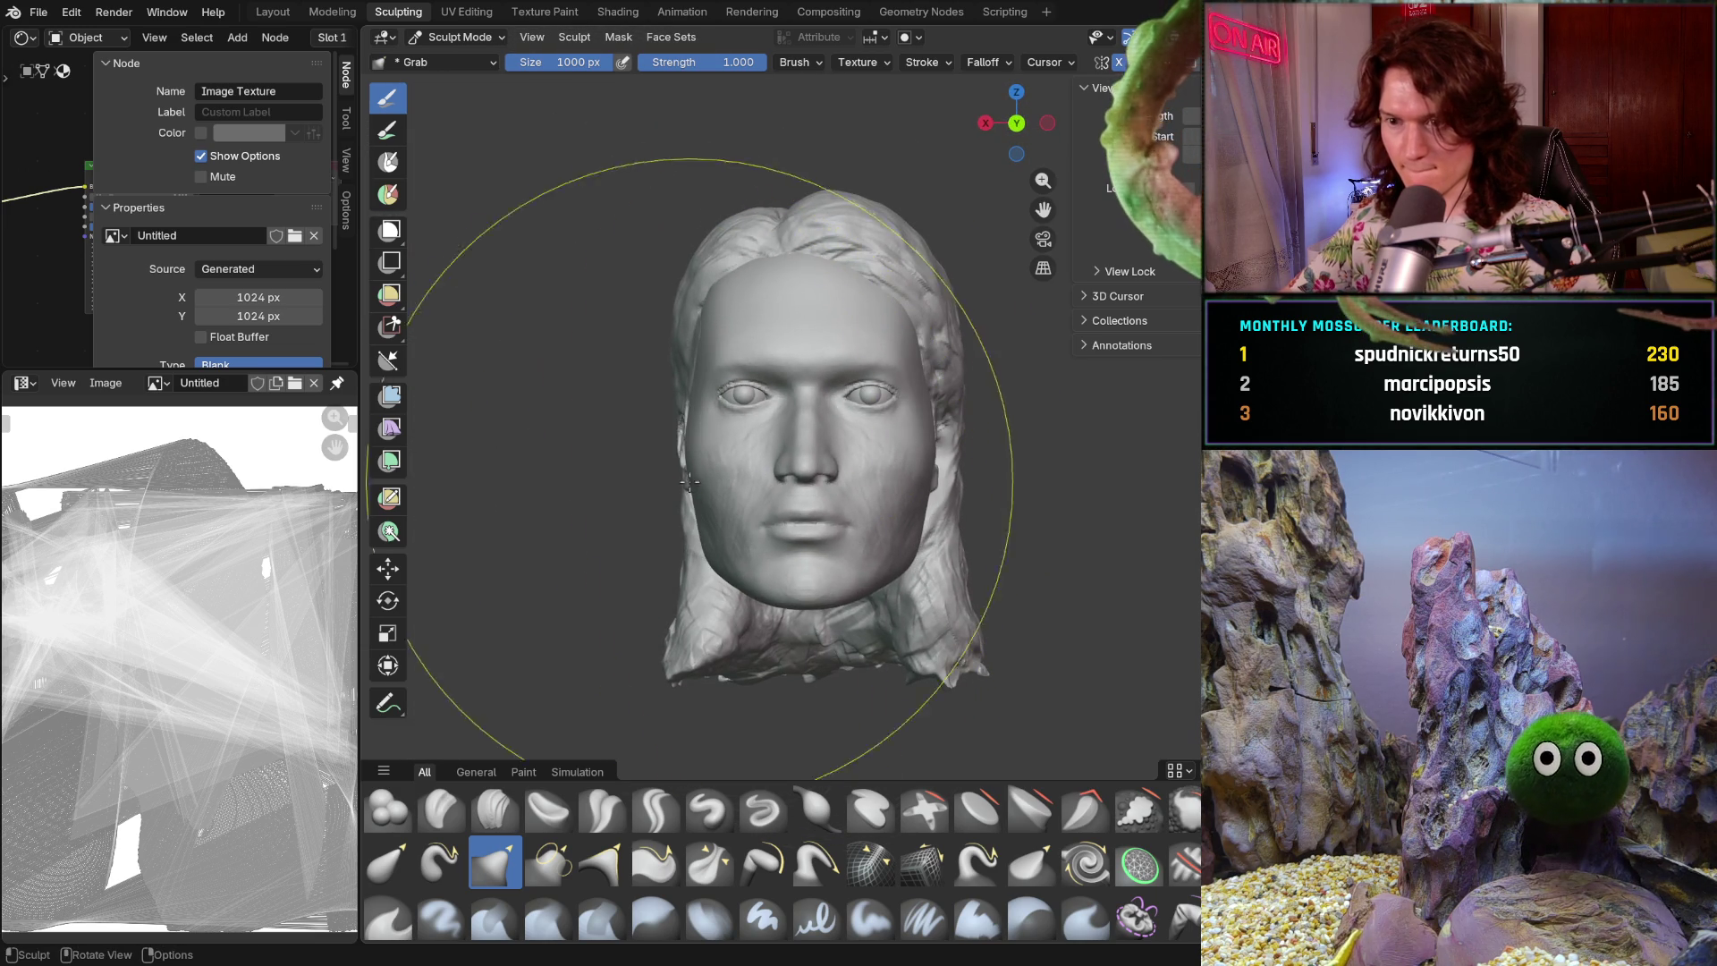
{"action": "key", "text": "KP_4"}
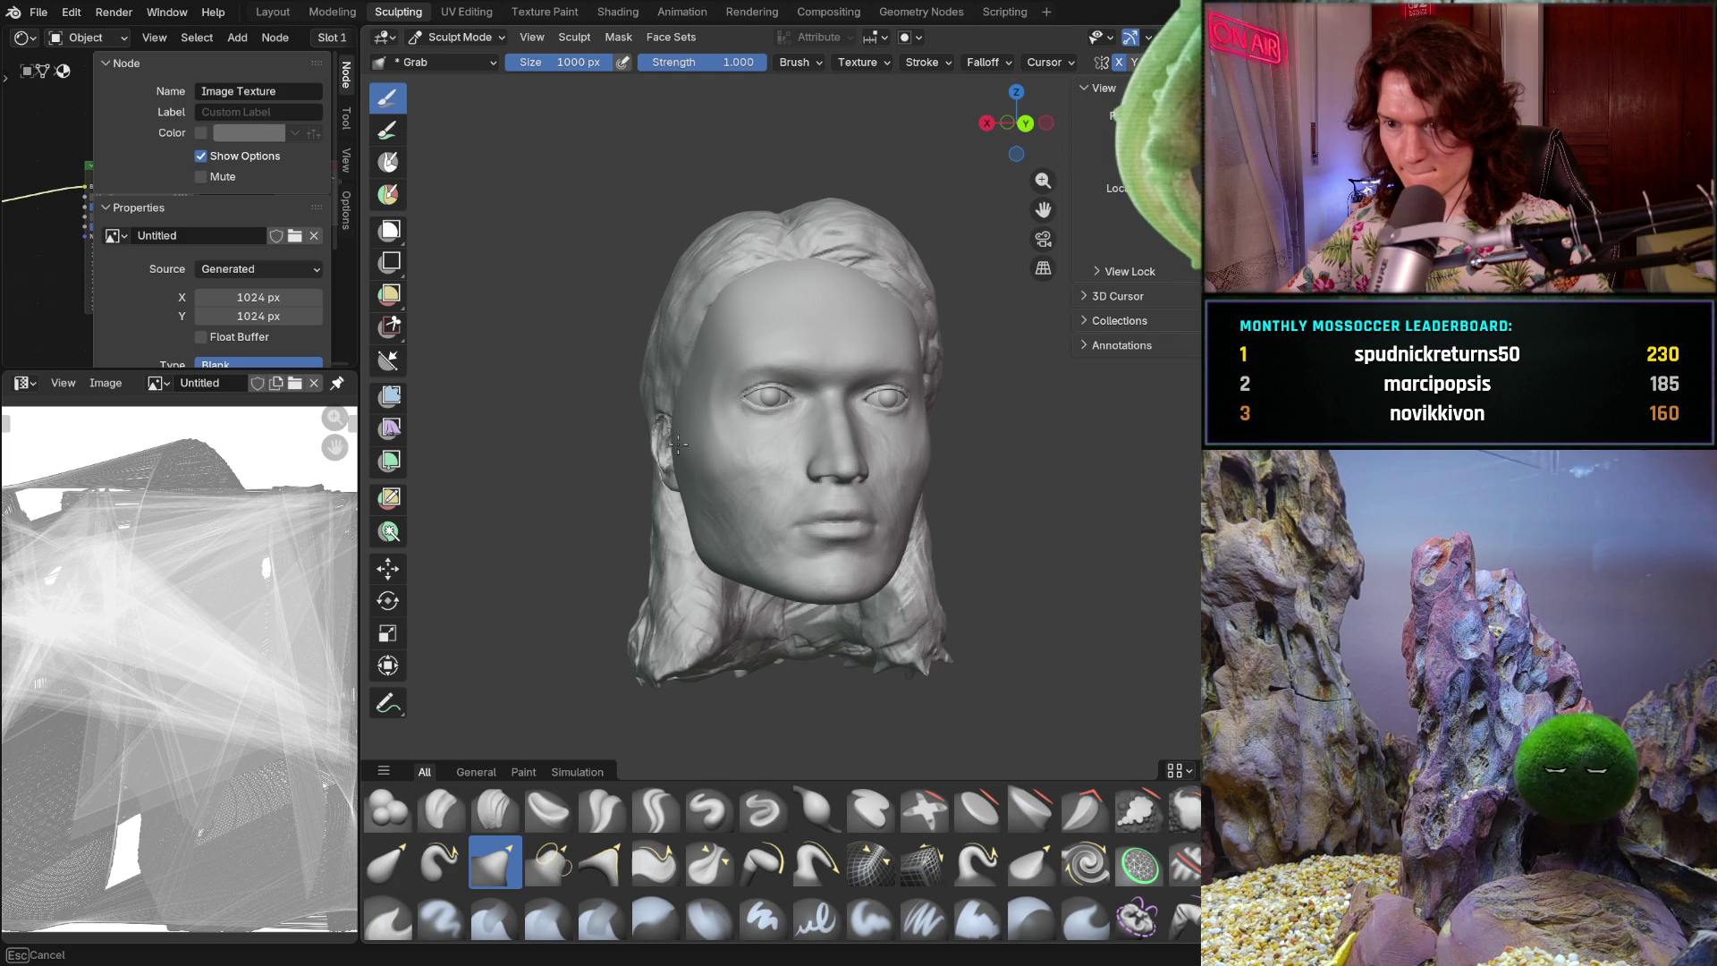
{"action": "key", "text": "KP_6"}
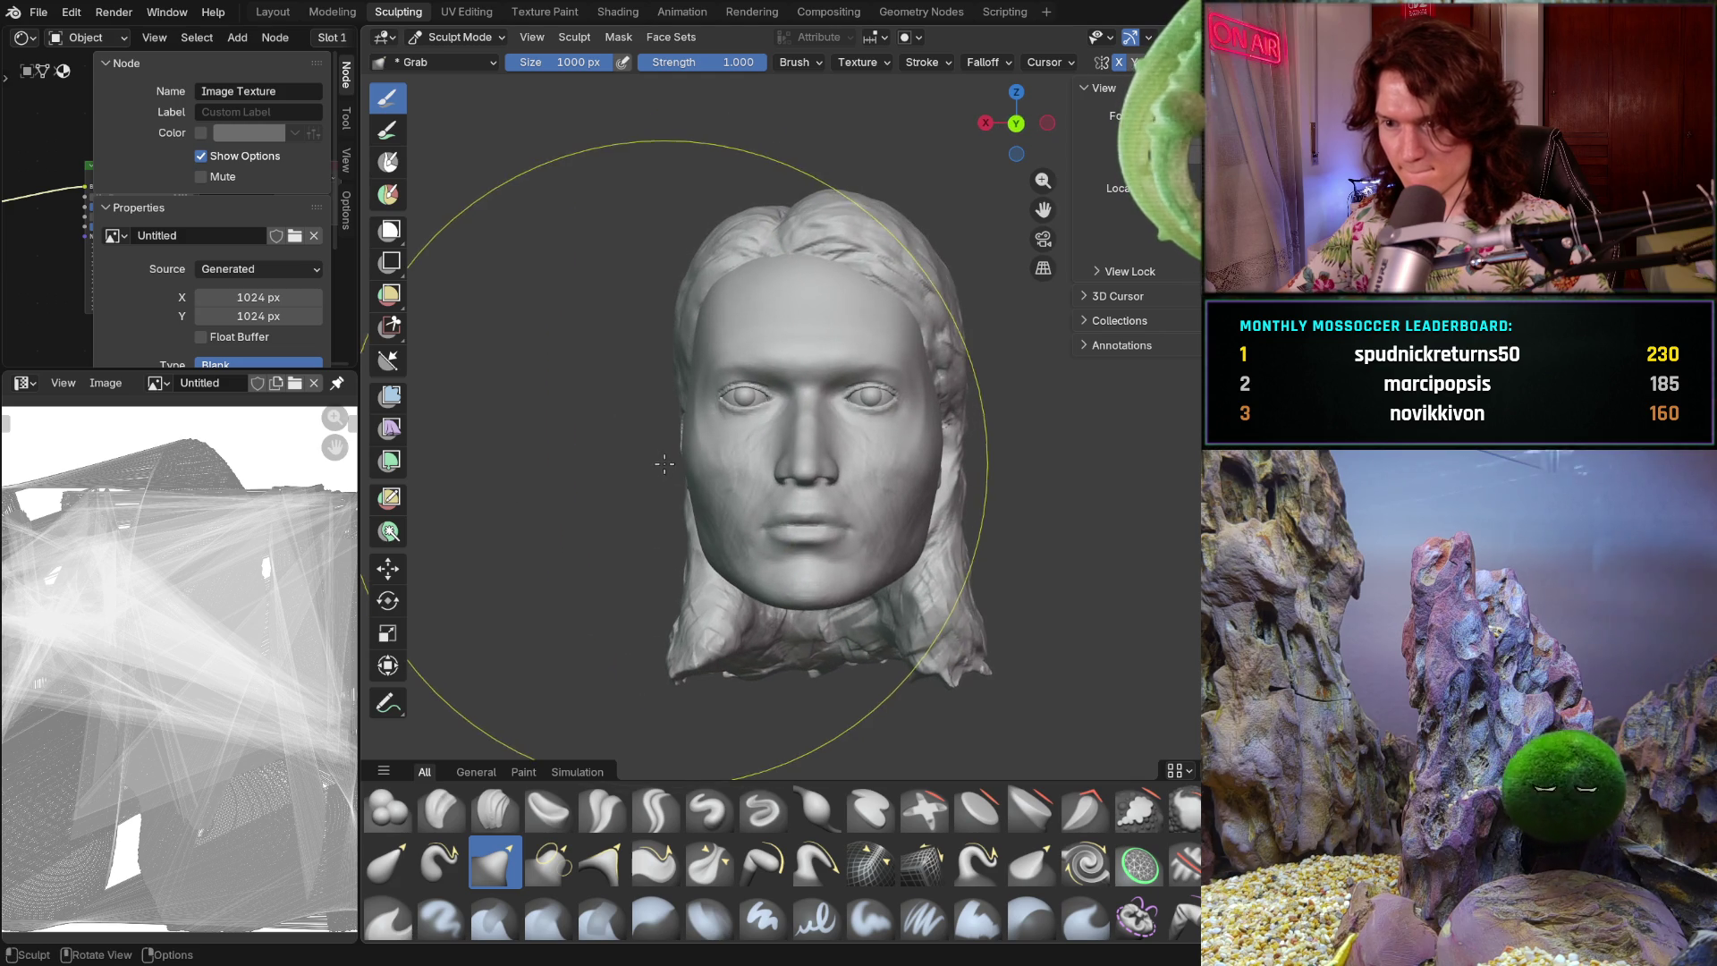
{"action": "scroll", "coordinate": [684, 510], "scroll_direction": "down", "scroll_amount": 2}
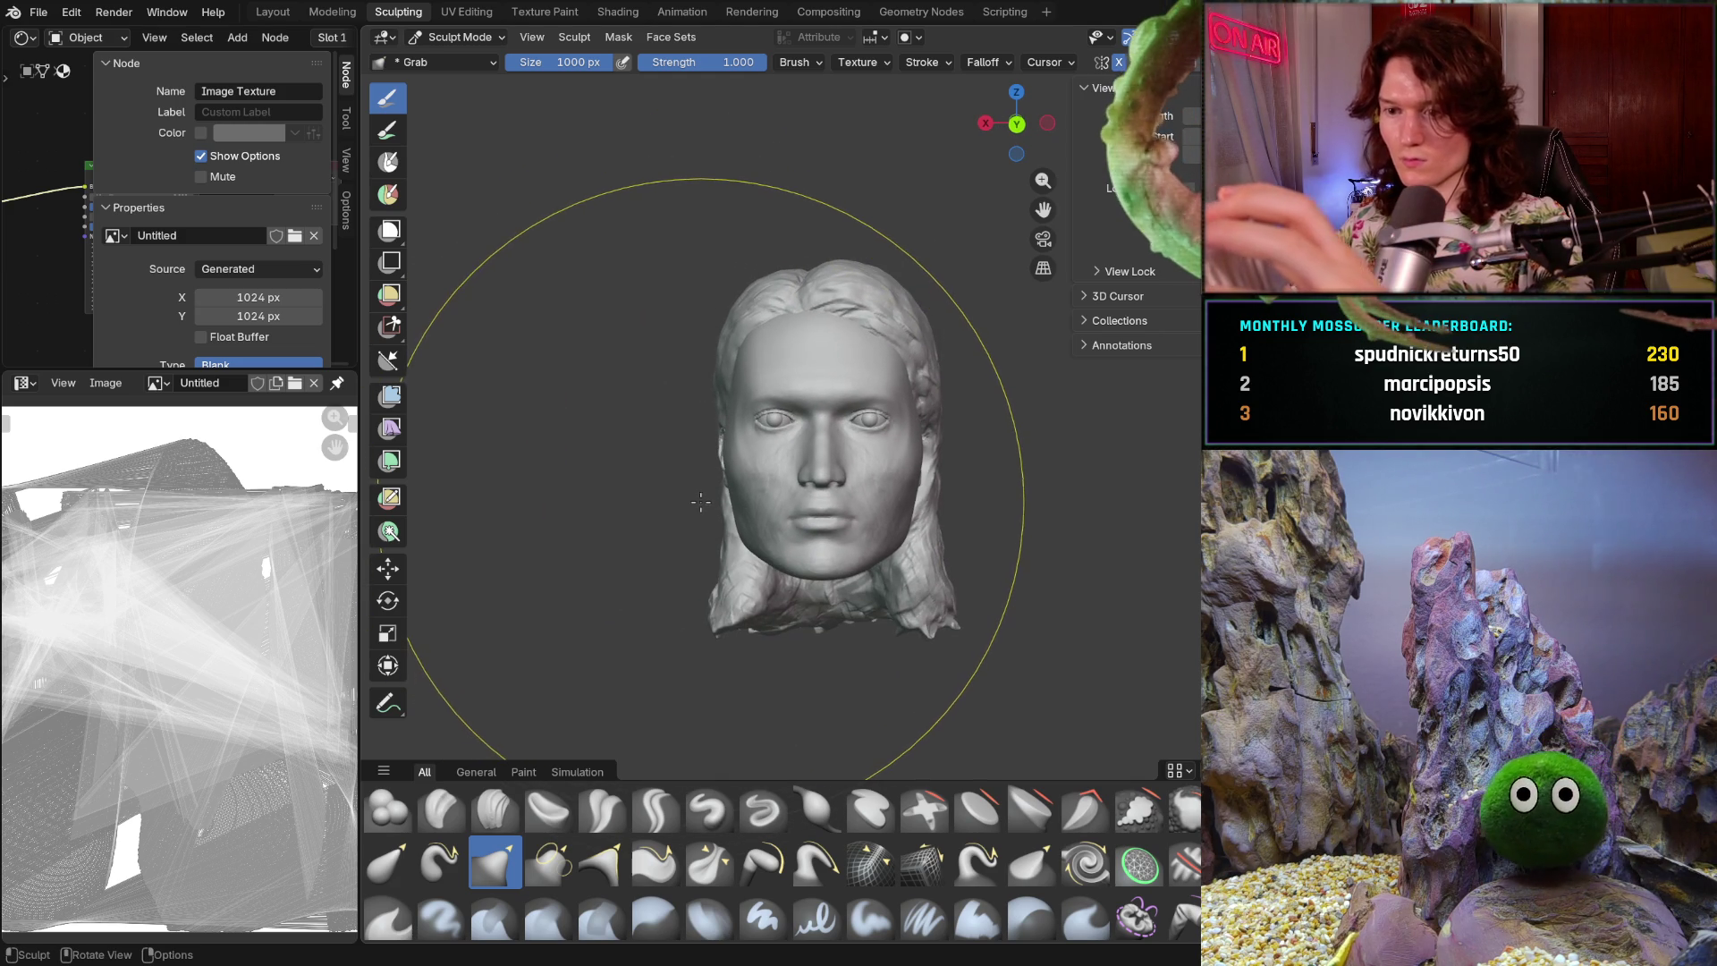
{"action": "mouse_move", "coordinate": [699, 503]}
{"action": "middle_mouse_down", "text": "ctrl"}
{"action": "mouse_move", "coordinate": [727, 450]}
{"action": "mouse_move", "coordinate": [704, 450]}
{"action": "middle_mouse_up", "text": "ctrl"}
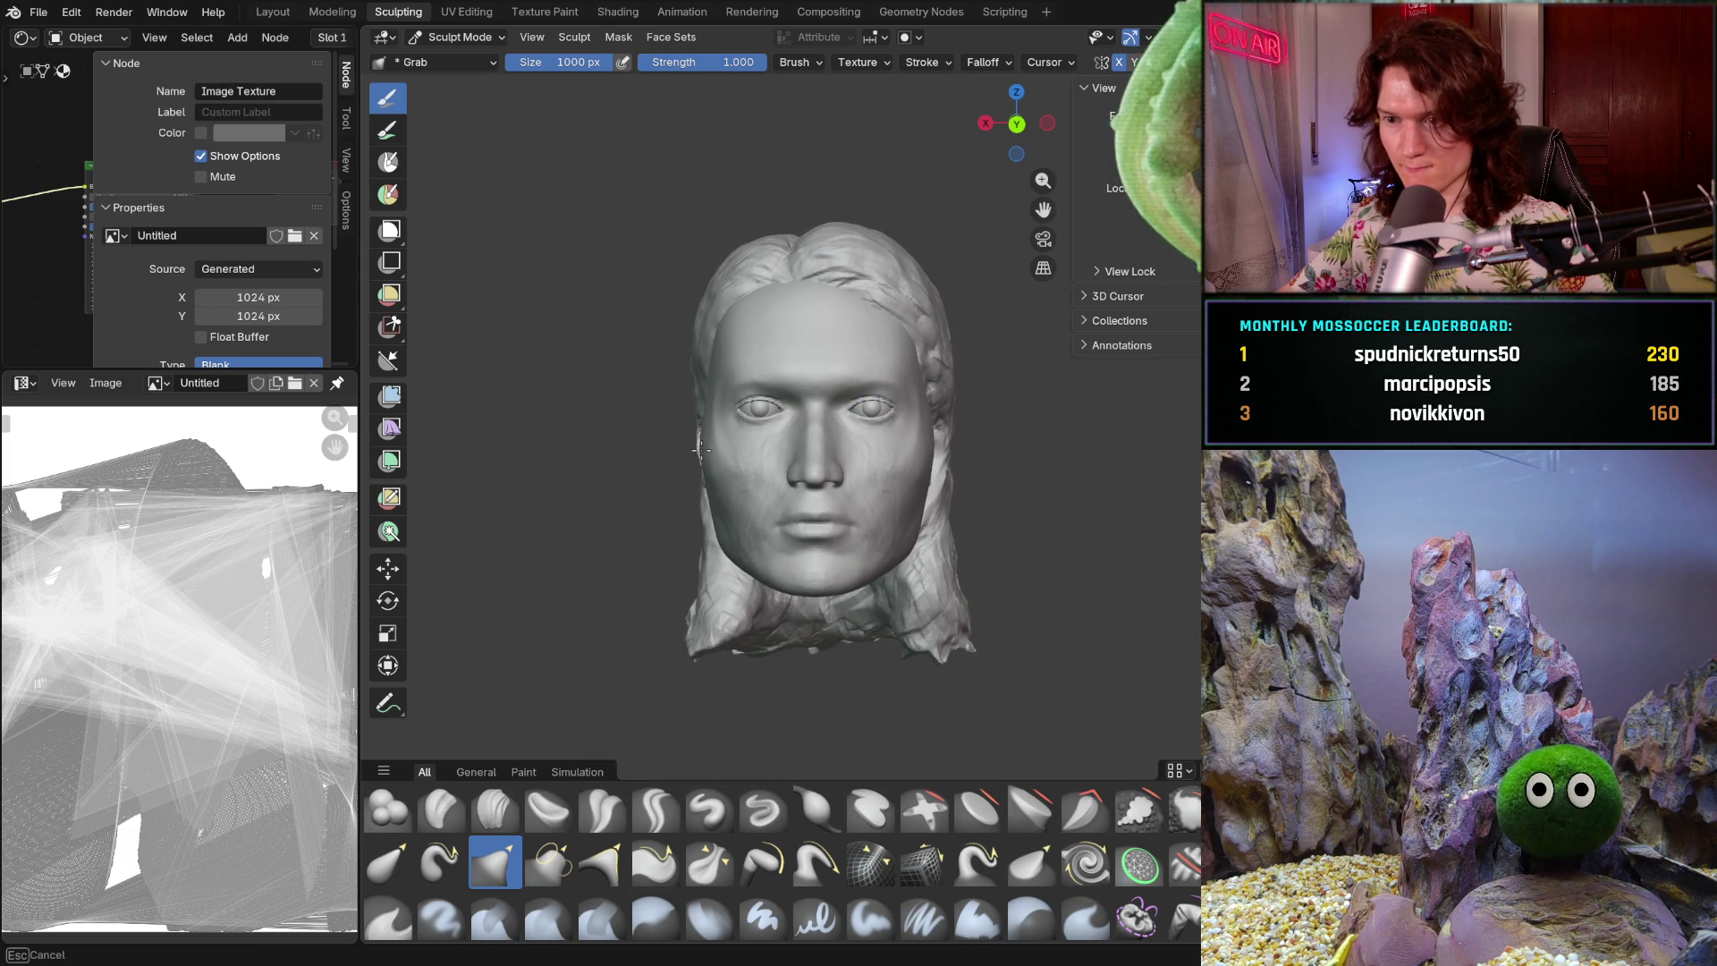
{"action": "mouse_move", "coordinate": [700, 450]}
{"action": "middle_mouse_down"}
{"action": "mouse_move", "coordinate": [886, 486]}
{"action": "mouse_move", "coordinate": [860, 466]}
{"action": "middle_mouse_up"}
{"action": "key", "text": "ctrl+KP_1"}
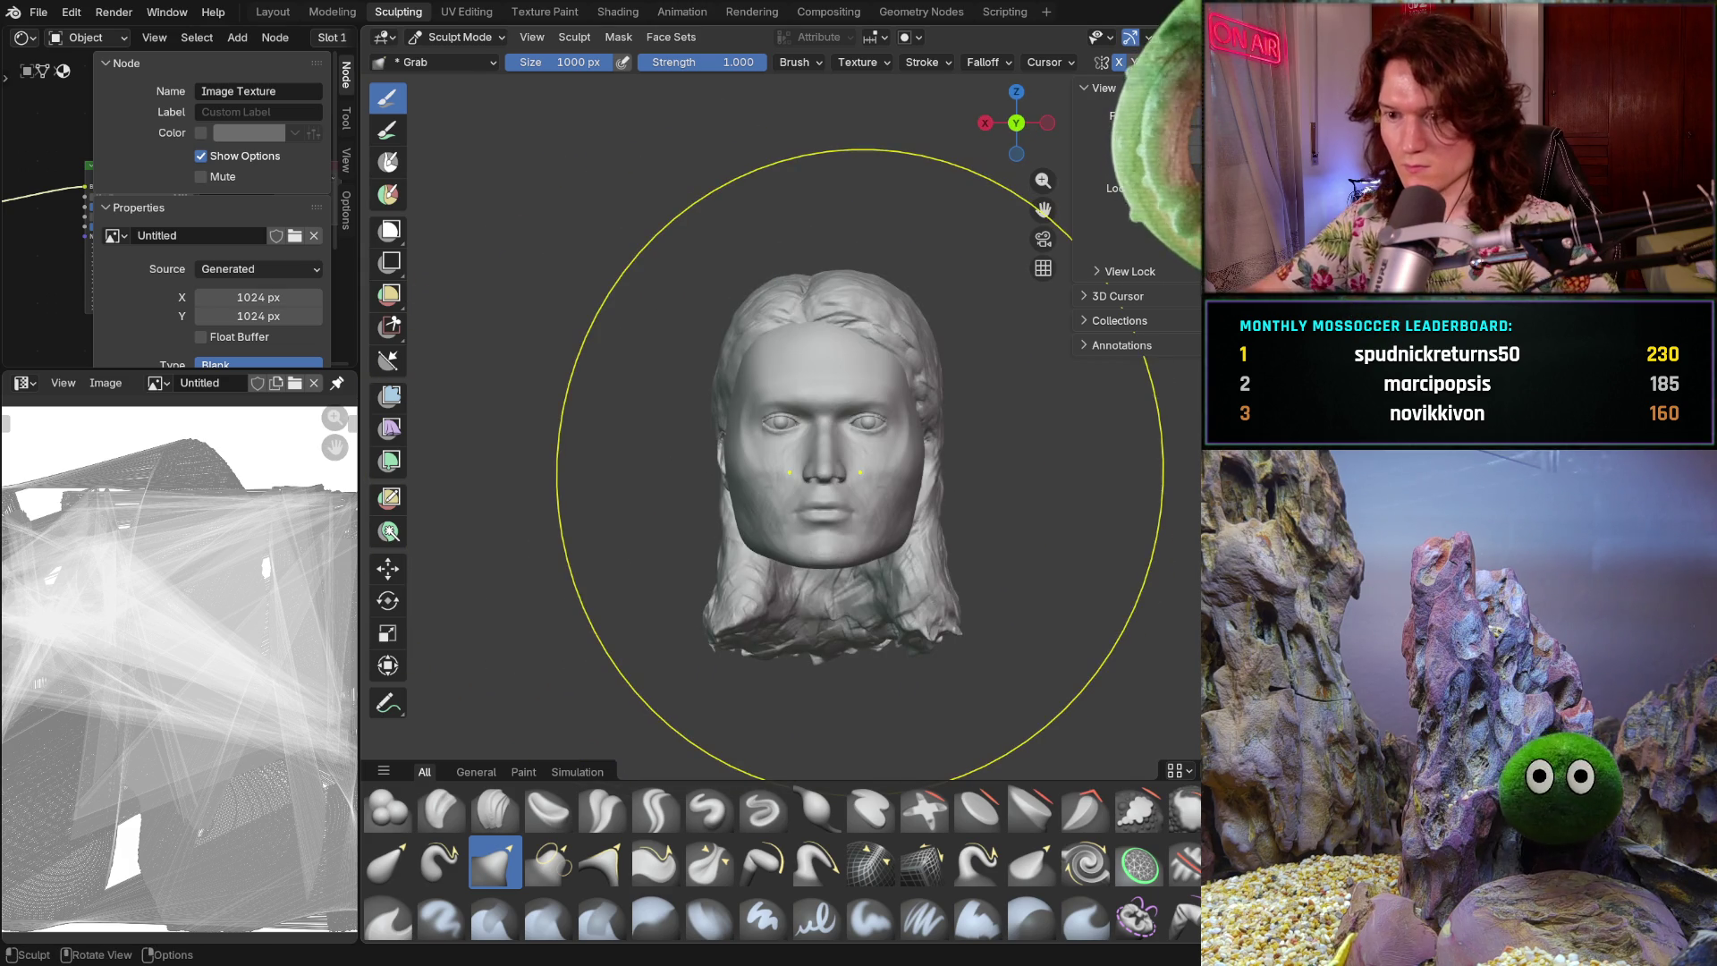
{"action": "mouse_move", "coordinate": [859, 465]}
{"action": "middle_mouse_down"}
{"action": "mouse_move", "coordinate": [863, 484]}
{"action": "mouse_move", "coordinate": [876, 475]}
{"action": "middle_mouse_up"}
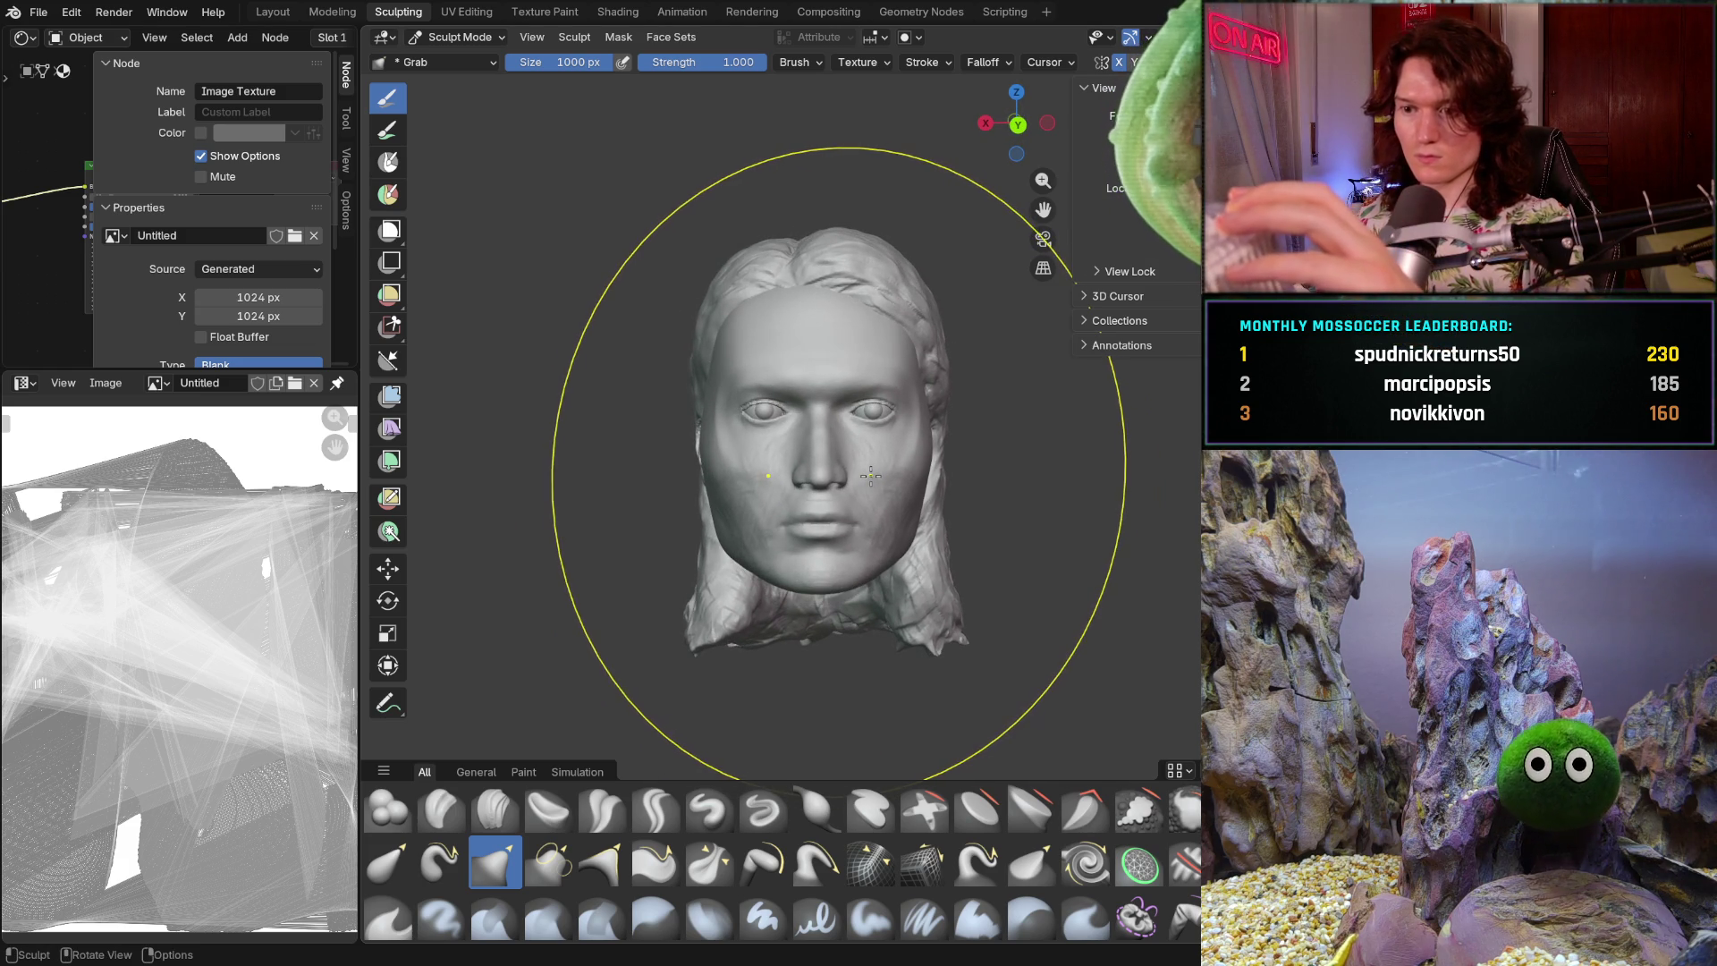
- Pull the left side of the face with Grab, then undo the stretched distortion
{"action": "left_click_drag", "start_coordinate": [707, 463], "coordinate": [701, 464]}
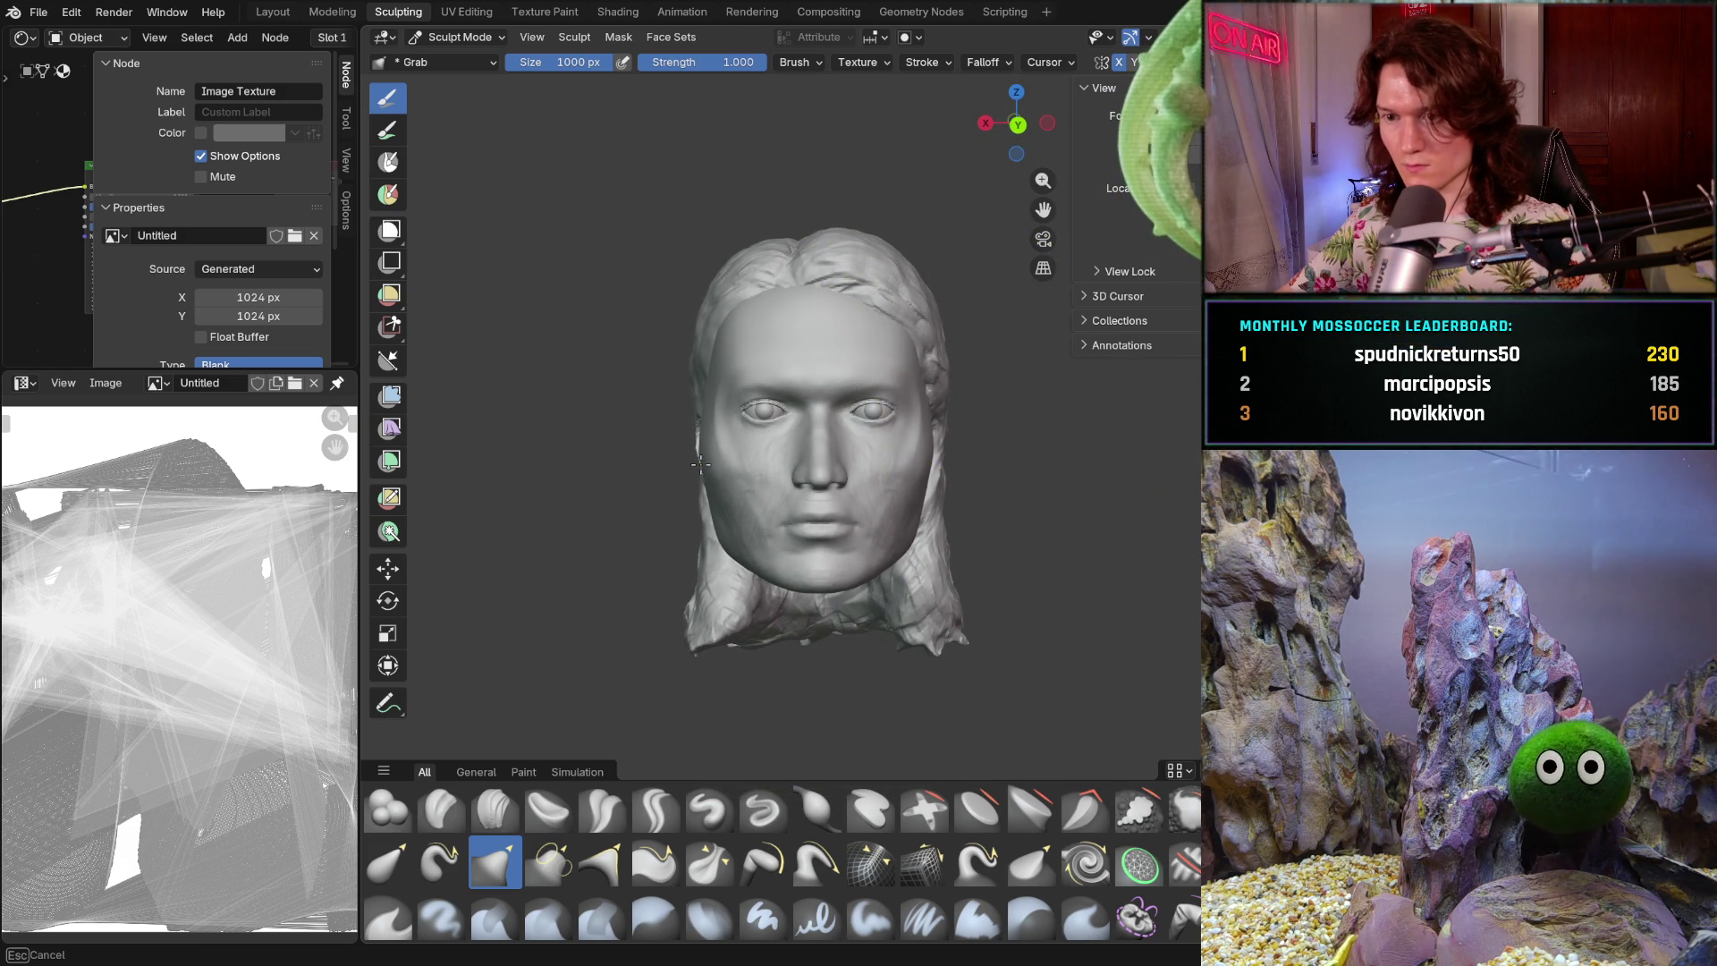
{"action": "mouse_move", "coordinate": [691, 456]}
{"action": "middle_mouse_down"}
{"action": "mouse_move", "coordinate": [823, 474]}
{"action": "mouse_move", "coordinate": [717, 516]}
{"action": "mouse_move", "coordinate": [685, 453]}
{"action": "middle_mouse_up"}
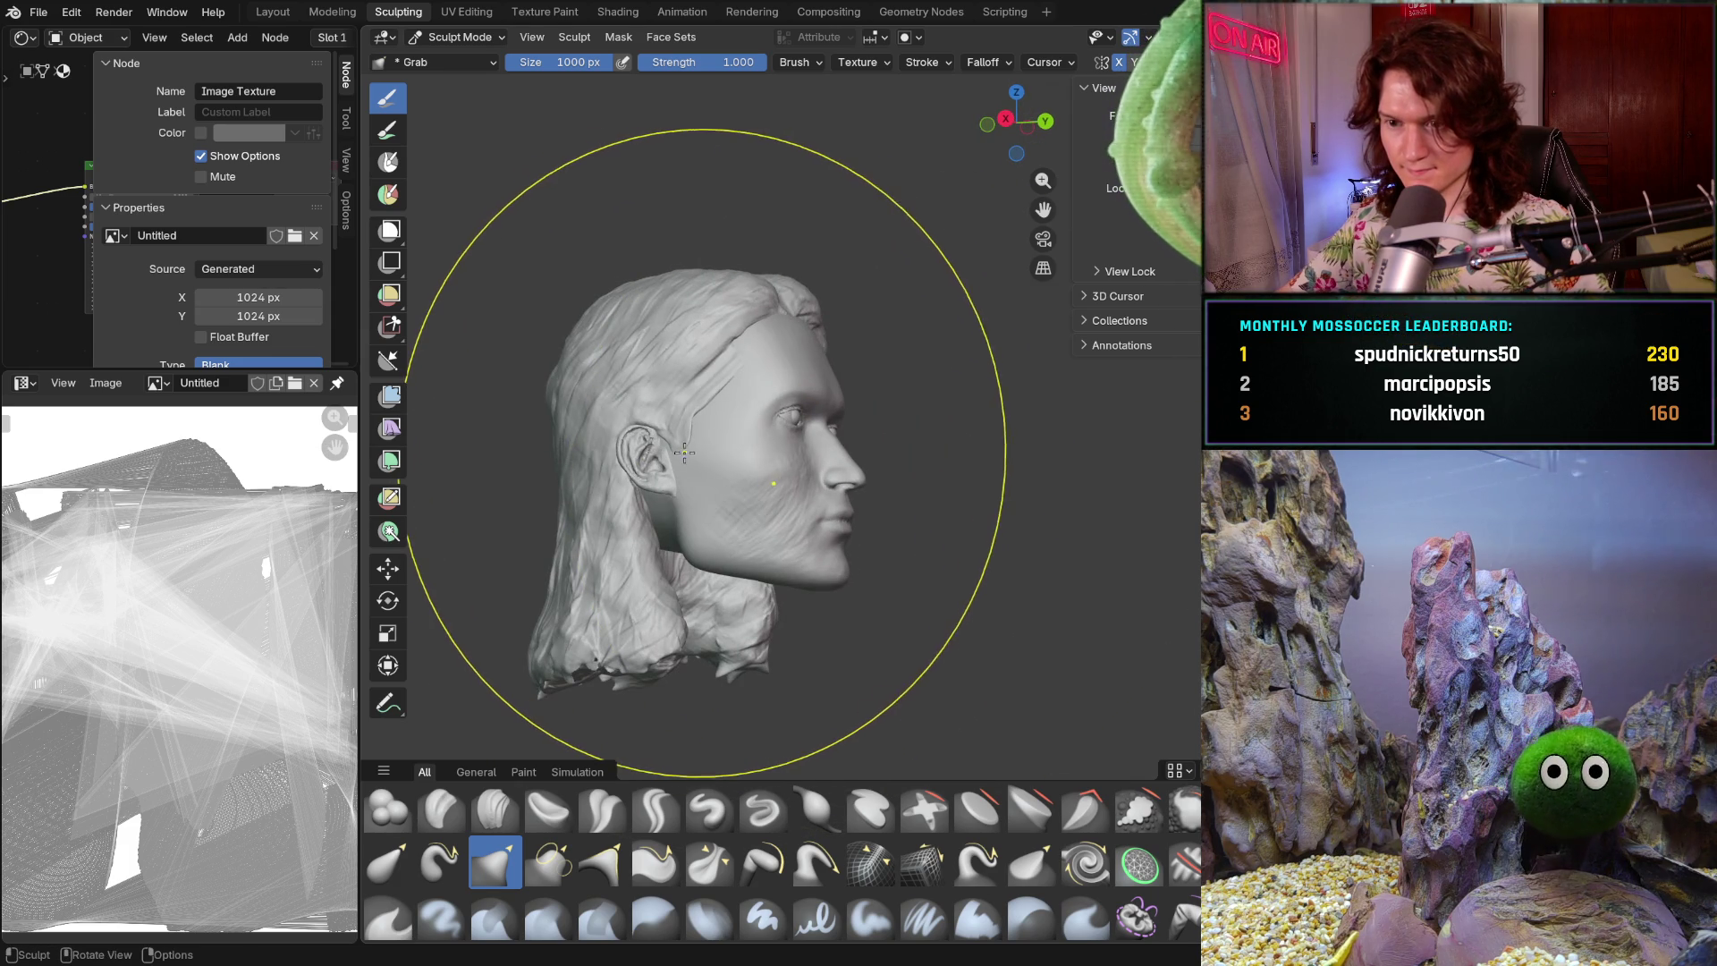
{"action": "mouse_move", "coordinate": [684, 453]}
{"action": "left_mouse_down"}
{"action": "mouse_move", "coordinate": [722, 535]}
{"action": "mouse_move", "coordinate": [643, 490]}
{"action": "mouse_move", "coordinate": [648, 421]}
{"action": "mouse_move", "coordinate": [615, 571]}
{"action": "left_mouse_up"}
{"action": "mouse_move", "coordinate": [615, 571]}
{"action": "middle_mouse_down"}
{"action": "mouse_move", "coordinate": [644, 527]}
{"action": "mouse_move", "coordinate": [708, 496]}
{"action": "mouse_move", "coordinate": [679, 445]}
{"action": "middle_mouse_up"}
{"action": "key", "text": "ctrl+z"}
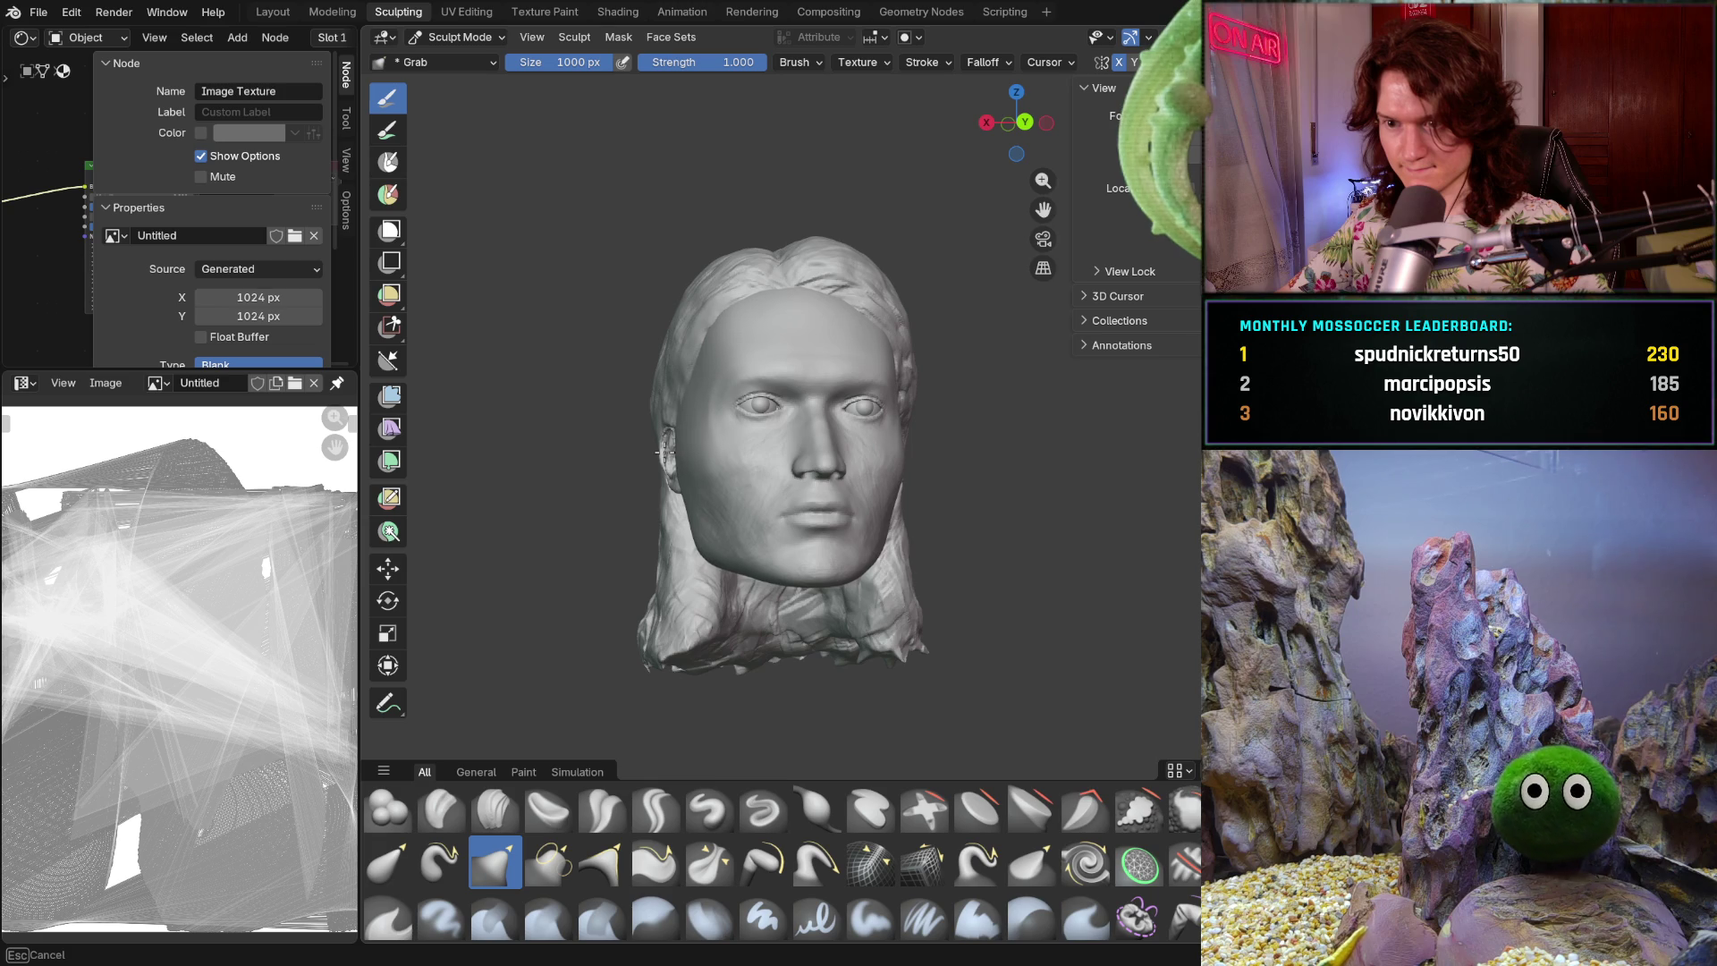
- Orbit and zoom around the head through front, both profiles and three-quarter views
{"action": "mouse_move", "coordinate": [667, 445]}
{"action": "middle_mouse_down"}
{"action": "mouse_move", "coordinate": [696, 504]}
{"action": "mouse_move", "coordinate": [684, 537]}
{"action": "mouse_move", "coordinate": [798, 582]}
{"action": "middle_mouse_up"}
{"action": "mouse_move", "coordinate": [854, 480]}
{"action": "middle_mouse_down"}
{"action": "mouse_move", "coordinate": [766, 453]}
{"action": "mouse_move", "coordinate": [775, 517]}
{"action": "mouse_move", "coordinate": [565, 622]}
{"action": "mouse_move", "coordinate": [661, 621]}
{"action": "middle_mouse_up"}
{"action": "mouse_move", "coordinate": [766, 617]}
{"action": "middle_mouse_down"}
{"action": "mouse_move", "coordinate": [952, 533]}
{"action": "mouse_move", "coordinate": [694, 577]}
{"action": "mouse_move", "coordinate": [663, 465]}
{"action": "mouse_move", "coordinate": [640, 472]}
{"action": "middle_mouse_up"}
{"action": "scroll", "coordinate": [663, 496], "scroll_direction": "down", "scroll_amount": 3}
{"action": "scroll", "coordinate": [635, 474], "scroll_direction": "down", "scroll_amount": 5}
{"action": "mouse_move", "coordinate": [713, 465]}
{"action": "middle_mouse_down"}
{"action": "mouse_move", "coordinate": [755, 495]}
{"action": "mouse_move", "coordinate": [567, 510]}
{"action": "mouse_move", "coordinate": [674, 507]}
{"action": "mouse_move", "coordinate": [644, 492]}
{"action": "mouse_move", "coordinate": [709, 452]}
{"action": "mouse_move", "coordinate": [900, 472]}
{"action": "middle_mouse_up"}
{"action": "mouse_move", "coordinate": [805, 537]}
{"action": "middle_mouse_down"}
{"action": "mouse_move", "coordinate": [885, 523]}
{"action": "mouse_move", "coordinate": [783, 483]}
{"action": "mouse_move", "coordinate": [823, 510]}
{"action": "mouse_move", "coordinate": [854, 466]}
{"action": "mouse_move", "coordinate": [886, 470]}
{"action": "mouse_move", "coordinate": [798, 507]}
{"action": "middle_mouse_up"}
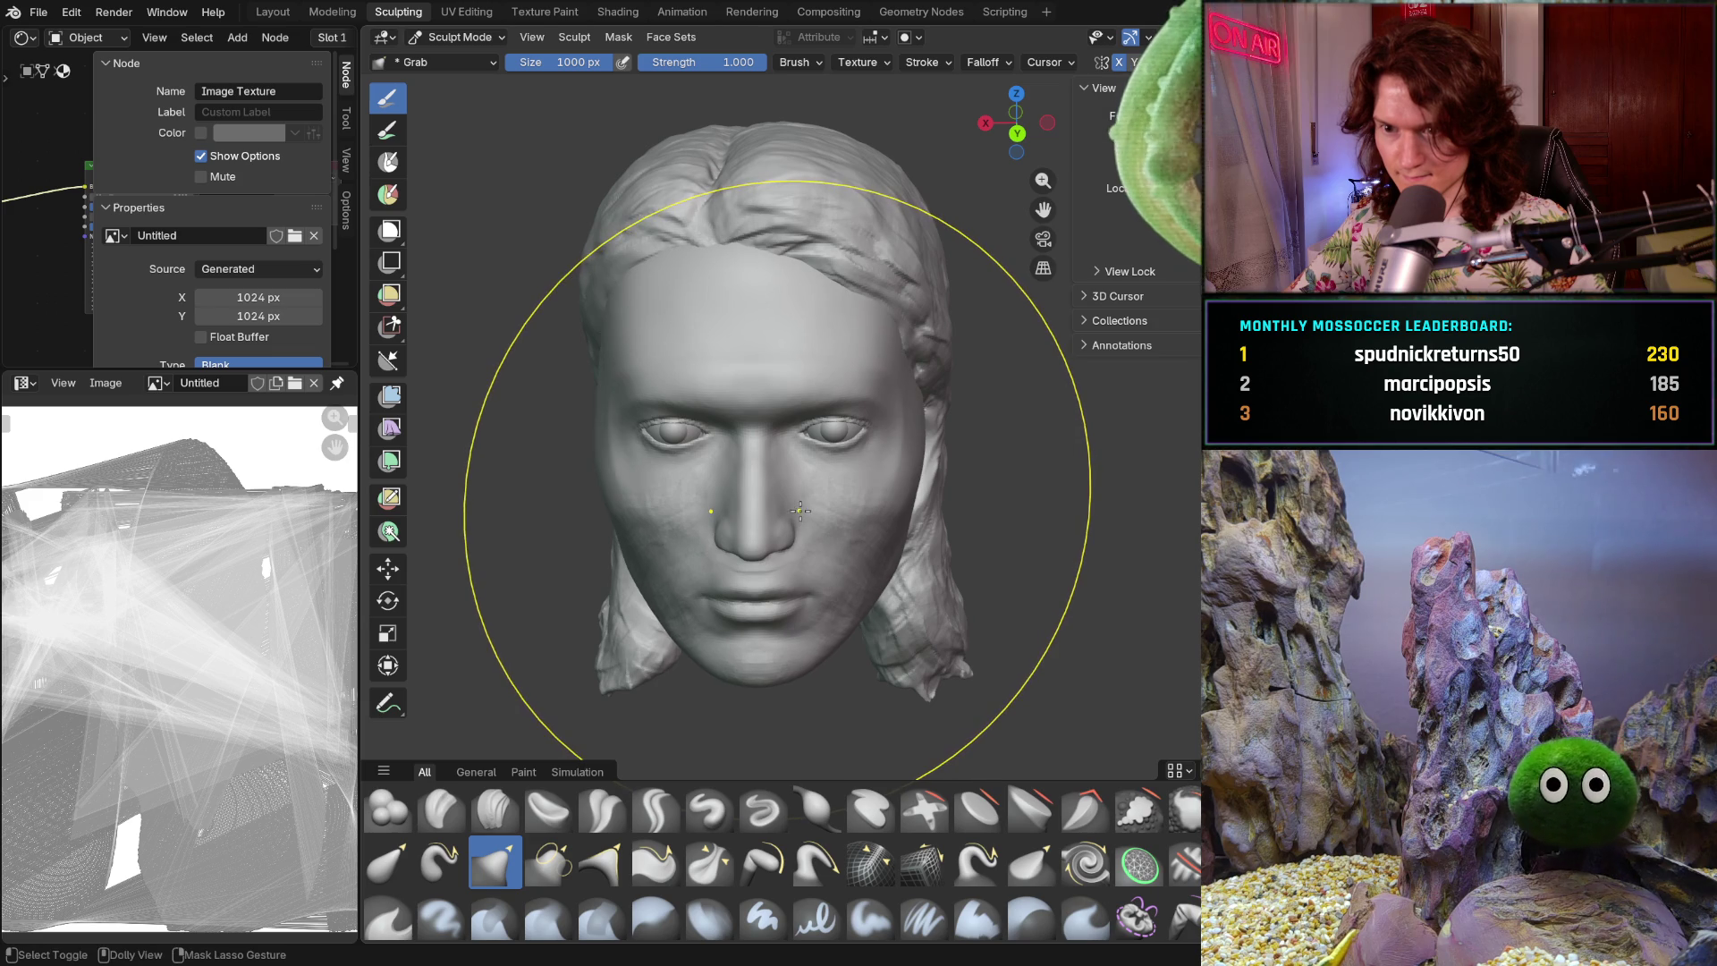
{"action": "mouse_move", "coordinate": [799, 511]}
{"action": "middle_mouse_down"}
{"action": "mouse_move", "coordinate": [908, 506]}
{"action": "mouse_move", "coordinate": [683, 570]}
{"action": "mouse_move", "coordinate": [740, 537]}
{"action": "mouse_move", "coordinate": [767, 544]}
{"action": "middle_mouse_up"}
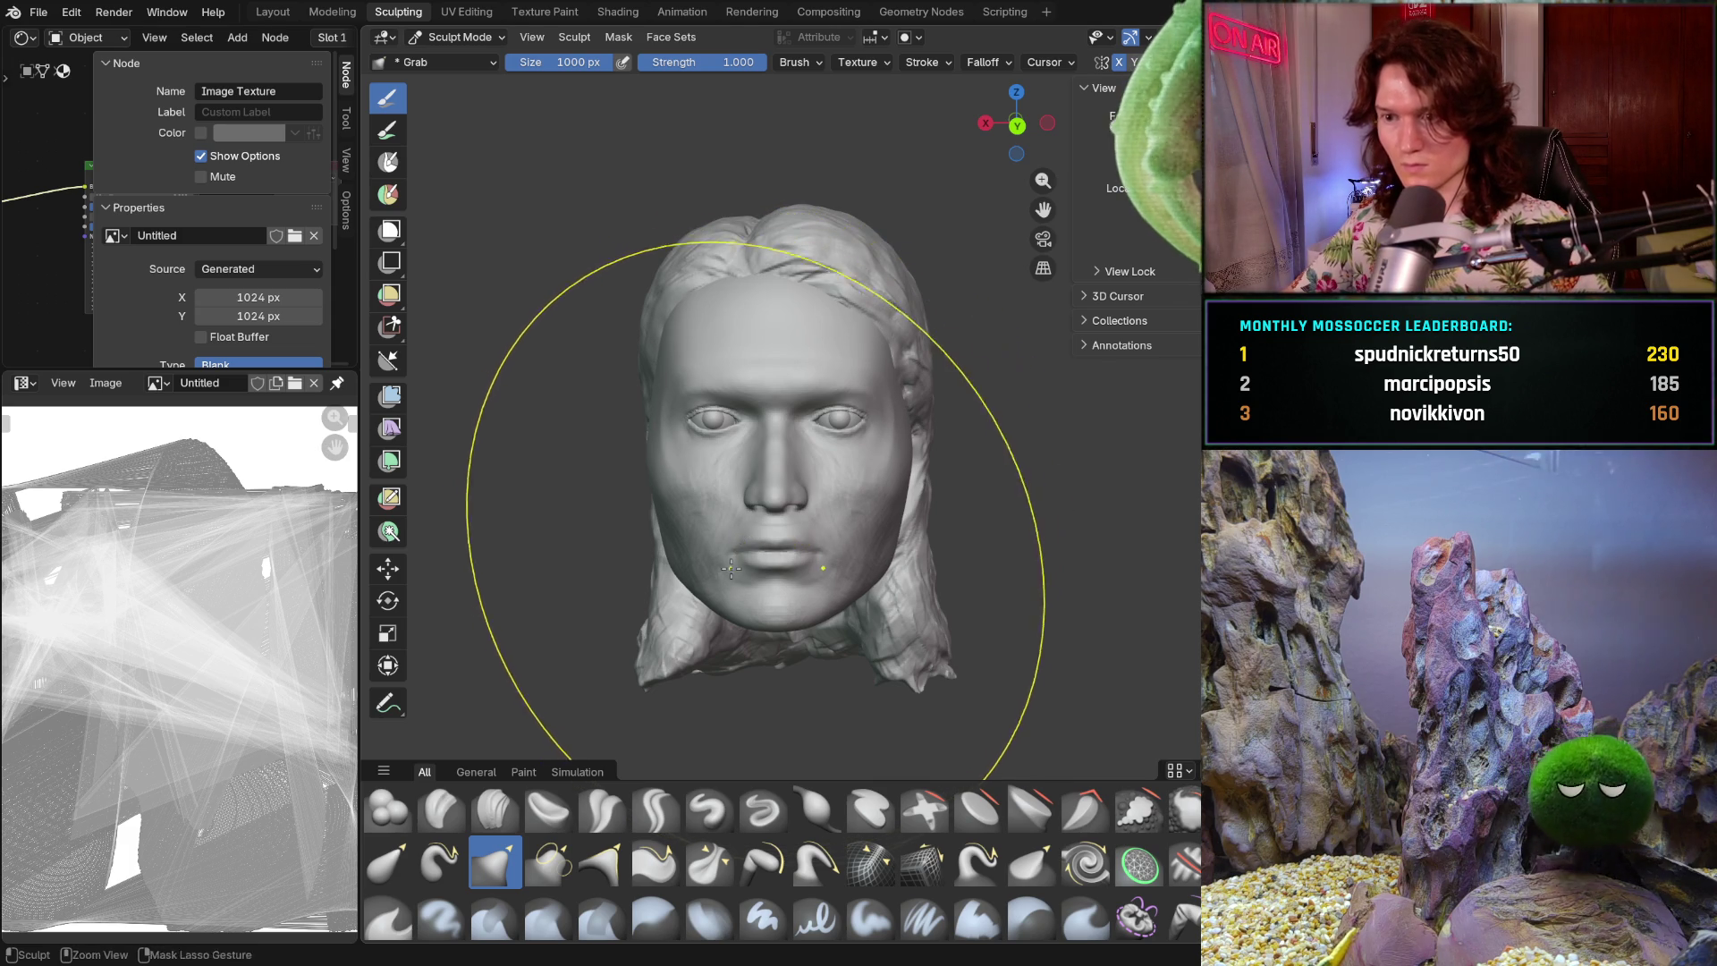
- Keep orbiting between front, three-quarter and right-profile views to inspect the face
{"action": "scroll", "coordinate": [729, 544], "scroll_direction": "up", "scroll_amount": 1}
{"action": "middle_click_drag", "start_coordinate": [729, 543], "coordinate": [765, 542]}
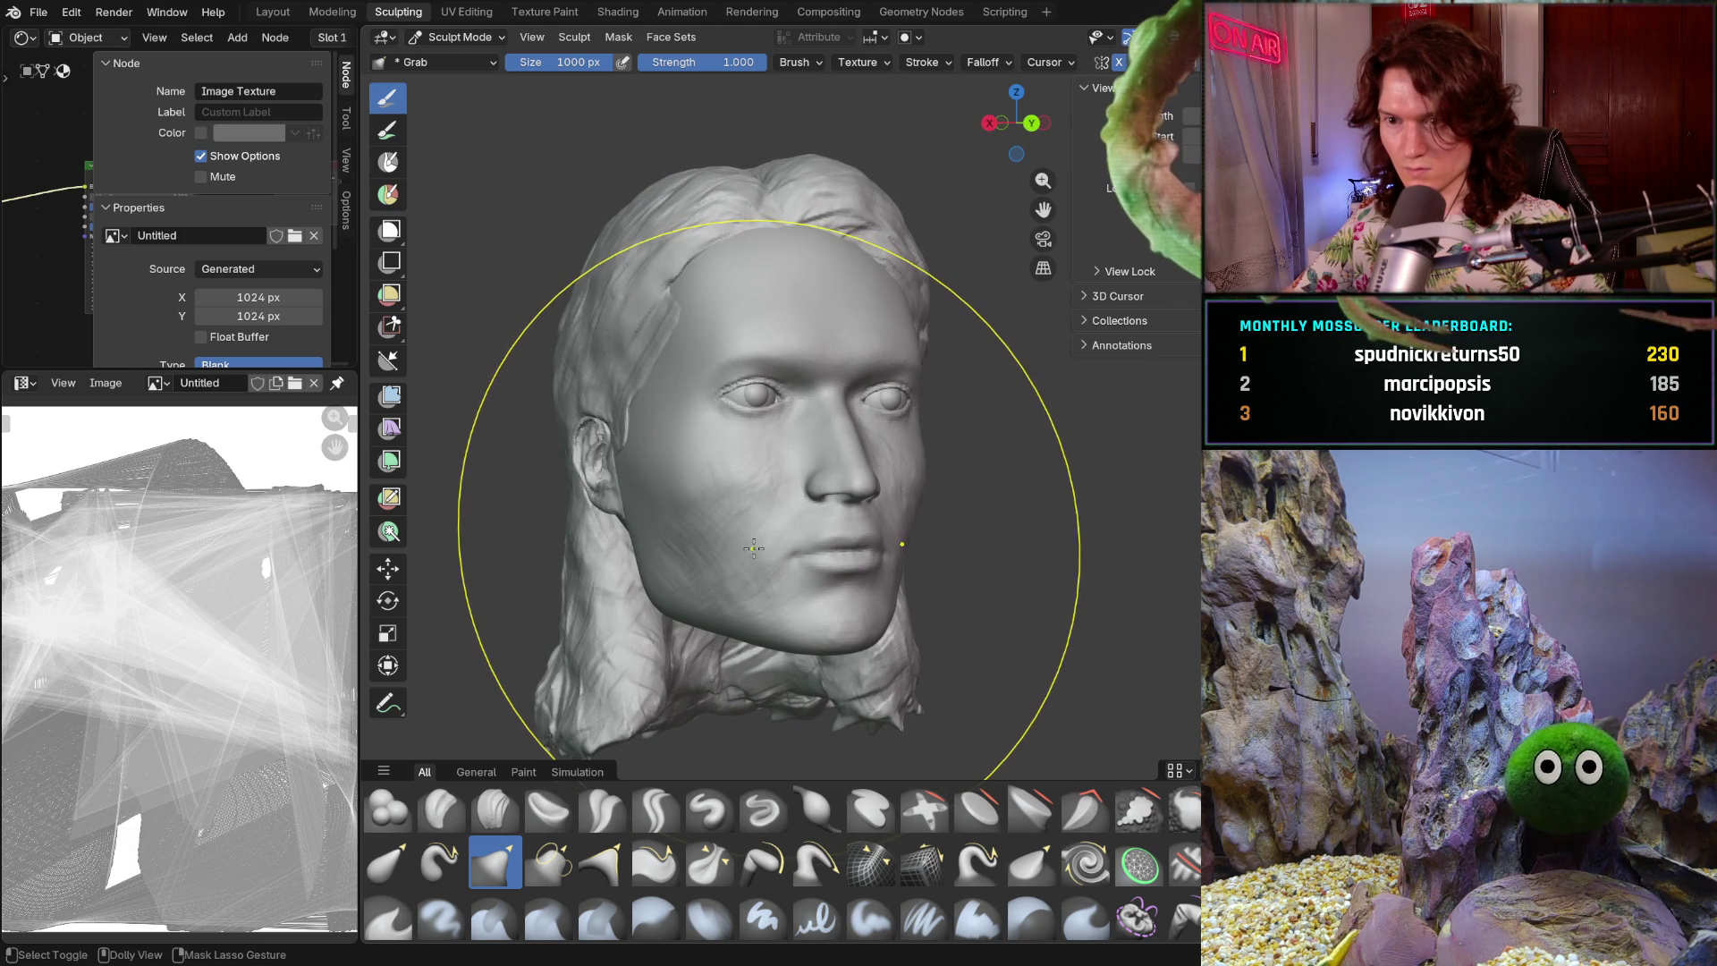
{"action": "scroll", "coordinate": [753, 548], "scroll_direction": "down", "scroll_amount": 3}
{"action": "mouse_move", "coordinate": [753, 548]}
{"action": "middle_mouse_down"}
{"action": "mouse_move", "coordinate": [706, 556]}
{"action": "mouse_move", "coordinate": [721, 556]}
{"action": "middle_mouse_up"}
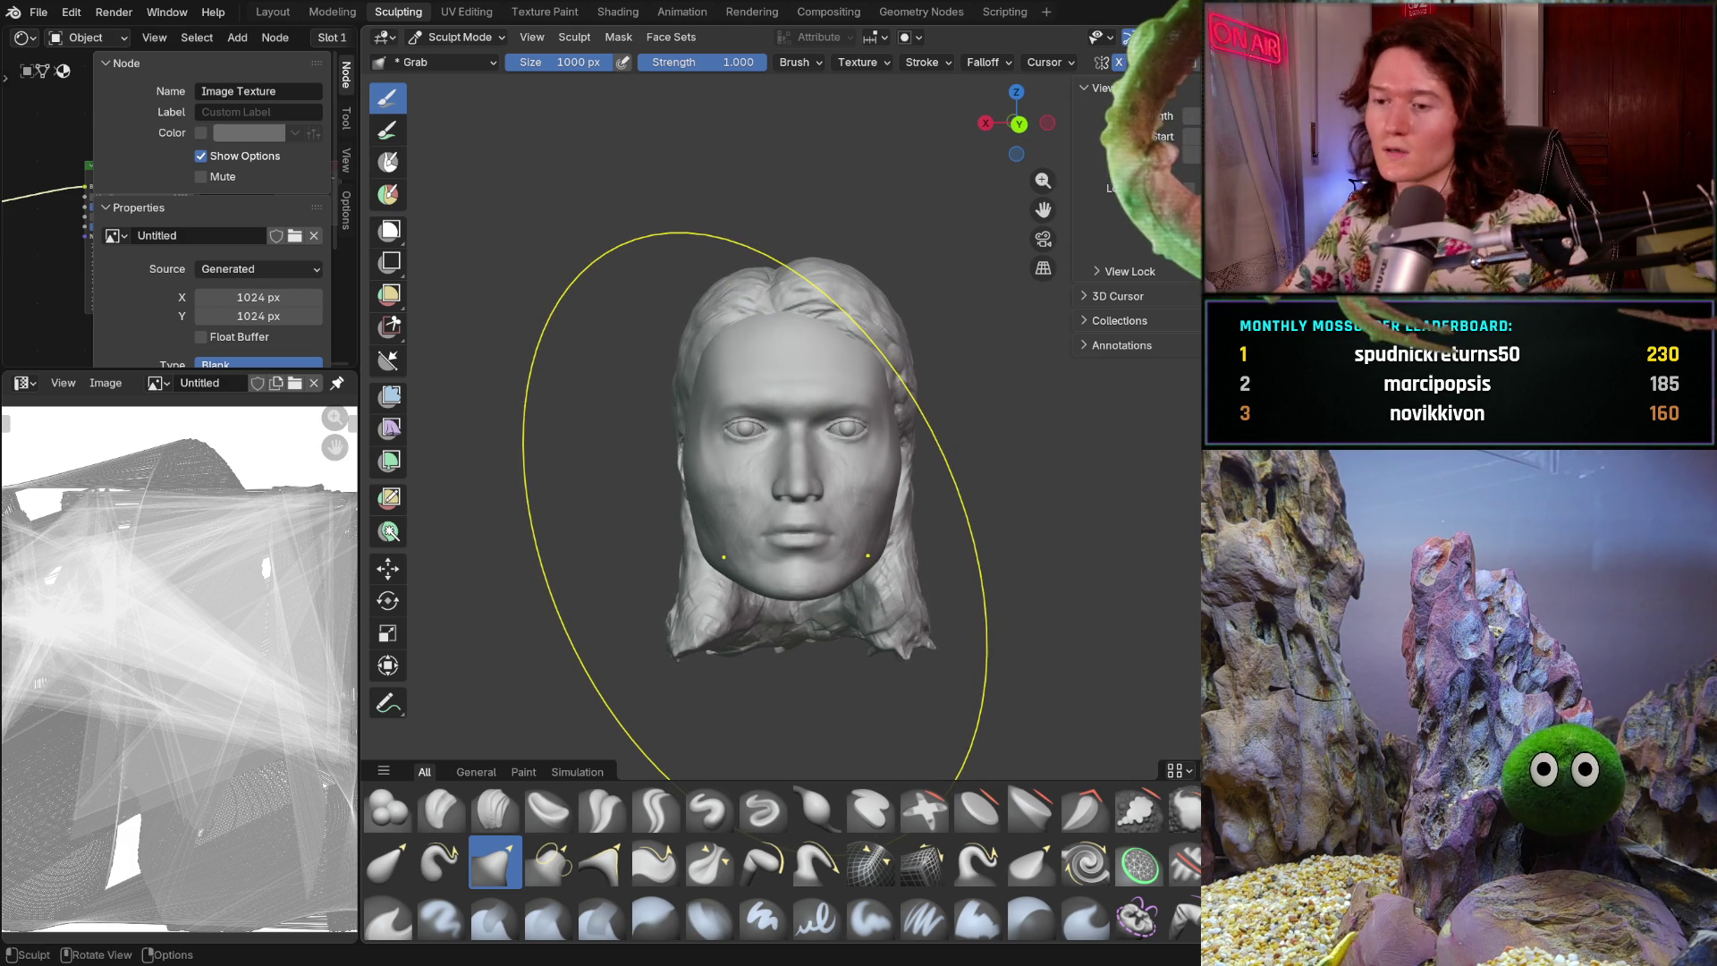
{"action": "mouse_move", "coordinate": [724, 556]}
{"action": "middle_mouse_down"}
{"action": "mouse_move", "coordinate": [868, 552]}
{"action": "mouse_move", "coordinate": [603, 593]}
{"action": "mouse_move", "coordinate": [841, 546]}
{"action": "mouse_move", "coordinate": [1043, 466]}
{"action": "mouse_move", "coordinate": [803, 477]}
{"action": "mouse_move", "coordinate": [853, 488]}
{"action": "middle_mouse_up"}
{"action": "scroll", "coordinate": [859, 540], "scroll_direction": "up", "scroll_amount": 3}
{"action": "scroll", "coordinate": [1043, 466], "scroll_direction": "down", "scroll_amount": 5}
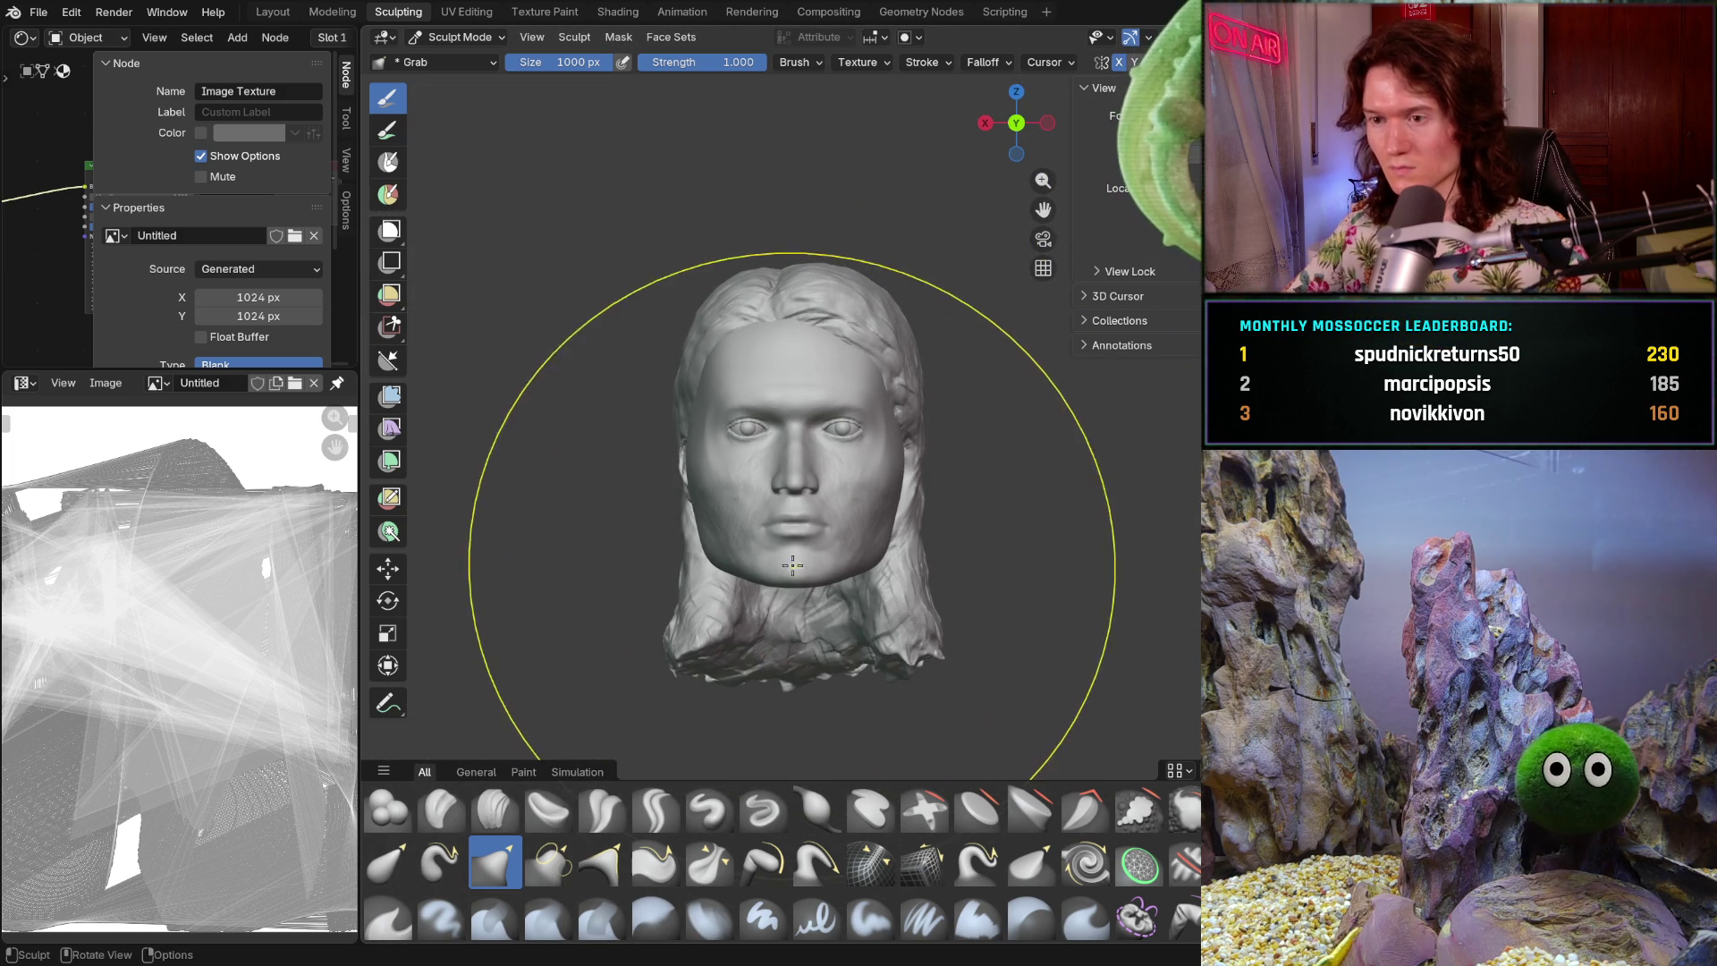
{"action": "scroll", "coordinate": [852, 487], "scroll_direction": "up", "scroll_amount": 5}
{"action": "mouse_move", "coordinate": [852, 487]}
{"action": "middle_mouse_down"}
{"action": "mouse_move", "coordinate": [819, 511]}
{"action": "mouse_move", "coordinate": [979, 501]}
{"action": "middle_mouse_up"}
{"action": "scroll", "coordinate": [819, 510], "scroll_direction": "down", "scroll_amount": 3}
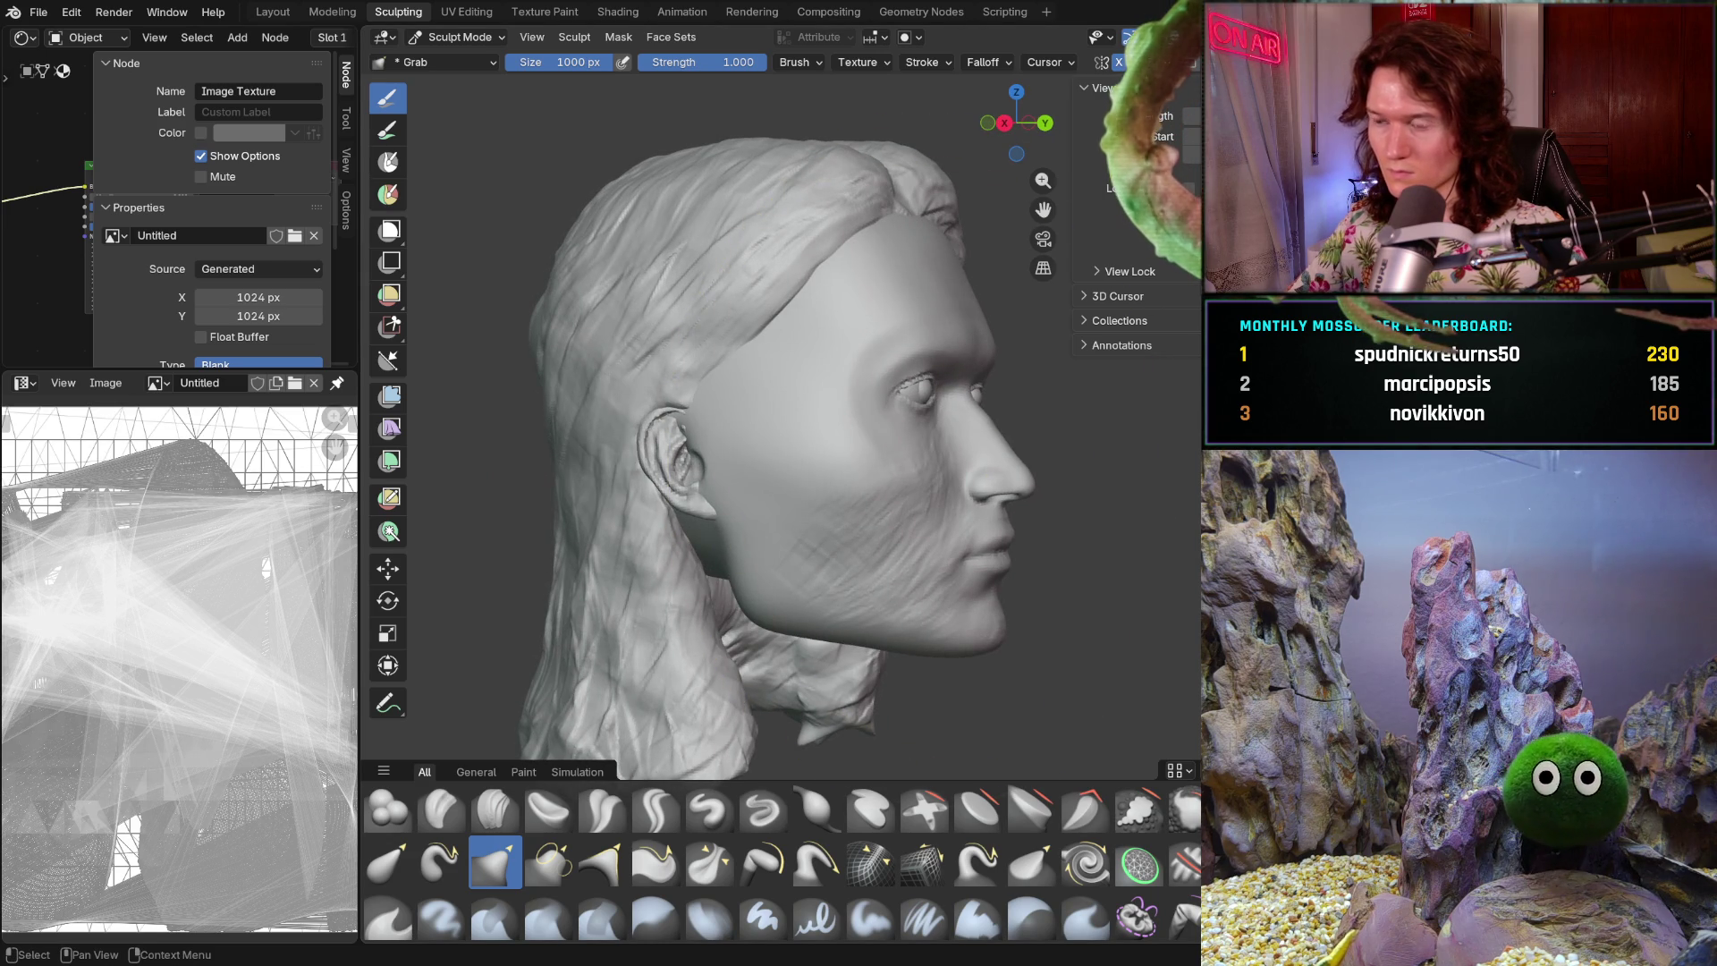
- Hide the long hair mesh with Shift+H, undoing and then redoing the hide
{"action": "key", "text": "shift+h"}
{"action": "key", "text": "ctrl+z"}
{"action": "key", "text": "ctrl+shift+z"}
{"action": "middle_click_drag", "start_coordinate": [1029, 489], "coordinate": [787, 492]}
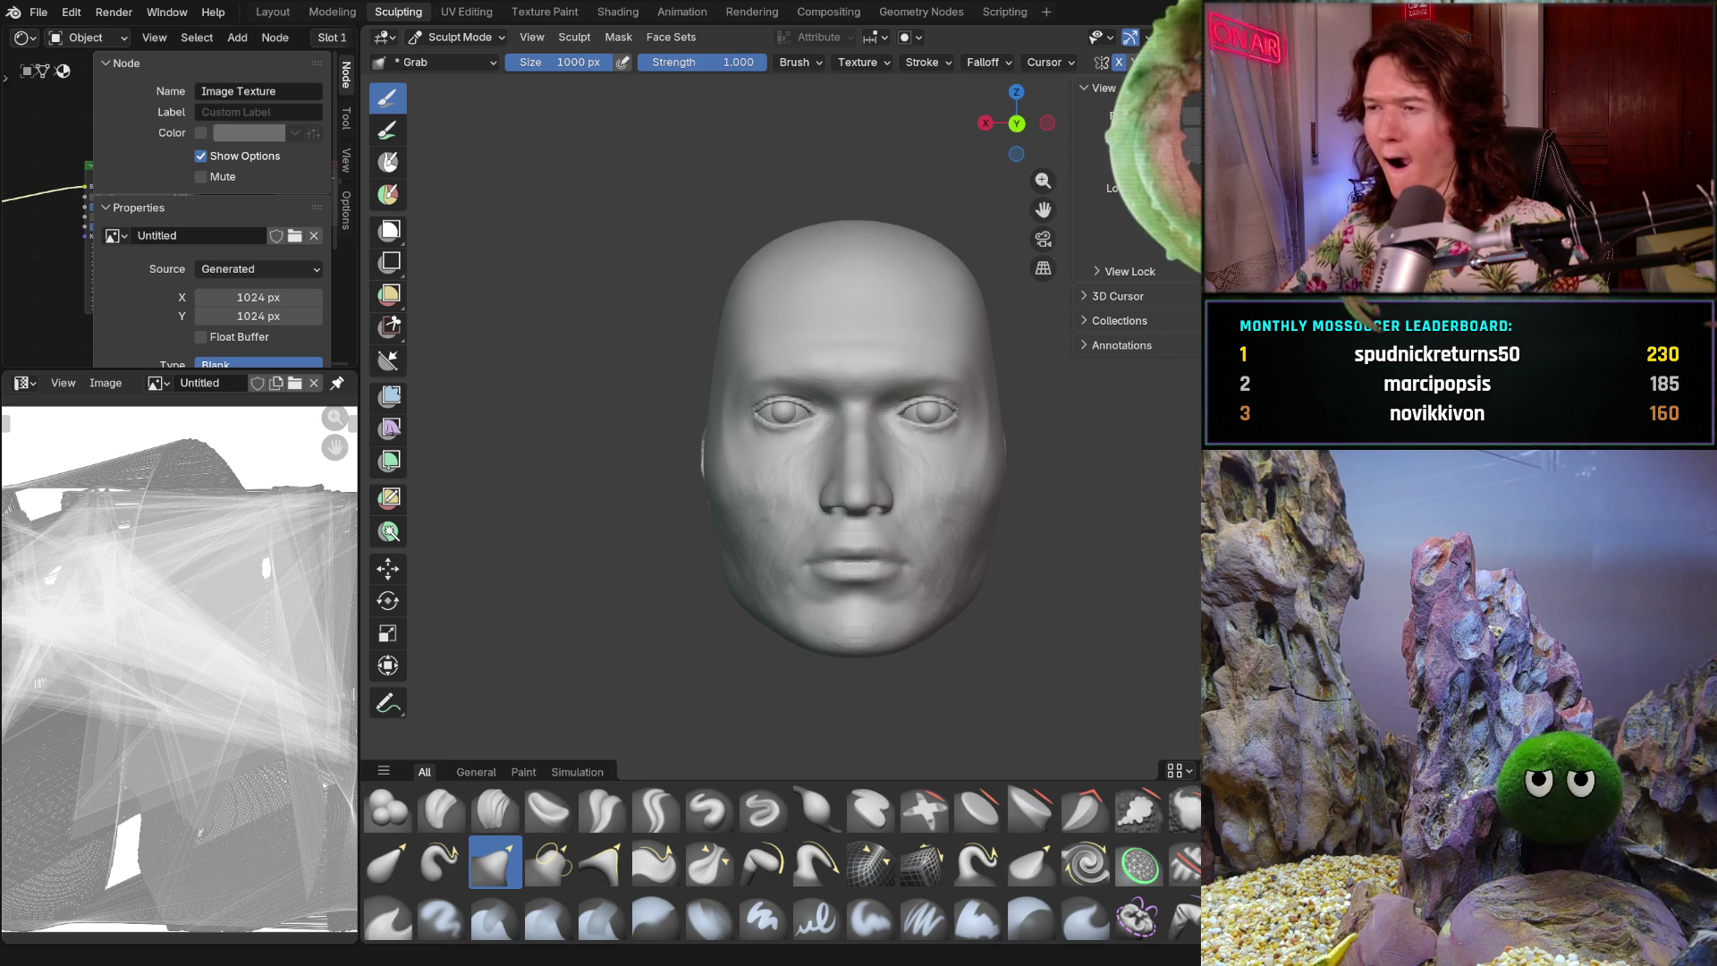
{"action": "scroll", "coordinate": [881, 490], "scroll_direction": "up", "scroll_amount": 2}
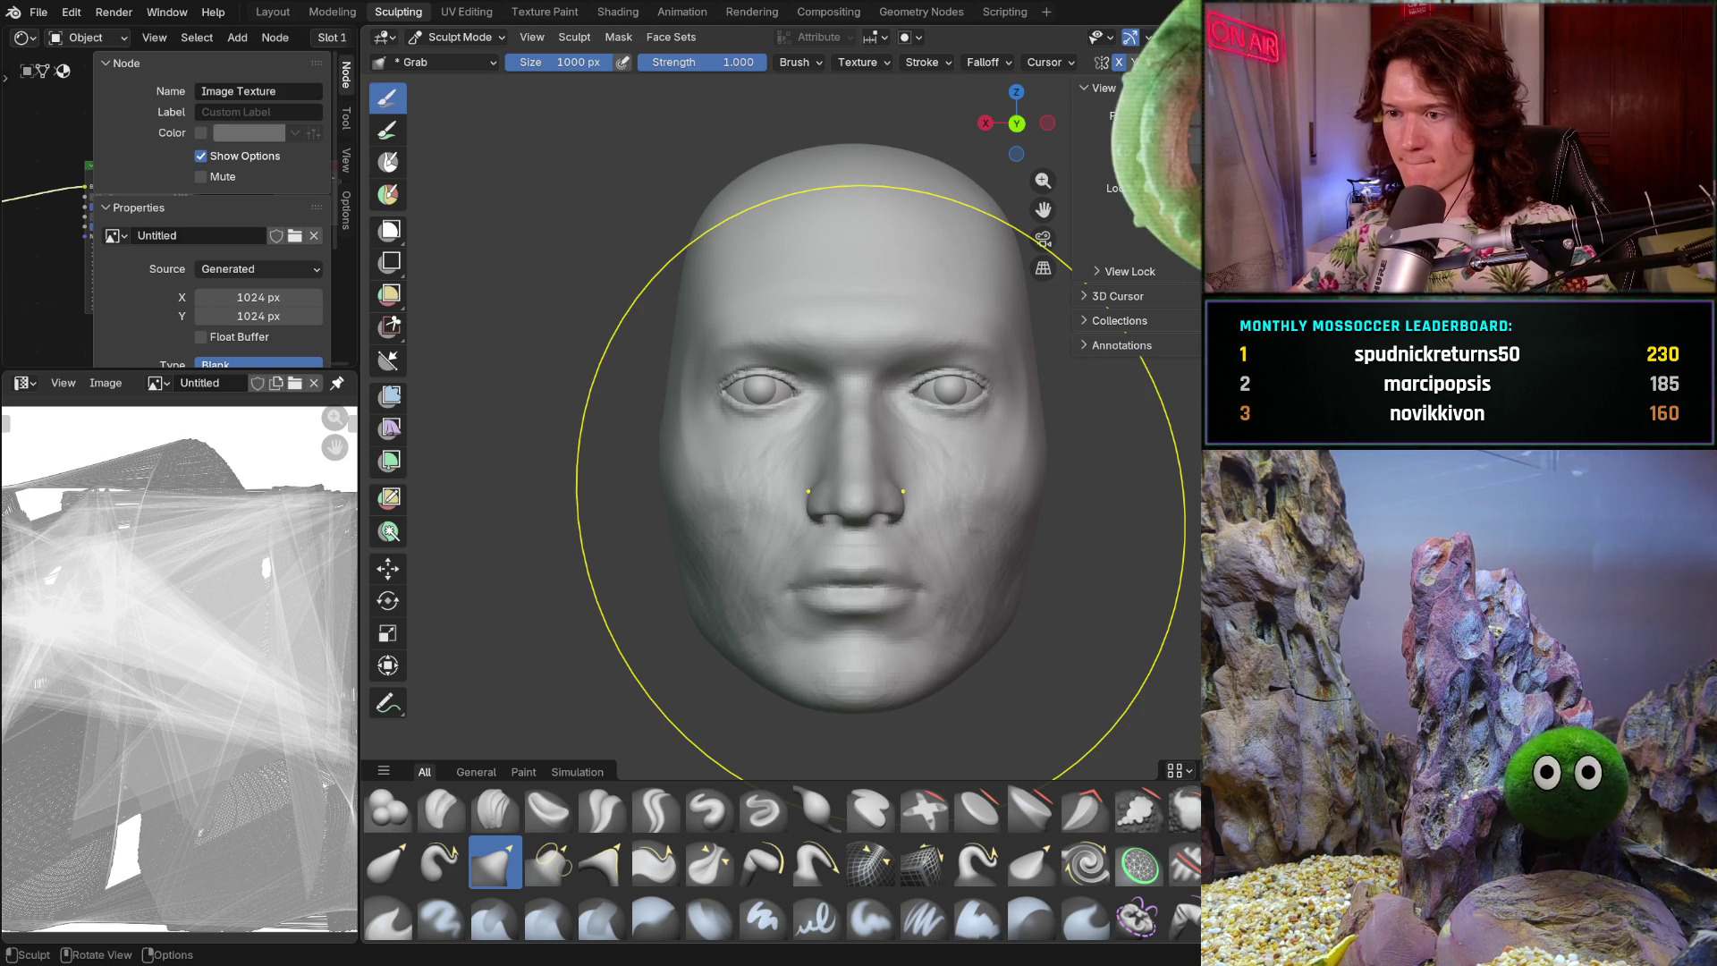
{"action": "mouse_move", "coordinate": [881, 489]}
{"action": "middle_mouse_down"}
{"action": "mouse_move", "coordinate": [787, 514]}
{"action": "mouse_move", "coordinate": [903, 528]}
{"action": "middle_mouse_up"}
- Resize the Grab brush to 390 px, then enlarge it to 634 px
{"action": "key", "text": "f"}
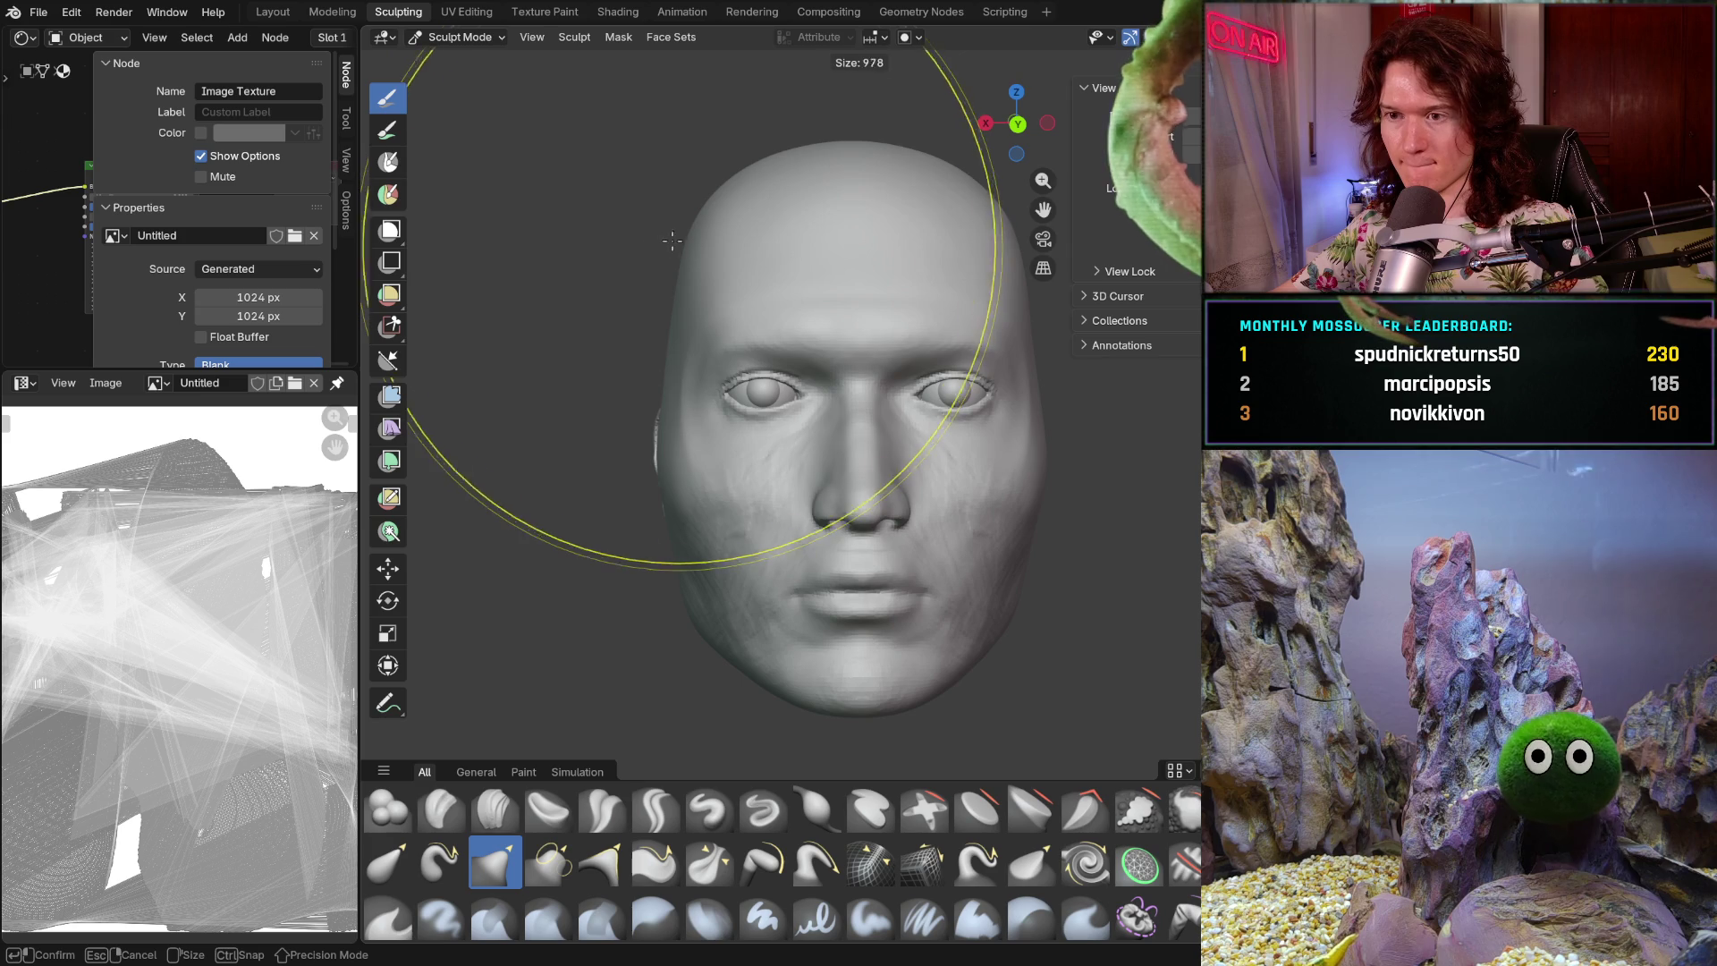
{"action": "left_click", "coordinate": [591, 215]}
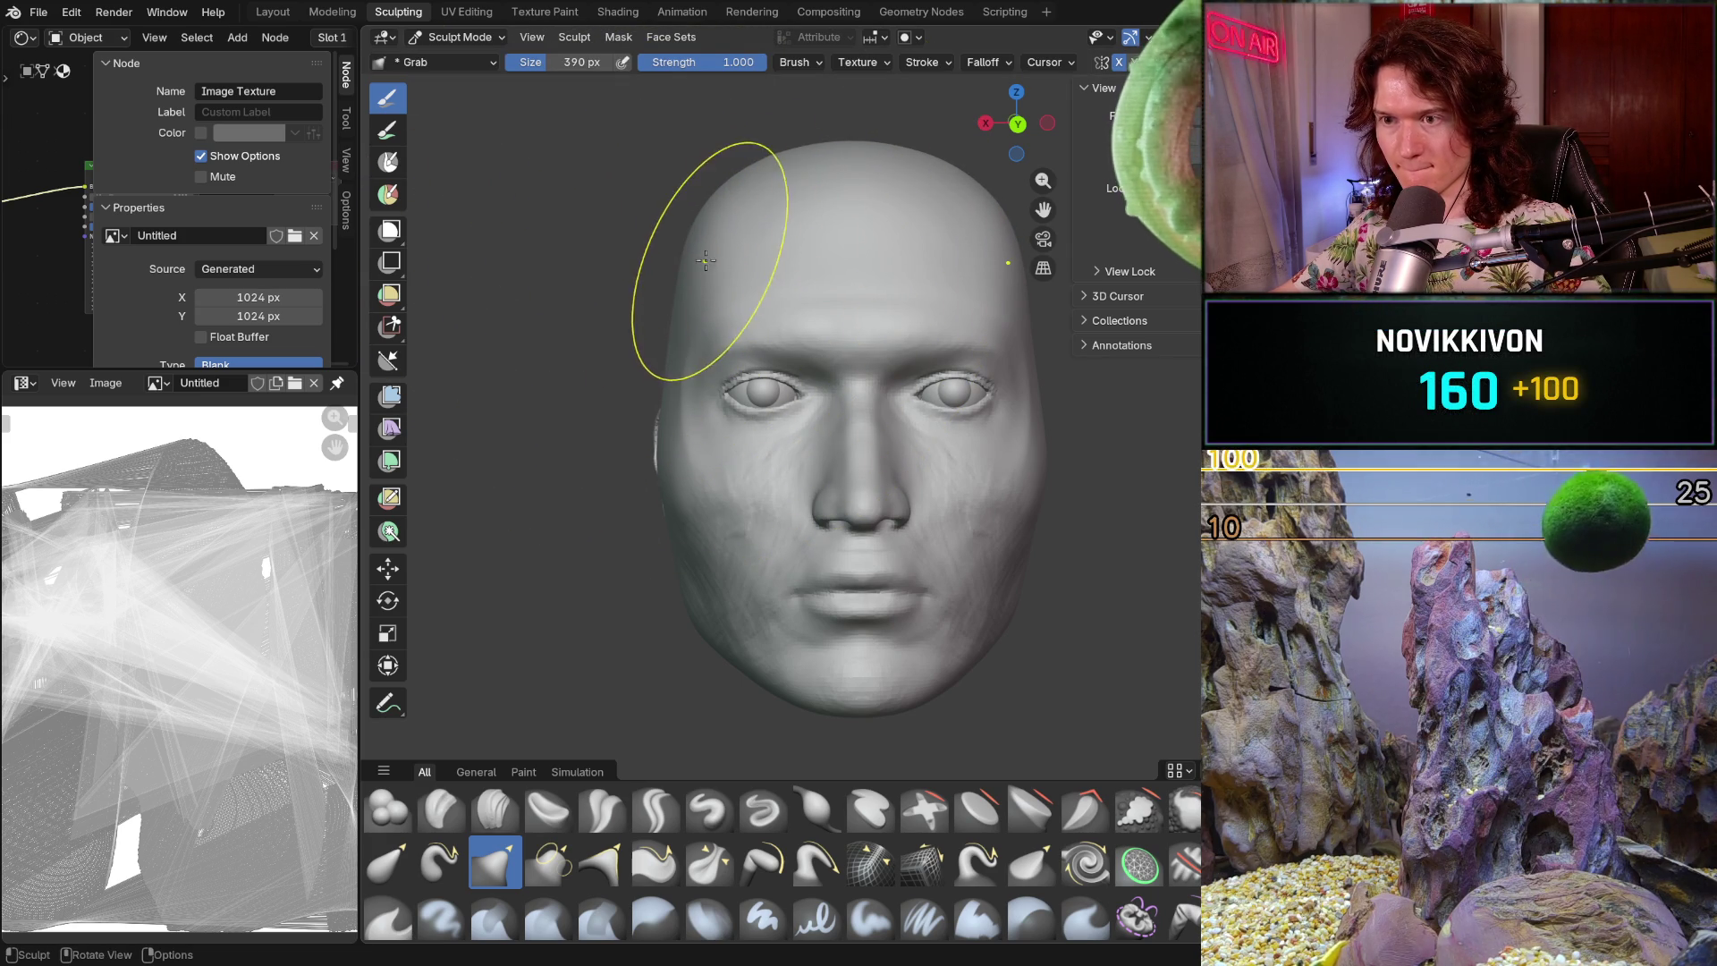
{"action": "key", "text": "f"}
{"action": "left_click", "coordinate": [779, 287]}
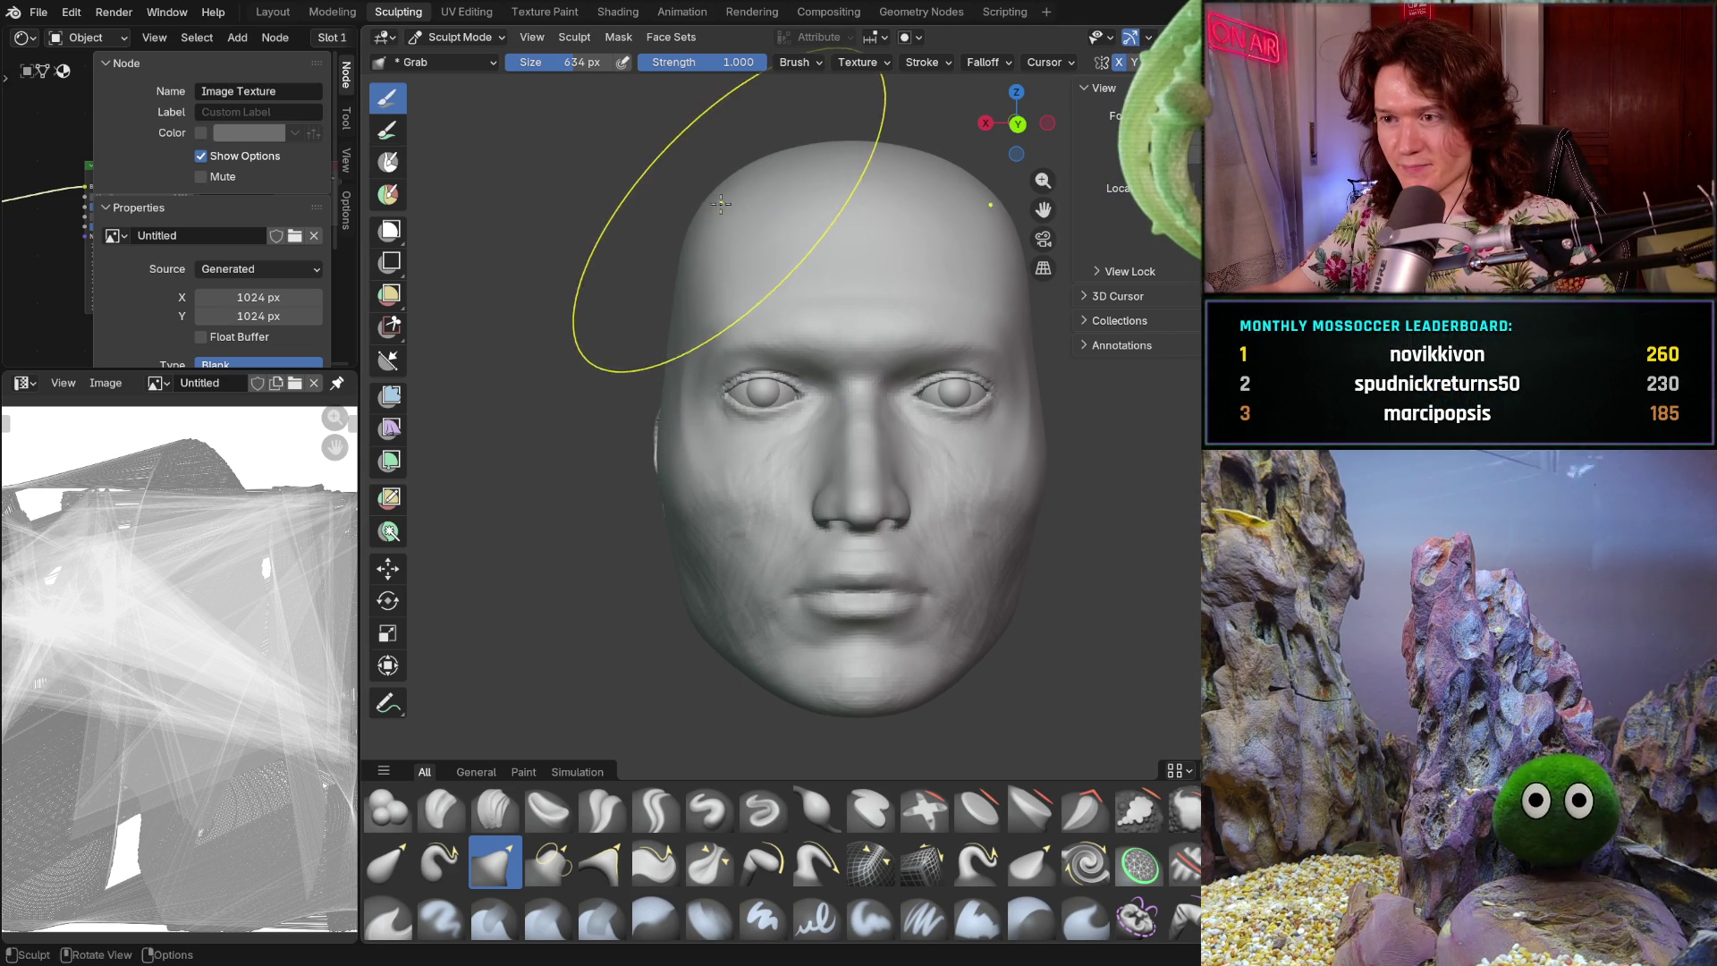
- Orbit around the head back to front view and unhide the long hair mesh
{"action": "mouse_move", "coordinate": [721, 207]}
{"action": "middle_mouse_down"}
{"action": "mouse_move", "coordinate": [752, 295]}
{"action": "mouse_move", "coordinate": [858, 385]}
{"action": "mouse_move", "coordinate": [781, 442]}
{"action": "mouse_move", "coordinate": [808, 389]}
{"action": "middle_mouse_up"}
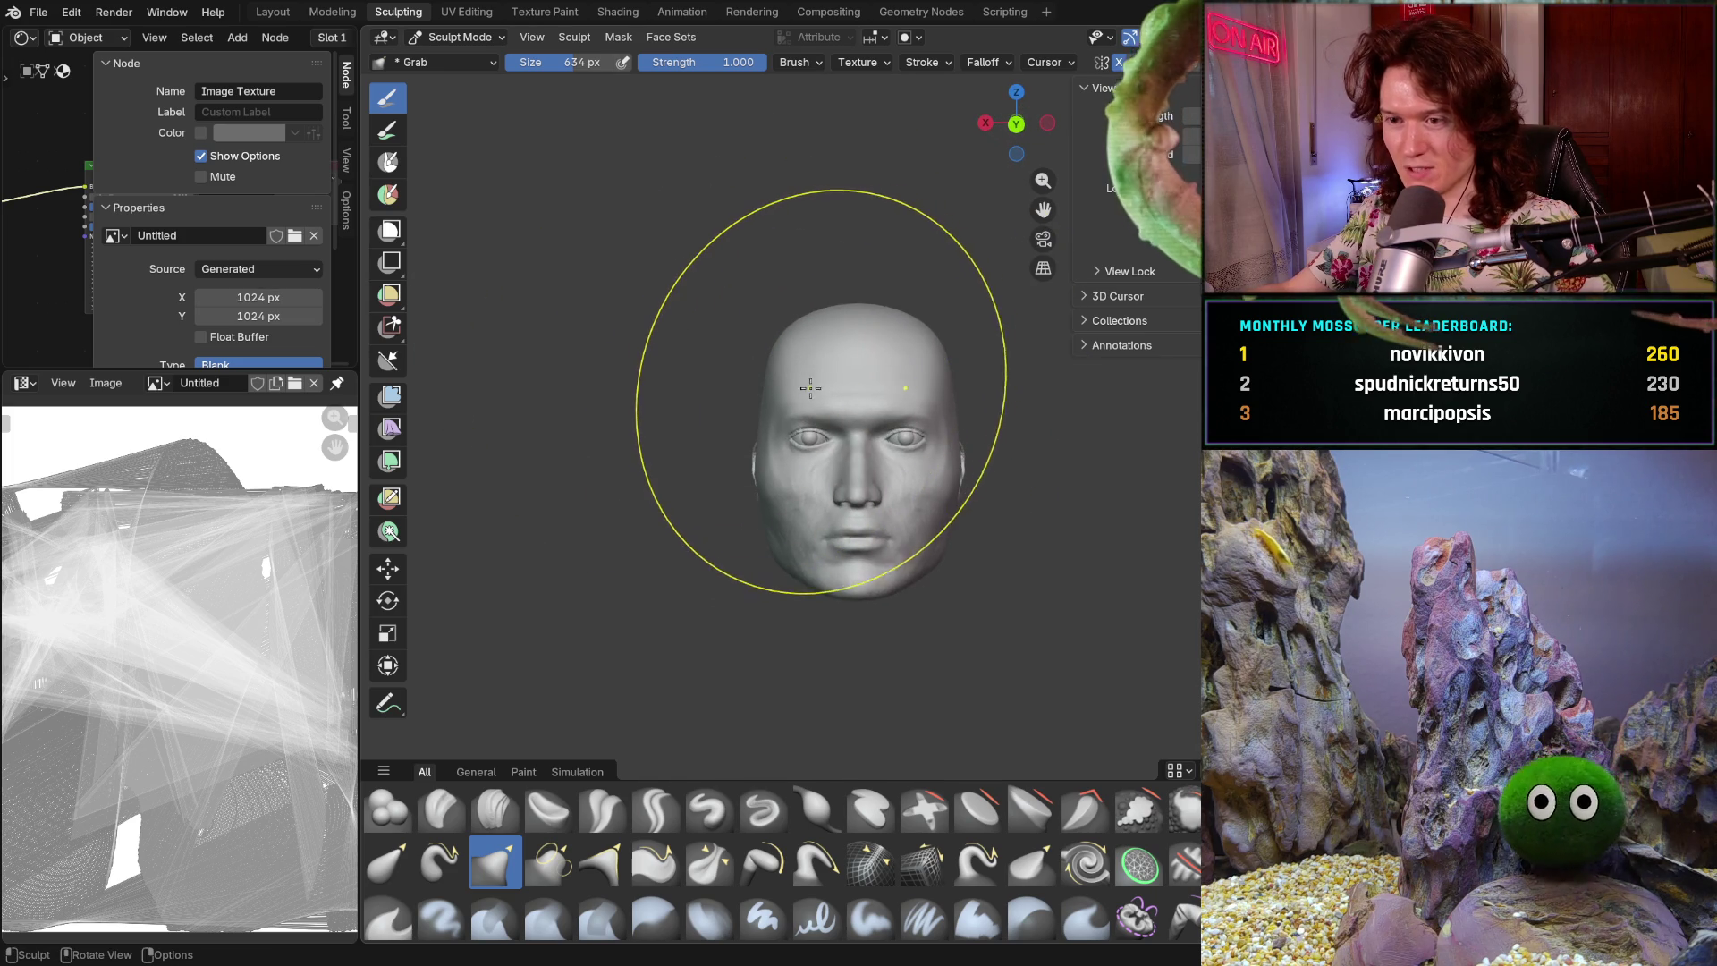
{"action": "mouse_move", "coordinate": [807, 398]}
{"action": "middle_mouse_down"}
{"action": "mouse_move", "coordinate": [837, 384]}
{"action": "mouse_move", "coordinate": [820, 372]}
{"action": "middle_mouse_up"}
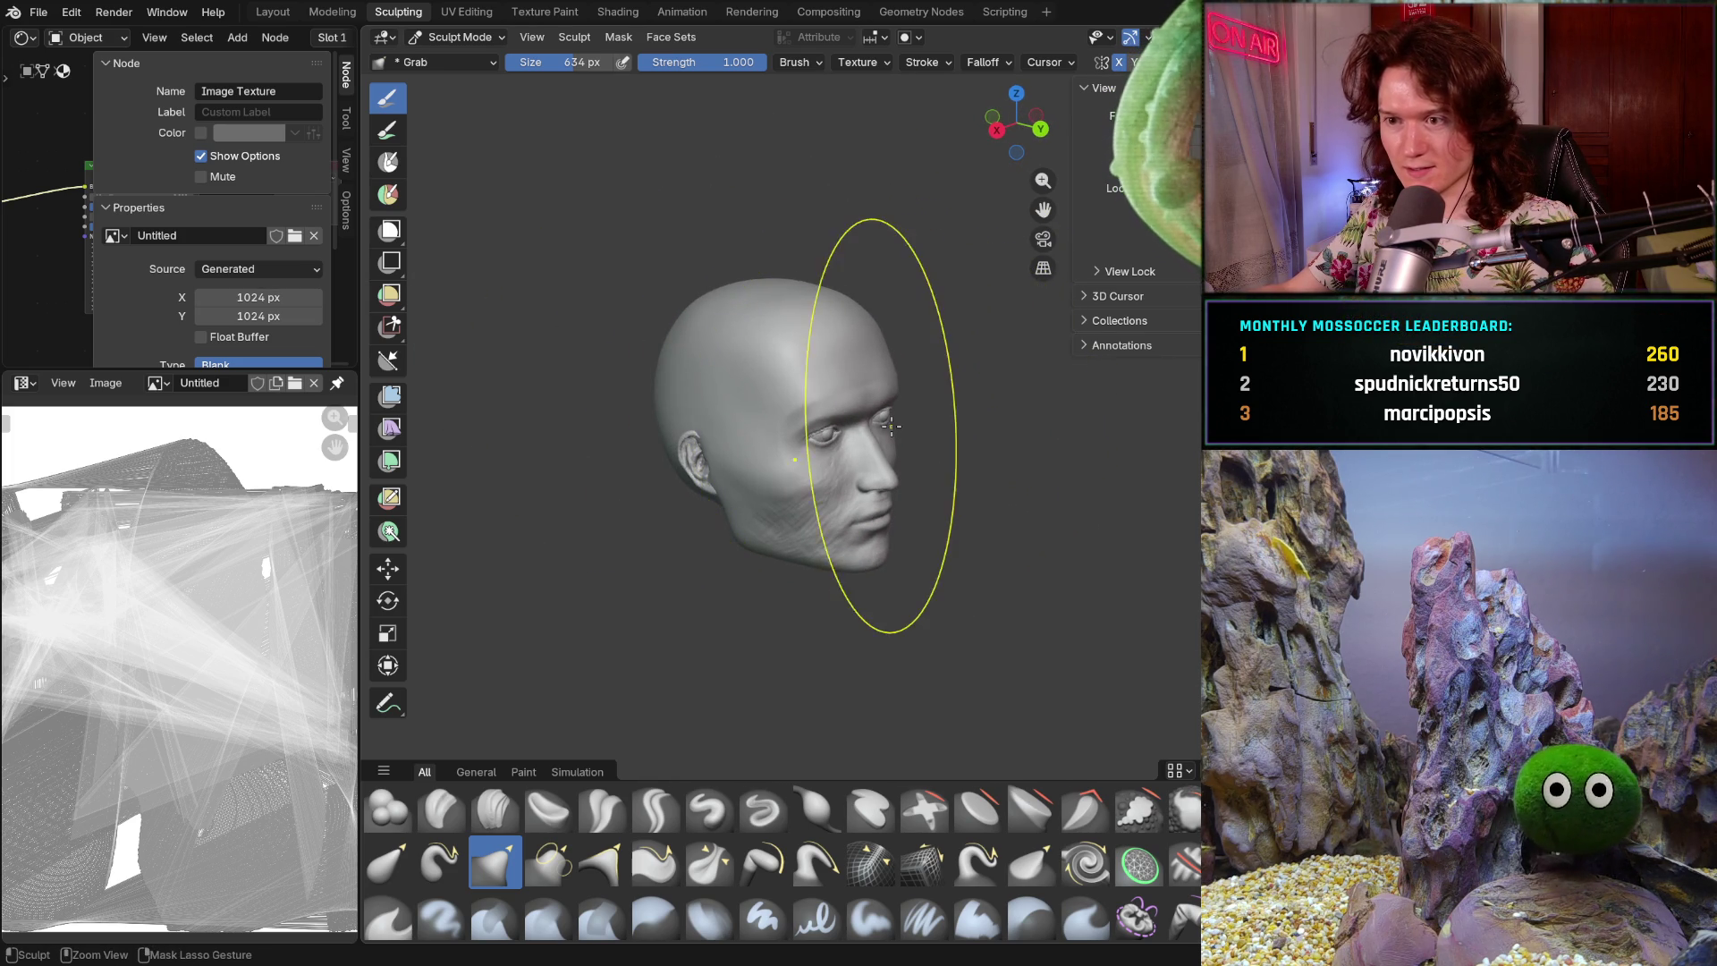
{"action": "middle_click_drag", "start_coordinate": [886, 424], "coordinate": [740, 393]}
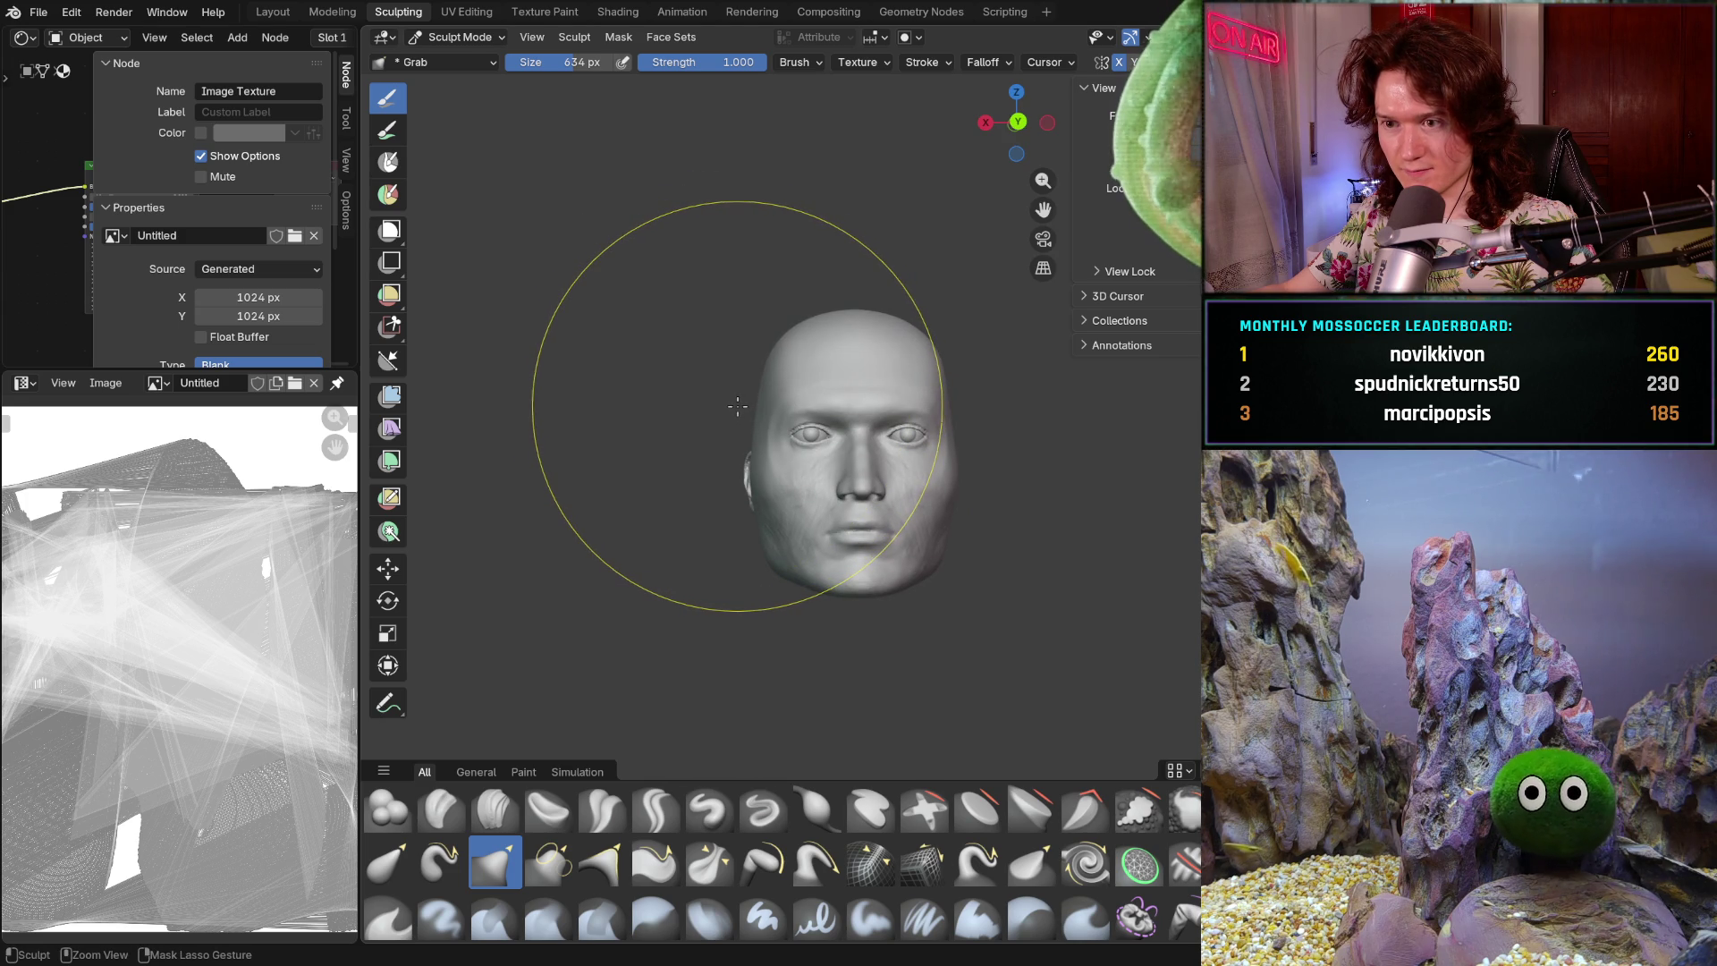
{"action": "key", "text": "shift+h"}
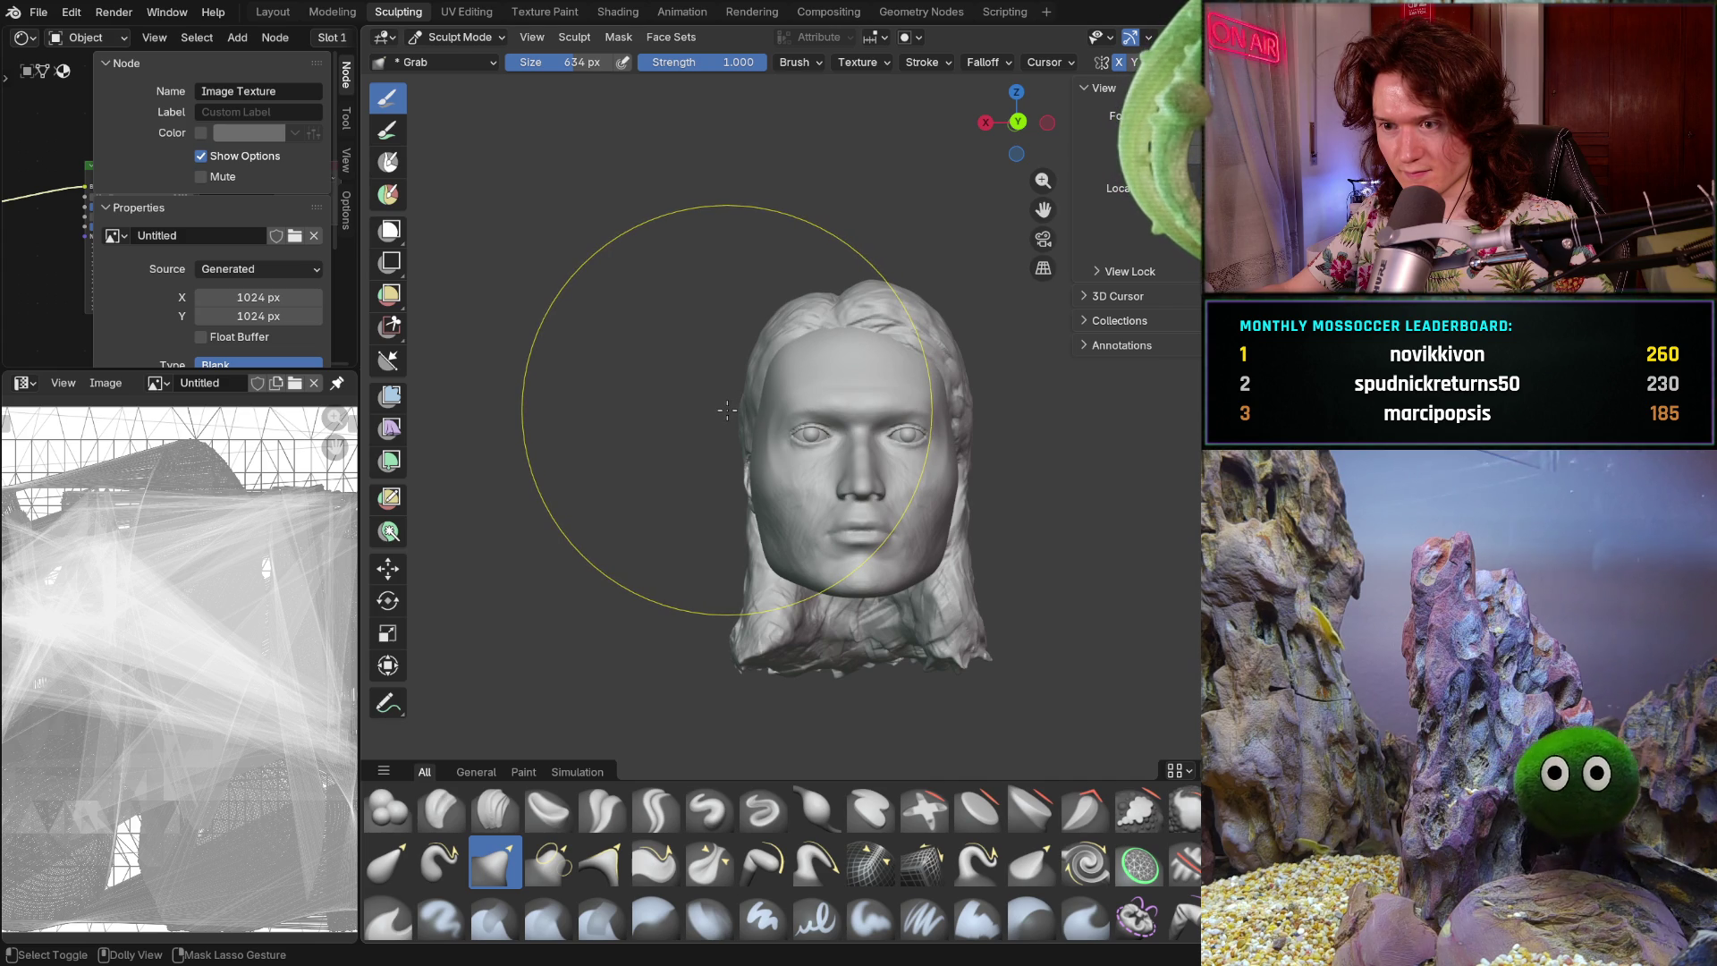
{"action": "middle_click_drag", "start_coordinate": [743, 394], "coordinate": [743, 394], "text": "shift"}
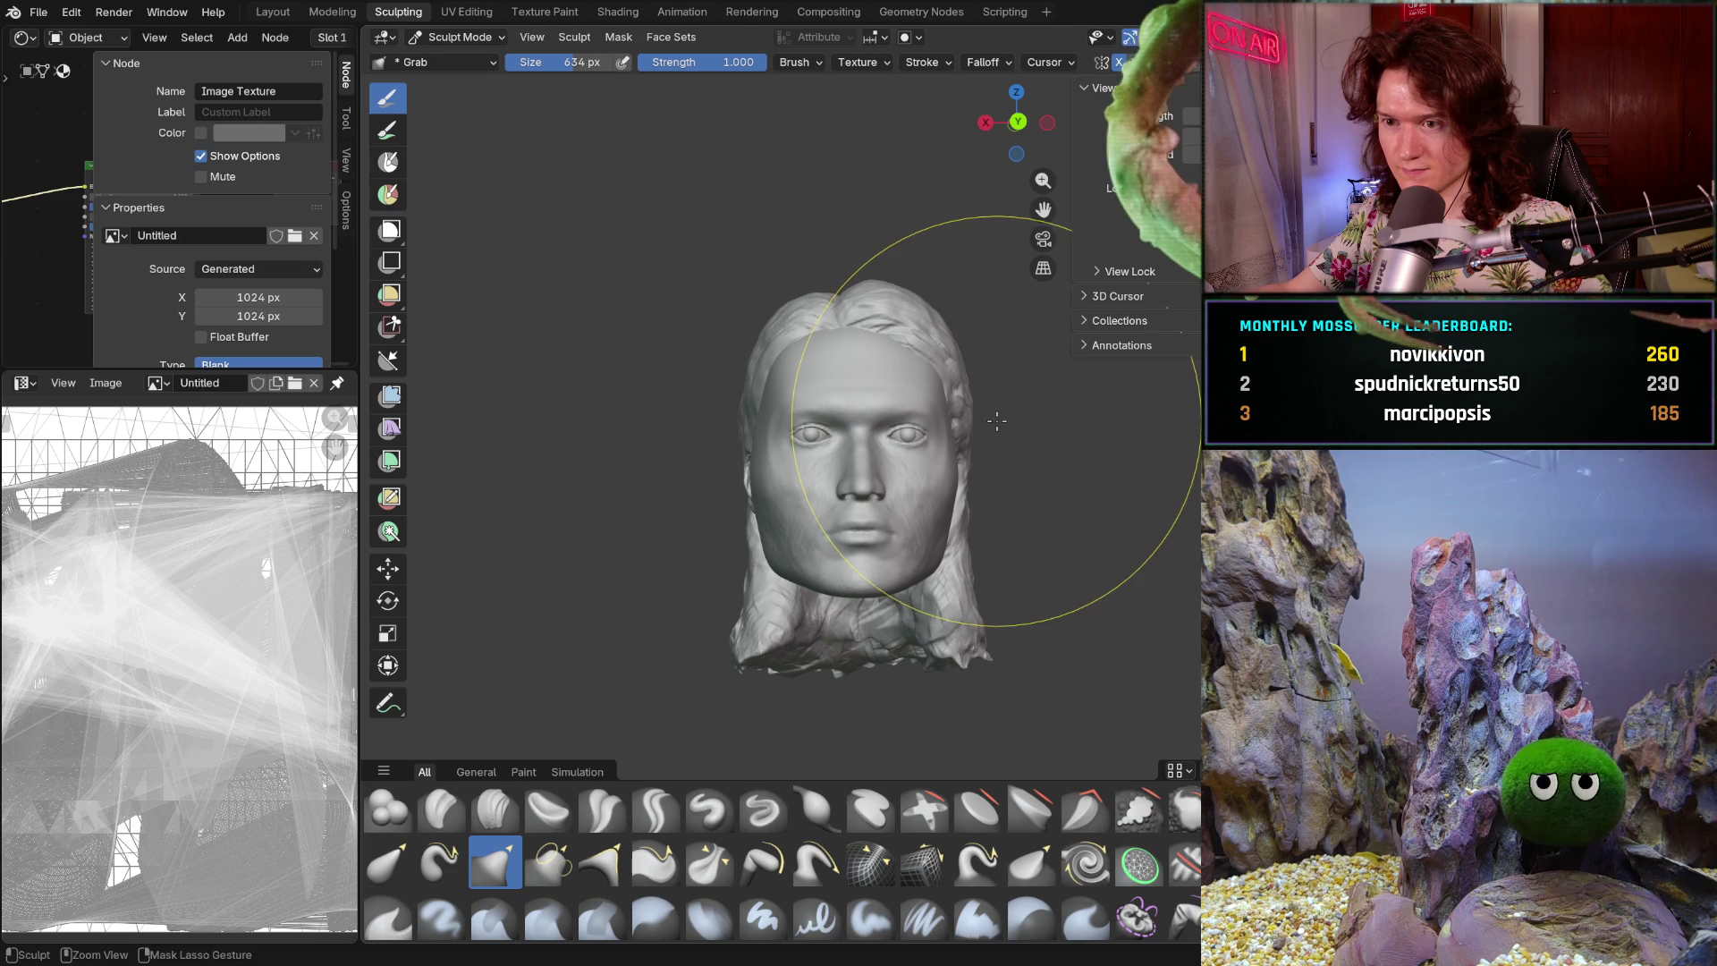
{"action": "mouse_move", "coordinate": [996, 423]}
{"action": "middle_mouse_down"}
{"action": "mouse_move", "coordinate": [939, 447]}
{"action": "mouse_move", "coordinate": [982, 453]}
{"action": "middle_mouse_up"}
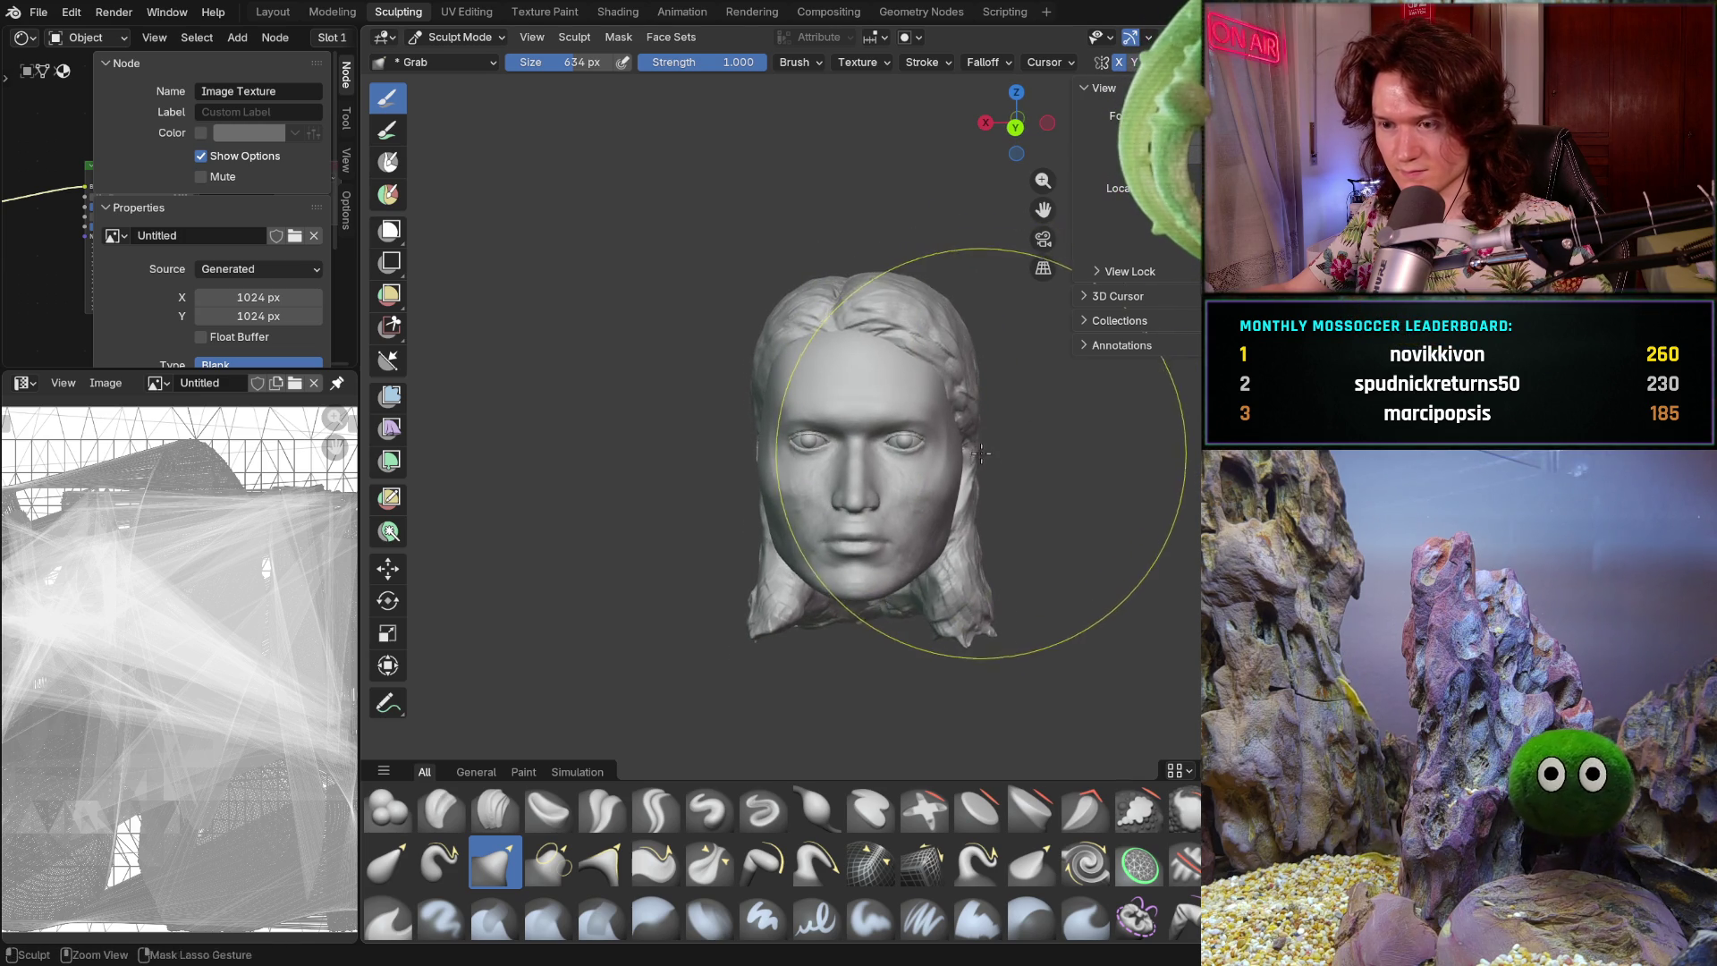
{"action": "scroll", "coordinate": [982, 452], "scroll_direction": "up", "scroll_amount": 2}
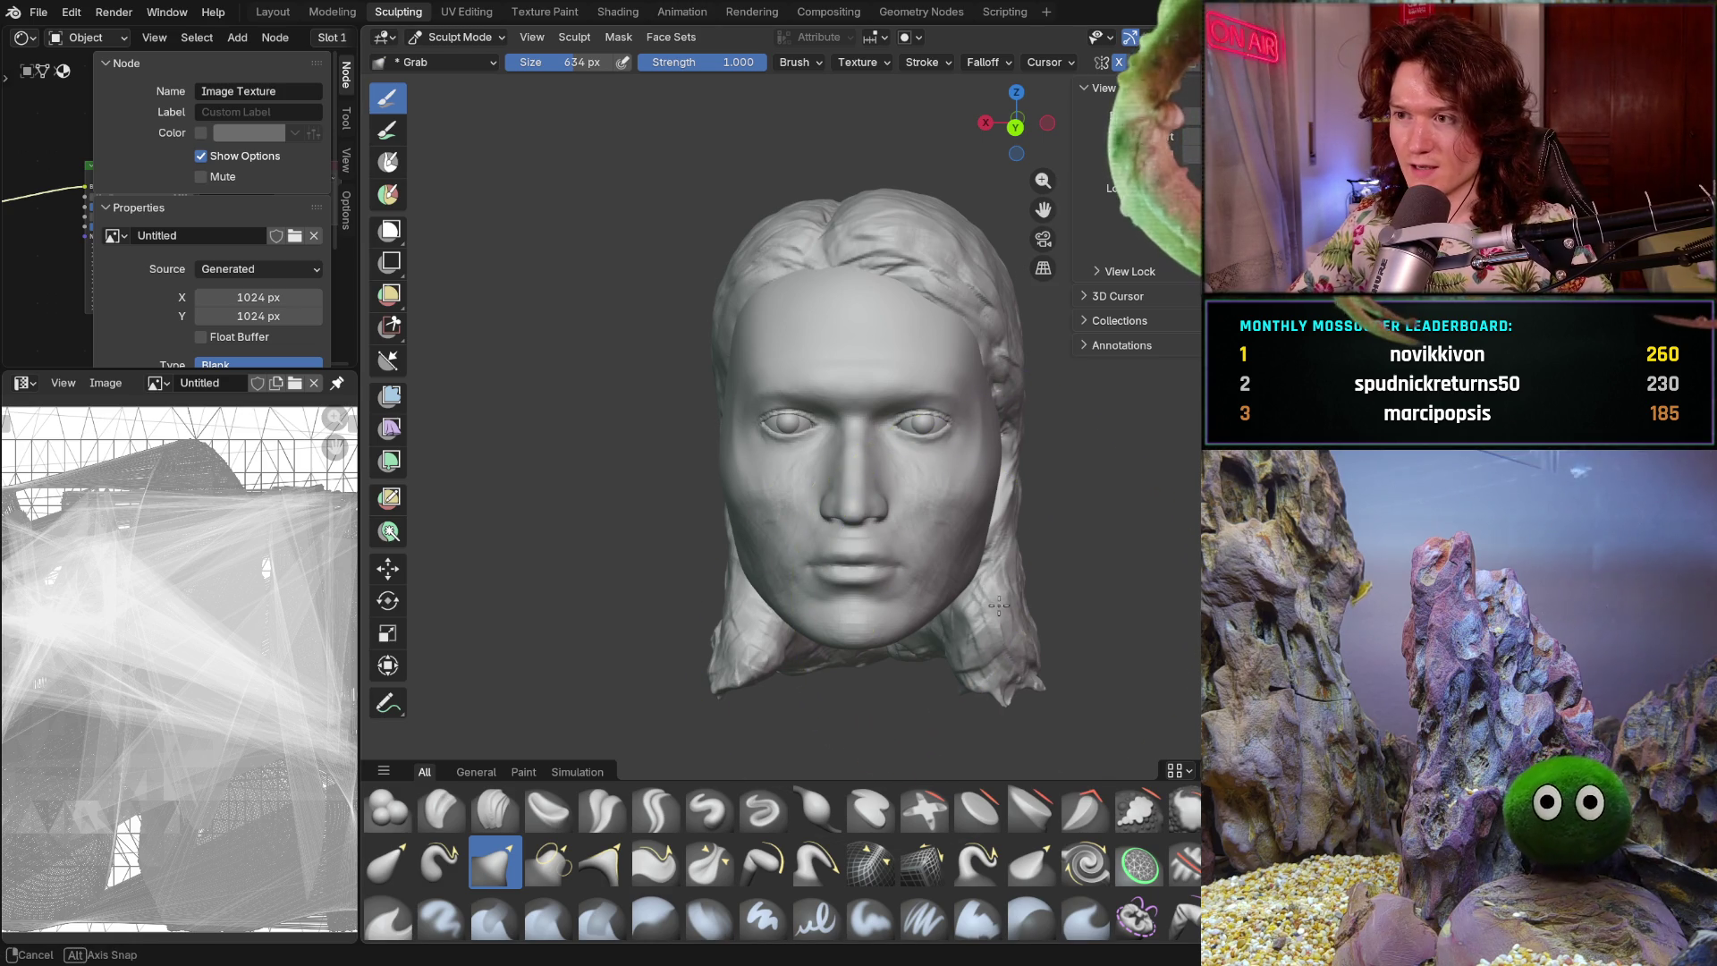
{"action": "middle_click_drag", "start_coordinate": [950, 585], "coordinate": [955, 604]}
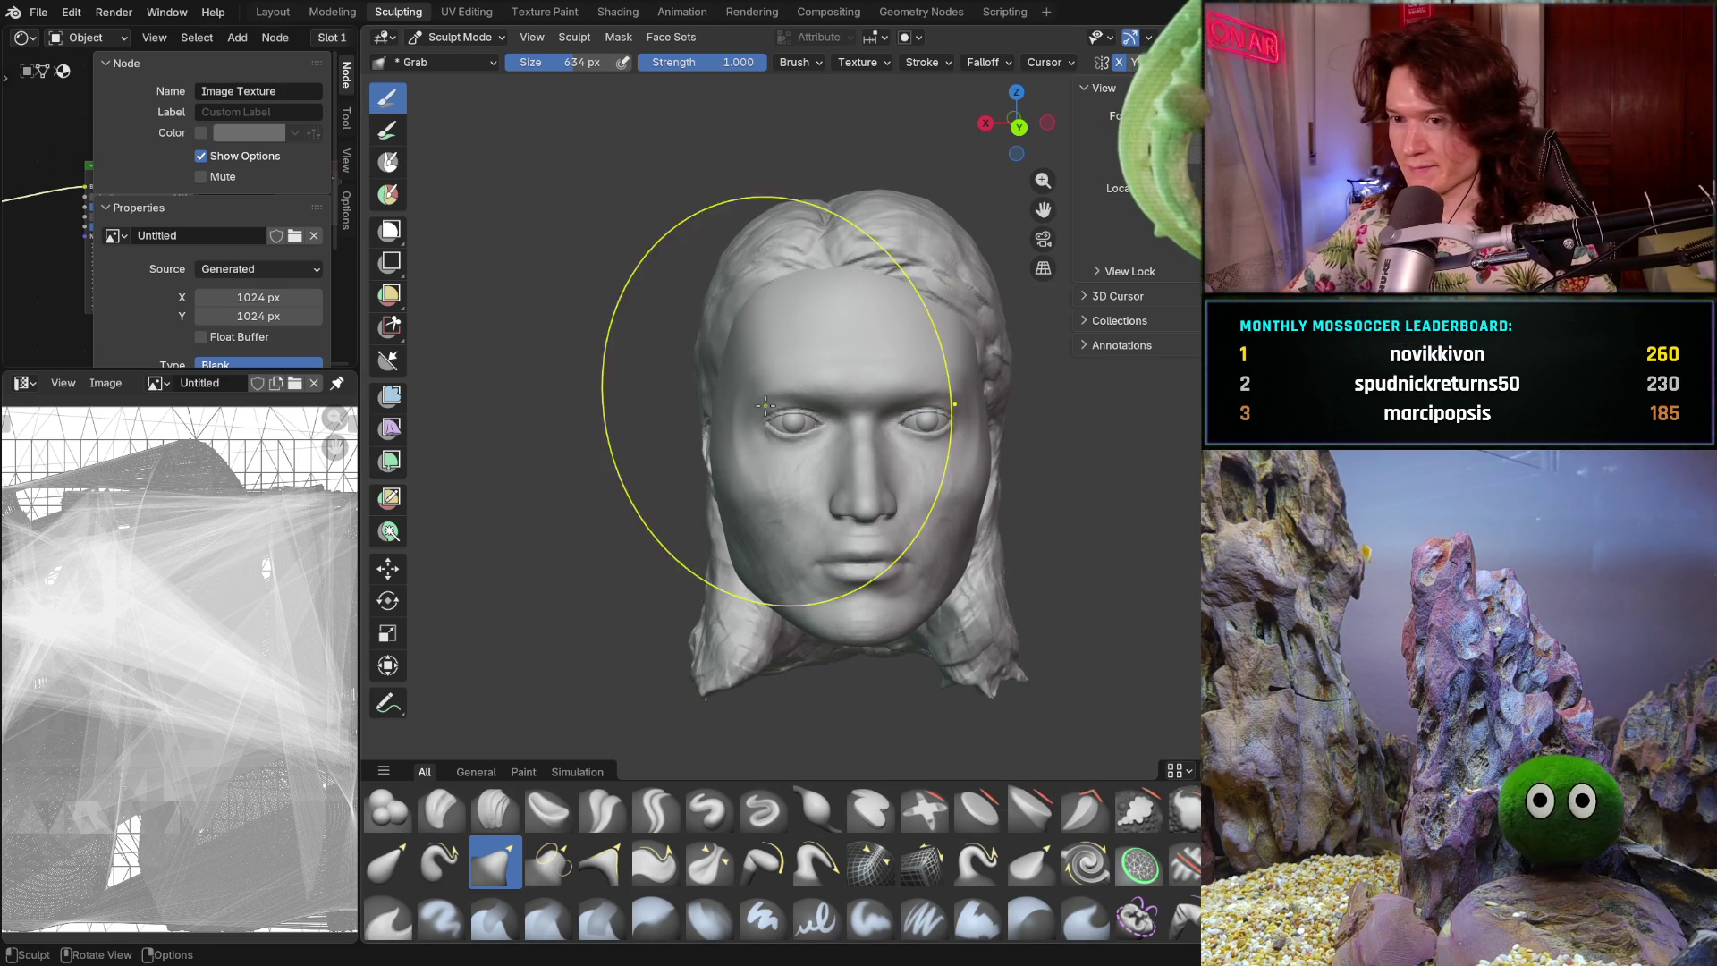
{"action": "mouse_move", "coordinate": [851, 498]}
{"action": "middle_mouse_down"}
{"action": "mouse_move", "coordinate": [1015, 517]}
{"action": "mouse_move", "coordinate": [948, 529]}
{"action": "middle_mouse_up"}
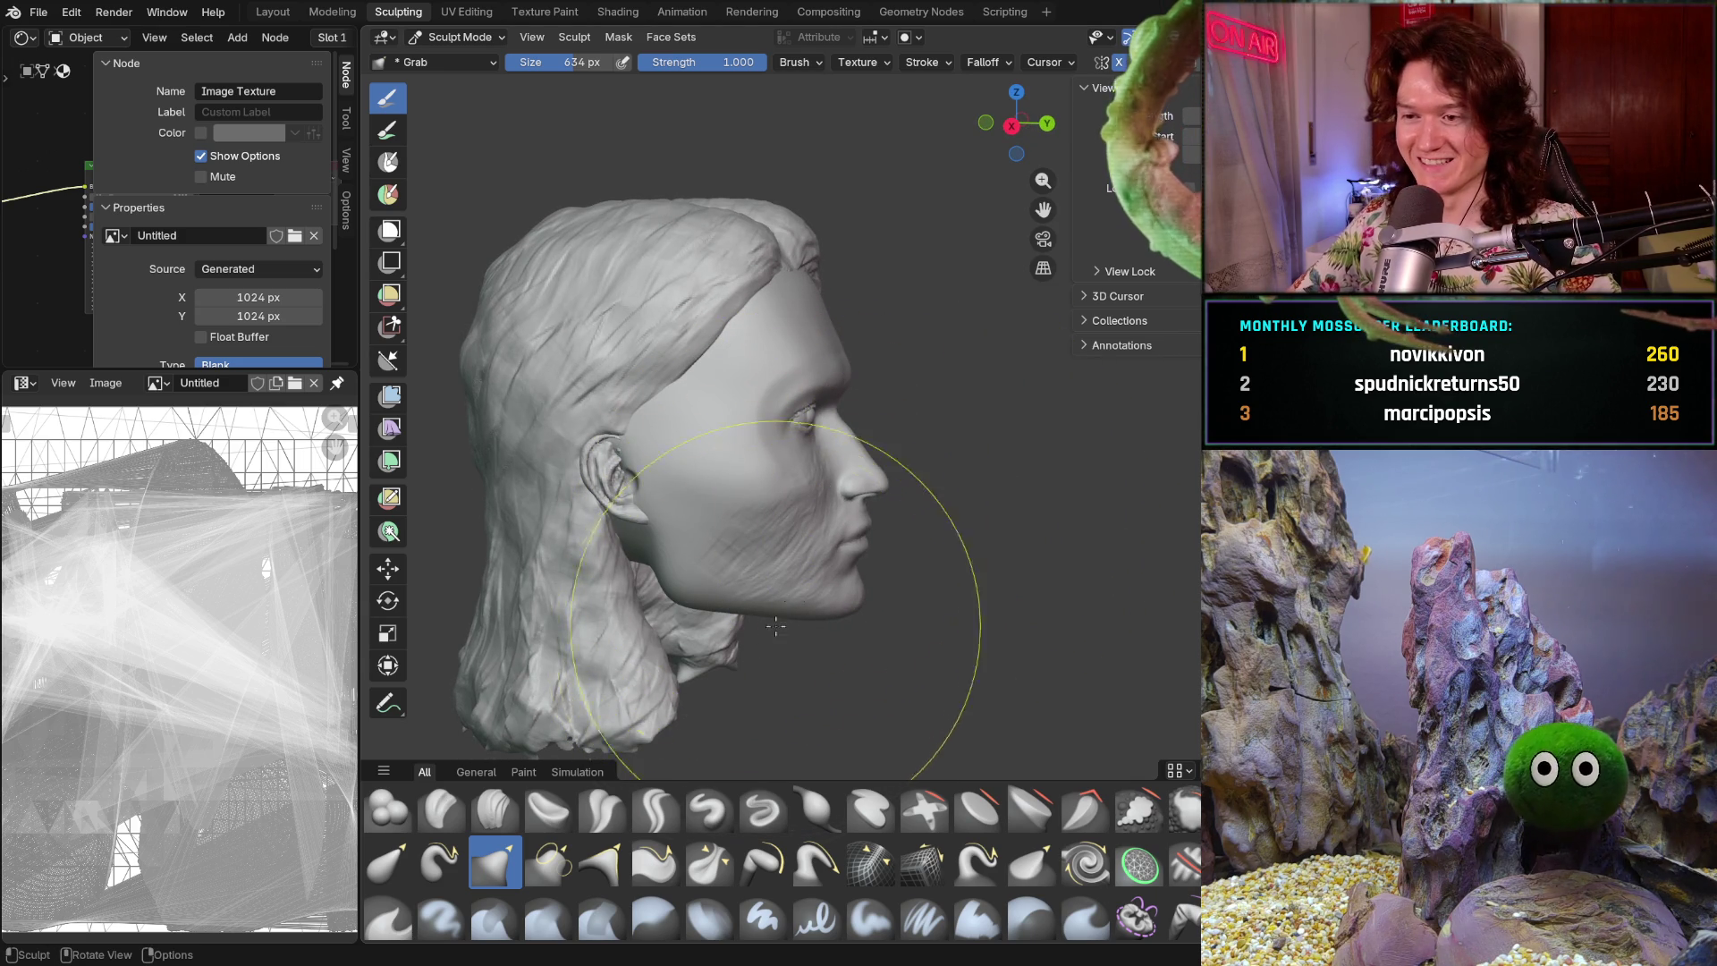
- Snap to a straight-on view, frame the full face, and turn on overlays with mesh statistics
{"action": "middle_click_drag", "start_coordinate": [767, 637], "coordinate": [618, 637]}
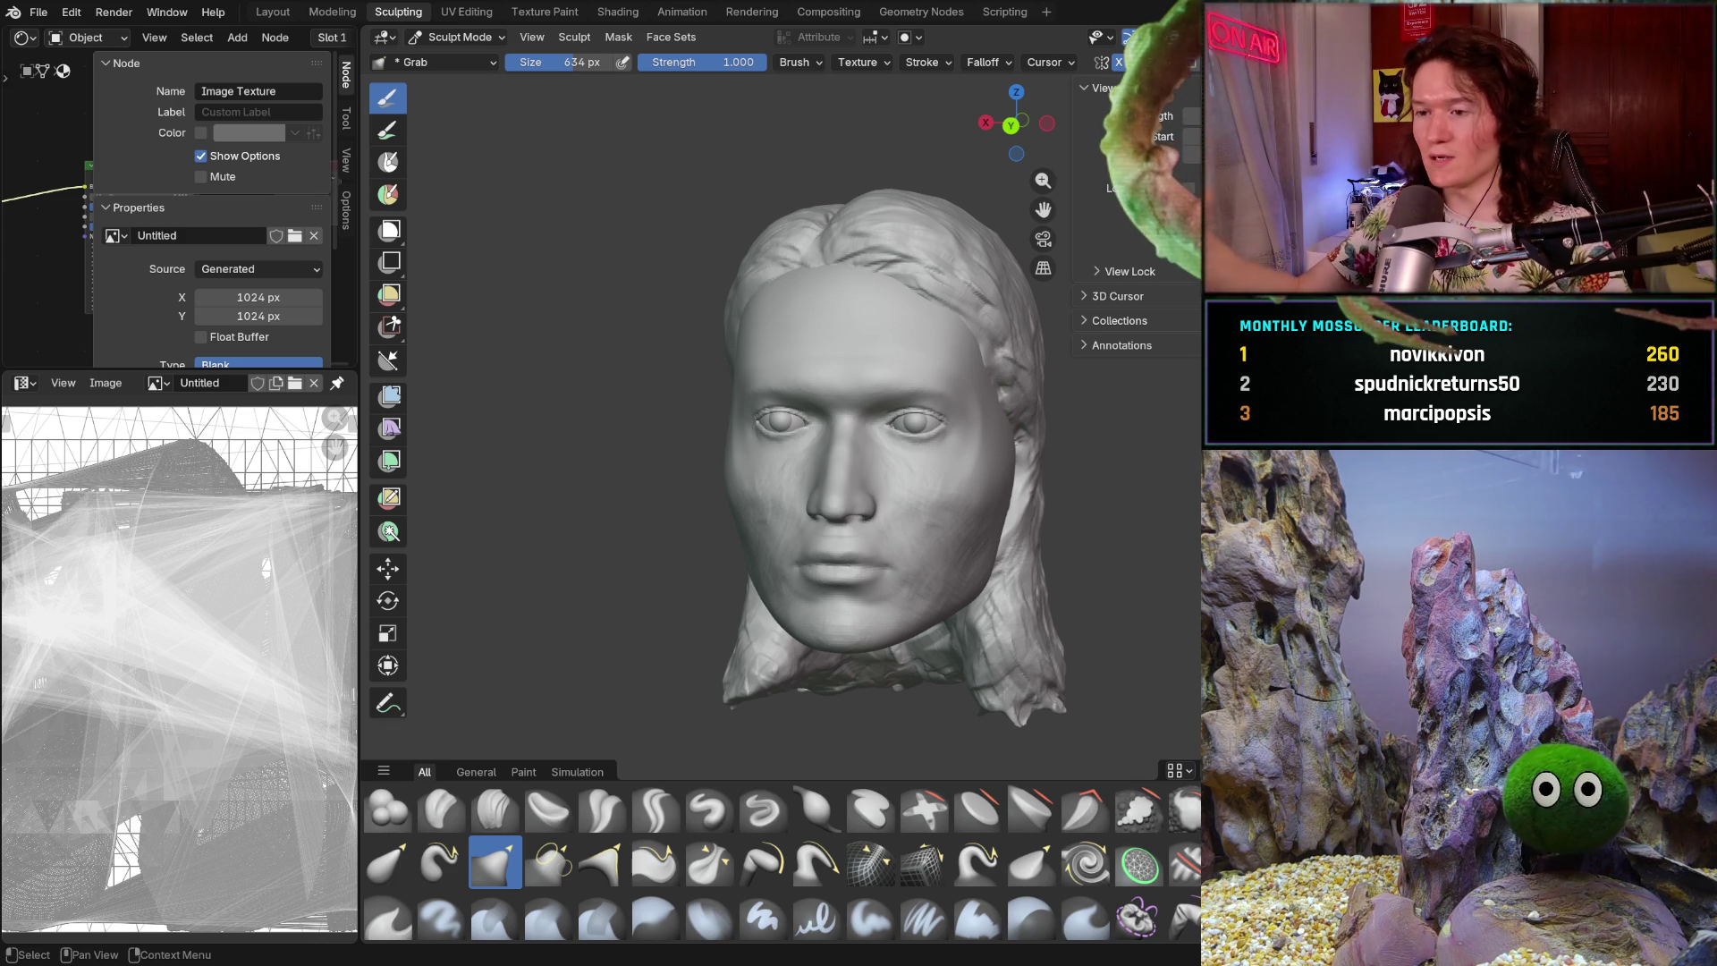
{"action": "mouse_move", "coordinate": [921, 509]}
{"action": "middle_mouse_down"}
{"action": "mouse_move", "coordinate": [959, 525]}
{"action": "mouse_move", "coordinate": [1145, 519]}
{"action": "mouse_move", "coordinate": [1099, 501]}
{"action": "middle_mouse_up"}
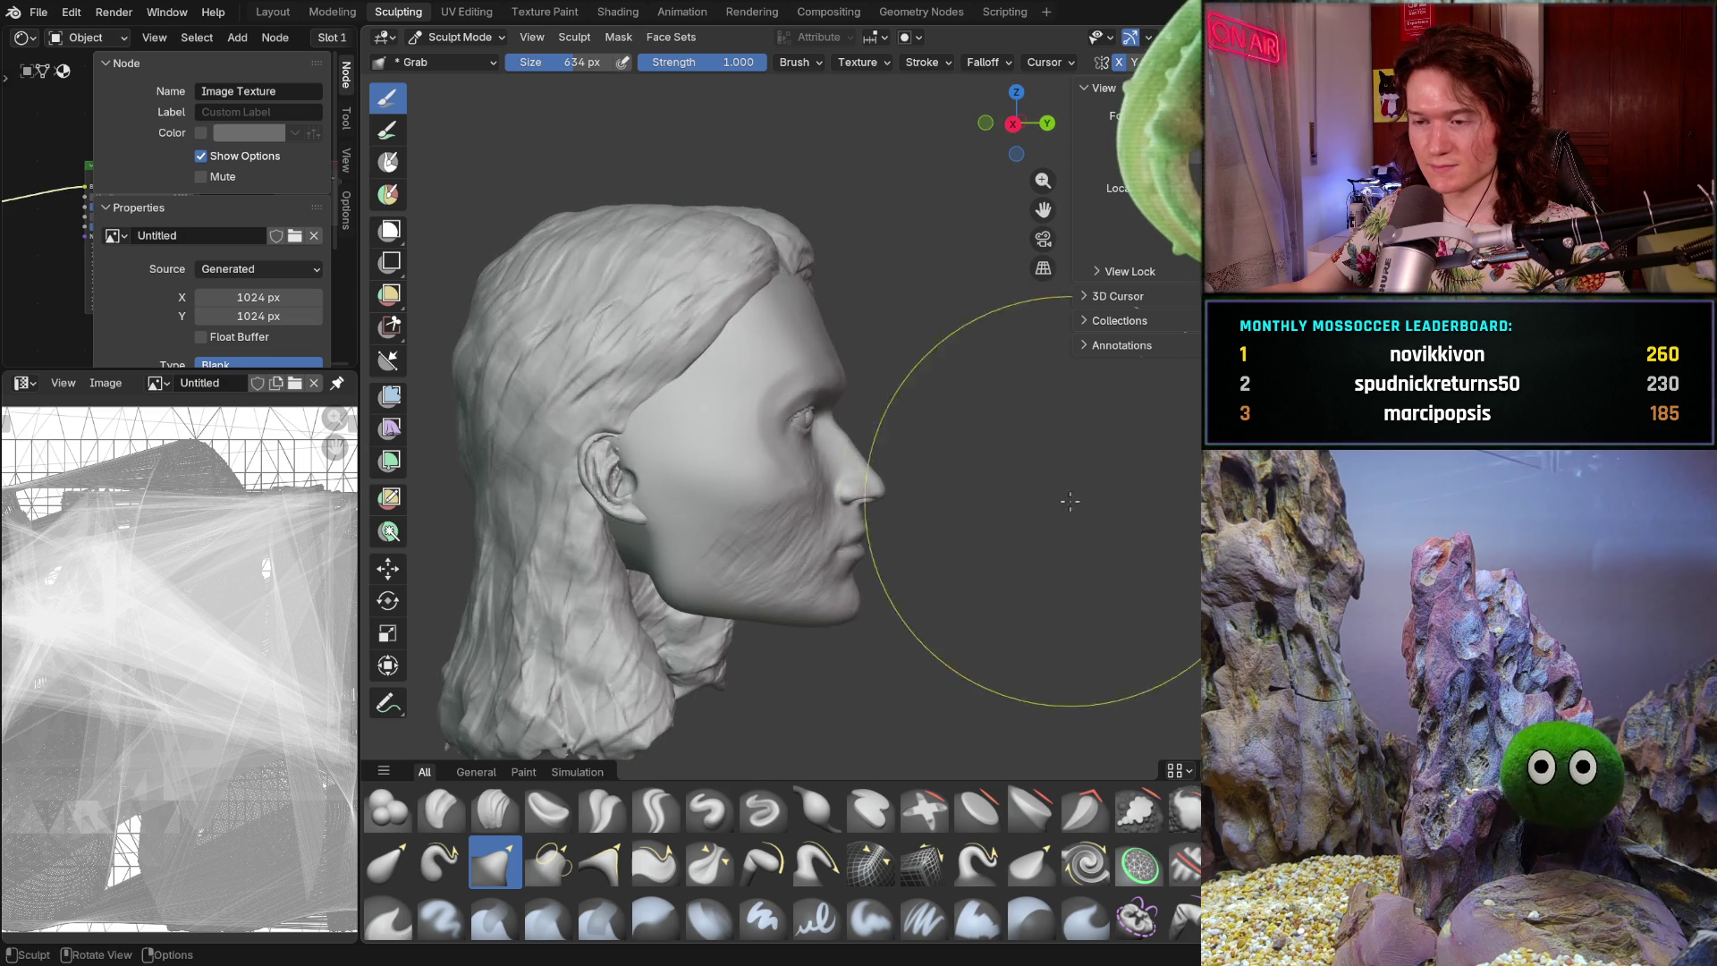
{"action": "key", "text": "ctrl+KP_1"}
{"action": "mouse_move", "coordinate": [832, 536]}
{"action": "middle_mouse_down"}
{"action": "mouse_move", "coordinate": [930, 524]}
{"action": "mouse_move", "coordinate": [870, 484]}
{"action": "mouse_move", "coordinate": [832, 536]}
{"action": "middle_mouse_up"}
{"action": "scroll", "coordinate": [872, 537], "scroll_direction": "up", "scroll_amount": 2}
{"action": "scroll", "coordinate": [881, 528], "scroll_direction": "up", "scroll_amount": 3}
{"action": "scroll", "coordinate": [930, 524], "scroll_direction": "up", "scroll_amount": 3}
{"action": "scroll", "coordinate": [859, 501], "scroll_direction": "down", "scroll_amount": 4}
{"action": "scroll", "coordinate": [805, 632], "scroll_direction": "down", "scroll_amount": 2}
{"action": "middle_click_drag", "start_coordinate": [805, 632], "coordinate": [840, 581], "text": "shift"}
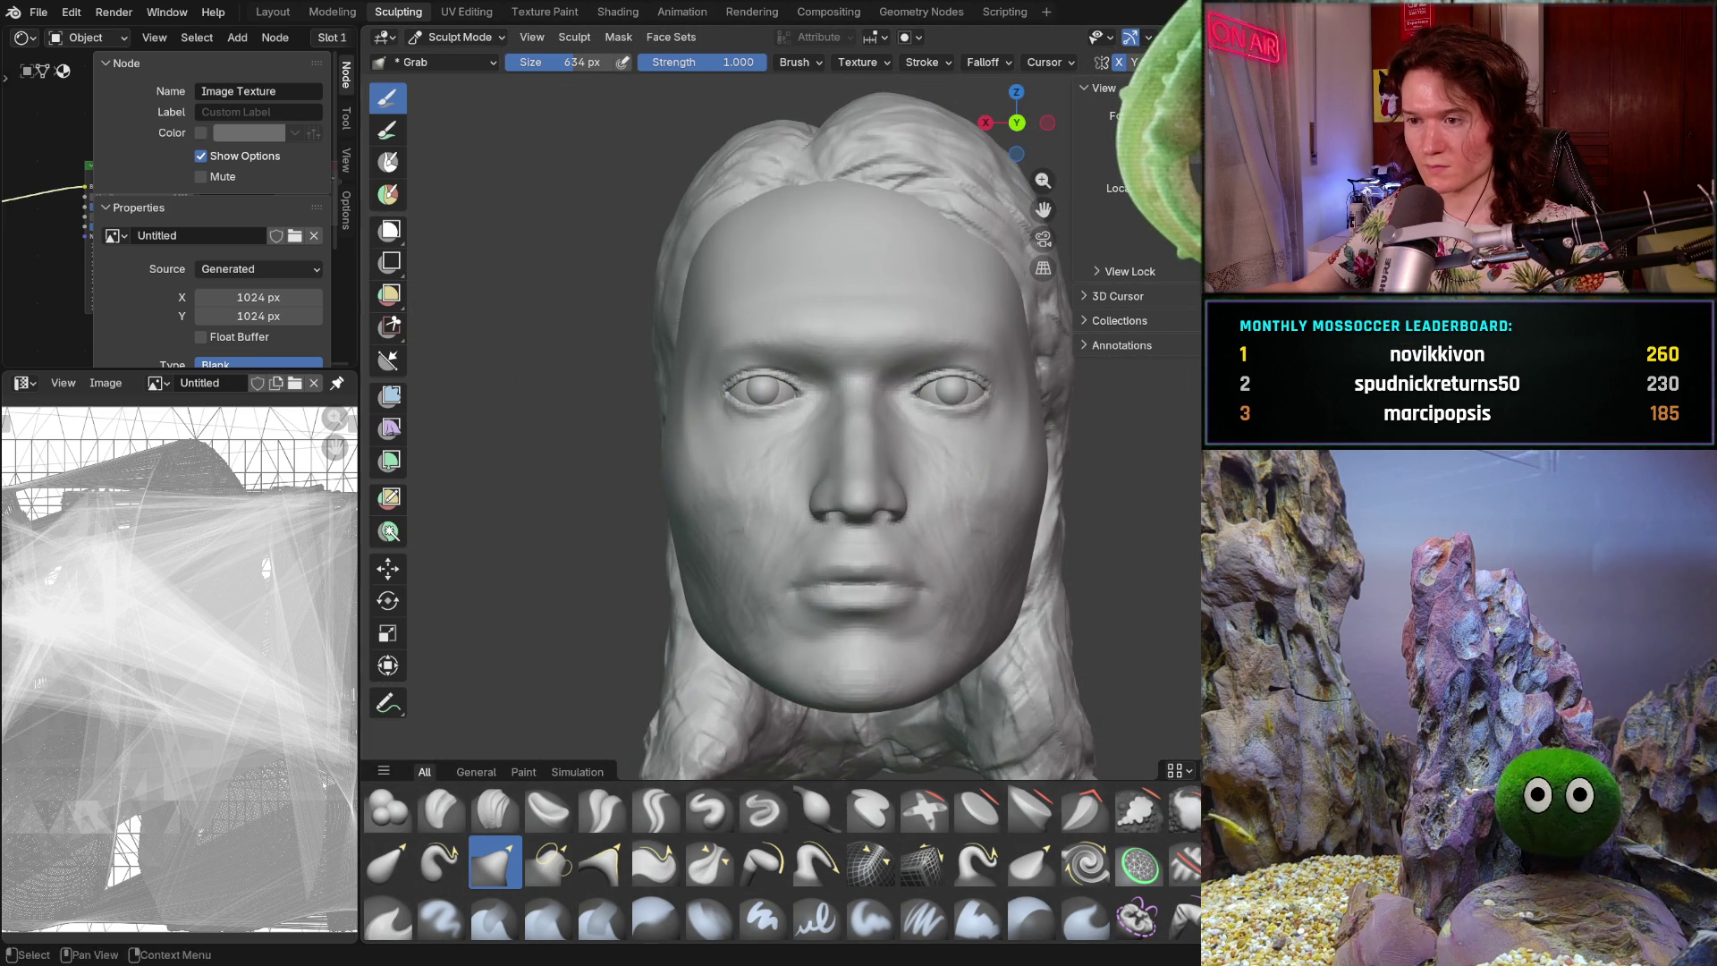
{"action": "key", "text": "shift+alt+z"}
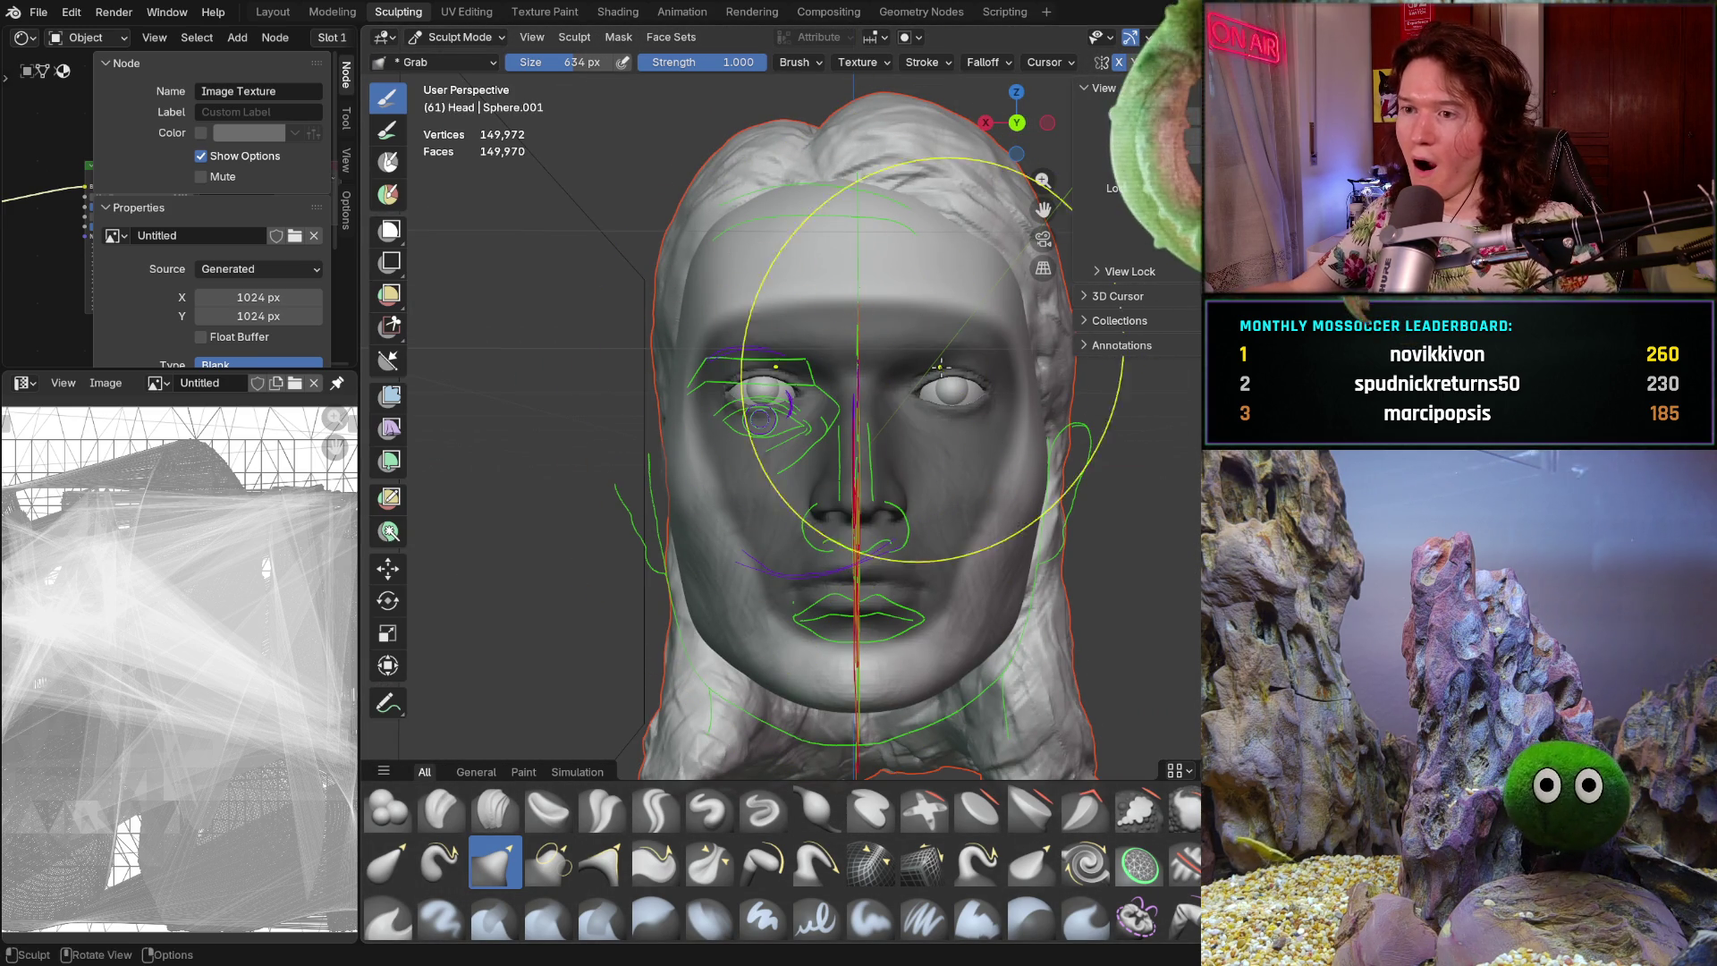
- Zoom out, snap to back orthographic view with Ctrl+Numpad 1, and hide the overlays
{"action": "scroll", "coordinate": [761, 429], "scroll_direction": "down", "scroll_amount": 2}
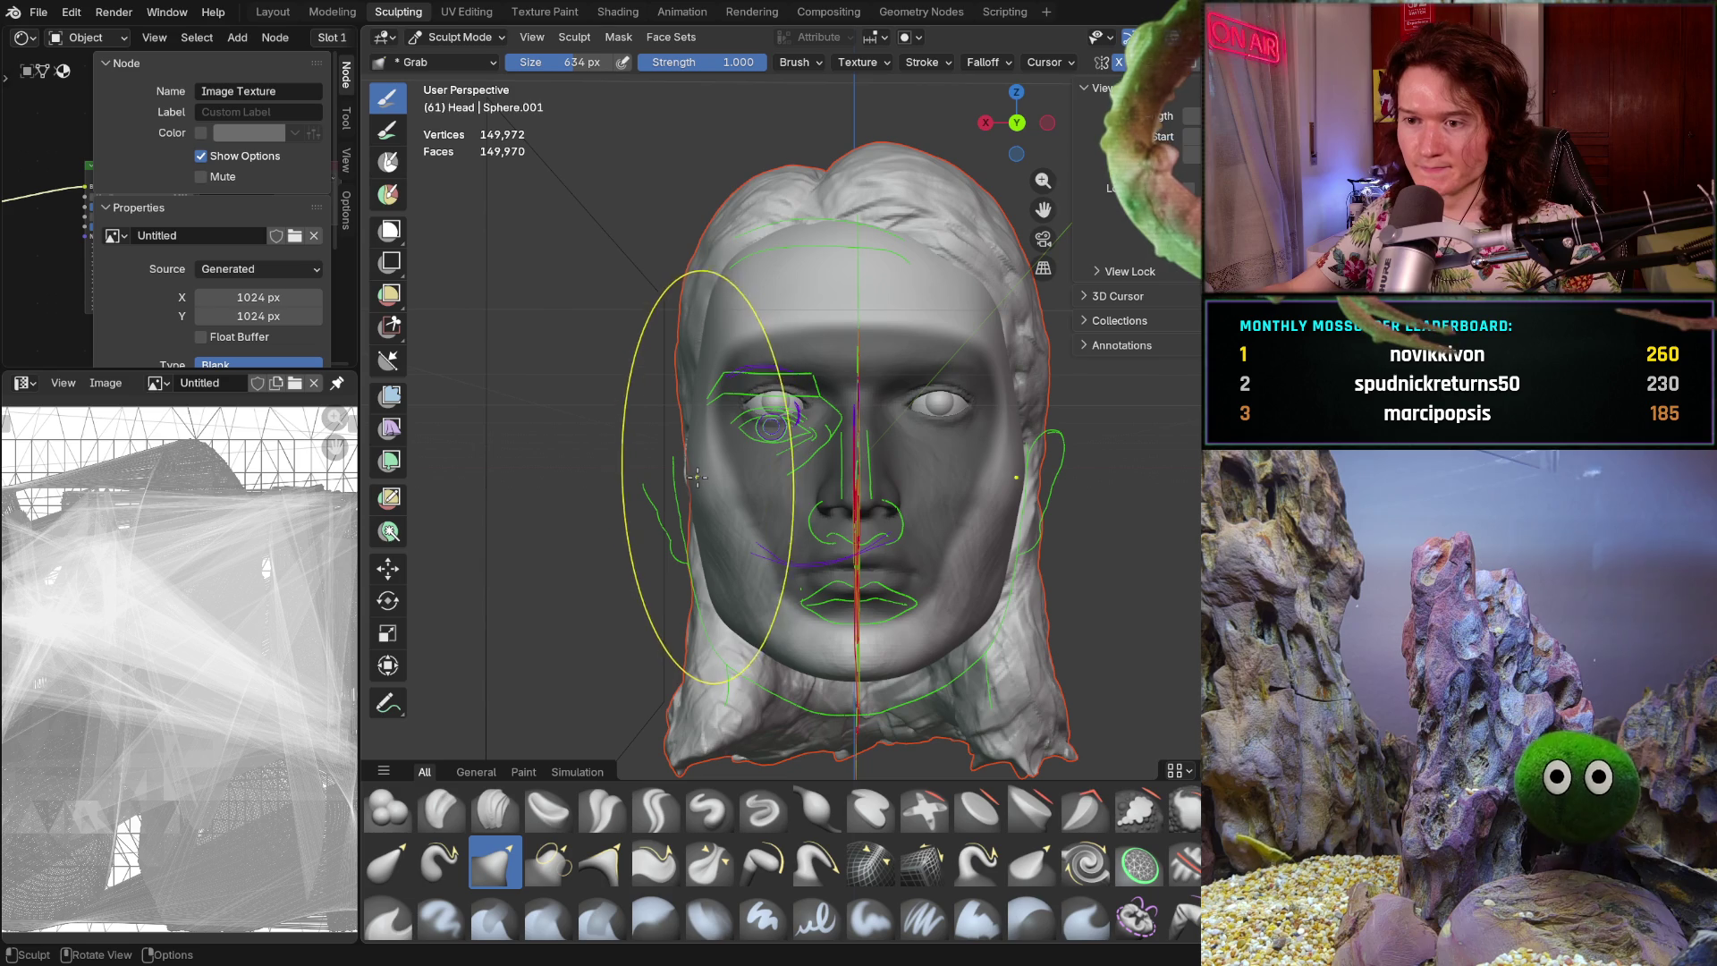
{"action": "scroll", "coordinate": [706, 472], "scroll_direction": "down", "scroll_amount": 3}
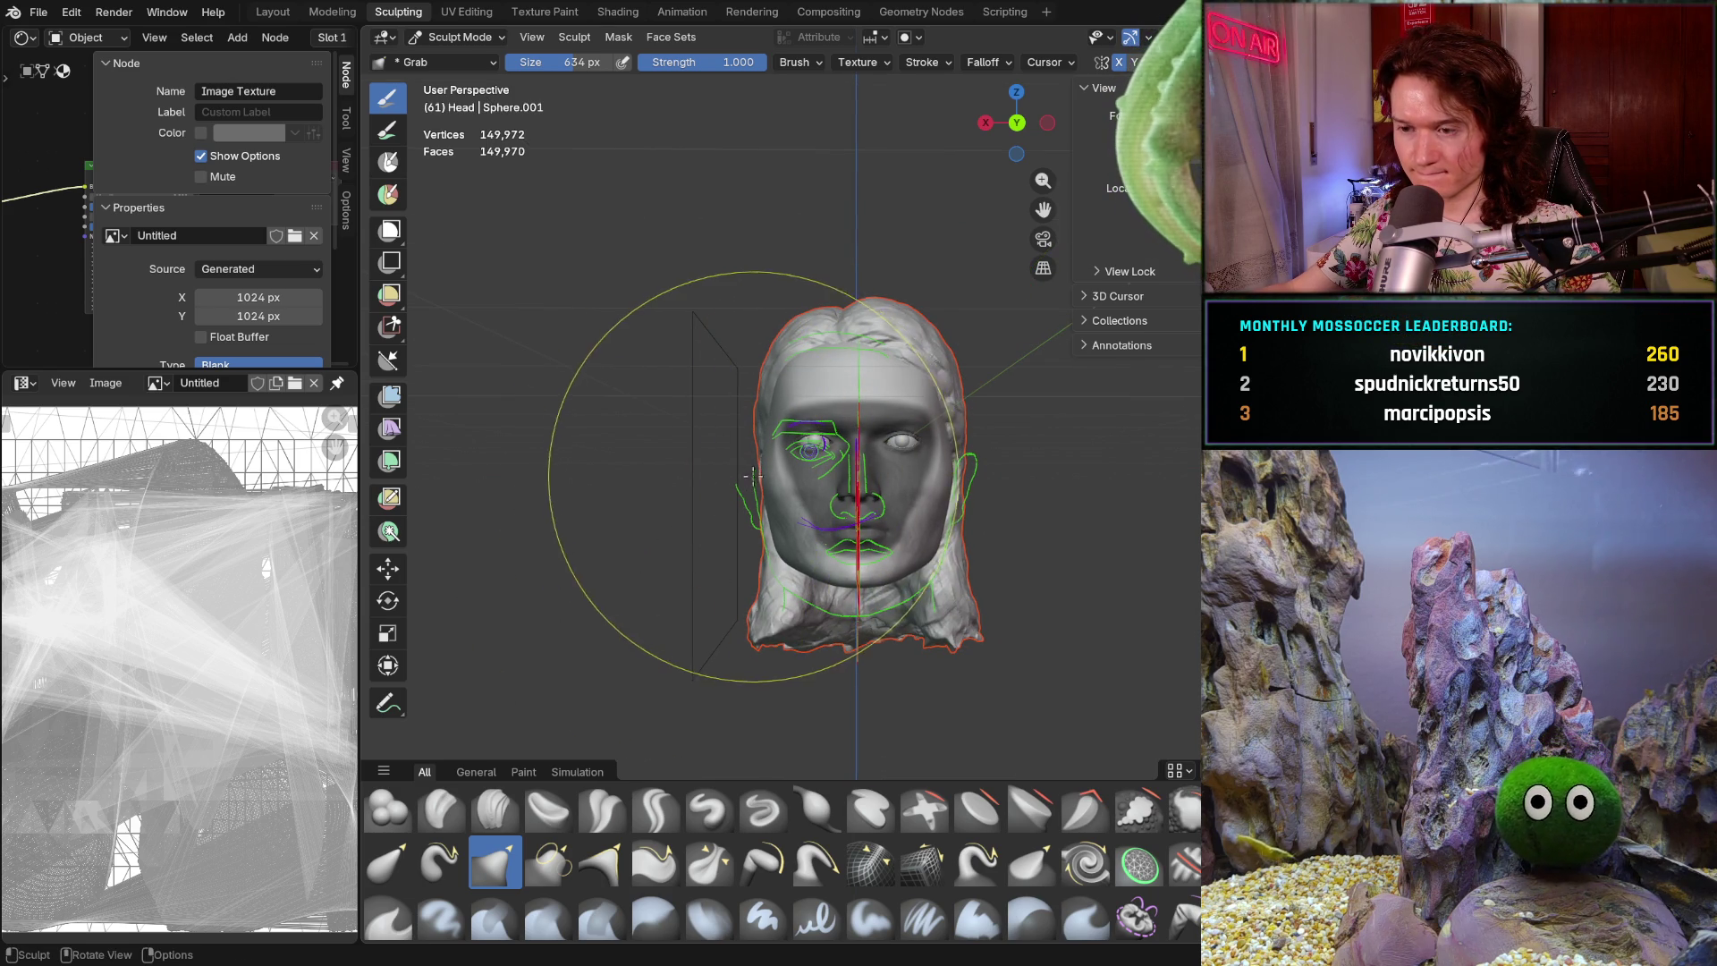
{"action": "mouse_move", "coordinate": [760, 449]}
{"action": "middle_mouse_down"}
{"action": "mouse_move", "coordinate": [787, 501]}
{"action": "mouse_move", "coordinate": [778, 553]}
{"action": "mouse_move", "coordinate": [760, 498]}
{"action": "mouse_move", "coordinate": [769, 447]}
{"action": "mouse_move", "coordinate": [787, 456]}
{"action": "mouse_move", "coordinate": [671, 483]}
{"action": "mouse_move", "coordinate": [847, 553]}
{"action": "mouse_move", "coordinate": [774, 454]}
{"action": "mouse_move", "coordinate": [885, 474]}
{"action": "mouse_move", "coordinate": [759, 490]}
{"action": "mouse_move", "coordinate": [769, 572]}
{"action": "mouse_move", "coordinate": [763, 547]}
{"action": "middle_mouse_up"}
{"action": "key", "text": "ctrl+KP_1"}
{"action": "middle_click_drag", "start_coordinate": [917, 464], "coordinate": [917, 464], "text": "shift"}
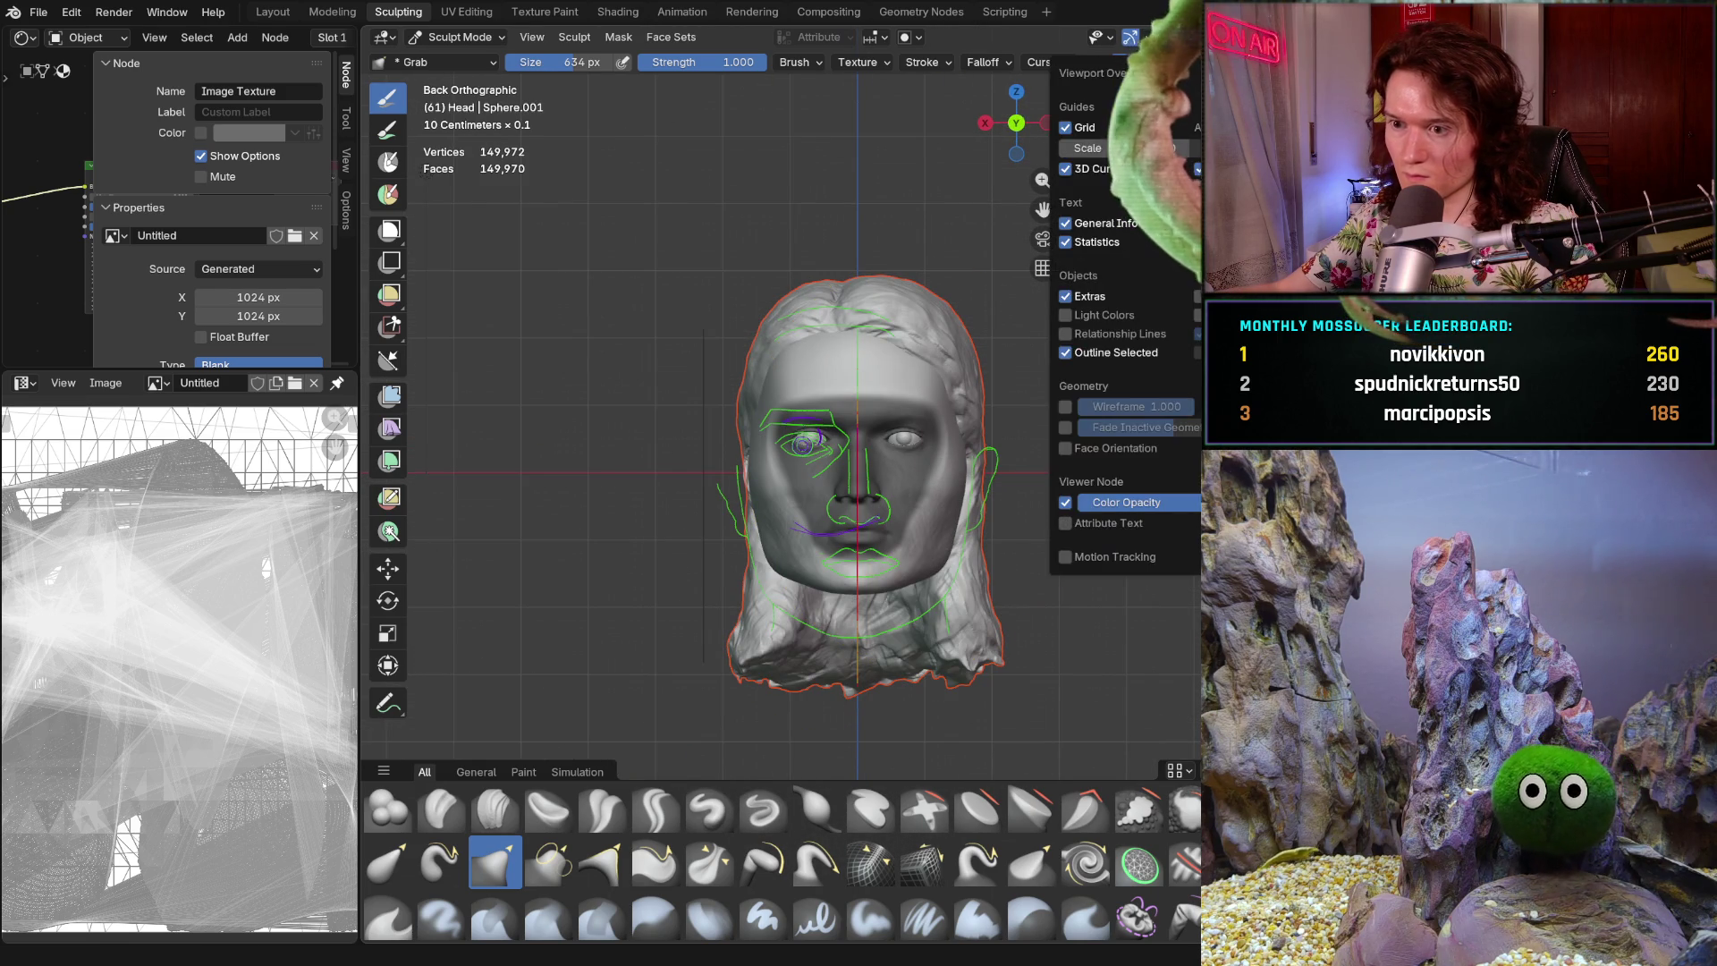
{"action": "key", "text": "shift+alt+z"}
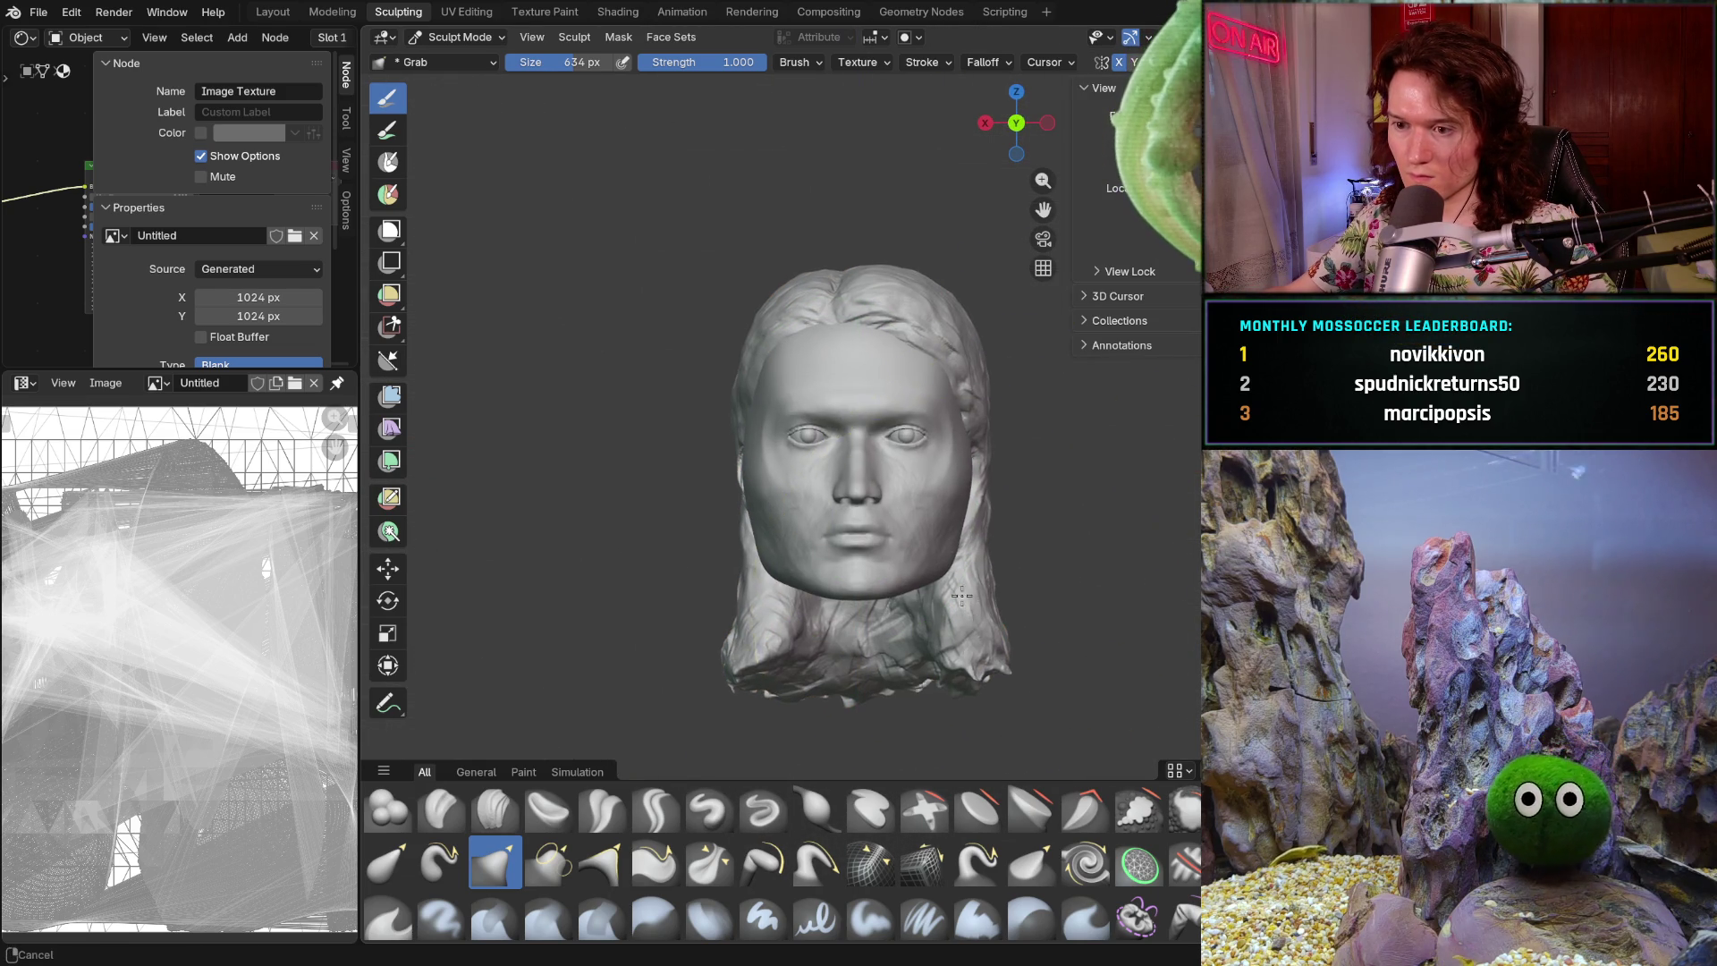
- Orbit and zoom between front and three-quarter views of the head
{"action": "scroll", "coordinate": [985, 536], "scroll_direction": "up", "scroll_amount": 2}
{"action": "scroll", "coordinate": [975, 572], "scroll_direction": "down", "scroll_amount": 2}
{"action": "mouse_move", "coordinate": [966, 590]}
{"action": "middle_mouse_down"}
{"action": "mouse_move", "coordinate": [952, 631]}
{"action": "mouse_move", "coordinate": [1002, 642]}
{"action": "mouse_move", "coordinate": [964, 699]}
{"action": "mouse_move", "coordinate": [945, 617]}
{"action": "middle_mouse_up"}
{"action": "scroll", "coordinate": [849, 590], "scroll_direction": "up", "scroll_amount": 3}
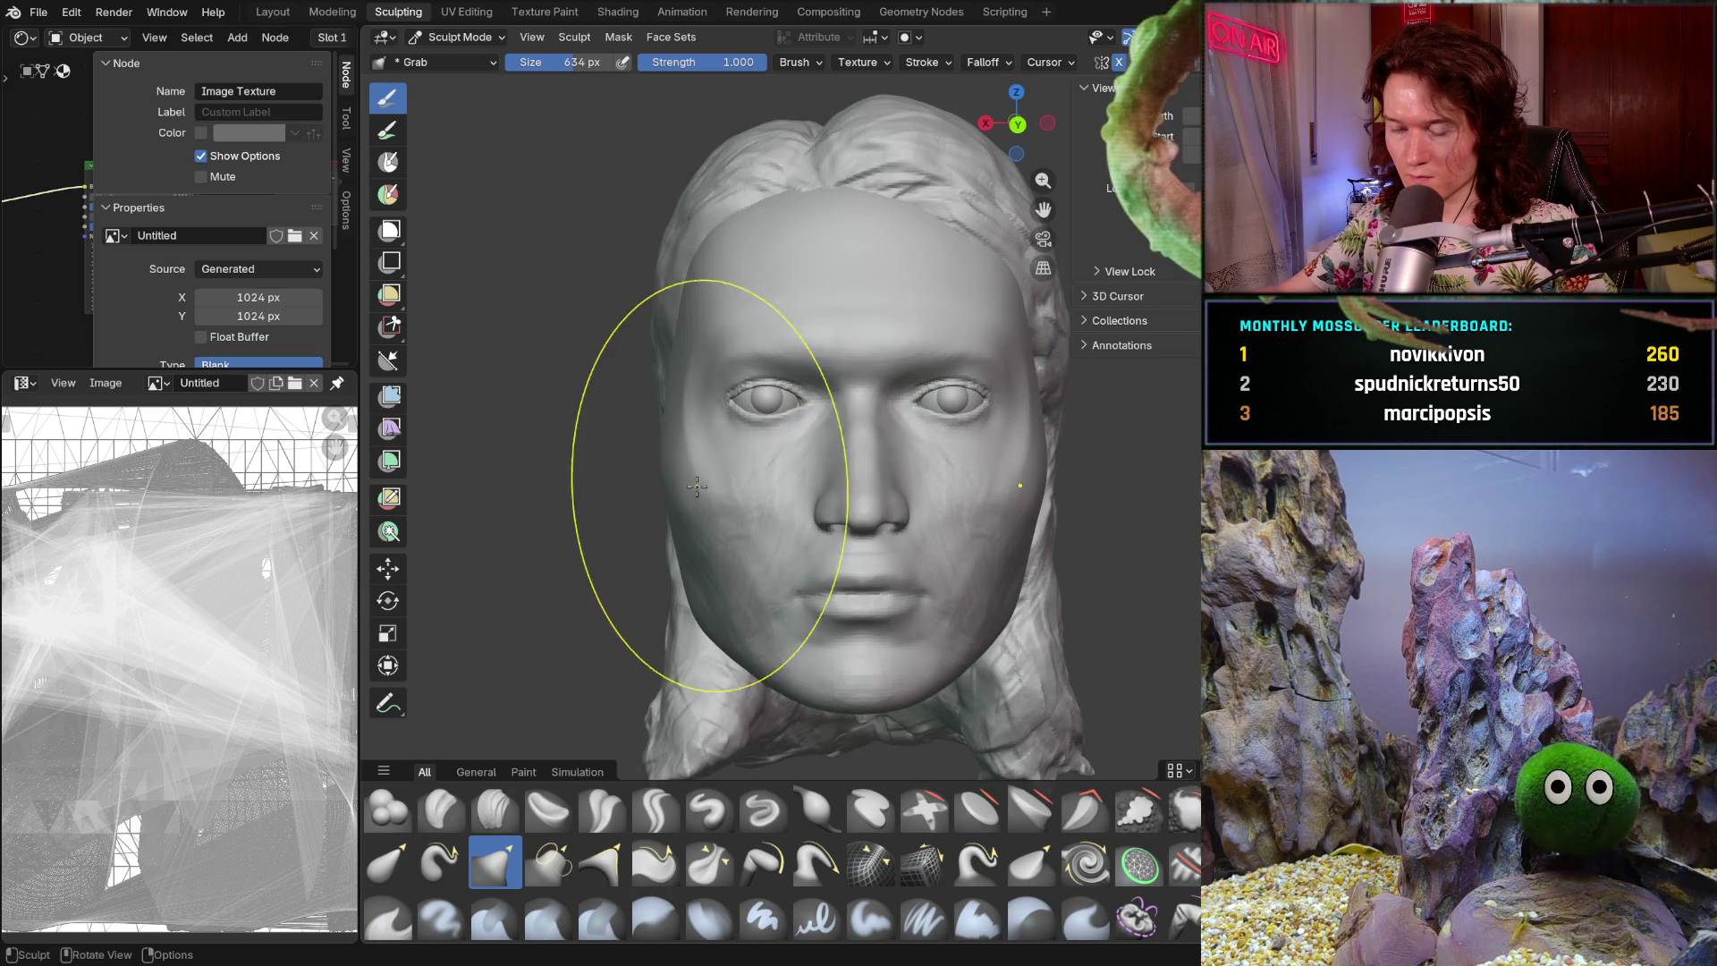
{"action": "scroll", "coordinate": [715, 554], "scroll_direction": "down", "scroll_amount": 2}
{"action": "middle_click_drag", "start_coordinate": [719, 587], "coordinate": [807, 537]}
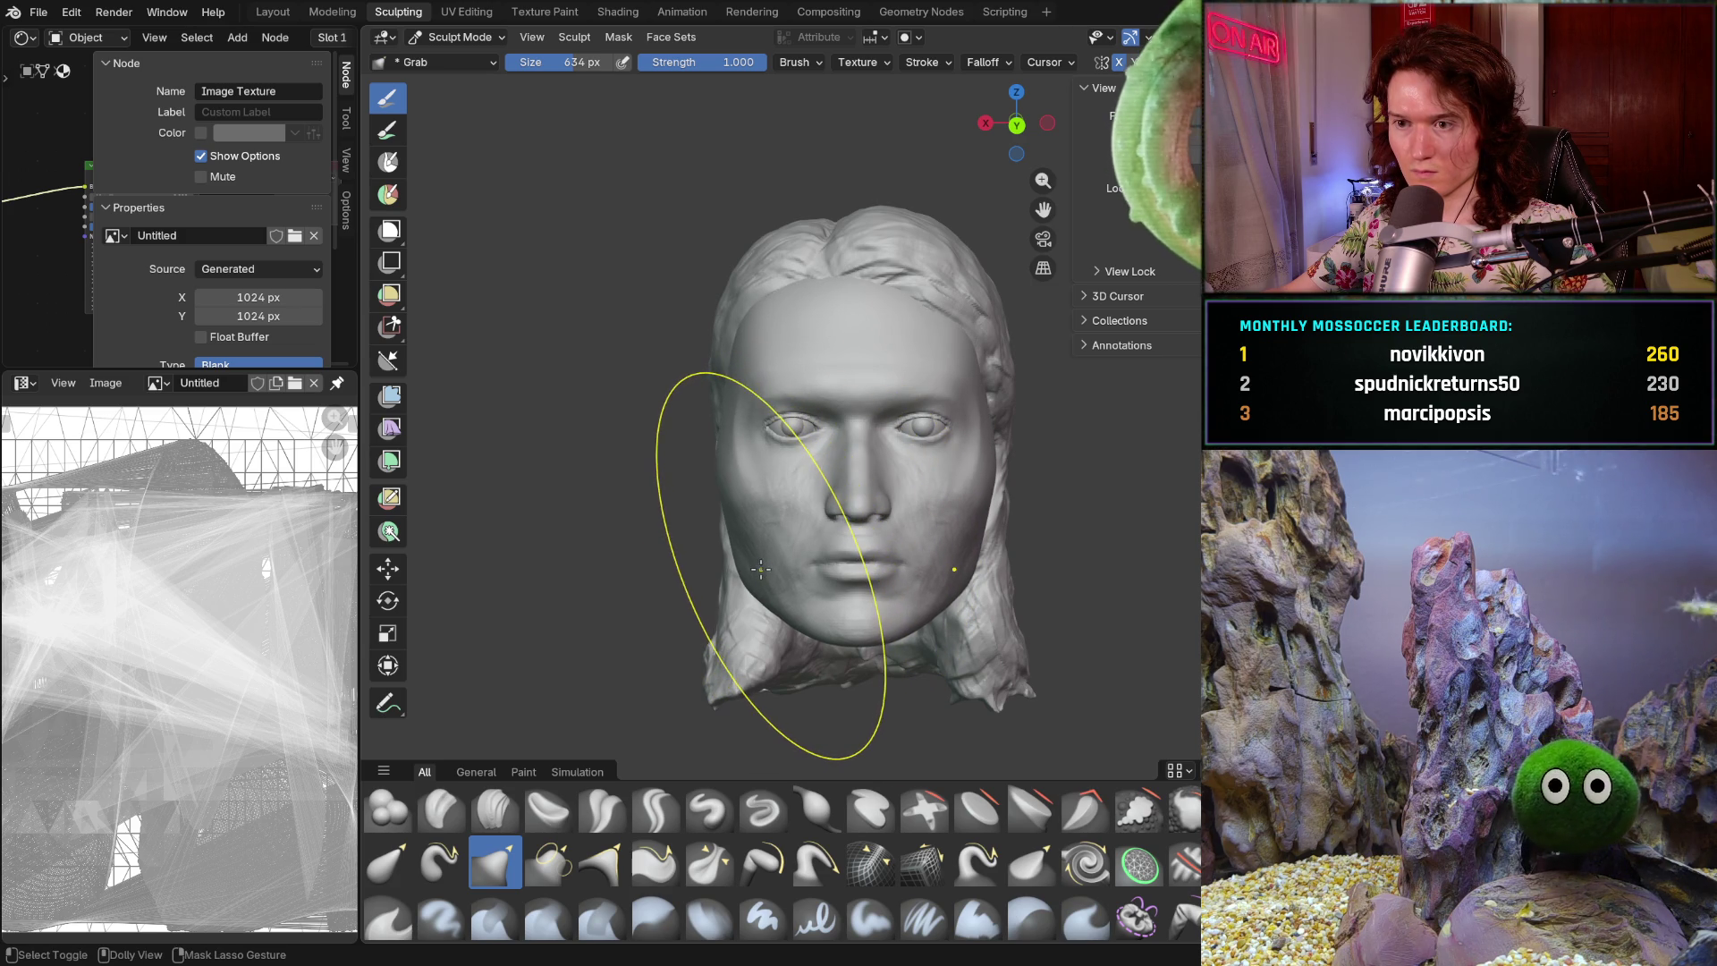
{"action": "mouse_move", "coordinate": [765, 577]}
{"action": "middle_mouse_down"}
{"action": "mouse_move", "coordinate": [779, 620]}
{"action": "mouse_move", "coordinate": [931, 621]}
{"action": "mouse_move", "coordinate": [752, 701]}
{"action": "mouse_move", "coordinate": [735, 634]}
{"action": "mouse_move", "coordinate": [930, 648]}
{"action": "middle_mouse_up"}
{"action": "scroll", "coordinate": [939, 652], "scroll_direction": "up", "scroll_amount": 4}
{"action": "mouse_move", "coordinate": [809, 597]}
{"action": "middle_mouse_down"}
{"action": "mouse_move", "coordinate": [733, 690]}
{"action": "mouse_move", "coordinate": [671, 652]}
{"action": "mouse_move", "coordinate": [652, 594]}
{"action": "mouse_move", "coordinate": [619, 586]}
{"action": "mouse_move", "coordinate": [629, 633]}
{"action": "mouse_move", "coordinate": [694, 639]}
{"action": "middle_mouse_up"}
{"action": "scroll", "coordinate": [622, 608], "scroll_direction": "down", "scroll_amount": 5}
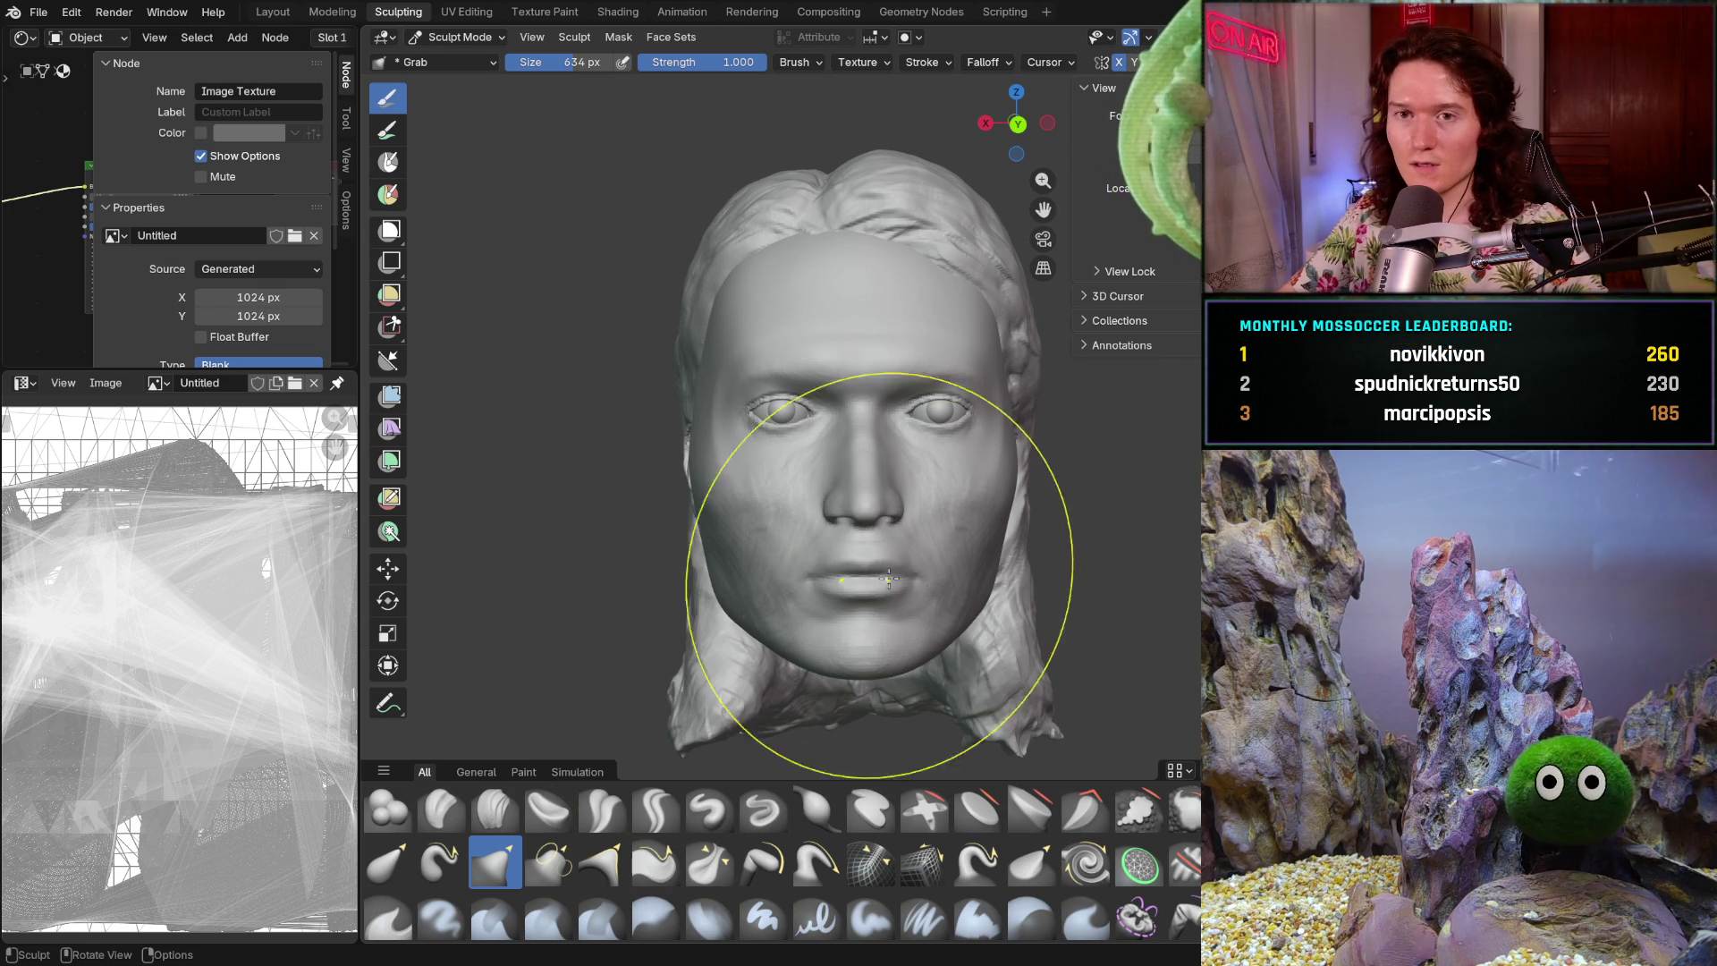
- Turn to the head's left side and hide the hair, leaving the bald head
{"action": "middle_click_drag", "start_coordinate": [844, 555], "coordinate": [843, 556], "text": "shift"}
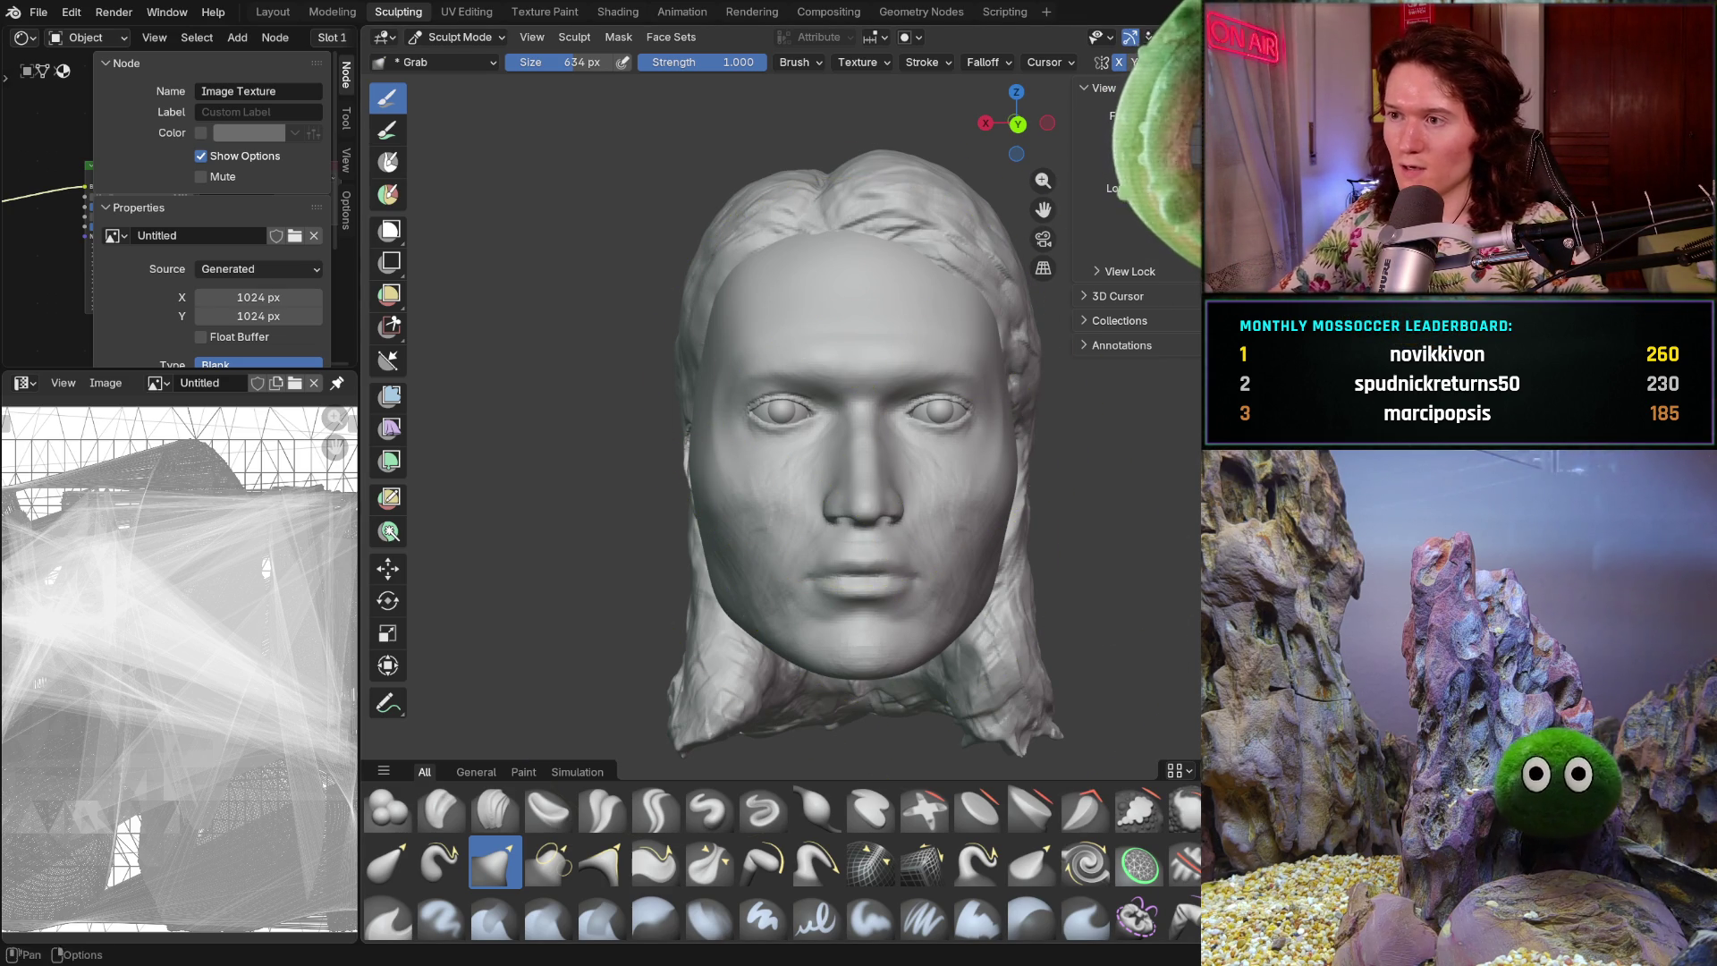
{"action": "mouse_move", "coordinate": [805, 631]}
{"action": "middle_mouse_down"}
{"action": "mouse_move", "coordinate": [839, 565]}
{"action": "mouse_move", "coordinate": [872, 562]}
{"action": "middle_mouse_up"}
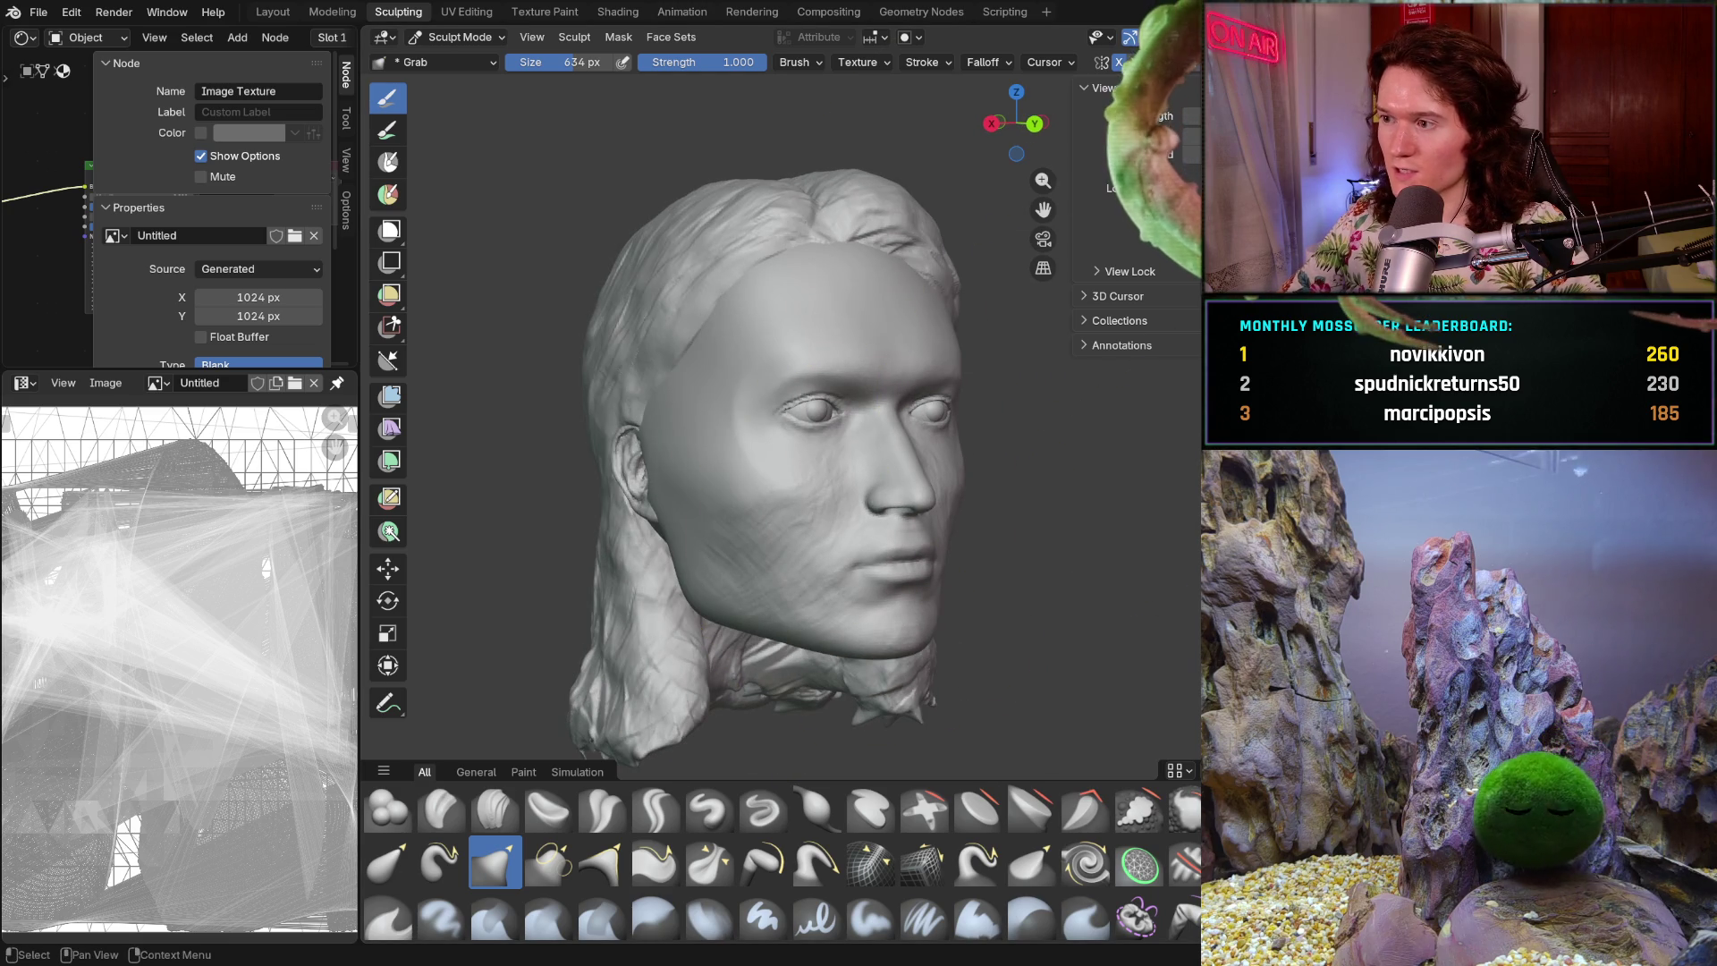
{"action": "left_click", "coordinate": [1678, 126]}
{"action": "scroll", "coordinate": [890, 575], "scroll_direction": "up", "scroll_amount": 5}
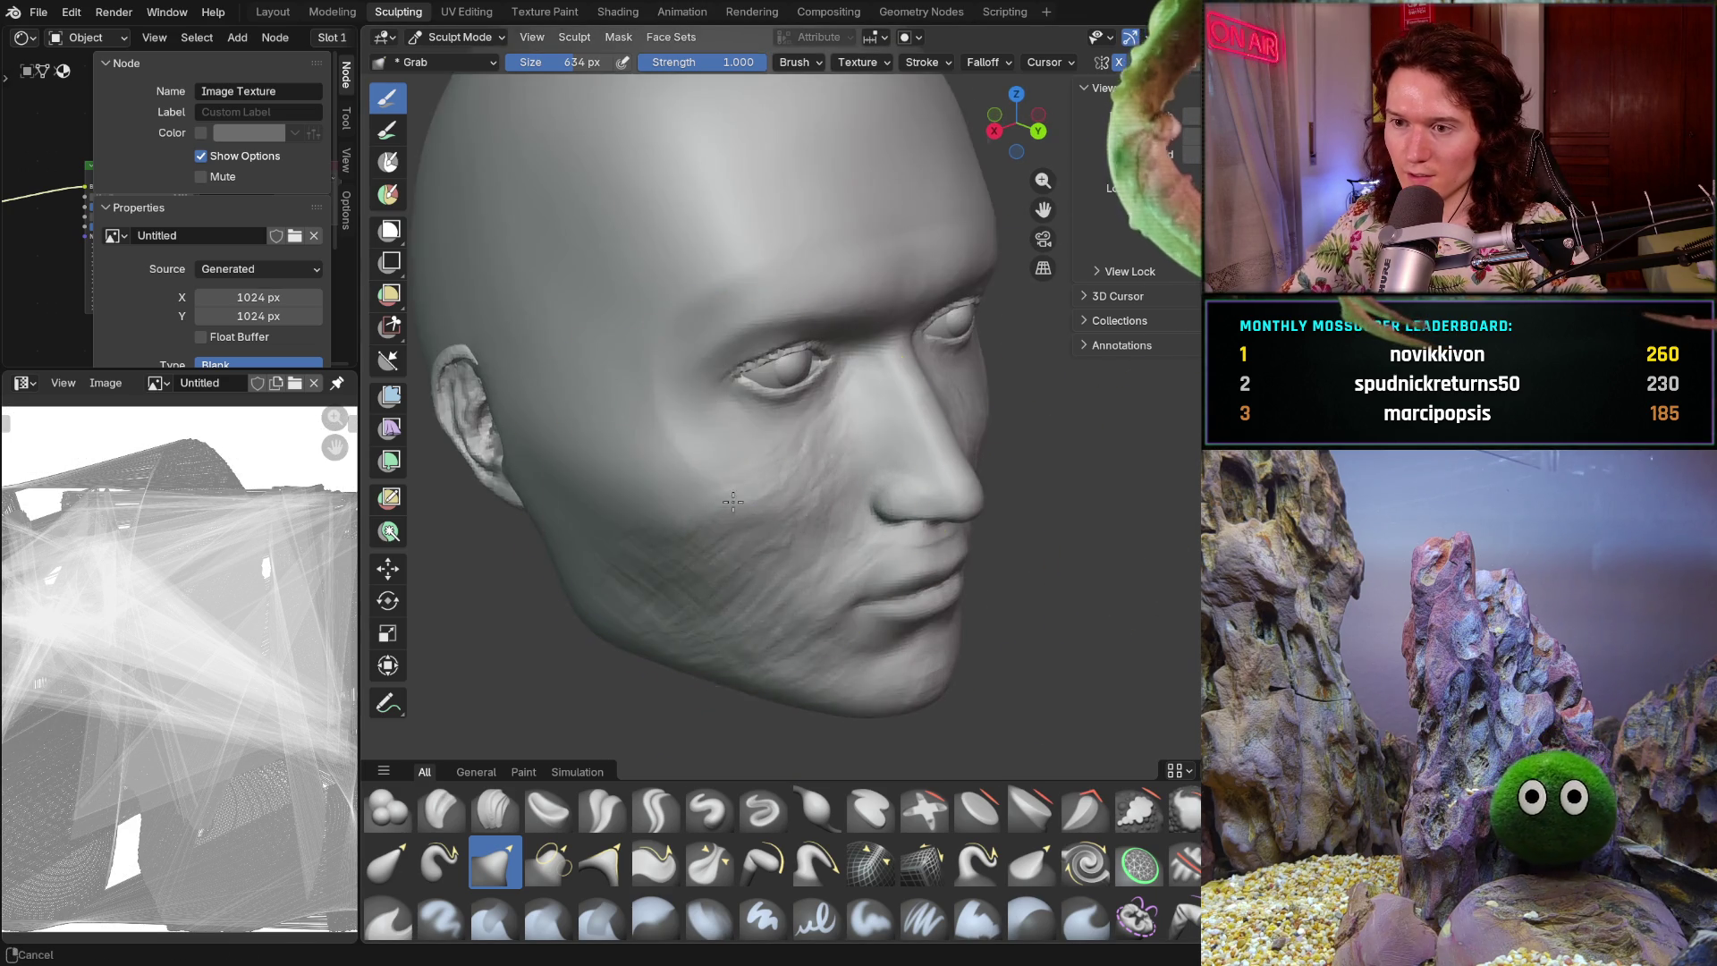
{"action": "middle_click_drag", "start_coordinate": [721, 494], "coordinate": [711, 517]}
{"action": "key", "text": "shift"}
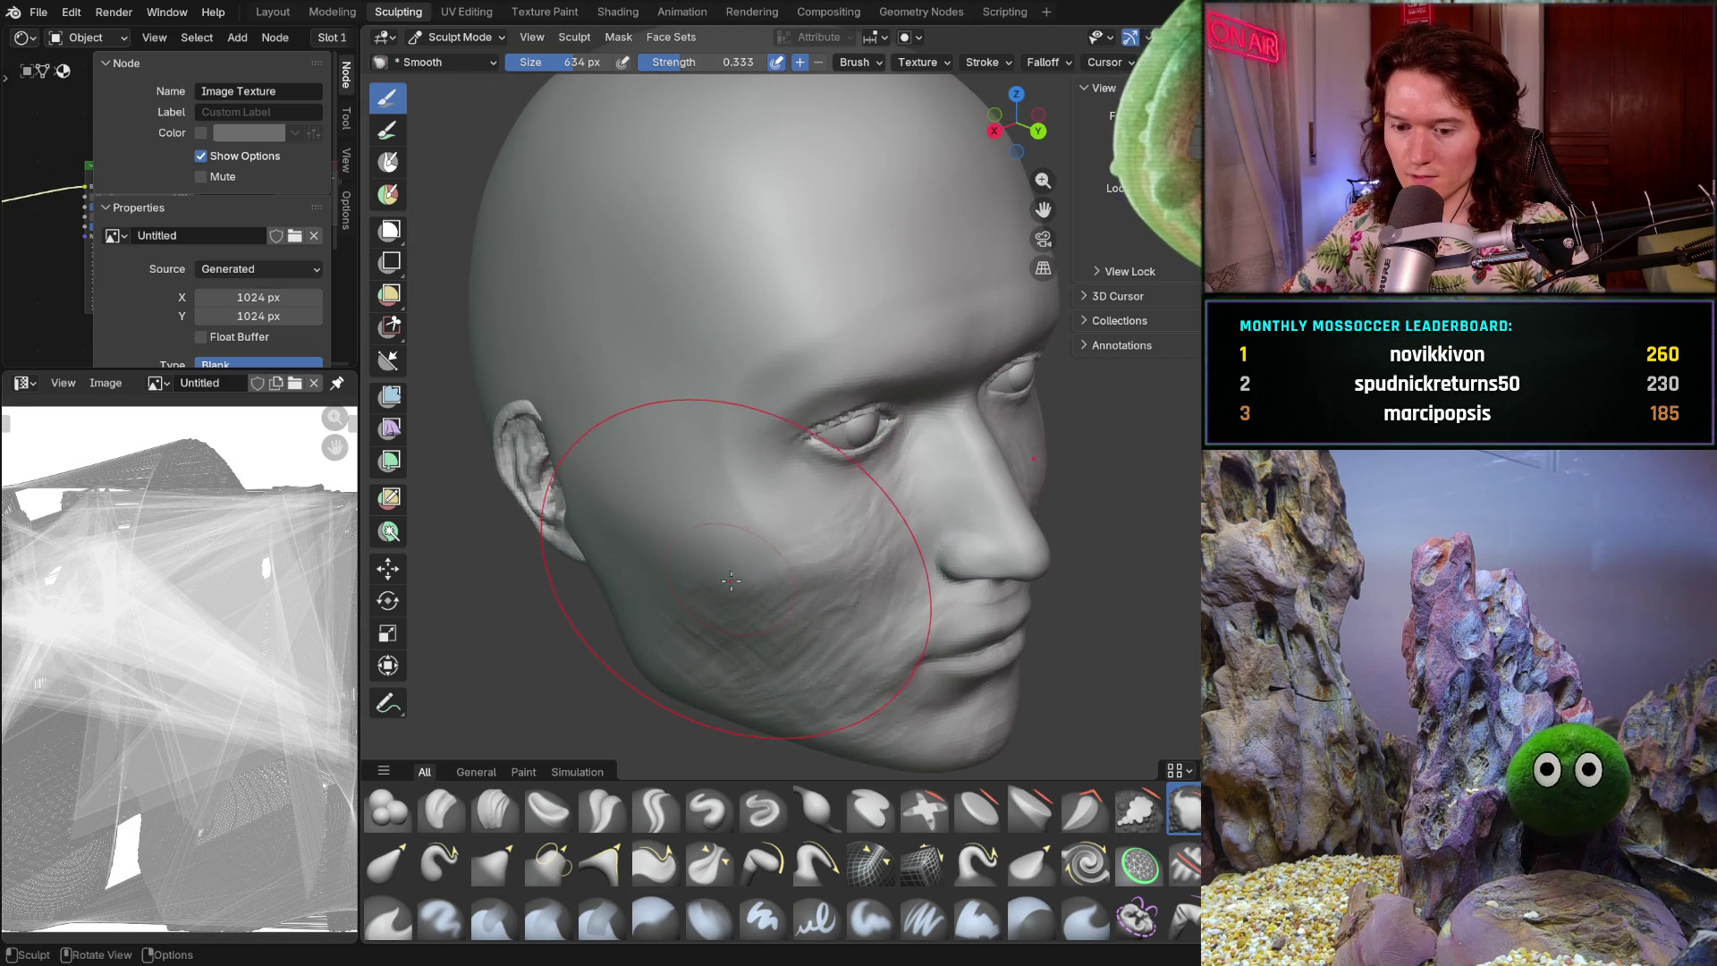
- Resize the Smooth brush to 276 px, then down to 188 px
{"action": "key", "text": "f"}
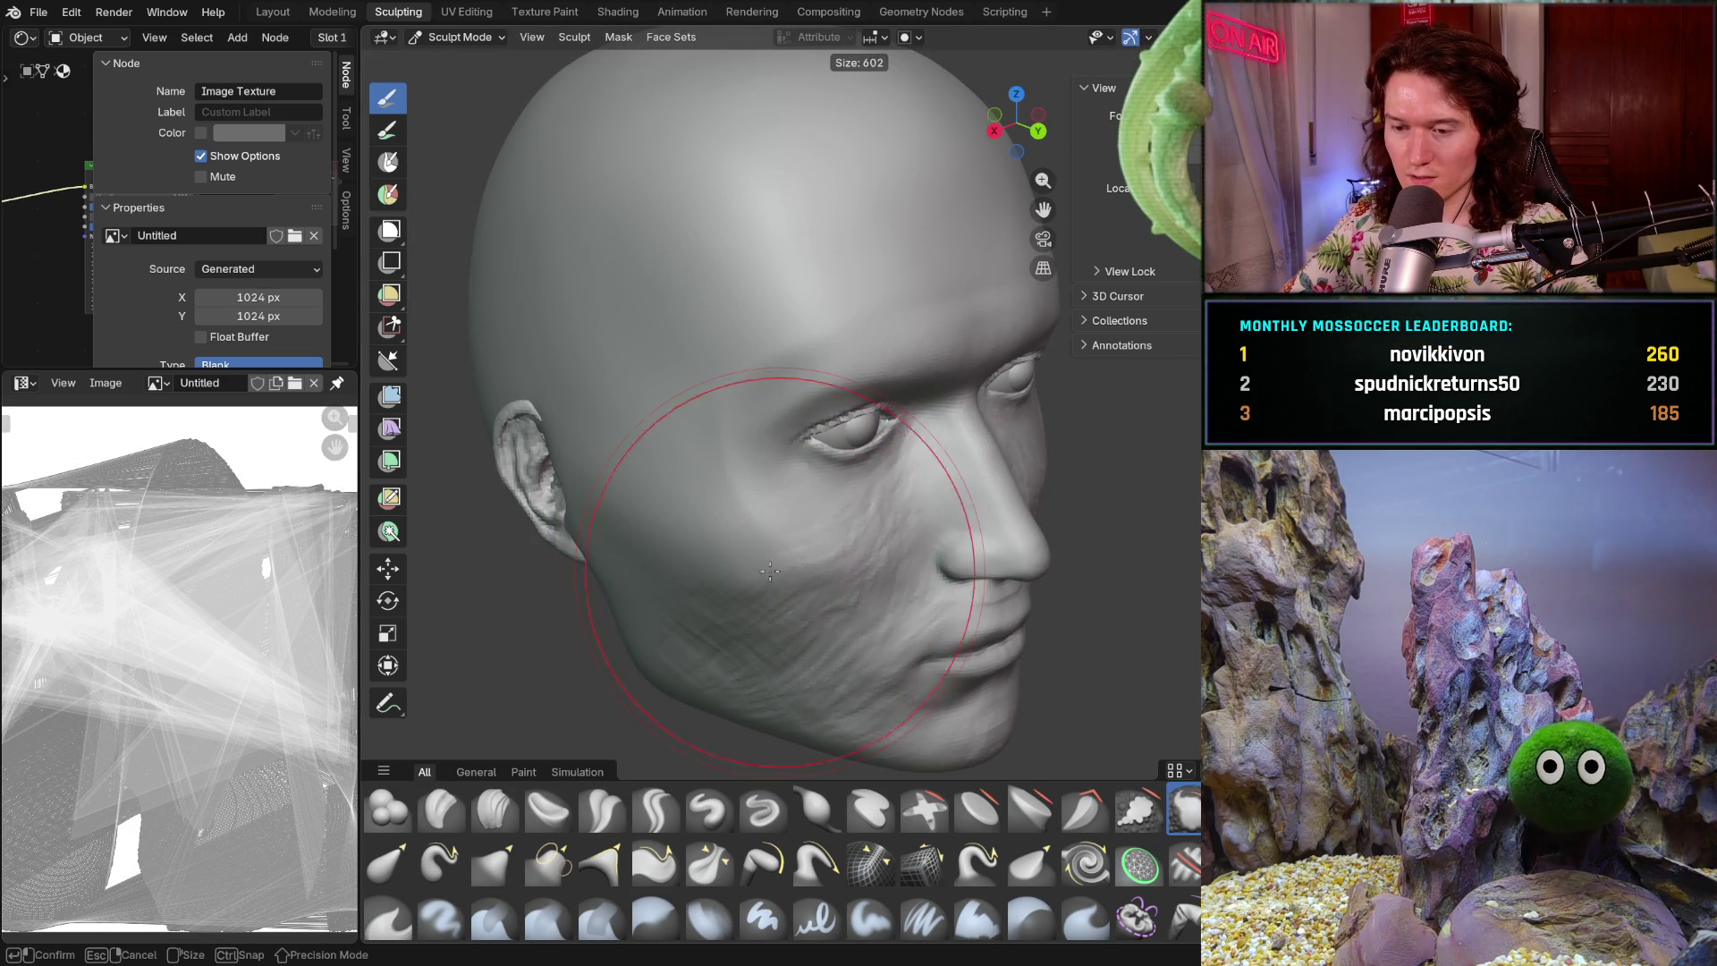
{"action": "left_click", "coordinate": [769, 537]}
{"action": "mouse_move", "coordinate": [769, 537]}
{"action": "middle_mouse_down"}
{"action": "mouse_move", "coordinate": [754, 482]}
{"action": "mouse_move", "coordinate": [710, 441]}
{"action": "middle_mouse_up"}
{"action": "scroll", "coordinate": [754, 483], "scroll_direction": "up", "scroll_amount": 4}
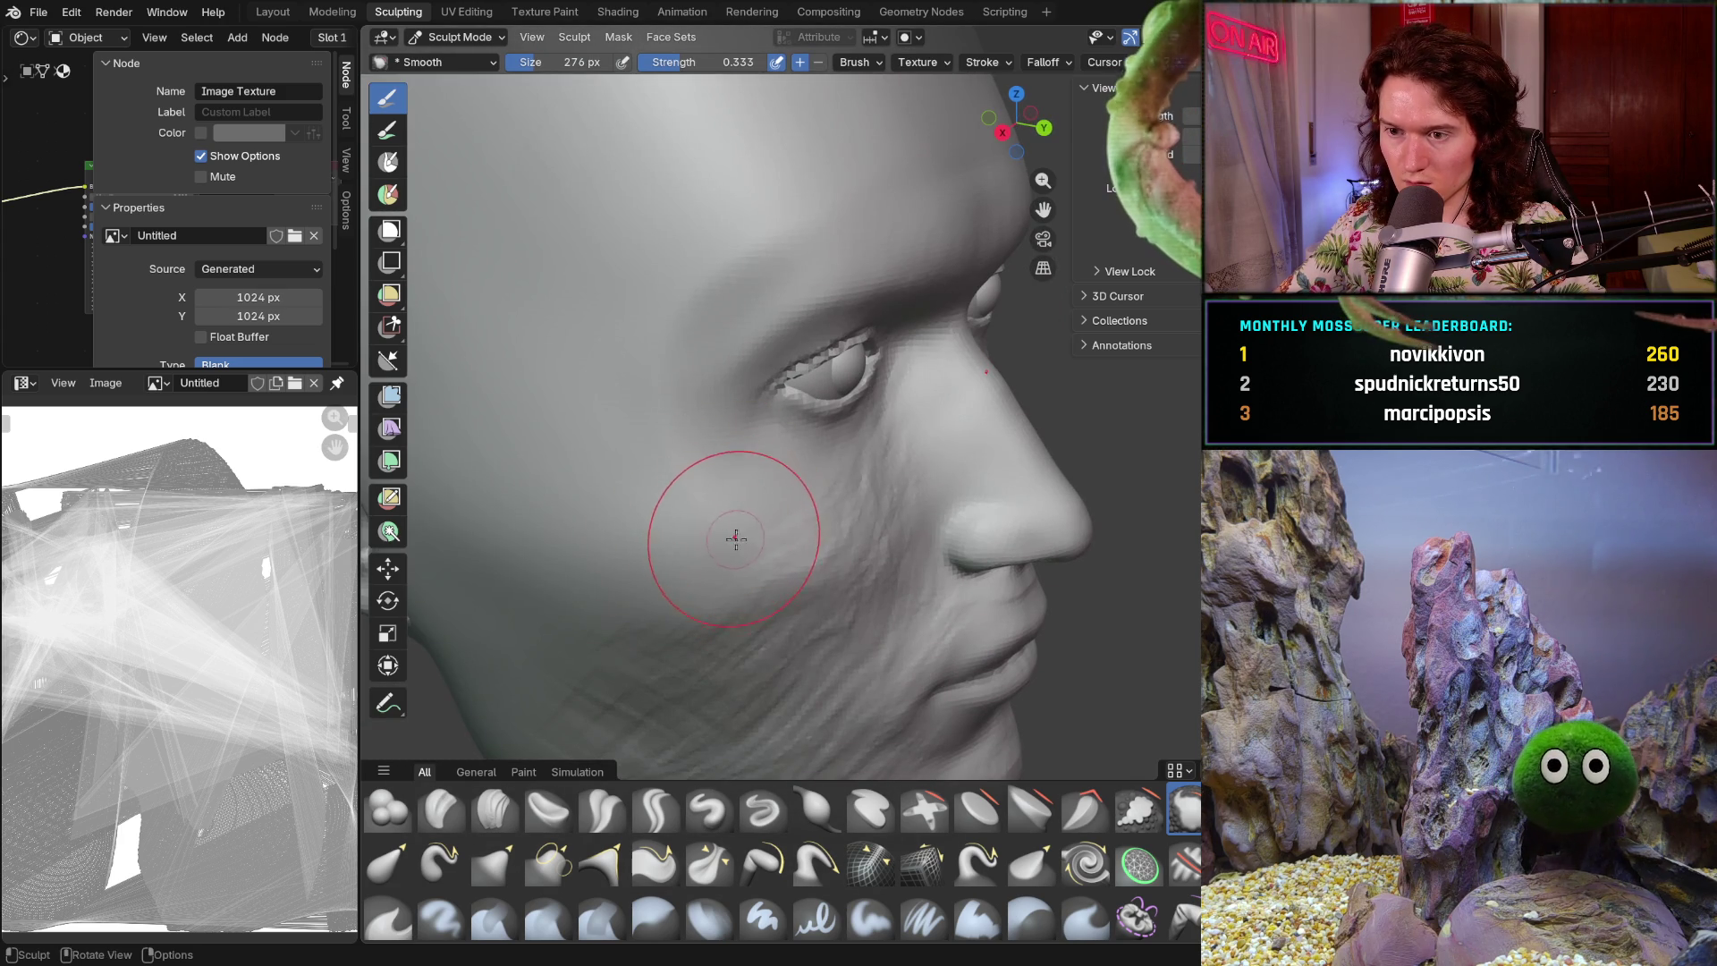
{"action": "key", "text": "f"}
{"action": "left_click", "coordinate": [705, 461]}
{"action": "mouse_move", "coordinate": [839, 496]}
{"action": "middle_mouse_down"}
{"action": "mouse_move", "coordinate": [625, 632]}
{"action": "mouse_move", "coordinate": [697, 586]}
{"action": "mouse_move", "coordinate": [674, 611]}
{"action": "middle_mouse_up"}
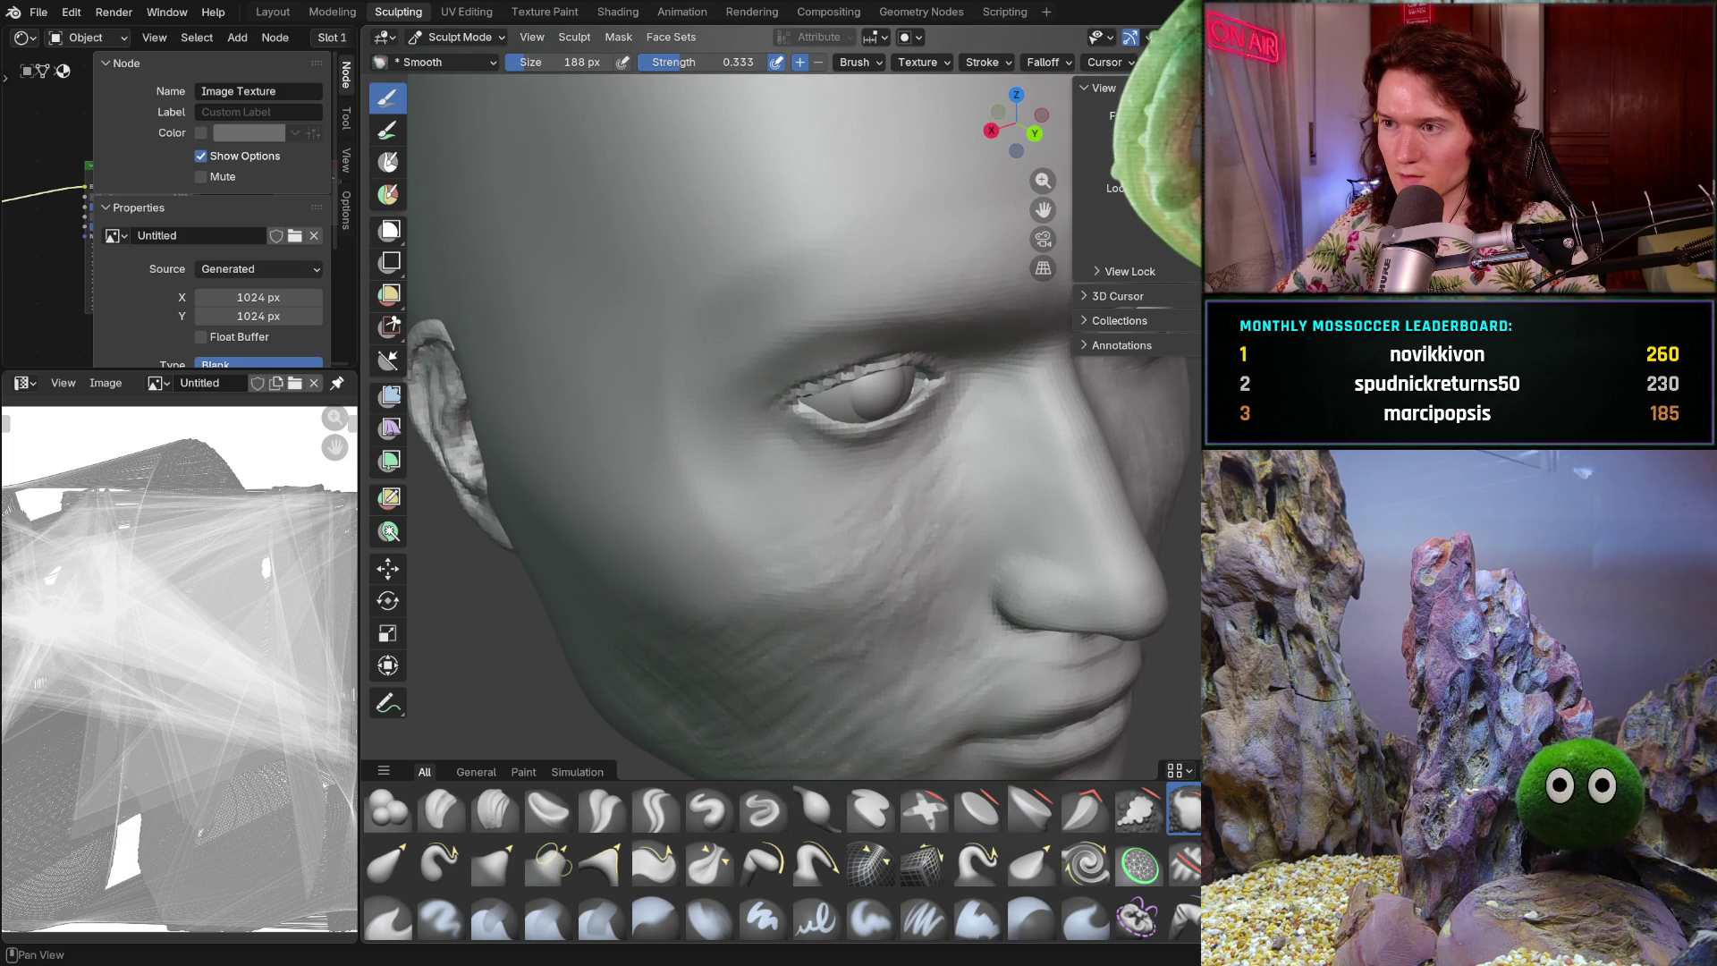
- Briefly toggle overlays, smooth the rough cheek with two strokes, and shrink the brush to 112 px
{"action": "key", "text": "shift+alt+z"}
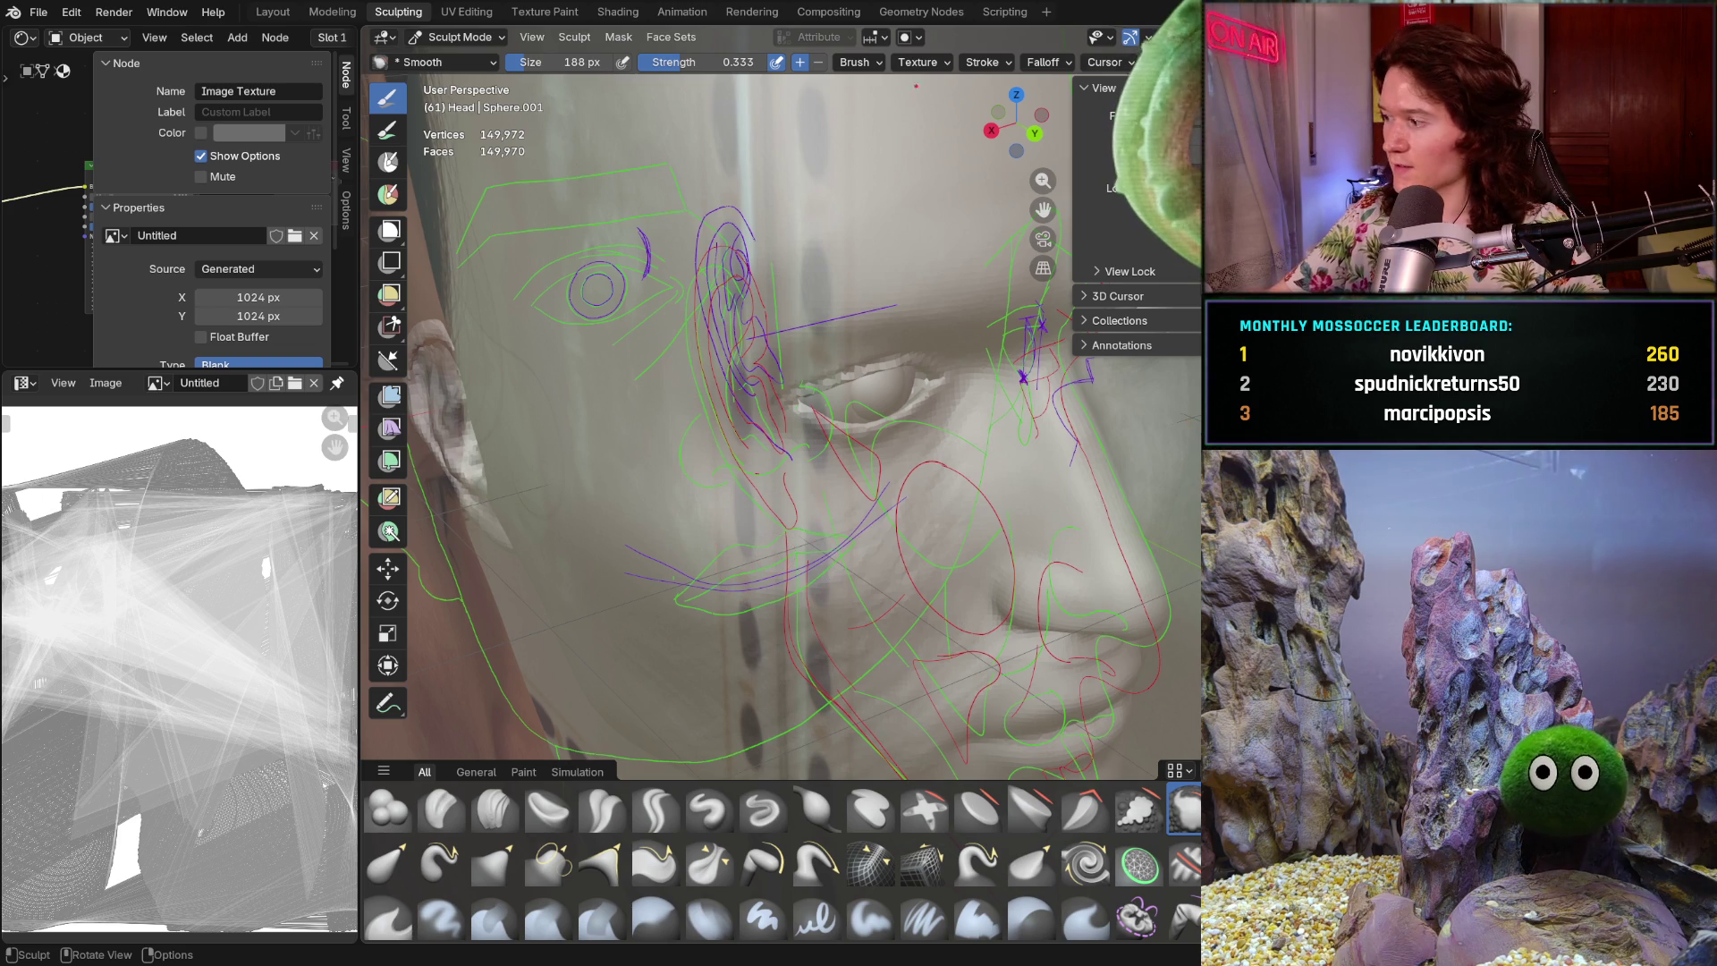
{"action": "key", "text": "shift+alt+z"}
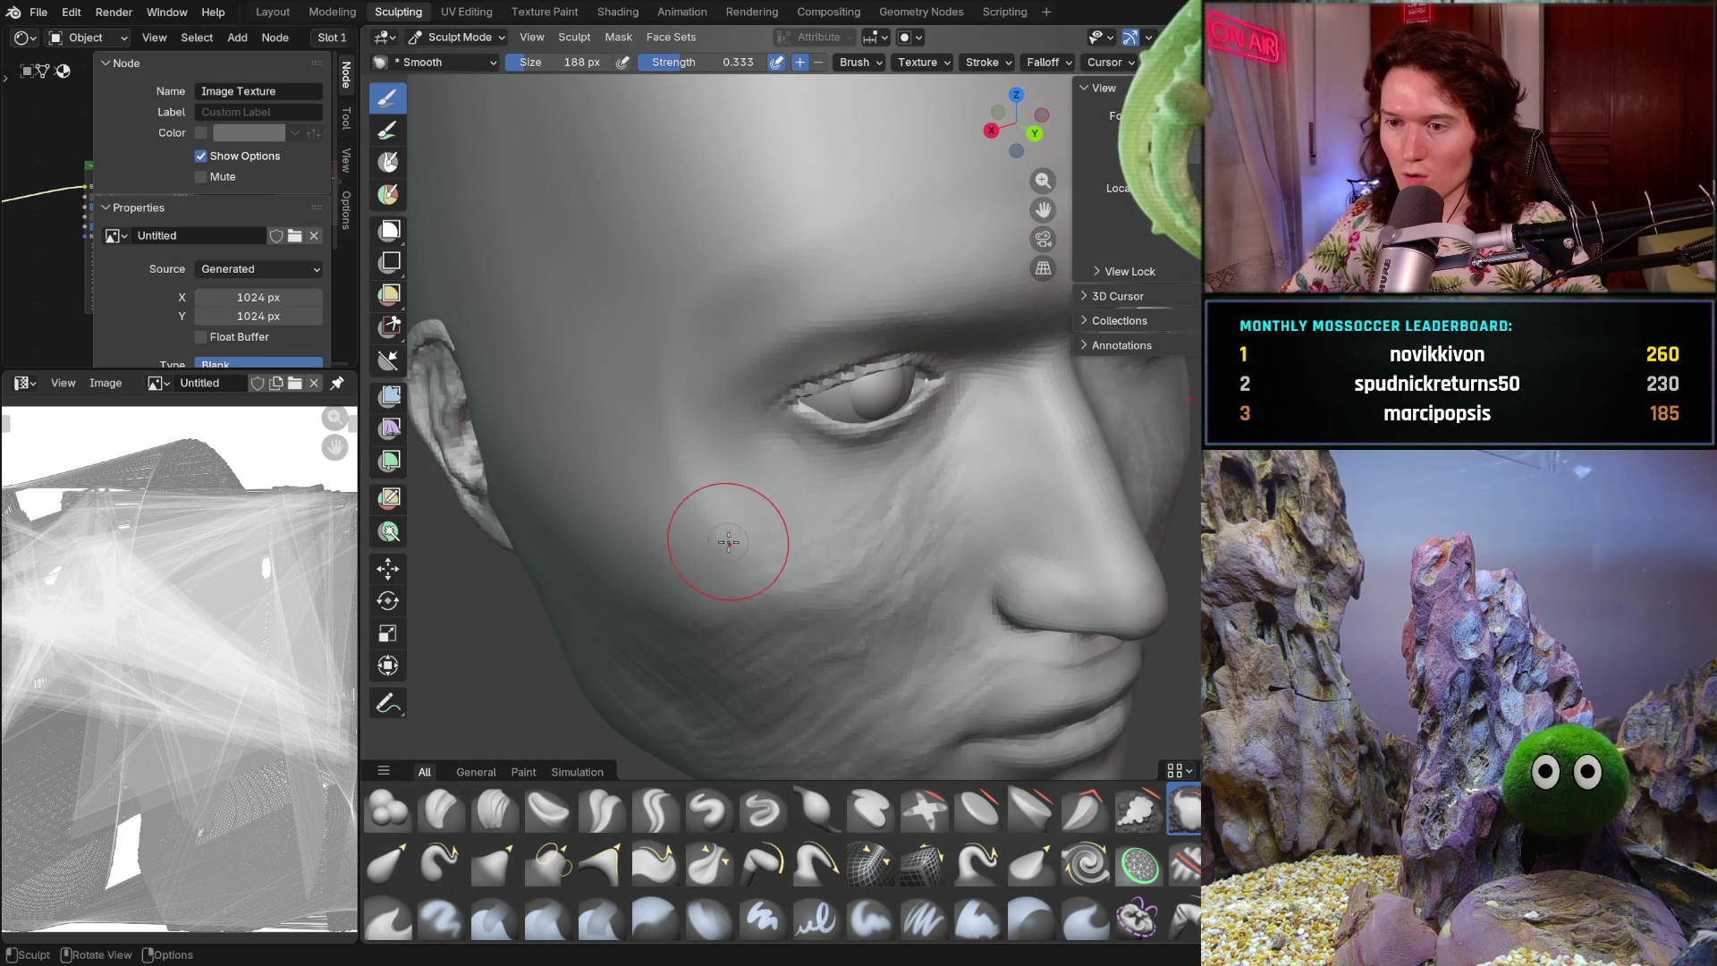
{"action": "left_click_drag", "start_coordinate": [679, 476], "coordinate": [723, 547]}
{"action": "mouse_move", "coordinate": [670, 475]}
{"action": "left_mouse_down"}
{"action": "mouse_move", "coordinate": [702, 487]}
{"action": "mouse_move", "coordinate": [727, 557]}
{"action": "left_mouse_up"}
{"action": "key", "text": "bracketleft"}
{"action": "key", "text": "bracketleft"}
{"action": "key", "text": "bracketleft"}
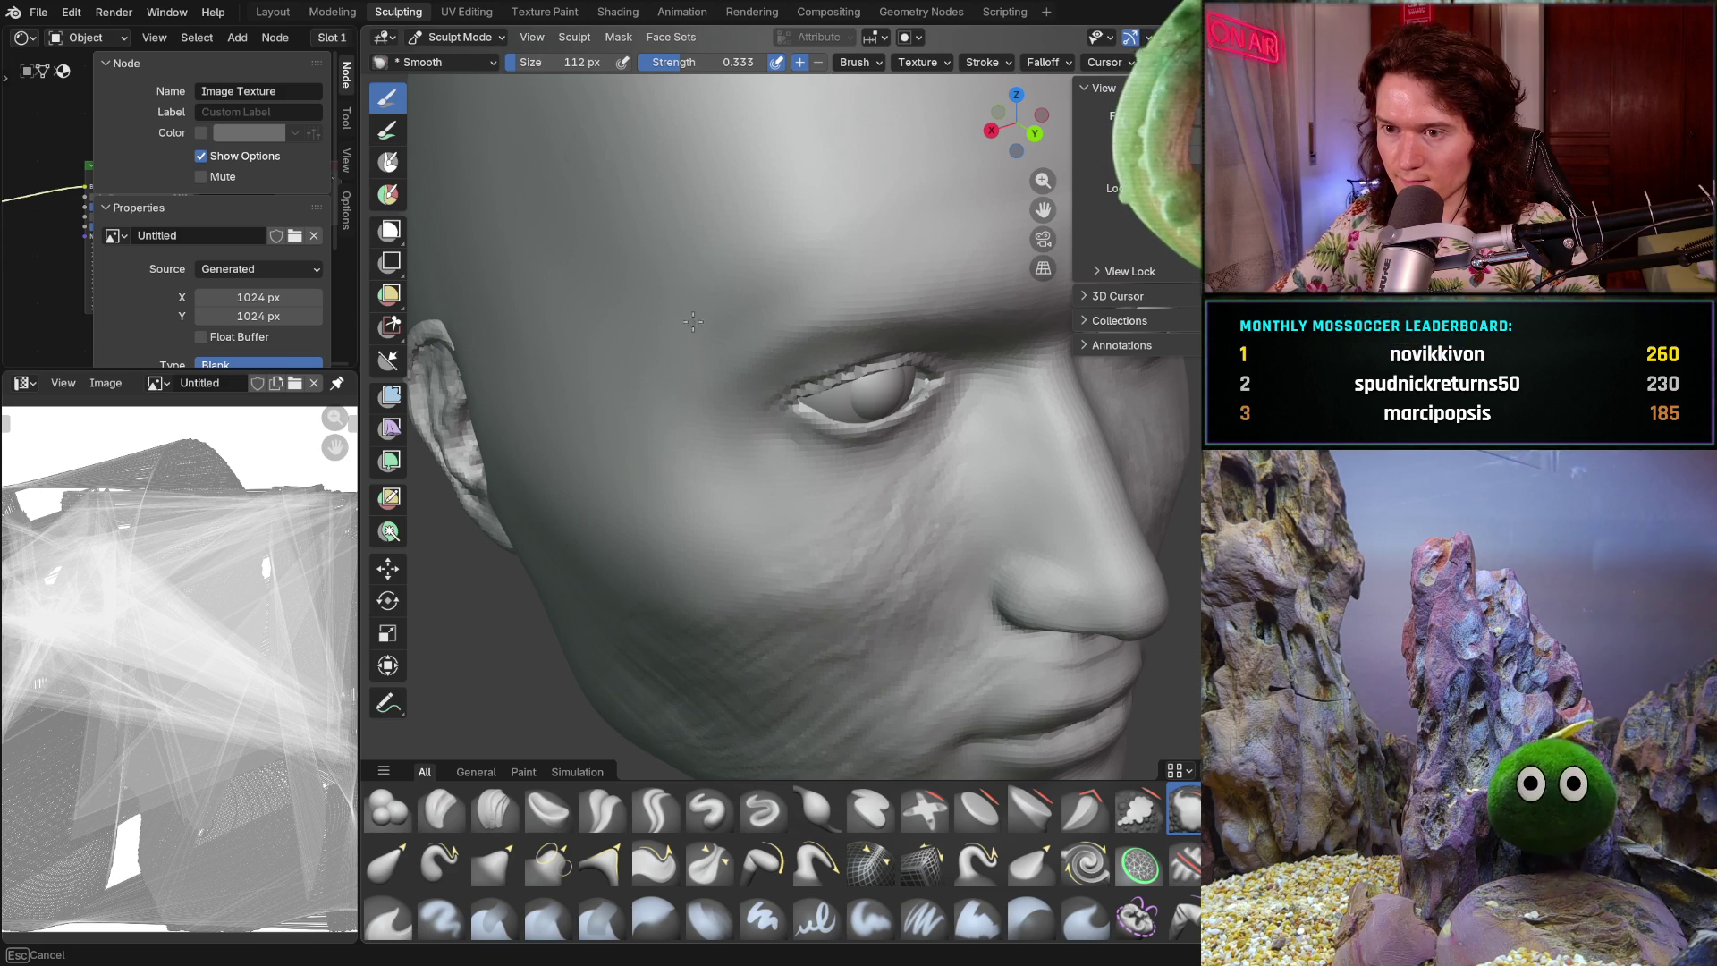
{"action": "mouse_move", "coordinate": [776, 287]}
{"action": "middle_mouse_down"}
{"action": "mouse_move", "coordinate": [751, 280]}
{"action": "mouse_move", "coordinate": [786, 230]}
{"action": "mouse_move", "coordinate": [542, 261]}
{"action": "mouse_move", "coordinate": [564, 261]}
{"action": "middle_mouse_up"}
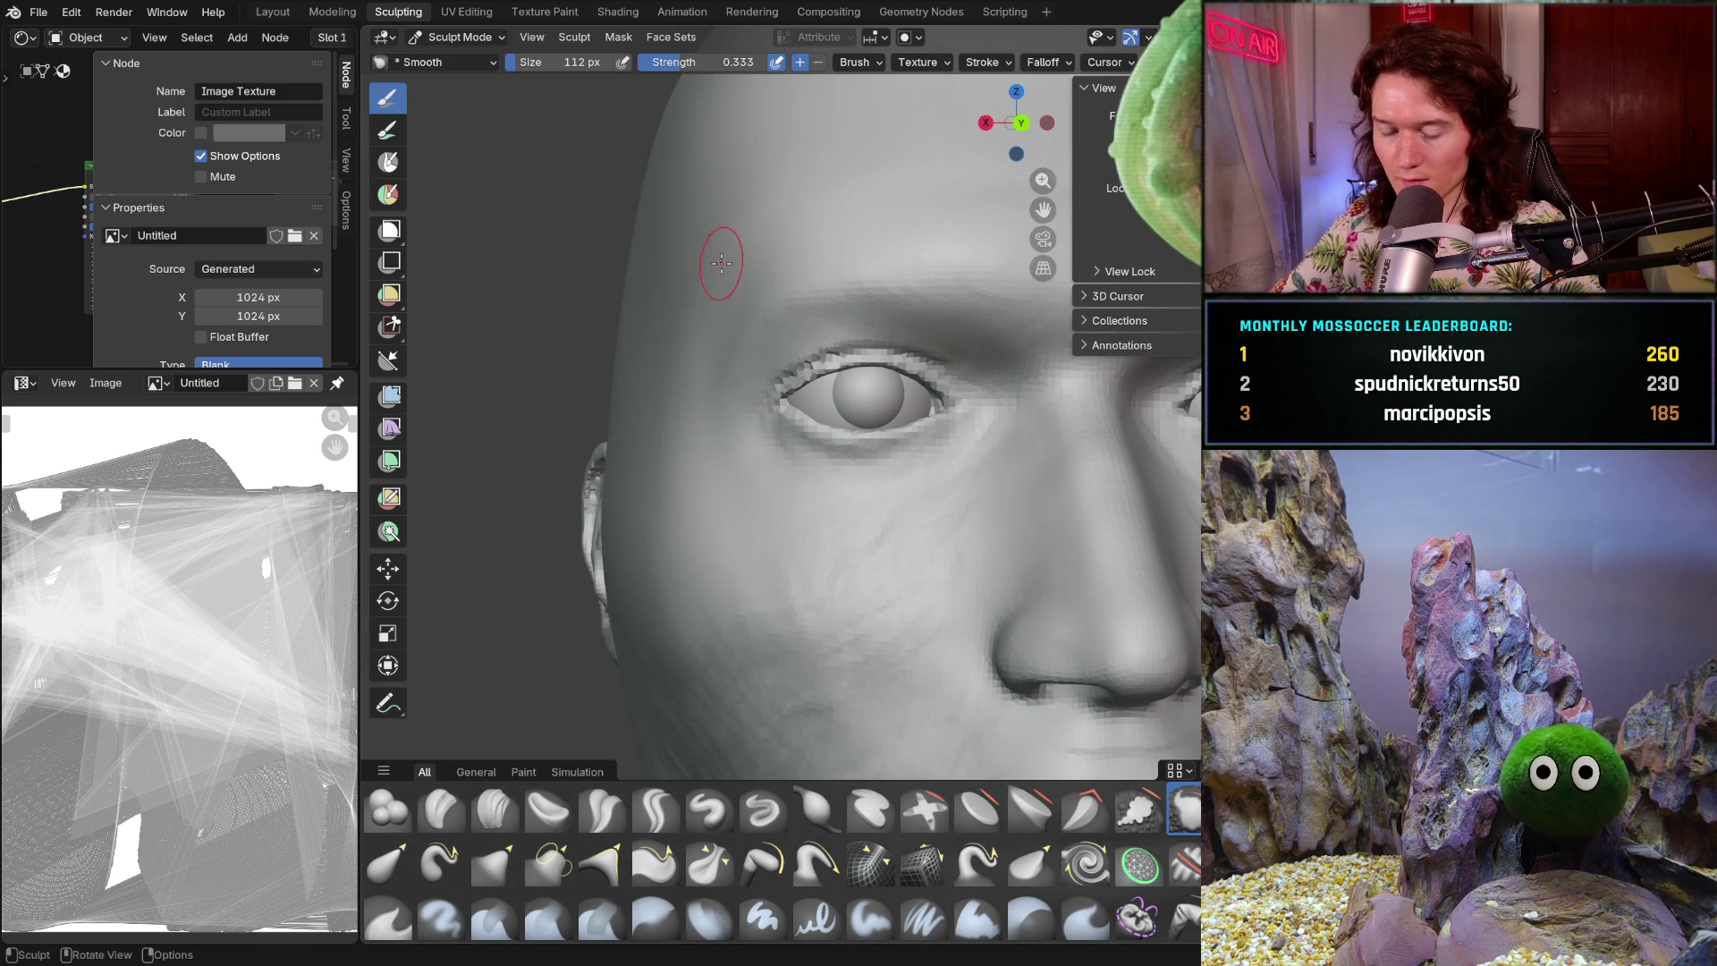
- Cancel the brush angle adjustment and set the Smooth brush strength to 0.665
{"action": "key", "text": "ctrl+f"}
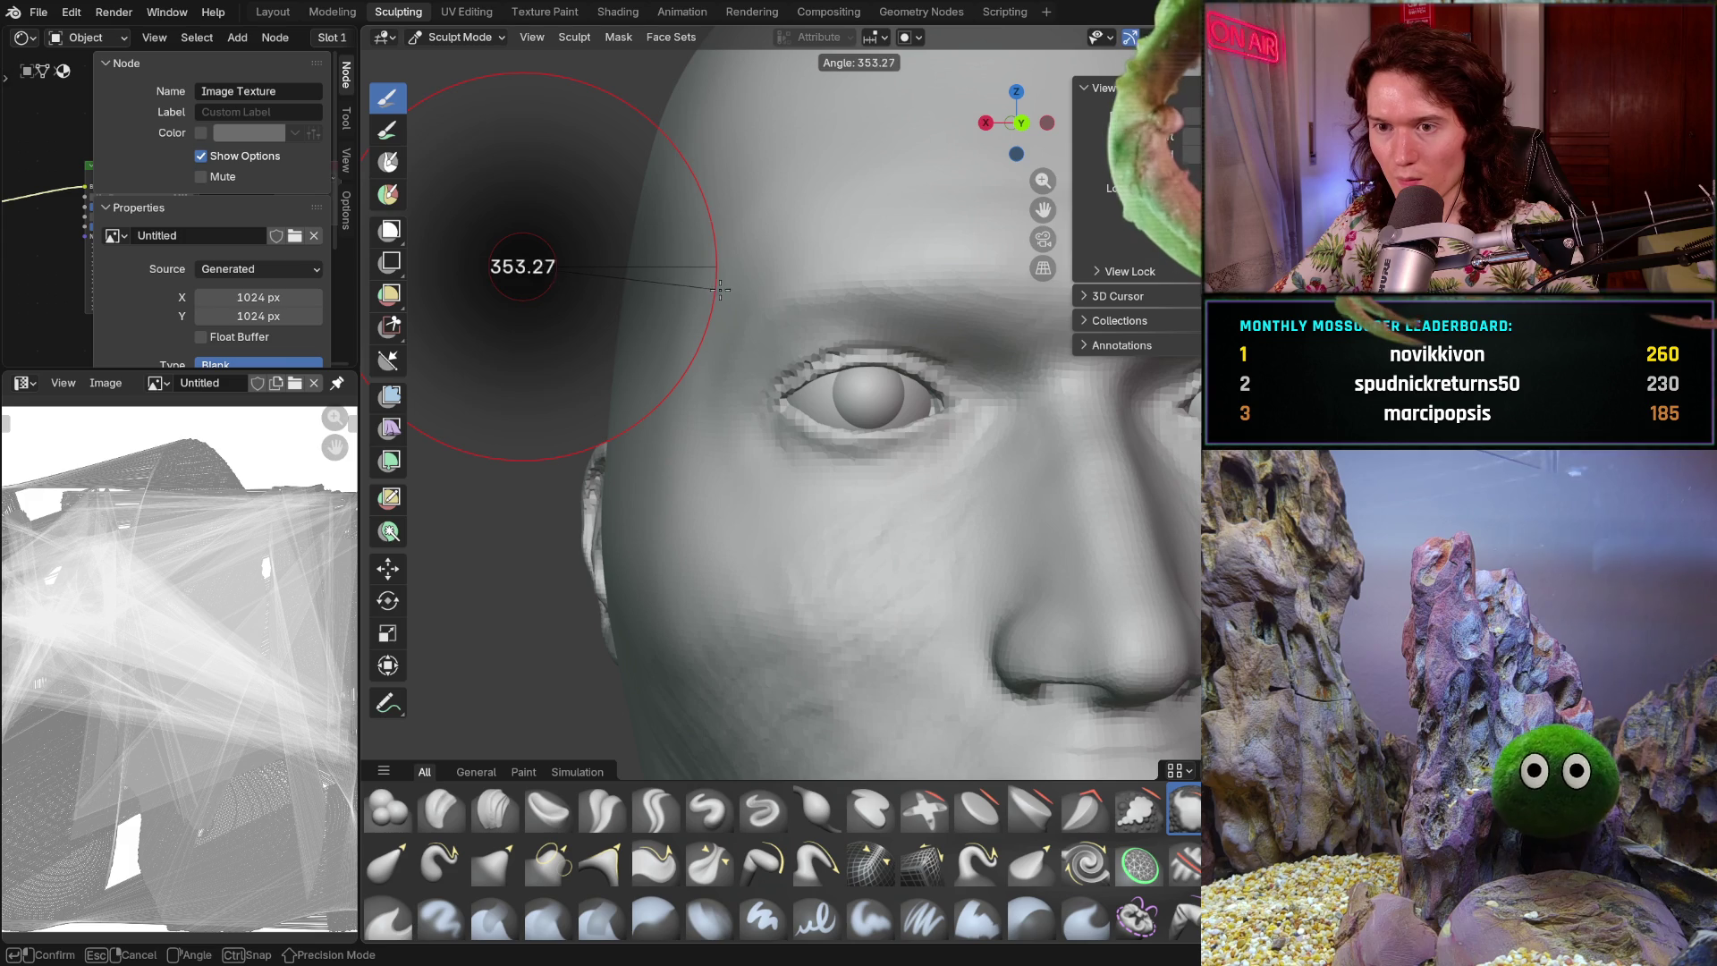
{"action": "left_click", "coordinate": [718, 289]}
{"action": "key", "text": "shift+f"}
{"action": "left_click", "coordinate": [751, 300]}
- Orbit to a frontal view and smooth the forehead and across the face
{"action": "mouse_move", "coordinate": [751, 299]}
{"action": "middle_mouse_down"}
{"action": "mouse_move", "coordinate": [754, 338]}
{"action": "mouse_move", "coordinate": [689, 310]}
{"action": "mouse_move", "coordinate": [704, 285]}
{"action": "middle_mouse_up"}
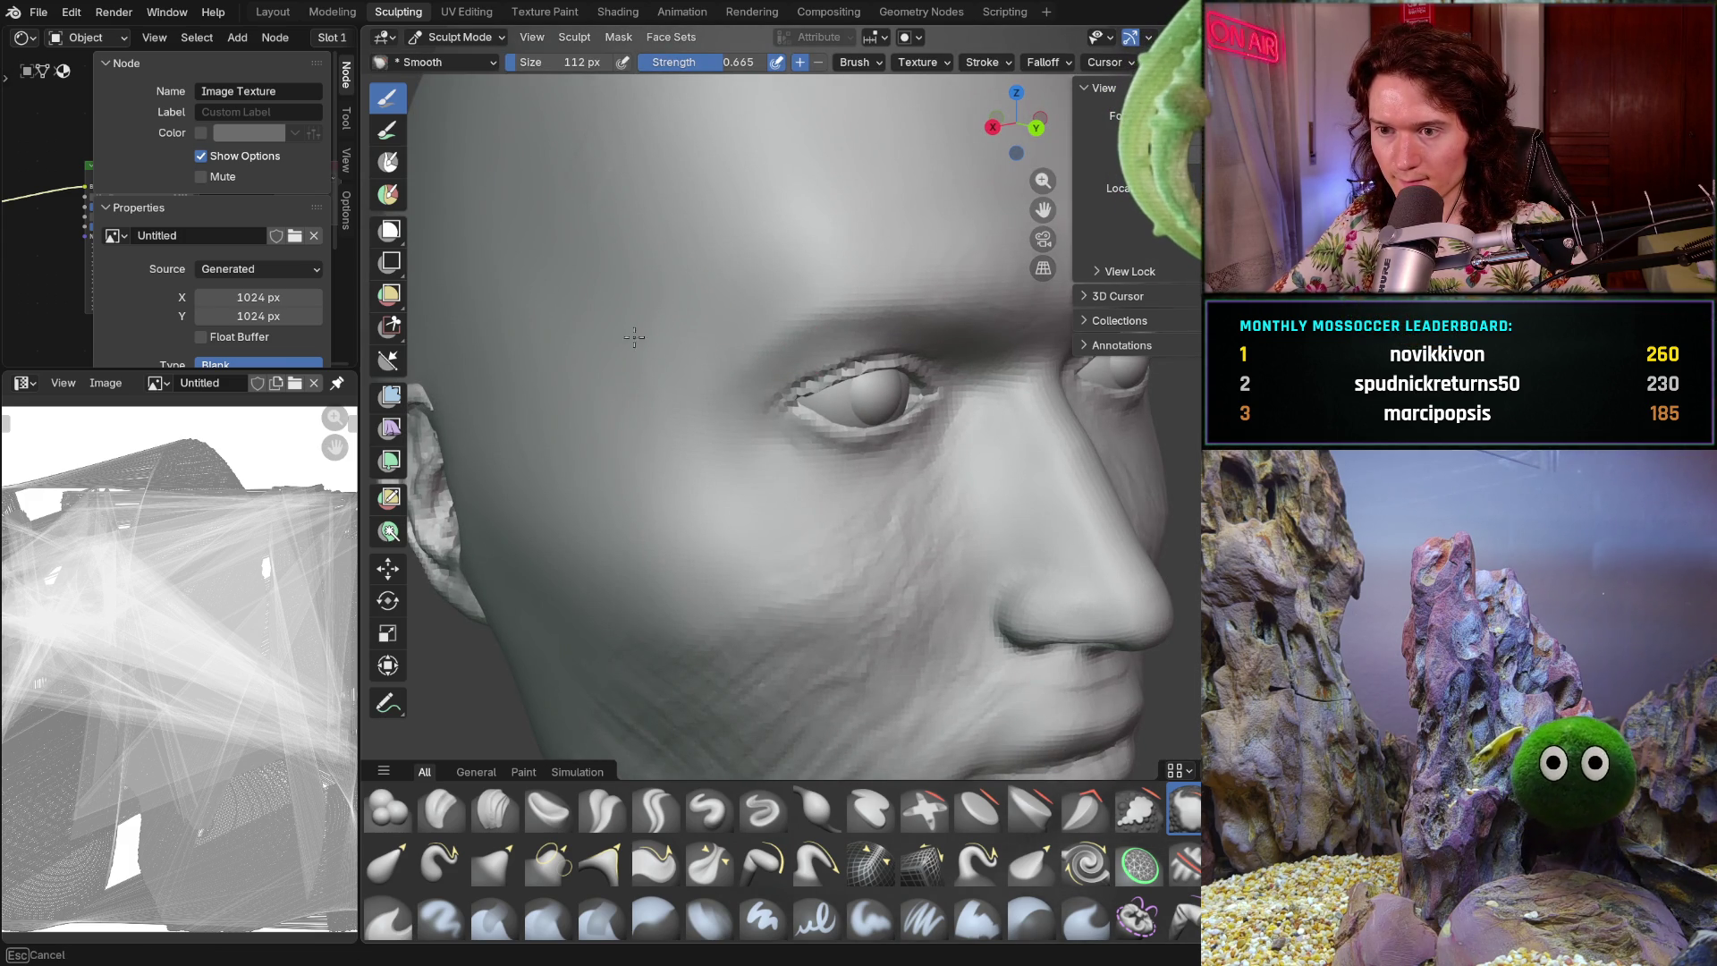
{"action": "mouse_move", "coordinate": [654, 358]}
{"action": "middle_mouse_down"}
{"action": "mouse_move", "coordinate": [688, 322]}
{"action": "mouse_move", "coordinate": [676, 305]}
{"action": "middle_mouse_up"}
{"action": "mouse_move", "coordinate": [679, 367]}
{"action": "middle_mouse_down"}
{"action": "mouse_move", "coordinate": [663, 337]}
{"action": "mouse_move", "coordinate": [689, 414]}
{"action": "mouse_move", "coordinate": [666, 329]}
{"action": "mouse_move", "coordinate": [736, 367]}
{"action": "middle_mouse_up"}
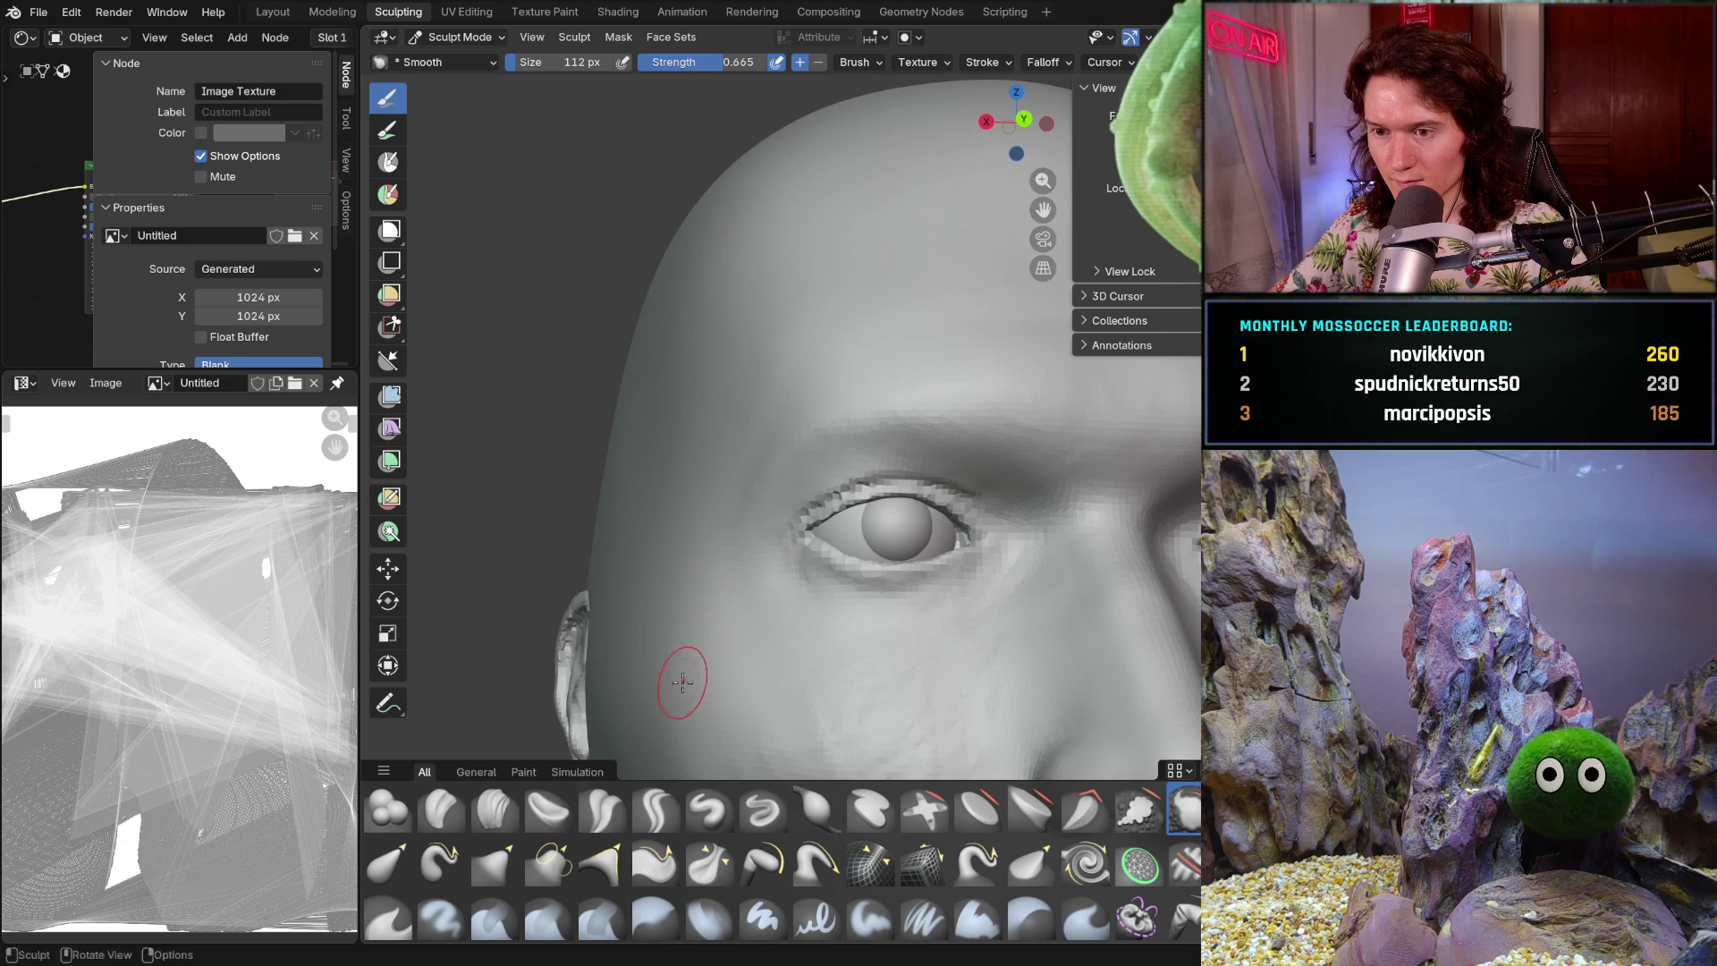
{"action": "mouse_move", "coordinate": [671, 581]}
{"action": "middle_mouse_down"}
{"action": "mouse_move", "coordinate": [695, 417]}
{"action": "mouse_move", "coordinate": [721, 469]}
{"action": "mouse_move", "coordinate": [755, 372]}
{"action": "mouse_move", "coordinate": [772, 396]}
{"action": "middle_mouse_up"}
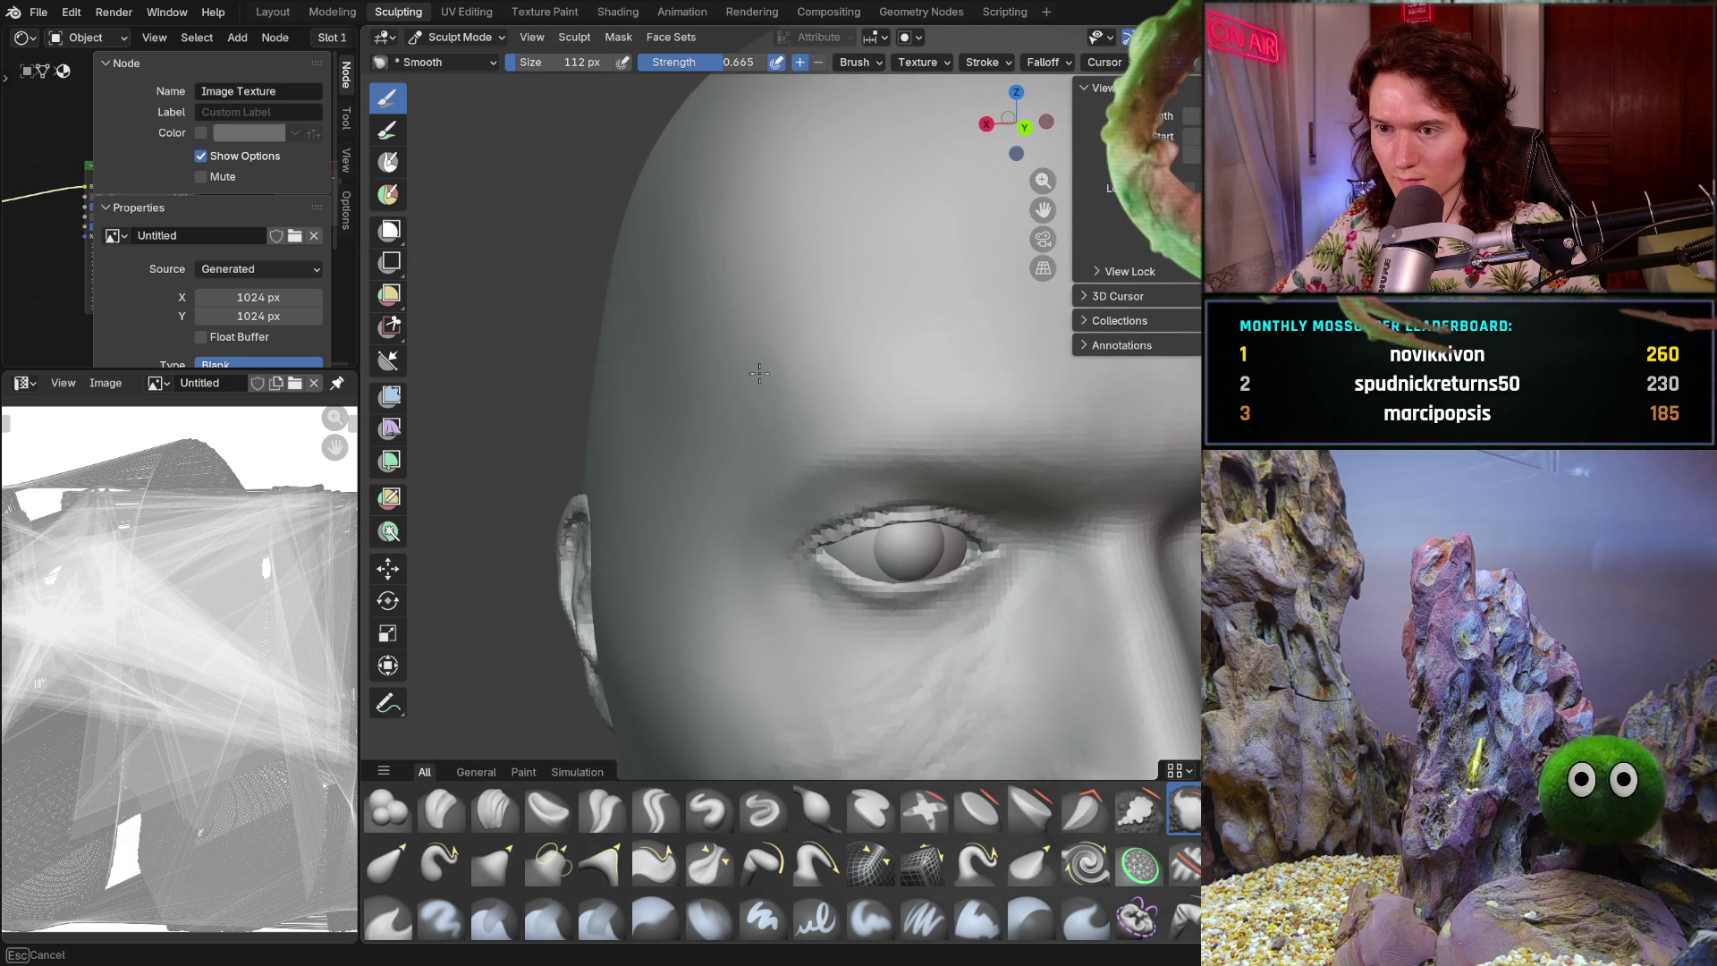
{"action": "middle_click_drag", "start_coordinate": [669, 242], "coordinate": [659, 257]}
{"action": "mouse_move", "coordinate": [674, 346]}
{"action": "middle_mouse_down"}
{"action": "mouse_move", "coordinate": [713, 337]}
{"action": "mouse_move", "coordinate": [793, 384]}
{"action": "mouse_move", "coordinate": [761, 539]}
{"action": "middle_mouse_up"}
{"action": "mouse_move", "coordinate": [761, 539]}
{"action": "left_mouse_down"}
{"action": "mouse_move", "coordinate": [898, 530]}
{"action": "mouse_move", "coordinate": [963, 483]}
{"action": "left_mouse_up"}
- Enlarge the Smooth brush to 200 px and smooth across the brow
{"action": "middle_click_drag", "start_coordinate": [964, 499], "coordinate": [1008, 453], "text": "ctrl"}
{"action": "key", "text": "f"}
{"action": "left_click", "coordinate": [991, 498]}
{"action": "left_click_drag", "start_coordinate": [839, 518], "coordinate": [863, 536]}
{"action": "mouse_move", "coordinate": [981, 523]}
{"action": "left_mouse_down"}
{"action": "mouse_move", "coordinate": [1018, 465]}
{"action": "mouse_move", "coordinate": [1140, 463]}
{"action": "left_mouse_up"}
- Orbit and zoom around the head to inspect the smoothed brow from the side and top
{"action": "mouse_move", "coordinate": [1062, 446]}
{"action": "middle_mouse_down"}
{"action": "mouse_move", "coordinate": [908, 411]}
{"action": "mouse_move", "coordinate": [948, 427]}
{"action": "middle_mouse_up"}
{"action": "left_click_drag", "start_coordinate": [948, 428], "coordinate": [987, 435]}
{"action": "middle_click_drag", "start_coordinate": [971, 409], "coordinate": [1047, 441]}
{"action": "scroll", "coordinate": [904, 414], "scroll_direction": "up", "scroll_amount": 5}
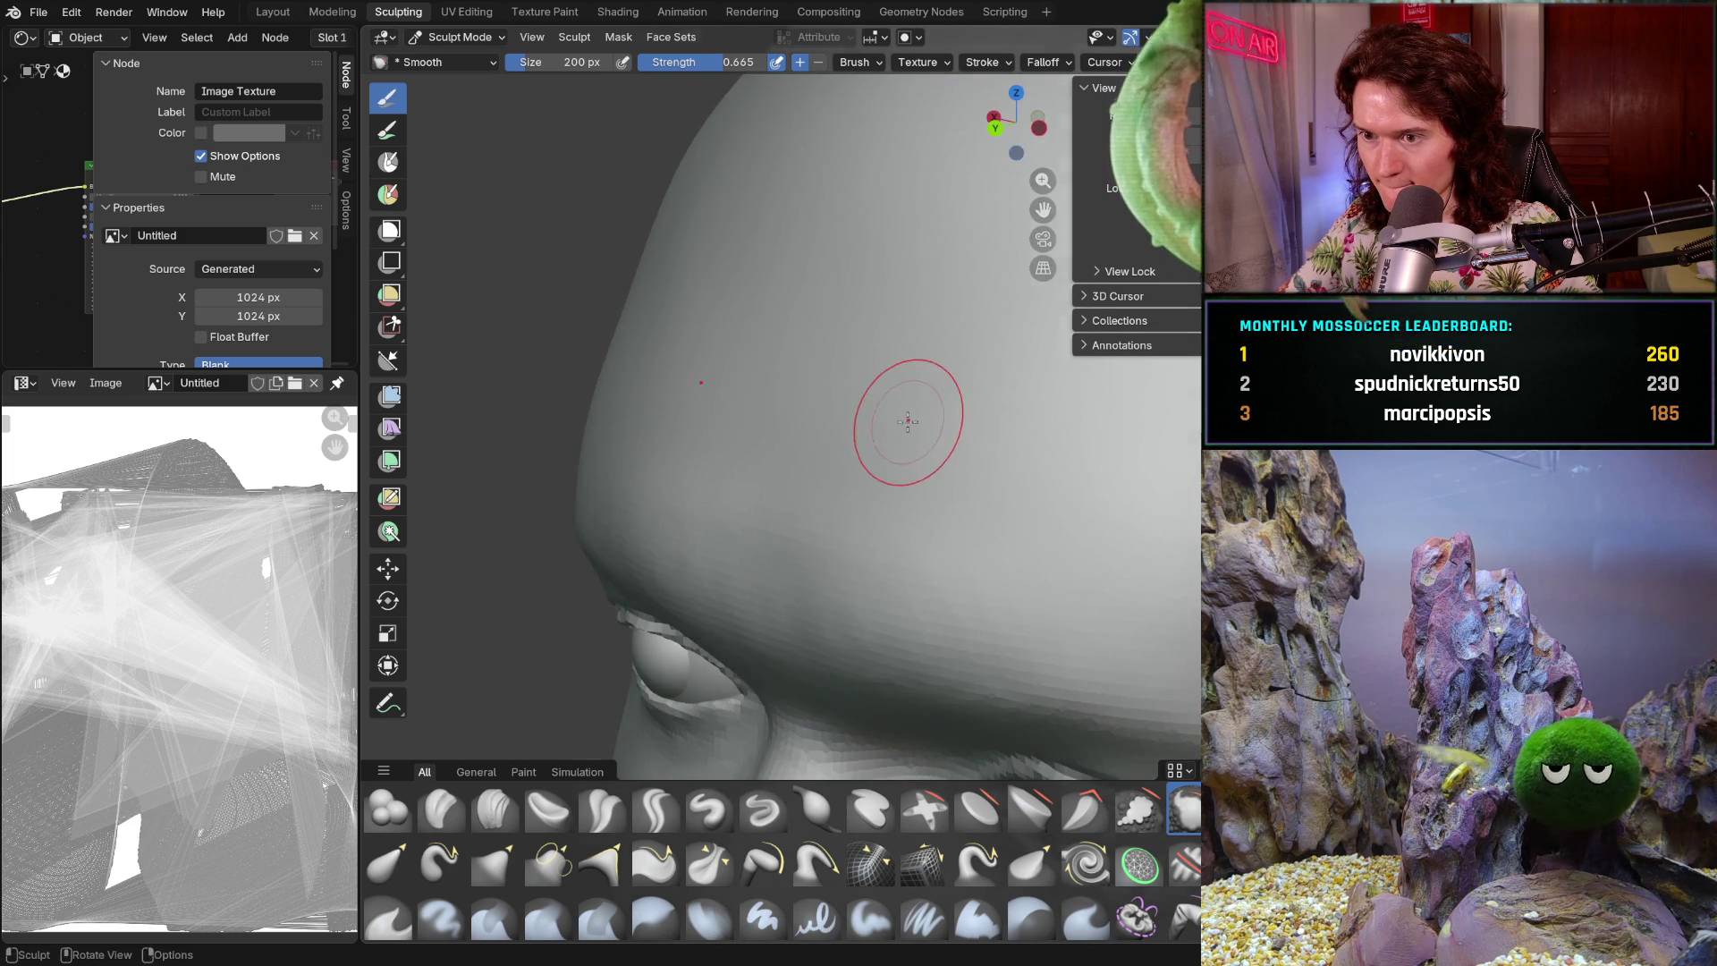
{"action": "middle_click_drag", "start_coordinate": [895, 577], "coordinate": [836, 596]}
{"action": "mouse_move", "coordinate": [863, 539]}
{"action": "middle_mouse_down"}
{"action": "mouse_move", "coordinate": [1039, 573]}
{"action": "mouse_move", "coordinate": [671, 535]}
{"action": "middle_mouse_up"}
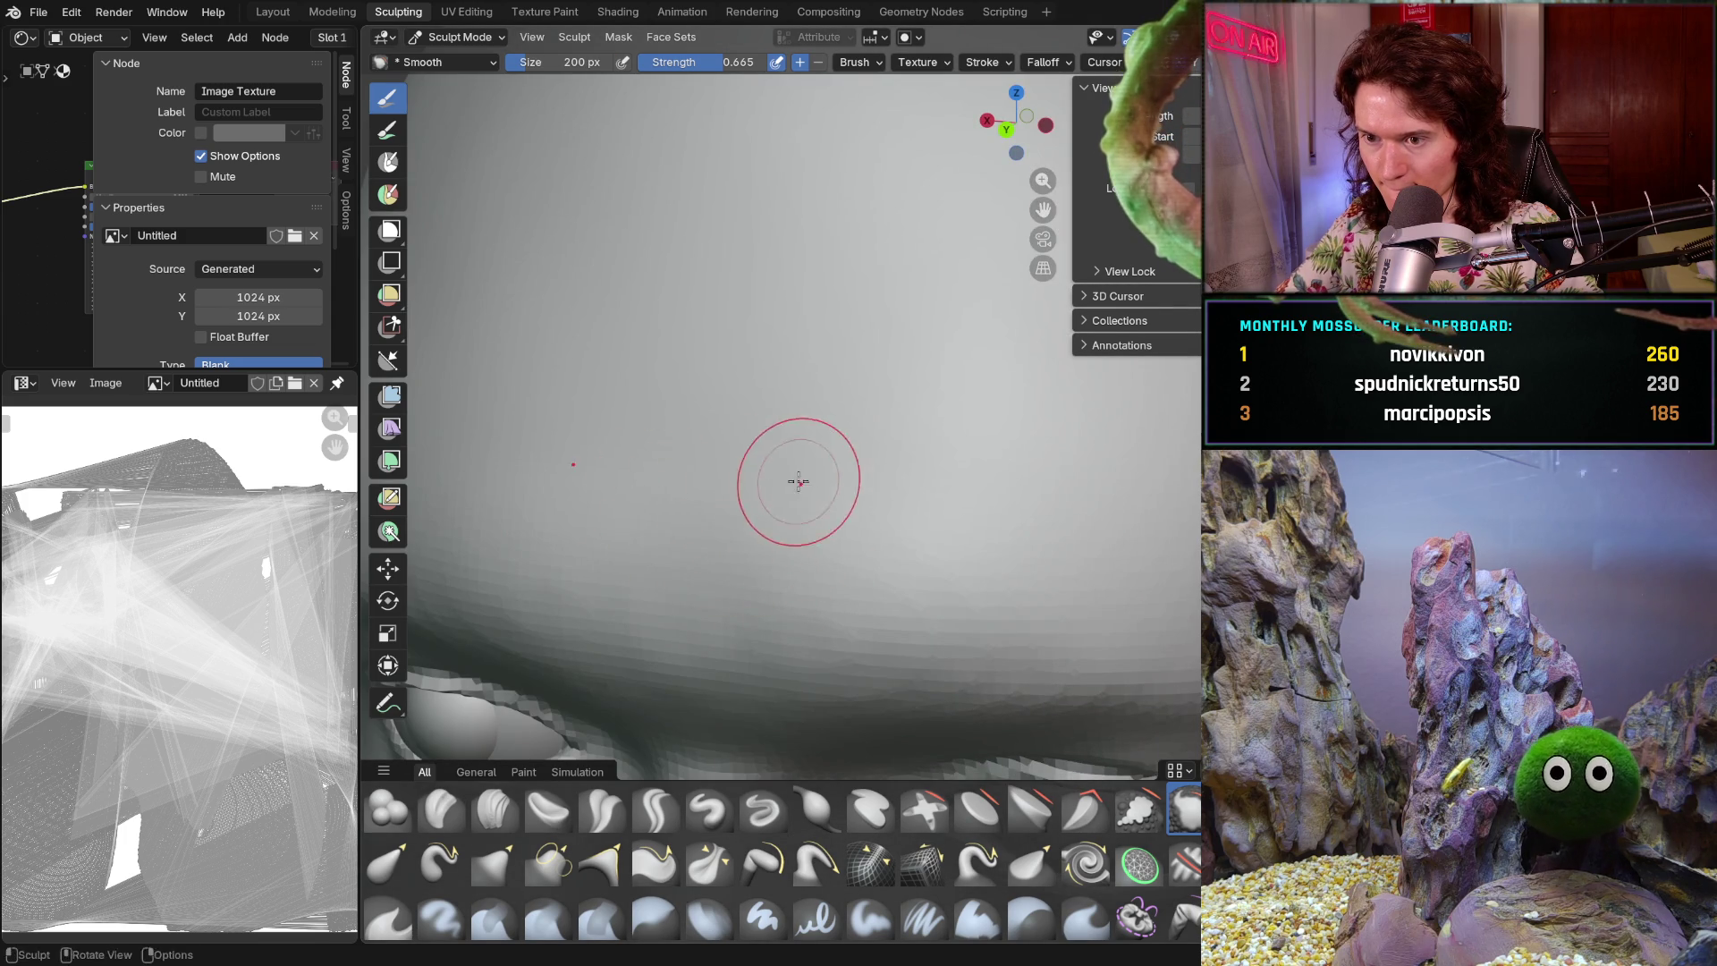
{"action": "scroll", "coordinate": [777, 475], "scroll_direction": "down", "scroll_amount": 5}
{"action": "mouse_move", "coordinate": [835, 384]}
{"action": "middle_mouse_down"}
{"action": "mouse_move", "coordinate": [809, 590]}
{"action": "mouse_move", "coordinate": [824, 655]}
{"action": "mouse_move", "coordinate": [769, 501]}
{"action": "middle_mouse_up"}
{"action": "scroll", "coordinate": [752, 478], "scroll_direction": "up", "scroll_amount": 4}
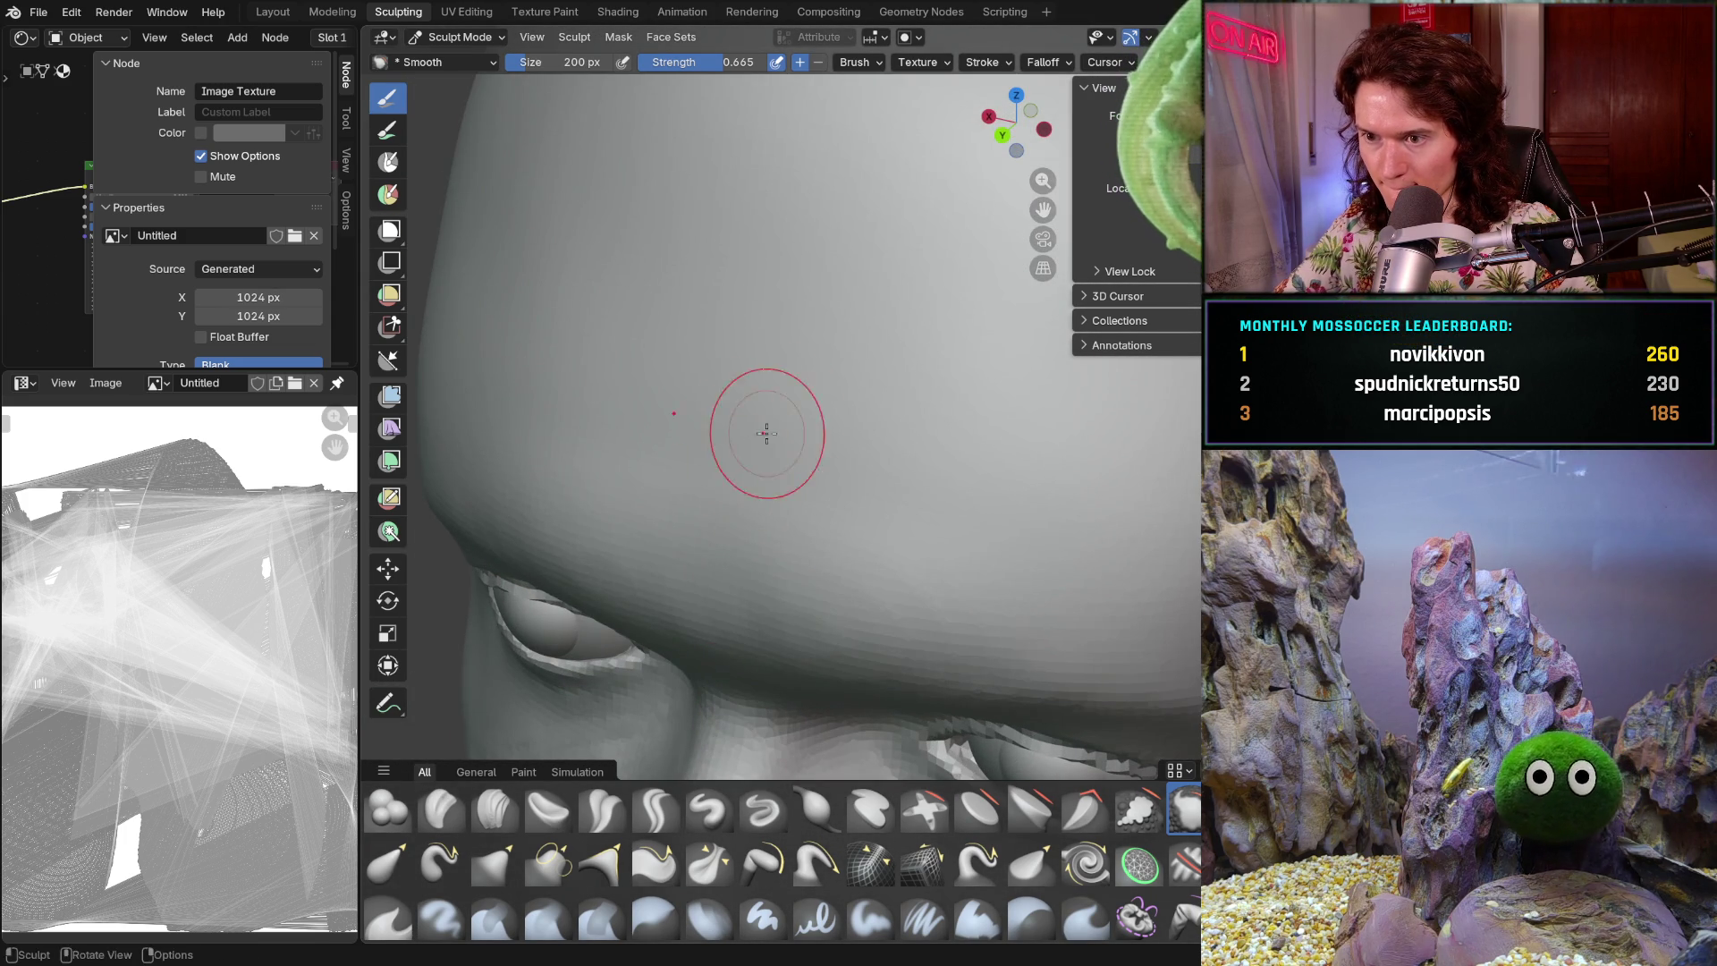
{"action": "scroll", "coordinate": [968, 484], "scroll_direction": "down", "scroll_amount": 4}
- Check the forehead and eye from side-profile, frontal and three-quarter views
{"action": "mouse_move", "coordinate": [968, 484]}
{"action": "middle_mouse_down"}
{"action": "mouse_move", "coordinate": [962, 498]}
{"action": "mouse_move", "coordinate": [759, 435]}
{"action": "middle_mouse_up"}
{"action": "mouse_move", "coordinate": [915, 314]}
{"action": "middle_mouse_down"}
{"action": "mouse_move", "coordinate": [873, 448]}
{"action": "mouse_move", "coordinate": [957, 560]}
{"action": "mouse_move", "coordinate": [940, 470]}
{"action": "mouse_move", "coordinate": [904, 460]}
{"action": "mouse_move", "coordinate": [859, 233]}
{"action": "mouse_move", "coordinate": [940, 316]}
{"action": "middle_mouse_up"}
{"action": "scroll", "coordinate": [852, 181], "scroll_direction": "up", "scroll_amount": 5}
{"action": "scroll", "coordinate": [826, 197], "scroll_direction": "down", "scroll_amount": 4}
{"action": "scroll", "coordinate": [824, 448], "scroll_direction": "down", "scroll_amount": 3}
{"action": "mouse_move", "coordinate": [824, 448]}
{"action": "middle_mouse_down"}
{"action": "mouse_move", "coordinate": [862, 459]}
{"action": "mouse_move", "coordinate": [818, 429]}
{"action": "mouse_move", "coordinate": [1004, 287]}
{"action": "middle_mouse_up"}
{"action": "scroll", "coordinate": [862, 459], "scroll_direction": "up", "scroll_amount": 5}
{"action": "scroll", "coordinate": [984, 340], "scroll_direction": "up", "scroll_amount": 6}
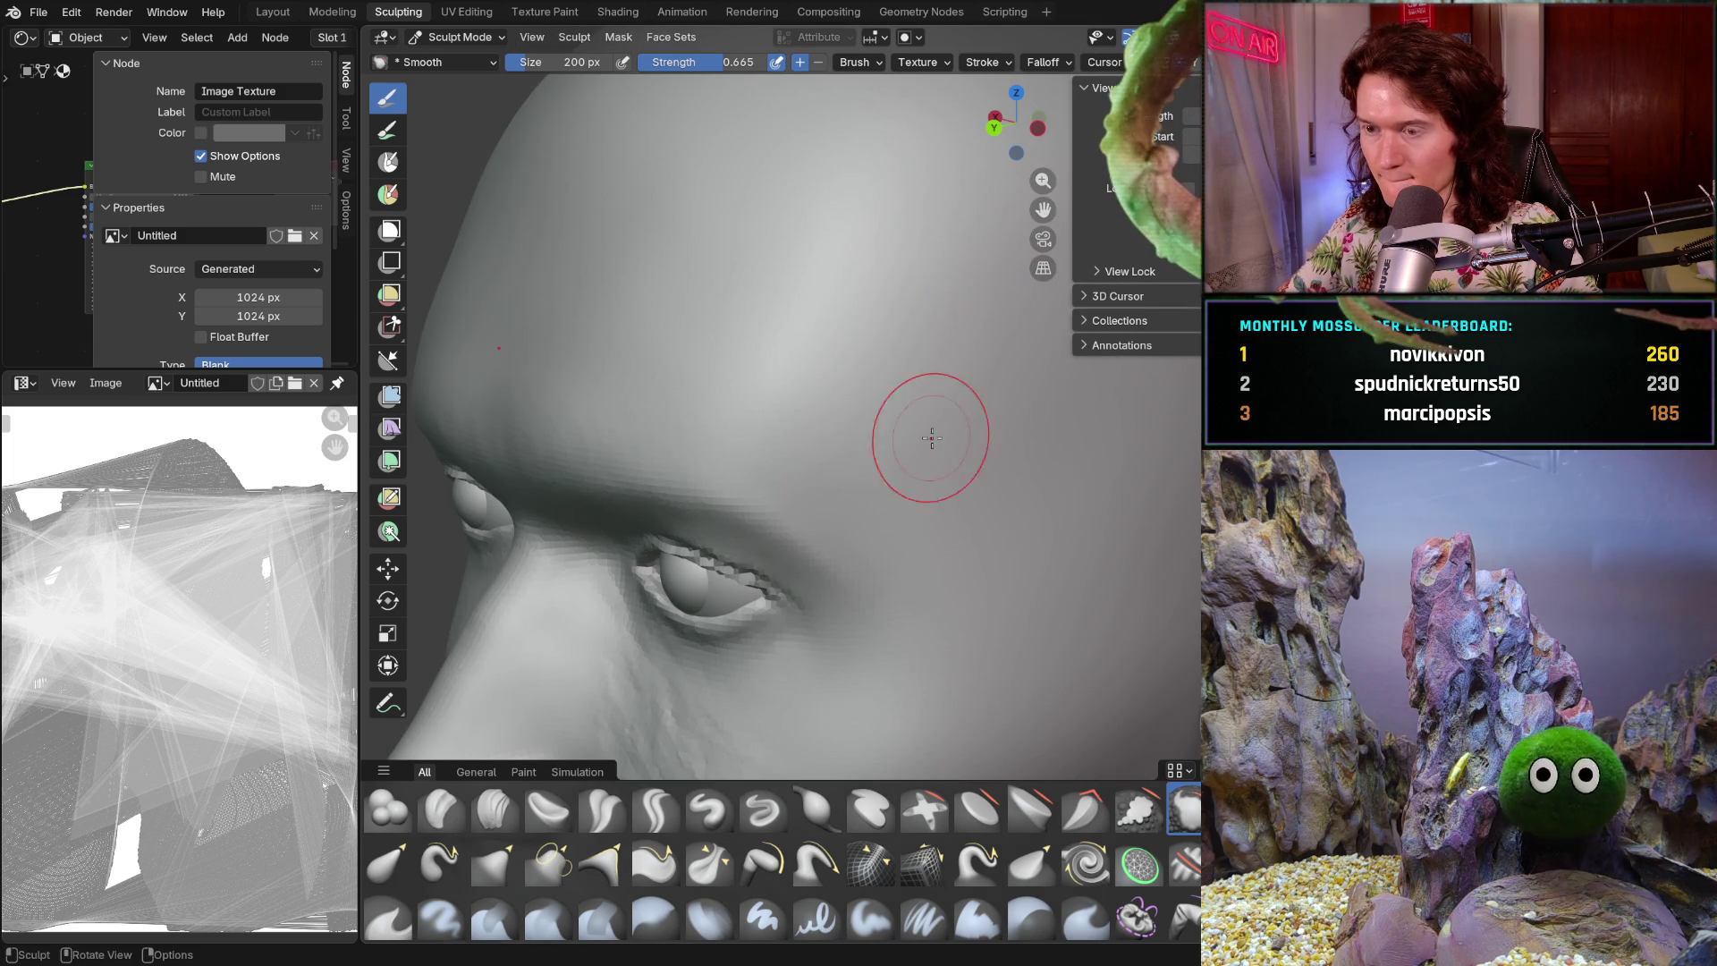
{"action": "scroll", "coordinate": [916, 449], "scroll_direction": "down", "scroll_amount": 5}
{"action": "mouse_move", "coordinate": [942, 460]}
{"action": "middle_mouse_down"}
{"action": "mouse_move", "coordinate": [1058, 440]}
{"action": "mouse_move", "coordinate": [986, 470]}
{"action": "mouse_move", "coordinate": [932, 356]}
{"action": "mouse_move", "coordinate": [983, 429]}
{"action": "mouse_move", "coordinate": [1038, 448]}
{"action": "mouse_move", "coordinate": [940, 479]}
{"action": "mouse_move", "coordinate": [922, 538]}
{"action": "mouse_move", "coordinate": [979, 585]}
{"action": "mouse_move", "coordinate": [896, 525]}
{"action": "mouse_move", "coordinate": [870, 601]}
{"action": "mouse_move", "coordinate": [840, 532]}
{"action": "mouse_move", "coordinate": [854, 501]}
{"action": "middle_mouse_up"}
{"action": "scroll", "coordinate": [986, 470], "scroll_direction": "up", "scroll_amount": 2}
{"action": "scroll", "coordinate": [930, 407], "scroll_direction": "down", "scroll_amount": 5}
- Unhide the hair mesh with Alt+H and zoom around the head
{"action": "key", "text": "alt+h"}
{"action": "scroll", "coordinate": [878, 572], "scroll_direction": "down", "scroll_amount": 4}
{"action": "scroll", "coordinate": [858, 583], "scroll_direction": "up", "scroll_amount": 4}
{"action": "scroll", "coordinate": [862, 469], "scroll_direction": "up", "scroll_amount": 5}
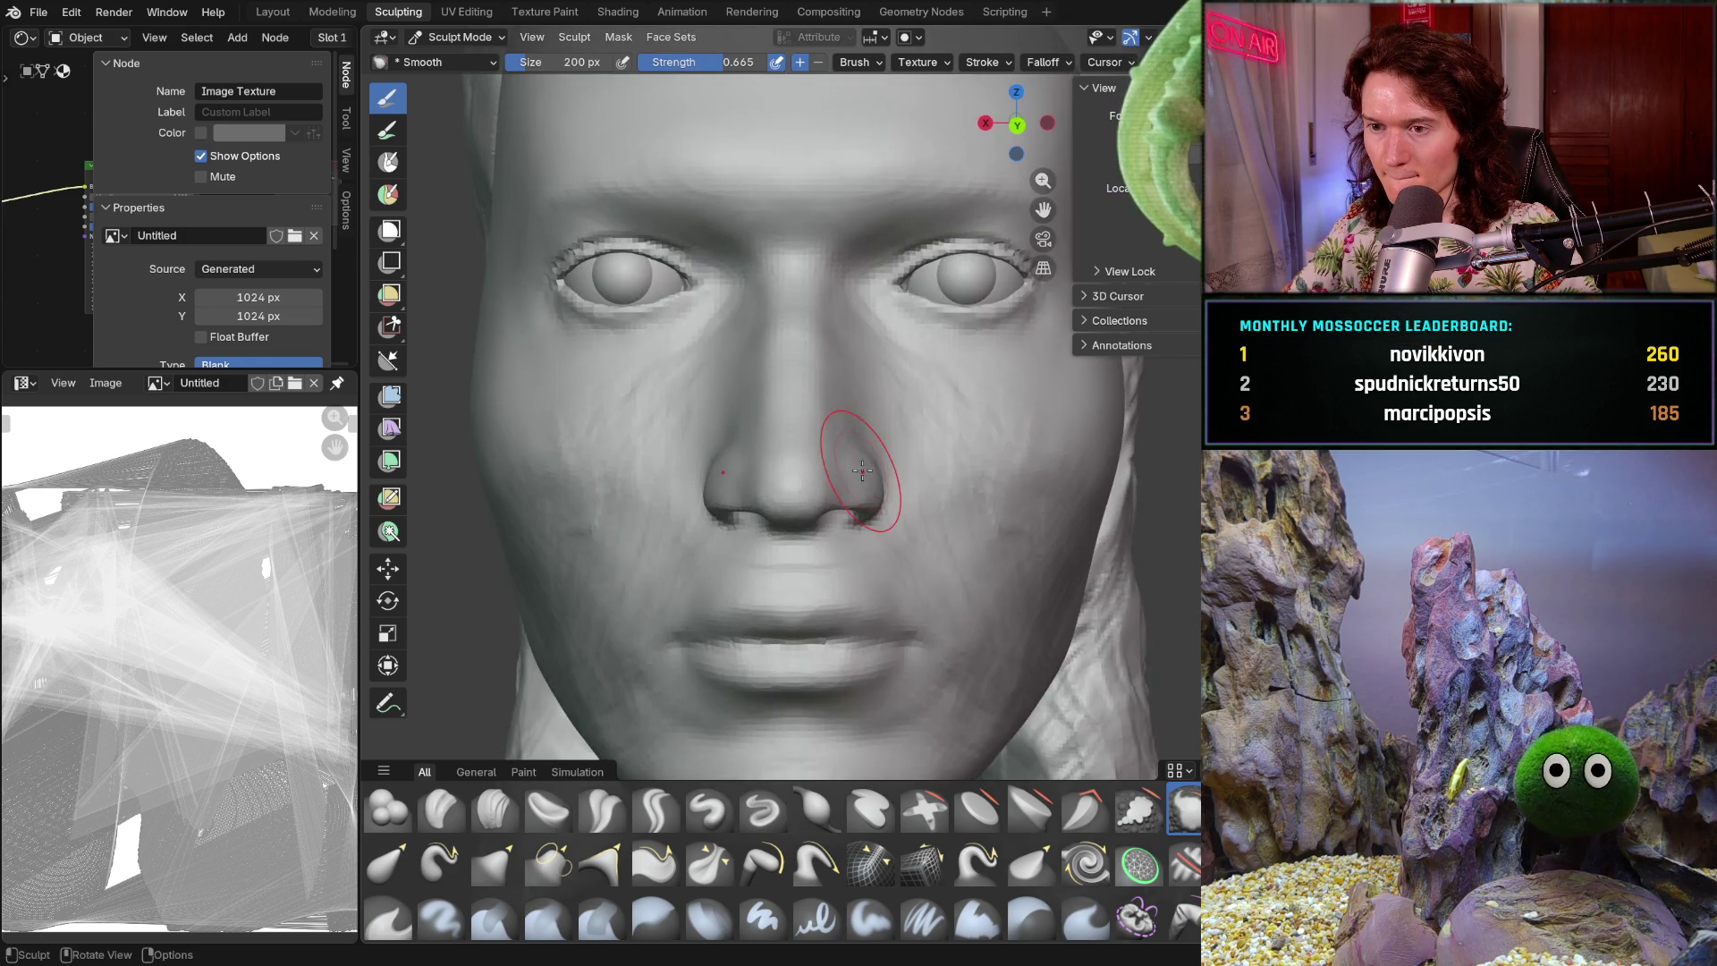
{"action": "scroll", "coordinate": [862, 470], "scroll_direction": "down", "scroll_amount": 5}
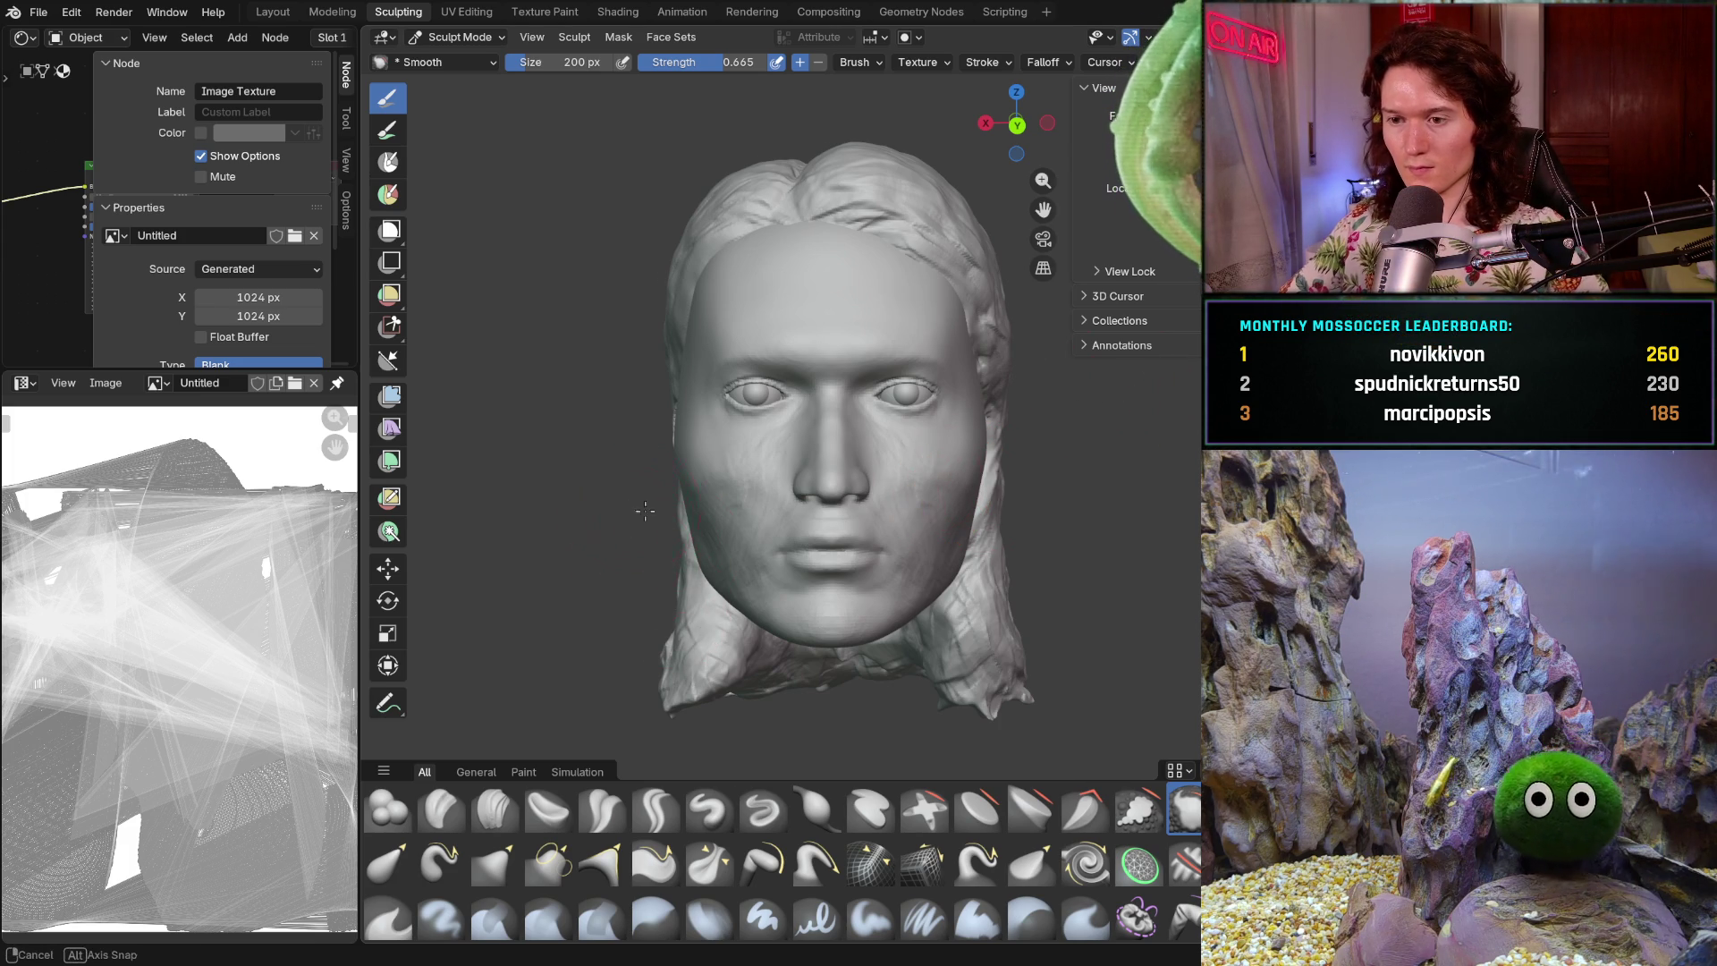
- Smooth the cheek from a three-quarter view of the face
{"action": "middle_click_drag", "start_coordinate": [636, 509], "coordinate": [680, 497]}
{"action": "scroll", "coordinate": [690, 482], "scroll_direction": "up", "scroll_amount": 6}
{"action": "mouse_move", "coordinate": [646, 541]}
{"action": "left_mouse_down"}
{"action": "mouse_move", "coordinate": [629, 540]}
{"action": "mouse_move", "coordinate": [662, 546]}
{"action": "mouse_move", "coordinate": [770, 437]}
{"action": "left_mouse_up"}
{"action": "left_click_drag", "start_coordinate": [753, 524], "coordinate": [768, 577]}
{"action": "mouse_move", "coordinate": [769, 604]}
{"action": "middle_mouse_down", "text": "shift"}
{"action": "mouse_move", "coordinate": [831, 514]}
{"action": "mouse_move", "coordinate": [865, 516]}
{"action": "middle_mouse_up", "text": "shift"}
{"action": "mouse_move", "coordinate": [835, 575]}
{"action": "left_mouse_down"}
{"action": "mouse_move", "coordinate": [739, 586]}
{"action": "mouse_move", "coordinate": [618, 634]}
{"action": "left_mouse_up"}
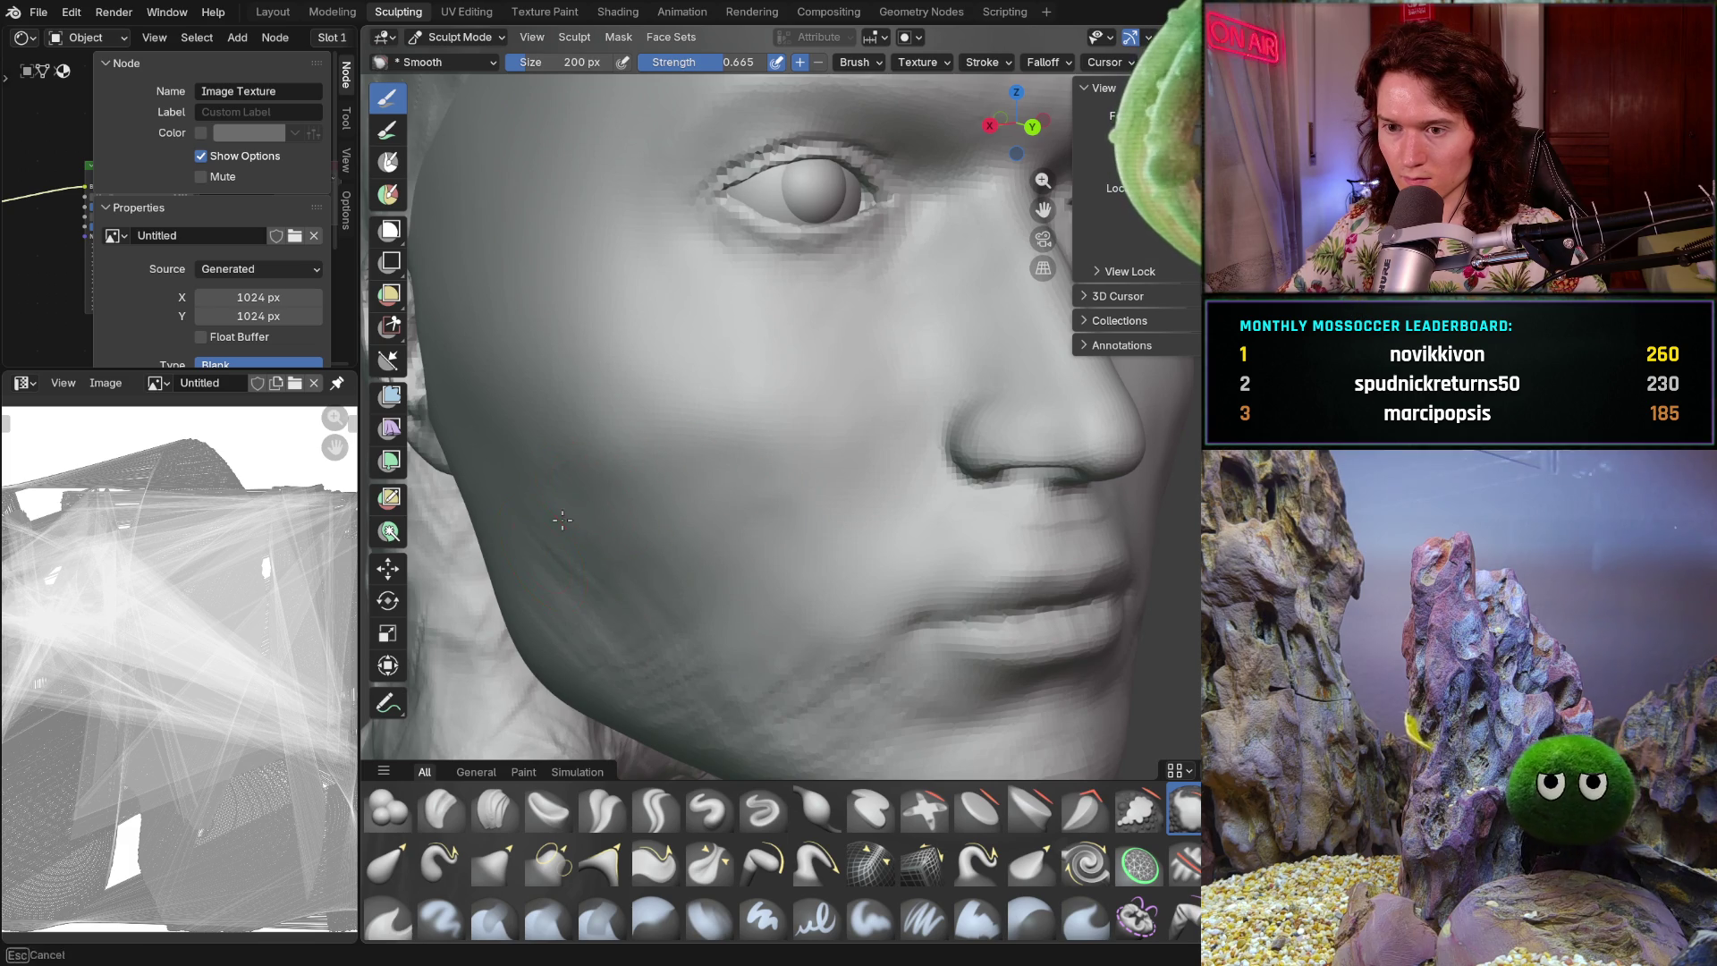
{"action": "left_click_drag", "start_coordinate": [540, 464], "coordinate": [656, 707]}
{"action": "left_click_drag", "start_coordinate": [646, 564], "coordinate": [728, 594]}
- Smooth along the chin below the mouth, then orbit and zoom around the whole head
{"action": "scroll", "coordinate": [813, 625], "scroll_direction": "down", "scroll_amount": 3, "text": "shift"}
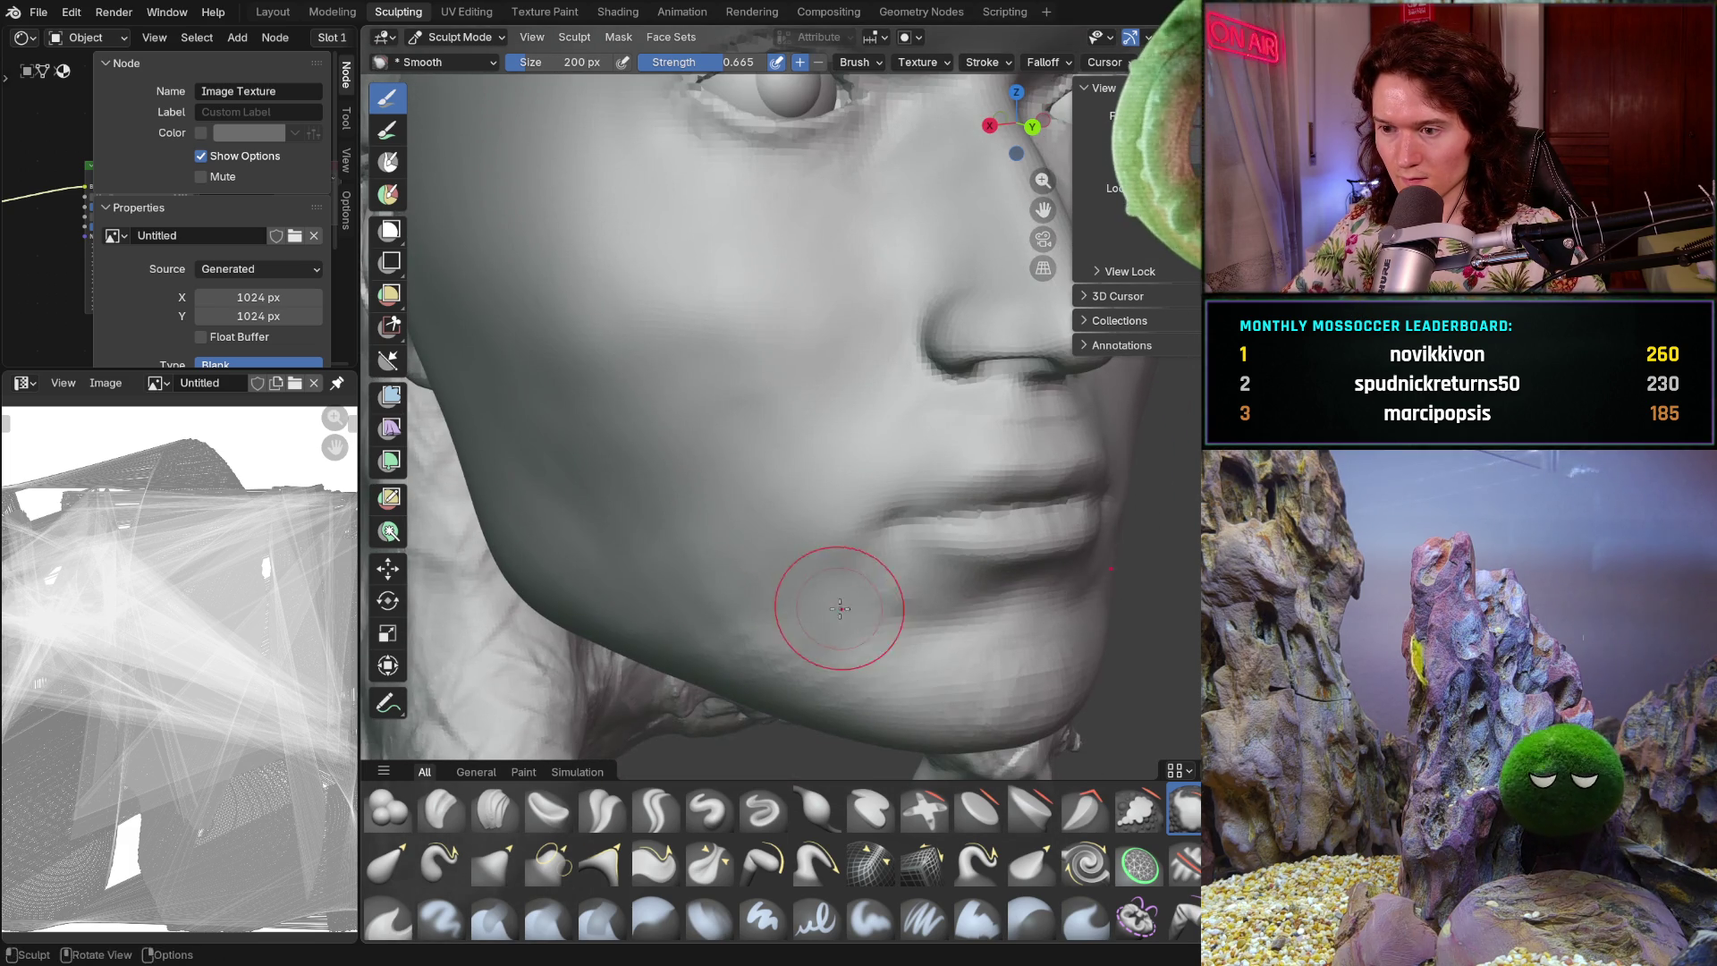
{"action": "middle_click_drag", "start_coordinate": [805, 632], "coordinate": [700, 619]}
{"action": "left_click_drag", "start_coordinate": [710, 594], "coordinate": [827, 580]}
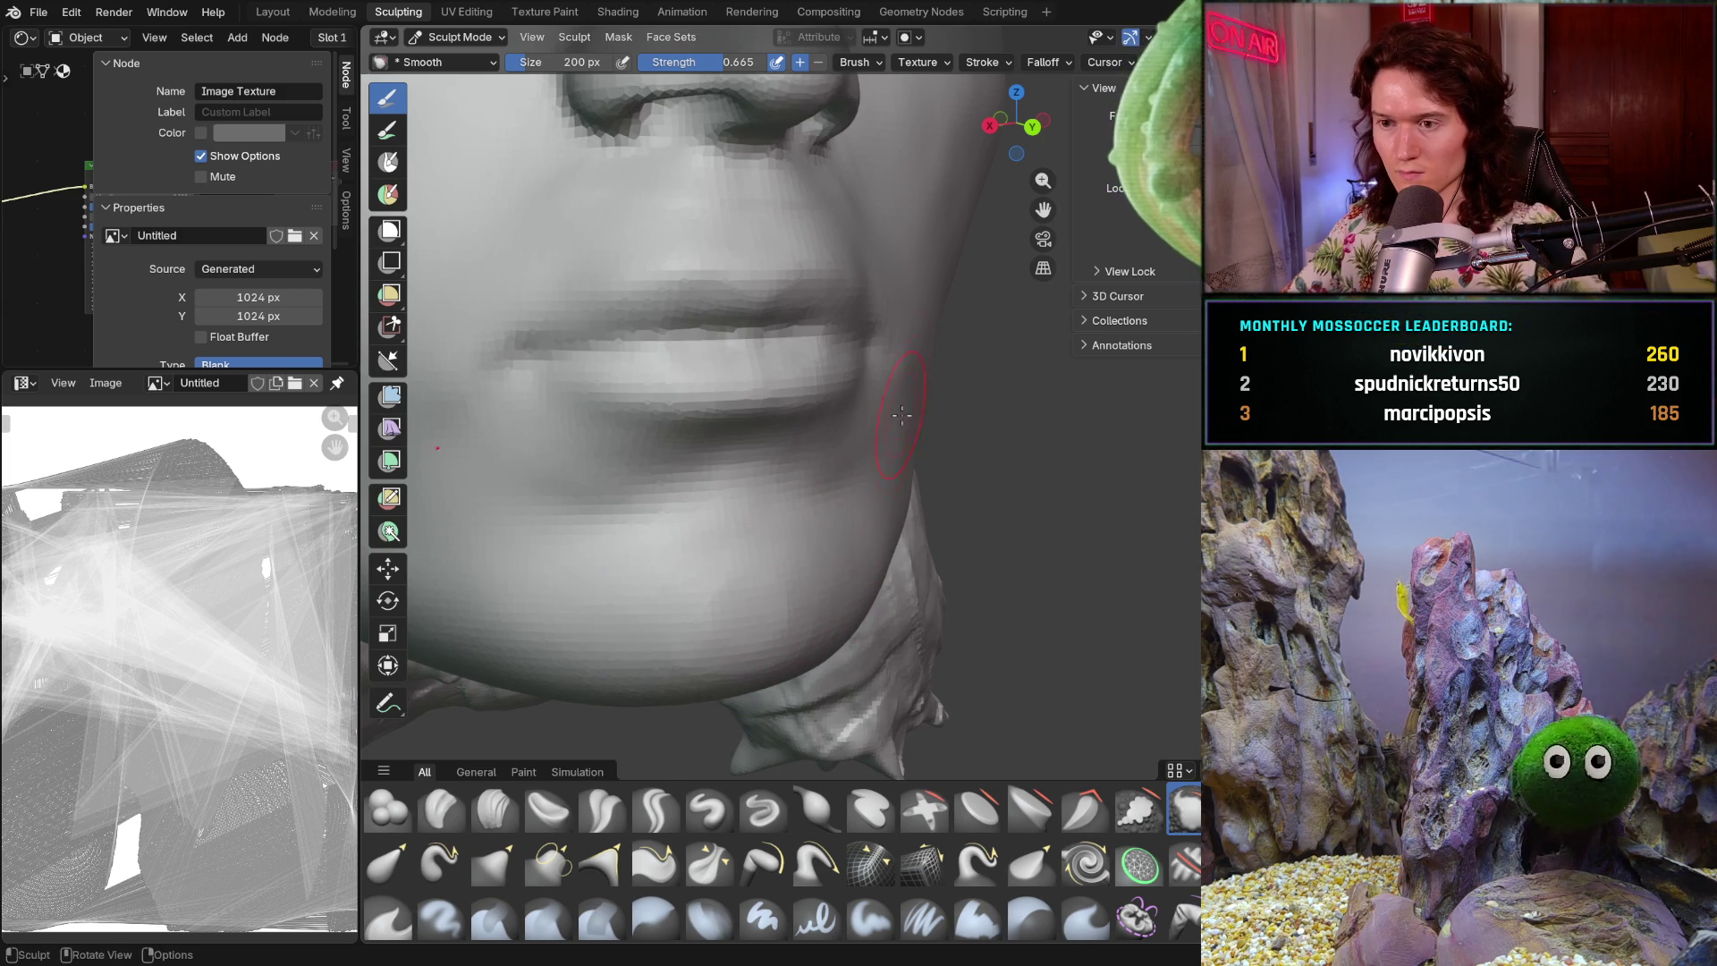
{"action": "scroll", "coordinate": [809, 519], "scroll_direction": "down", "scroll_amount": 5}
{"action": "mouse_move", "coordinate": [805, 498]}
{"action": "middle_mouse_down"}
{"action": "mouse_move", "coordinate": [742, 434]}
{"action": "mouse_move", "coordinate": [767, 575]}
{"action": "mouse_move", "coordinate": [855, 652]}
{"action": "mouse_move", "coordinate": [816, 567]}
{"action": "mouse_move", "coordinate": [792, 581]}
{"action": "middle_mouse_up"}
{"action": "scroll", "coordinate": [791, 581], "scroll_direction": "up", "scroll_amount": 8}
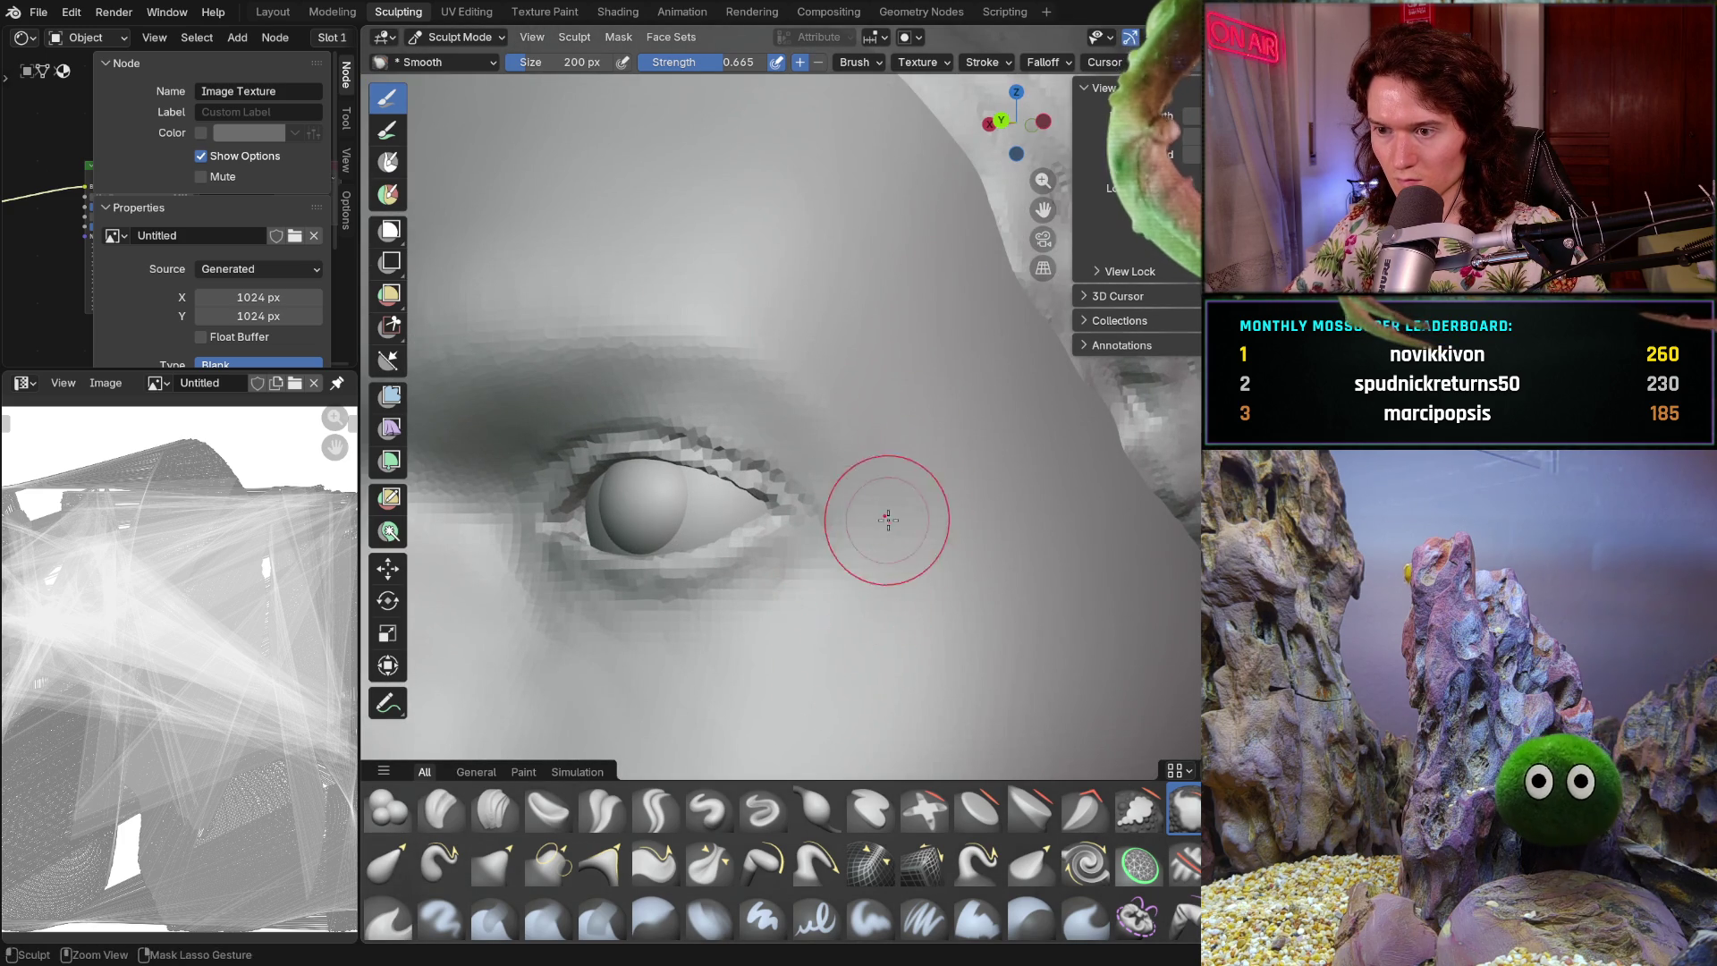
{"action": "scroll", "coordinate": [850, 594], "scroll_direction": "down", "scroll_amount": 3}
{"action": "scroll", "coordinate": [923, 502], "scroll_direction": "up", "scroll_amount": 4}
{"action": "scroll", "coordinate": [923, 502], "scroll_direction": "down", "scroll_amount": 5}
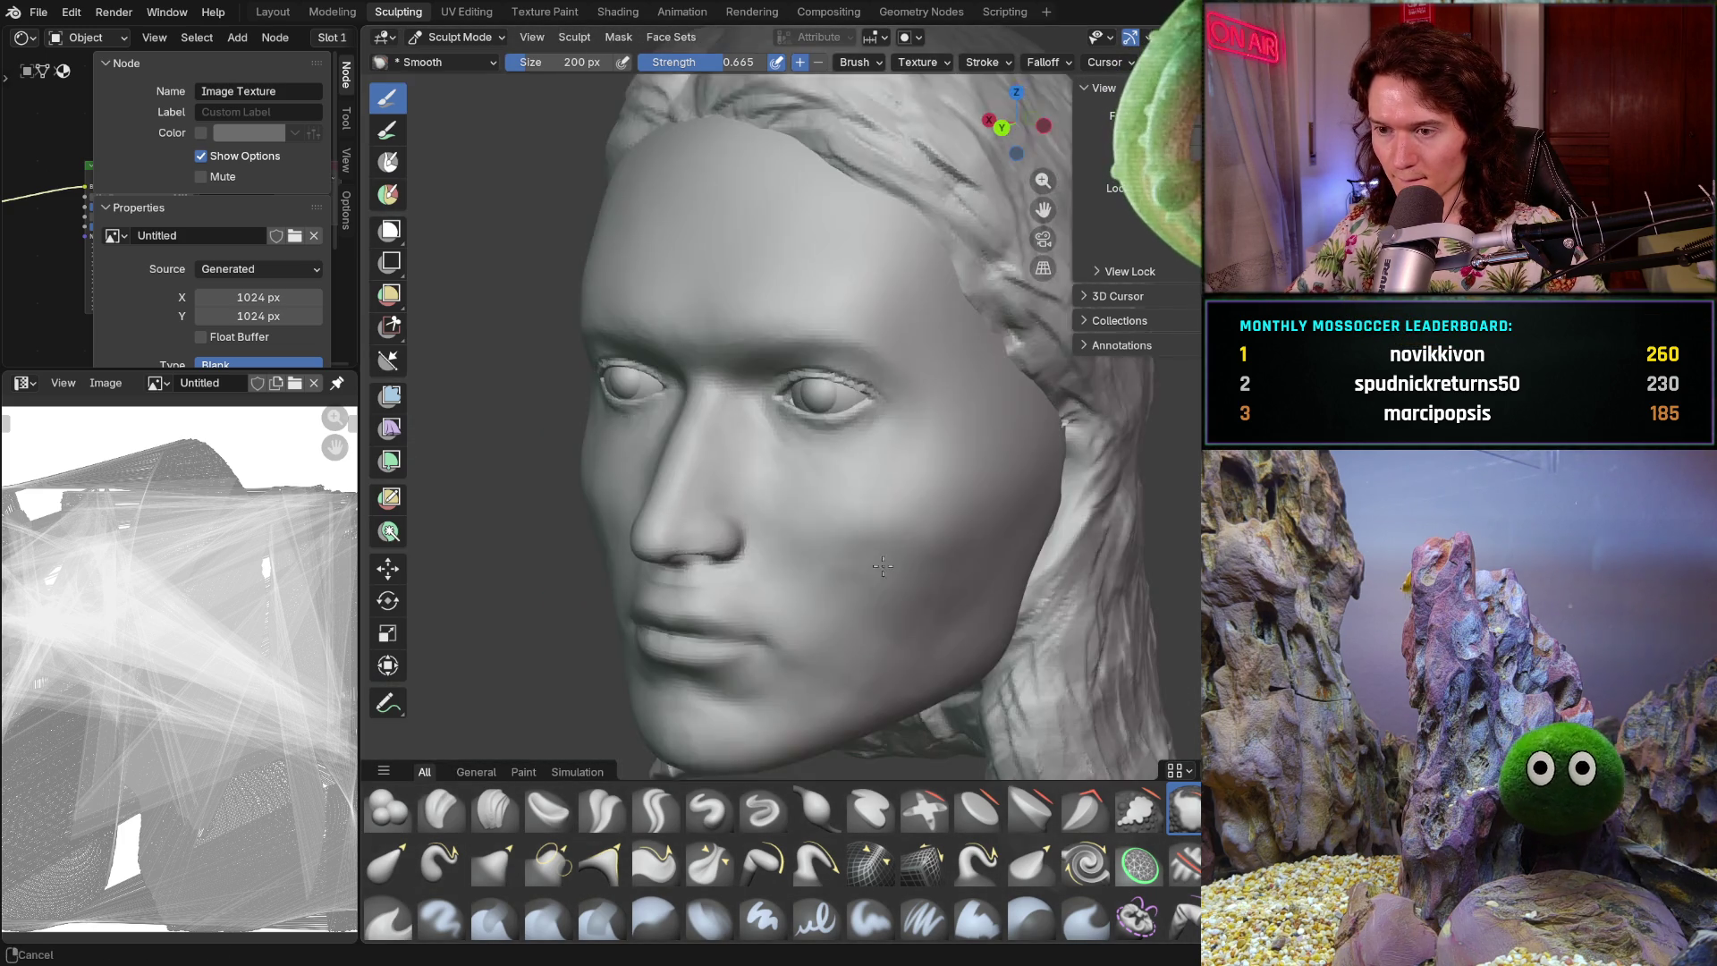
{"action": "scroll", "coordinate": [921, 563], "scroll_direction": "up", "scroll_amount": 6}
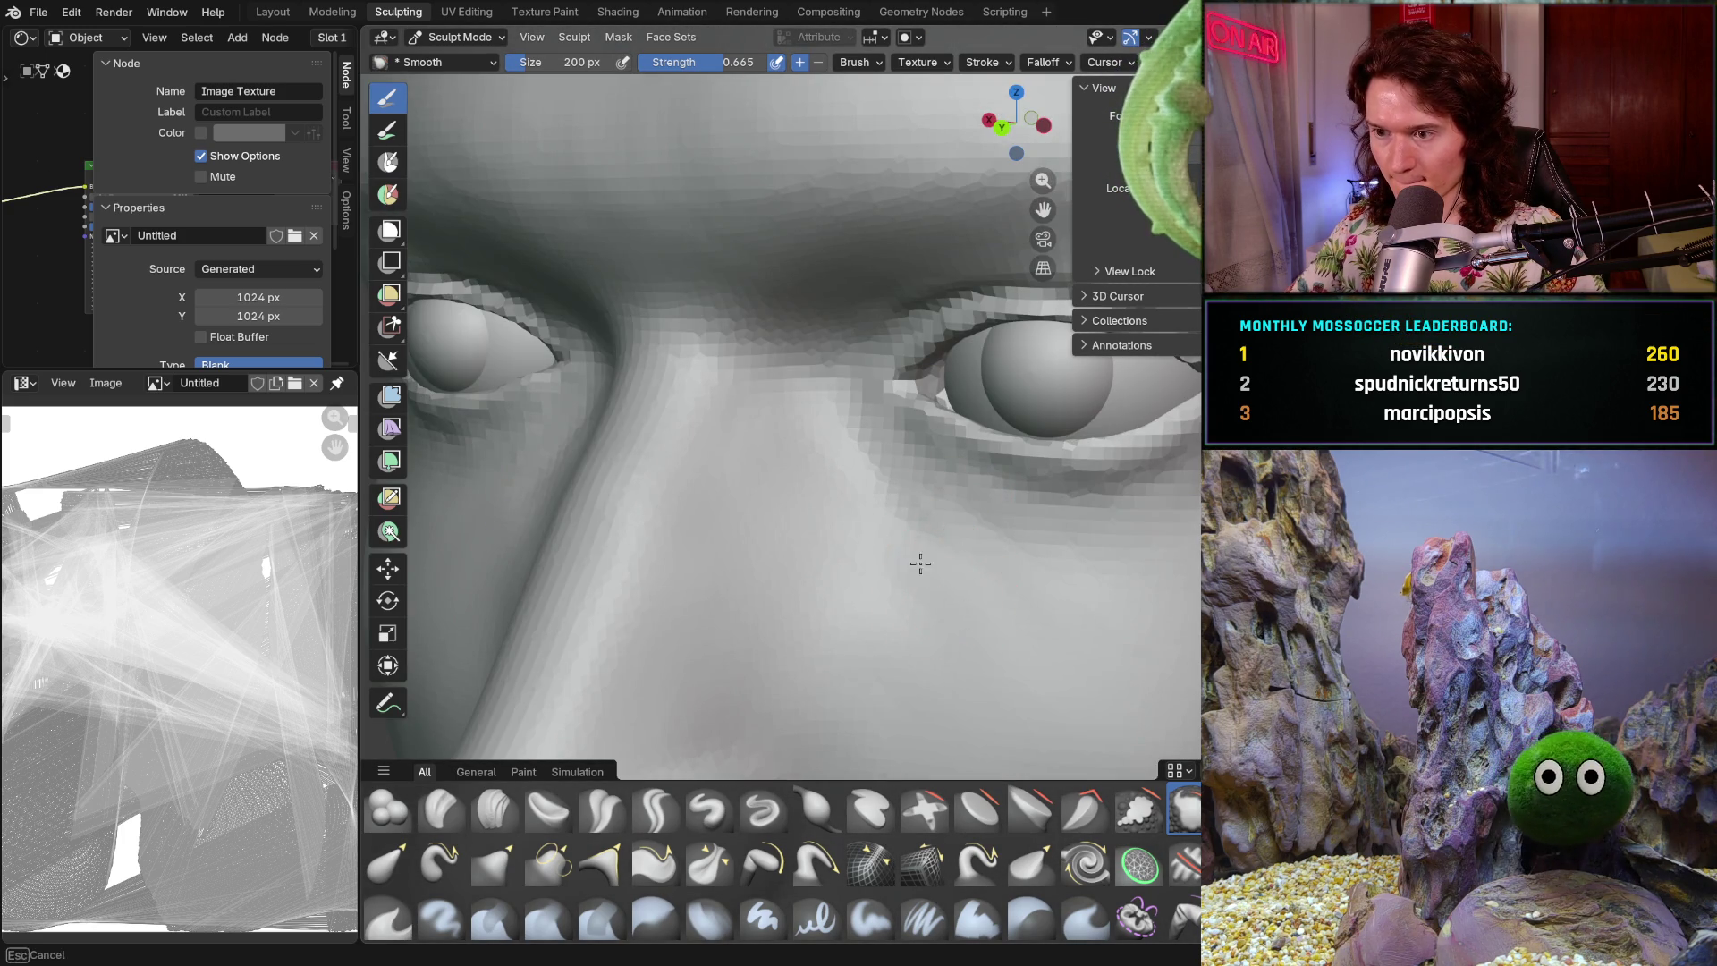
{"action": "scroll", "coordinate": [915, 566], "scroll_direction": "down", "scroll_amount": 4}
{"action": "scroll", "coordinate": [957, 552], "scroll_direction": "up", "scroll_amount": 4}
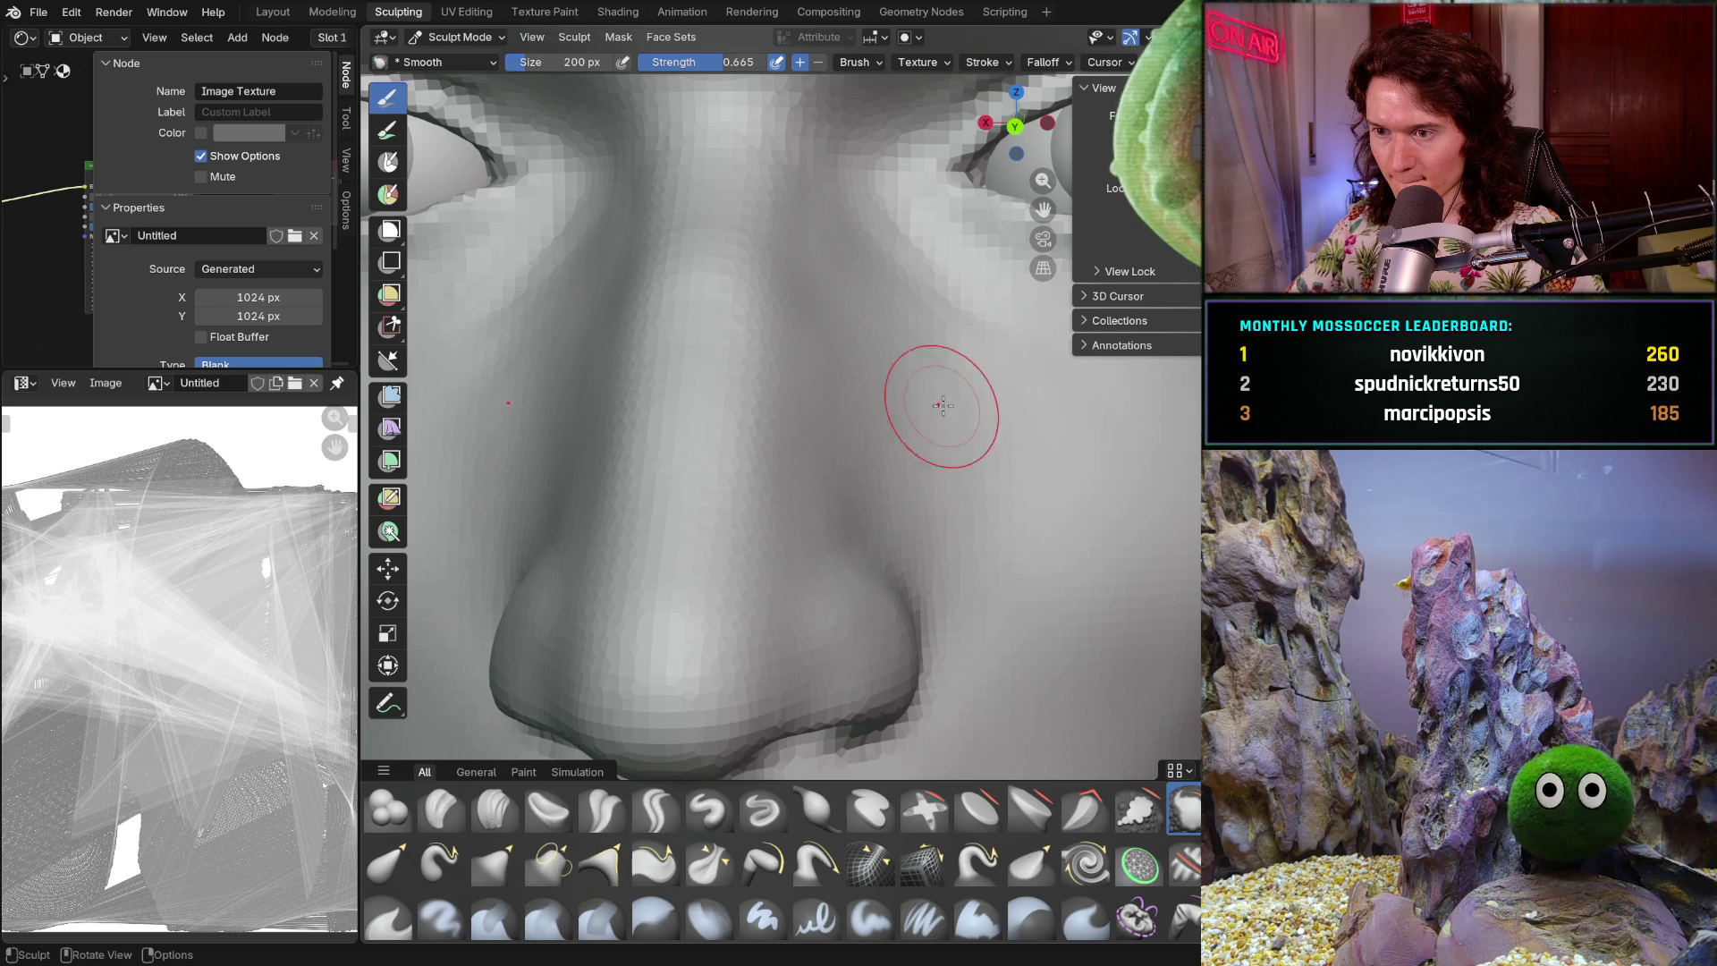
- Smooth the side of the nose, then switch to the Clay Strips brush
{"action": "middle_click_drag", "start_coordinate": [851, 321], "coordinate": [910, 356]}
{"action": "scroll", "coordinate": [1001, 441], "scroll_direction": "down", "scroll_amount": 6}
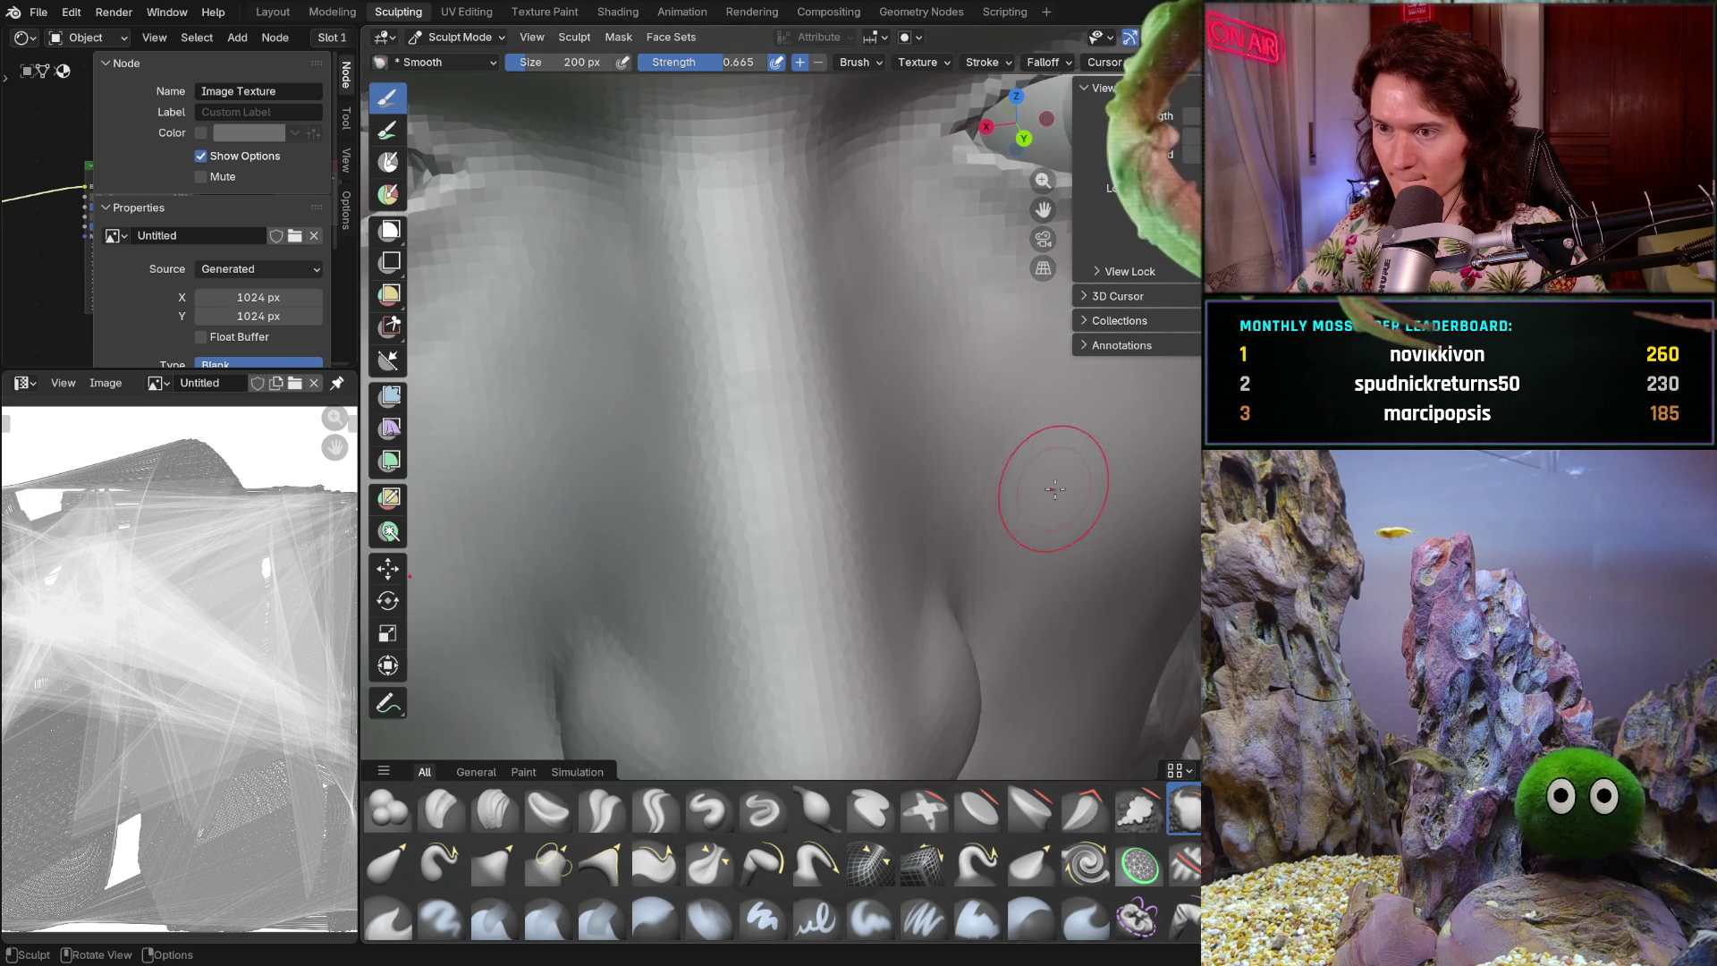
{"action": "mouse_move", "coordinate": [978, 422]}
{"action": "middle_mouse_down"}
{"action": "mouse_move", "coordinate": [893, 528]}
{"action": "mouse_move", "coordinate": [728, 499]}
{"action": "middle_mouse_up"}
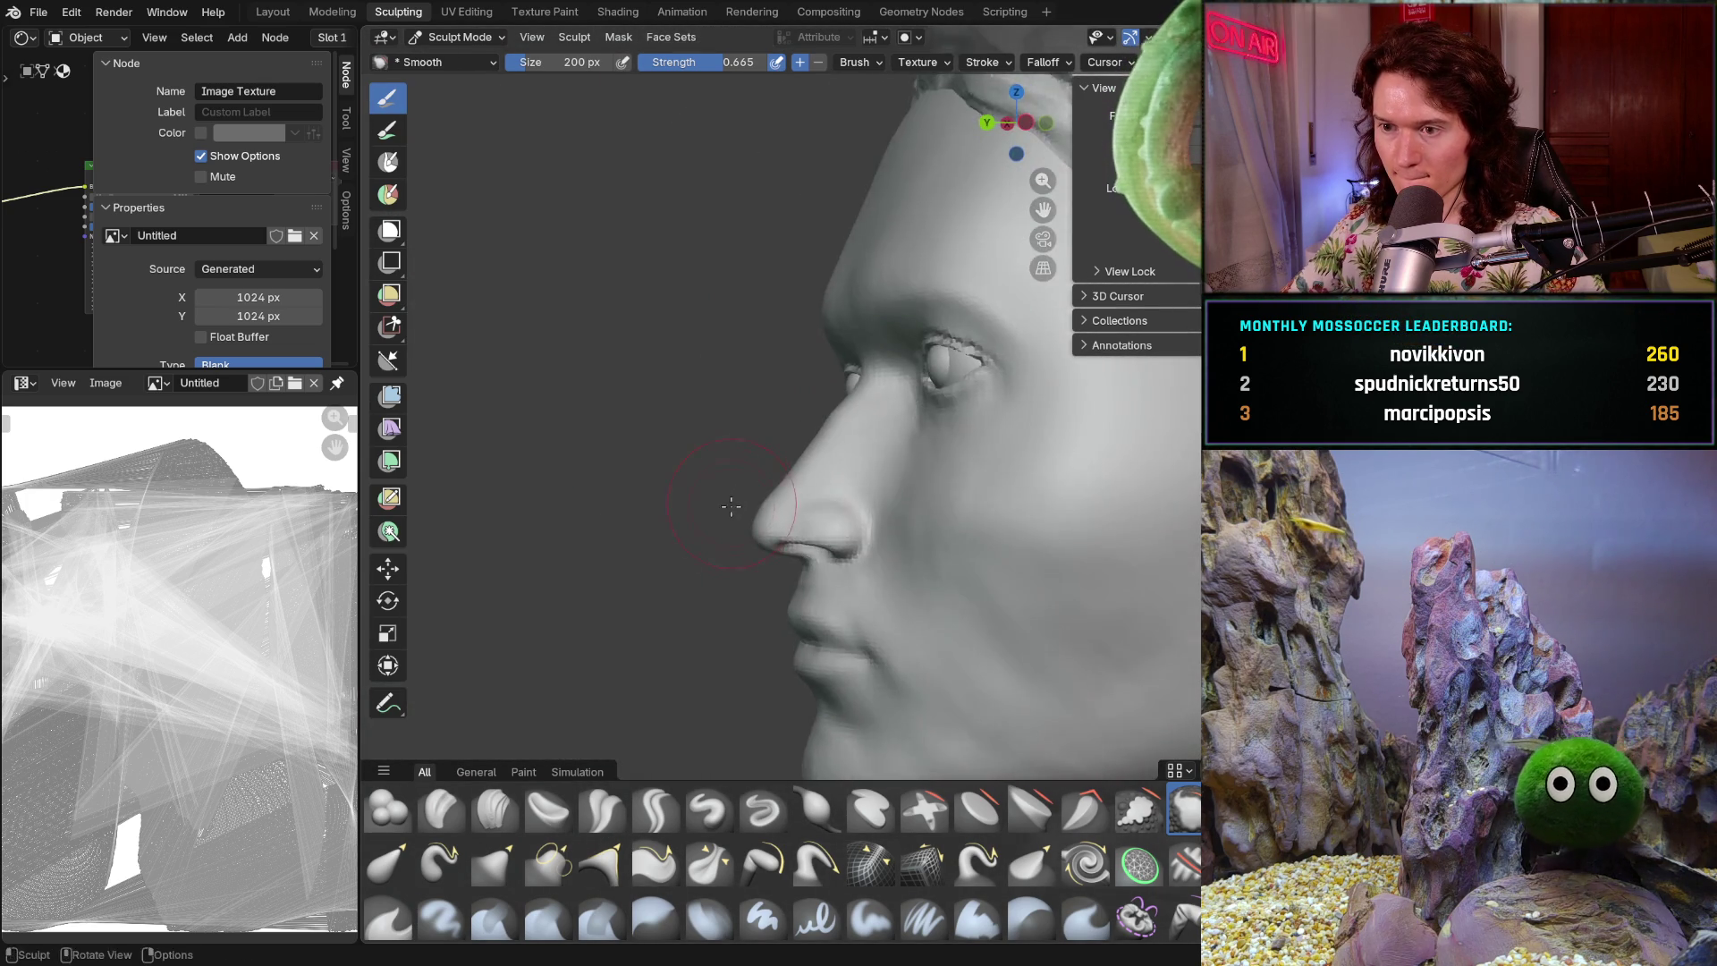
{"action": "scroll", "coordinate": [748, 491], "scroll_direction": "up", "scroll_amount": 5}
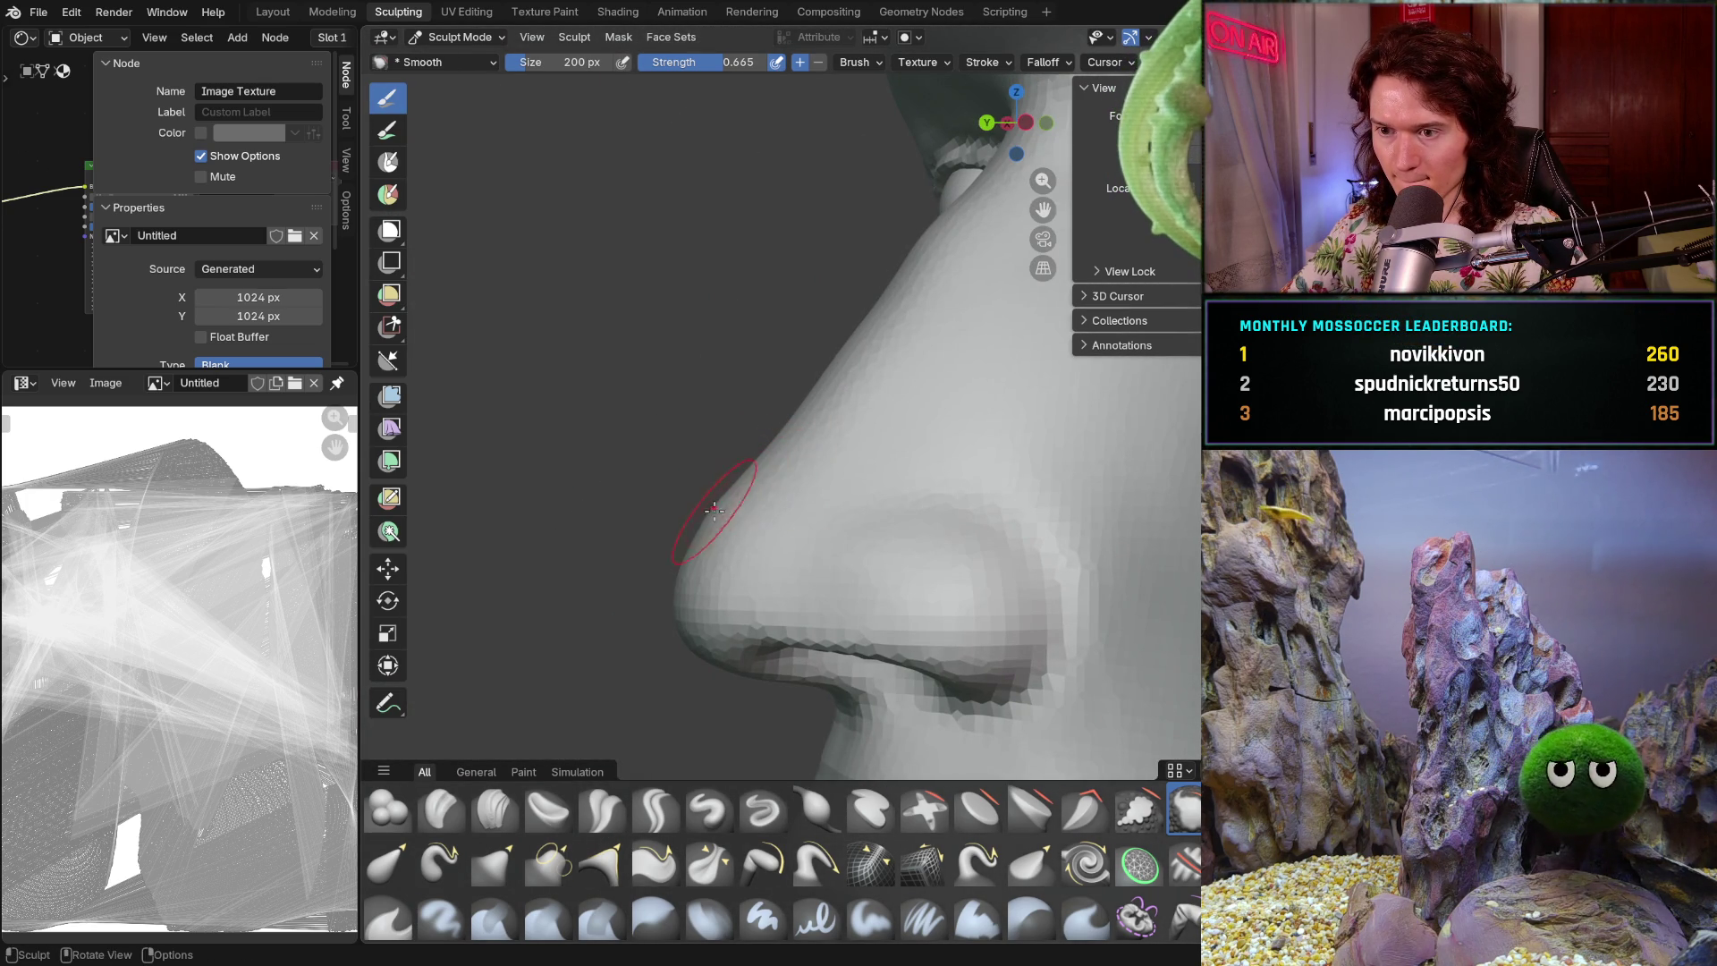
{"action": "left_click_drag", "start_coordinate": [721, 564], "coordinate": [856, 395]}
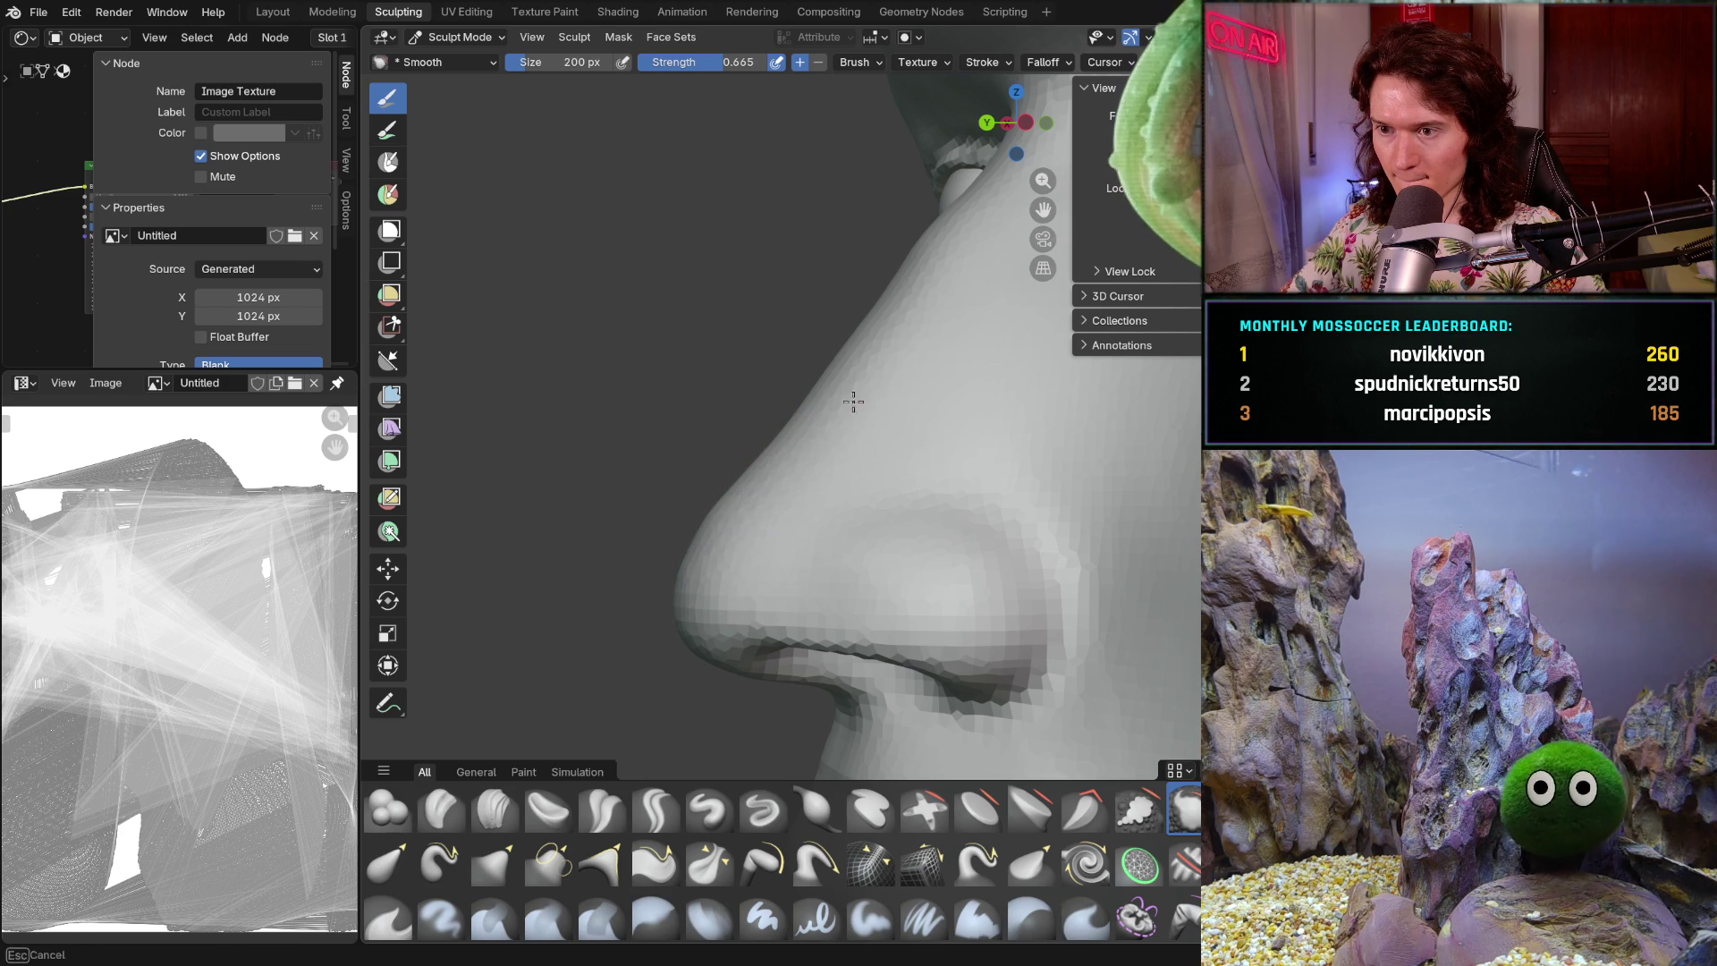
{"action": "mouse_move", "coordinate": [934, 301]}
{"action": "middle_mouse_down"}
{"action": "mouse_move", "coordinate": [985, 372]}
{"action": "mouse_move", "coordinate": [946, 462]}
{"action": "middle_mouse_up"}
{"action": "scroll", "coordinate": [921, 474], "scroll_direction": "up", "scroll_amount": 6}
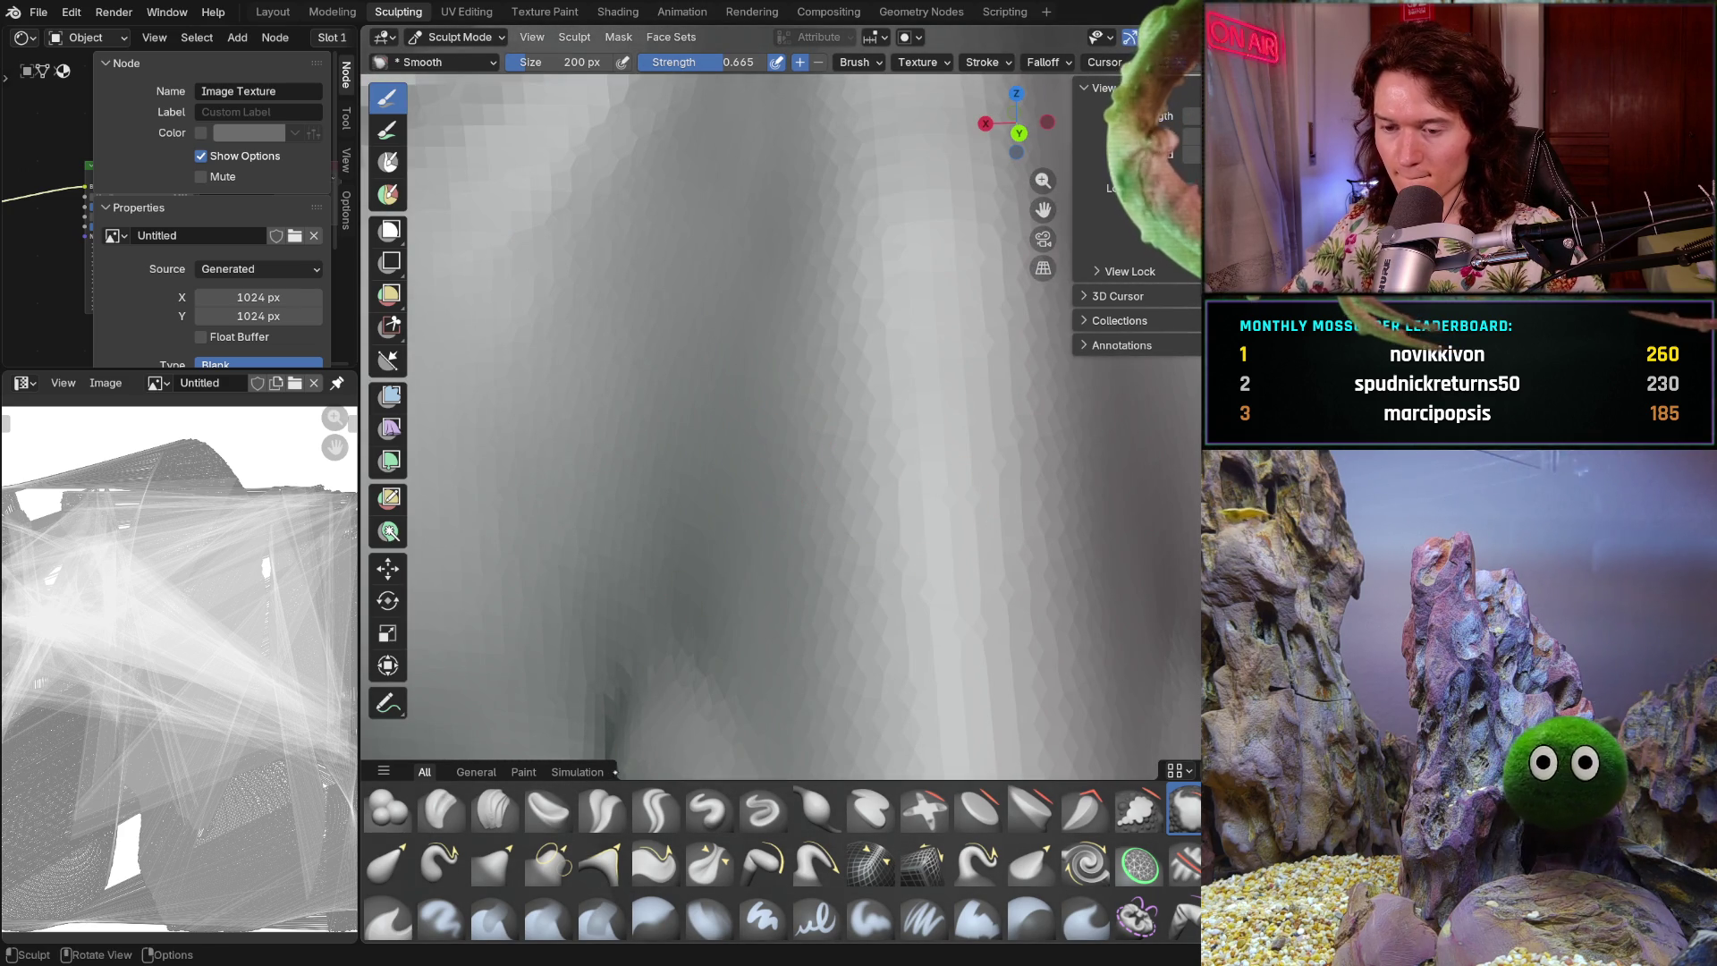
{"action": "middle_click_drag", "start_coordinate": [805, 453], "coordinate": [805, 452], "text": "shift"}
{"action": "key", "text": "c"}
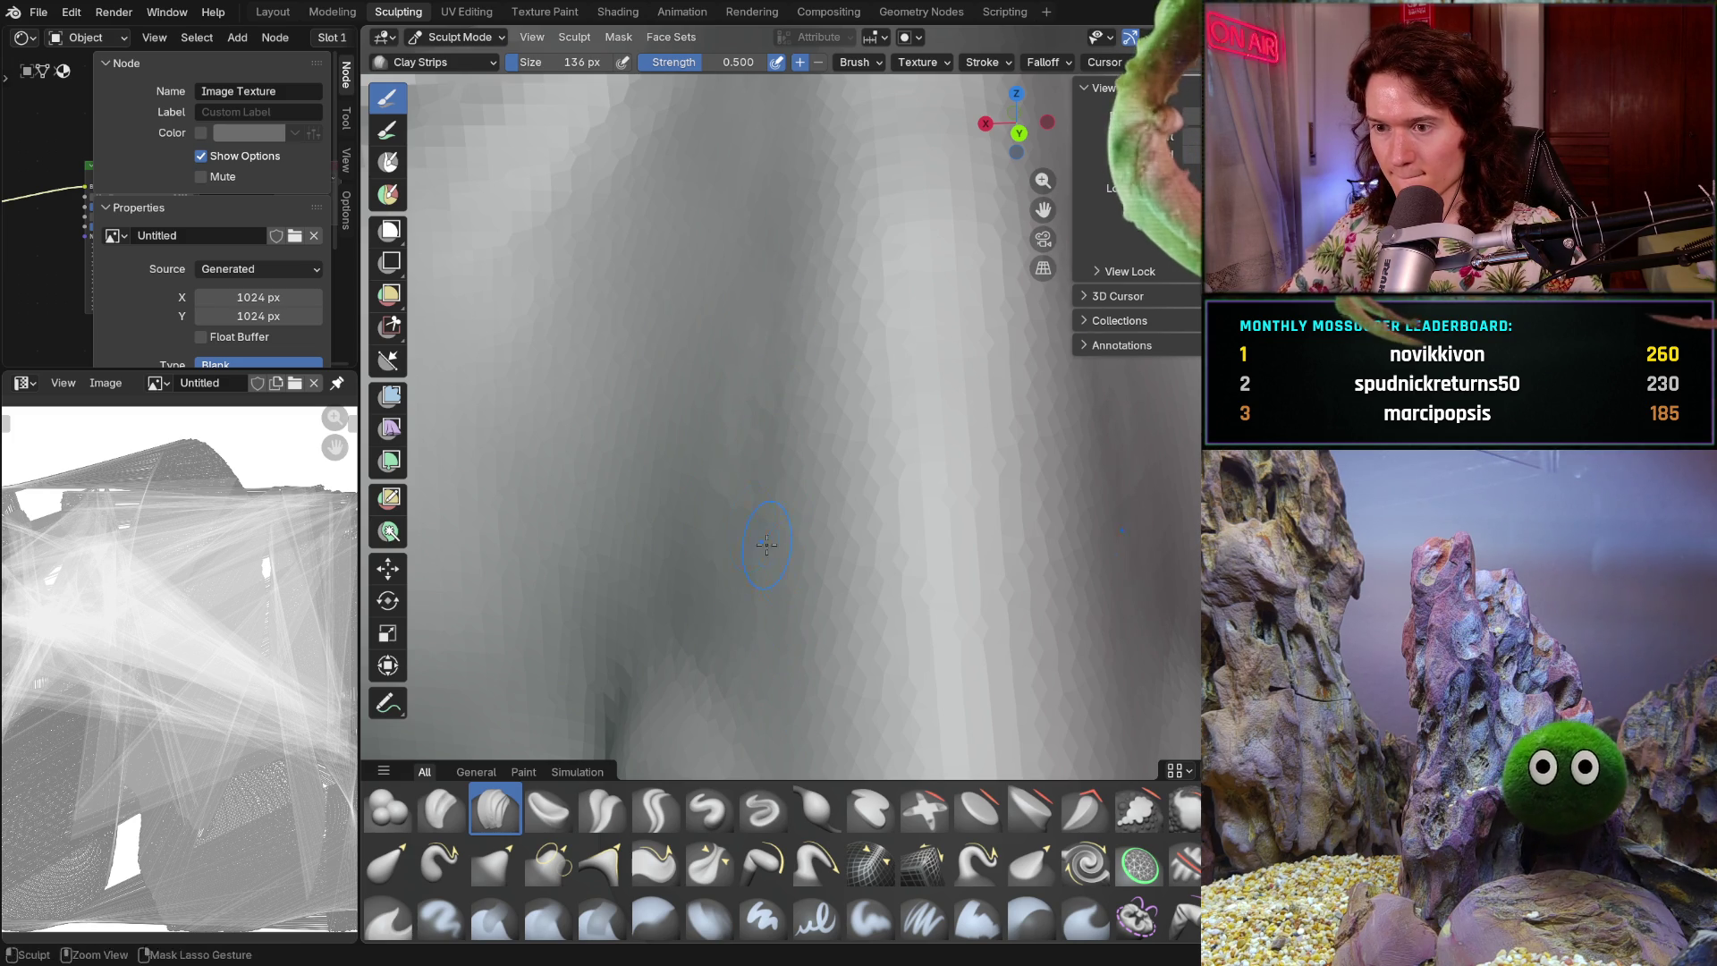
- Carve clay strips along the nose sides at 136 px, then pick the Crease Polish brush
{"action": "left_click_drag", "start_coordinate": [763, 468], "coordinate": [667, 598], "text": "ctrl"}
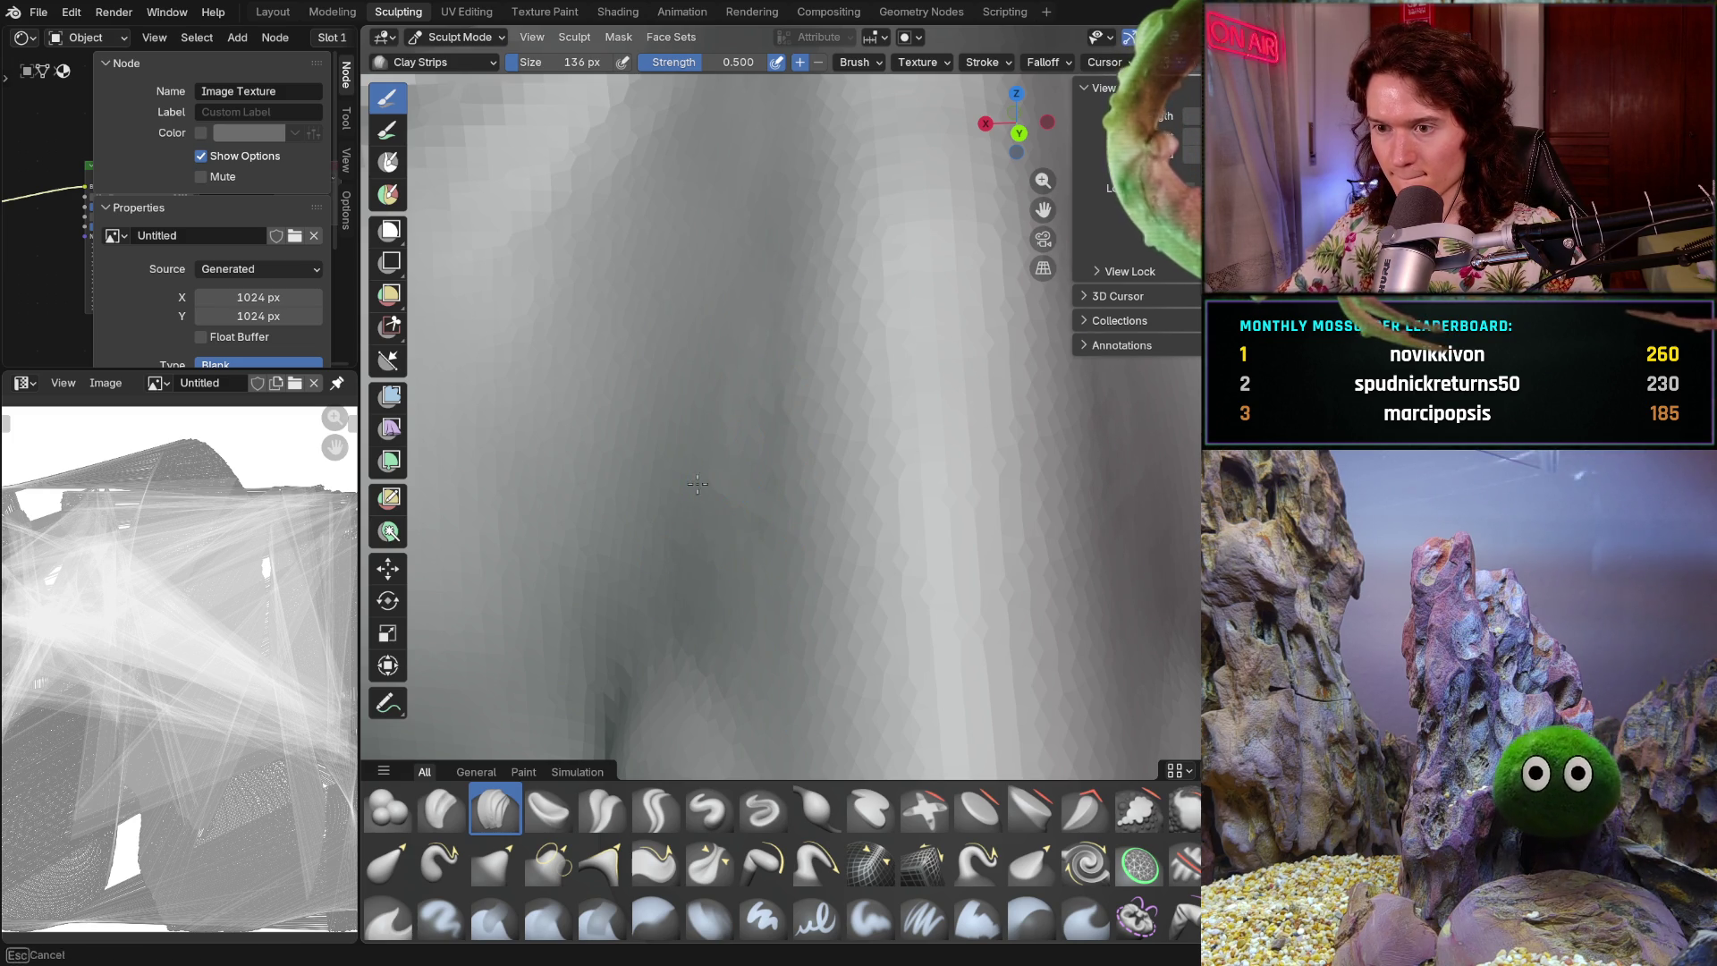
{"action": "scroll", "coordinate": [727, 478], "scroll_direction": "down", "scroll_amount": 8}
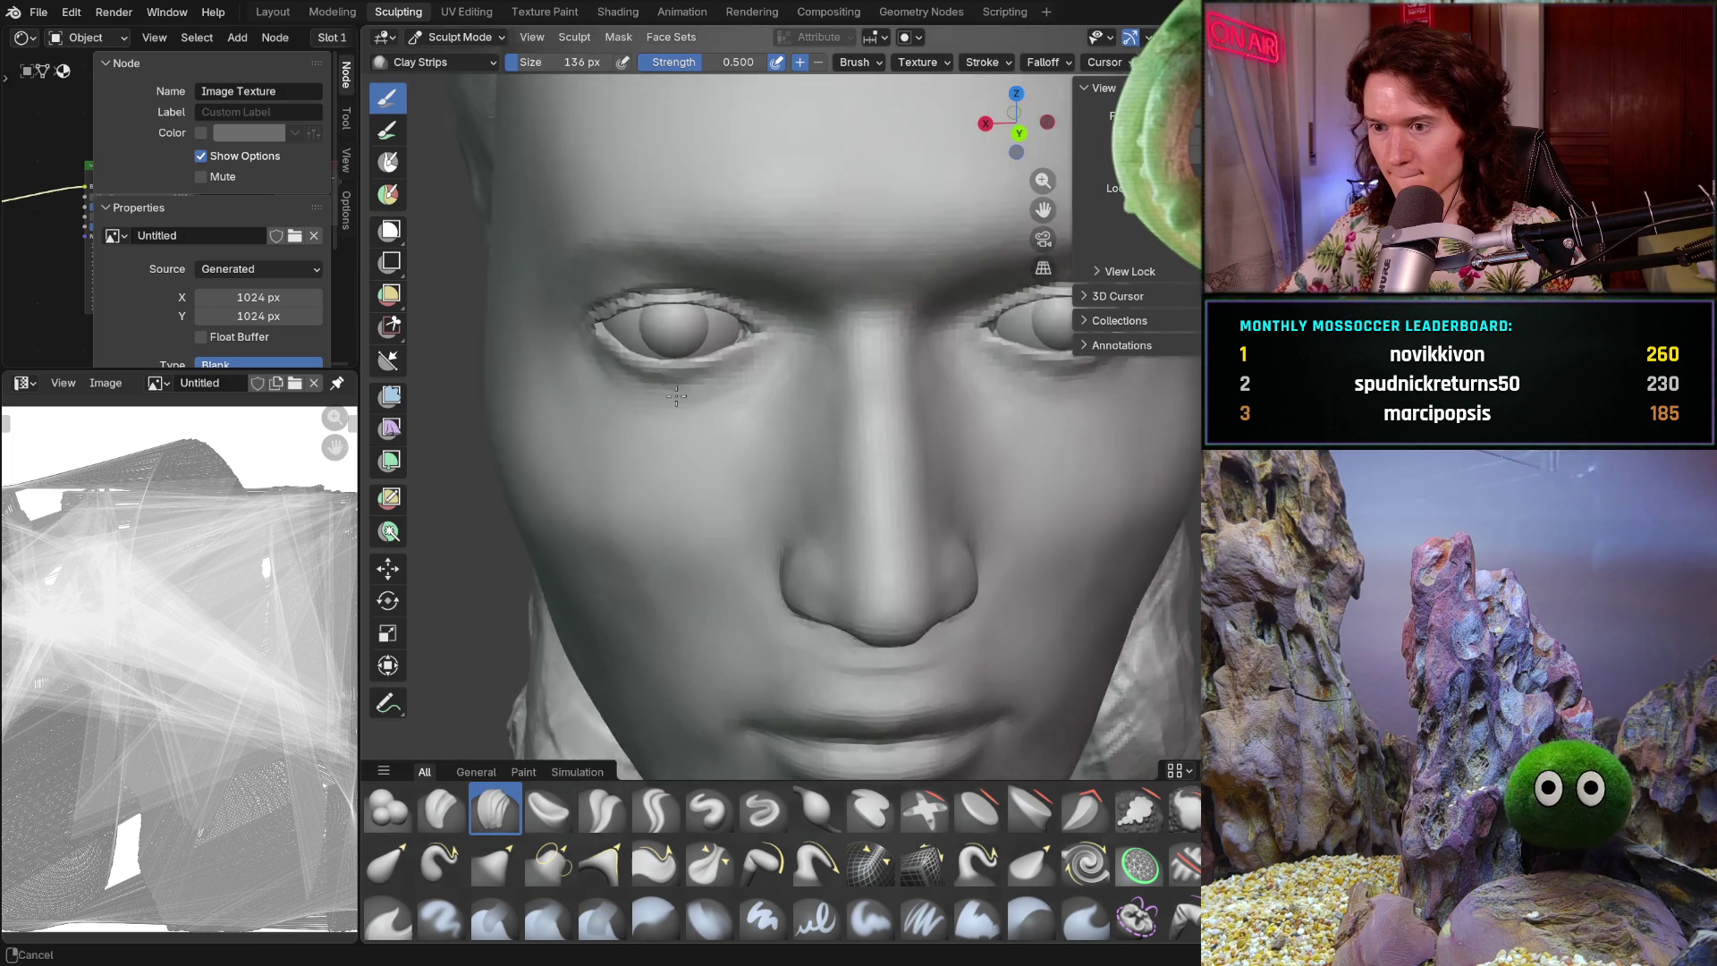
{"action": "scroll", "coordinate": [727, 479], "scroll_direction": "up", "scroll_amount": 3}
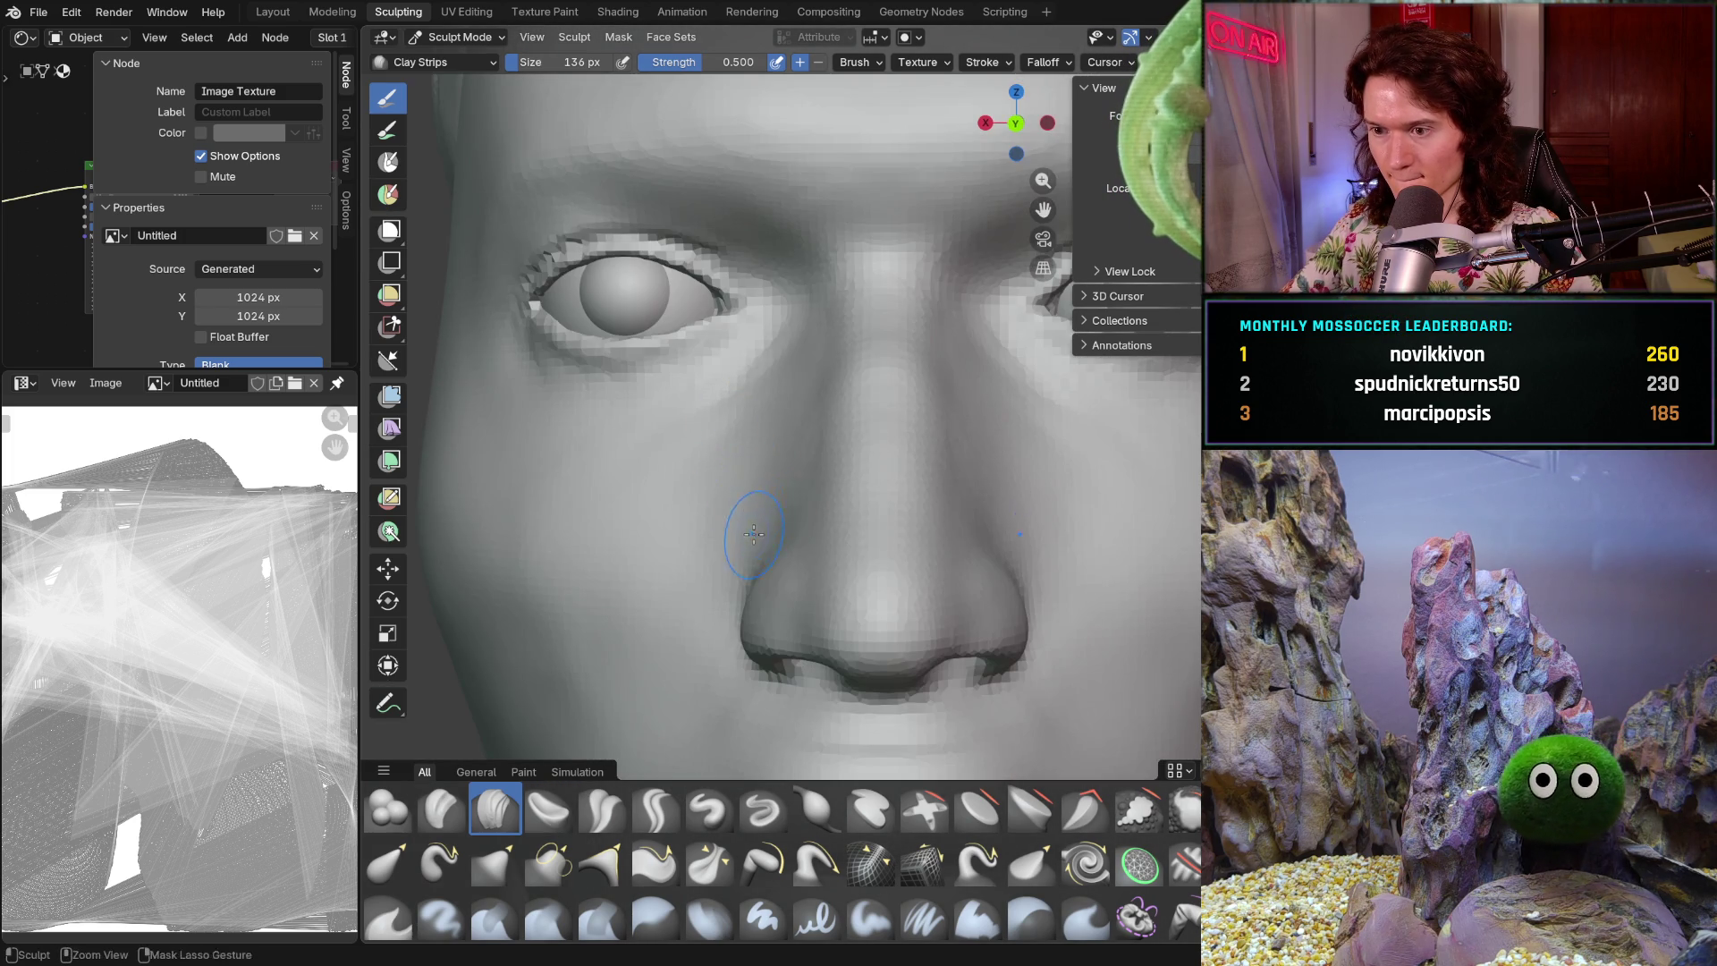
{"action": "scroll", "coordinate": [754, 531], "scroll_direction": "up", "scroll_amount": 4}
{"action": "middle_click_drag", "start_coordinate": [796, 568], "coordinate": [797, 554]}
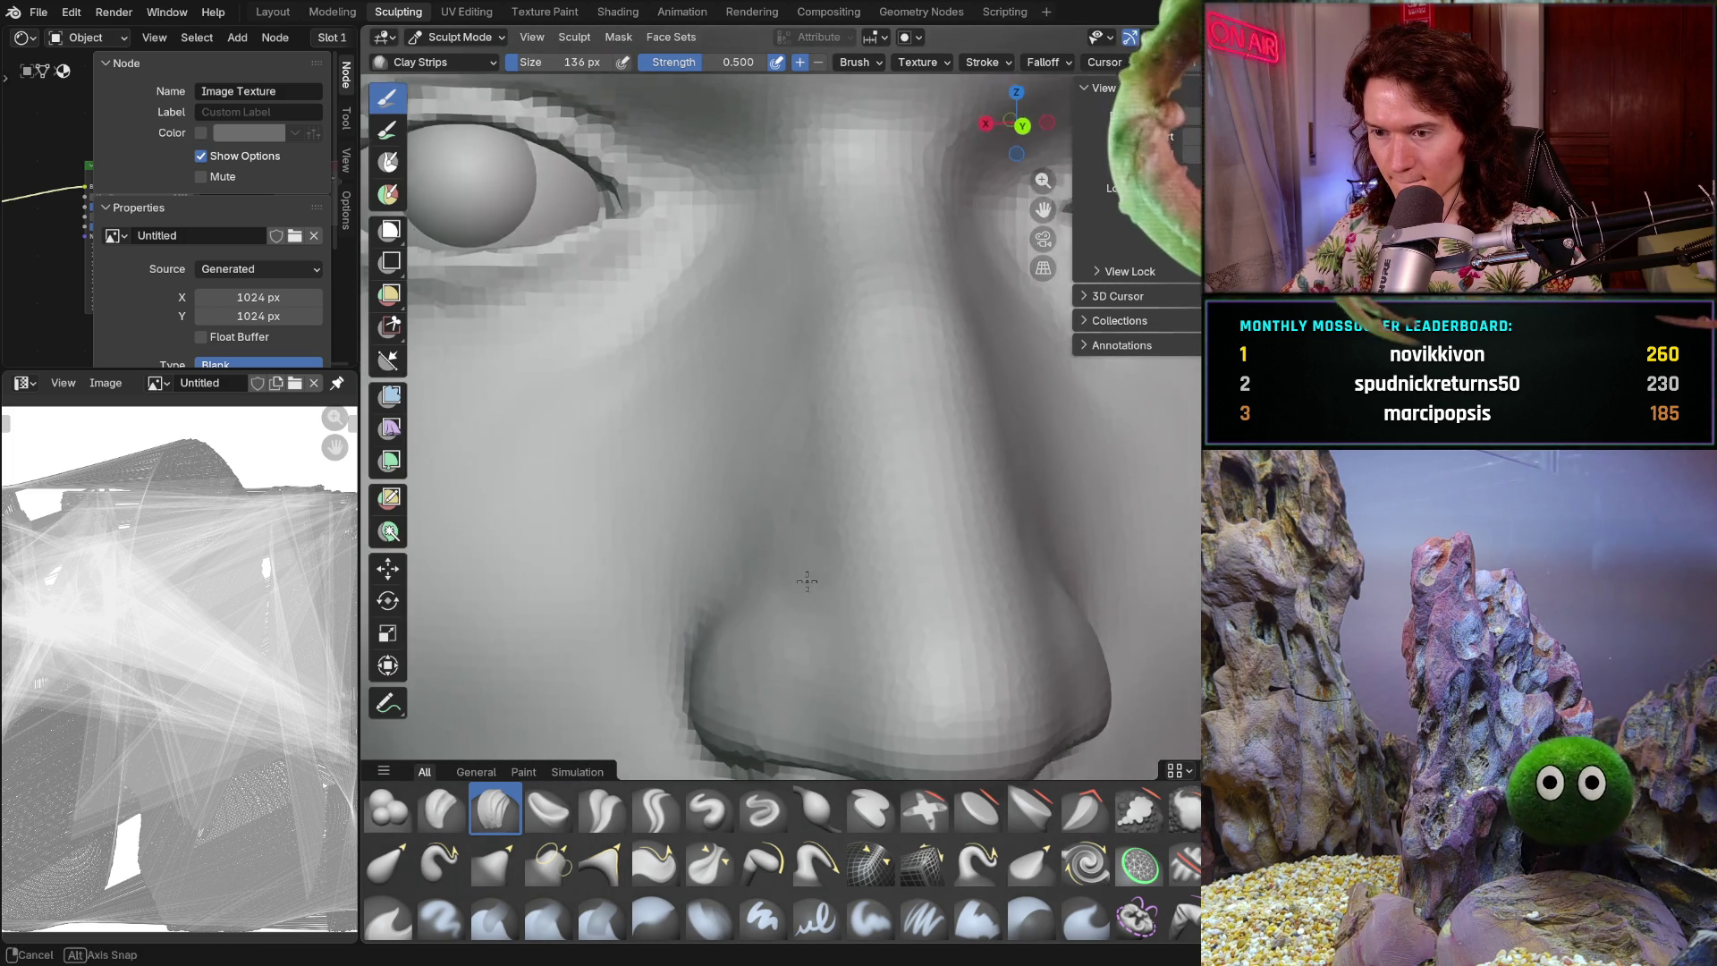
{"action": "scroll", "coordinate": [778, 550], "scroll_direction": "up", "scroll_amount": 3}
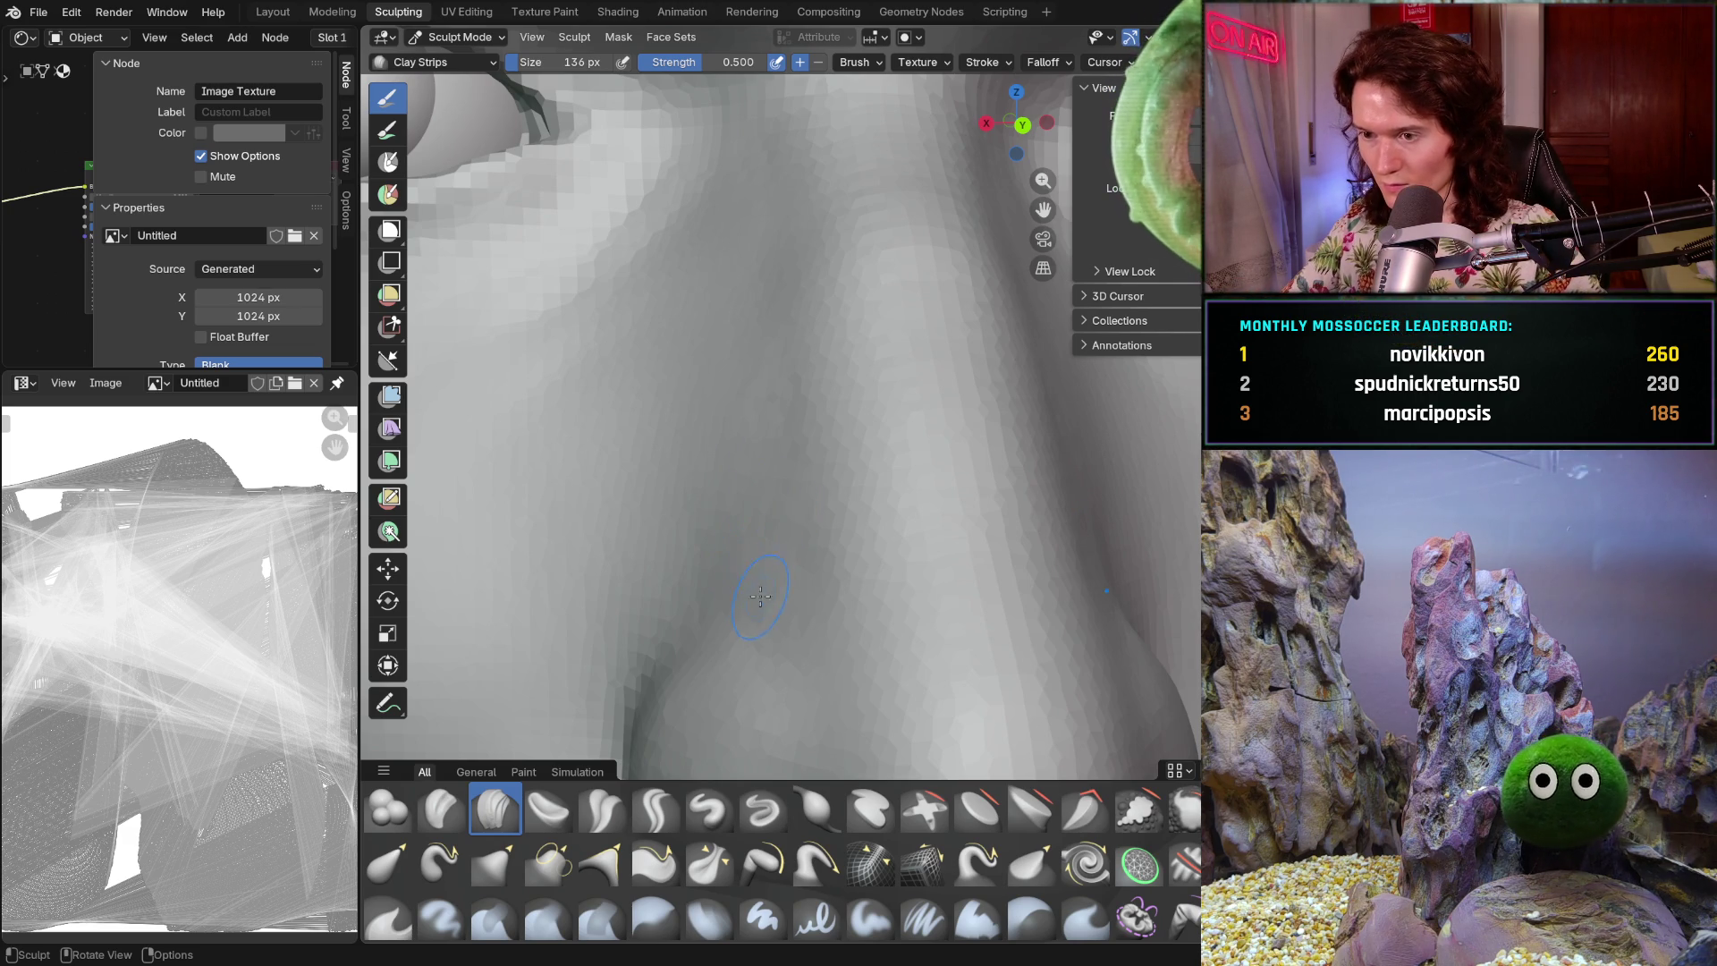
{"action": "scroll", "coordinate": [770, 572], "scroll_direction": "down", "scroll_amount": 3}
{"action": "scroll", "coordinate": [715, 429], "scroll_direction": "up", "scroll_amount": 2}
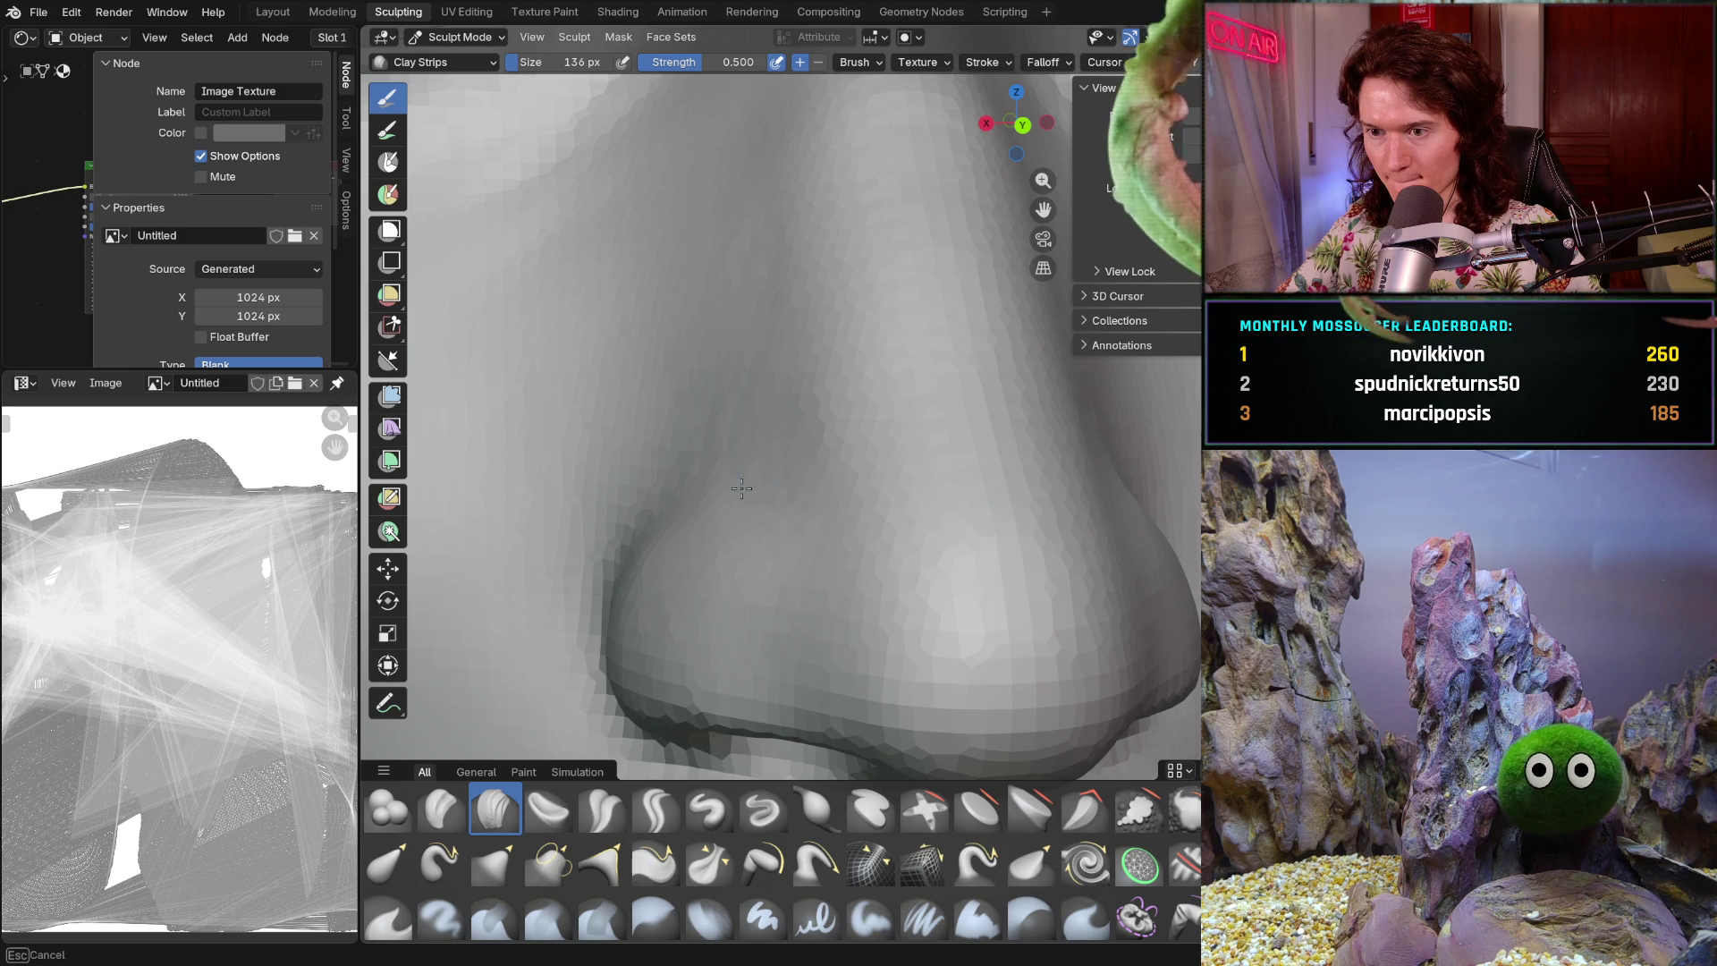
{"action": "mouse_move", "coordinate": [705, 489]}
{"action": "middle_mouse_down"}
{"action": "mouse_move", "coordinate": [755, 458]}
{"action": "mouse_move", "coordinate": [600, 401]}
{"action": "middle_mouse_up"}
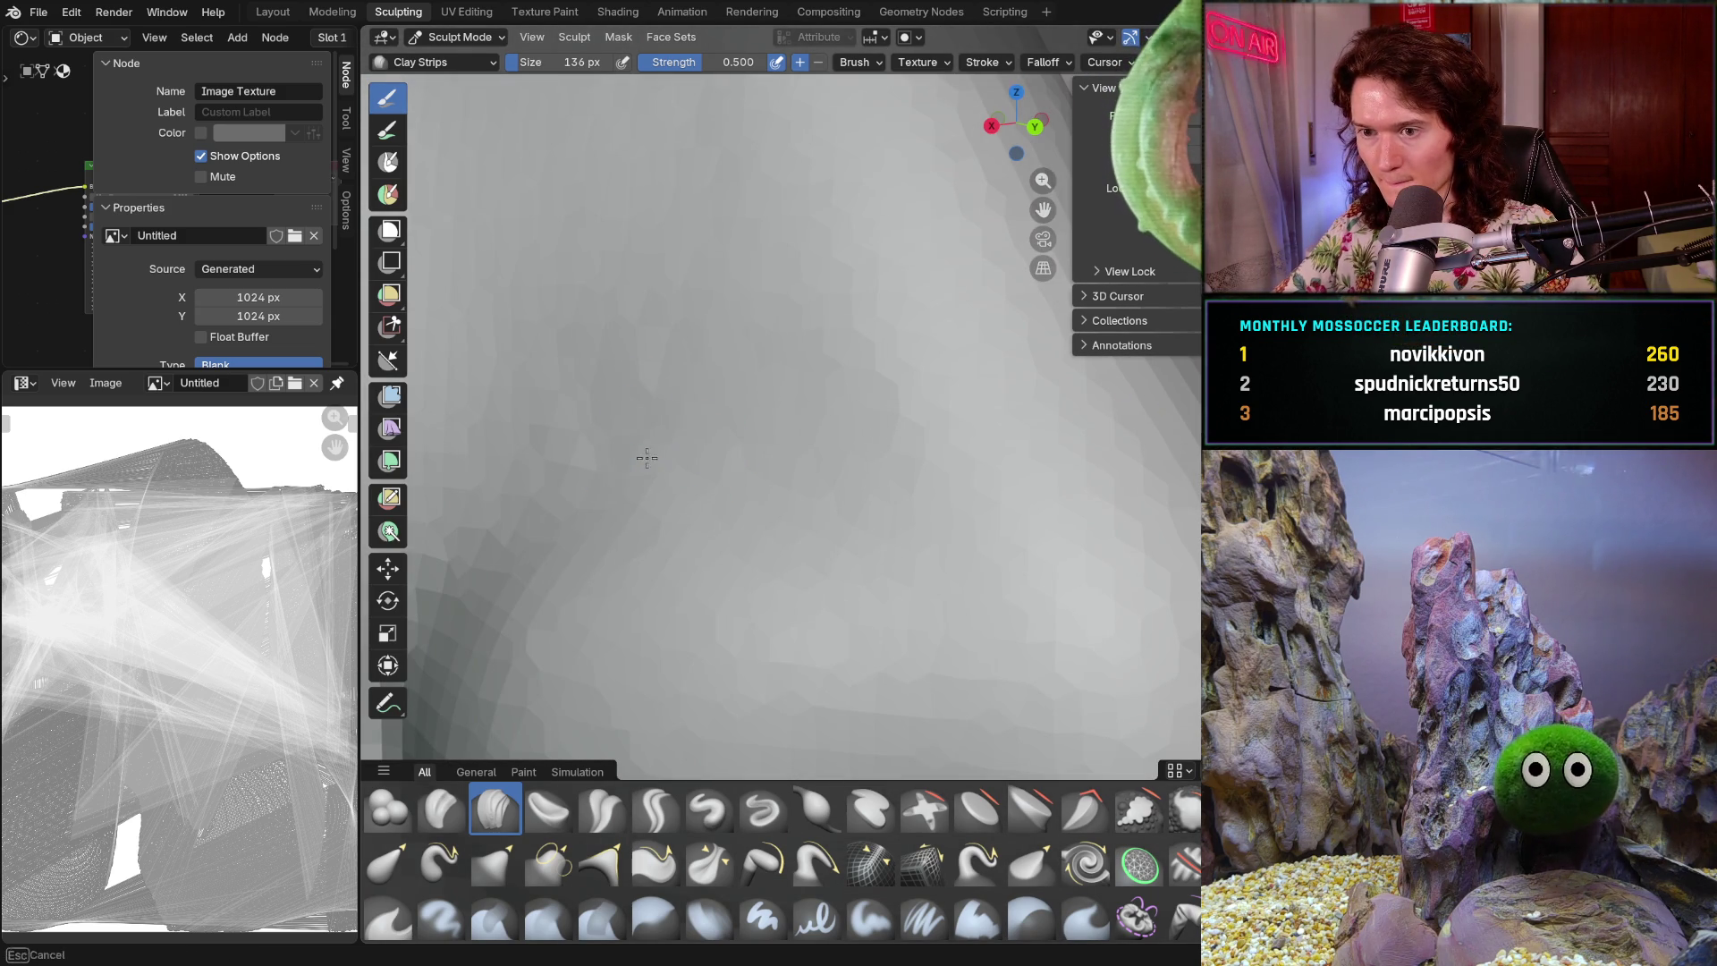
{"action": "mouse_move", "coordinate": [721, 447]}
{"action": "middle_mouse_down", "text": "ctrl"}
{"action": "mouse_move", "coordinate": [767, 395]}
{"action": "mouse_move", "coordinate": [709, 486]}
{"action": "mouse_move", "coordinate": [760, 474]}
{"action": "middle_mouse_up", "text": "ctrl"}
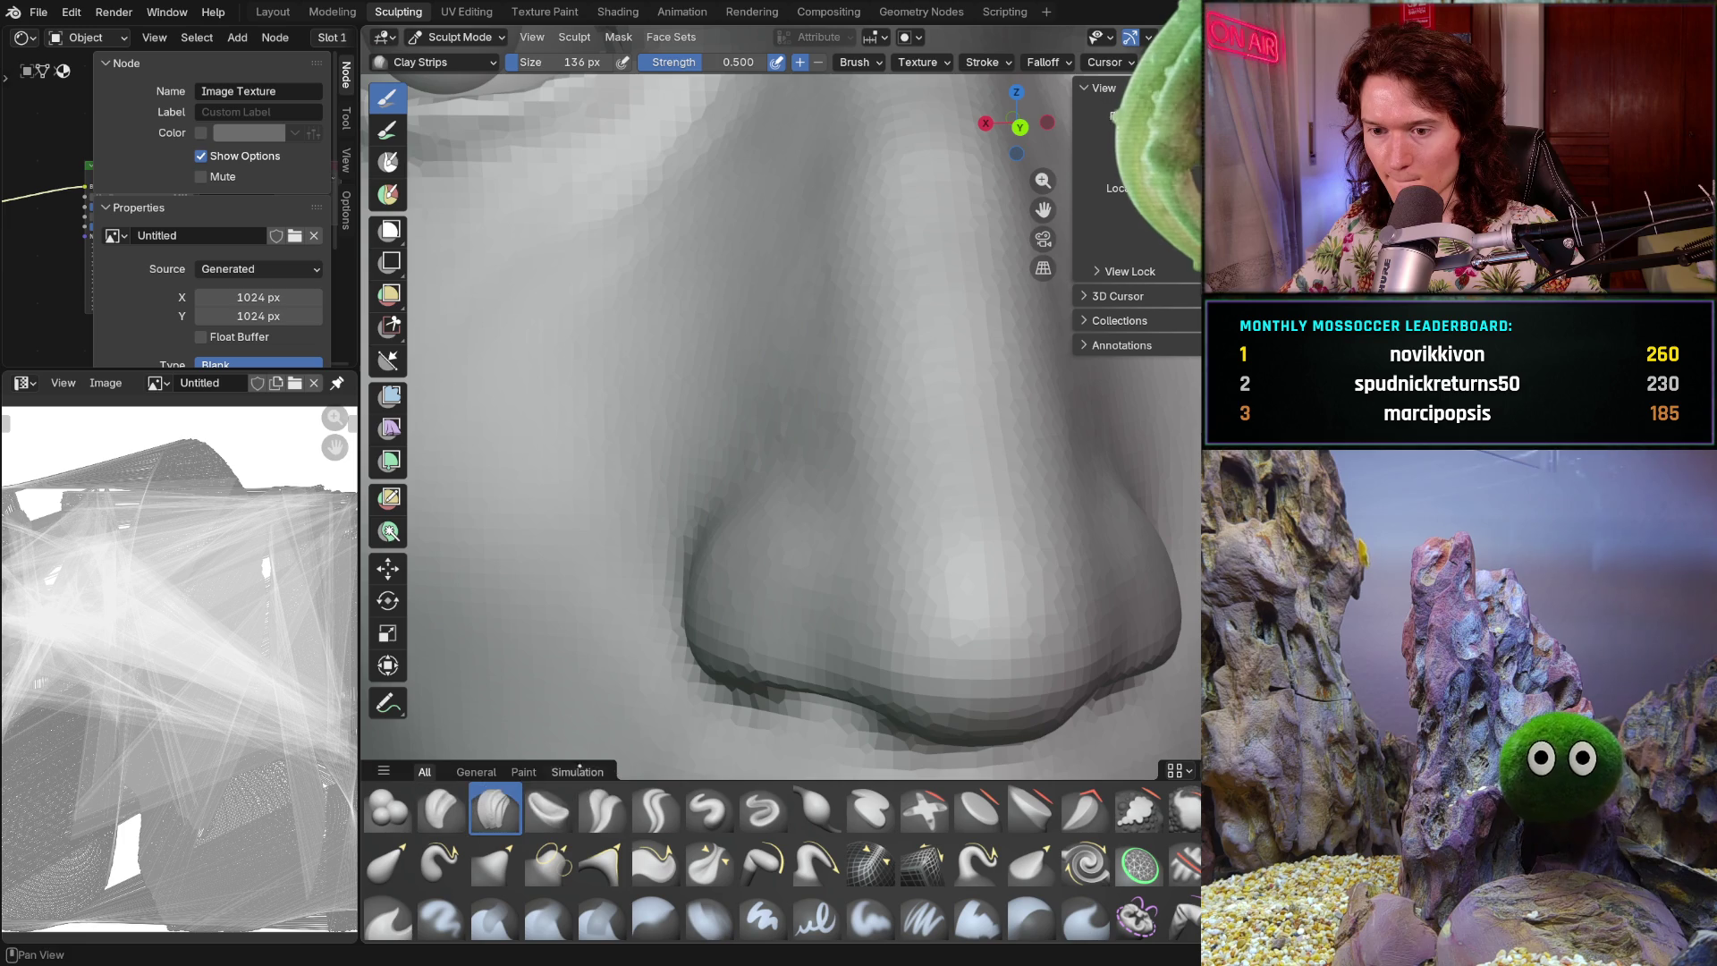
{"action": "left_click", "coordinate": [604, 803]}
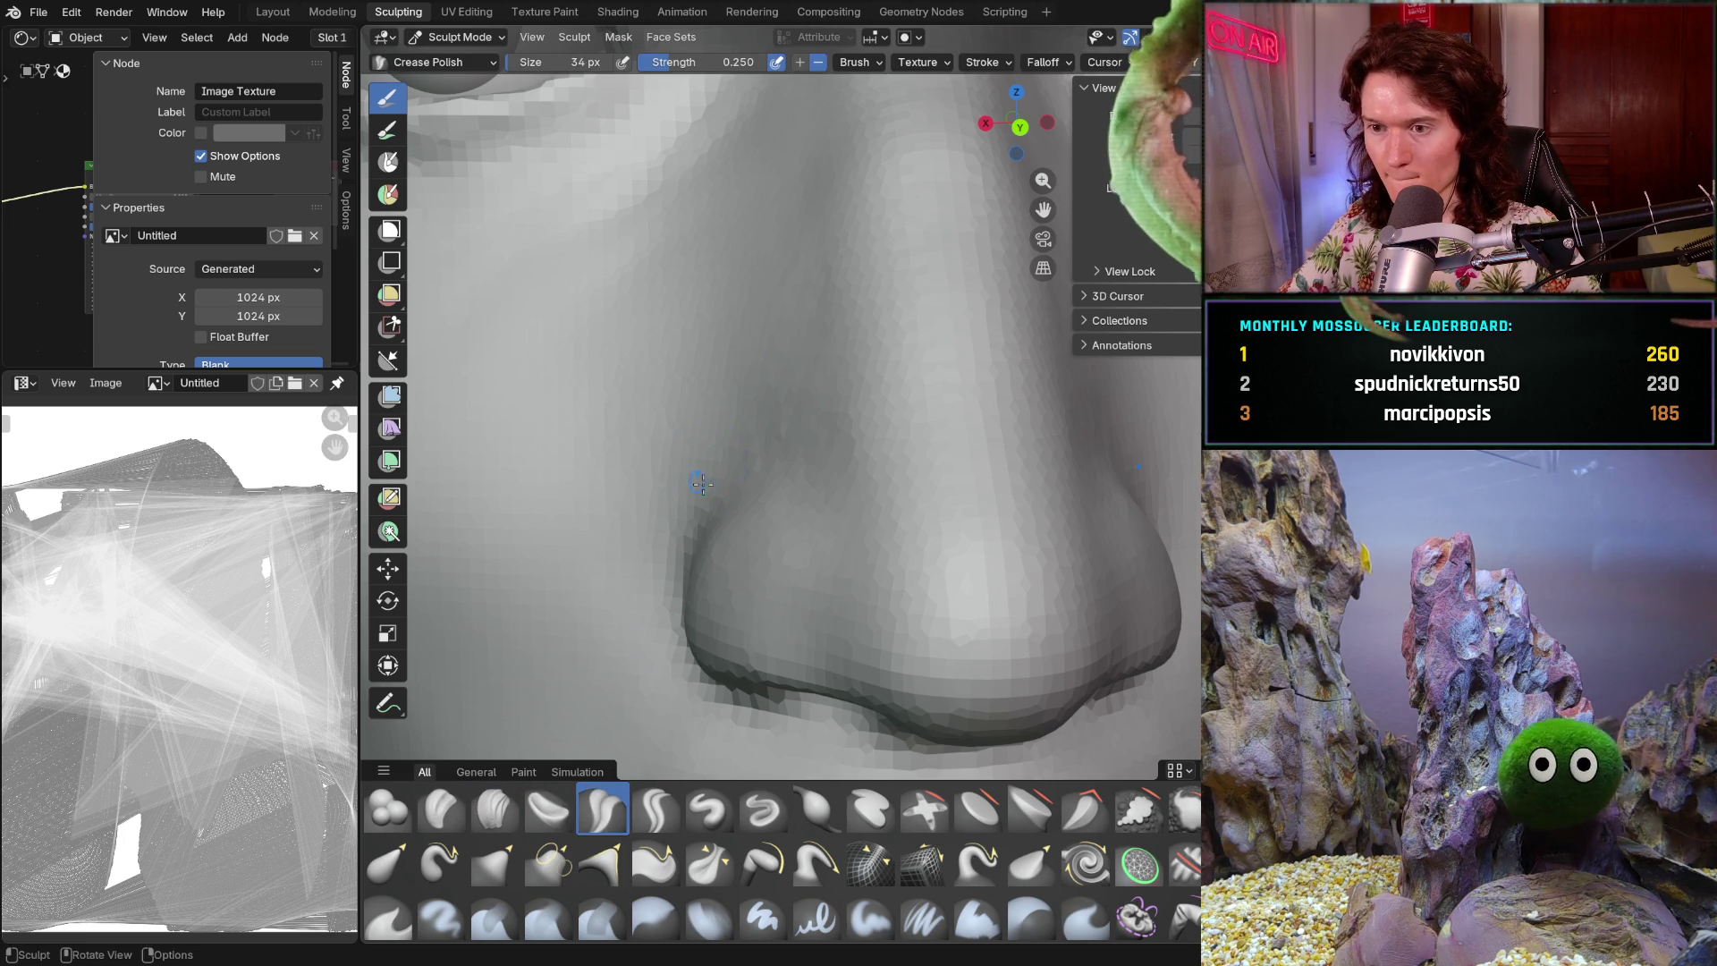
- Resize Crease Polish to 90 px and sharpen the crease along the nostril wing
{"action": "key", "text": "f"}
{"action": "left_click", "coordinate": [786, 479]}
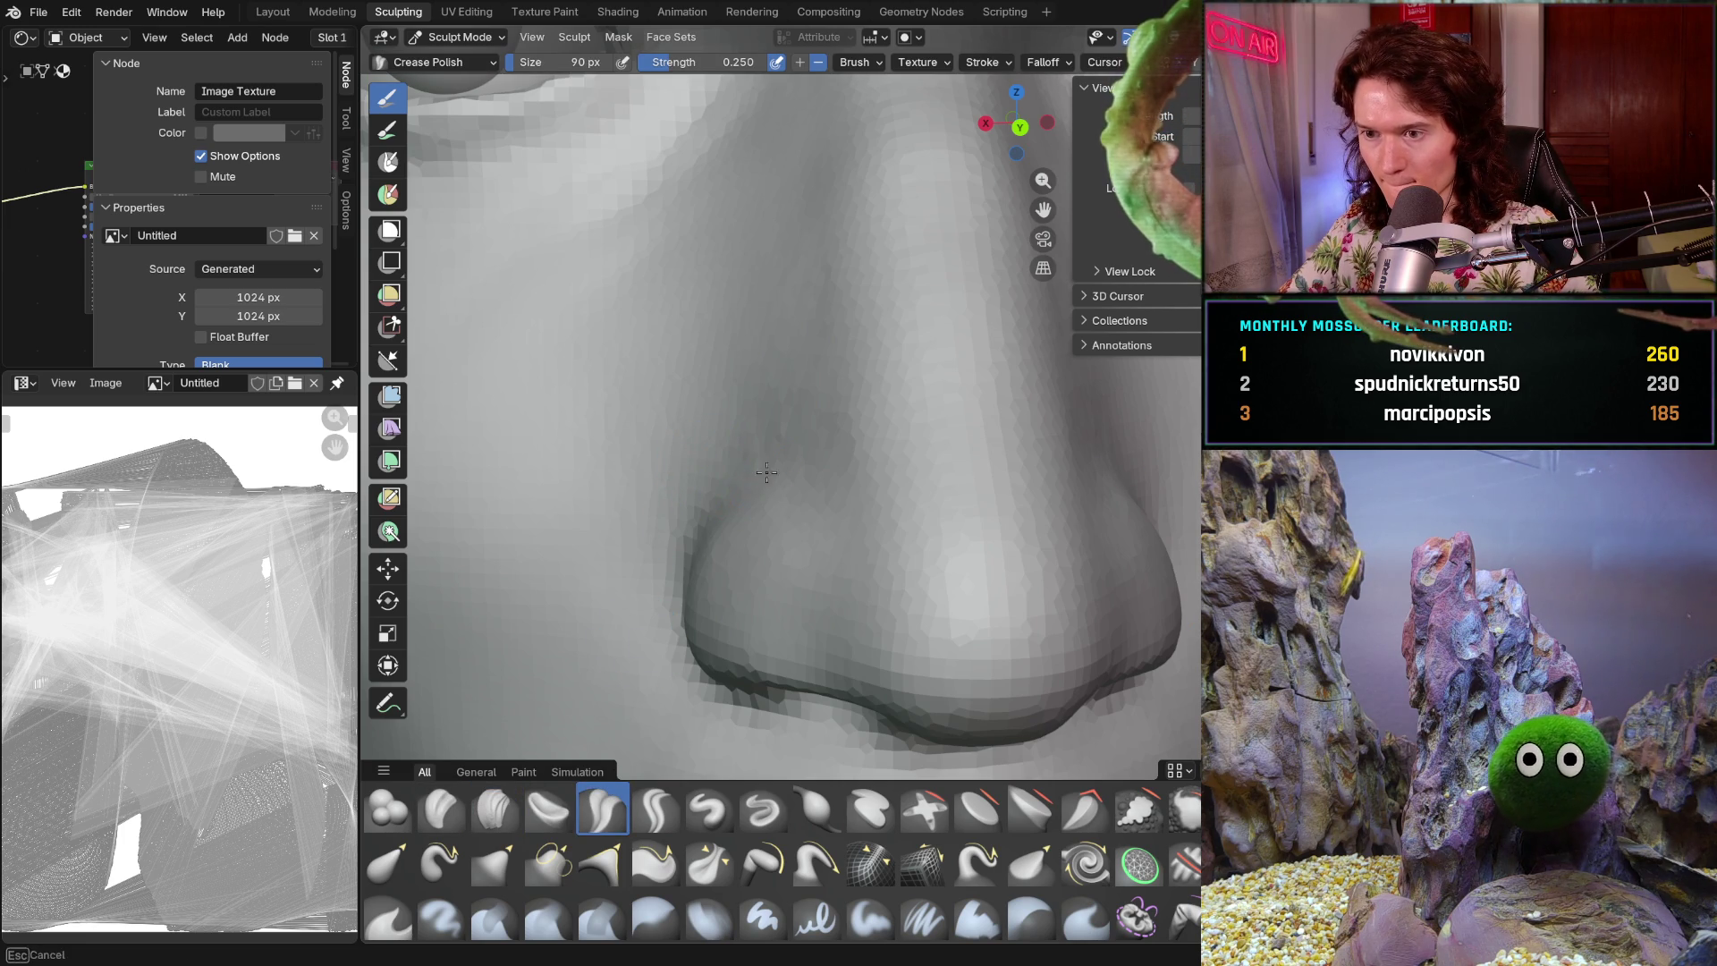
{"action": "left_click_drag", "start_coordinate": [786, 478], "coordinate": [793, 470]}
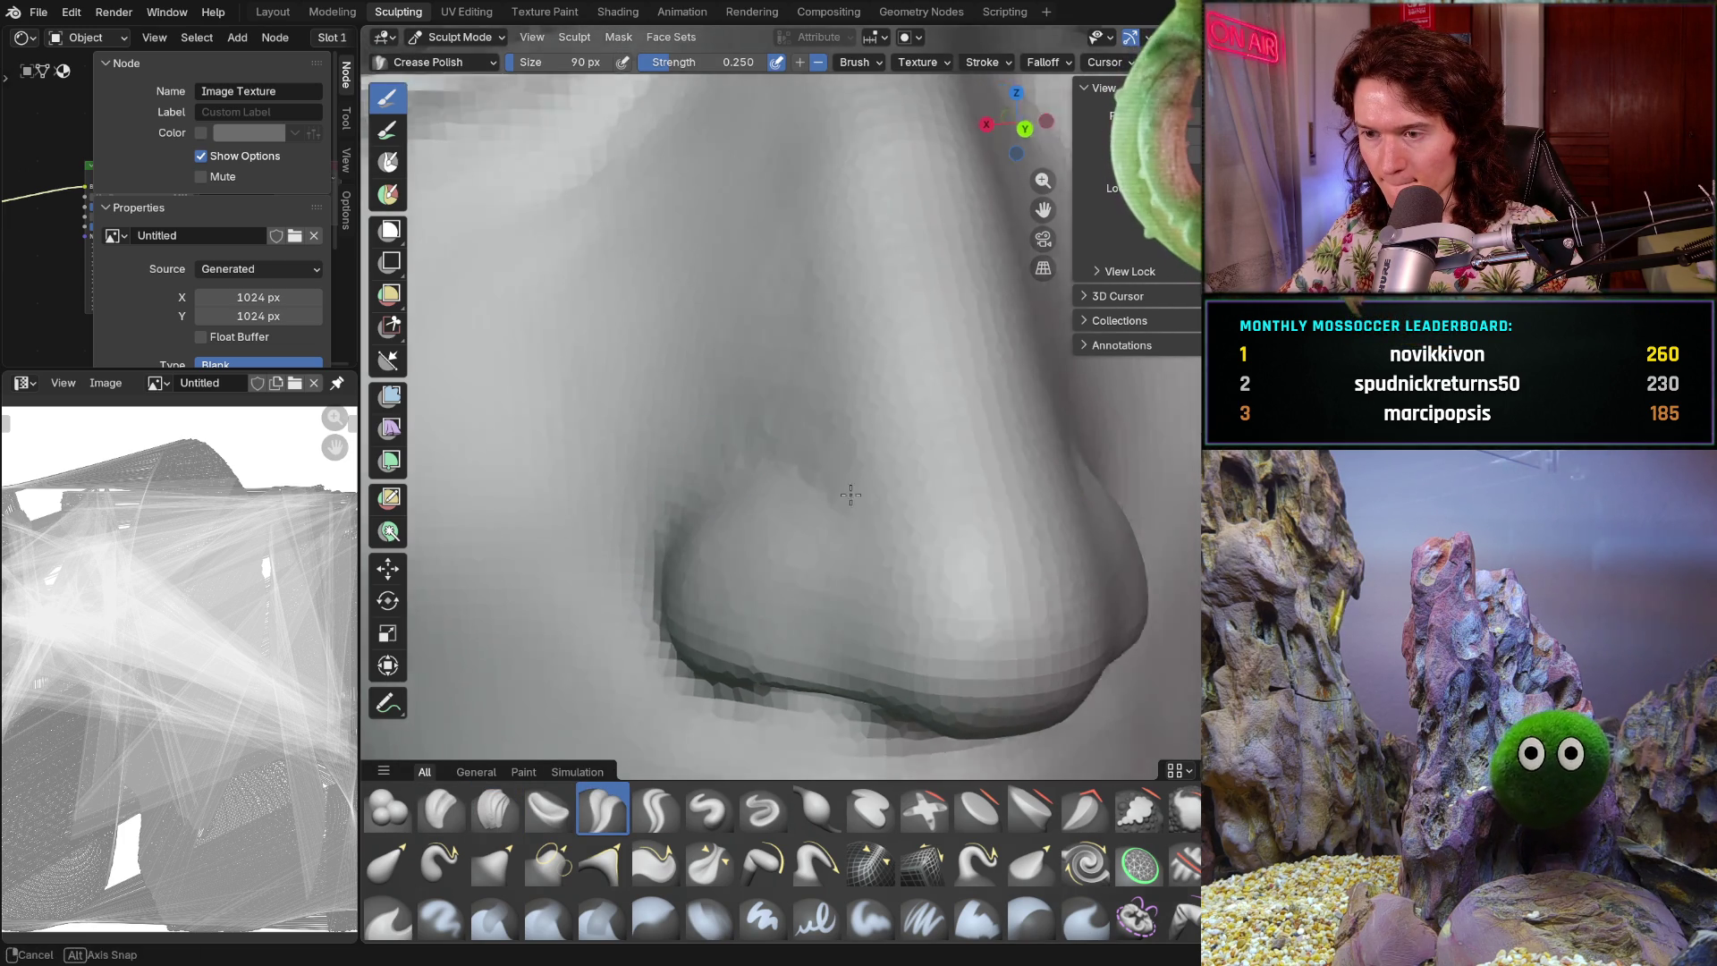
{"action": "middle_click_drag", "start_coordinate": [816, 498], "coordinate": [755, 487]}
{"action": "mouse_move", "coordinate": [689, 498]}
{"action": "left_mouse_down"}
{"action": "mouse_move", "coordinate": [677, 510]}
{"action": "mouse_move", "coordinate": [707, 483]}
{"action": "left_mouse_up"}
- Orbit to a front view of the nose and reselect the Clay Strips brush
{"action": "left_click_drag", "start_coordinate": [823, 494], "coordinate": [820, 506]}
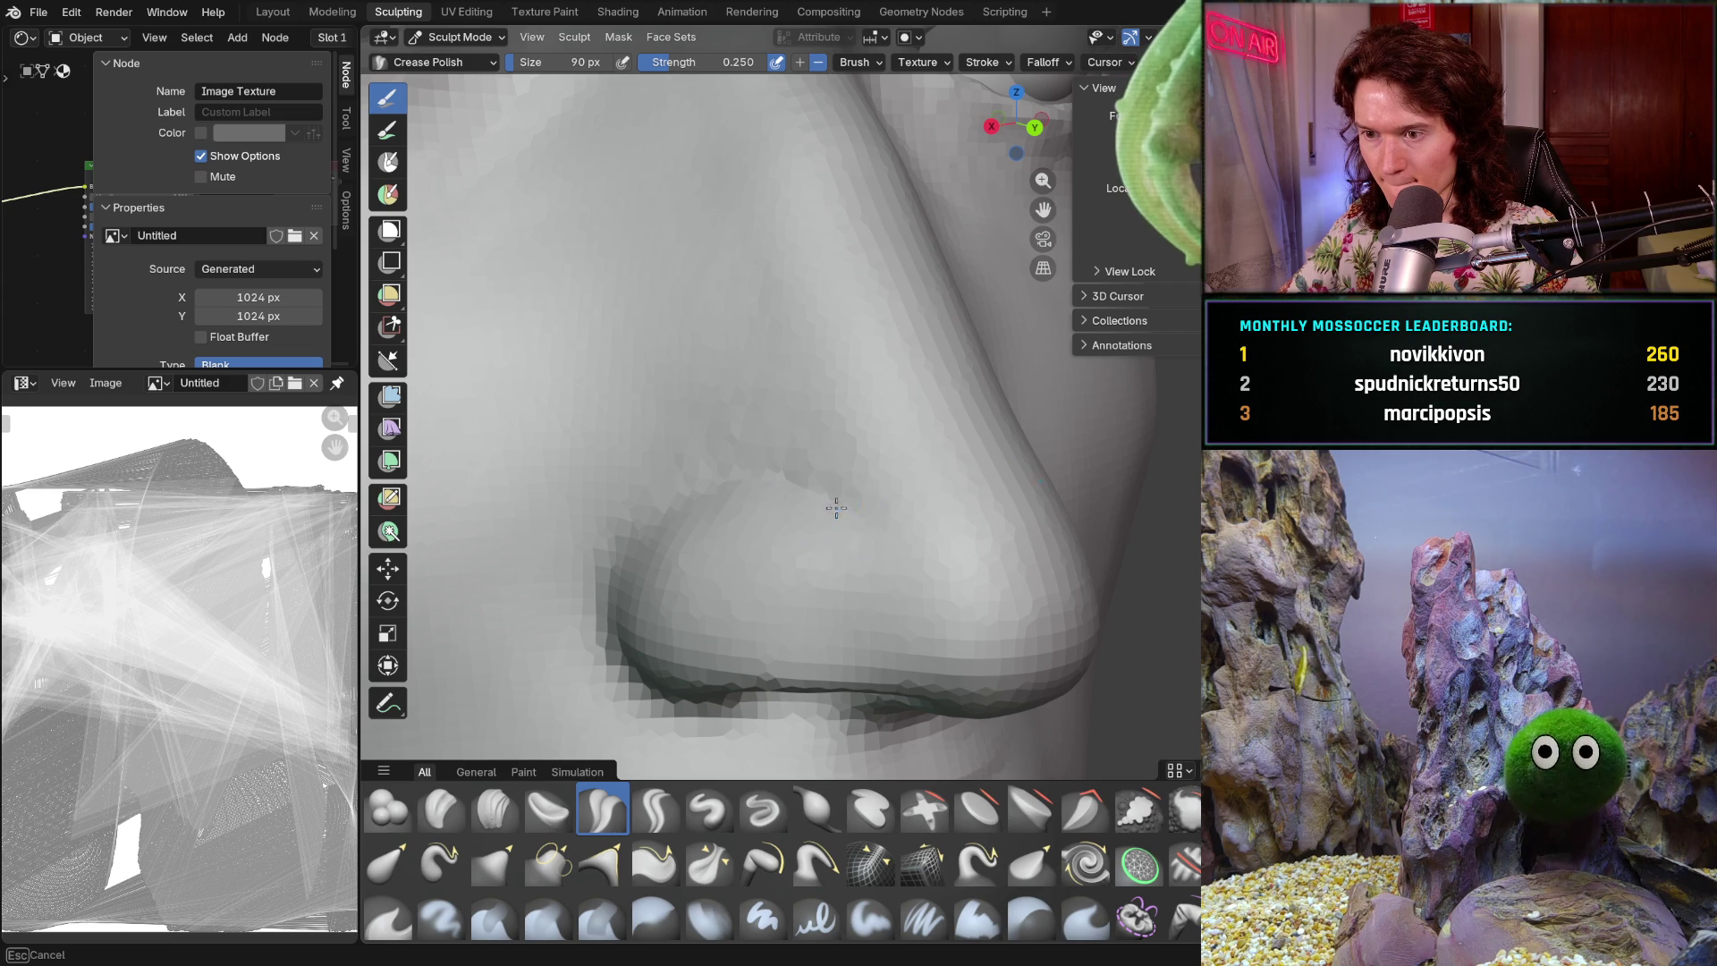
{"action": "mouse_move", "coordinate": [890, 528]}
{"action": "middle_mouse_down"}
{"action": "mouse_move", "coordinate": [715, 471]}
{"action": "mouse_move", "coordinate": [786, 456]}
{"action": "middle_mouse_up"}
{"action": "scroll", "coordinate": [786, 457], "scroll_direction": "down", "scroll_amount": 5}
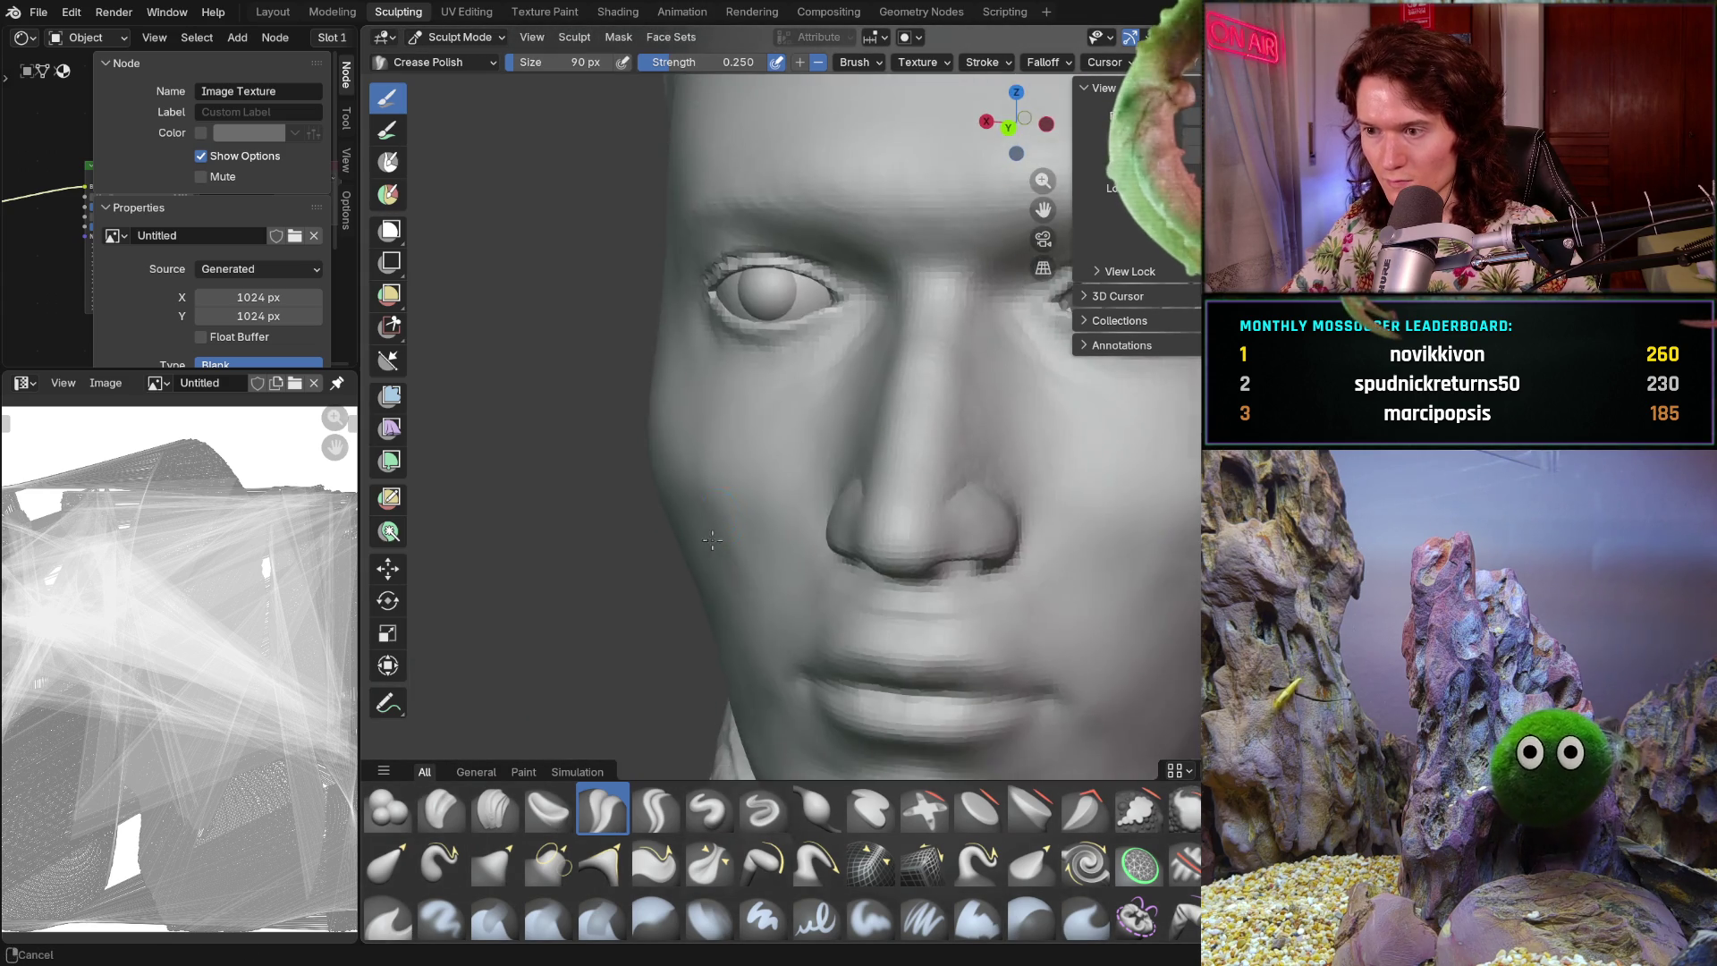
{"action": "scroll", "coordinate": [786, 457], "scroll_direction": "up", "scroll_amount": 8}
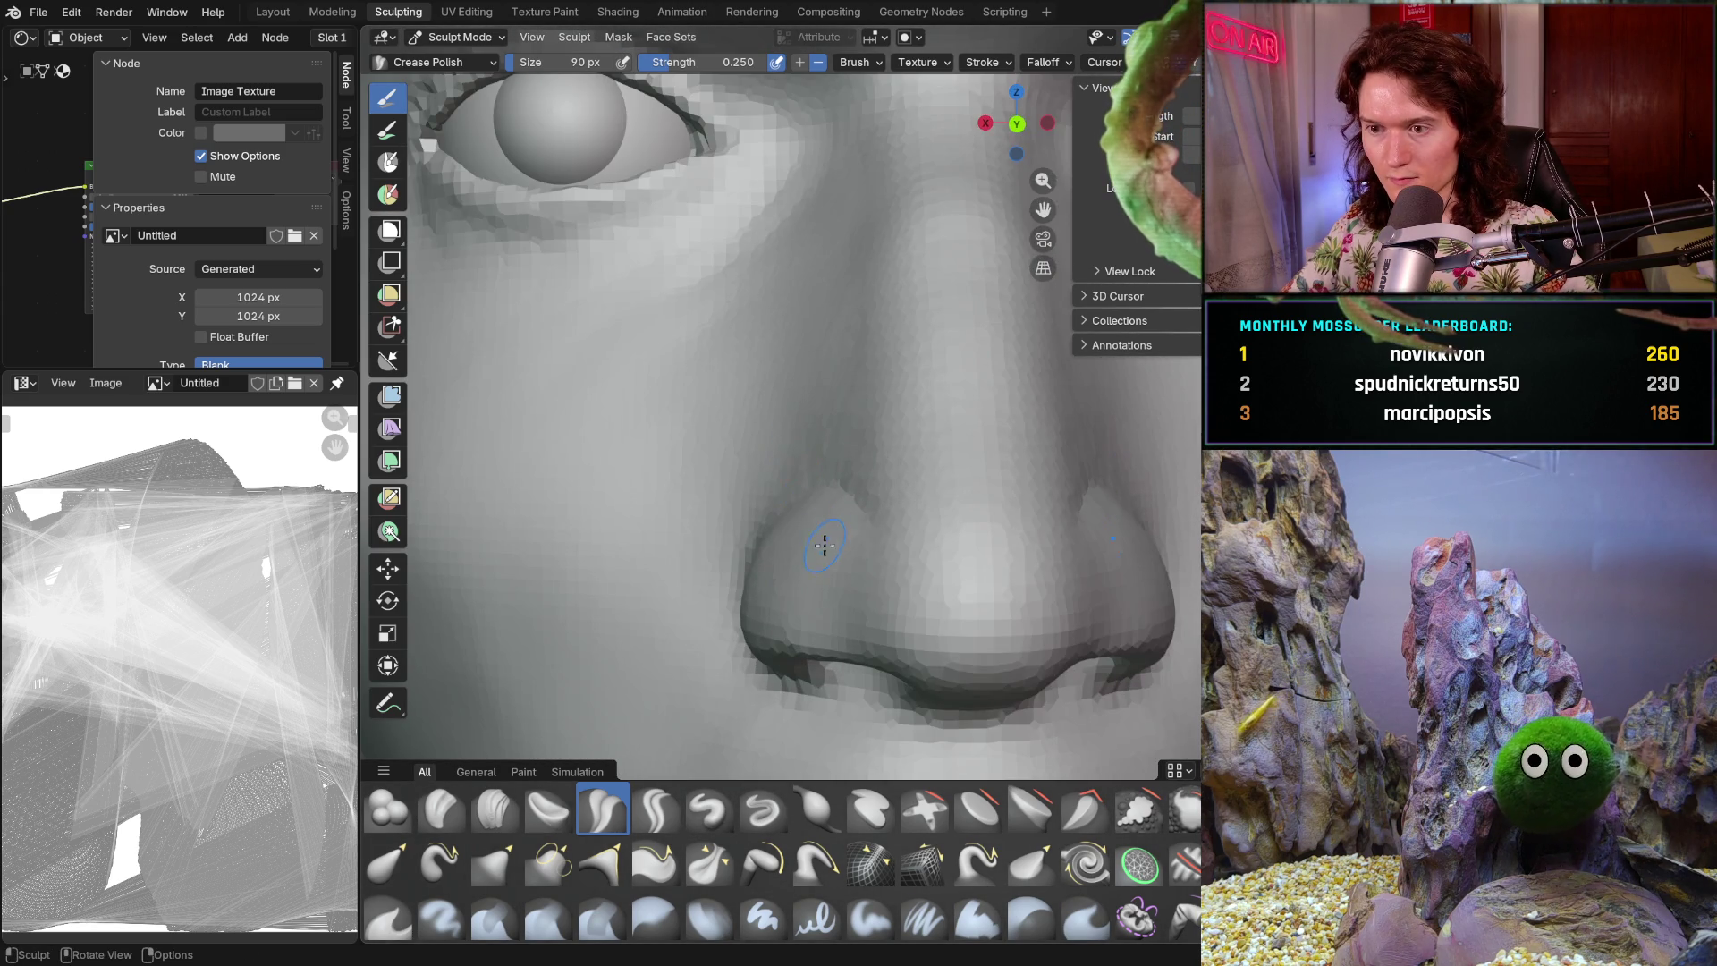
{"action": "scroll", "coordinate": [823, 542], "scroll_direction": "up", "scroll_amount": 5}
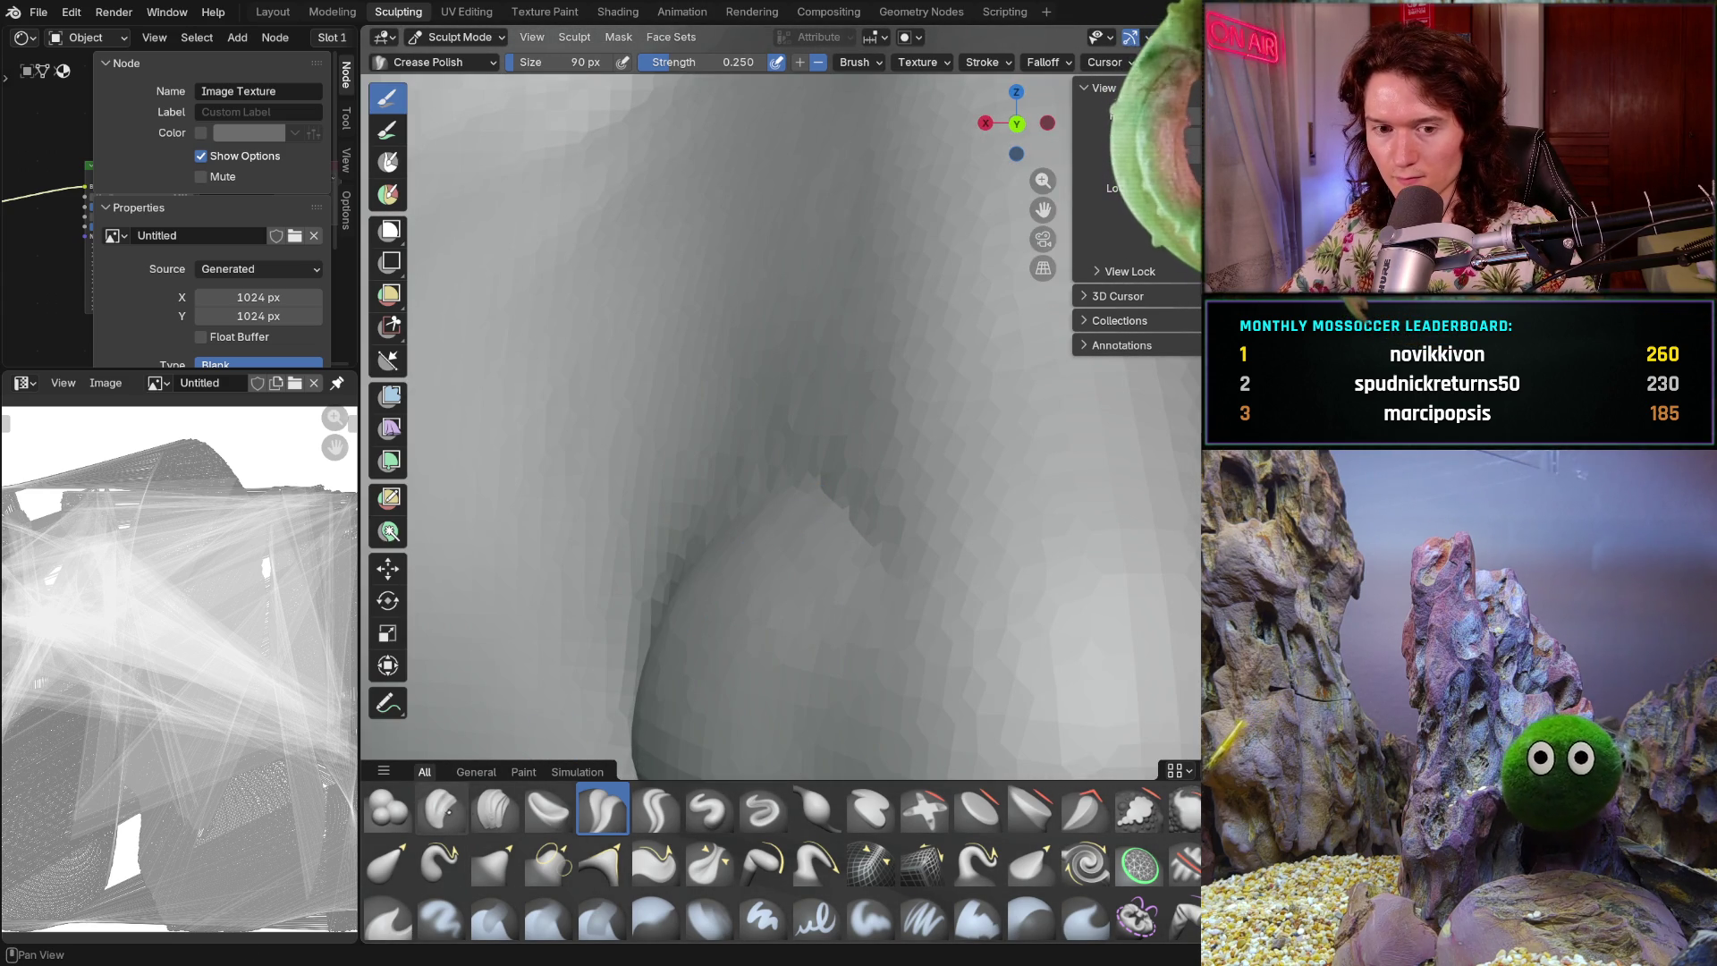
{"action": "left_click", "coordinate": [495, 808]}
{"action": "scroll", "coordinate": [567, 648], "scroll_direction": "down", "scroll_amount": 2}
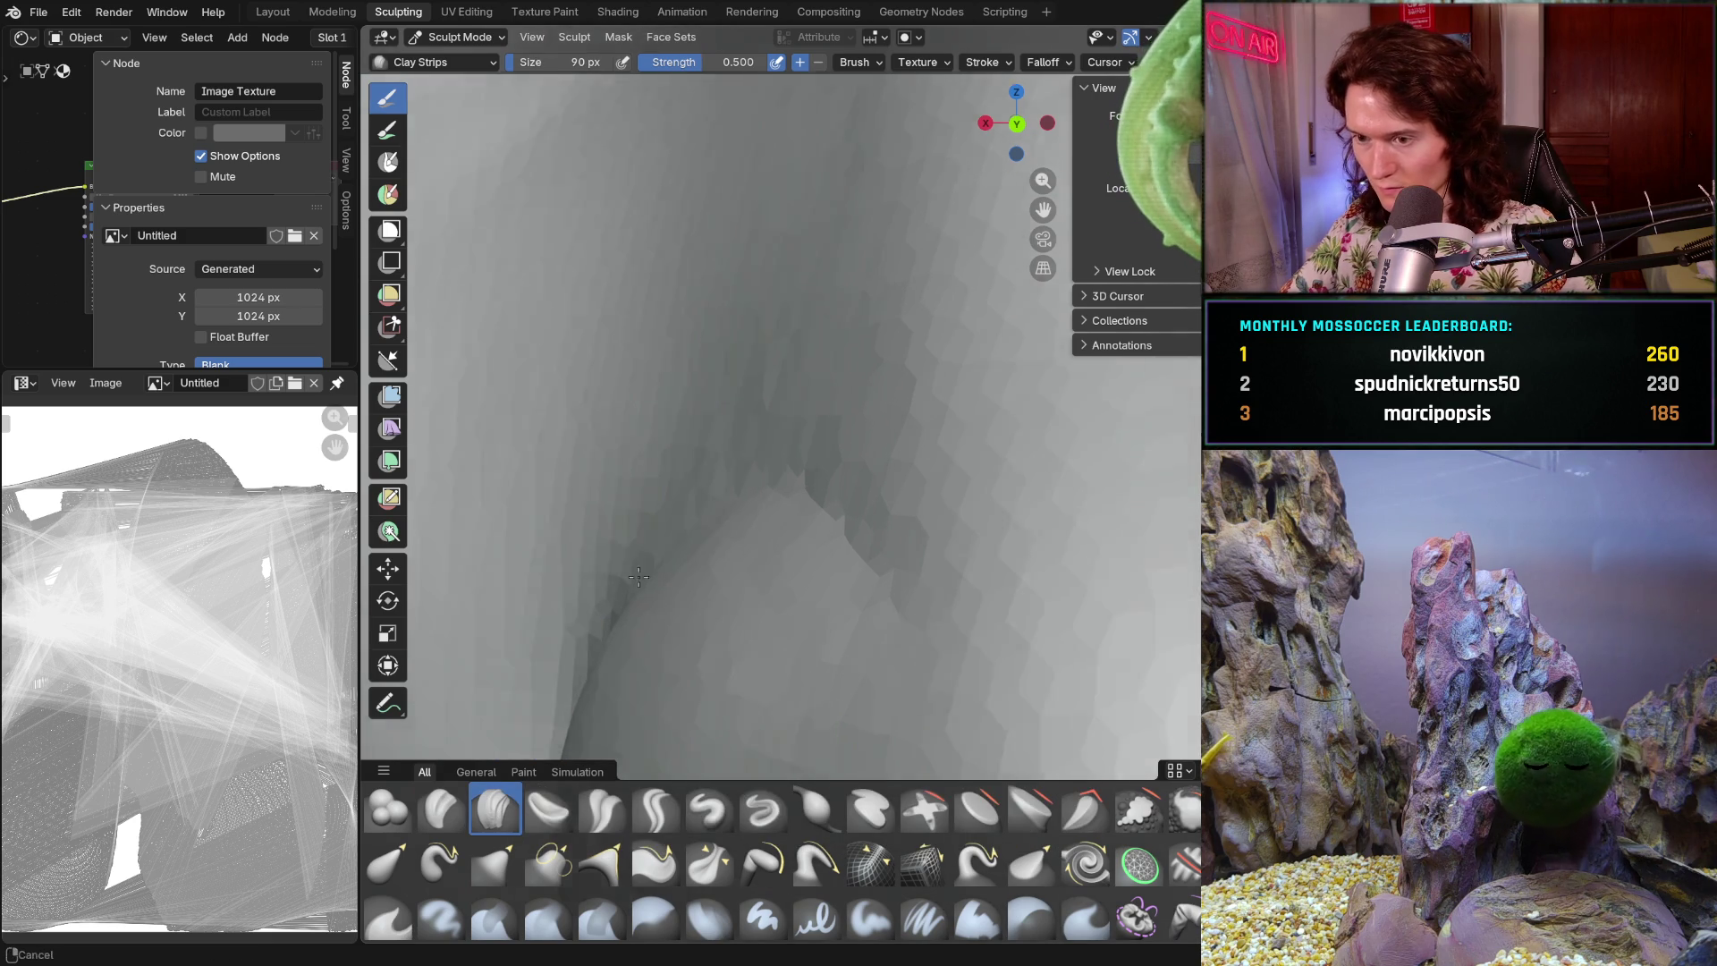
- Resize the Clay Strips brush to 134 px and work around the nose
{"action": "scroll", "coordinate": [665, 585], "scroll_direction": "up", "scroll_amount": 2}
{"action": "key", "text": "f"}
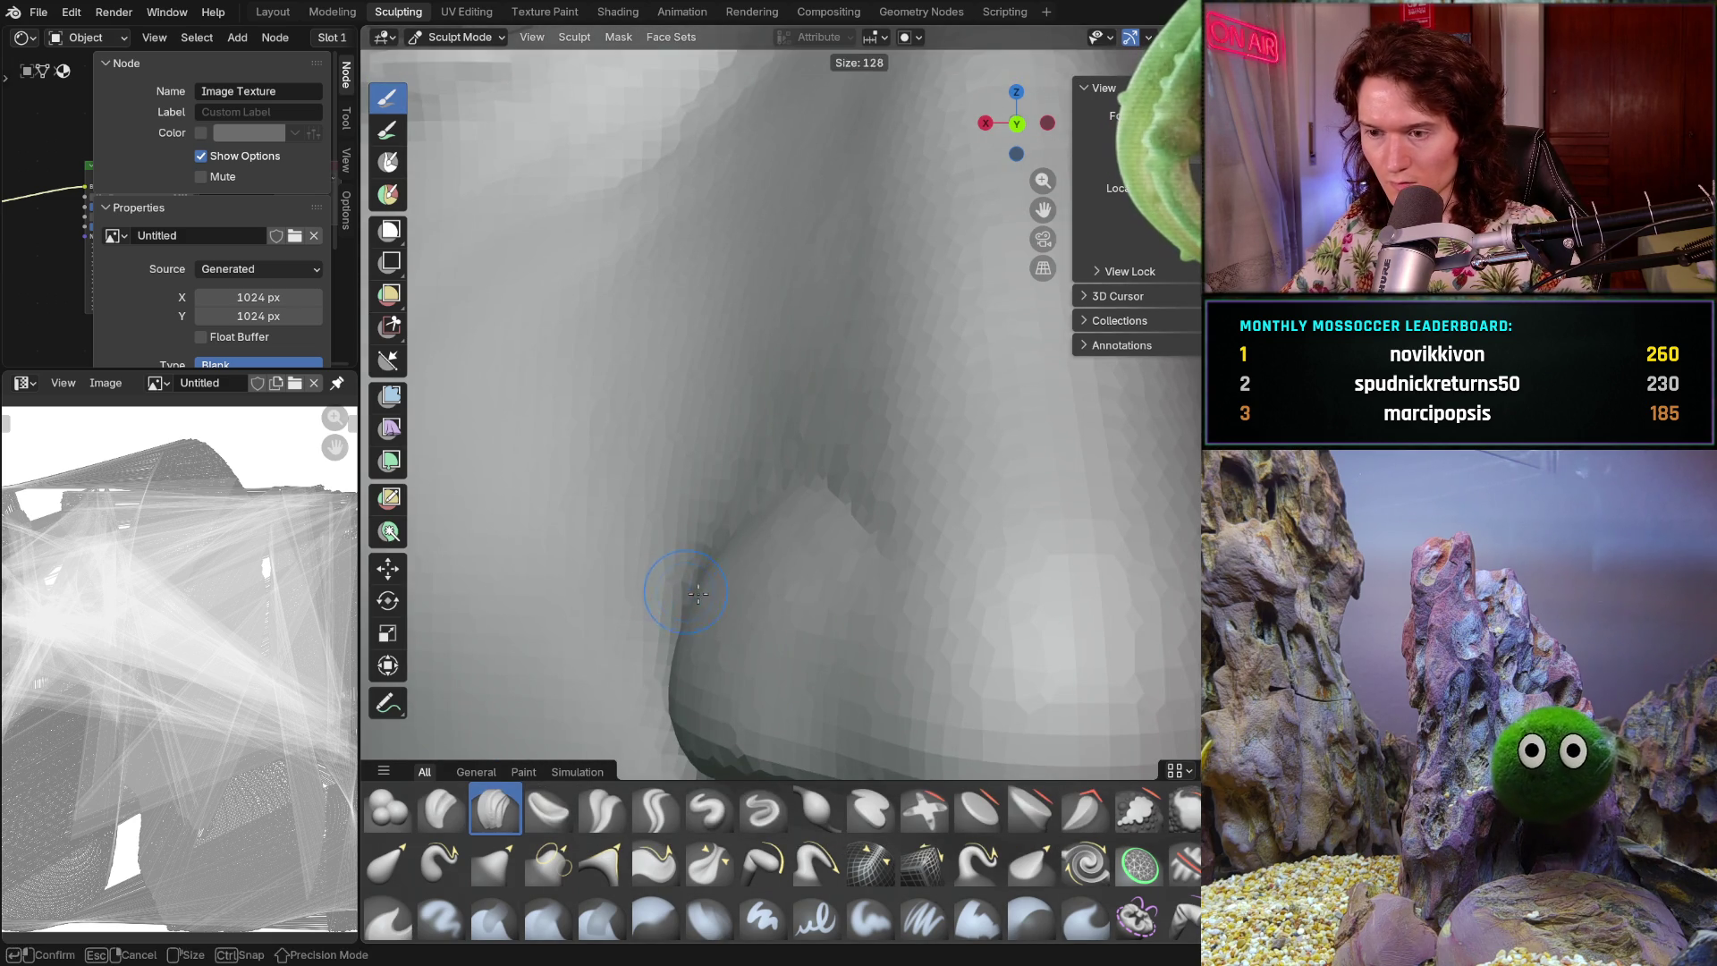
{"action": "left_click", "coordinate": [716, 608]}
{"action": "middle_click_drag", "start_coordinate": [715, 608], "coordinate": [731, 621]}
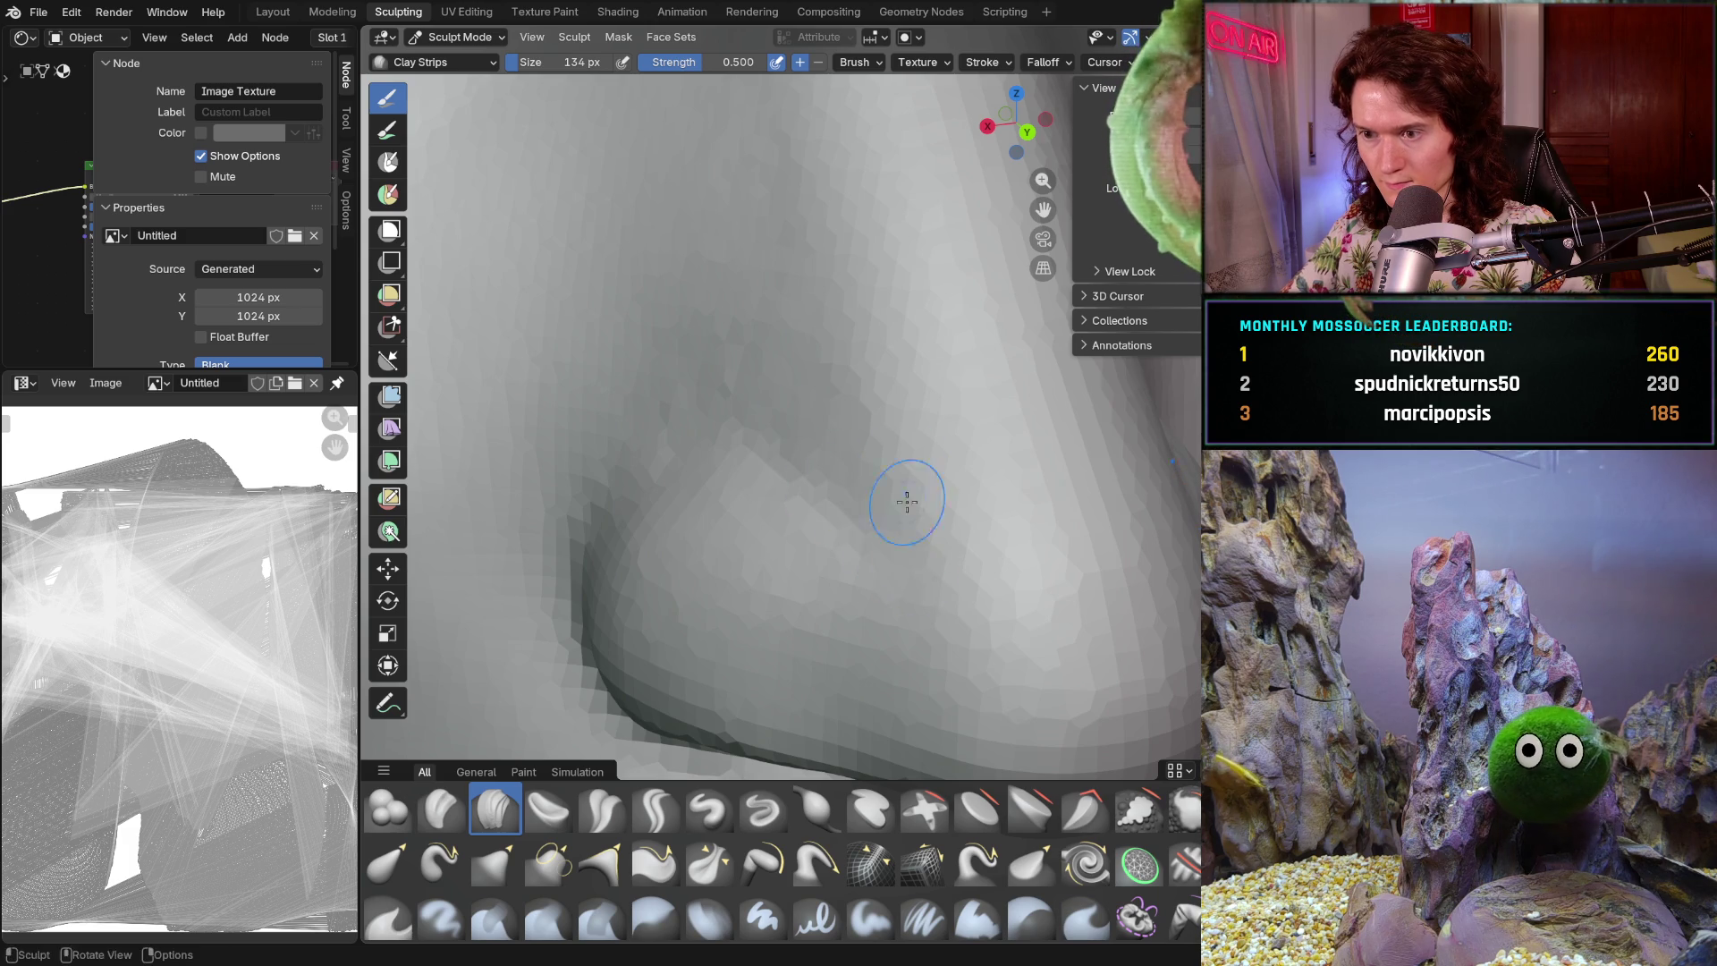
{"action": "scroll", "coordinate": [859, 517], "scroll_direction": "down", "scroll_amount": 3}
{"action": "scroll", "coordinate": [859, 517], "scroll_direction": "down", "scroll_amount": 2}
{"action": "middle_click_drag", "start_coordinate": [859, 517], "coordinate": [876, 514]}
{"action": "scroll", "coordinate": [876, 514], "scroll_direction": "up", "scroll_amount": 4}
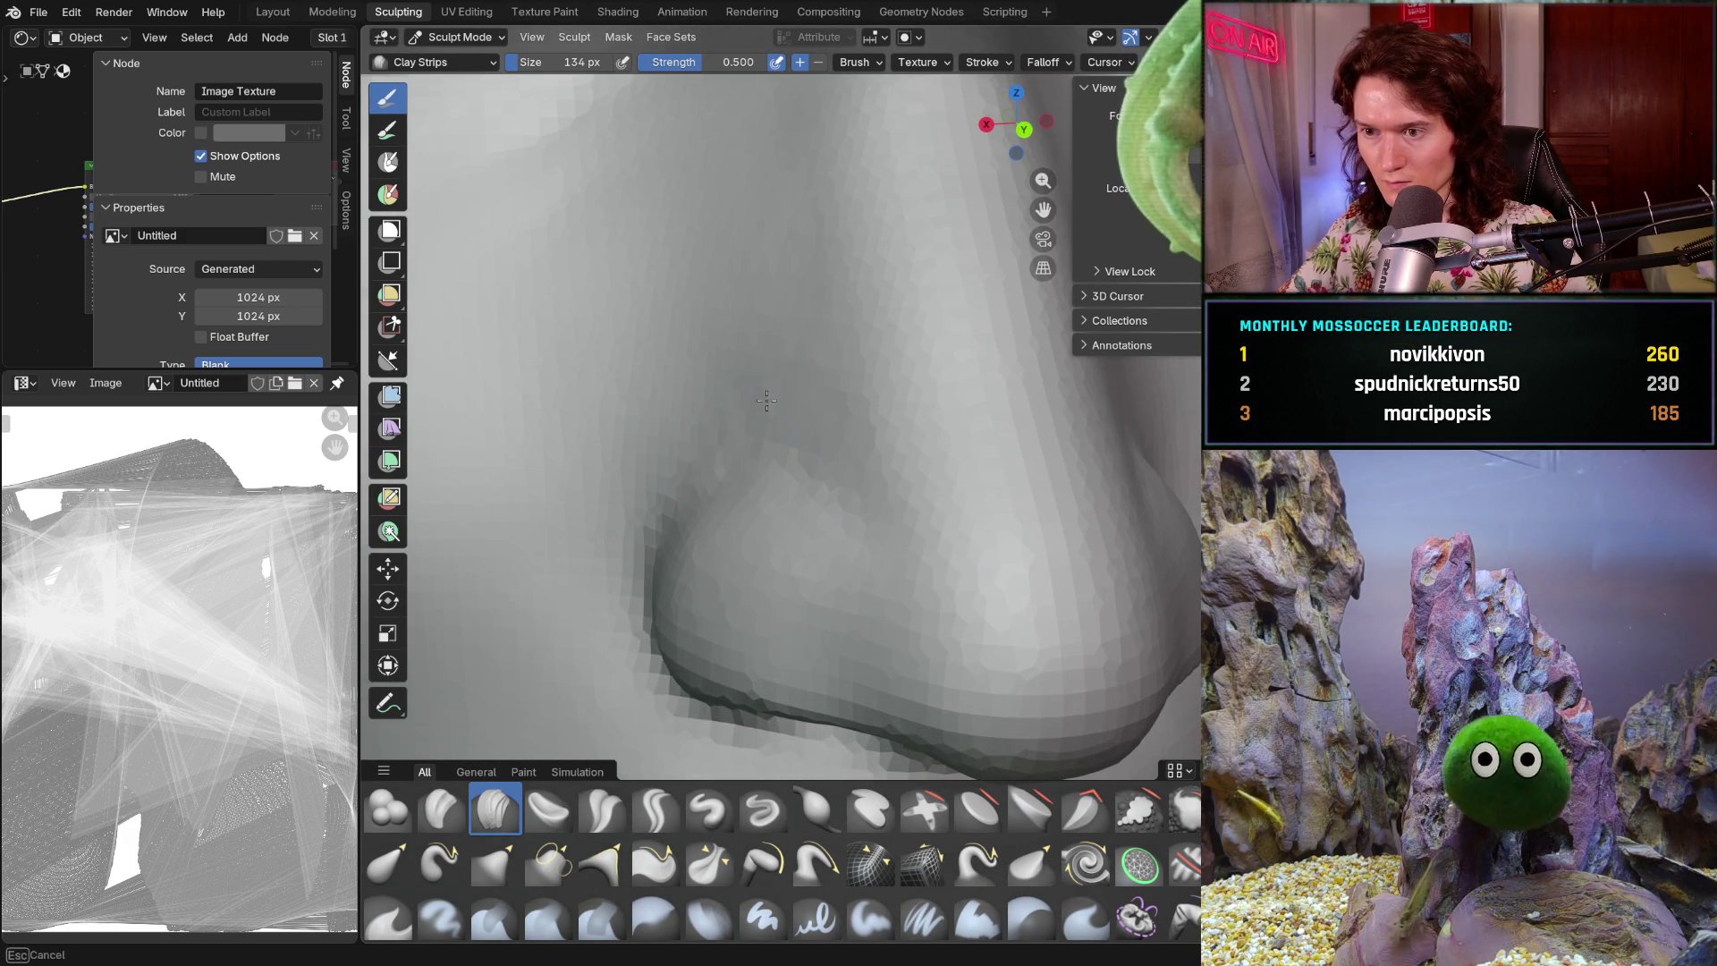
- Shape the nostril and nose bridge with clay strips, ending on a three-quarter cheek view
{"action": "middle_click_drag", "start_coordinate": [791, 390], "coordinate": [847, 466]}
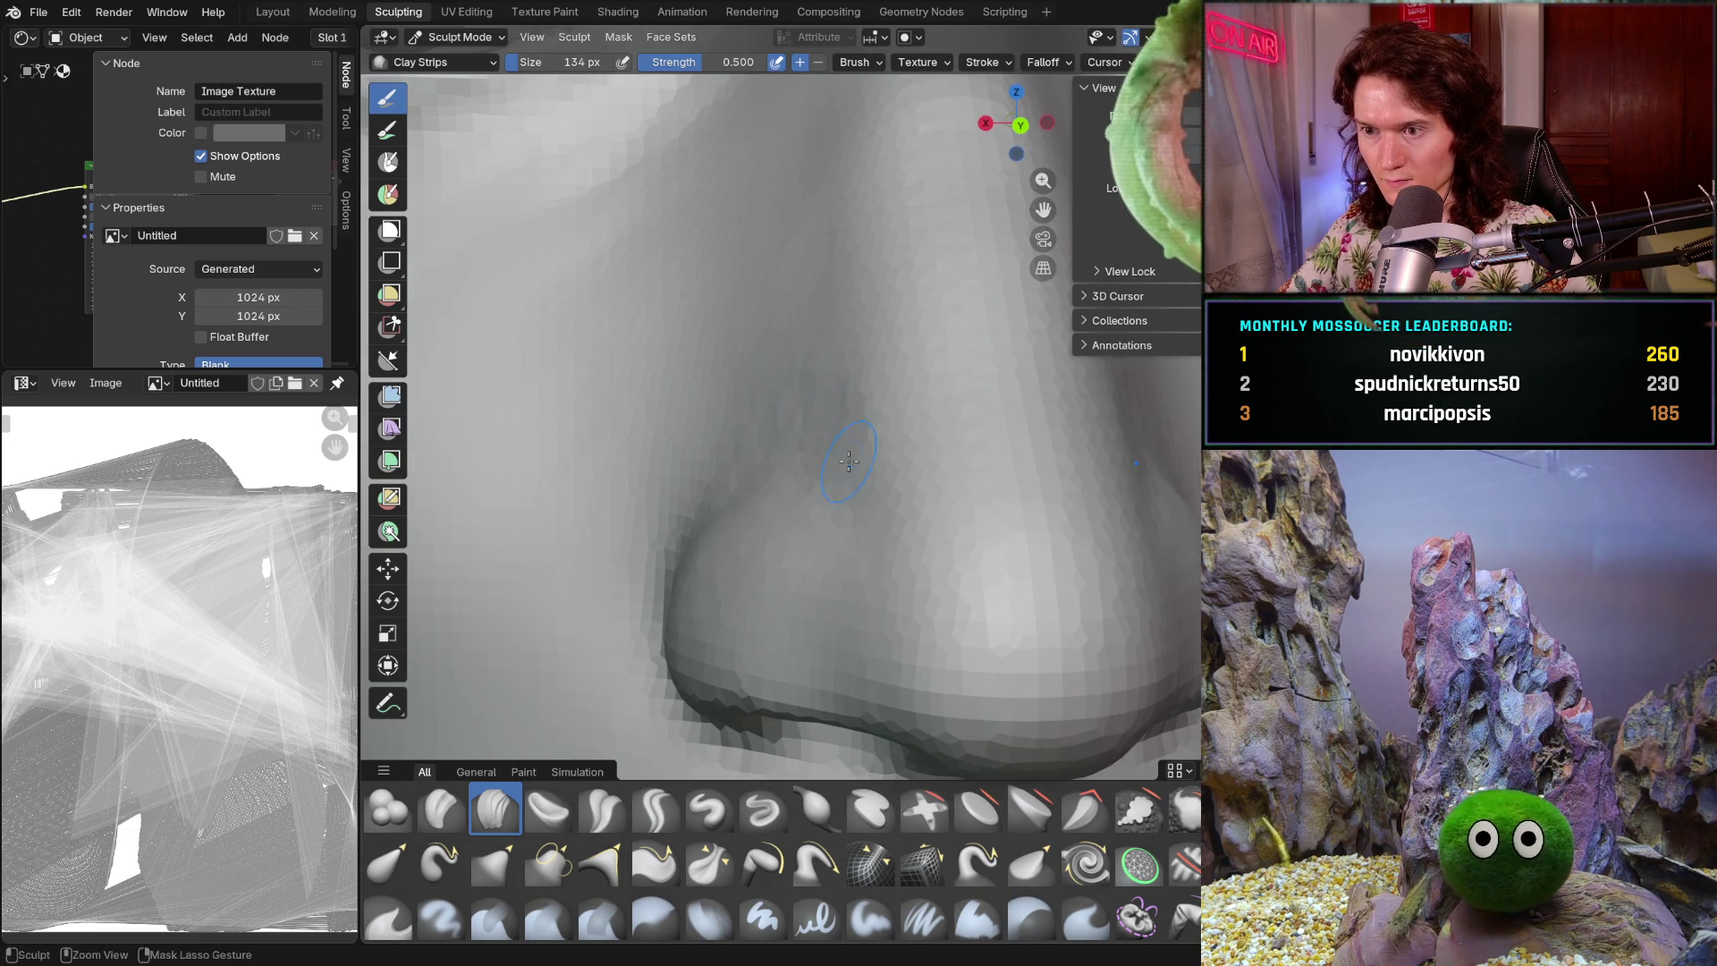
{"action": "mouse_move", "coordinate": [783, 384]}
{"action": "middle_mouse_down"}
{"action": "mouse_move", "coordinate": [800, 385]}
{"action": "mouse_move", "coordinate": [810, 347]}
{"action": "middle_mouse_up"}
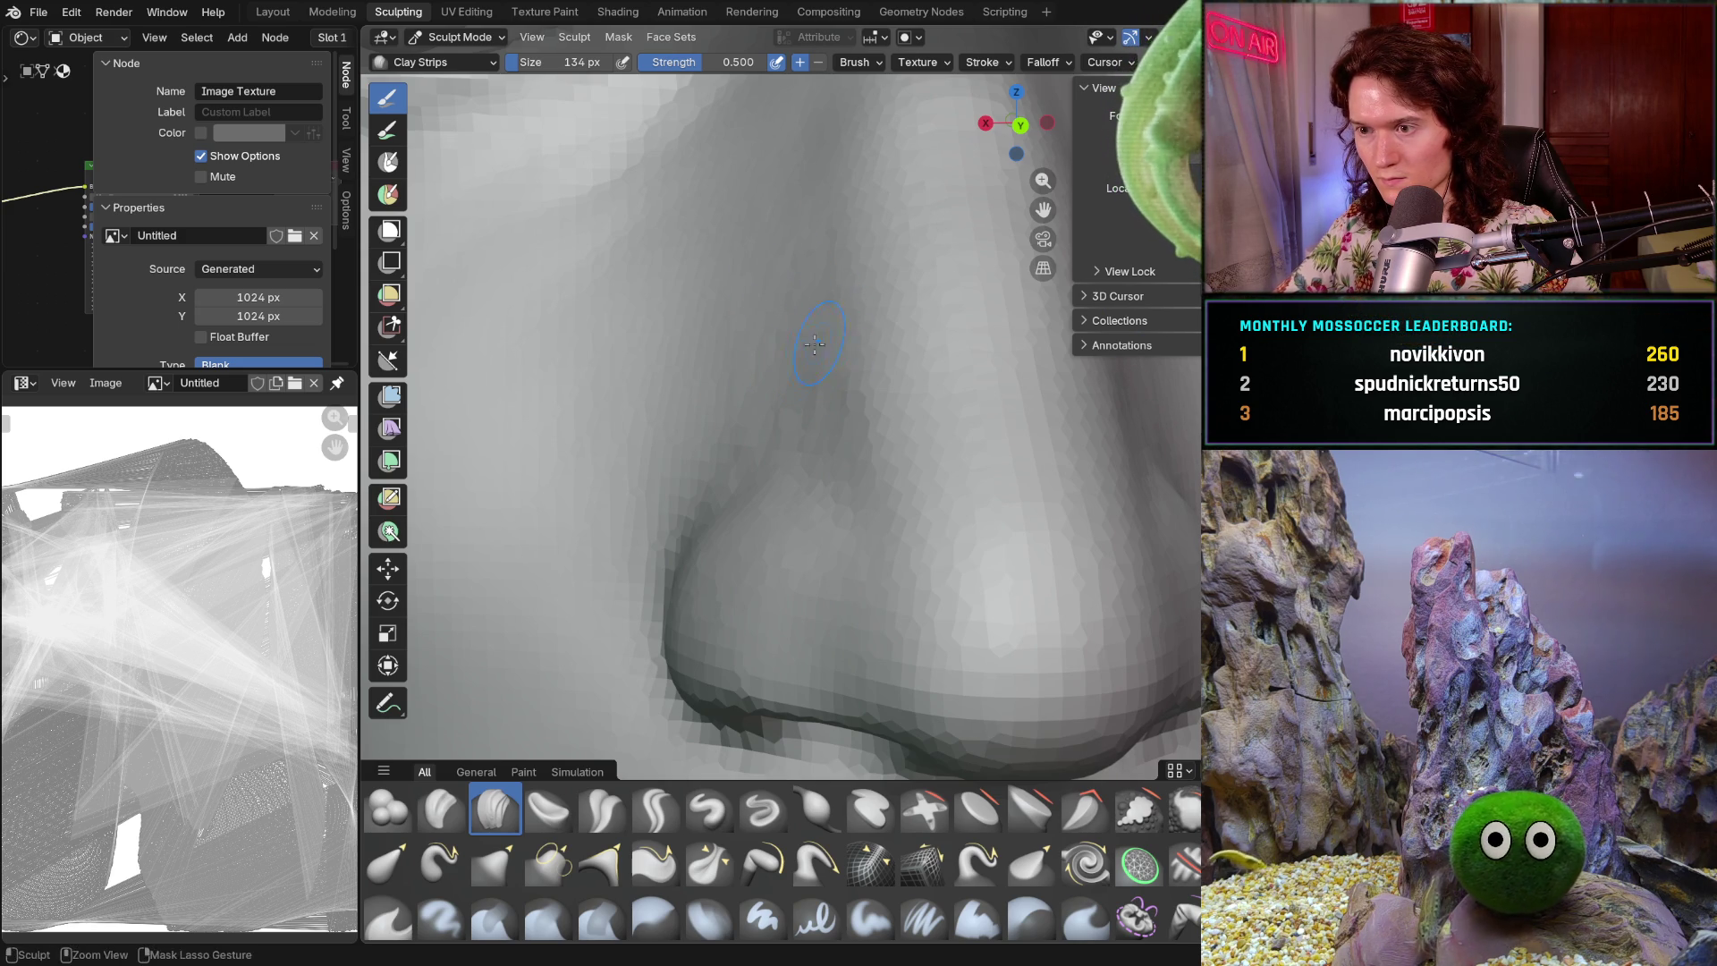
{"action": "scroll", "coordinate": [825, 341], "scroll_direction": "down", "scroll_amount": 5}
{"action": "mouse_move", "coordinate": [826, 353]}
{"action": "middle_mouse_down"}
{"action": "mouse_move", "coordinate": [832, 392]}
{"action": "mouse_move", "coordinate": [736, 621]}
{"action": "mouse_move", "coordinate": [836, 625]}
{"action": "middle_mouse_up"}
{"action": "scroll", "coordinate": [815, 520], "scroll_direction": "up", "scroll_amount": 3}
{"action": "mouse_move", "coordinate": [816, 520]}
{"action": "middle_mouse_down", "text": "ctrl"}
{"action": "mouse_move", "coordinate": [870, 459]}
{"action": "mouse_move", "coordinate": [864, 497]}
{"action": "middle_mouse_up", "text": "ctrl"}
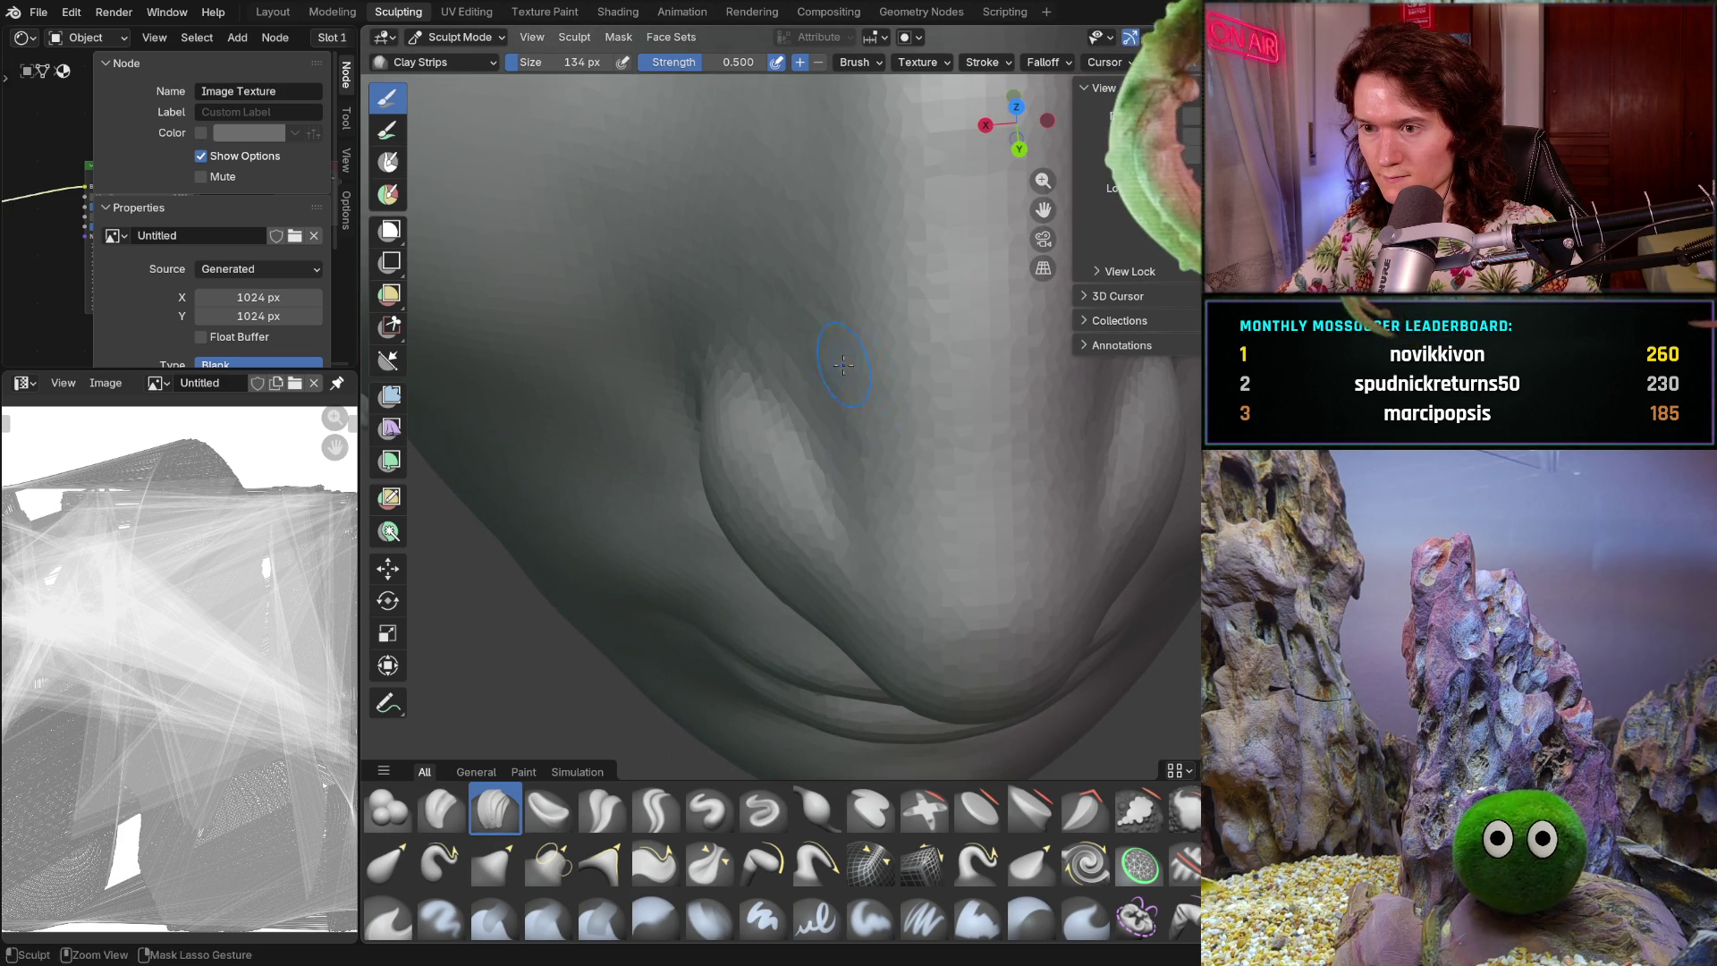
{"action": "mouse_move", "coordinate": [864, 212]}
{"action": "middle_mouse_down"}
{"action": "mouse_move", "coordinate": [775, 295]}
{"action": "mouse_move", "coordinate": [891, 503]}
{"action": "middle_mouse_up"}
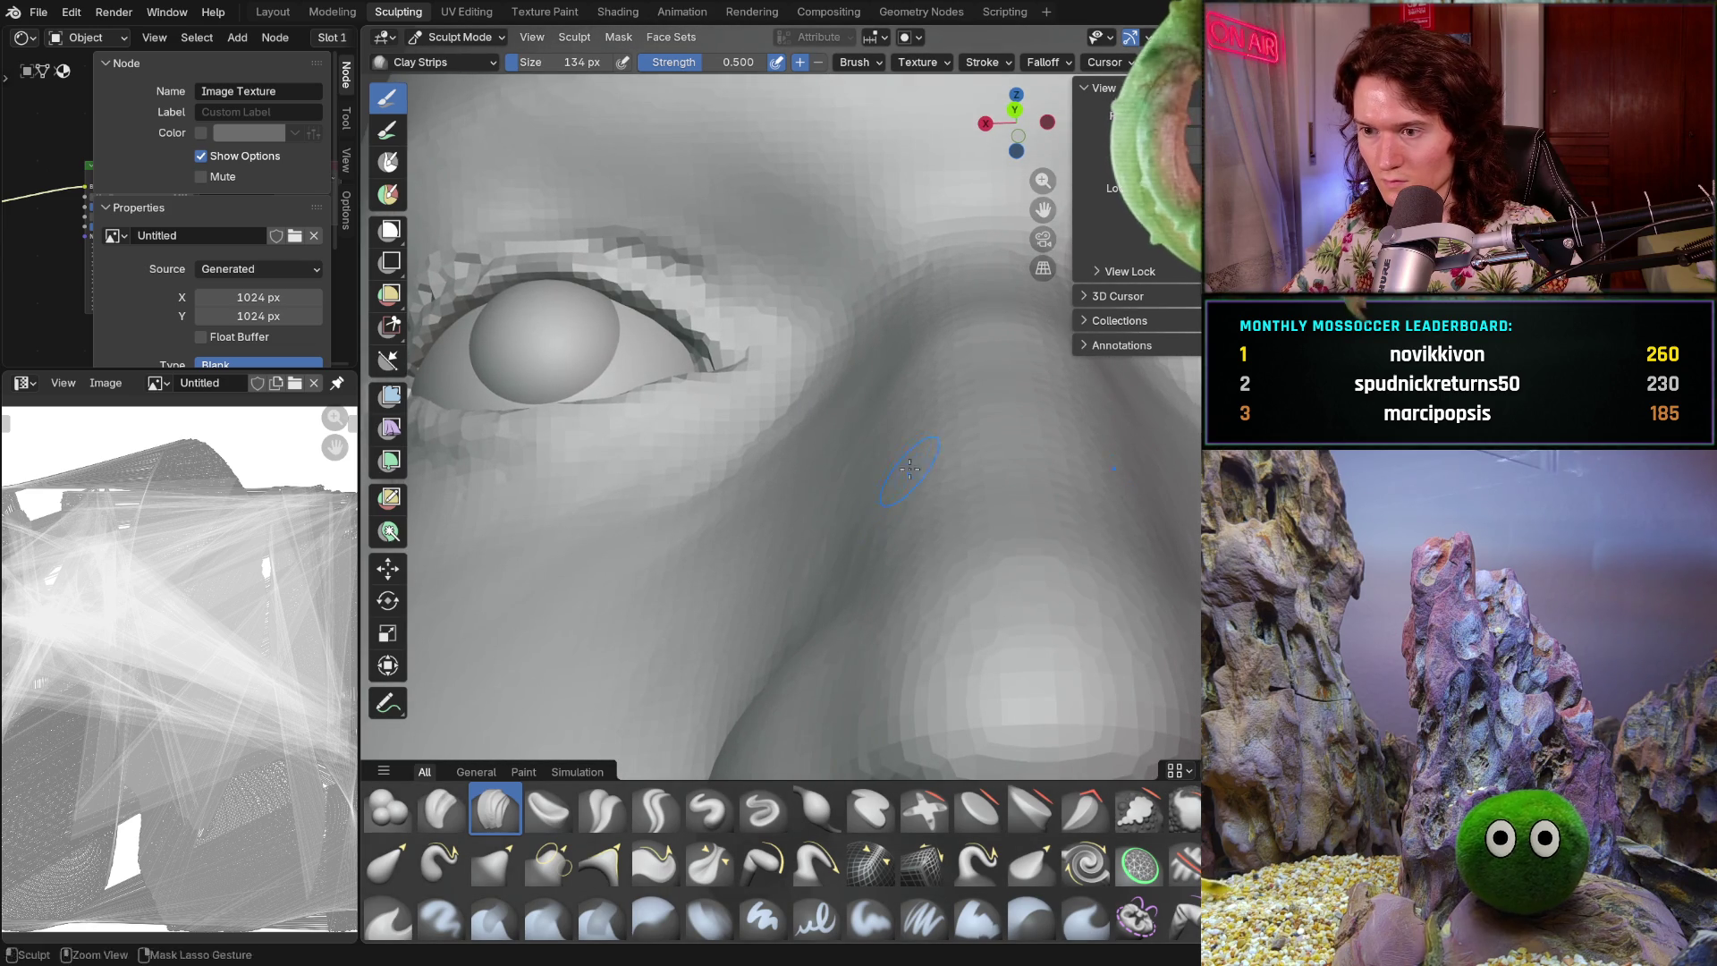
{"action": "mouse_move", "coordinate": [910, 389]}
{"action": "middle_mouse_down"}
{"action": "mouse_move", "coordinate": [888, 381]}
{"action": "mouse_move", "coordinate": [876, 422]}
{"action": "mouse_move", "coordinate": [889, 587]}
{"action": "middle_mouse_up"}
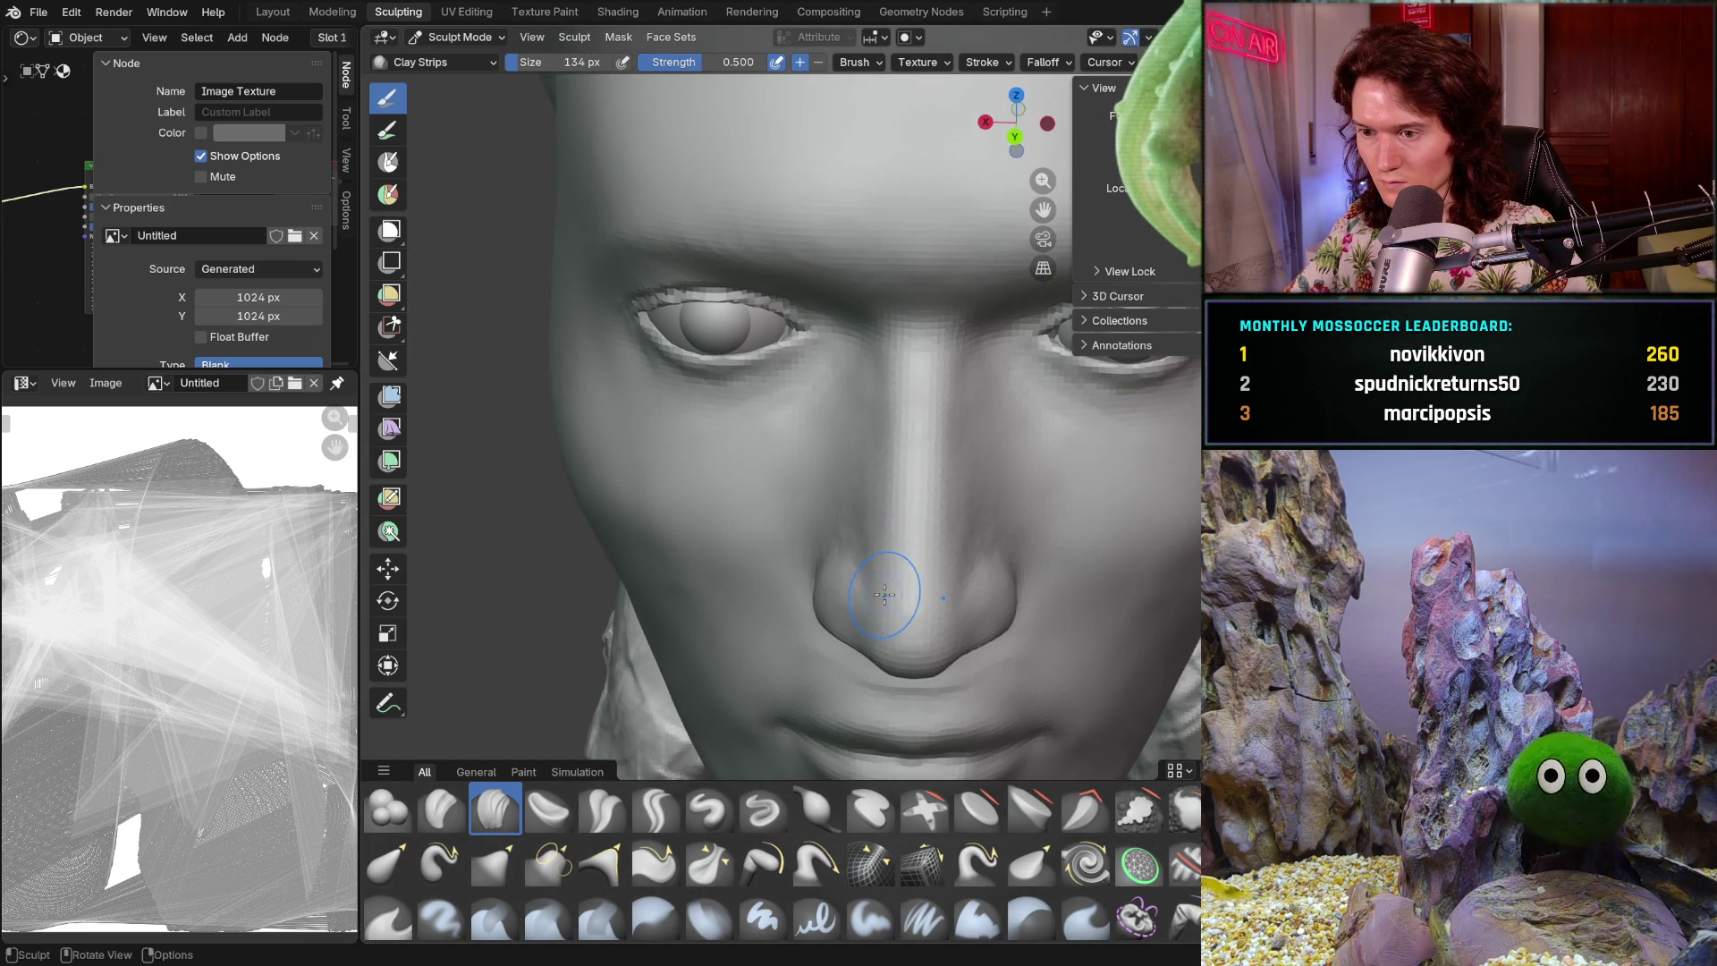
{"action": "scroll", "coordinate": [889, 587], "scroll_direction": "down", "scroll_amount": 4}
{"action": "scroll", "coordinate": [844, 578], "scroll_direction": "up", "scroll_amount": 6}
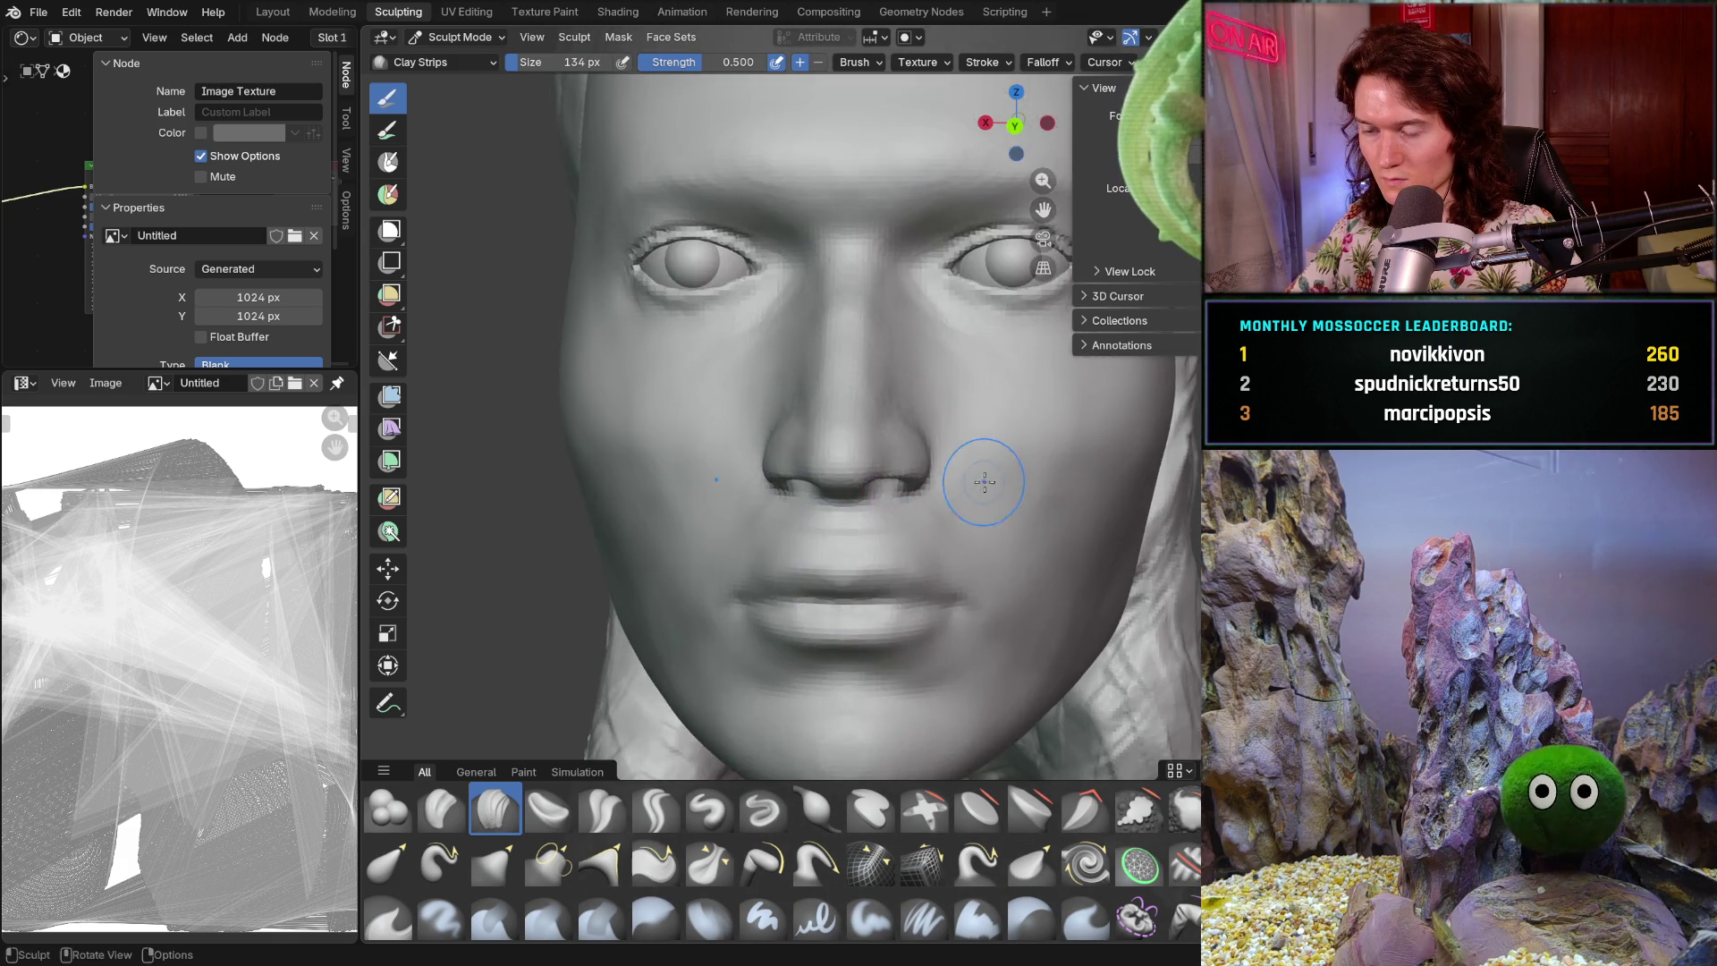
{"action": "mouse_move", "coordinate": [779, 578]}
{"action": "middle_mouse_down"}
{"action": "mouse_move", "coordinate": [773, 483]}
{"action": "mouse_move", "coordinate": [780, 543]}
{"action": "mouse_move", "coordinate": [745, 556]}
{"action": "mouse_move", "coordinate": [907, 575]}
{"action": "middle_mouse_up"}
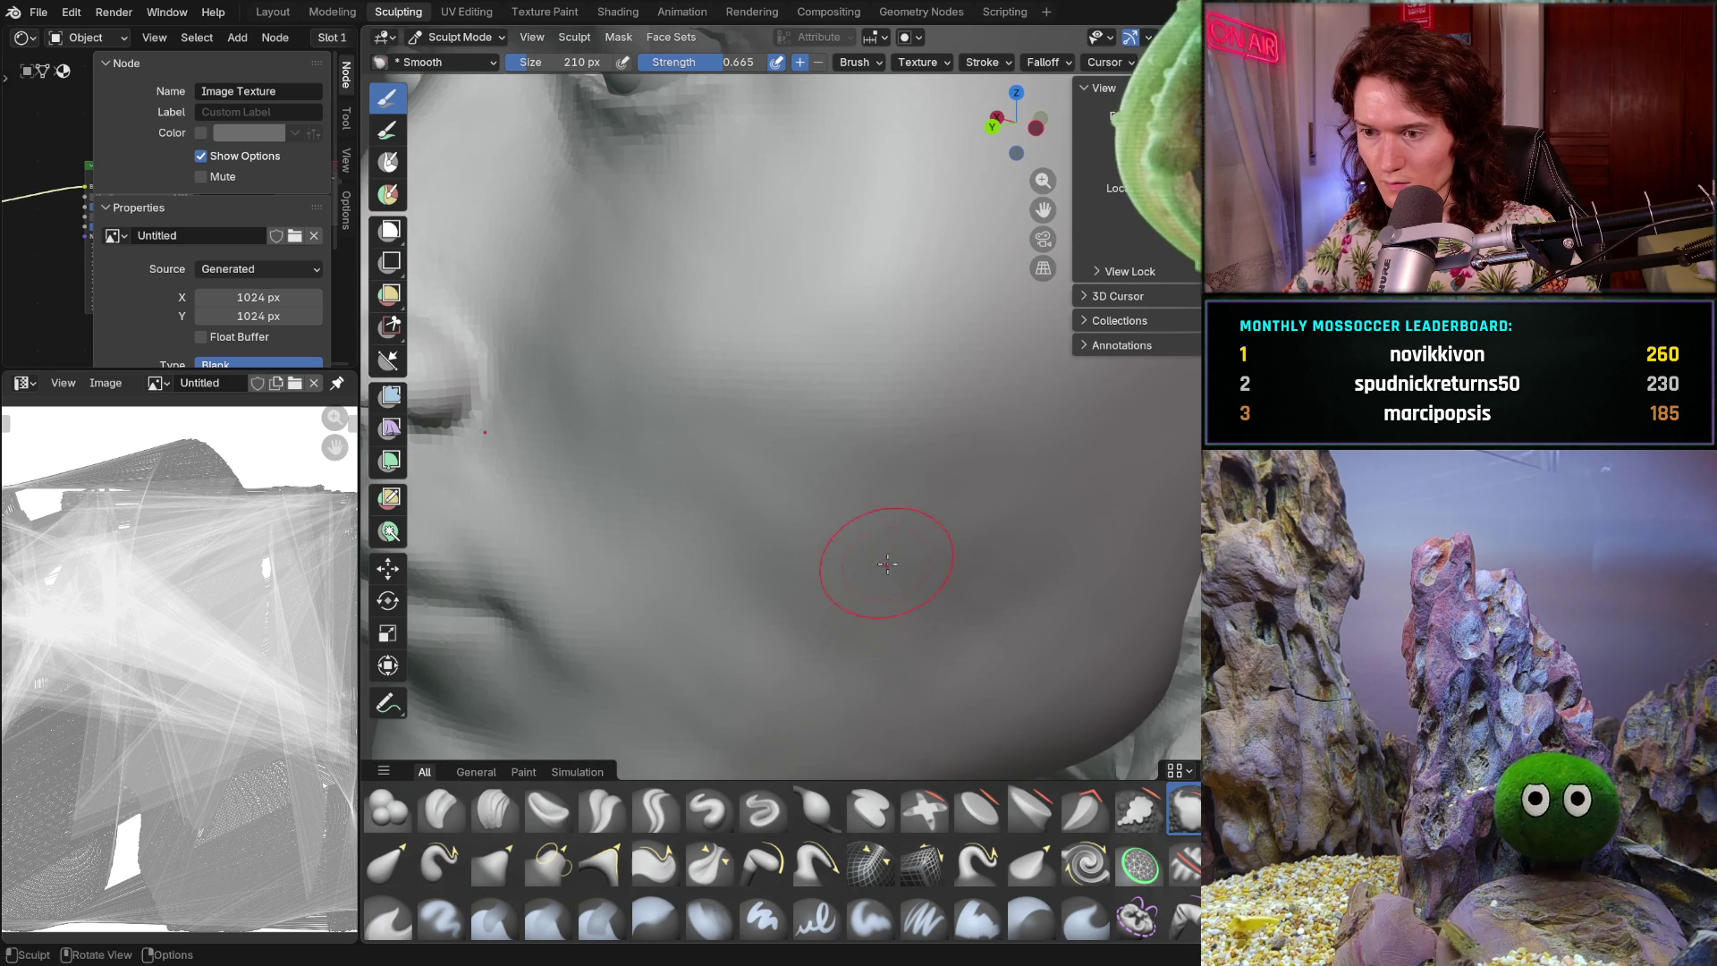
- Shrink the Smooth brush to 158 px and smooth the cheek, jaw and chin
{"action": "middle_click_drag", "start_coordinate": [1095, 623], "coordinate": [1003, 573]}
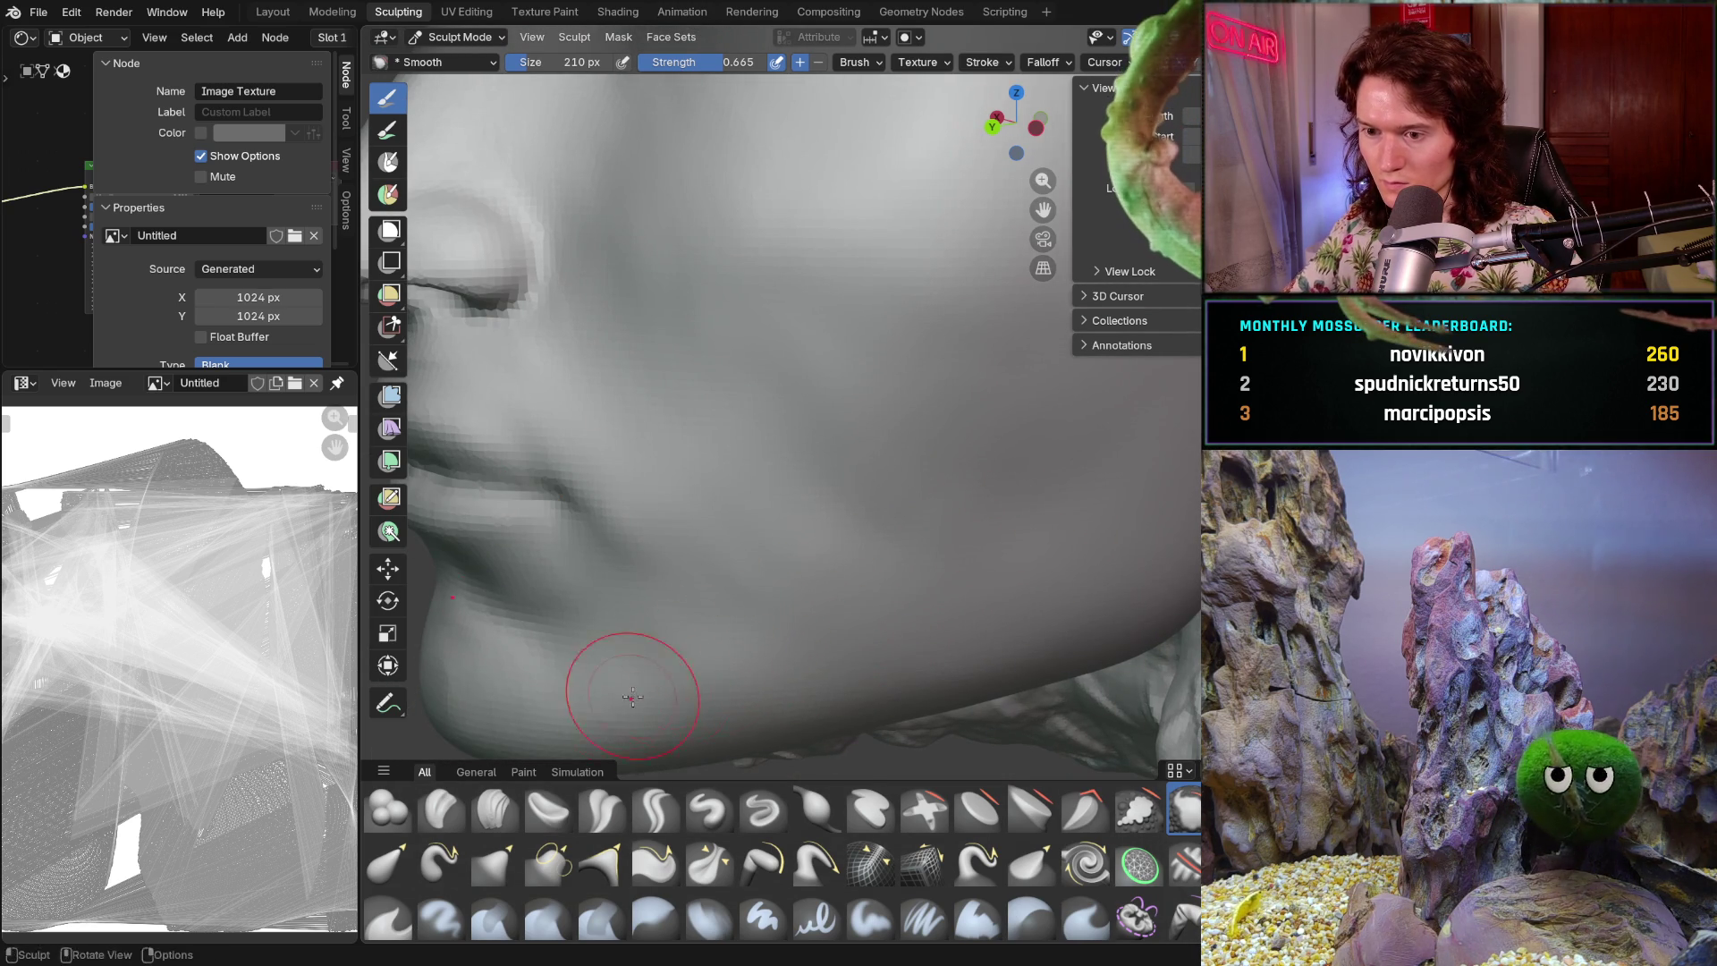
{"action": "middle_click_drag", "start_coordinate": [669, 721], "coordinate": [824, 626]}
{"action": "middle_click_drag", "start_coordinate": [786, 716], "coordinate": [766, 594]}
{"action": "key", "text": "f"}
{"action": "left_click", "coordinate": [754, 503]}
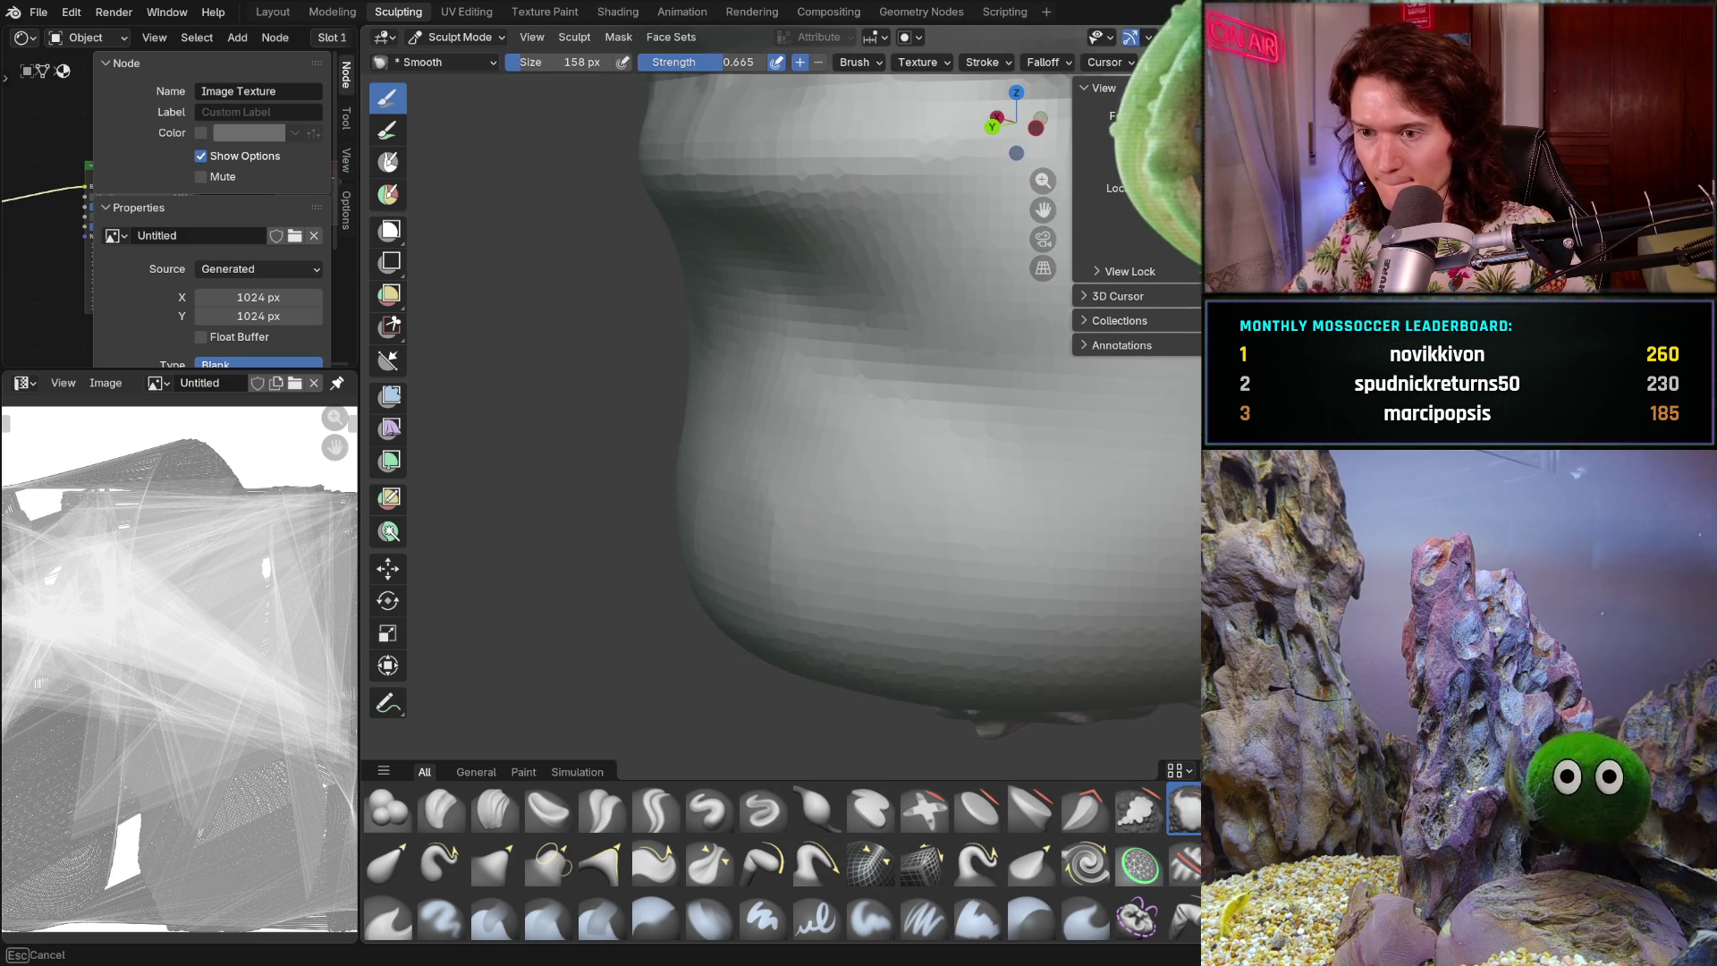
{"action": "mouse_move", "coordinate": [805, 662]}
{"action": "middle_mouse_down"}
{"action": "mouse_move", "coordinate": [818, 591]}
{"action": "mouse_move", "coordinate": [867, 537]}
{"action": "mouse_move", "coordinate": [827, 564]}
{"action": "middle_mouse_up"}
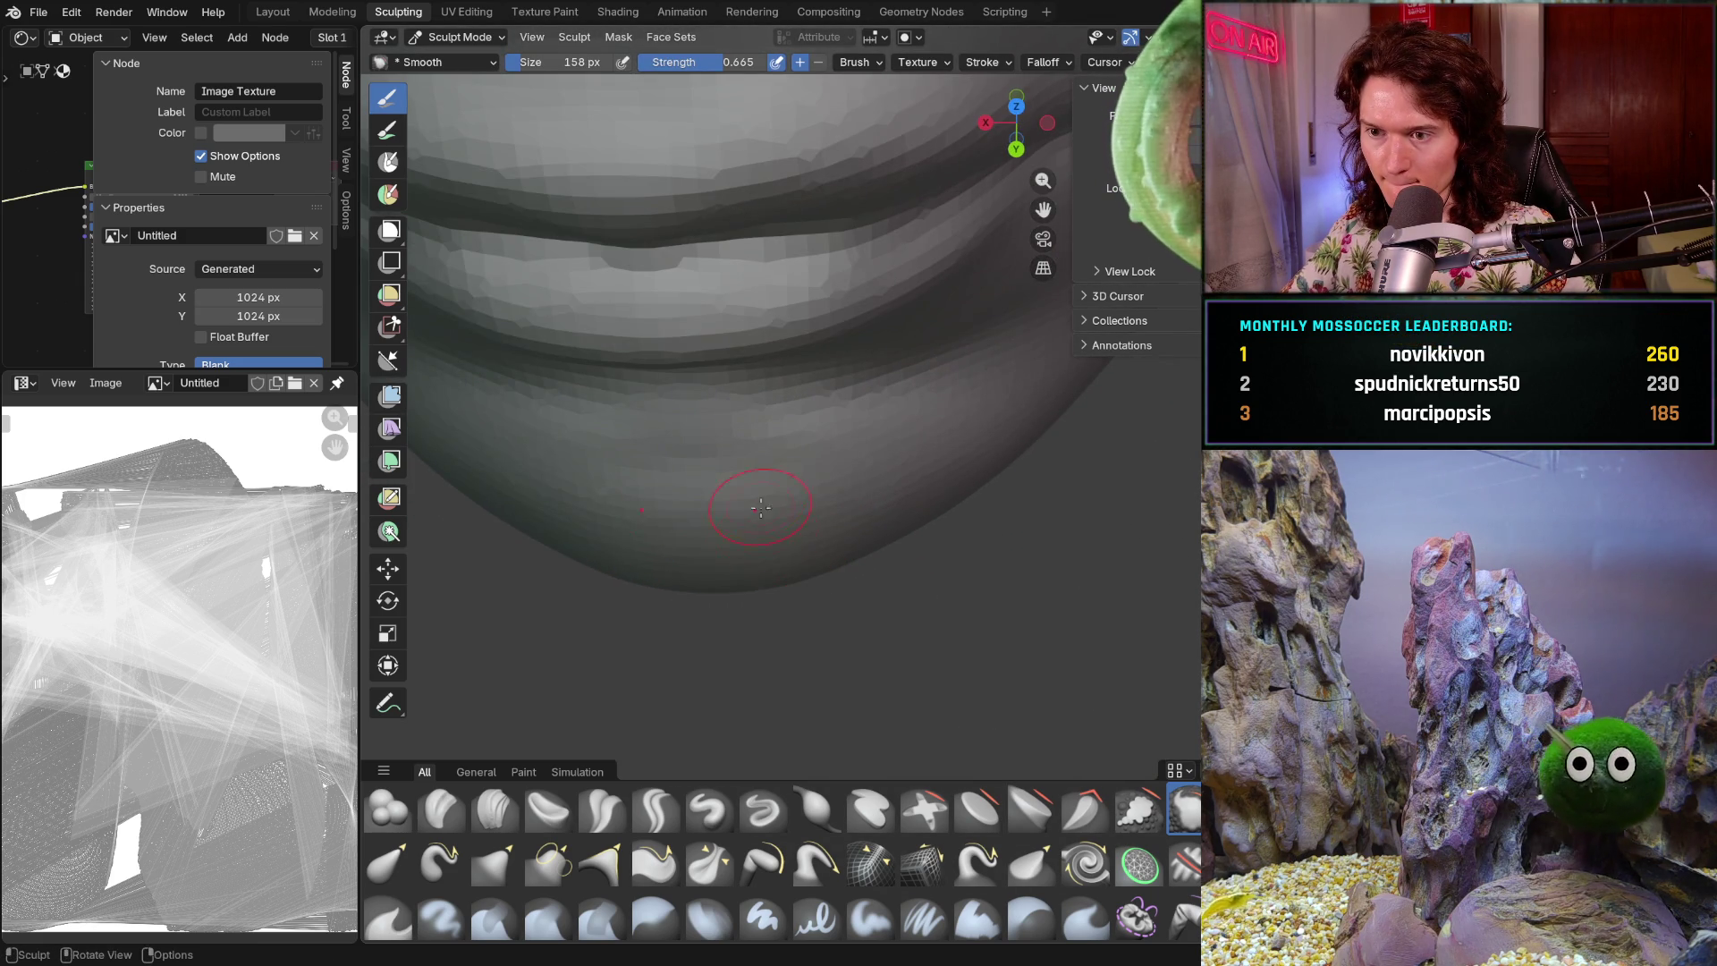
{"action": "mouse_move", "coordinate": [732, 518]}
{"action": "middle_mouse_down"}
{"action": "mouse_move", "coordinate": [728, 464]}
{"action": "mouse_move", "coordinate": [668, 444]}
{"action": "mouse_move", "coordinate": [748, 479]}
{"action": "middle_mouse_up"}
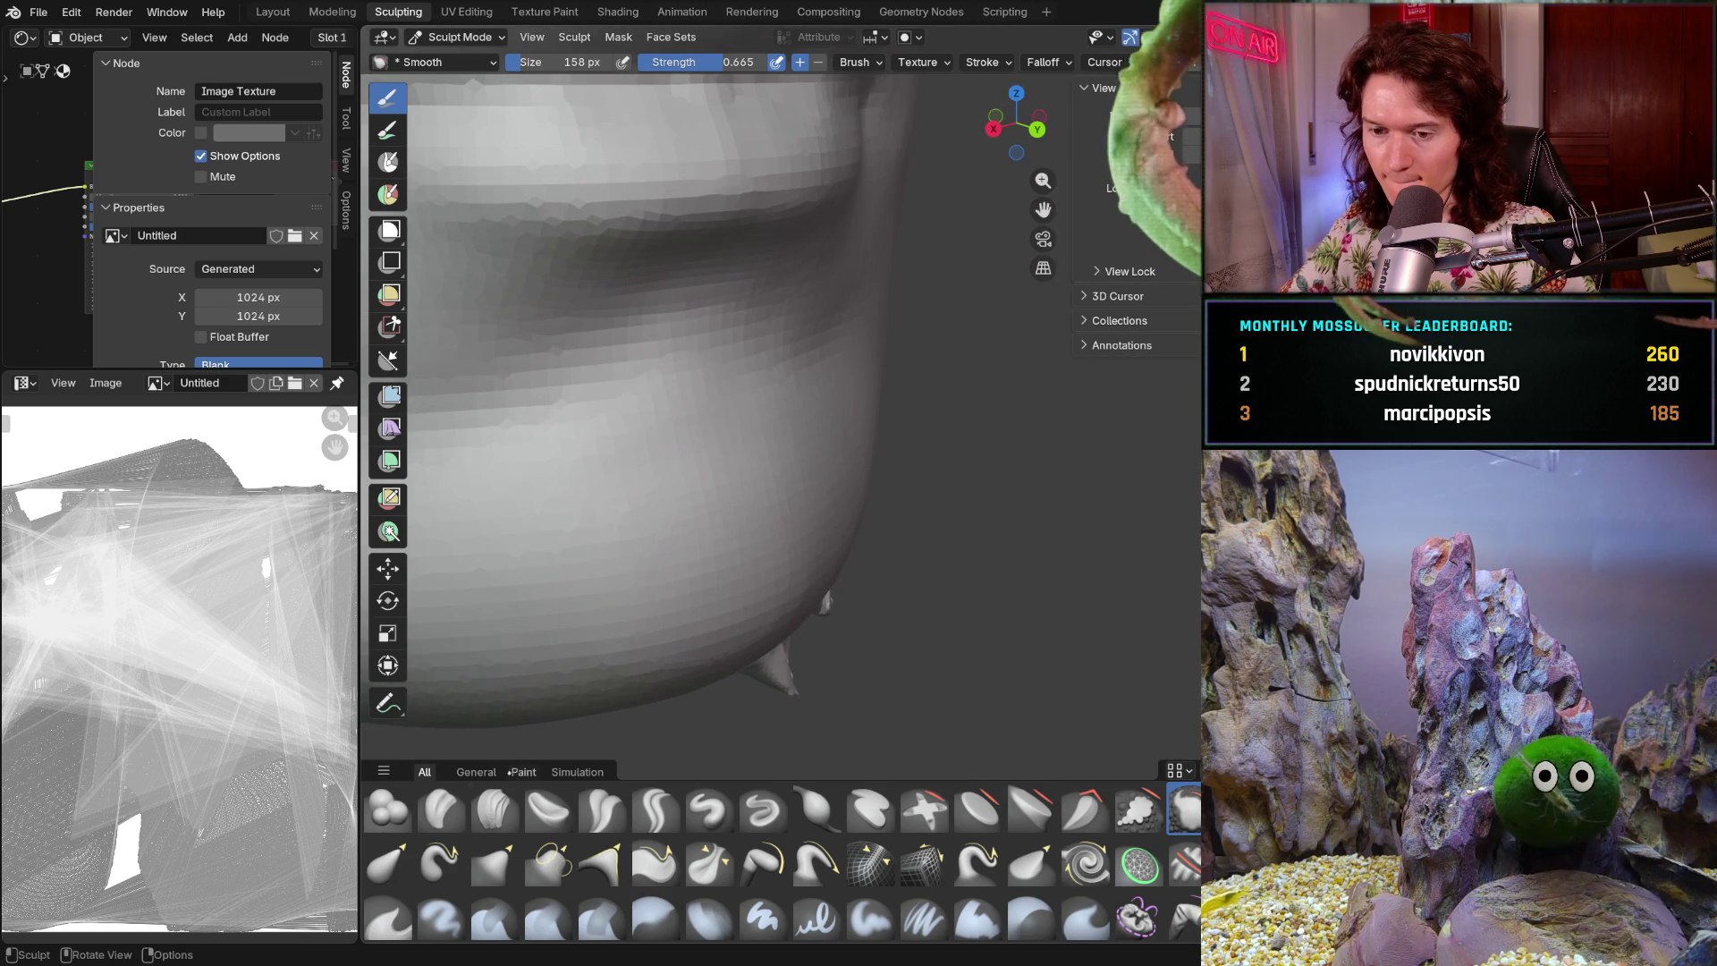
- Switch back to Clay Strips and resize it to 104 px
{"action": "left_click", "coordinate": [494, 810]}
{"action": "key", "text": "f"}
{"action": "left_click", "coordinate": [652, 518]}
- Build up the underside of the chin with Clay Strips, working from below and the side
{"action": "middle_click_drag", "start_coordinate": [652, 518], "coordinate": [543, 384]}
{"action": "mouse_move", "coordinate": [611, 462]}
{"action": "middle_mouse_down"}
{"action": "mouse_move", "coordinate": [521, 446]}
{"action": "mouse_move", "coordinate": [644, 439]}
{"action": "mouse_move", "coordinate": [839, 514]}
{"action": "middle_mouse_up"}
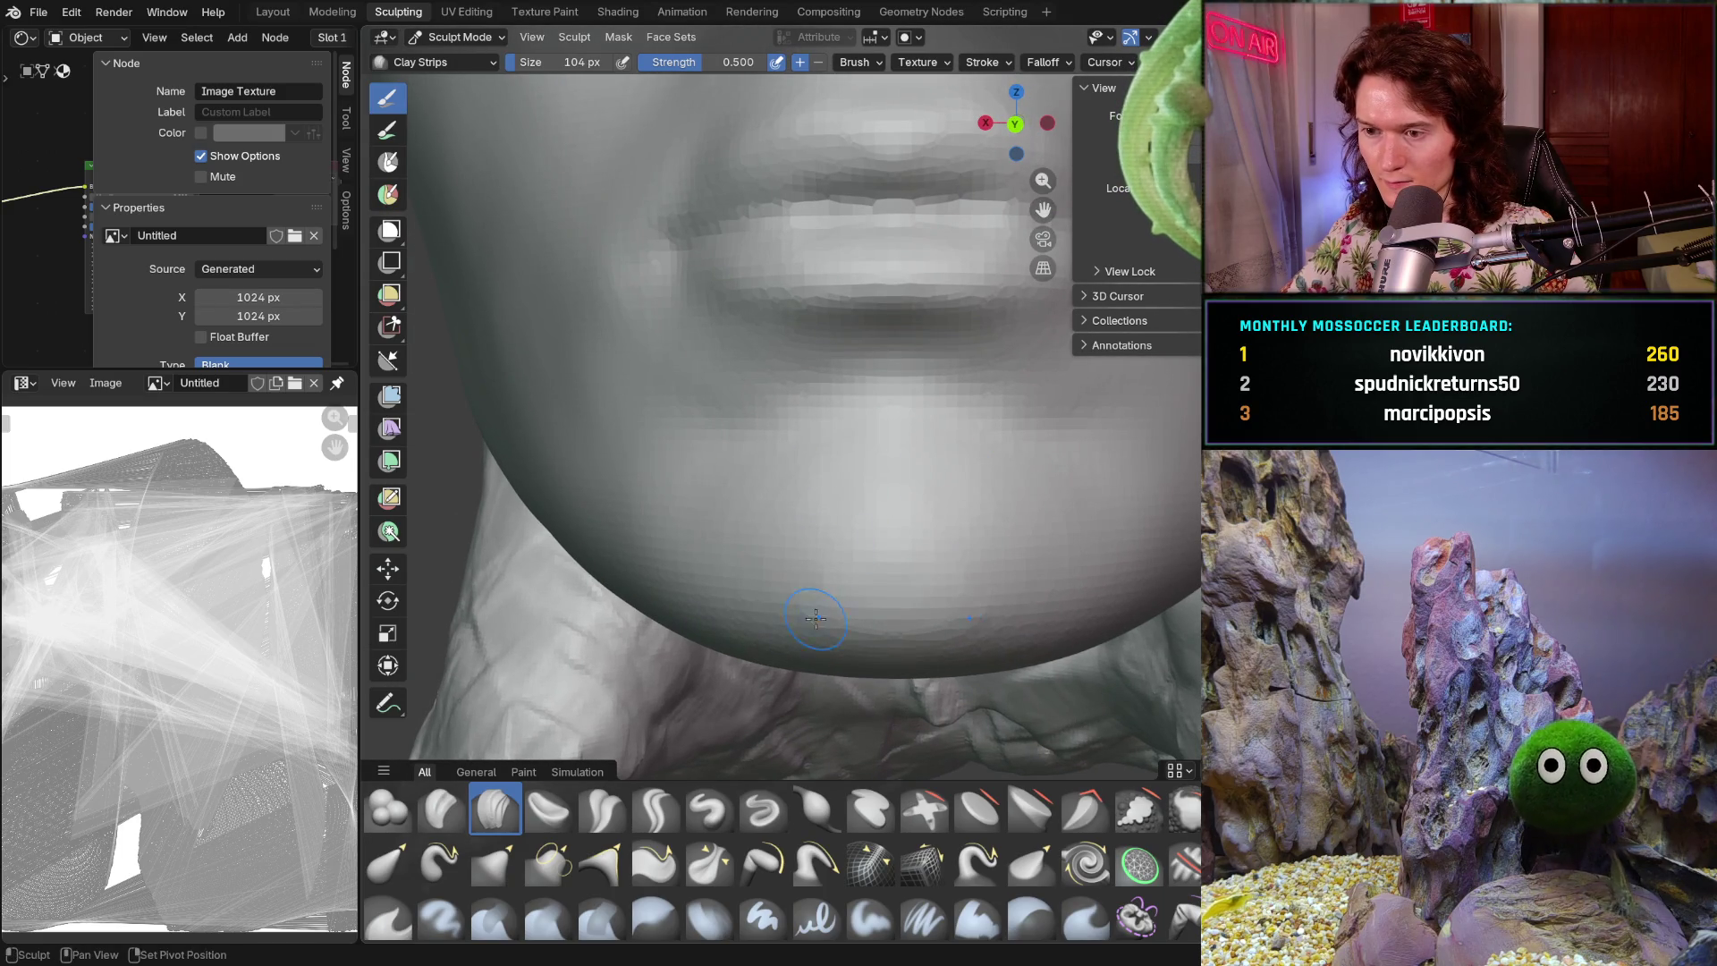
{"action": "mouse_move", "coordinate": [966, 479]}
{"action": "middle_mouse_down"}
{"action": "mouse_move", "coordinate": [927, 537]}
{"action": "mouse_move", "coordinate": [980, 532]}
{"action": "middle_mouse_up"}
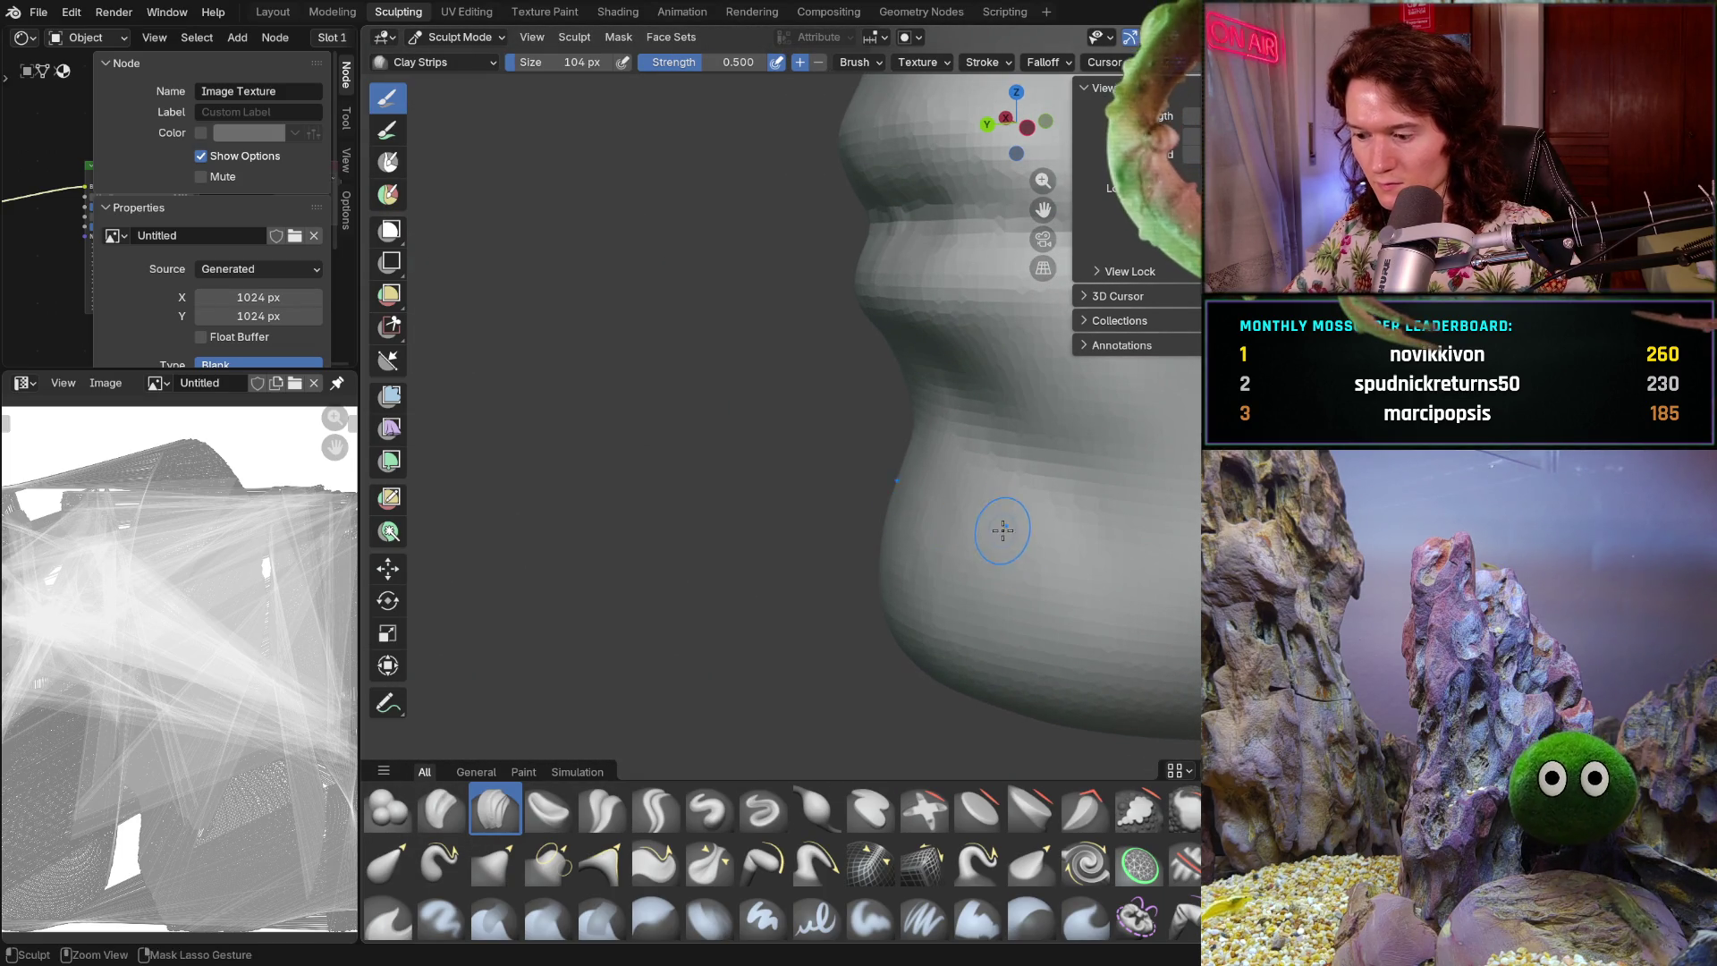
{"action": "key", "text": "b"}
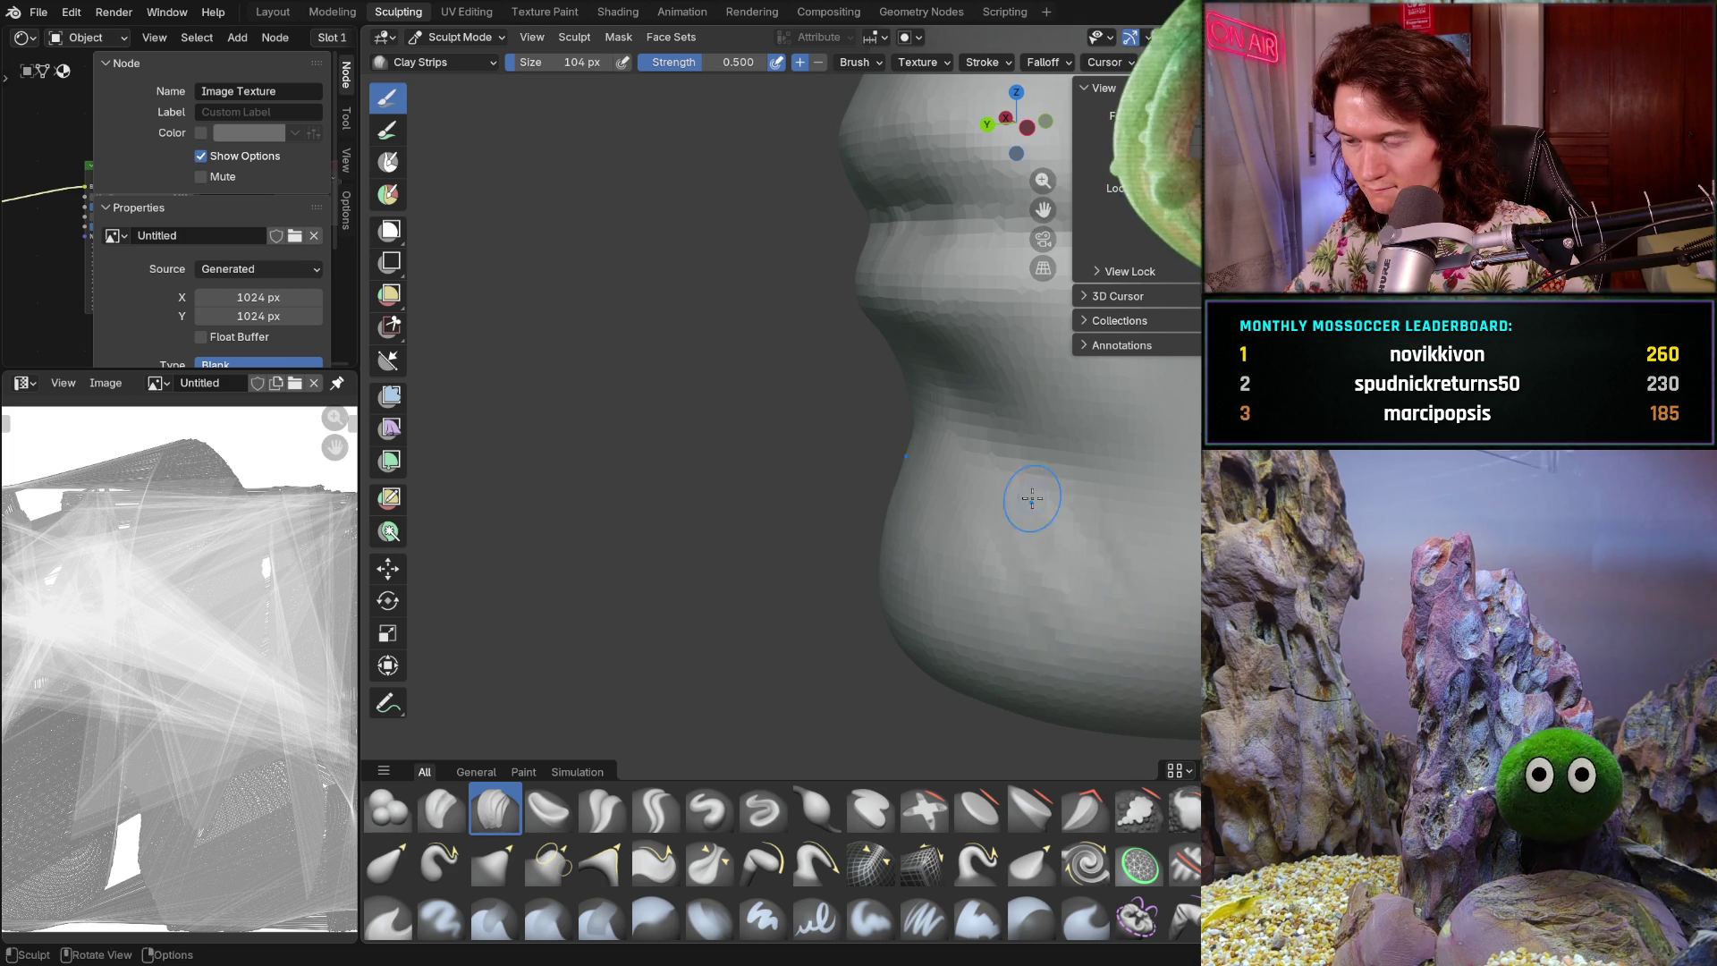
{"action": "middle_click_drag", "start_coordinate": [1046, 516], "coordinate": [1099, 579]}
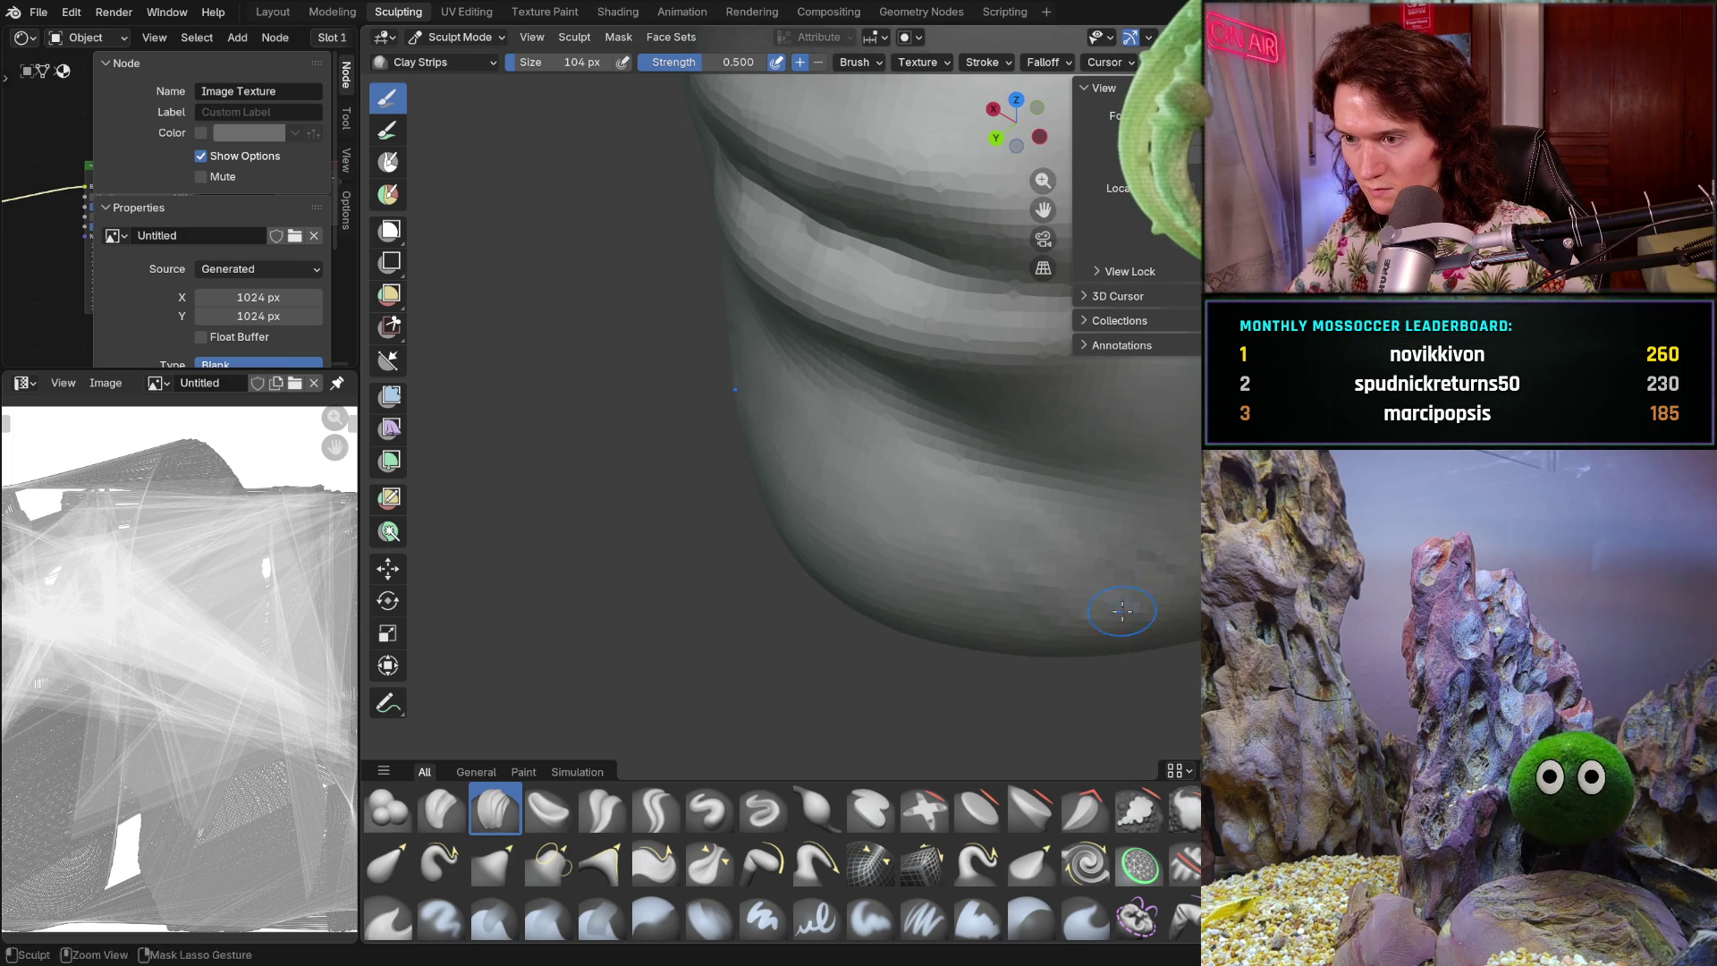
{"action": "key", "text": "b"}
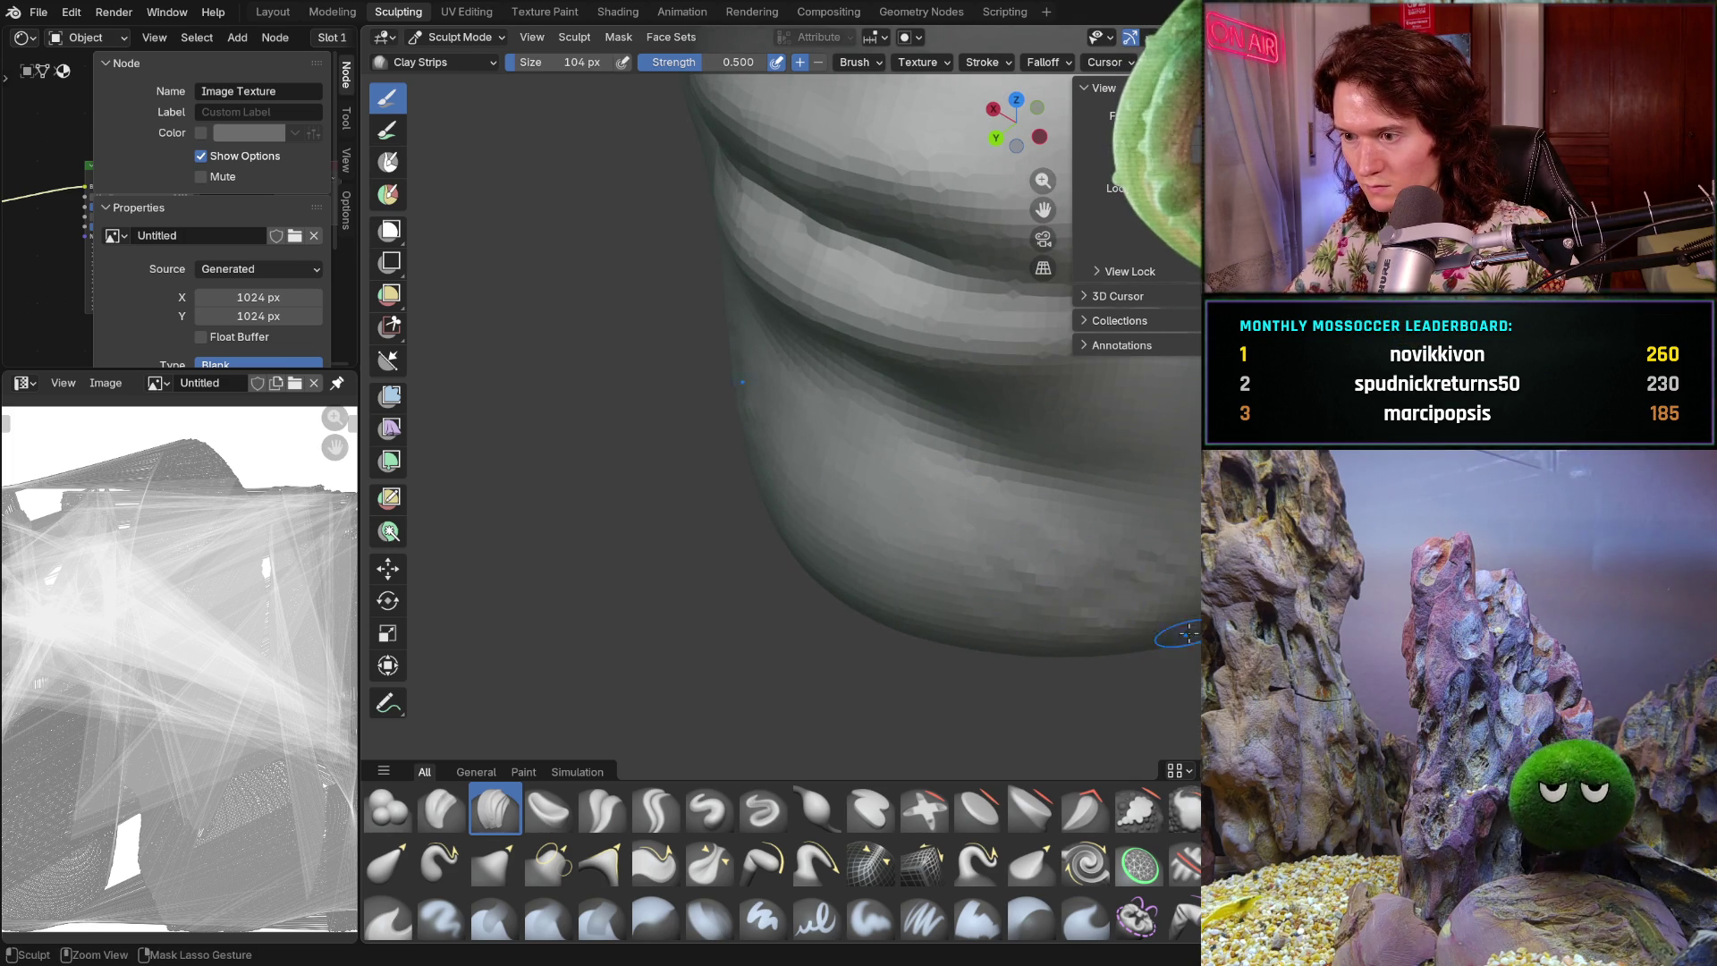
{"action": "middle_click_drag", "start_coordinate": [1193, 587], "coordinate": [1149, 563]}
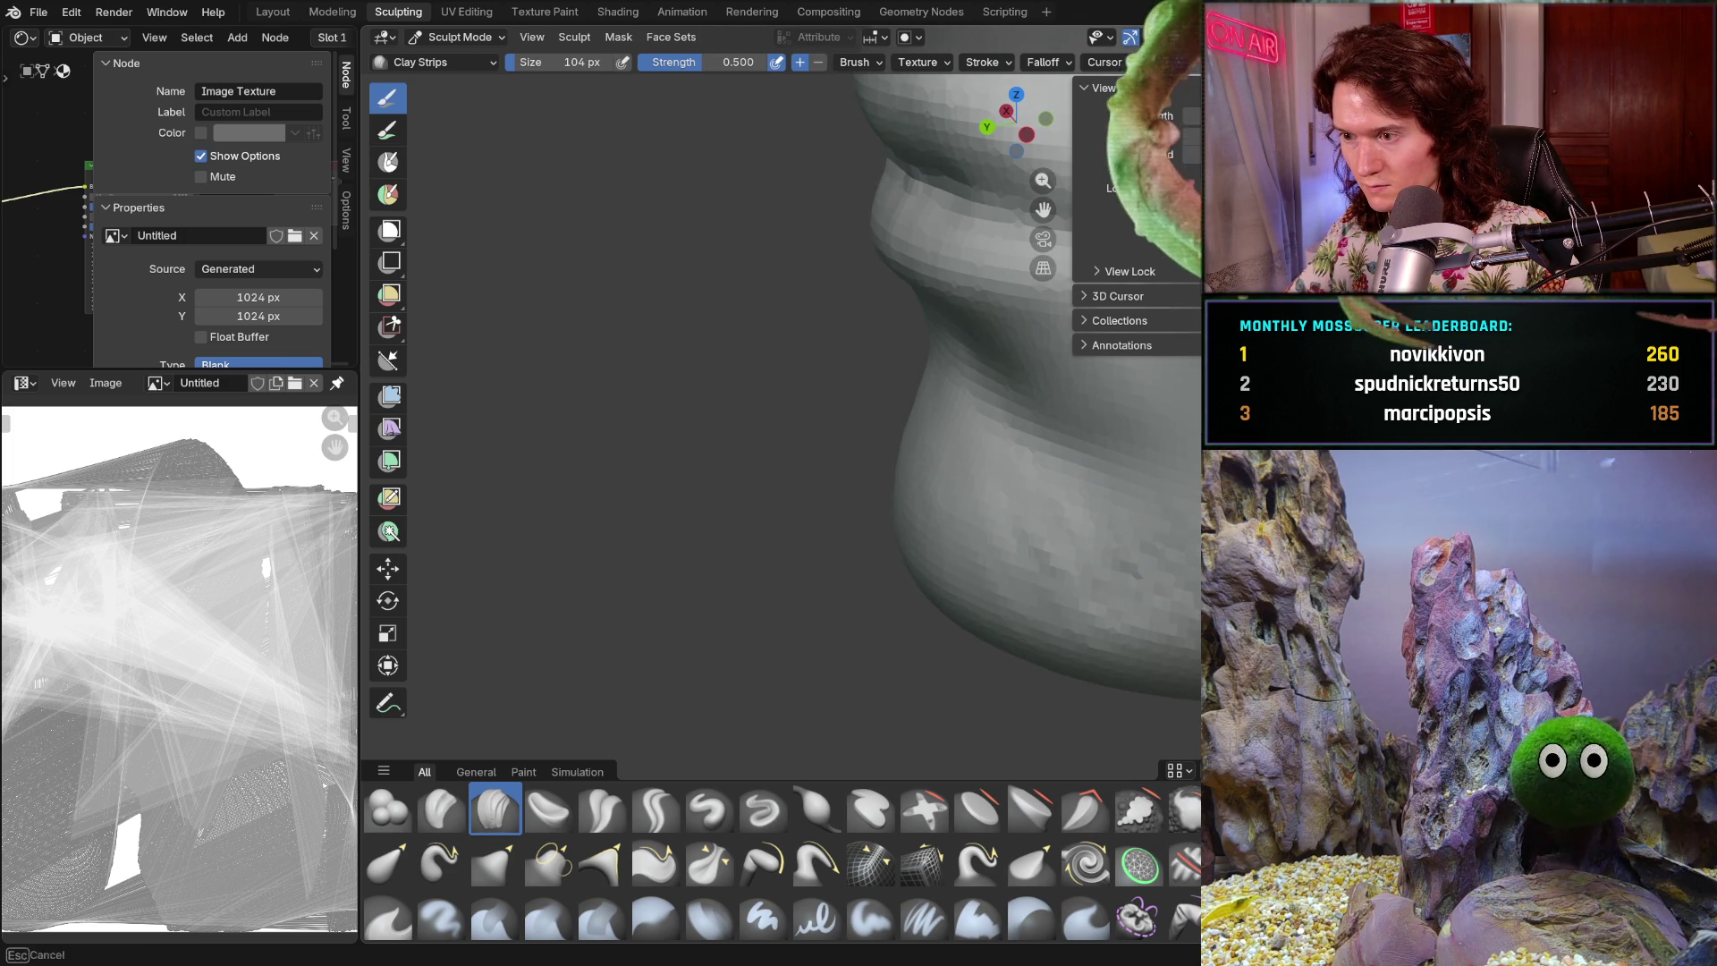
{"action": "scroll", "coordinate": [993, 588], "scroll_direction": "down", "scroll_amount": 4}
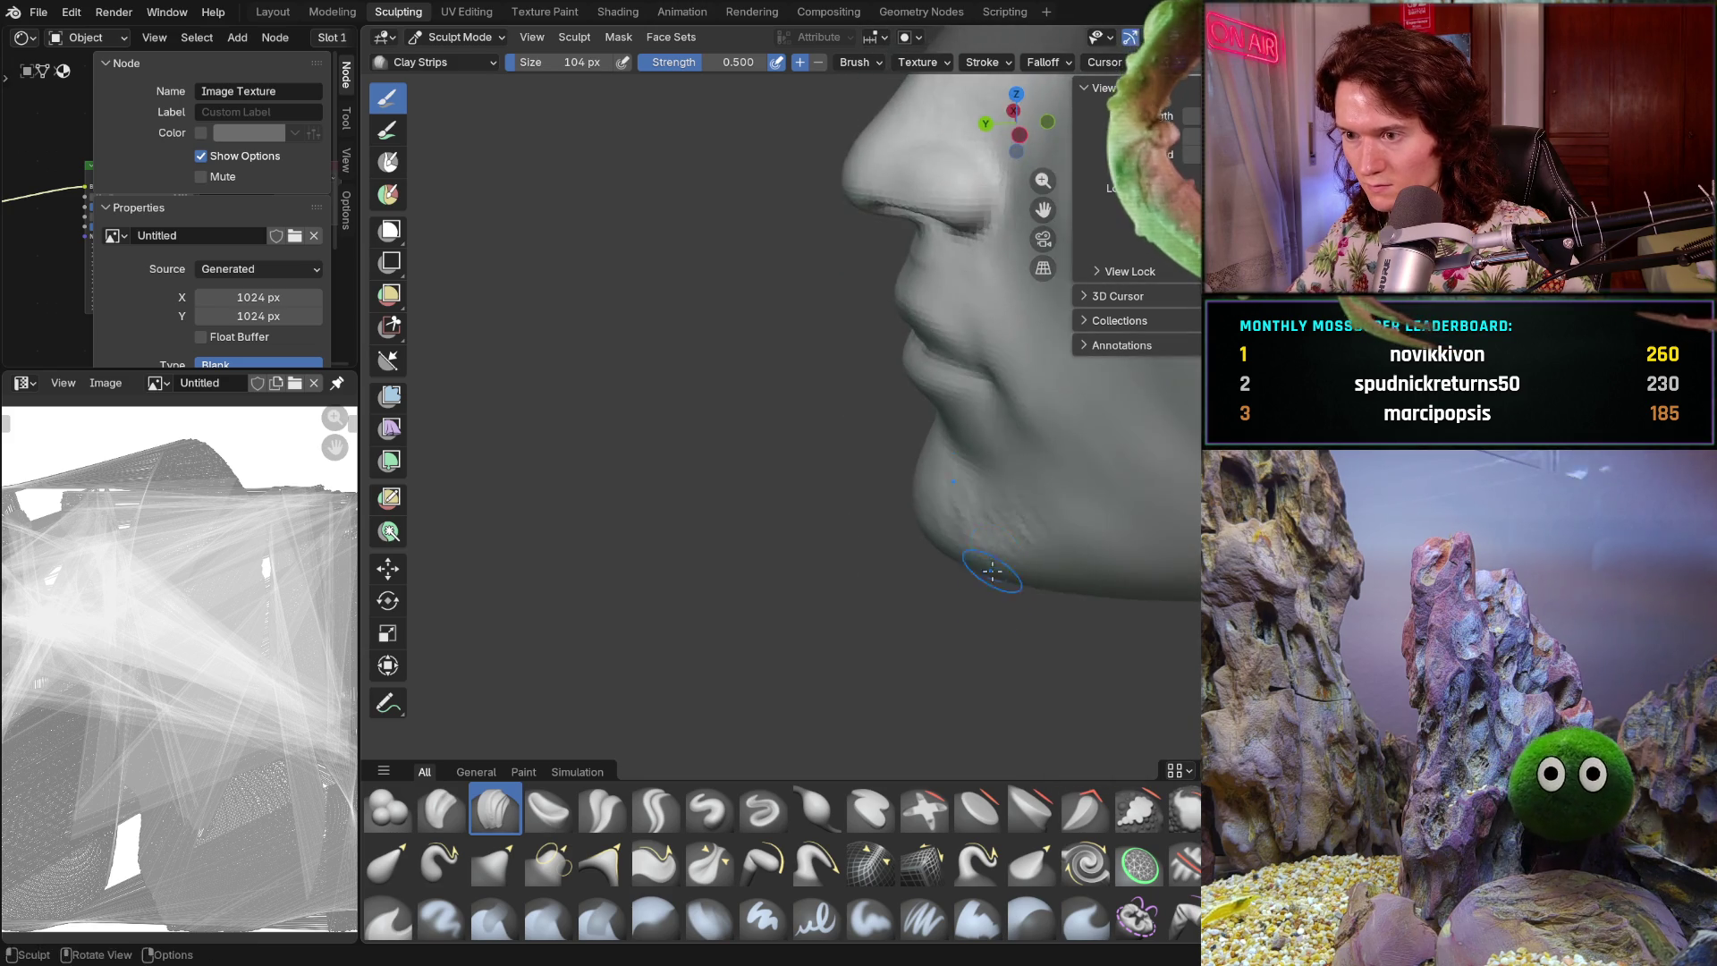
{"action": "middle_click_drag", "start_coordinate": [992, 588], "coordinate": [1097, 455], "text": "ctrl"}
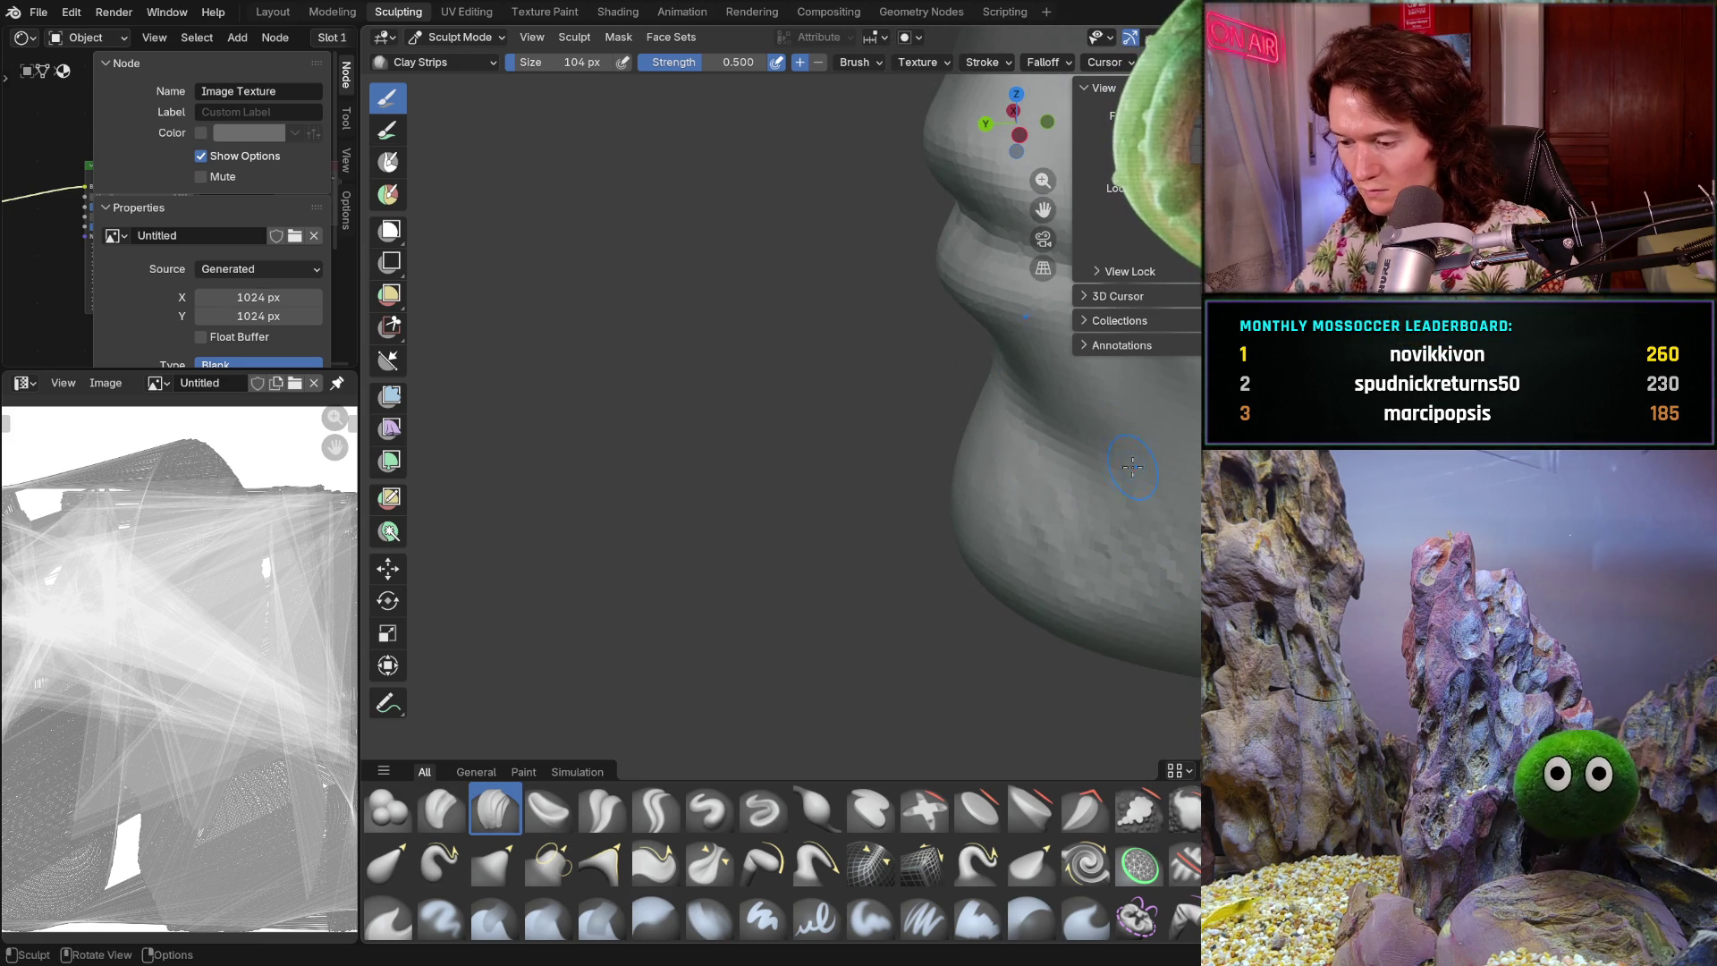
- Snap to the Ctrl+Numpad 3 side profile and firm up the jaw and chin outline
{"action": "mouse_move", "coordinate": [1090, 478]}
{"action": "middle_mouse_down"}
{"action": "mouse_move", "coordinate": [1077, 408]}
{"action": "mouse_move", "coordinate": [1046, 404]}
{"action": "middle_mouse_up"}
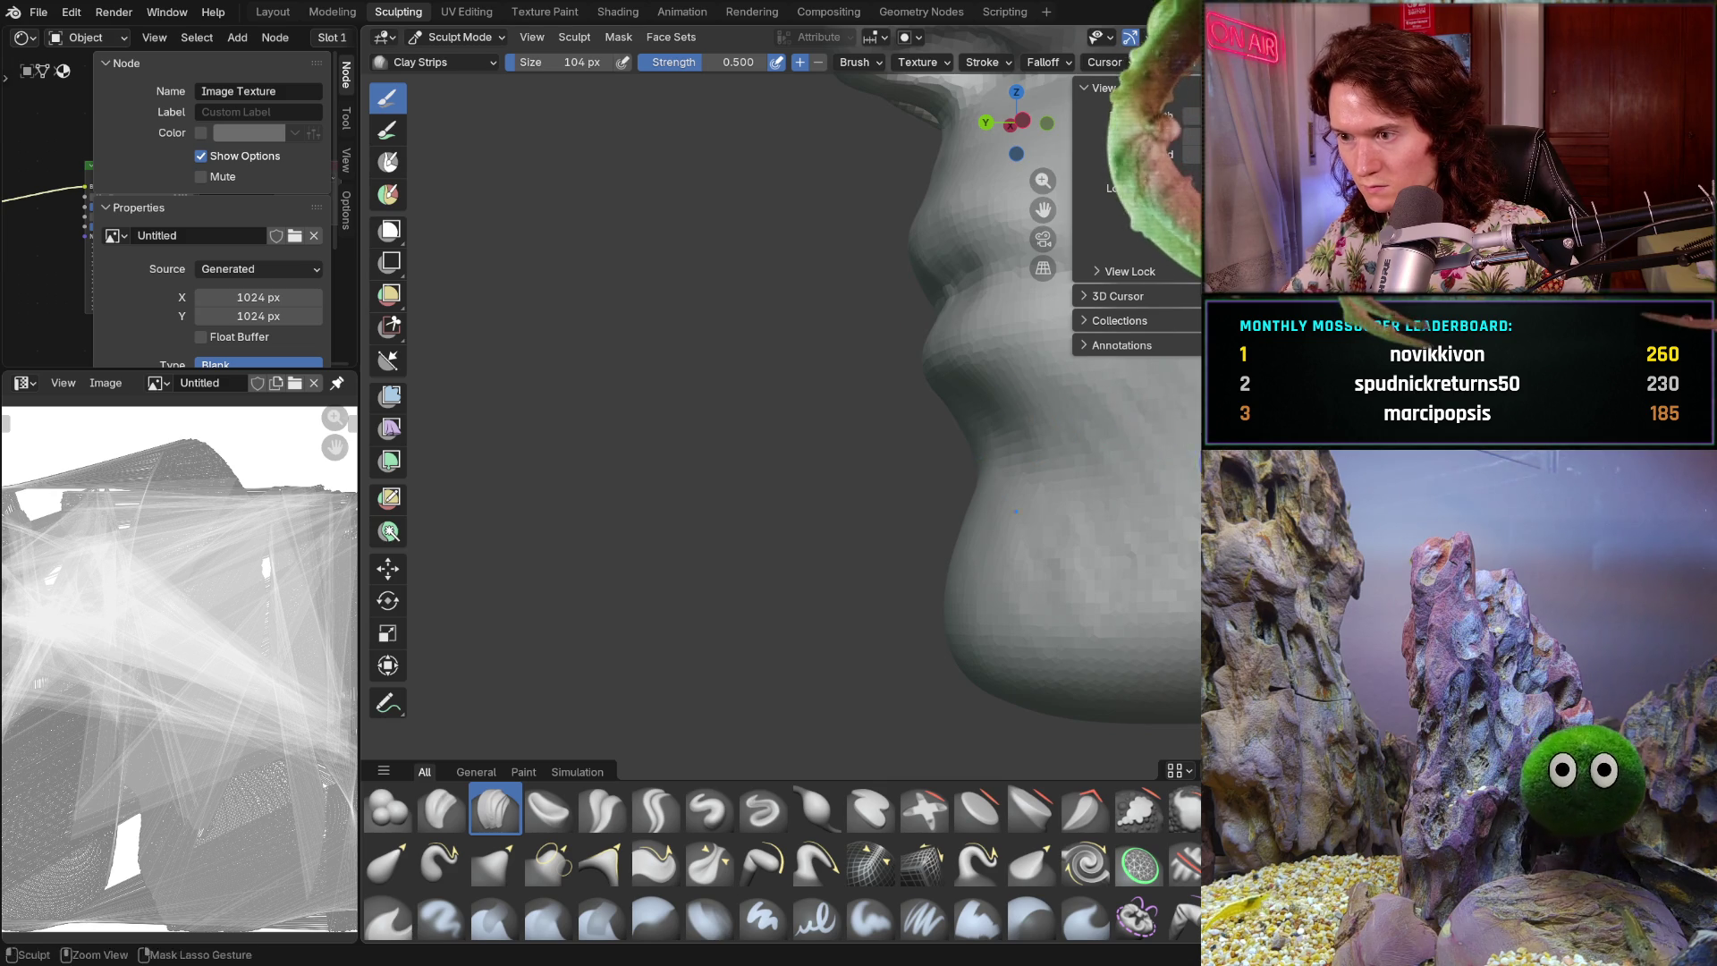
{"action": "middle_click_drag", "start_coordinate": [1178, 388], "coordinate": [1071, 477]}
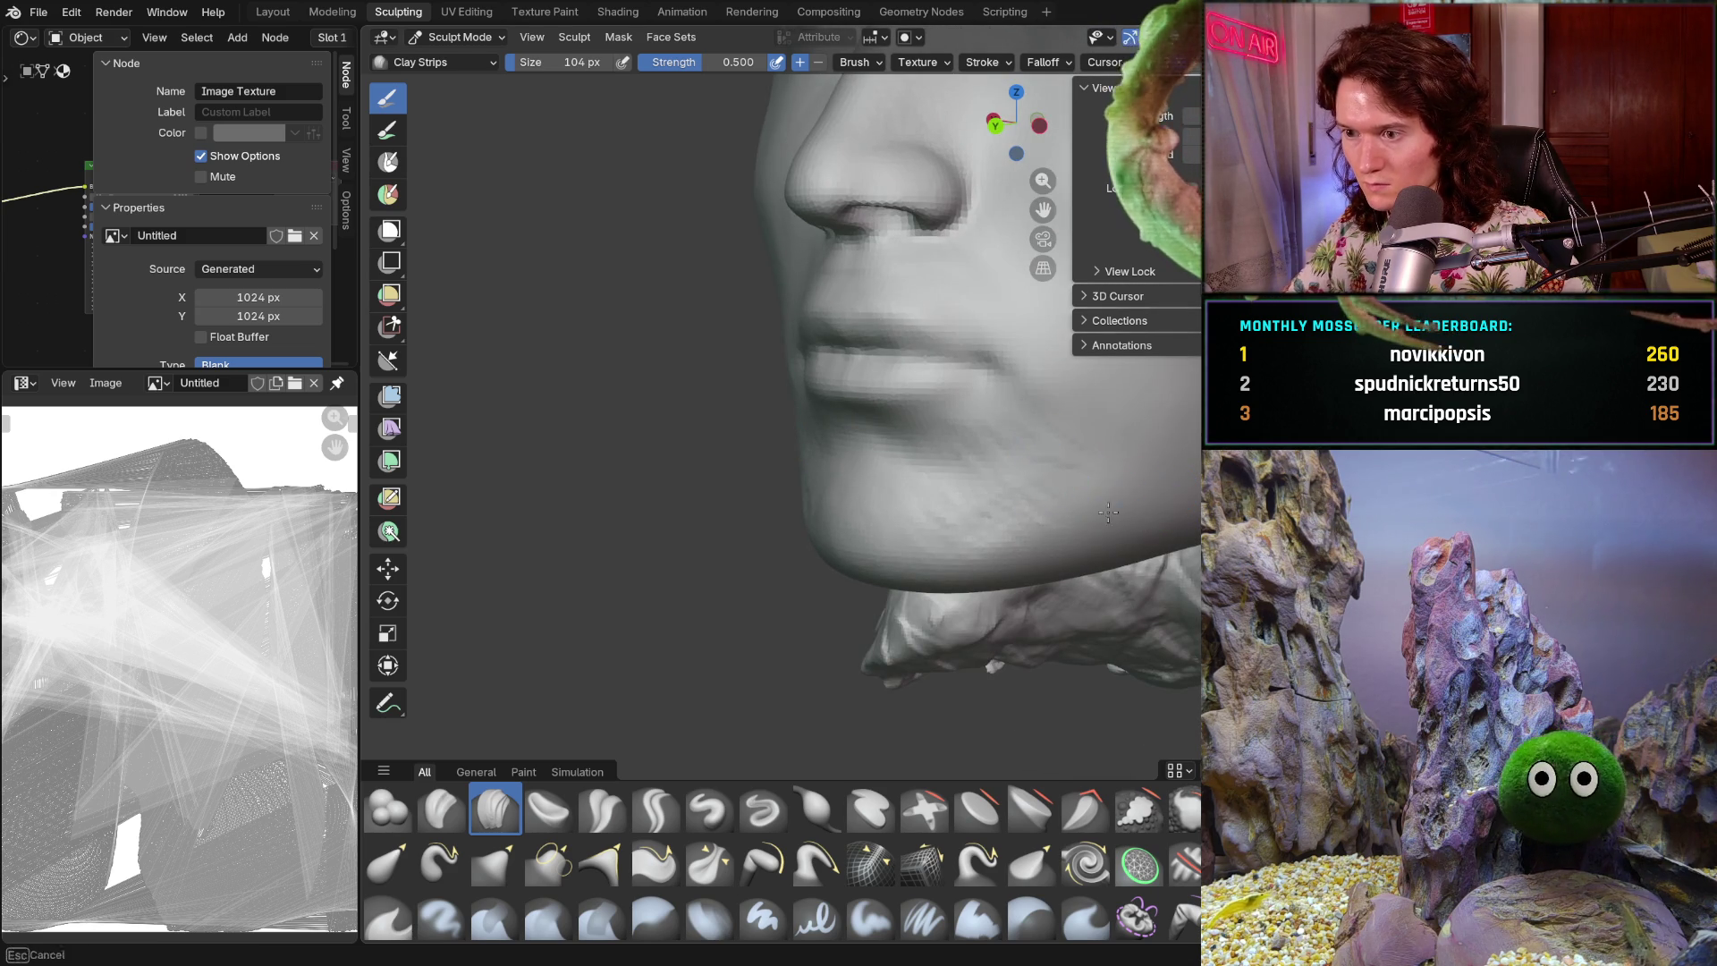
{"action": "key", "text": "ctrl+KP_3"}
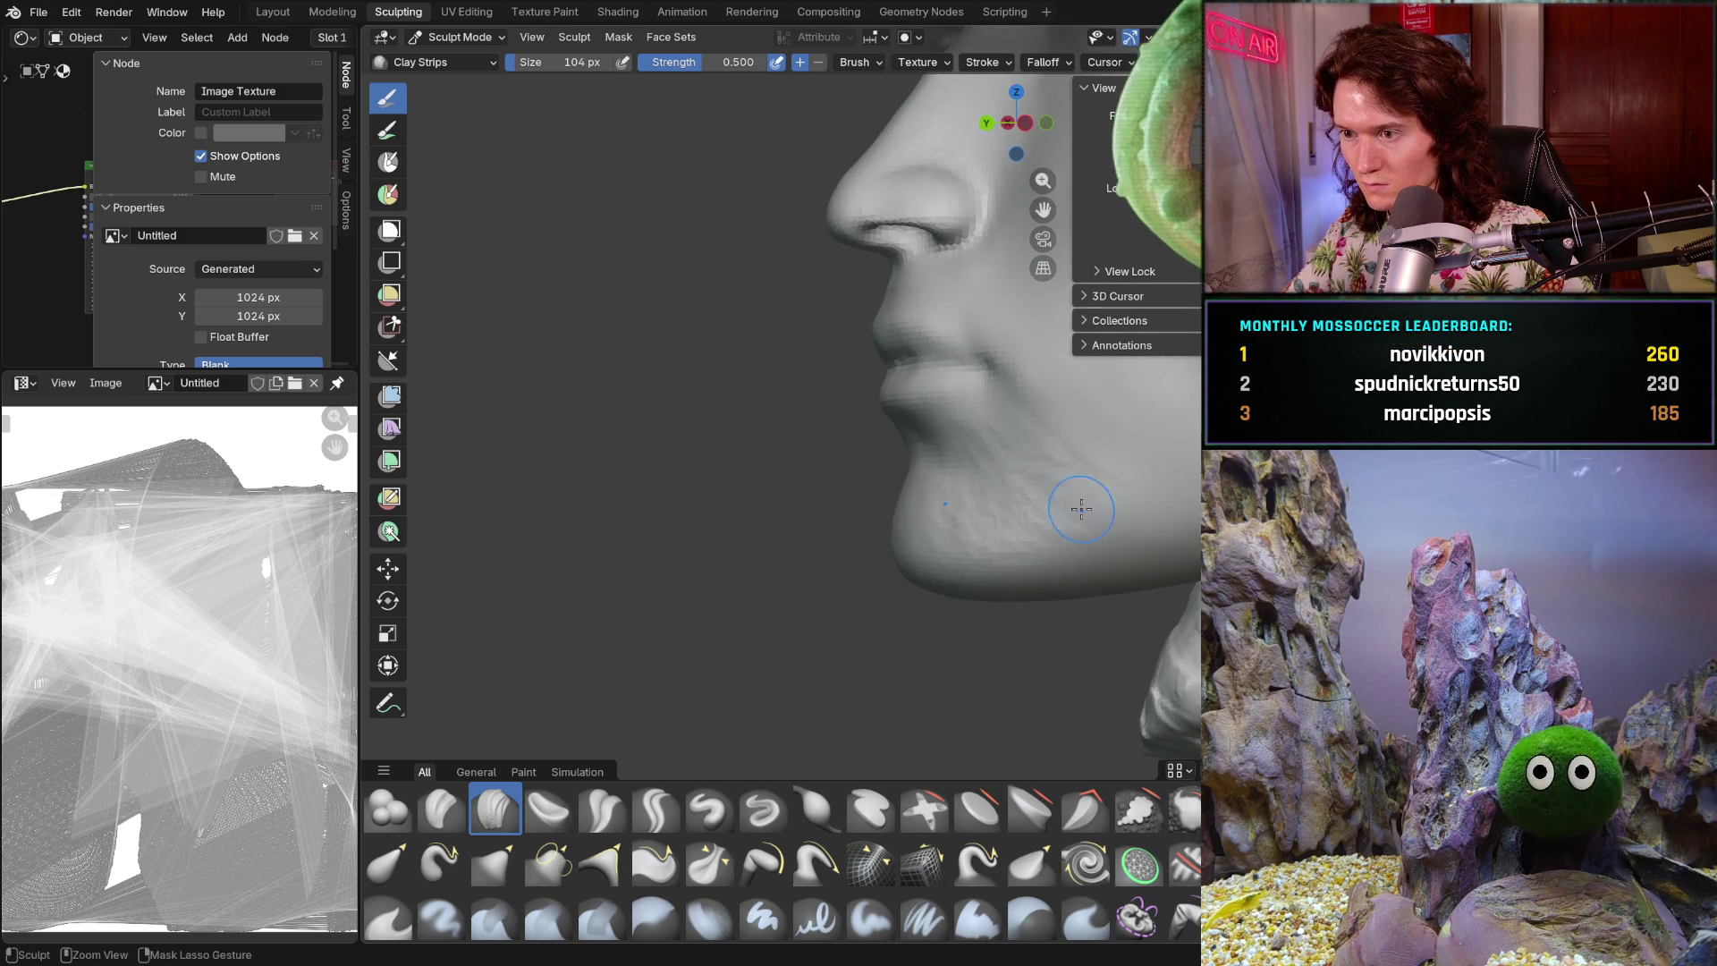
{"action": "mouse_move", "coordinate": [1120, 424]}
{"action": "middle_mouse_down", "text": "ctrl"}
{"action": "mouse_move", "coordinate": [1027, 486]}
{"action": "mouse_move", "coordinate": [1027, 549]}
{"action": "mouse_move", "coordinate": [1024, 517]}
{"action": "mouse_move", "coordinate": [987, 559]}
{"action": "mouse_move", "coordinate": [960, 555]}
{"action": "middle_mouse_up", "text": "ctrl"}
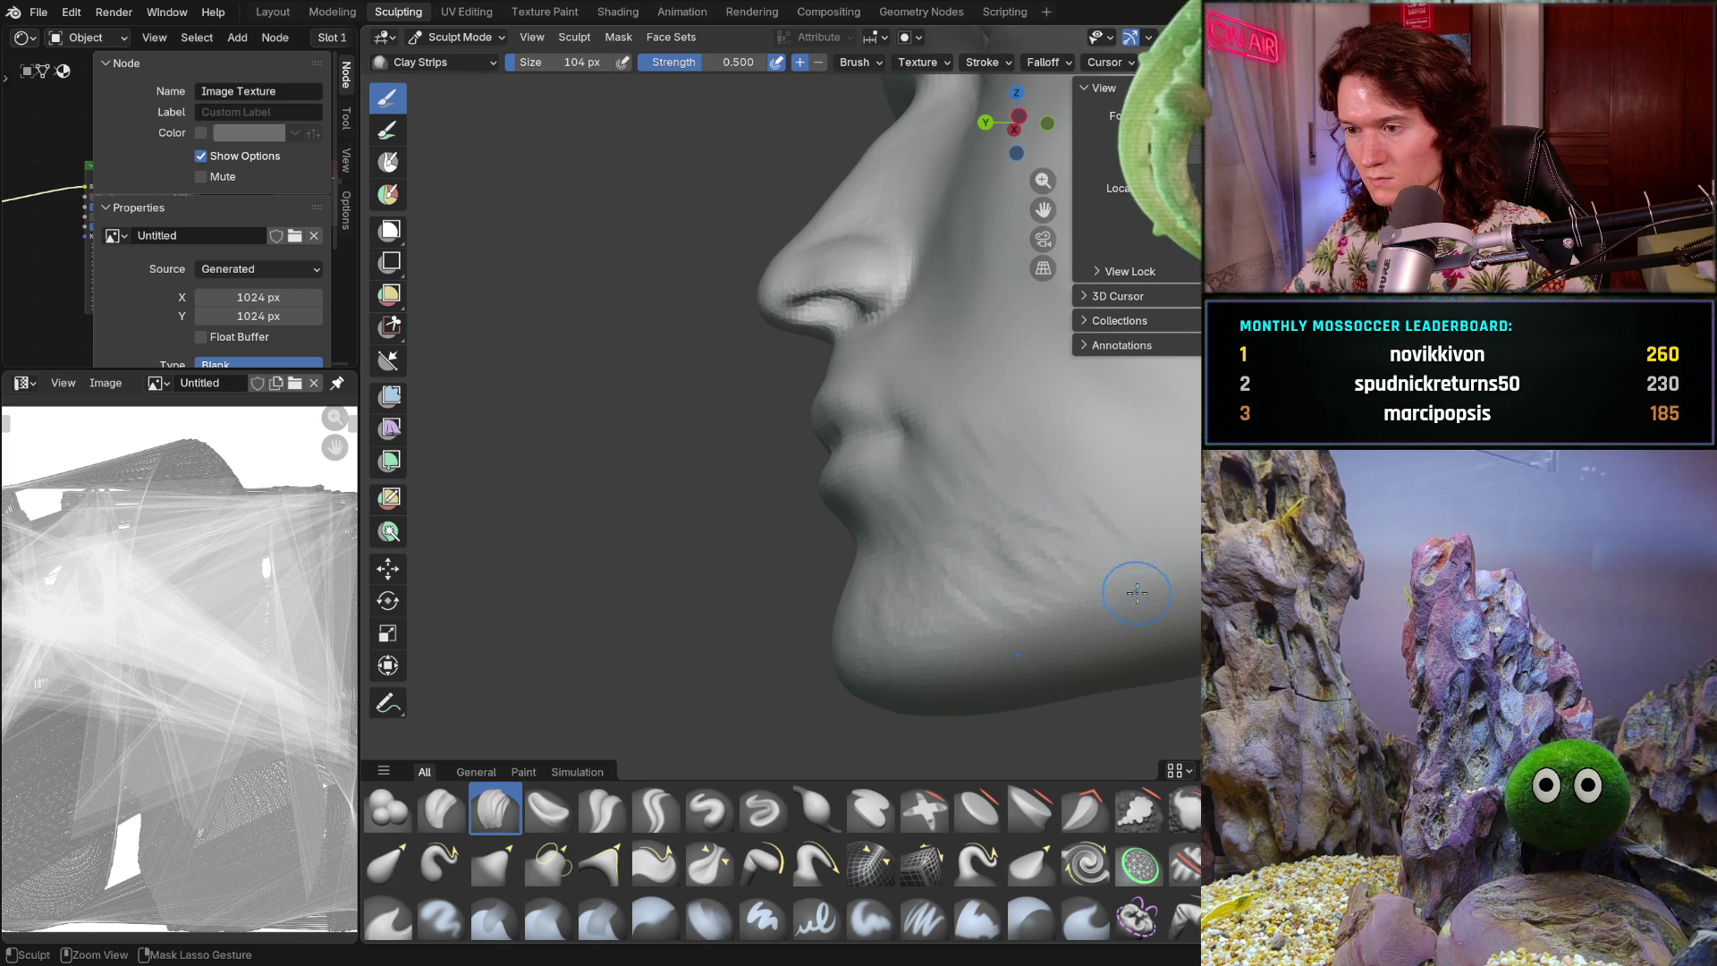
{"action": "middle_click_drag", "start_coordinate": [1047, 449], "coordinate": [950, 525]}
{"action": "scroll", "coordinate": [950, 525], "scroll_direction": "up", "scroll_amount": 3}
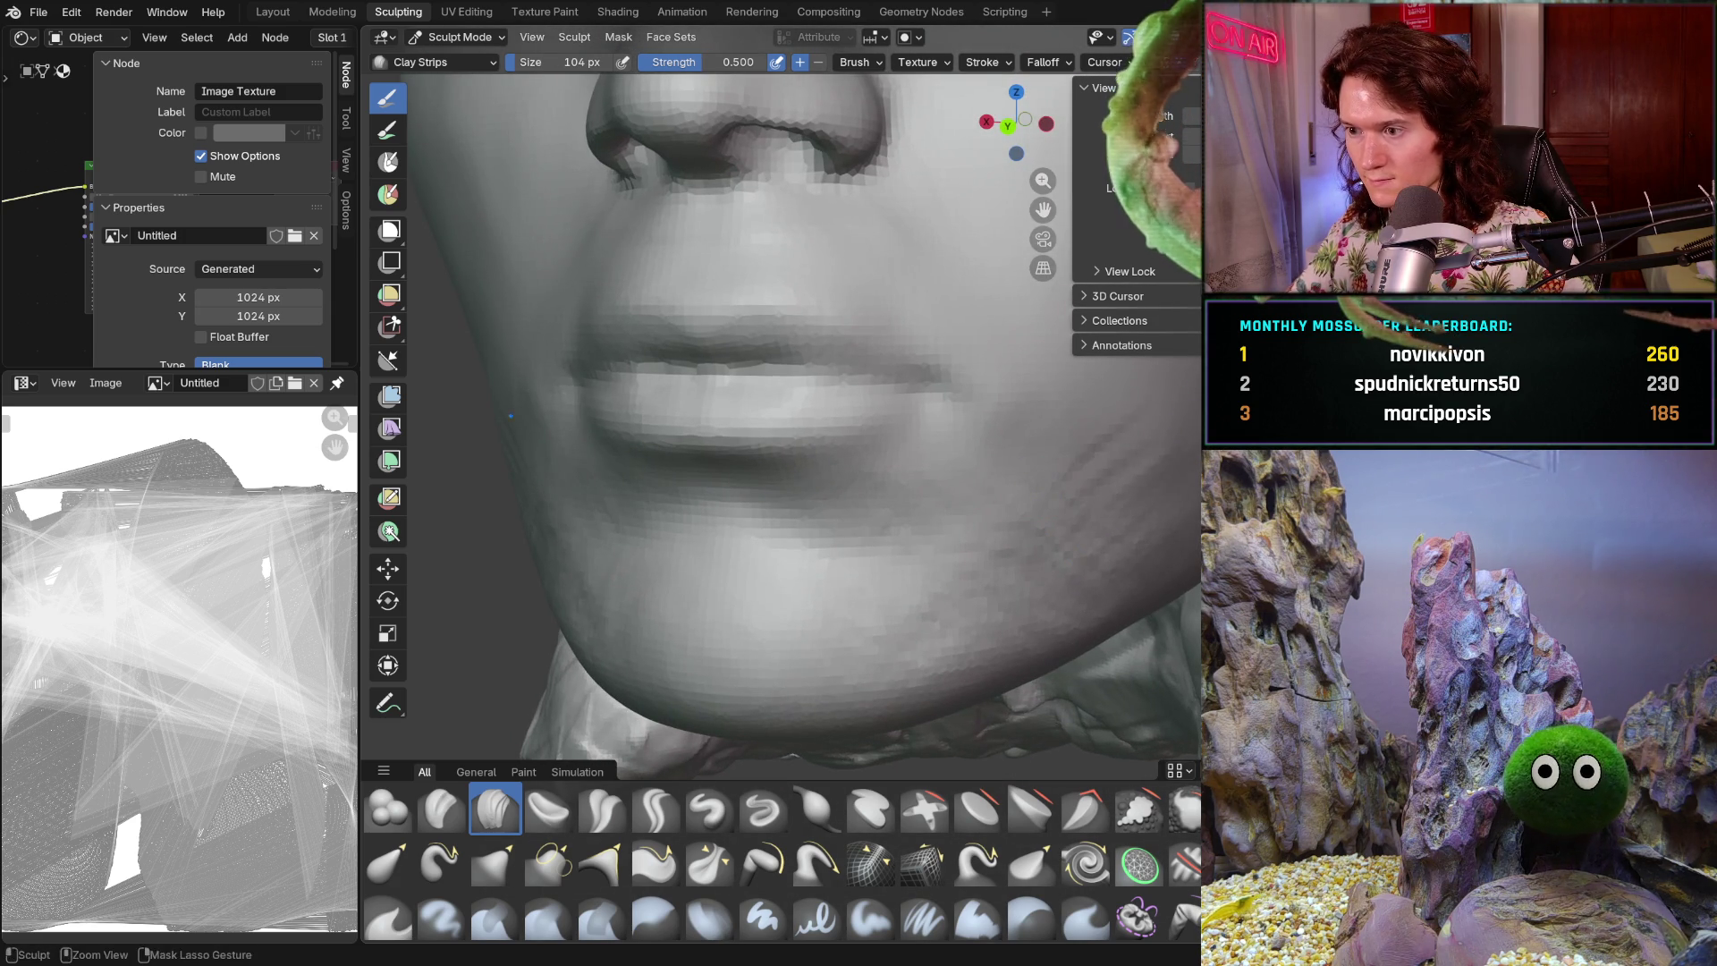
{"action": "scroll", "coordinate": [1120, 488], "scroll_direction": "down", "scroll_amount": 5}
{"action": "mouse_move", "coordinate": [1120, 483]}
{"action": "middle_mouse_down"}
{"action": "mouse_move", "coordinate": [1119, 456]}
{"action": "mouse_move", "coordinate": [1008, 531]}
{"action": "middle_mouse_up"}
{"action": "scroll", "coordinate": [1119, 456], "scroll_direction": "down", "scroll_amount": 4}
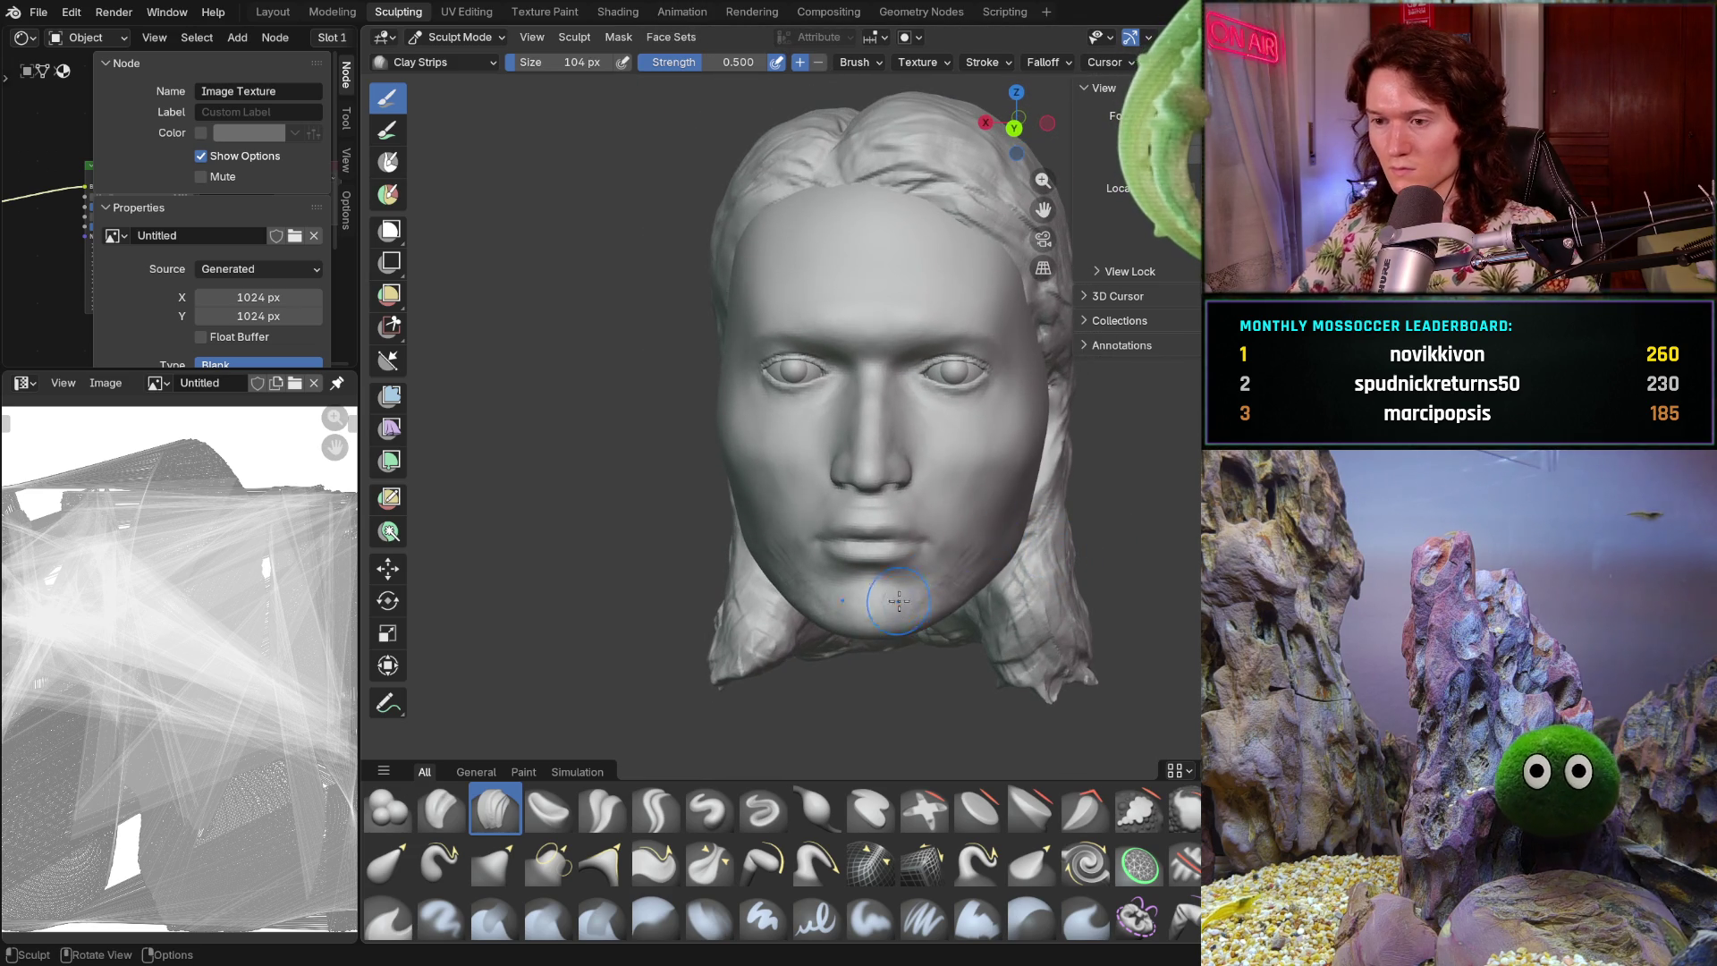
- From a close three-quarter view, lay two Clay Strips strokes across the cheek between mouth and ear
{"action": "scroll", "coordinate": [900, 604], "scroll_direction": "up", "scroll_amount": 5}
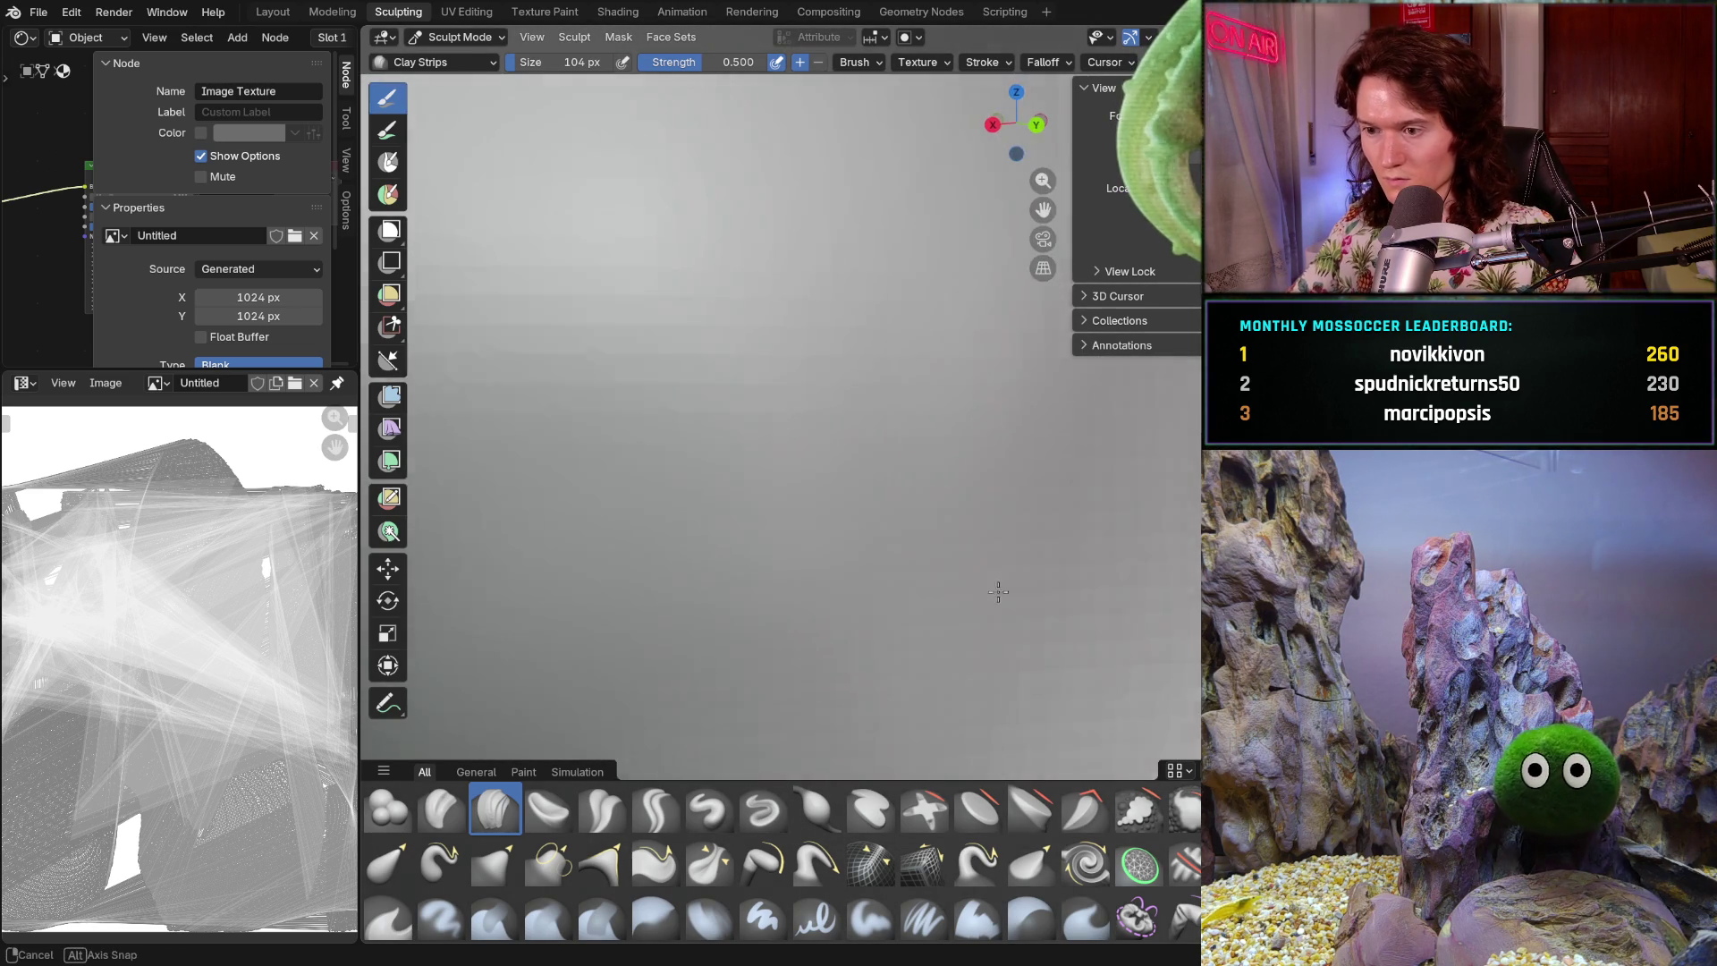
{"action": "mouse_move", "coordinate": [997, 594]}
{"action": "middle_mouse_down"}
{"action": "mouse_move", "coordinate": [914, 683]}
{"action": "mouse_move", "coordinate": [763, 579]}
{"action": "mouse_move", "coordinate": [779, 580]}
{"action": "middle_mouse_up"}
{"action": "scroll", "coordinate": [914, 684], "scroll_direction": "down", "scroll_amount": 5}
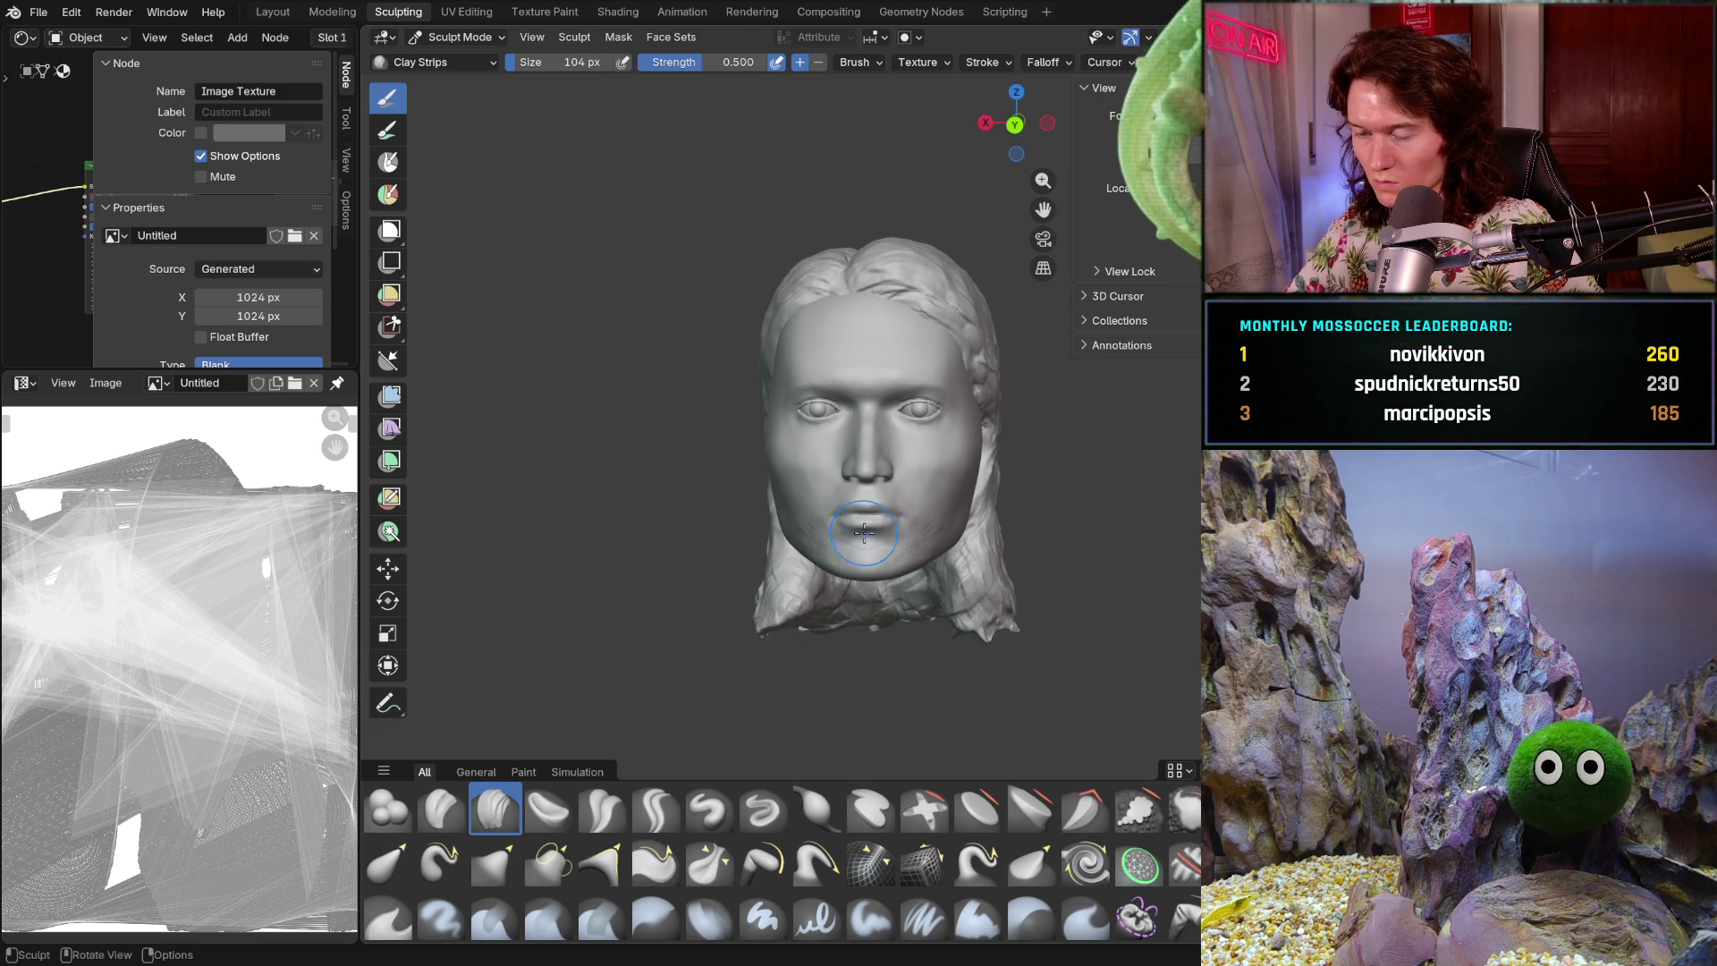
{"action": "scroll", "coordinate": [874, 544], "scroll_direction": "up", "scroll_amount": 4}
{"action": "mouse_move", "coordinate": [894, 447]}
{"action": "middle_mouse_down"}
{"action": "mouse_move", "coordinate": [933, 489]}
{"action": "mouse_move", "coordinate": [876, 514]}
{"action": "middle_mouse_up"}
{"action": "scroll", "coordinate": [933, 489], "scroll_direction": "down", "scroll_amount": 4}
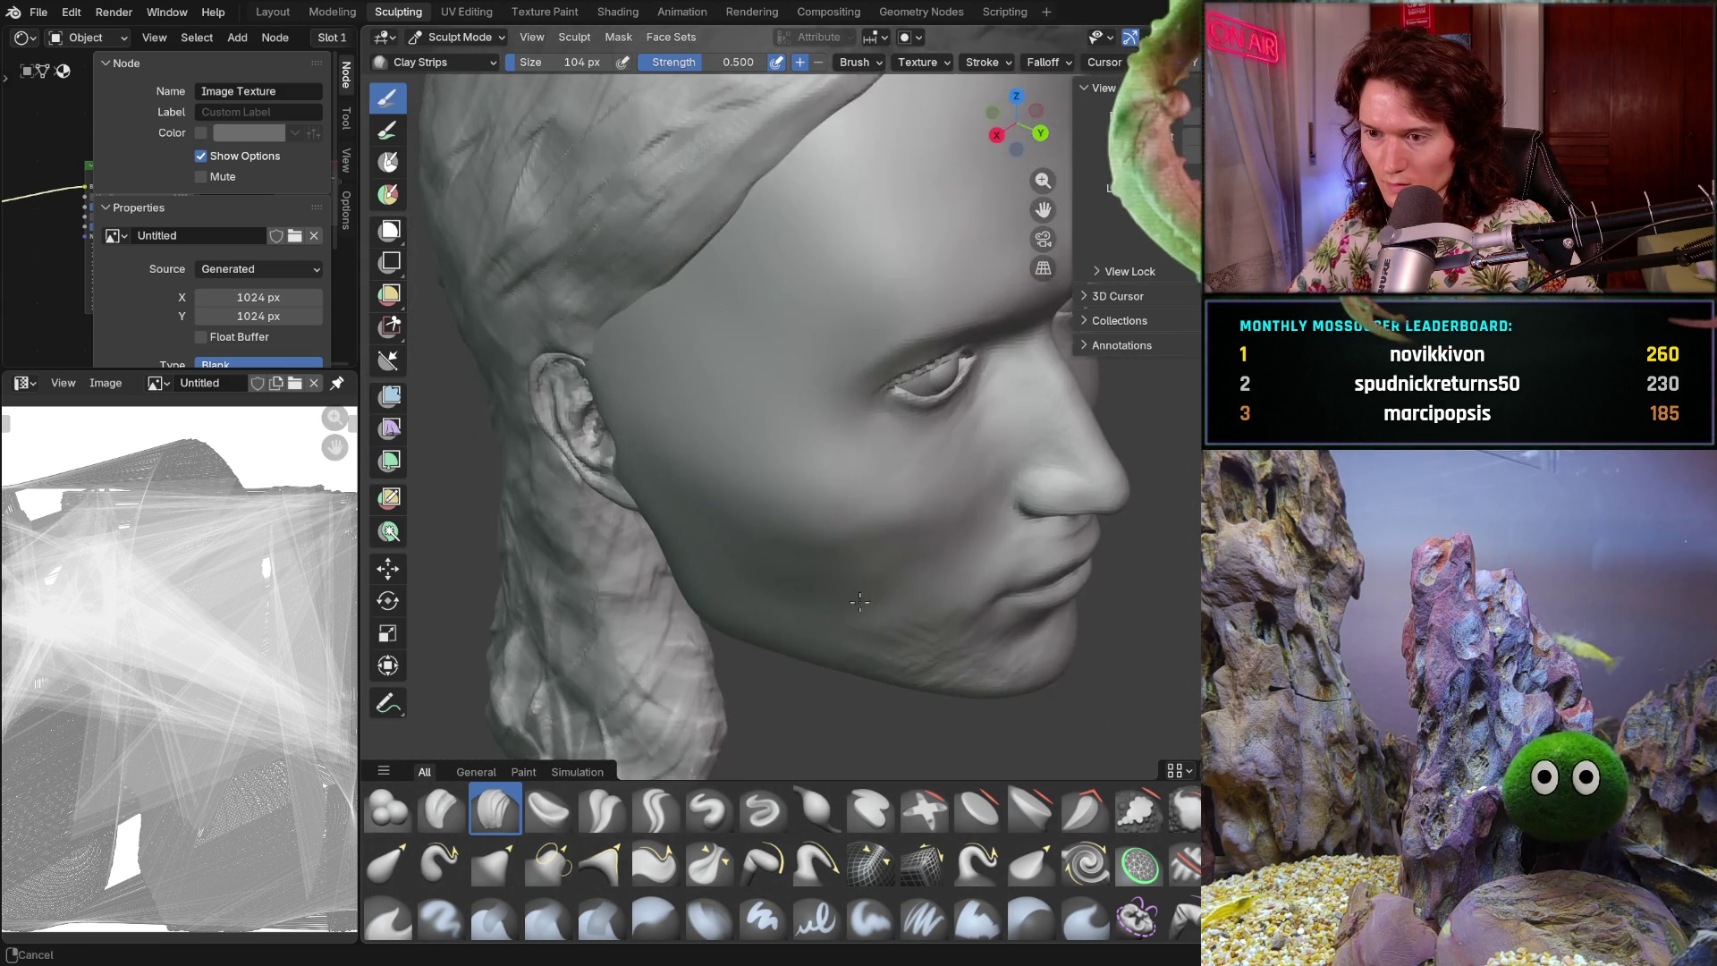
{"action": "scroll", "coordinate": [875, 514], "scroll_direction": "up", "scroll_amount": 5}
{"action": "mouse_move", "coordinate": [866, 586]}
{"action": "middle_mouse_down"}
{"action": "mouse_move", "coordinate": [874, 613]}
{"action": "mouse_move", "coordinate": [870, 576]}
{"action": "middle_mouse_up"}
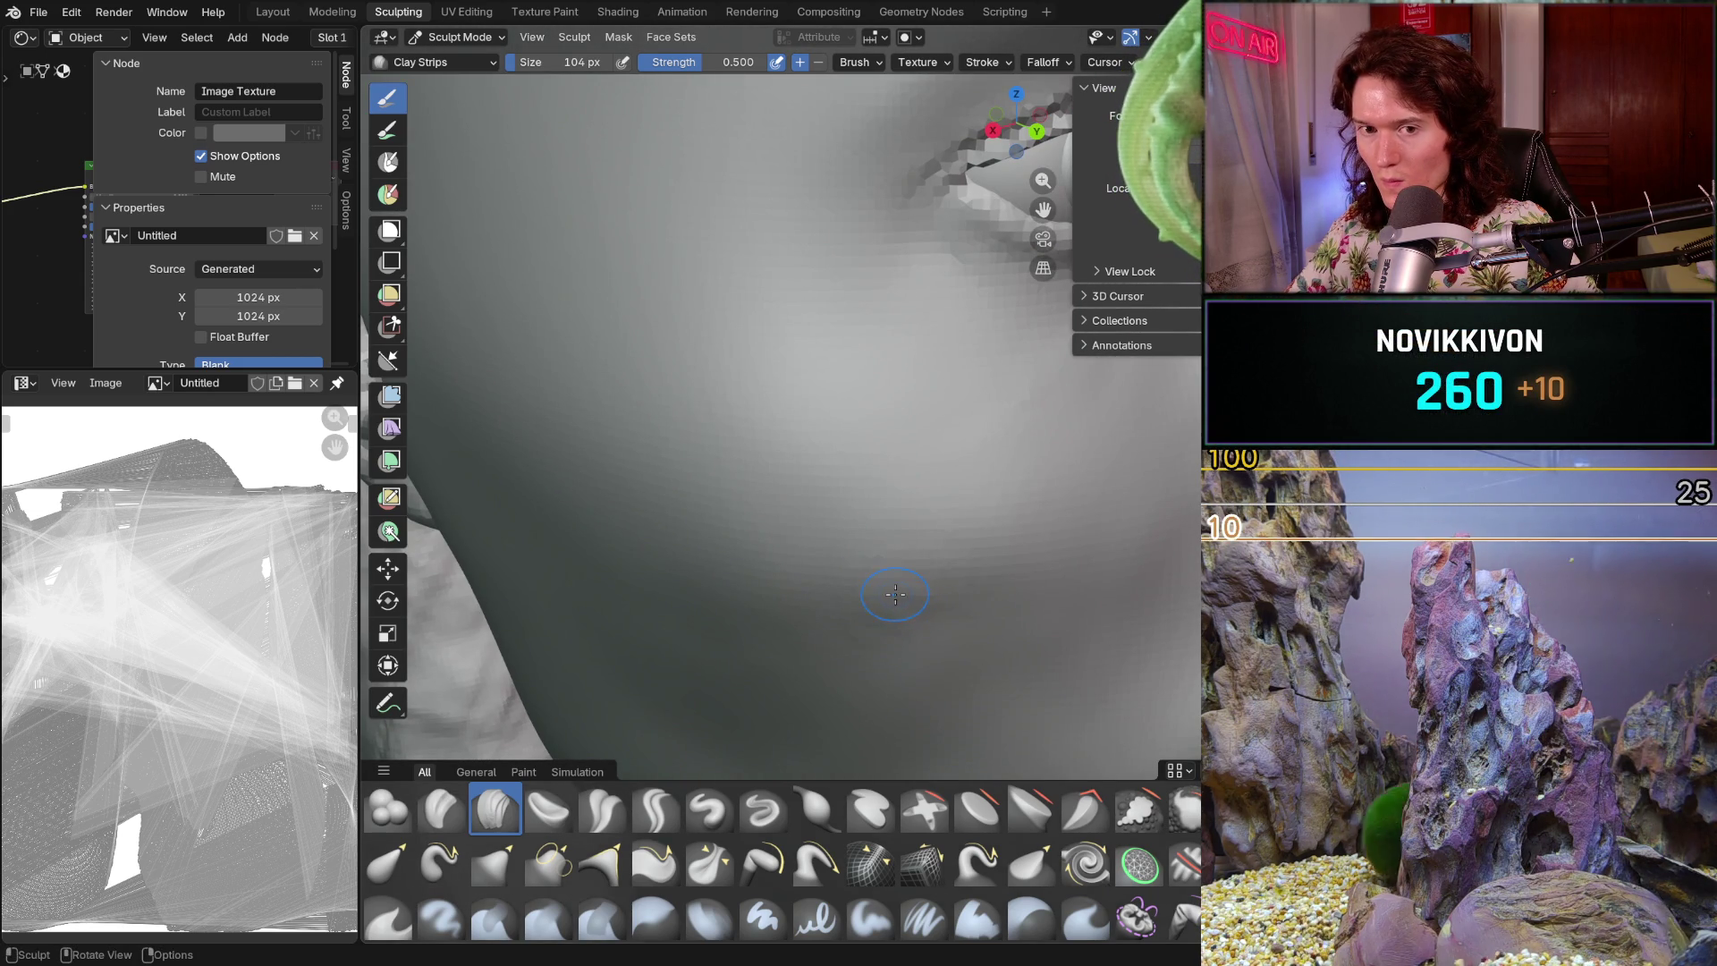
{"action": "middle_click_drag", "start_coordinate": [923, 614], "coordinate": [919, 615]}
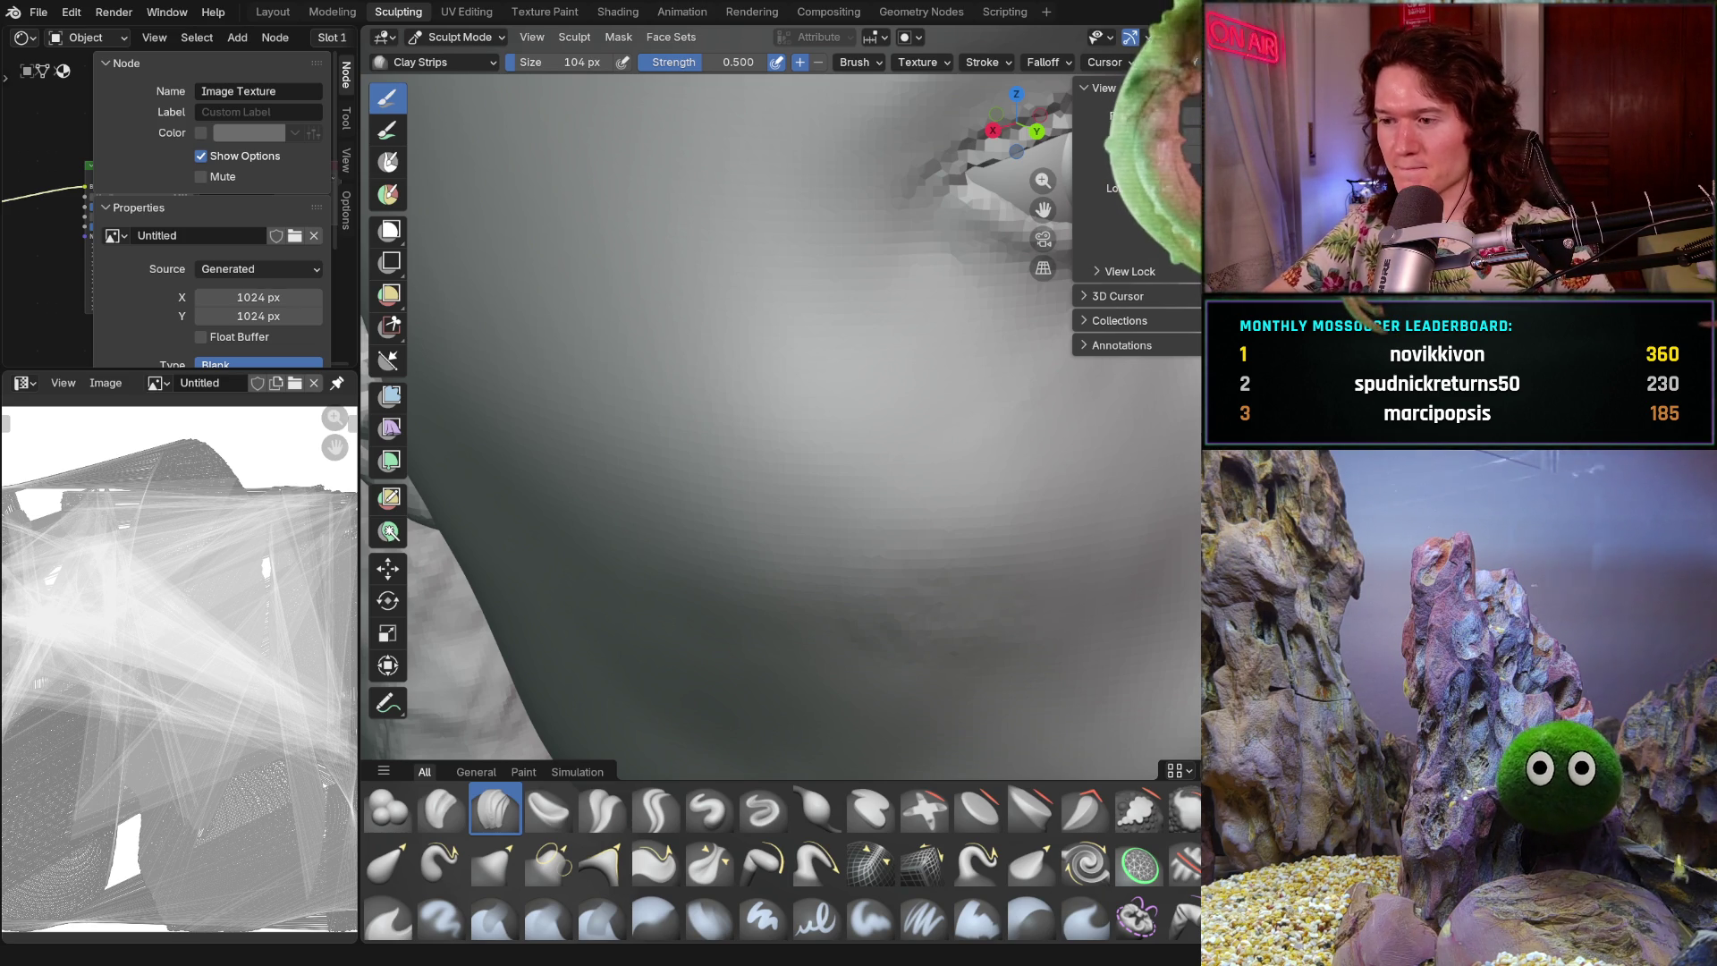
- Layer 104 px Clay Strips over the lower cheek and jaw toward the ear and neck
{"action": "mouse_move", "coordinate": [868, 276]}
{"action": "middle_mouse_down", "text": "ctrl"}
{"action": "mouse_move", "coordinate": [904, 444]}
{"action": "mouse_move", "coordinate": [854, 510]}
{"action": "mouse_move", "coordinate": [865, 540]}
{"action": "middle_mouse_up", "text": "ctrl"}
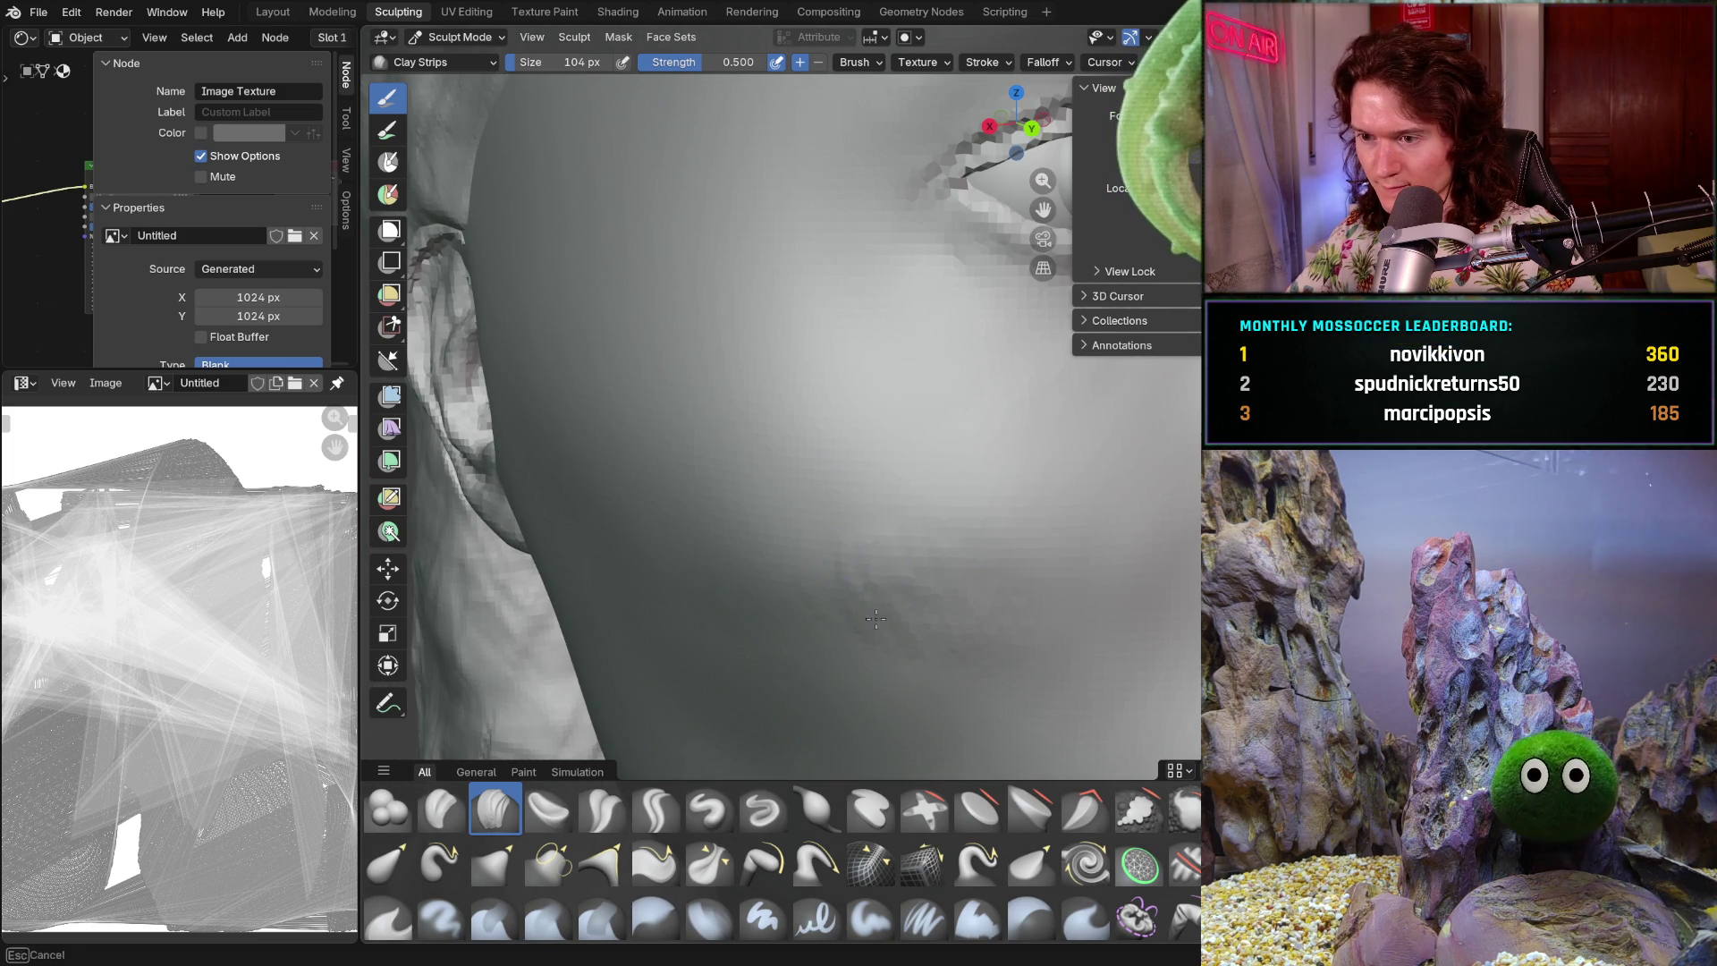
{"action": "mouse_move", "coordinate": [1028, 584]}
{"action": "middle_mouse_down"}
{"action": "mouse_move", "coordinate": [1067, 531]}
{"action": "mouse_move", "coordinate": [904, 634]}
{"action": "mouse_move", "coordinate": [850, 575]}
{"action": "mouse_move", "coordinate": [878, 606]}
{"action": "mouse_move", "coordinate": [933, 562]}
{"action": "mouse_move", "coordinate": [822, 568]}
{"action": "middle_mouse_up"}
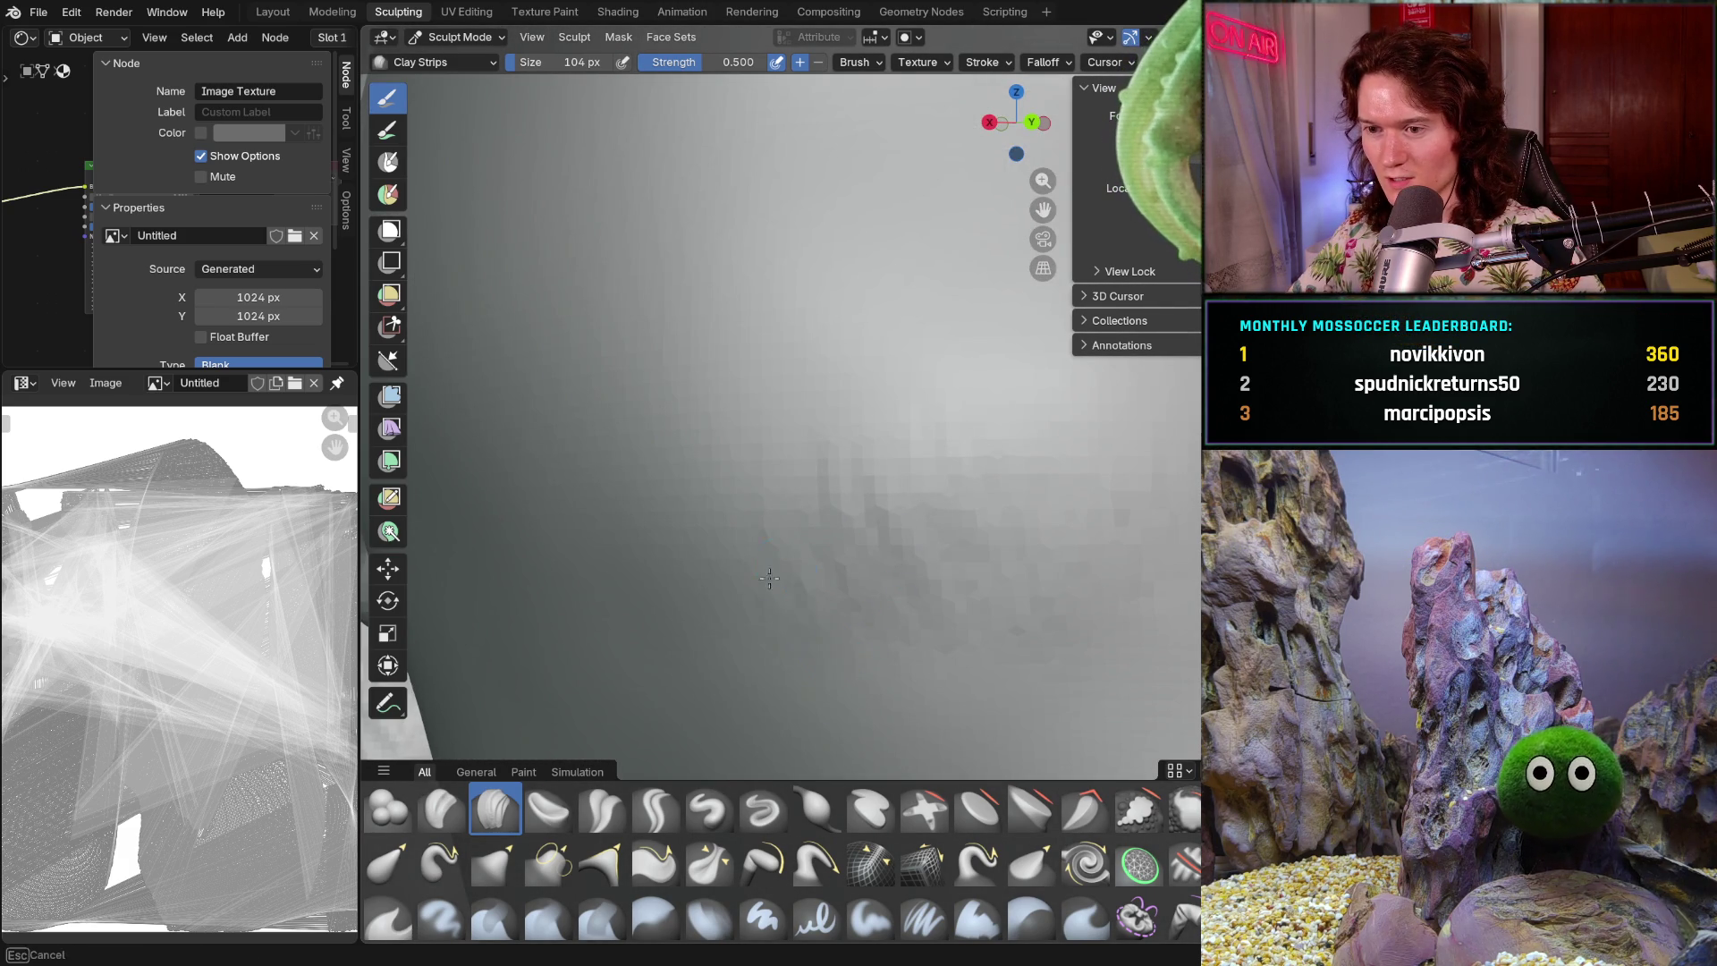
{"action": "mouse_move", "coordinate": [931, 540]}
{"action": "middle_mouse_down"}
{"action": "mouse_move", "coordinate": [887, 465]}
{"action": "mouse_move", "coordinate": [858, 571]}
{"action": "mouse_move", "coordinate": [904, 617]}
{"action": "mouse_move", "coordinate": [917, 450]}
{"action": "middle_mouse_up"}
{"action": "scroll", "coordinate": [844, 593], "scroll_direction": "down", "scroll_amount": 5}
{"action": "scroll", "coordinate": [921, 633], "scroll_direction": "up", "scroll_amount": 5}
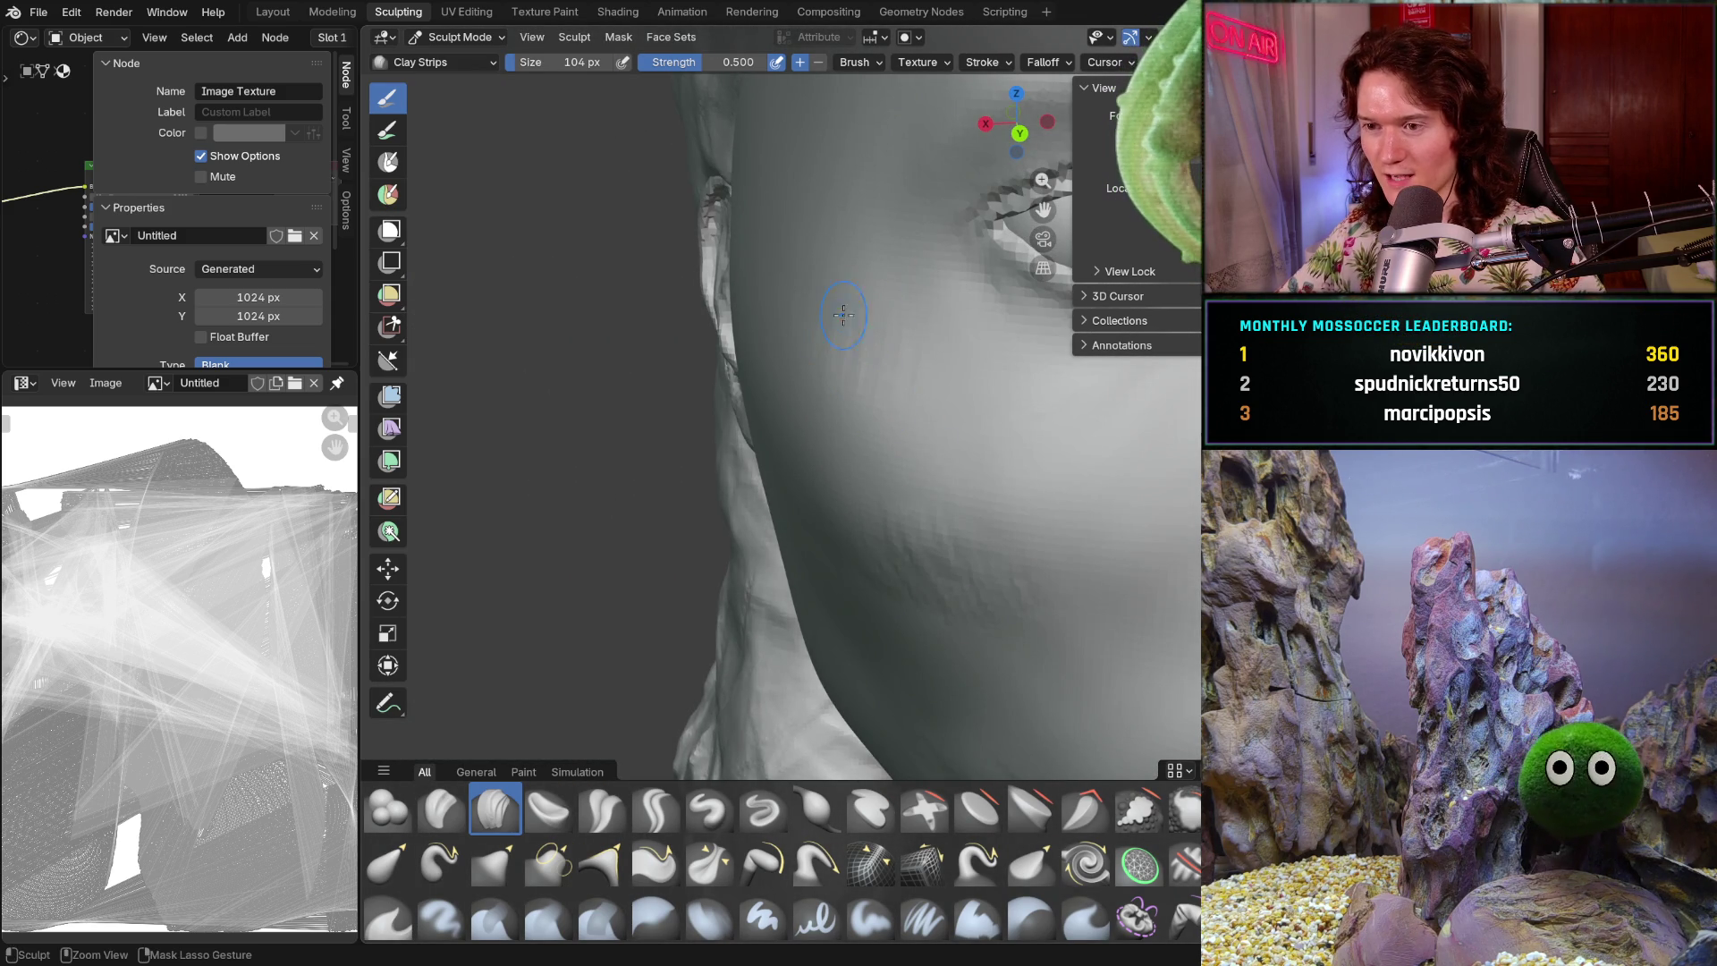
{"action": "mouse_move", "coordinate": [983, 416]}
{"action": "middle_mouse_down"}
{"action": "mouse_move", "coordinate": [1016, 464]}
{"action": "mouse_move", "coordinate": [922, 505]}
{"action": "middle_mouse_up"}
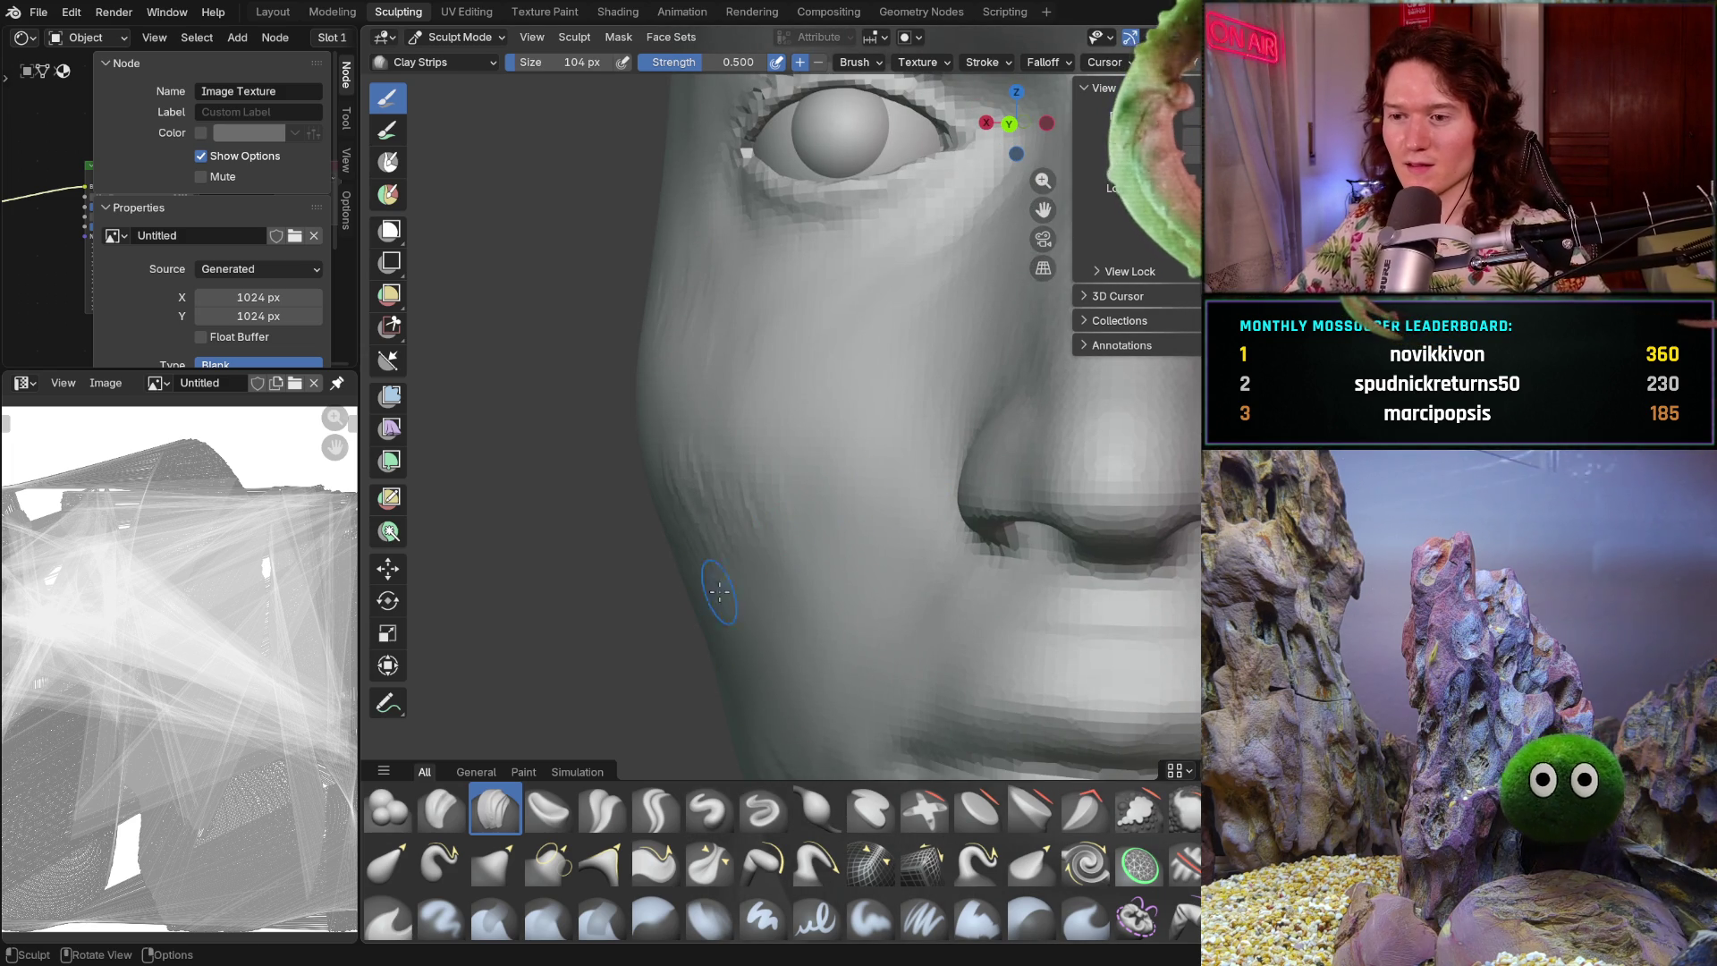
{"action": "mouse_move", "coordinate": [759, 579]}
{"action": "middle_mouse_down"}
{"action": "mouse_move", "coordinate": [755, 448]}
{"action": "mouse_move", "coordinate": [927, 532]}
{"action": "mouse_move", "coordinate": [789, 486]}
{"action": "middle_mouse_up"}
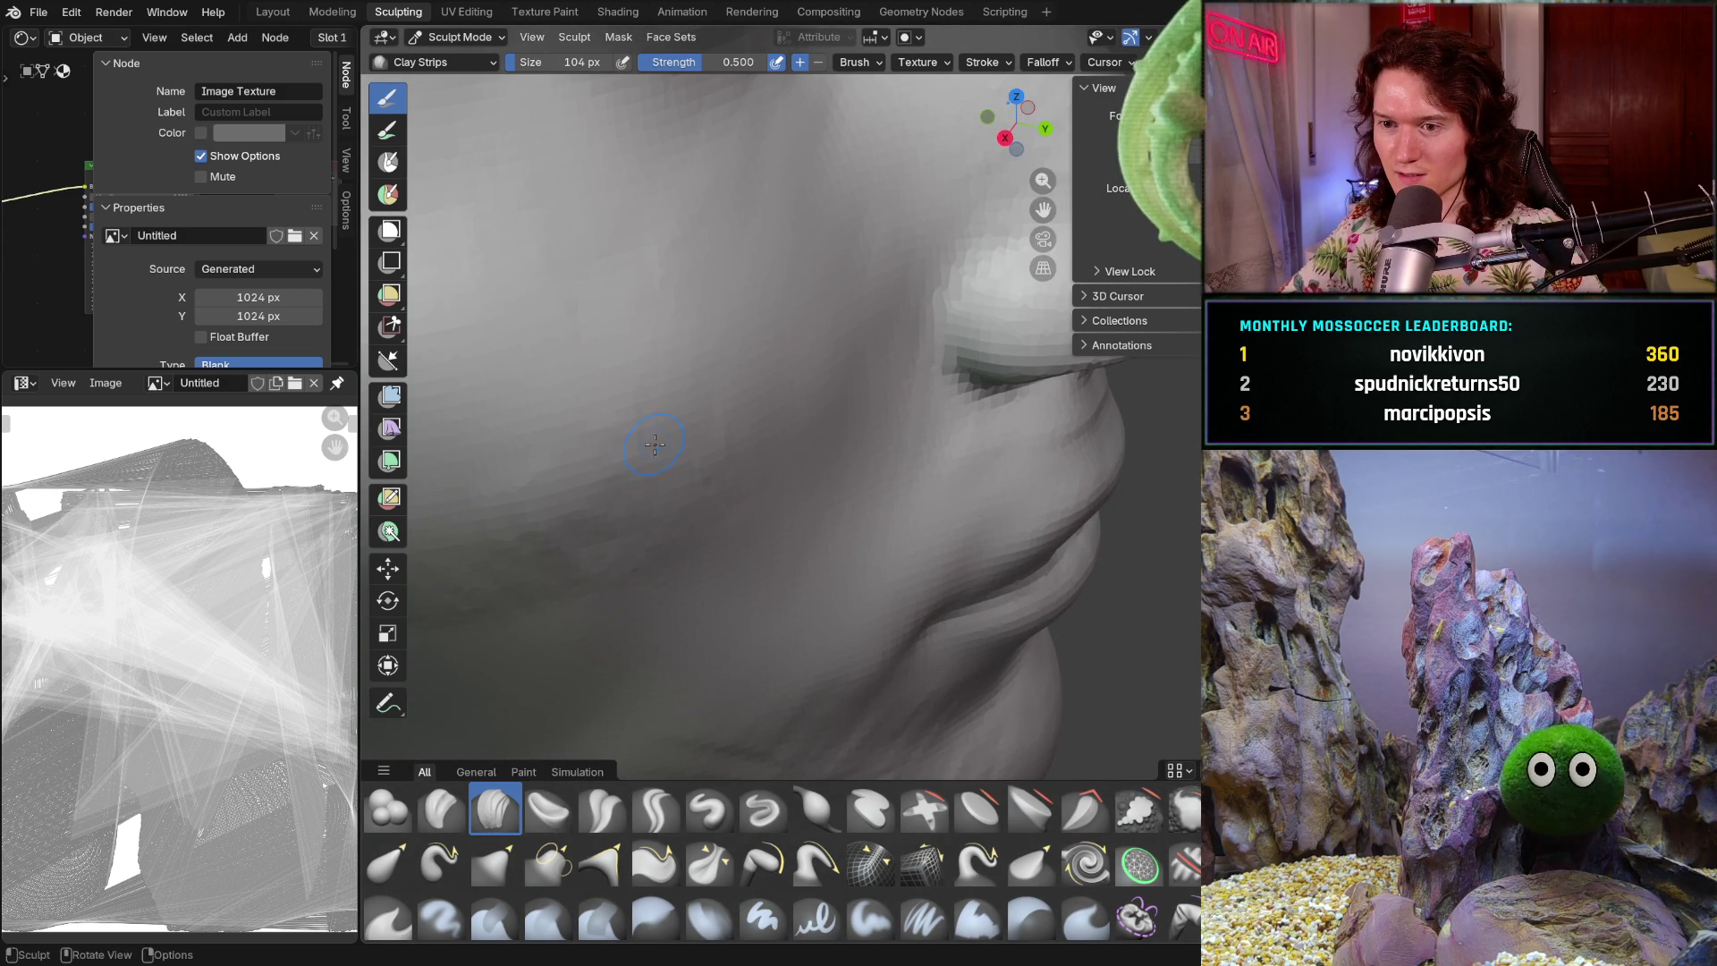
{"action": "mouse_move", "coordinate": [703, 459]}
{"action": "middle_mouse_down"}
{"action": "mouse_move", "coordinate": [813, 510]}
{"action": "mouse_move", "coordinate": [804, 486]}
{"action": "mouse_move", "coordinate": [746, 498]}
{"action": "middle_mouse_up"}
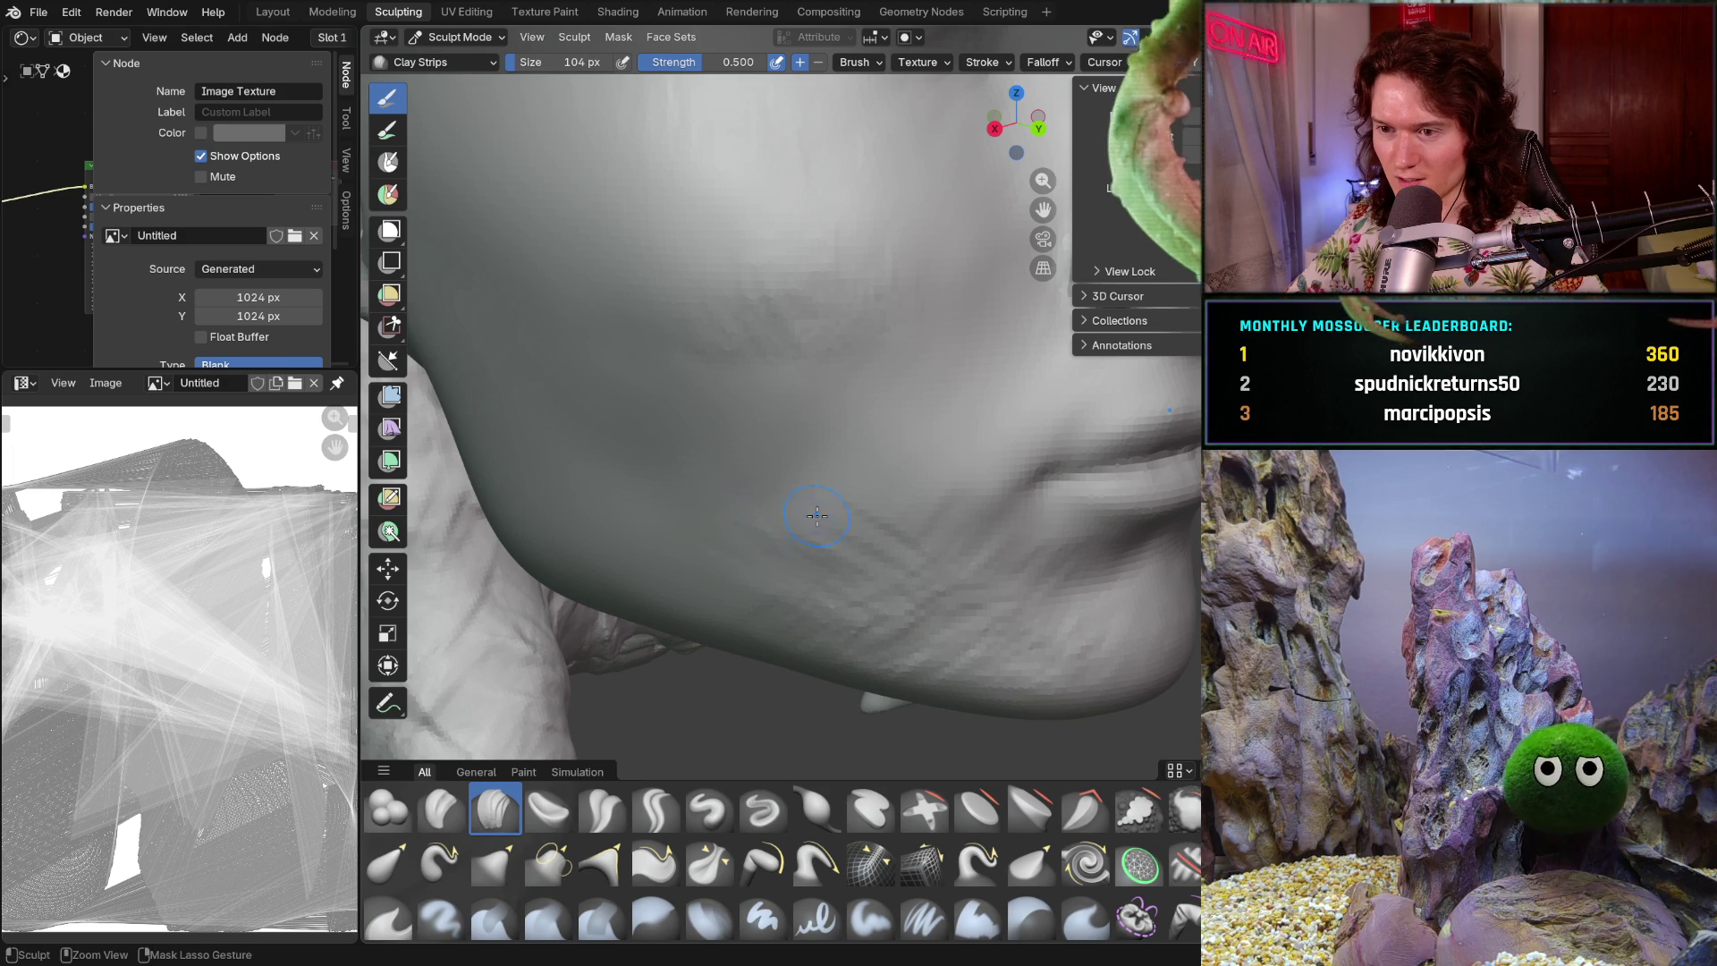
{"action": "middle_click_drag", "start_coordinate": [890, 503], "coordinate": [724, 474]}
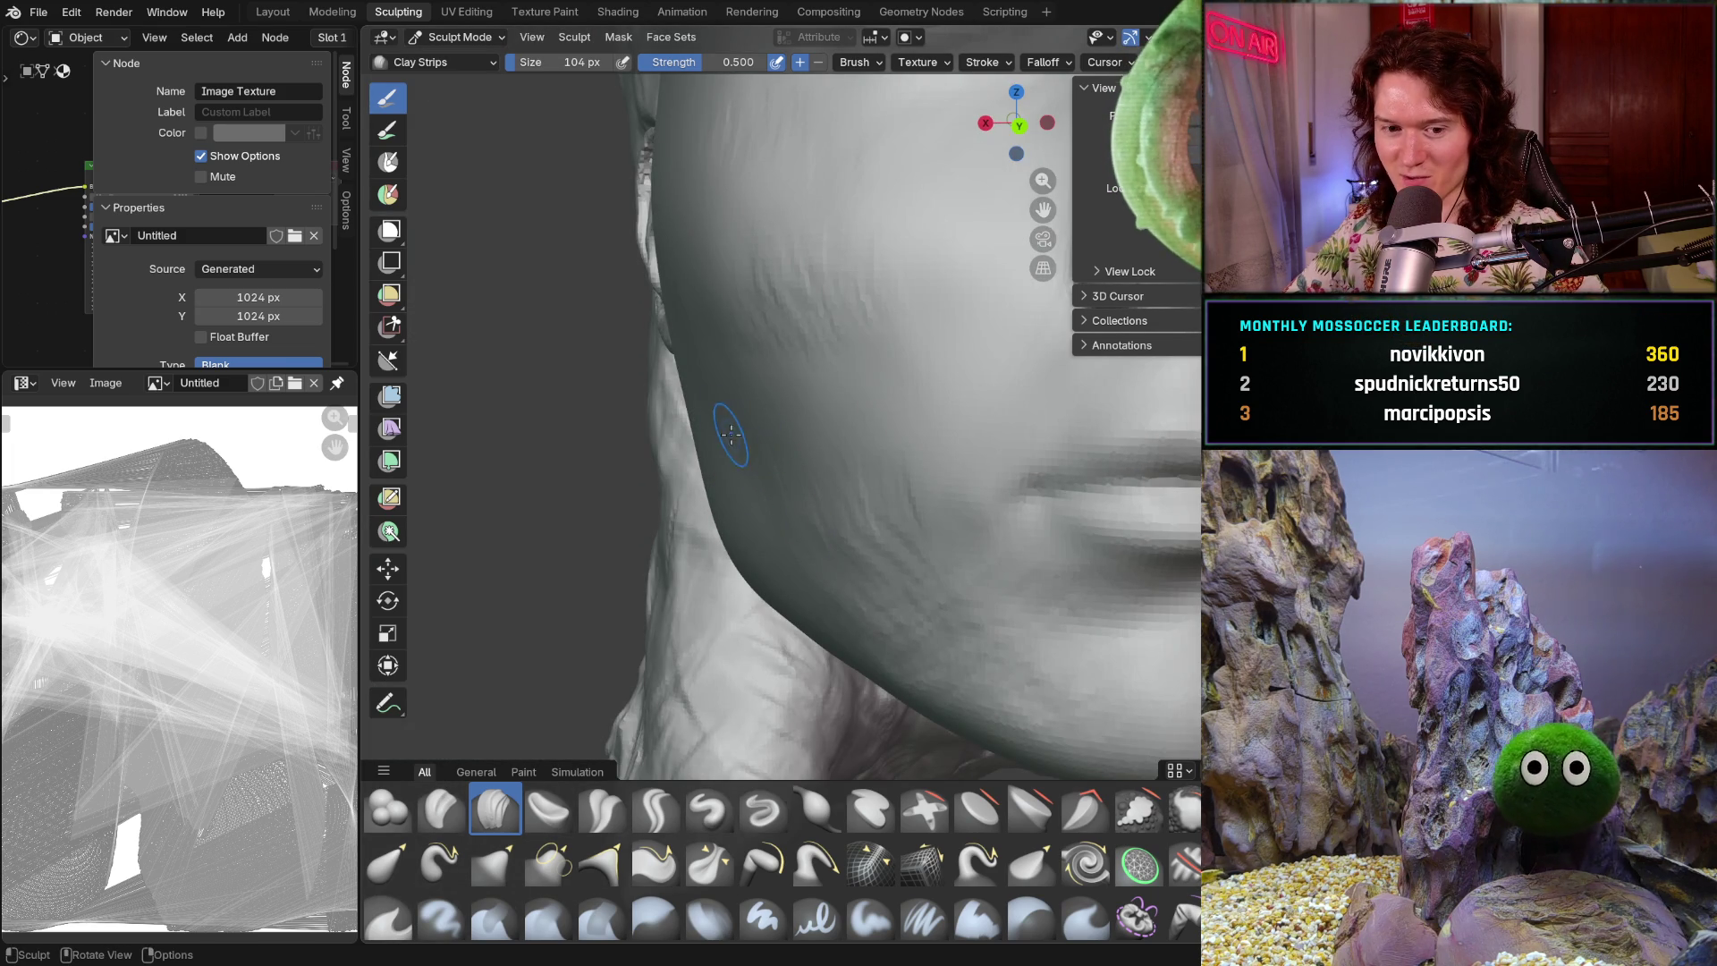
{"action": "mouse_move", "coordinate": [716, 447]}
{"action": "middle_mouse_down"}
{"action": "mouse_move", "coordinate": [742, 439]}
{"action": "mouse_move", "coordinate": [722, 434]}
{"action": "mouse_move", "coordinate": [863, 519]}
{"action": "middle_mouse_up"}
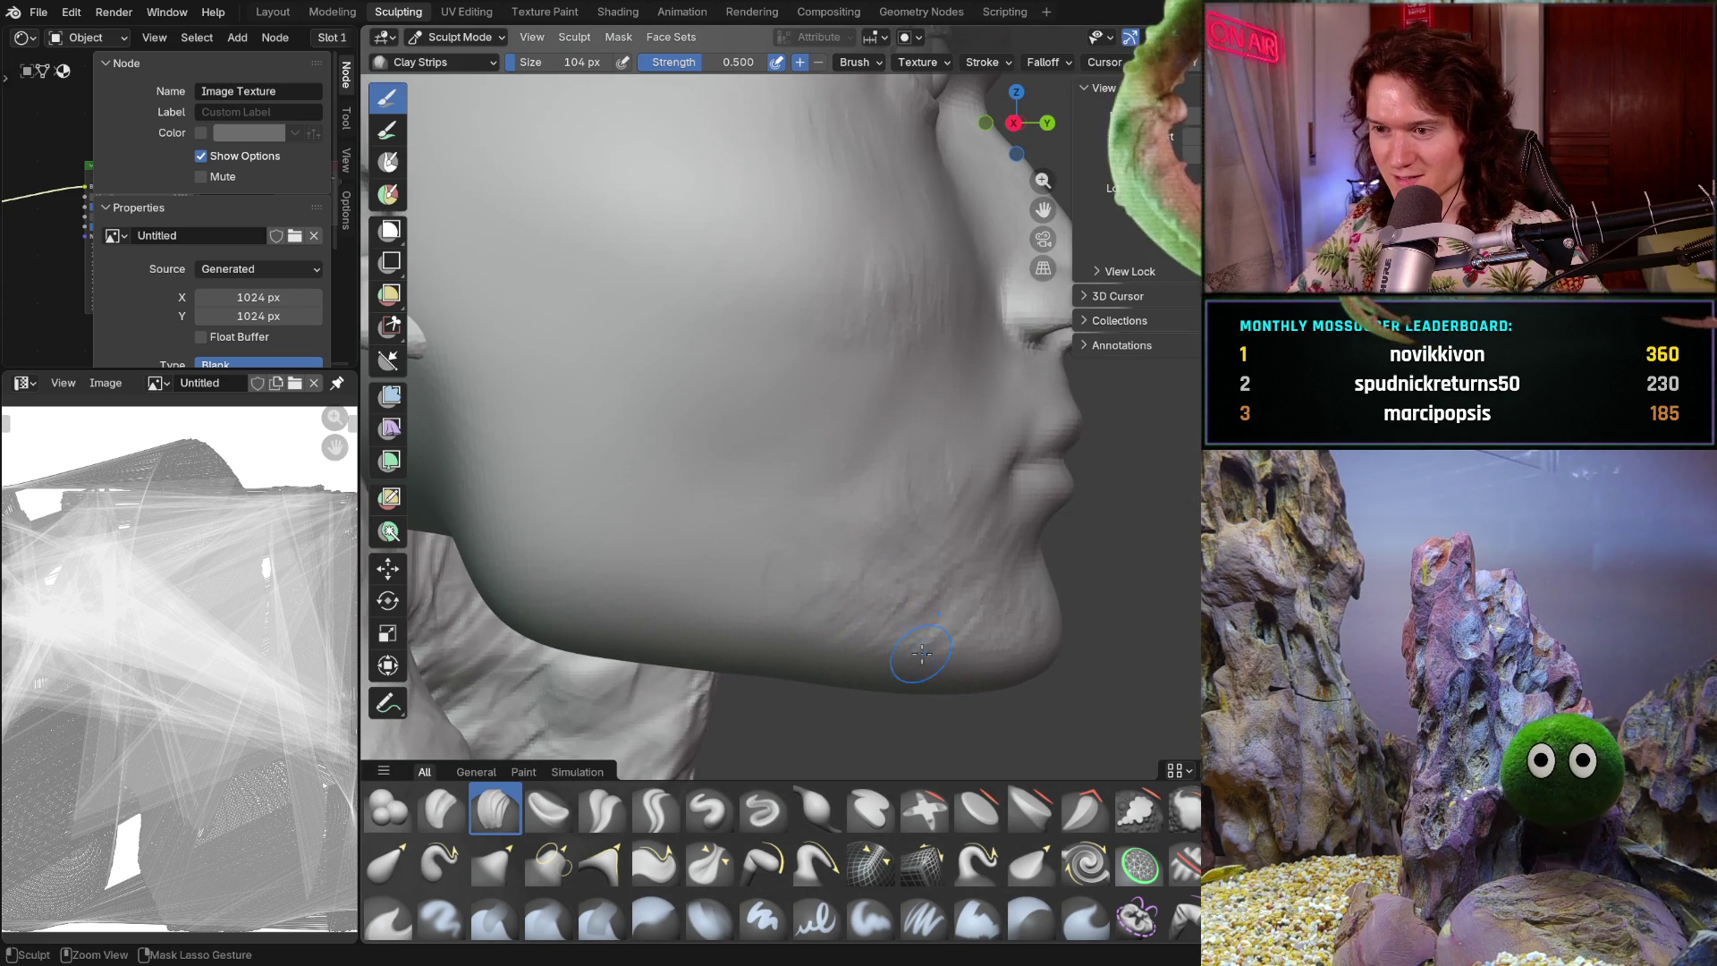
- Shape the lips and chin area with Clay Strips from a near-frontal view
{"action": "mouse_move", "coordinate": [920, 647]}
{"action": "middle_mouse_down"}
{"action": "mouse_move", "coordinate": [950, 529]}
{"action": "mouse_move", "coordinate": [854, 538]}
{"action": "middle_mouse_up"}
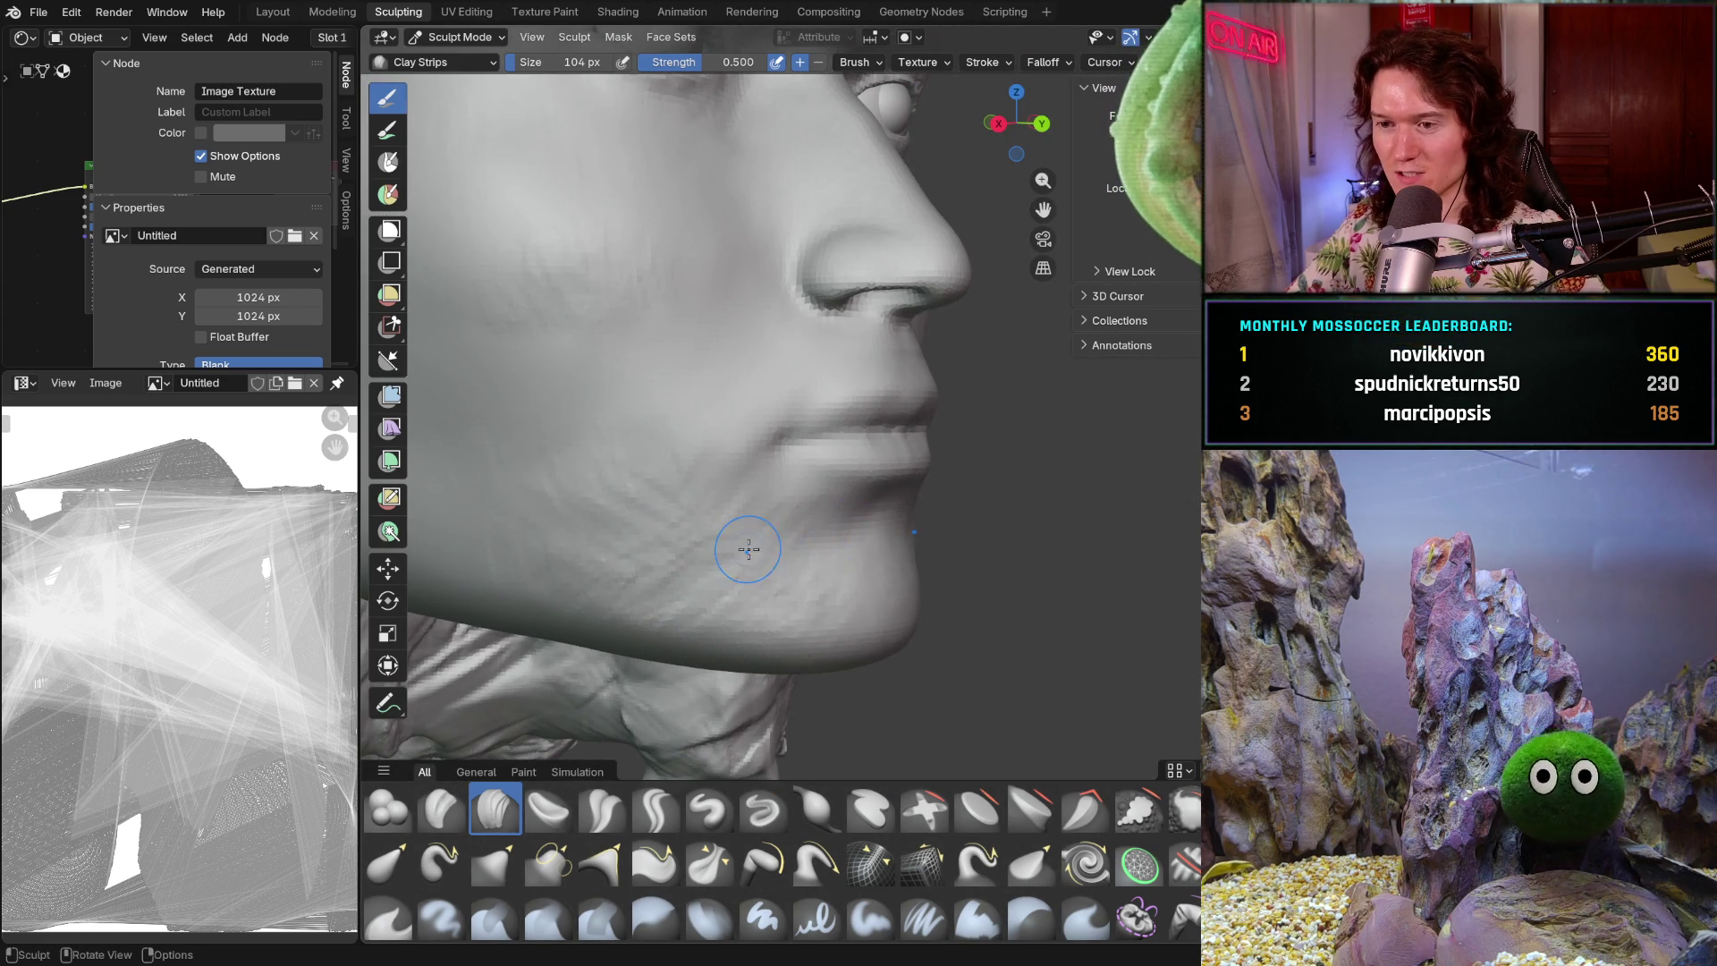
{"action": "scroll", "coordinate": [759, 550], "scroll_direction": "up", "scroll_amount": 3}
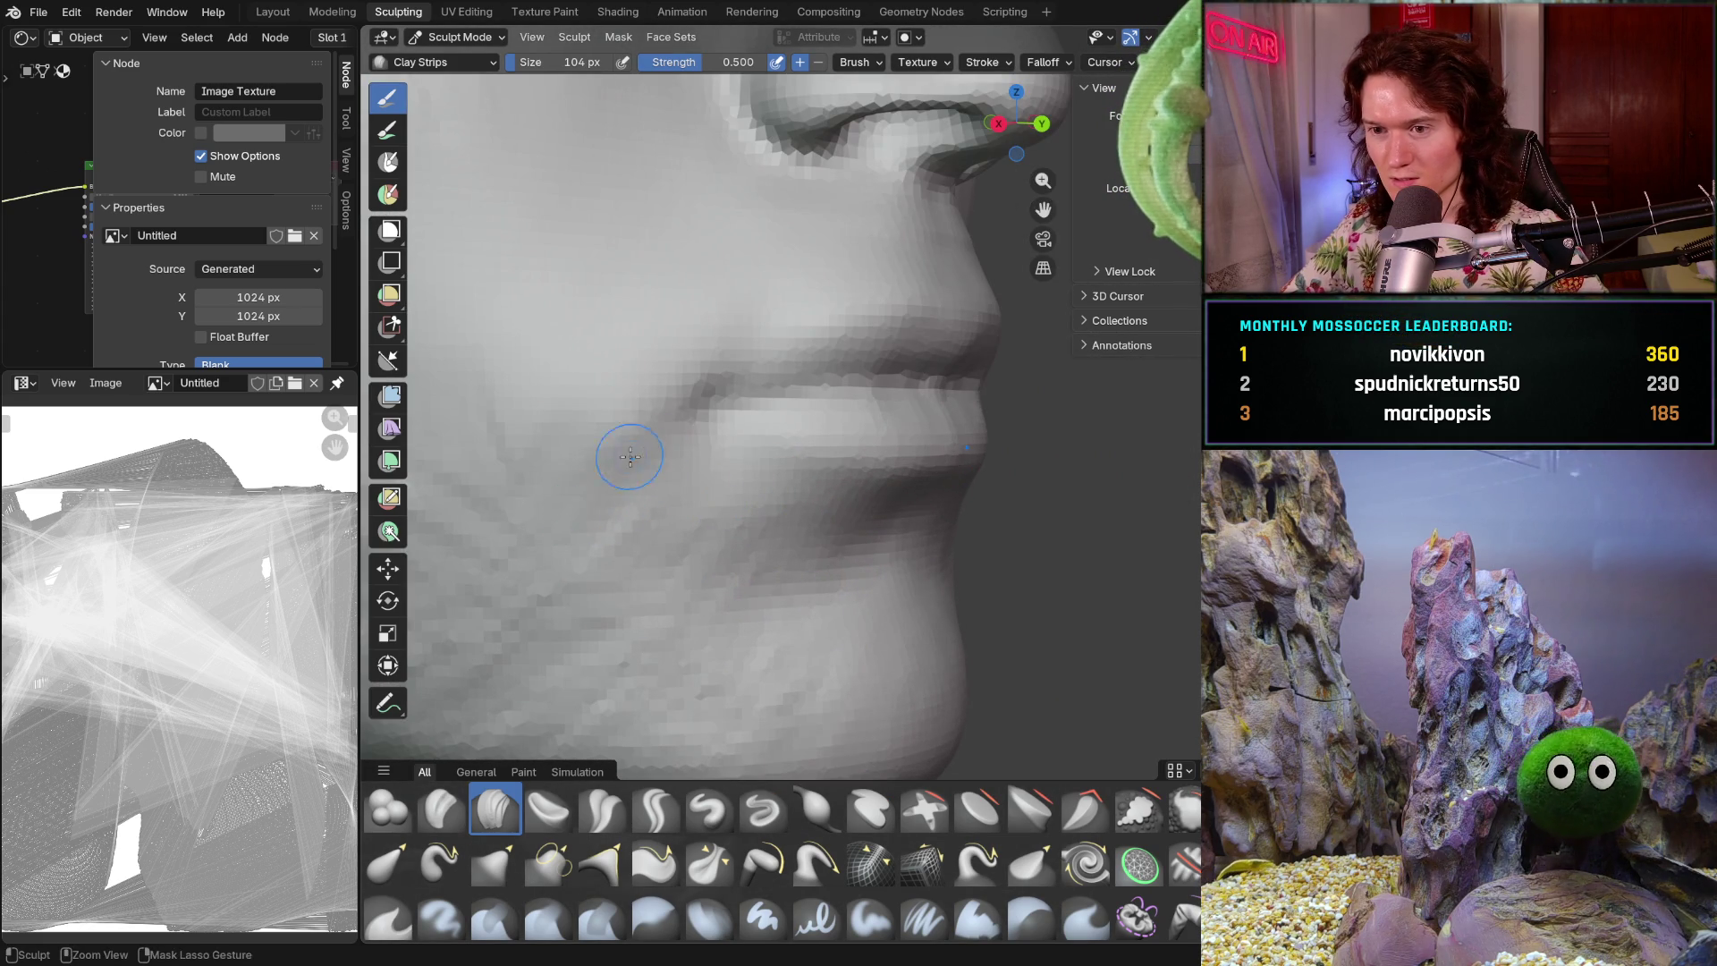
{"action": "mouse_move", "coordinate": [587, 458]}
{"action": "middle_mouse_down"}
{"action": "mouse_move", "coordinate": [673, 468]}
{"action": "mouse_move", "coordinate": [636, 467]}
{"action": "middle_mouse_up"}
{"action": "mouse_move", "coordinate": [677, 532]}
{"action": "middle_mouse_down"}
{"action": "mouse_move", "coordinate": [747, 559]}
{"action": "mouse_move", "coordinate": [672, 572]}
{"action": "middle_mouse_up"}
{"action": "mouse_move", "coordinate": [604, 436]}
{"action": "middle_mouse_down", "text": "ctrl"}
{"action": "mouse_move", "coordinate": [536, 395]}
{"action": "mouse_move", "coordinate": [608, 489]}
{"action": "middle_mouse_up", "text": "ctrl"}
{"action": "middle_click_drag", "start_coordinate": [722, 494], "coordinate": [716, 492]}
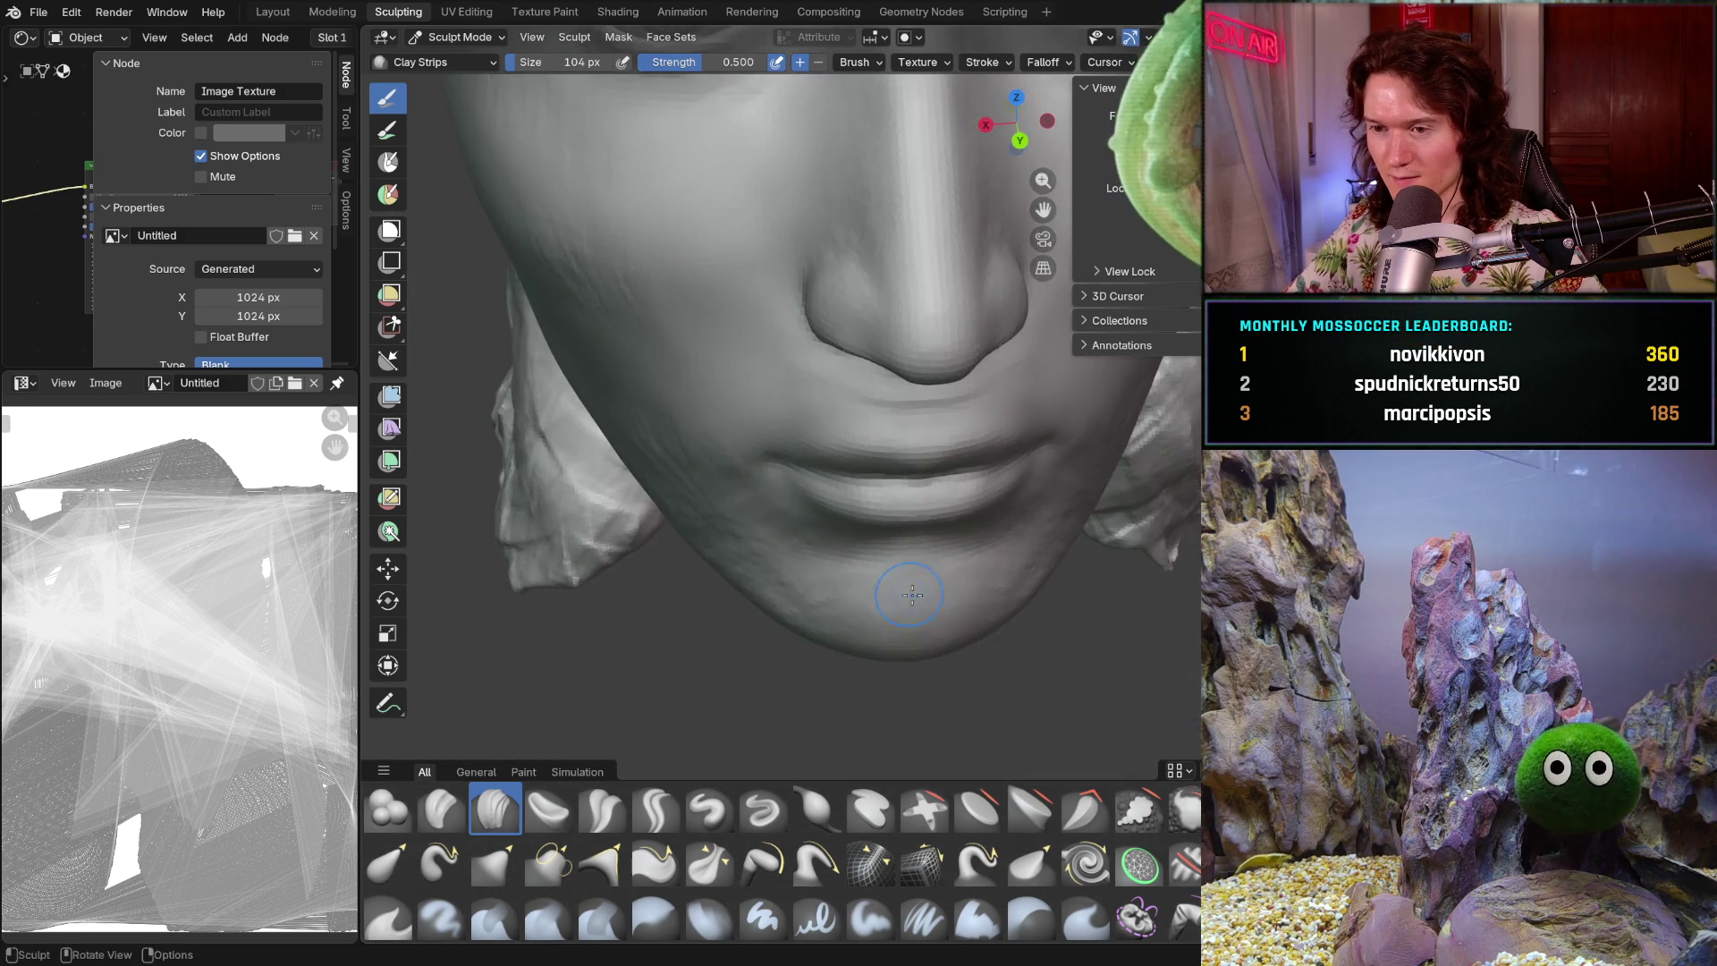
{"action": "scroll", "coordinate": [715, 492], "scroll_direction": "up", "scroll_amount": 6}
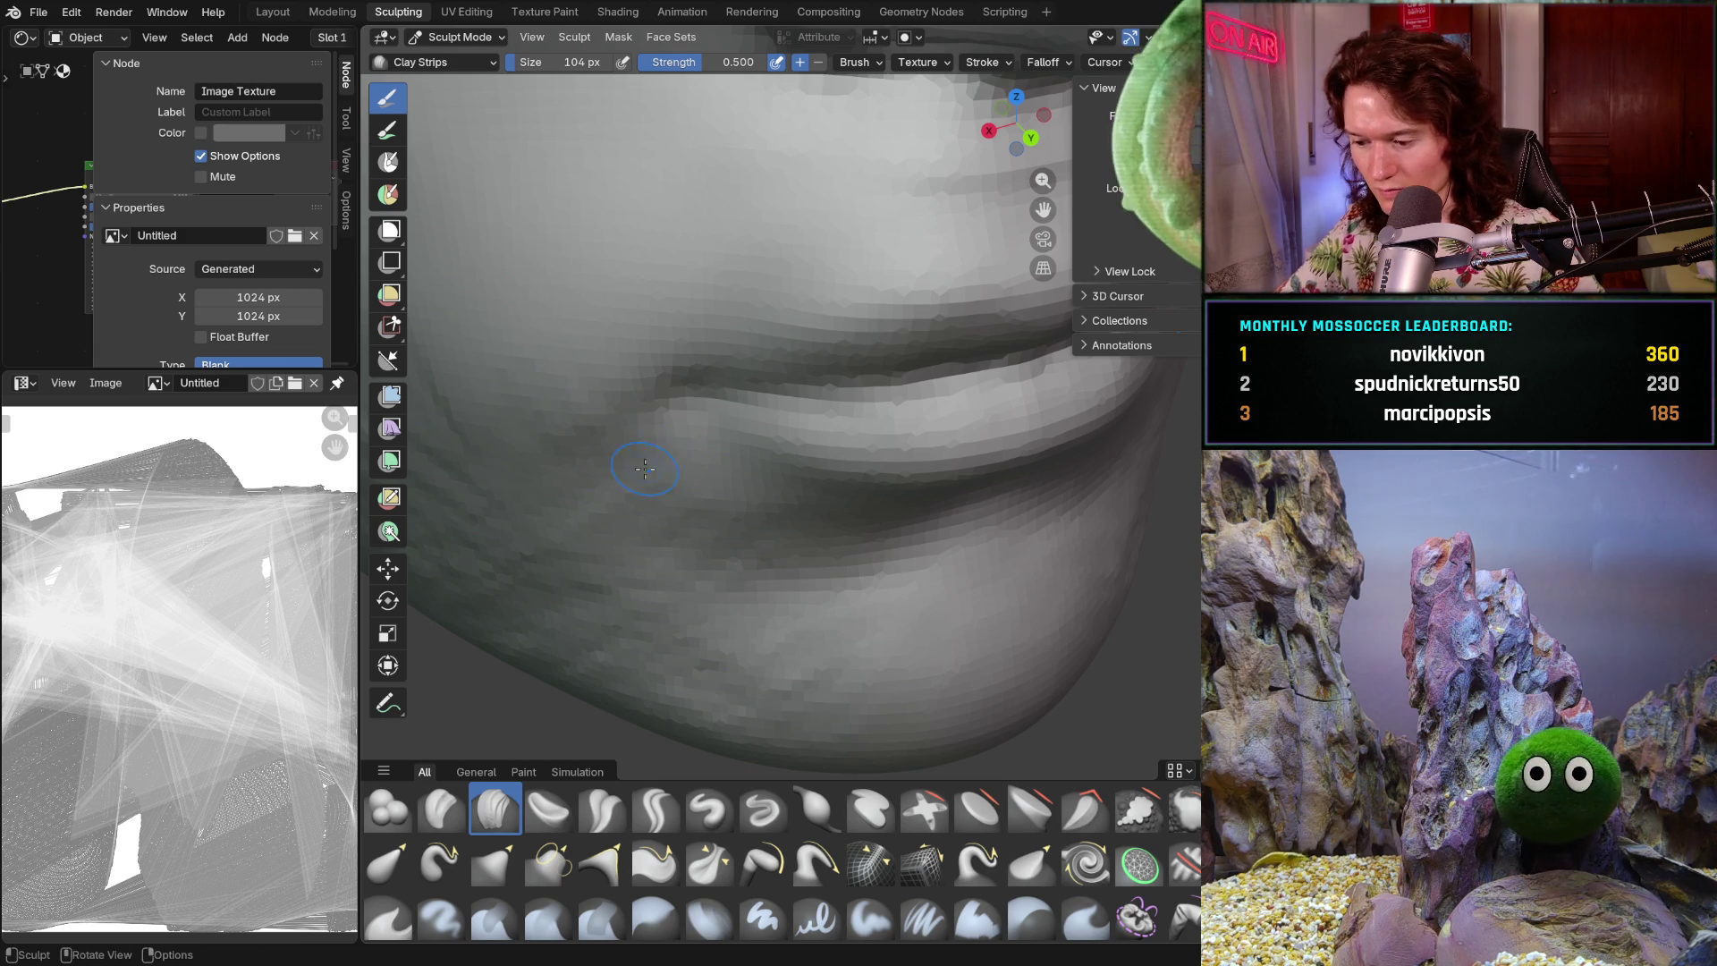
{"action": "scroll", "coordinate": [626, 430], "scroll_direction": "down", "scroll_amount": 6}
{"action": "mouse_move", "coordinate": [626, 447]}
{"action": "middle_mouse_down"}
{"action": "mouse_move", "coordinate": [575, 486]}
{"action": "mouse_move", "coordinate": [682, 521]}
{"action": "mouse_move", "coordinate": [717, 498]}
{"action": "mouse_move", "coordinate": [726, 517]}
{"action": "middle_mouse_up"}
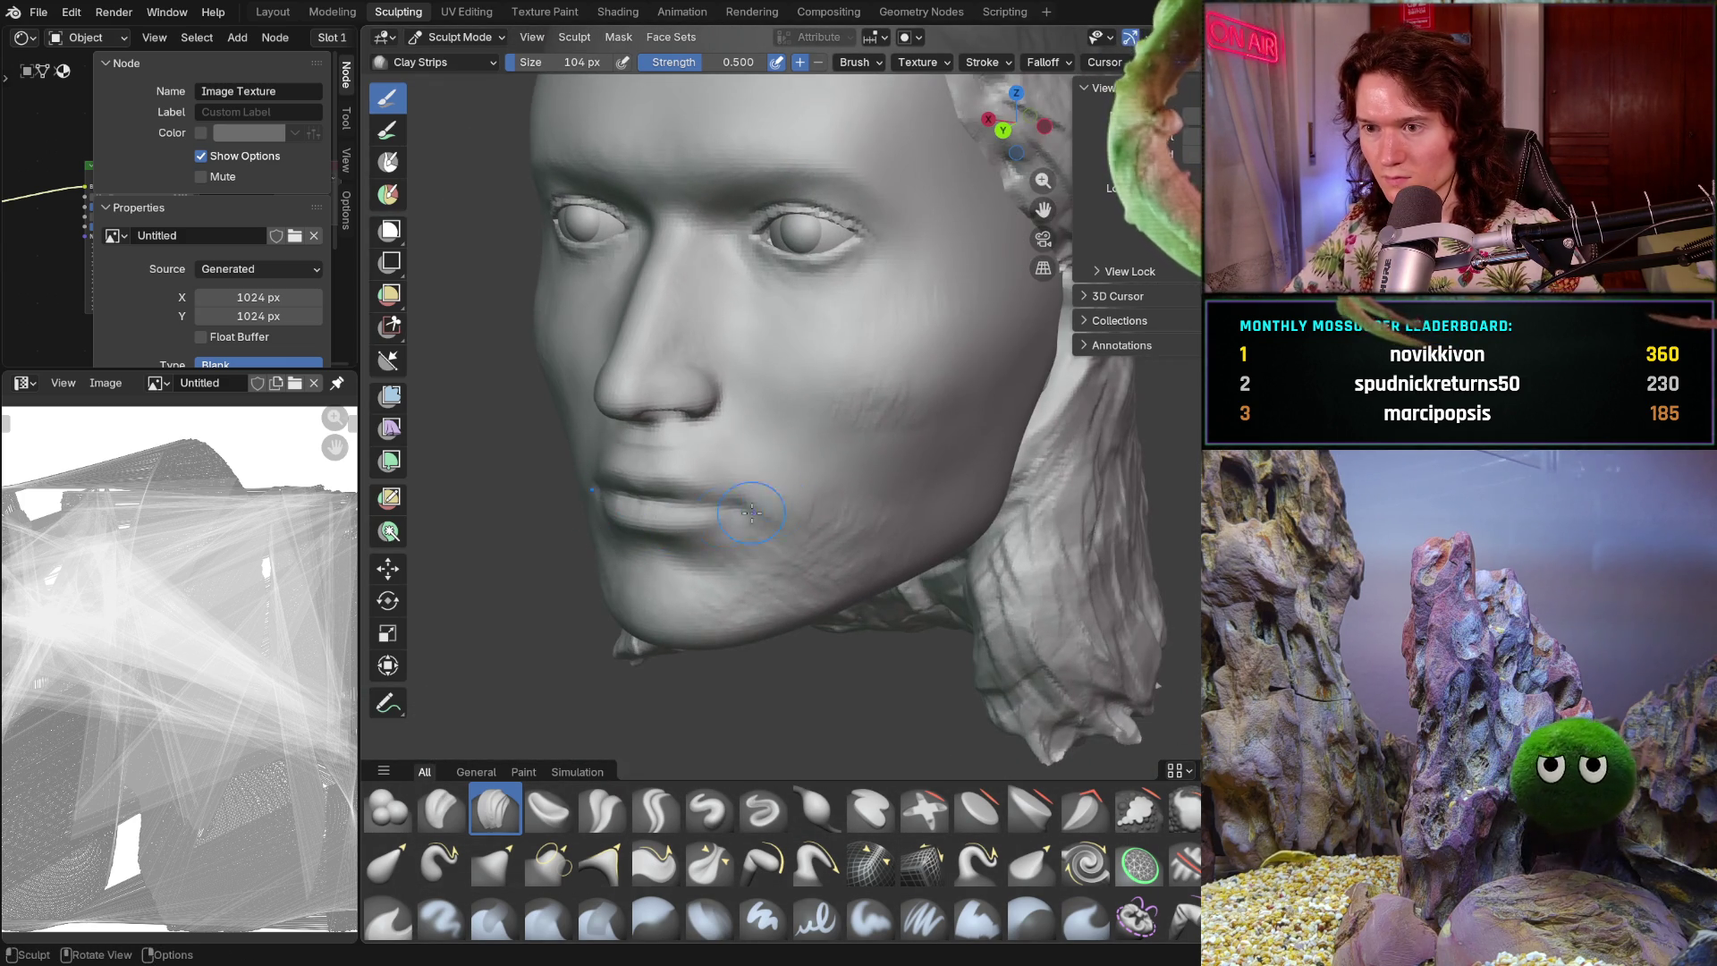
{"action": "middle_click_drag", "start_coordinate": [866, 467], "coordinate": [841, 488]}
{"action": "scroll", "coordinate": [840, 487], "scroll_direction": "up", "scroll_amount": 7}
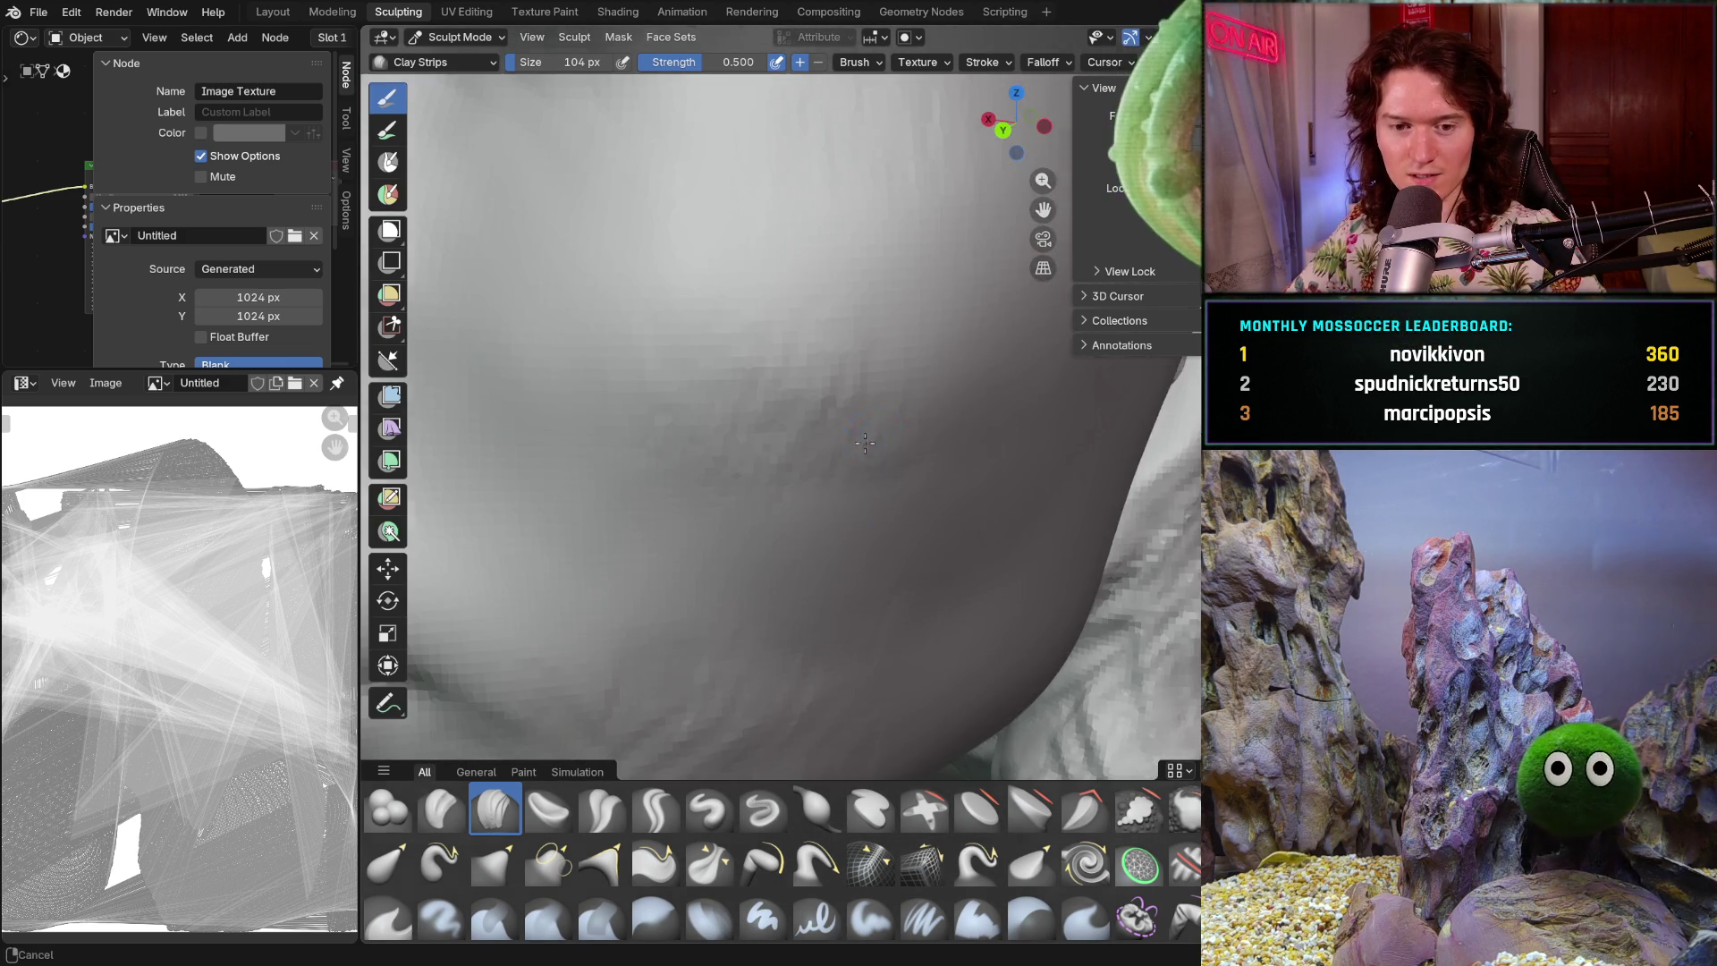
{"action": "scroll", "coordinate": [840, 488], "scroll_direction": "down", "scroll_amount": 7}
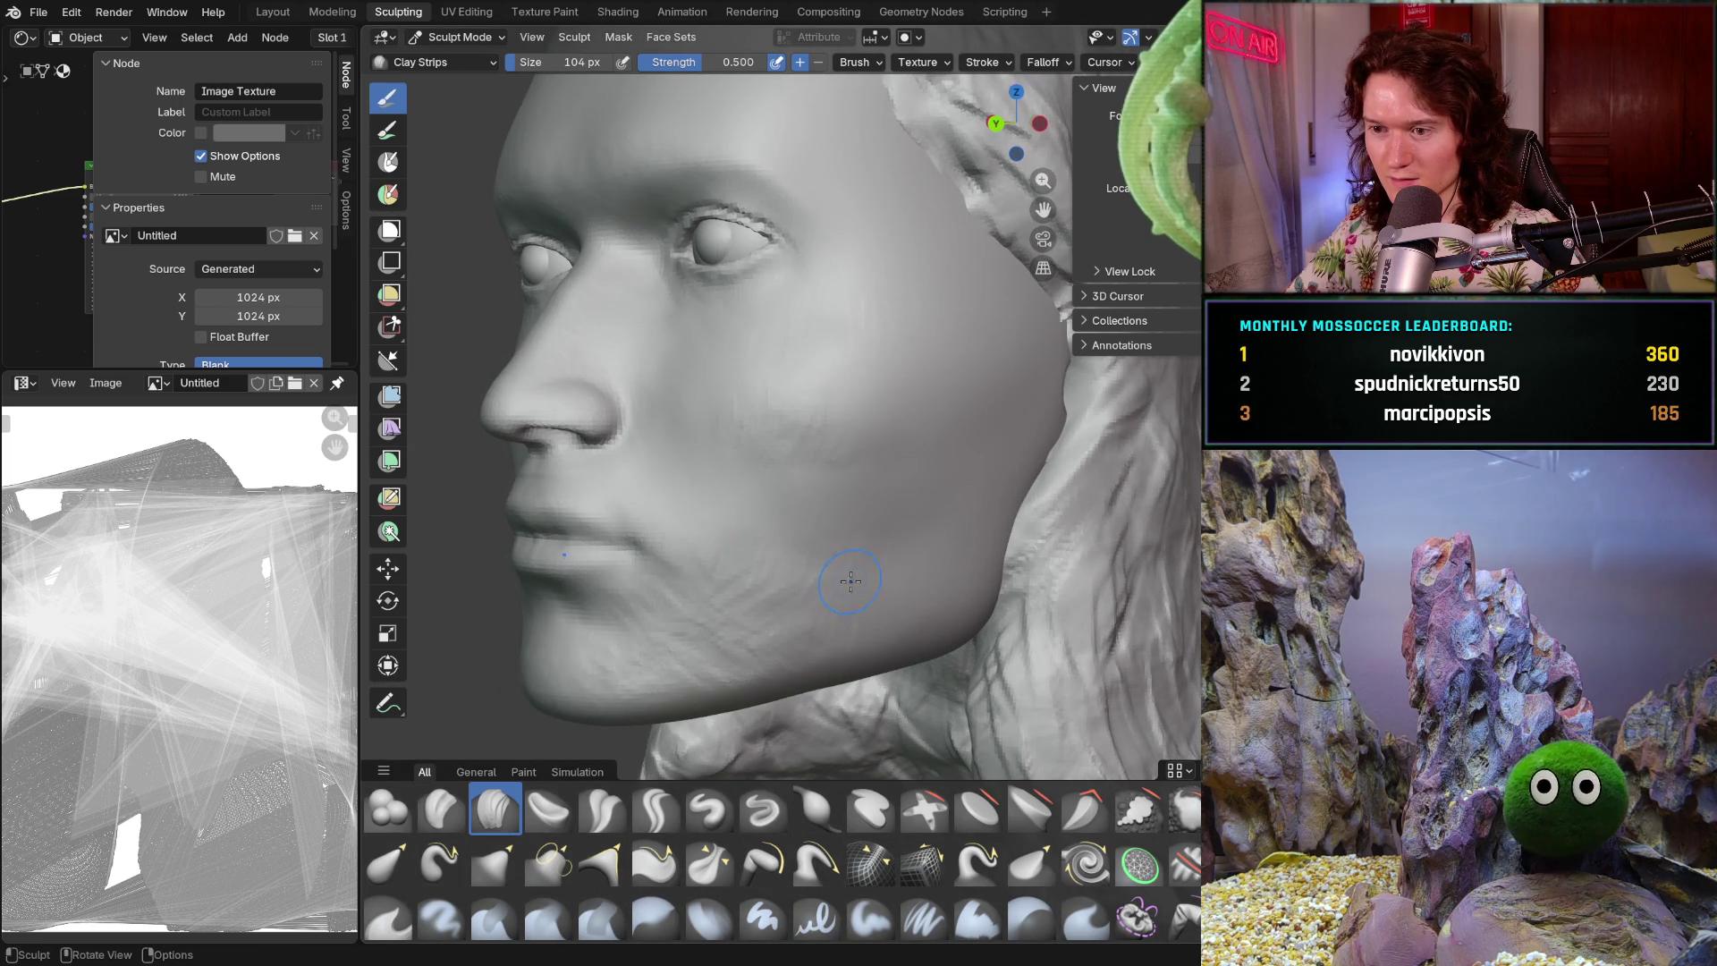
- Continue Clay Strips shaping over the cheek and nose side from profile angles
{"action": "middle_click_drag", "start_coordinate": [752, 508], "coordinate": [684, 350]}
{"action": "scroll", "coordinate": [685, 349], "scroll_direction": "up", "scroll_amount": 6}
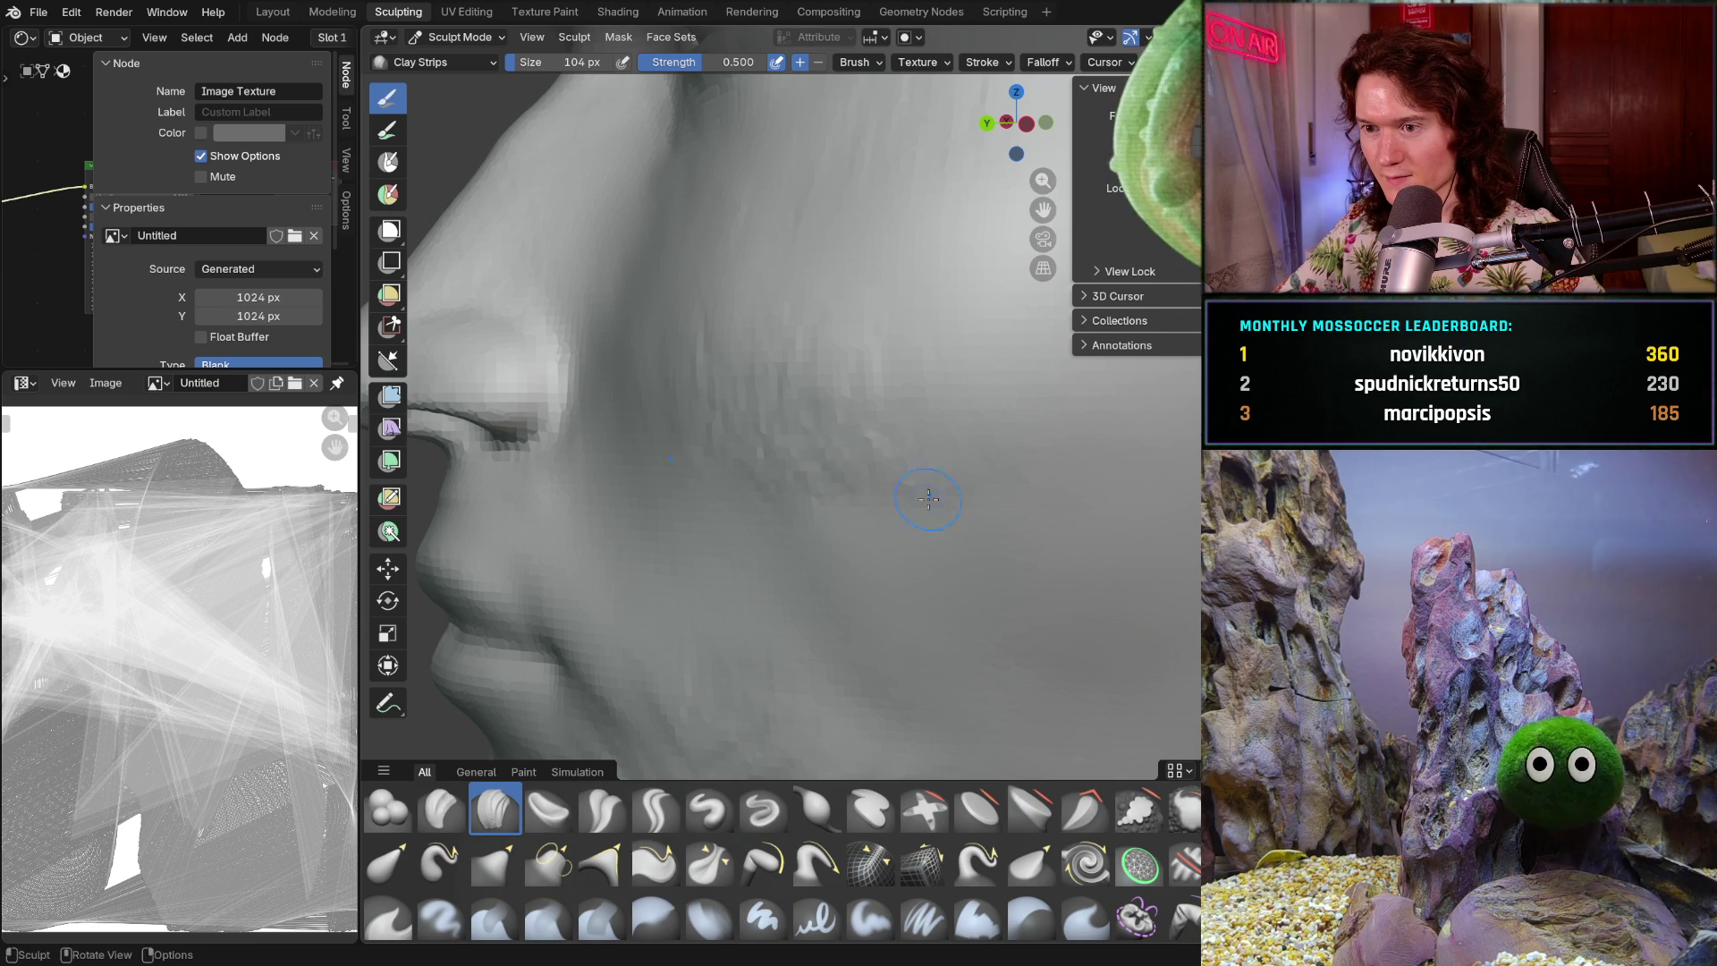
{"action": "scroll", "coordinate": [889, 356], "scroll_direction": "down", "scroll_amount": 5}
{"action": "mouse_move", "coordinate": [889, 356]}
{"action": "middle_mouse_down"}
{"action": "mouse_move", "coordinate": [752, 473]}
{"action": "mouse_move", "coordinate": [786, 482]}
{"action": "mouse_move", "coordinate": [769, 414]}
{"action": "mouse_move", "coordinate": [682, 380]}
{"action": "mouse_move", "coordinate": [702, 401]}
{"action": "middle_mouse_up"}
{"action": "scroll", "coordinate": [859, 448], "scroll_direction": "down", "scroll_amount": 5}
{"action": "scroll", "coordinate": [707, 406], "scroll_direction": "up", "scroll_amount": 3}
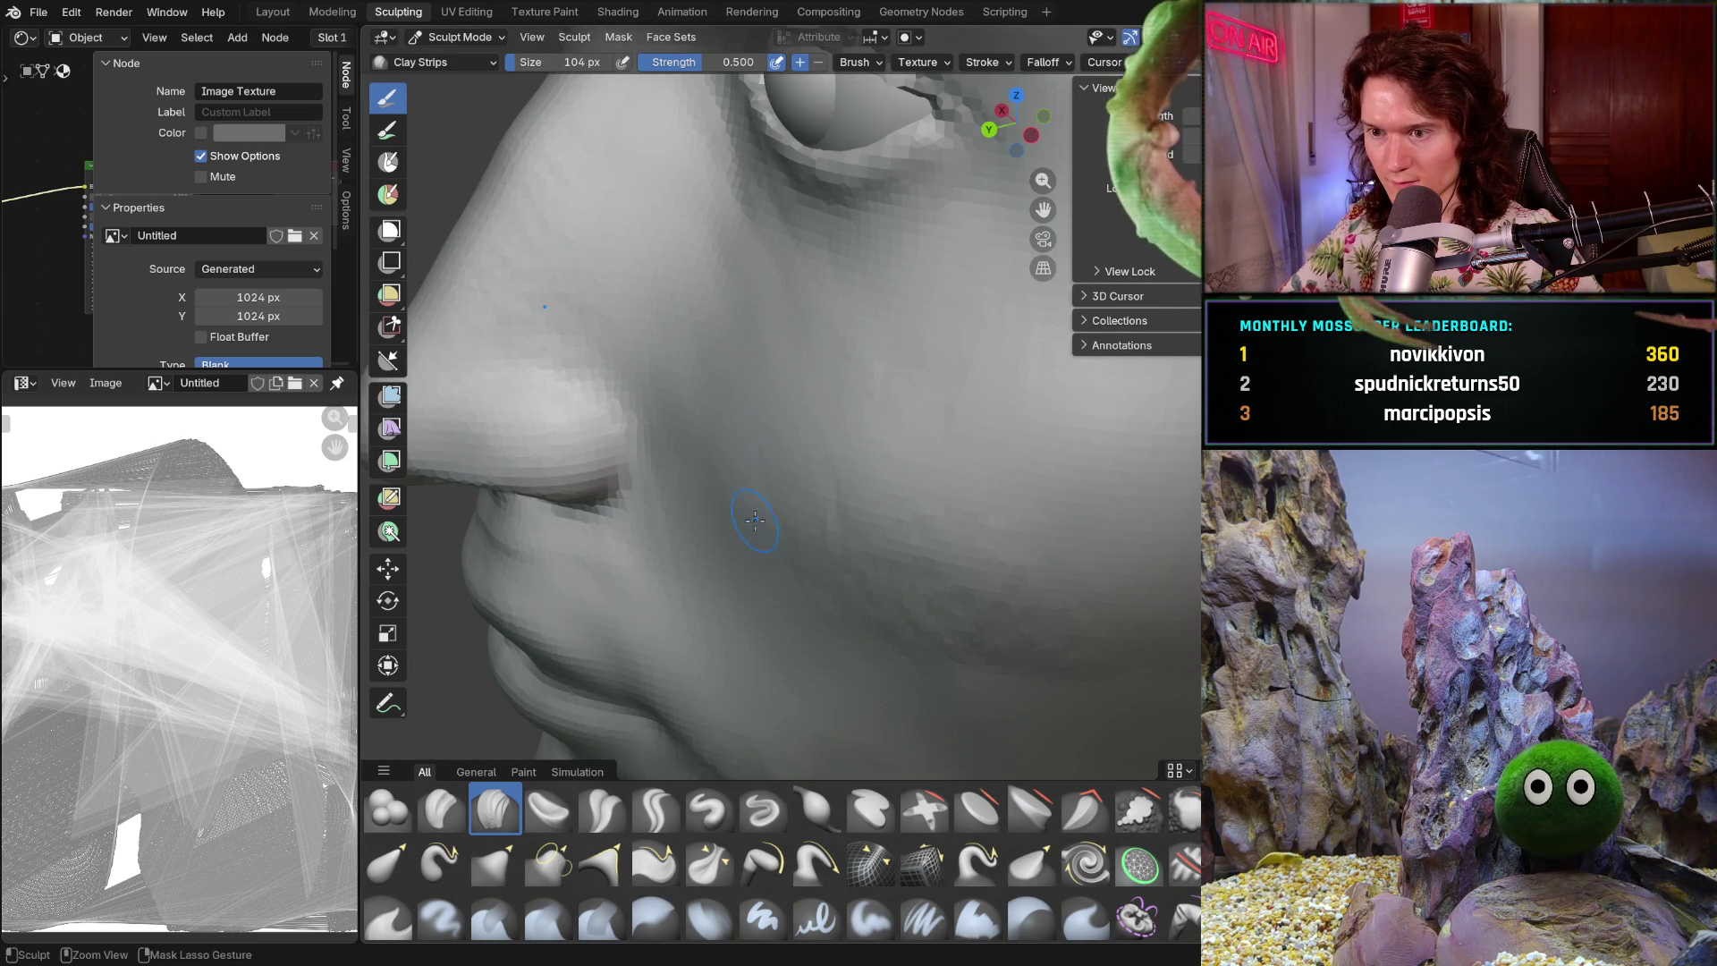
{"action": "middle_click_drag", "start_coordinate": [778, 516], "coordinate": [776, 420]}
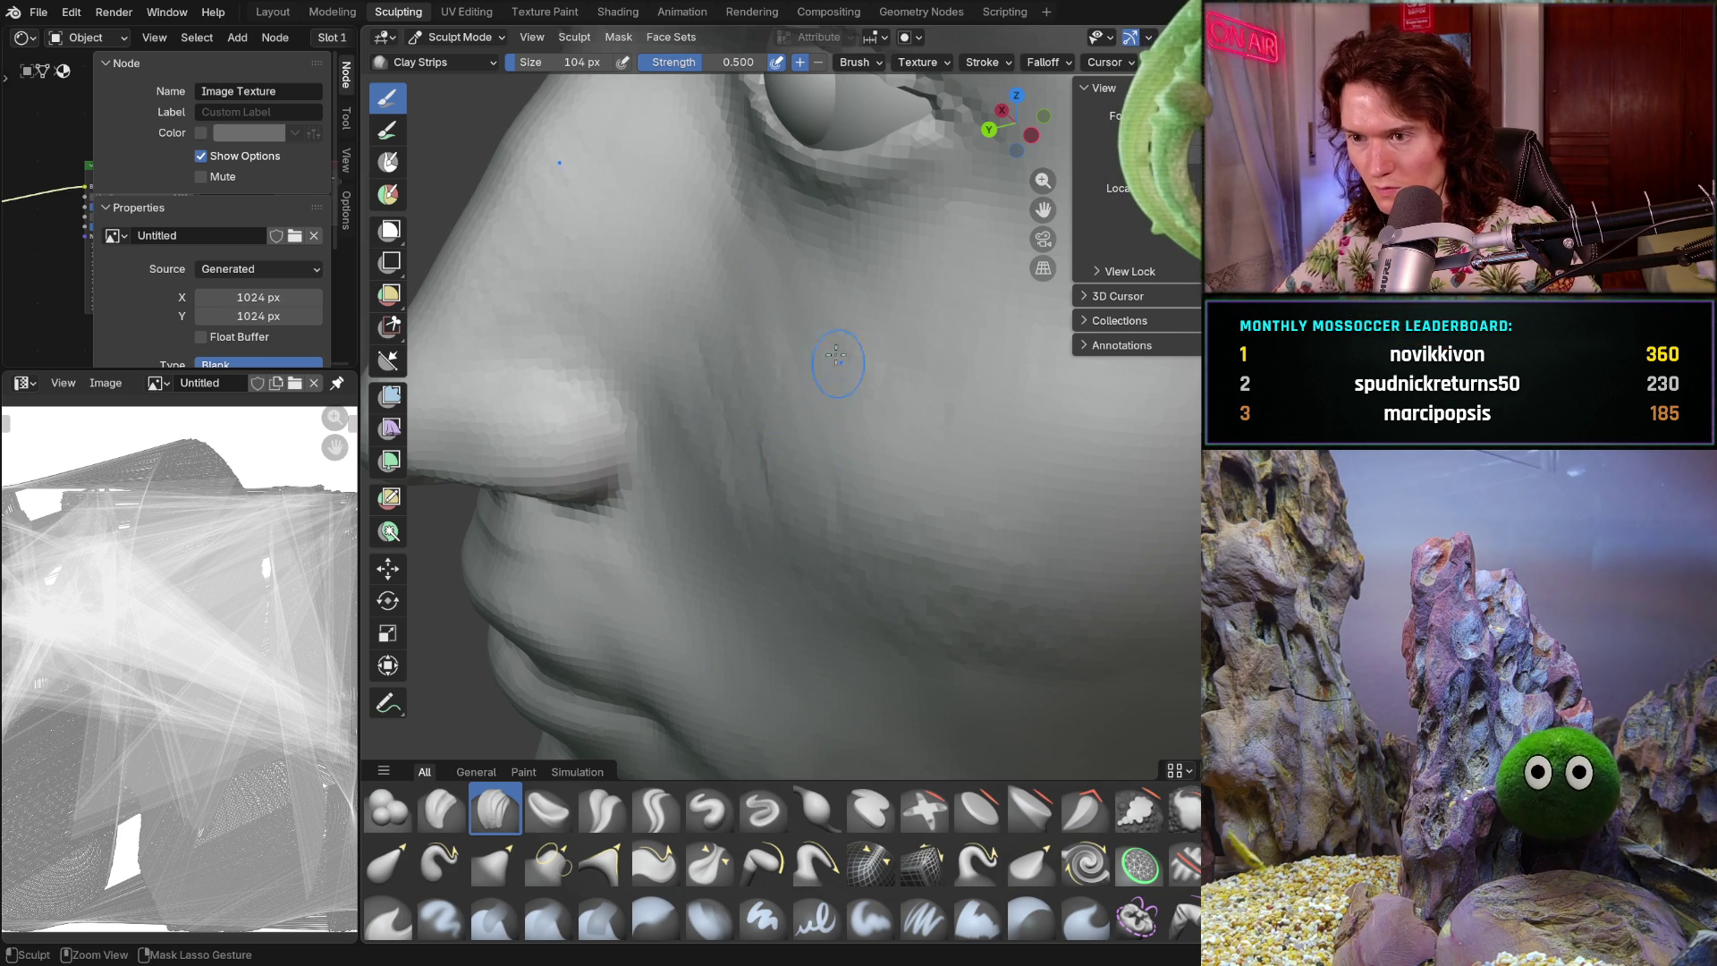
{"action": "mouse_move", "coordinate": [842, 359]}
{"action": "middle_mouse_down", "text": "ctrl"}
{"action": "mouse_move", "coordinate": [844, 466]}
{"action": "mouse_move", "coordinate": [920, 539]}
{"action": "middle_mouse_up", "text": "ctrl"}
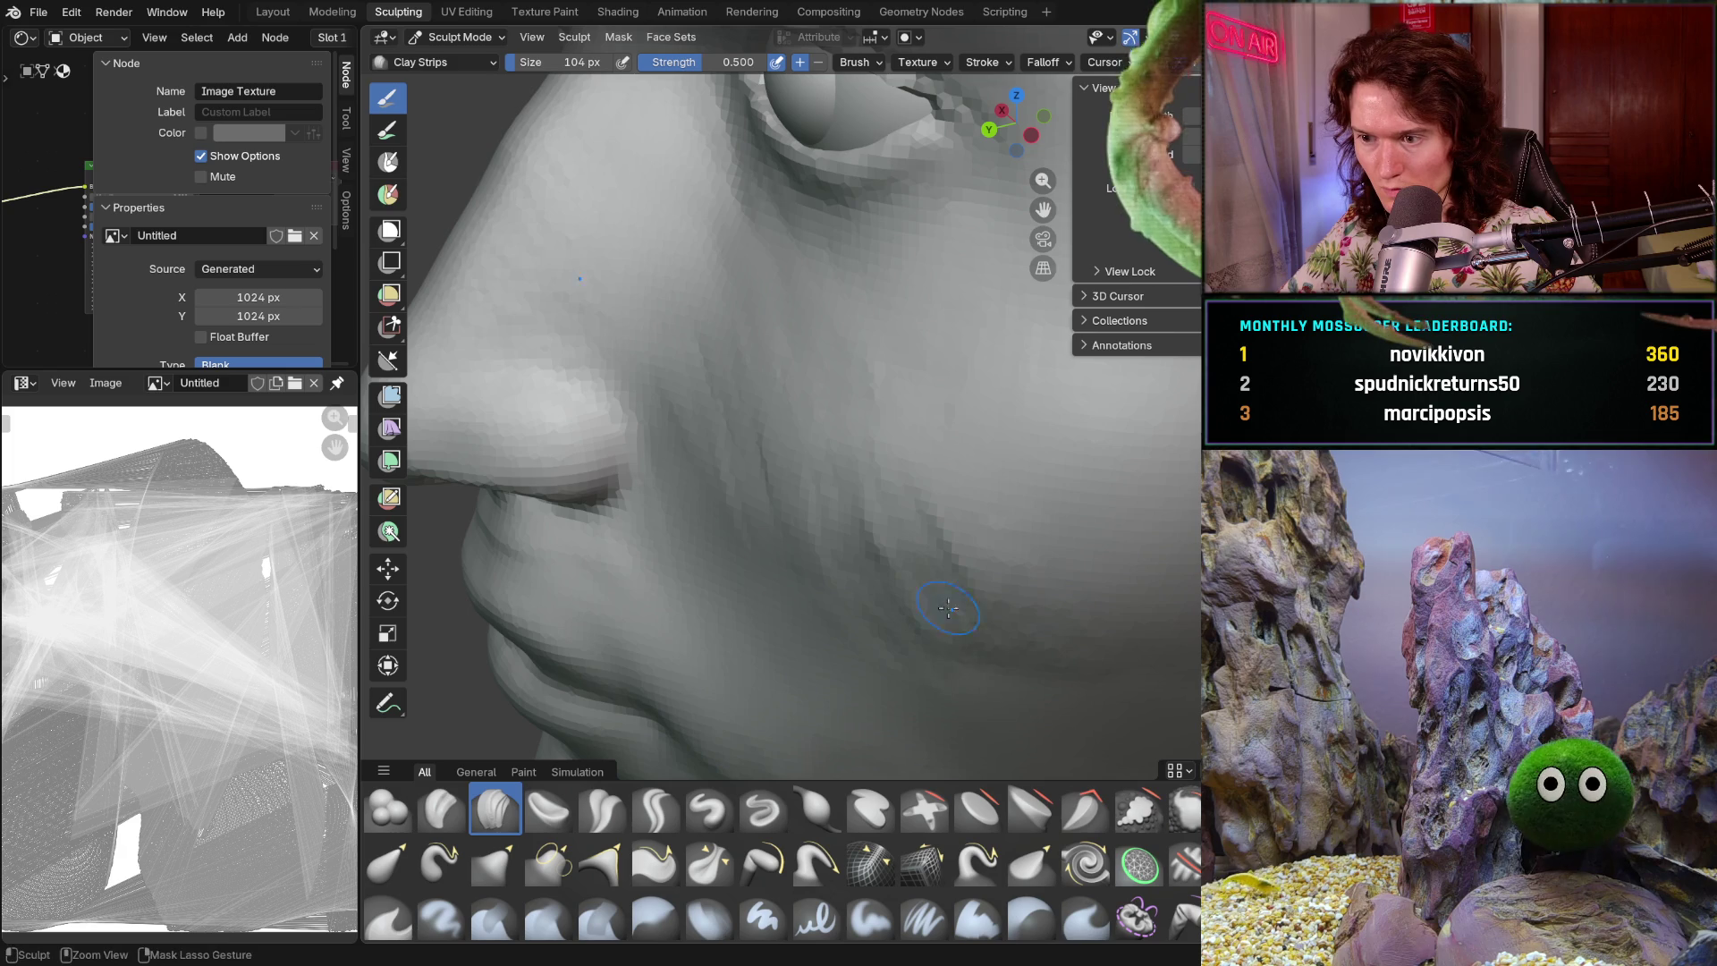
{"action": "mouse_move", "coordinate": [1074, 620]}
{"action": "middle_mouse_down", "text": "ctrl"}
{"action": "mouse_move", "coordinate": [1118, 715]}
{"action": "mouse_move", "coordinate": [1046, 617]}
{"action": "mouse_move", "coordinate": [1019, 662]}
{"action": "mouse_move", "coordinate": [938, 659]}
{"action": "middle_mouse_up", "text": "ctrl"}
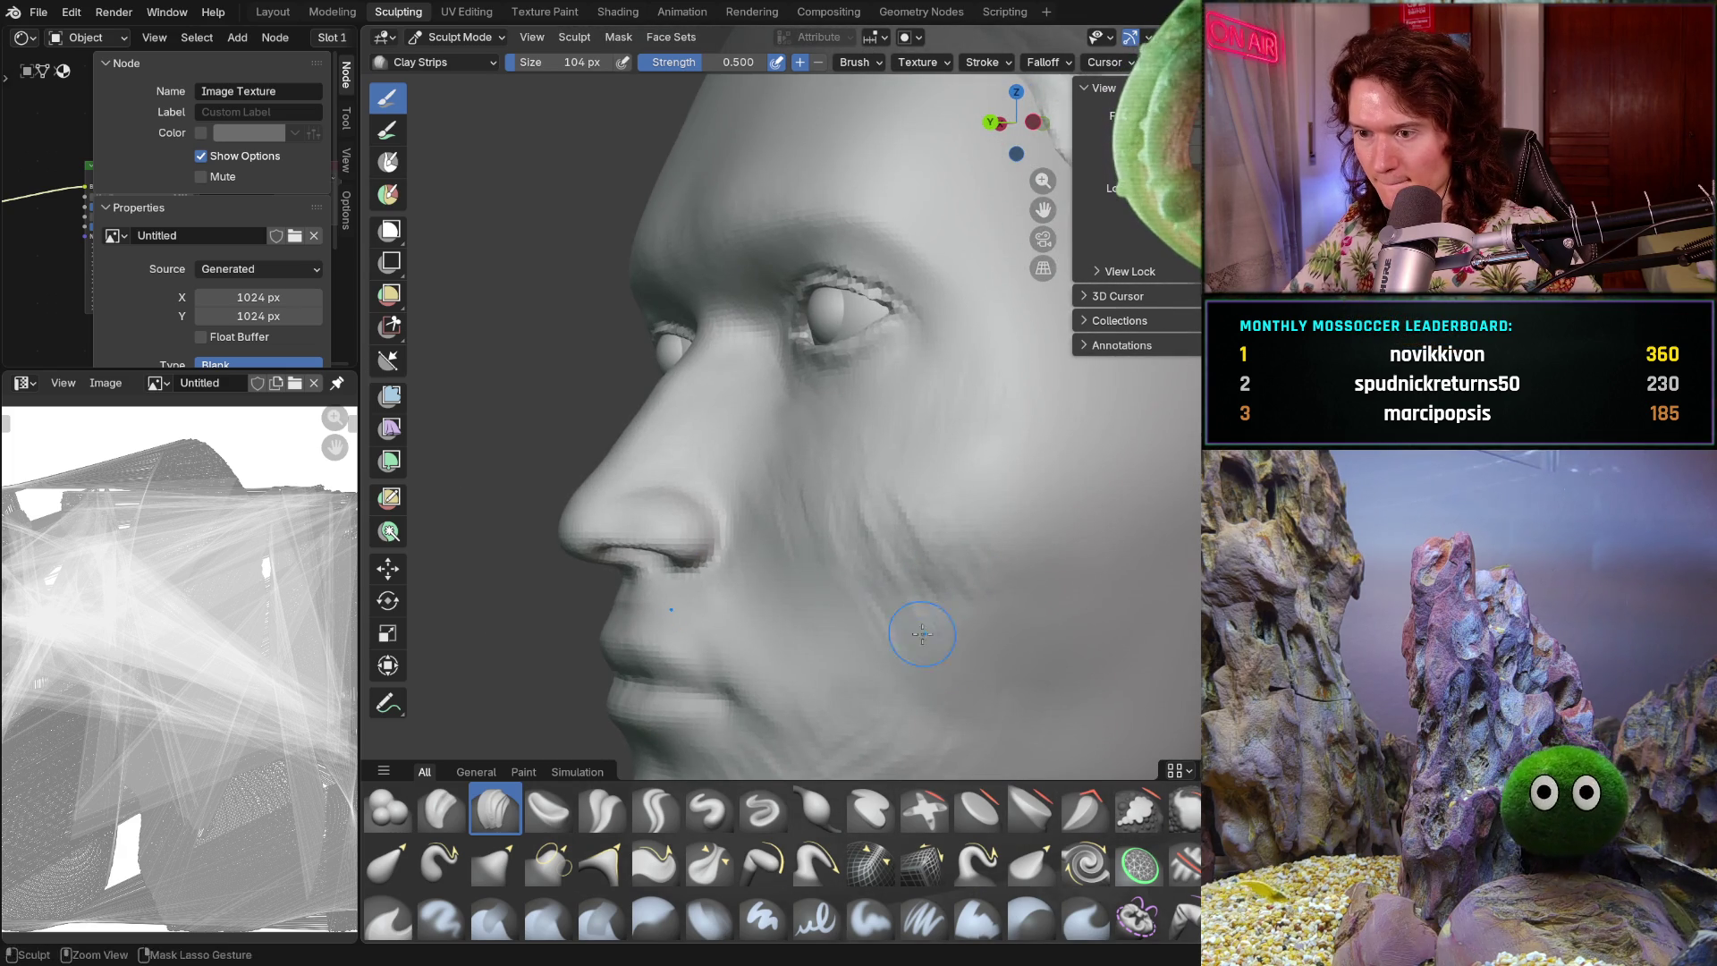
{"action": "mouse_move", "coordinate": [913, 647]}
{"action": "middle_mouse_down"}
{"action": "mouse_move", "coordinate": [984, 617]}
{"action": "mouse_move", "coordinate": [840, 644]}
{"action": "mouse_move", "coordinate": [826, 575]}
{"action": "mouse_move", "coordinate": [690, 516]}
{"action": "middle_mouse_up"}
- Switch to the Smooth brush at 0.665 strength and enlarge it to 284 px
{"action": "key", "text": "shift+s"}
{"action": "key", "text": "f"}
{"action": "left_click", "coordinate": [917, 631]}
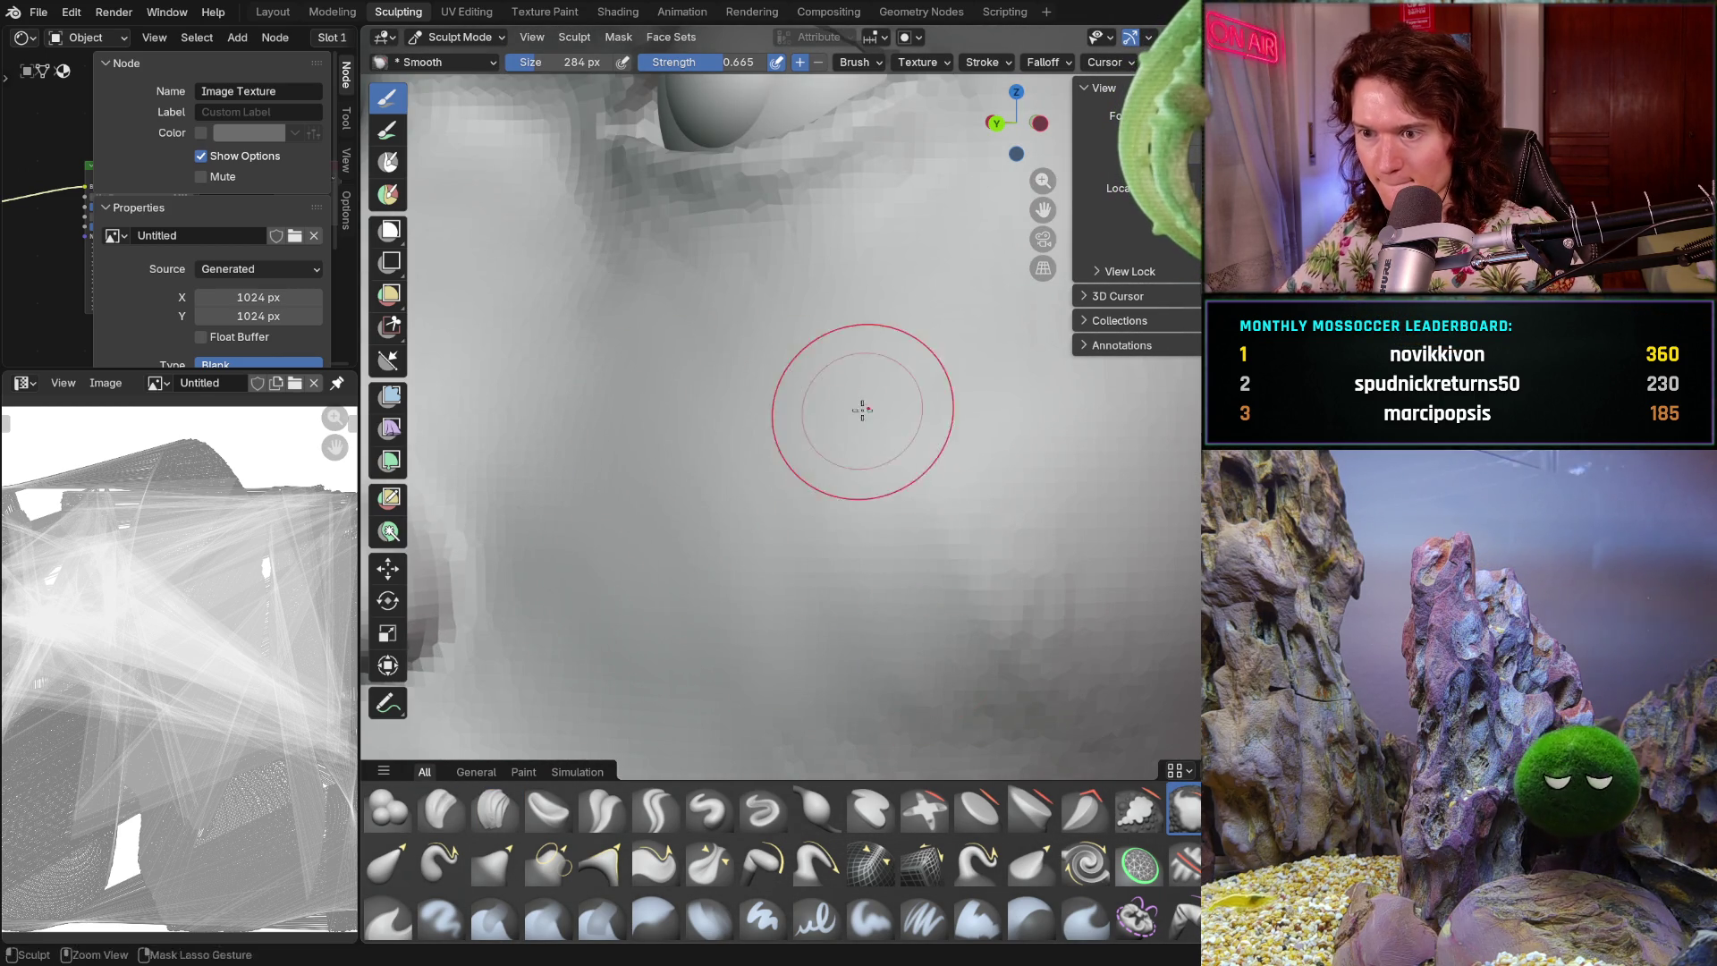
- Smooth the surface over the chin, viewed from below
{"action": "middle_click_drag", "start_coordinate": [864, 419], "coordinate": [874, 536], "text": "ctrl"}
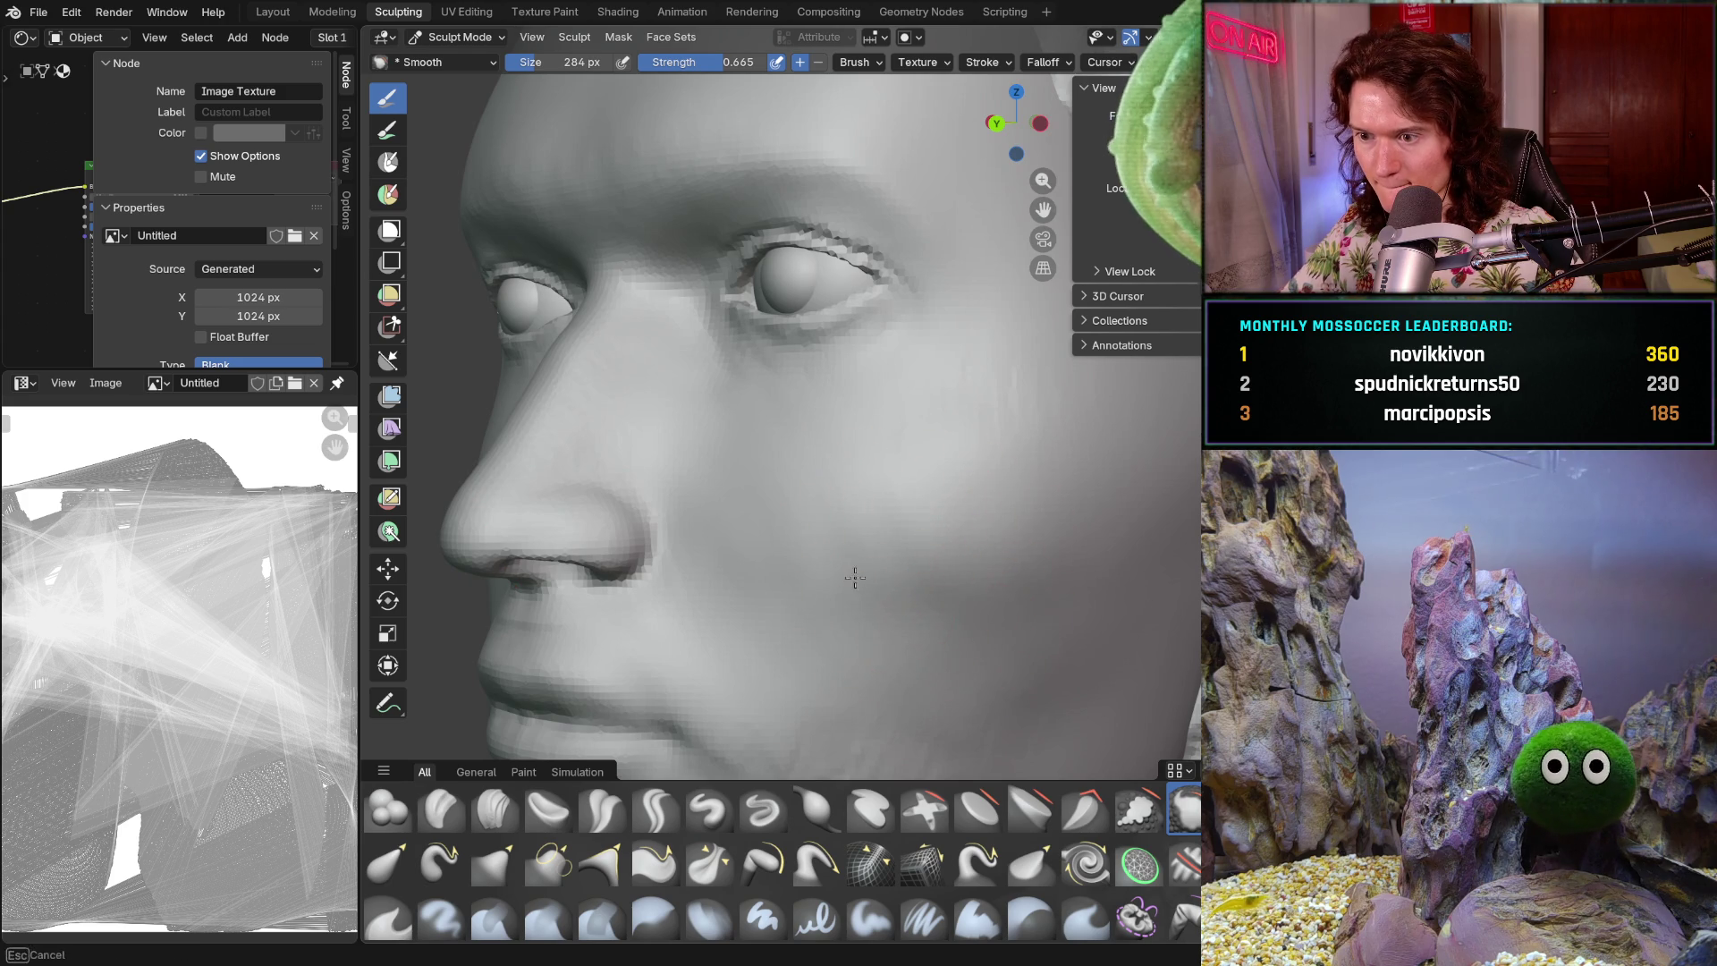
{"action": "mouse_move", "coordinate": [907, 630]}
{"action": "middle_mouse_down"}
{"action": "mouse_move", "coordinate": [962, 525]}
{"action": "mouse_move", "coordinate": [963, 479]}
{"action": "mouse_move", "coordinate": [975, 567]}
{"action": "middle_mouse_up"}
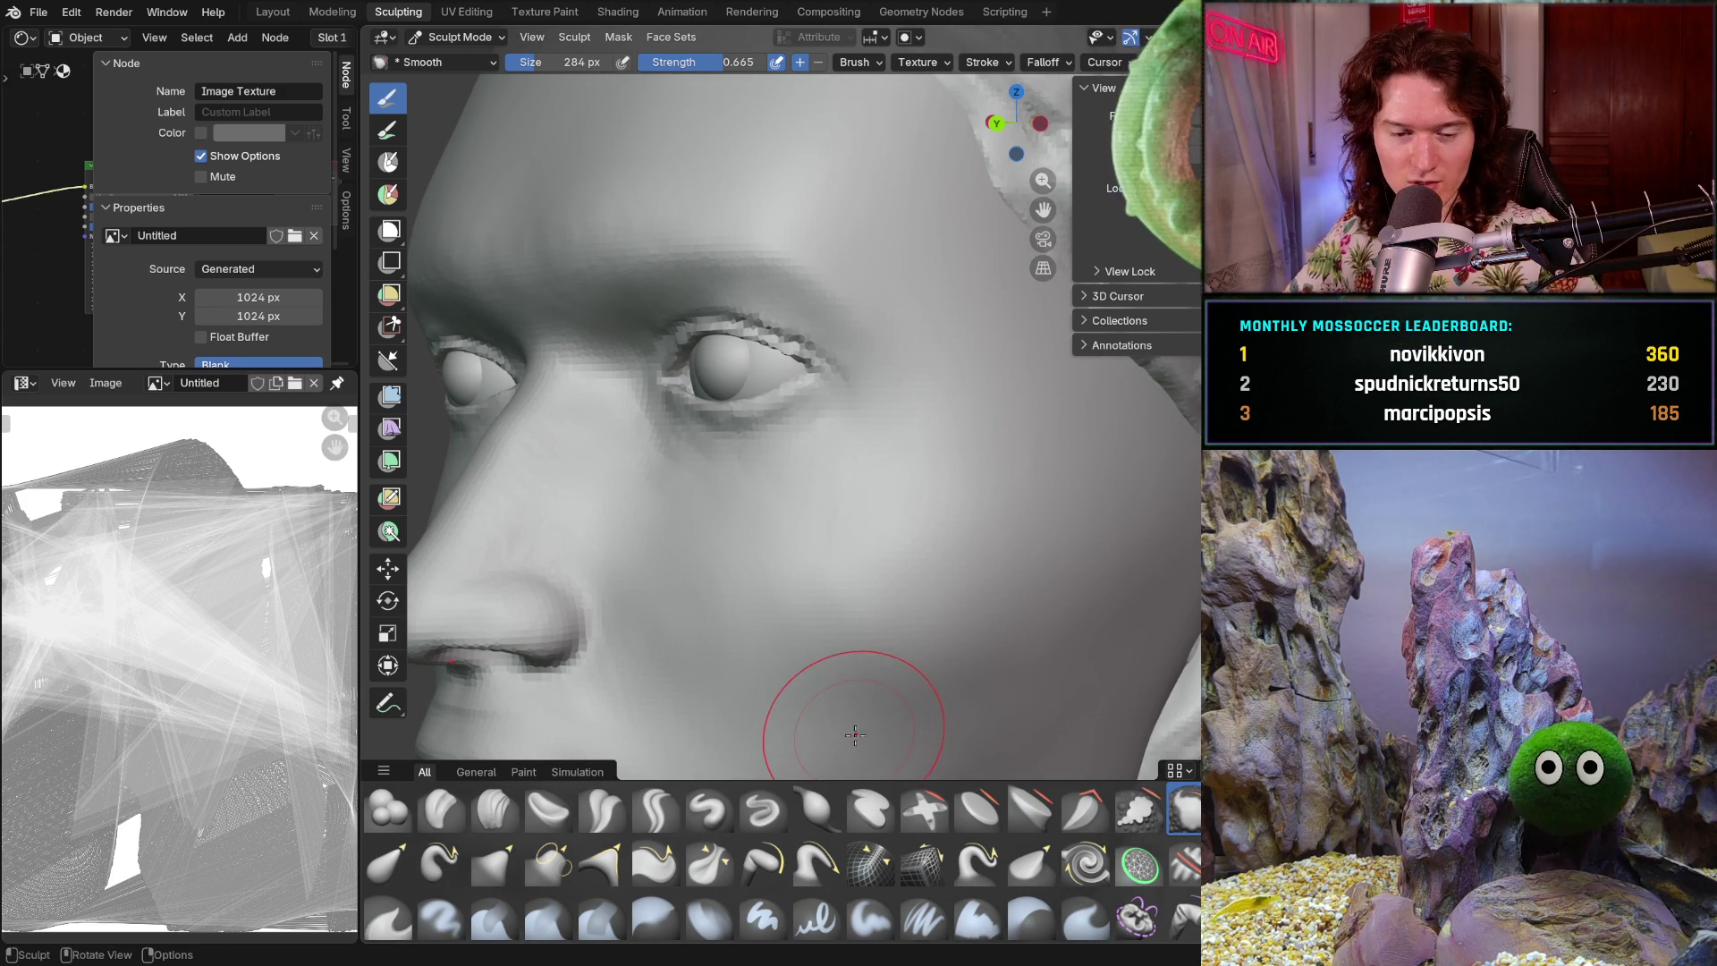
{"action": "middle_click_drag", "start_coordinate": [843, 632], "coordinate": [862, 555]}
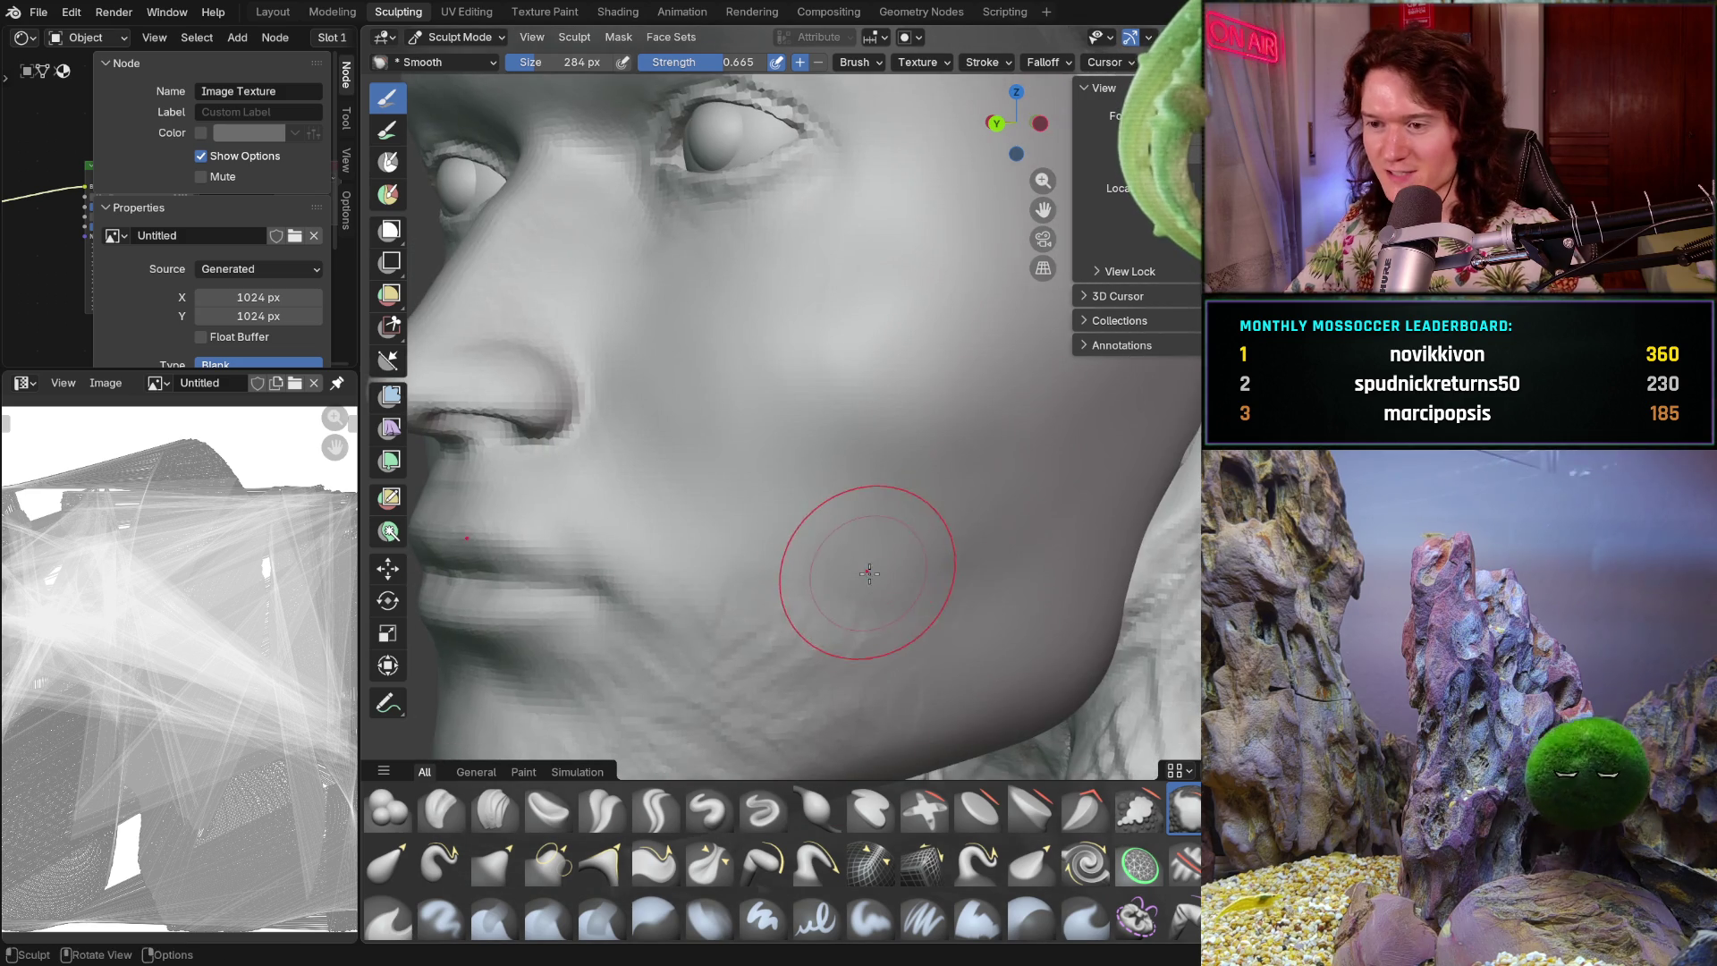
{"action": "mouse_move", "coordinate": [874, 659]}
{"action": "middle_mouse_down"}
{"action": "mouse_move", "coordinate": [876, 626]}
{"action": "mouse_move", "coordinate": [863, 688]}
{"action": "middle_mouse_up"}
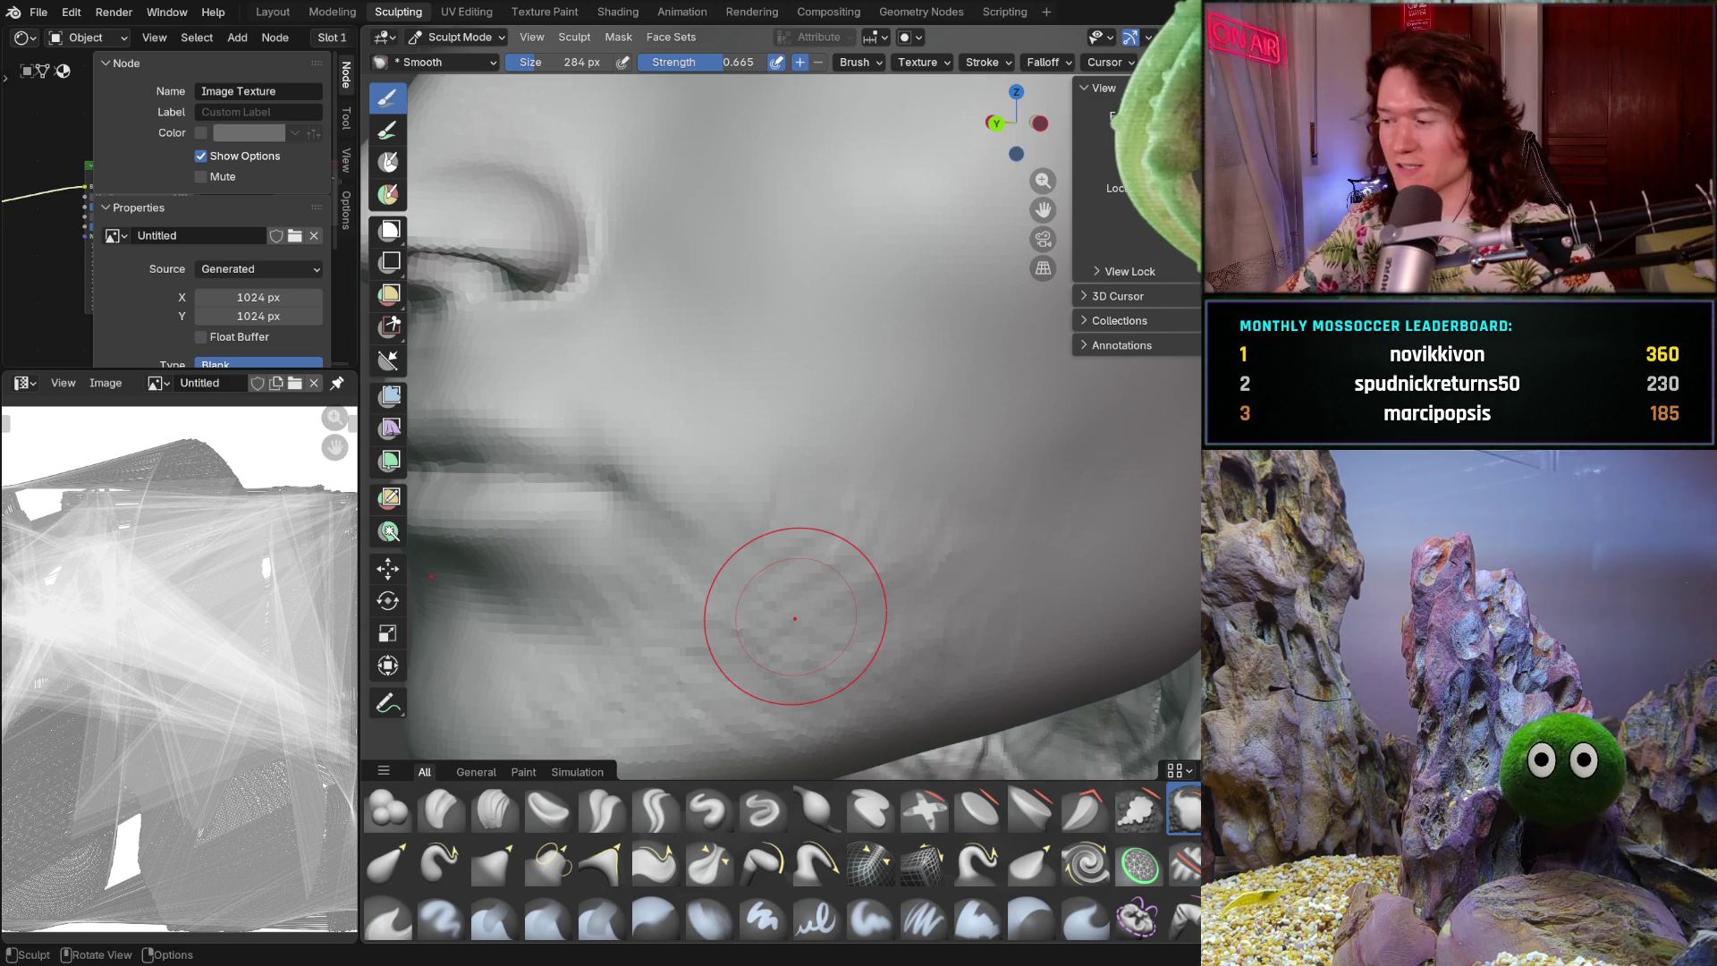
{"action": "middle_click_drag", "start_coordinate": [843, 671], "coordinate": [829, 628]}
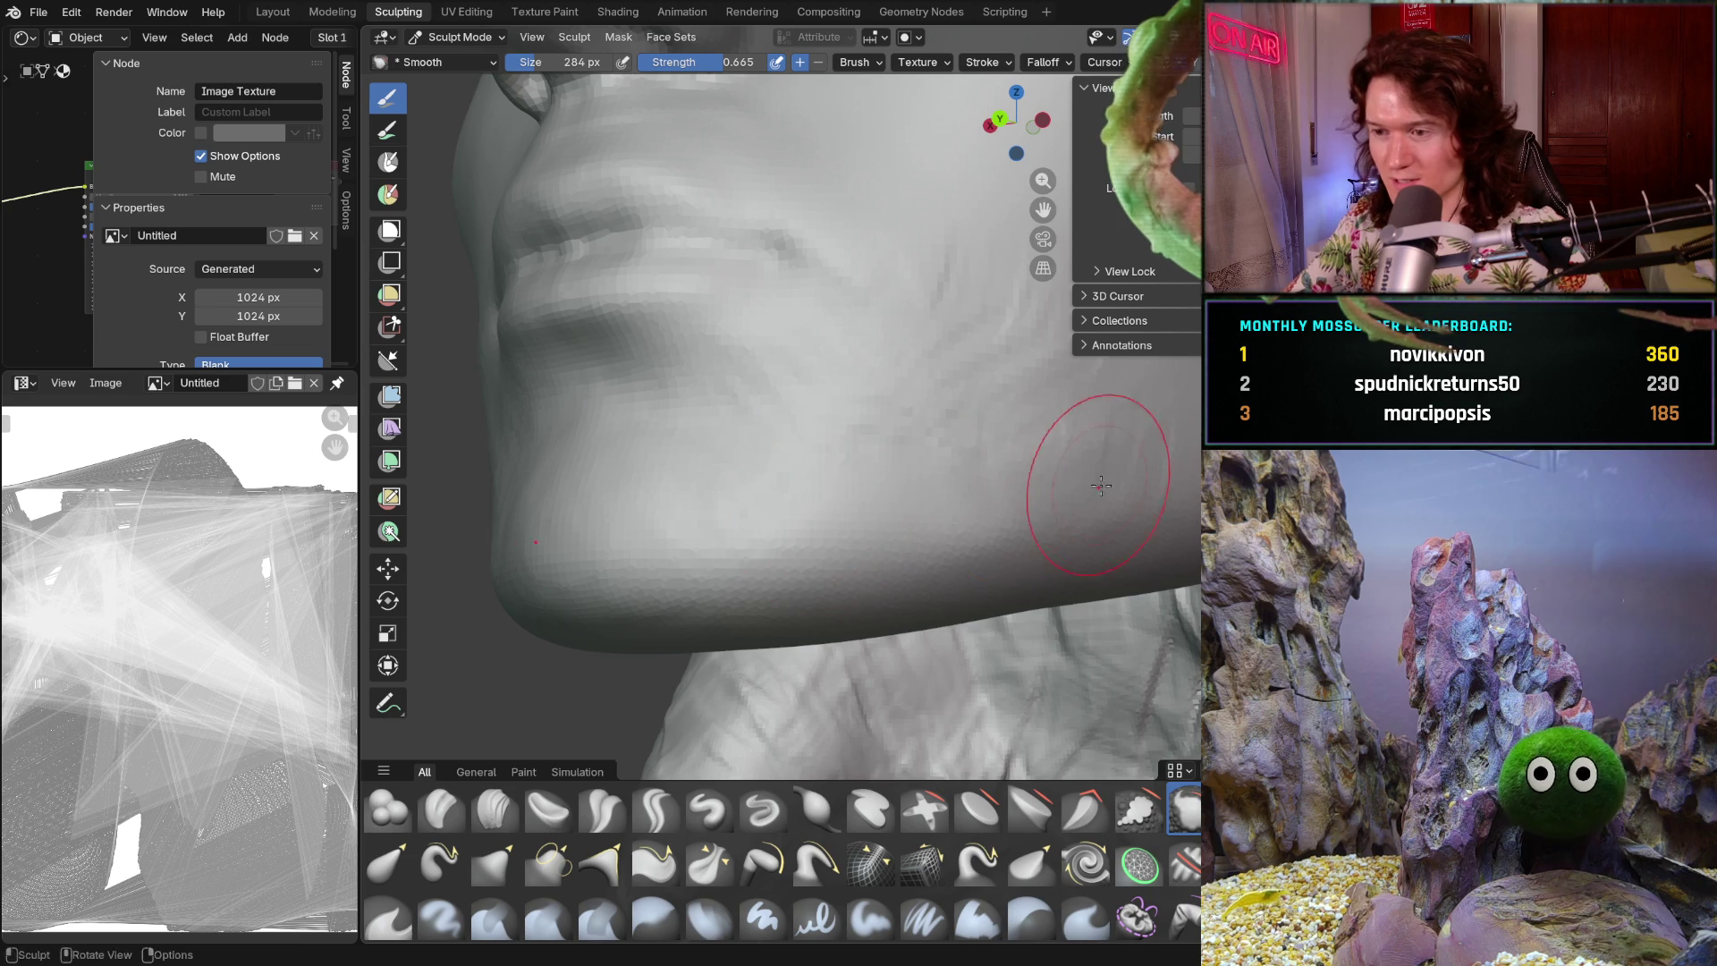
{"action": "scroll", "coordinate": [1142, 470], "scroll_direction": "up", "scroll_amount": 2}
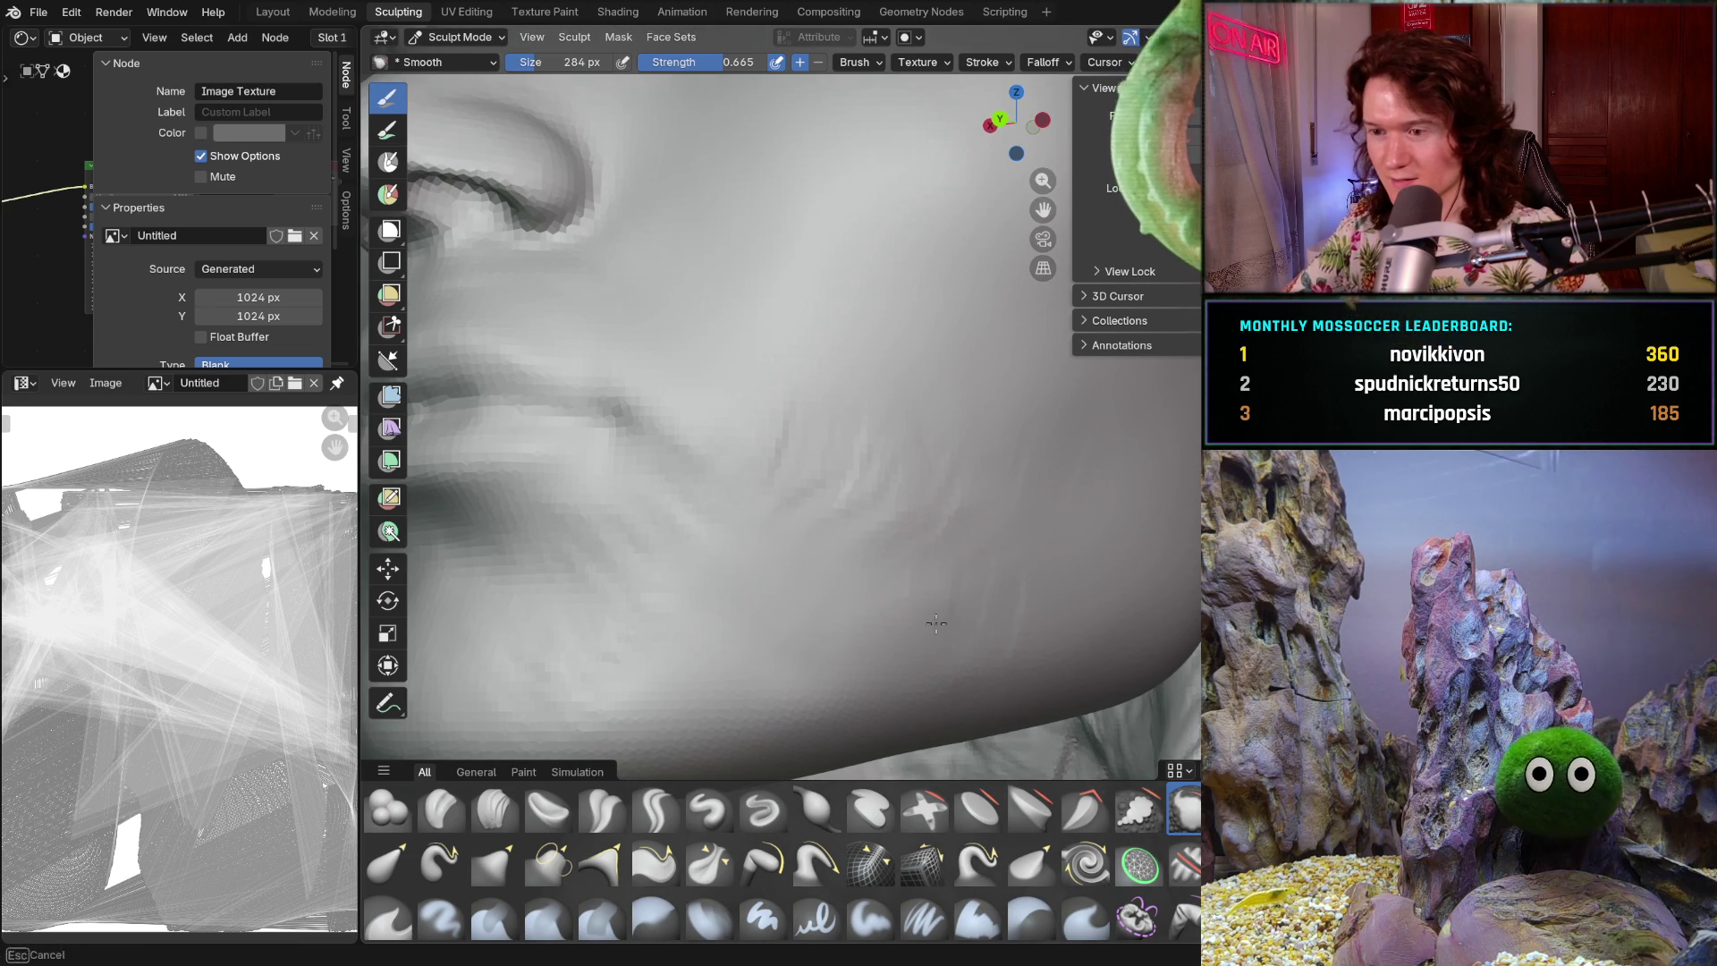
{"action": "mouse_move", "coordinate": [863, 480]}
{"action": "left_mouse_down"}
{"action": "mouse_move", "coordinate": [801, 438]}
{"action": "mouse_move", "coordinate": [895, 537]}
{"action": "left_mouse_up"}
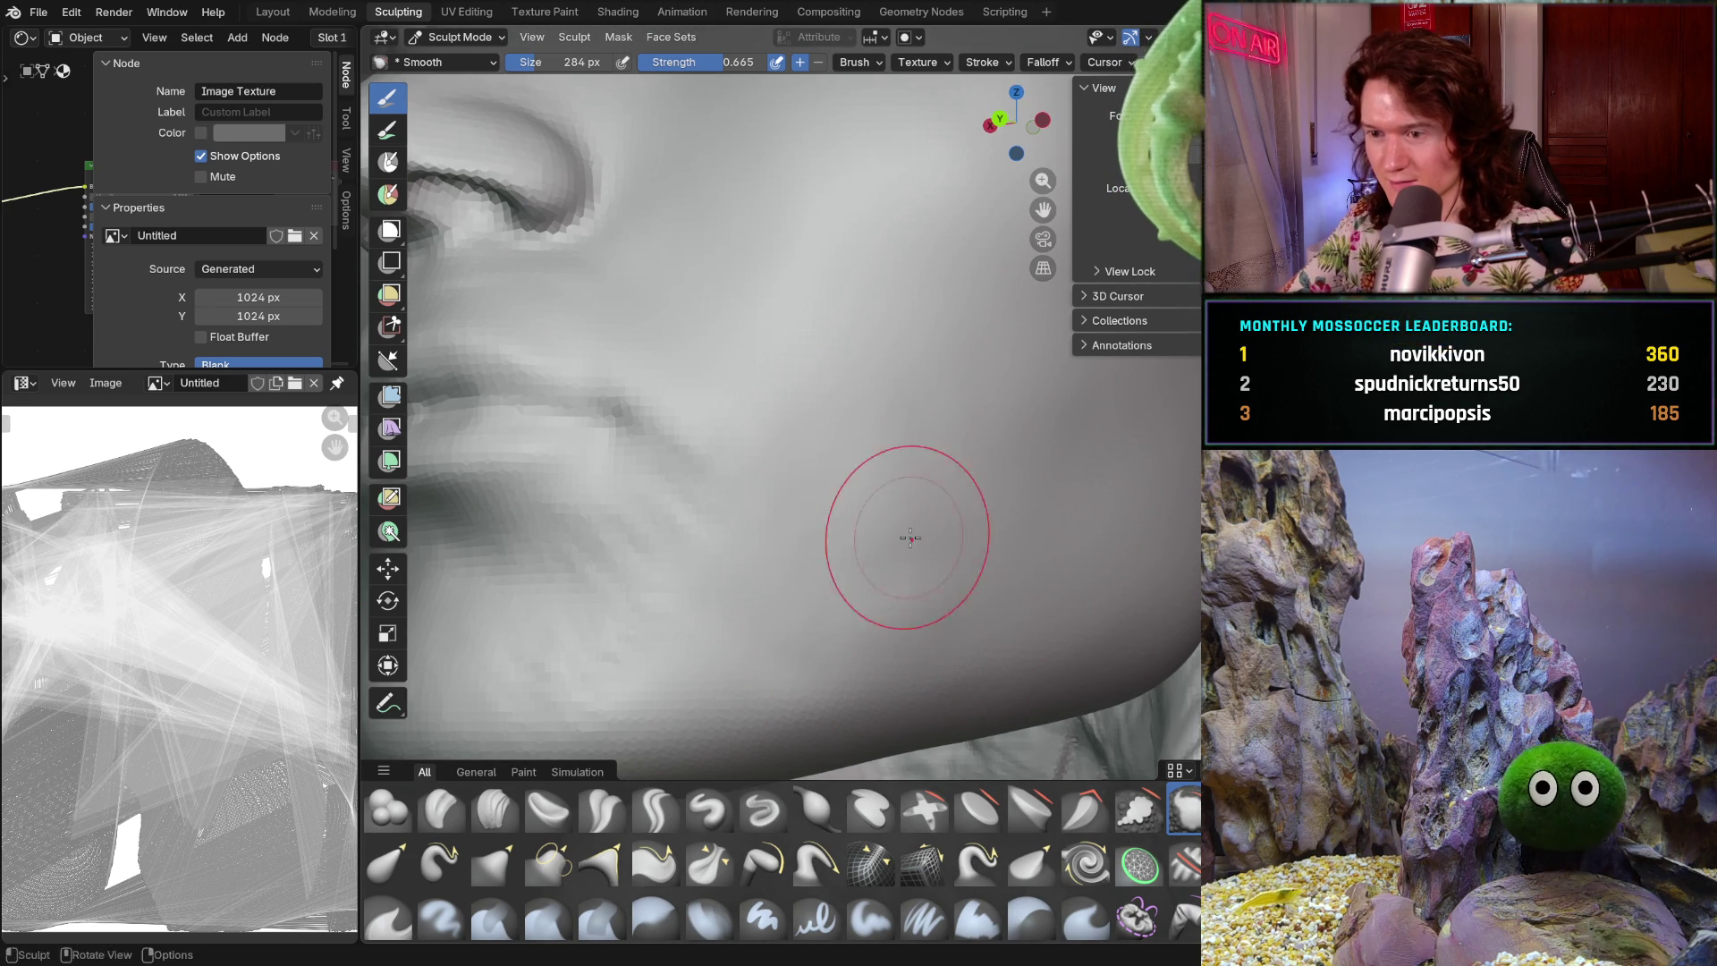
{"action": "mouse_move", "coordinate": [1038, 528]}
{"action": "middle_mouse_down"}
{"action": "mouse_move", "coordinate": [895, 572]}
{"action": "mouse_move", "coordinate": [984, 608]}
{"action": "mouse_move", "coordinate": [953, 637]}
{"action": "mouse_move", "coordinate": [984, 536]}
{"action": "middle_mouse_up"}
- Smooth the middle and lower cheek beside the mouth
{"action": "mouse_move", "coordinate": [1007, 463]}
{"action": "left_mouse_down"}
{"action": "mouse_move", "coordinate": [840, 617]}
{"action": "mouse_move", "coordinate": [825, 555]}
{"action": "mouse_move", "coordinate": [902, 498]}
{"action": "left_mouse_up"}
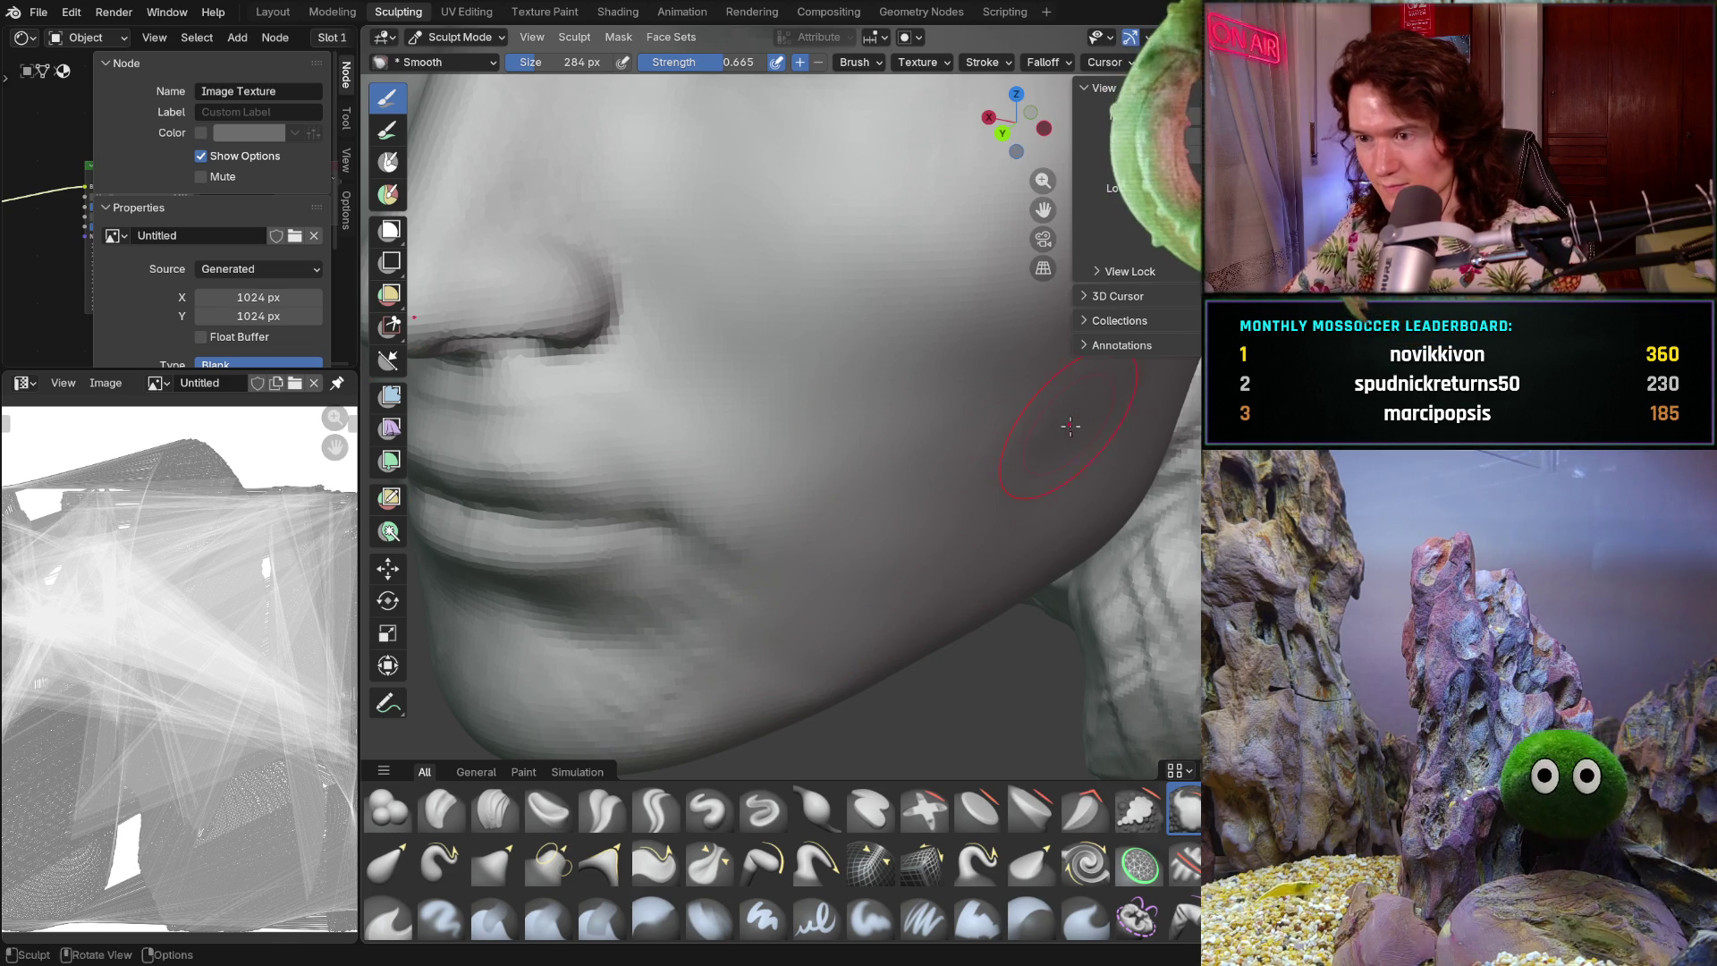
{"action": "mouse_move", "coordinate": [898, 569]}
{"action": "middle_mouse_down"}
{"action": "mouse_move", "coordinate": [787, 630]}
{"action": "mouse_move", "coordinate": [920, 549]}
{"action": "middle_mouse_up"}
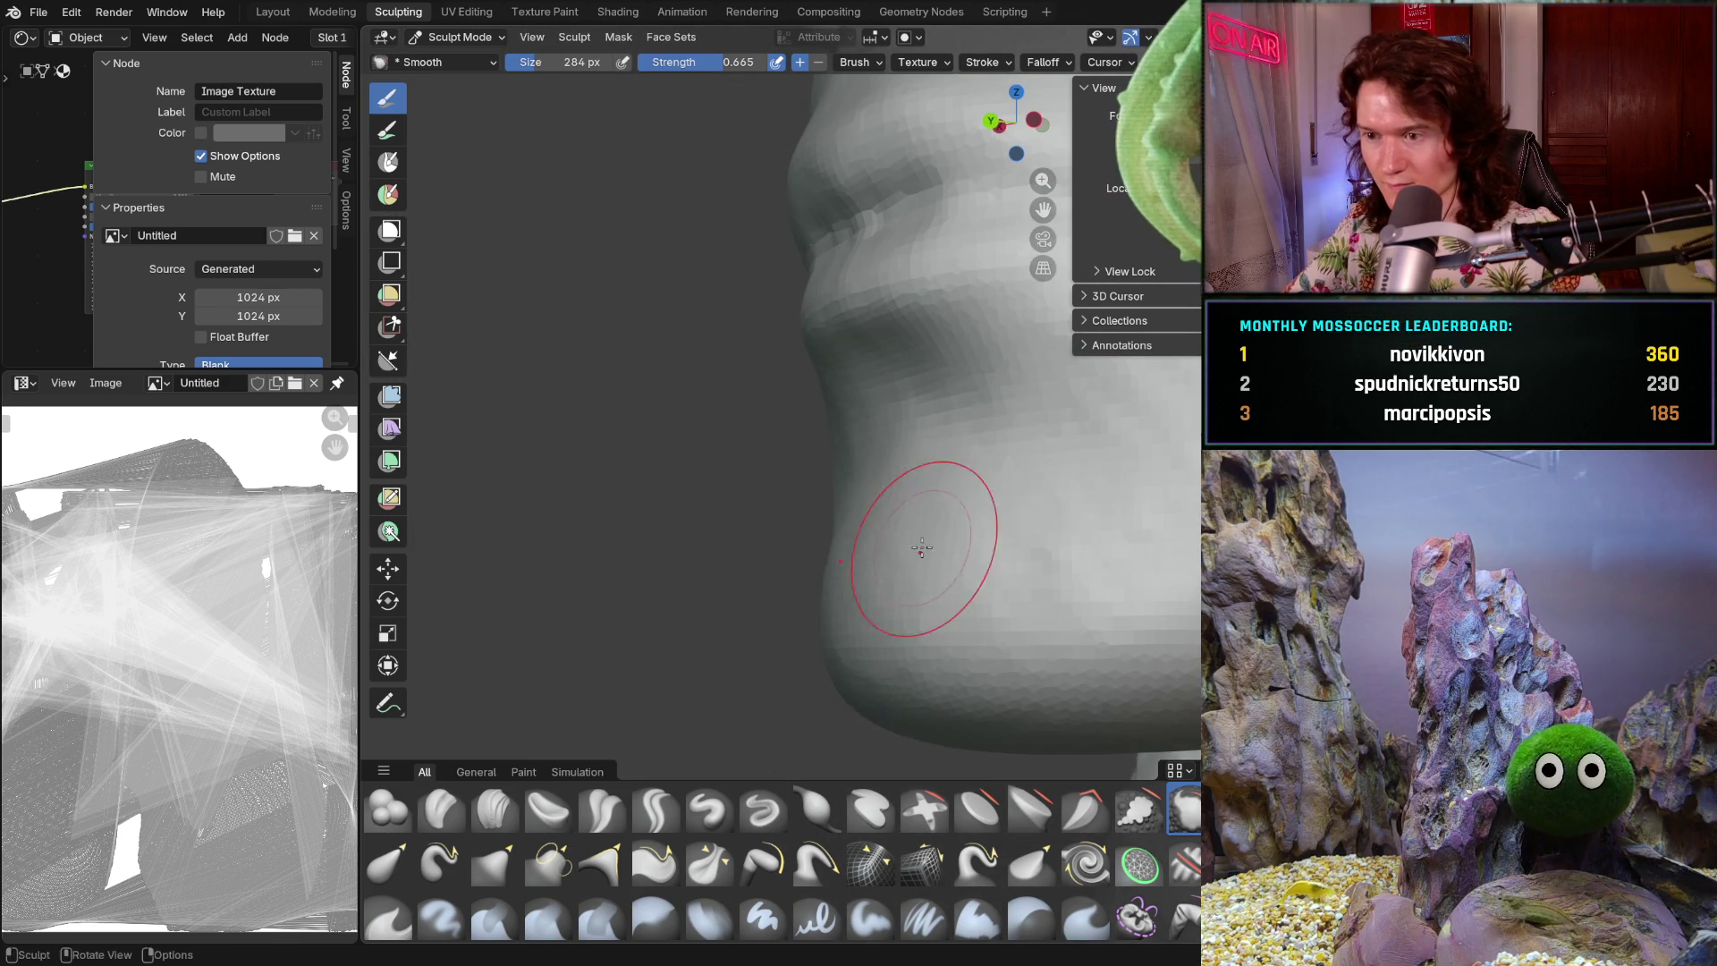
{"action": "mouse_move", "coordinate": [1073, 555]}
{"action": "left_mouse_down"}
{"action": "mouse_move", "coordinate": [1042, 594]}
{"action": "mouse_move", "coordinate": [1064, 555]}
{"action": "left_mouse_up"}
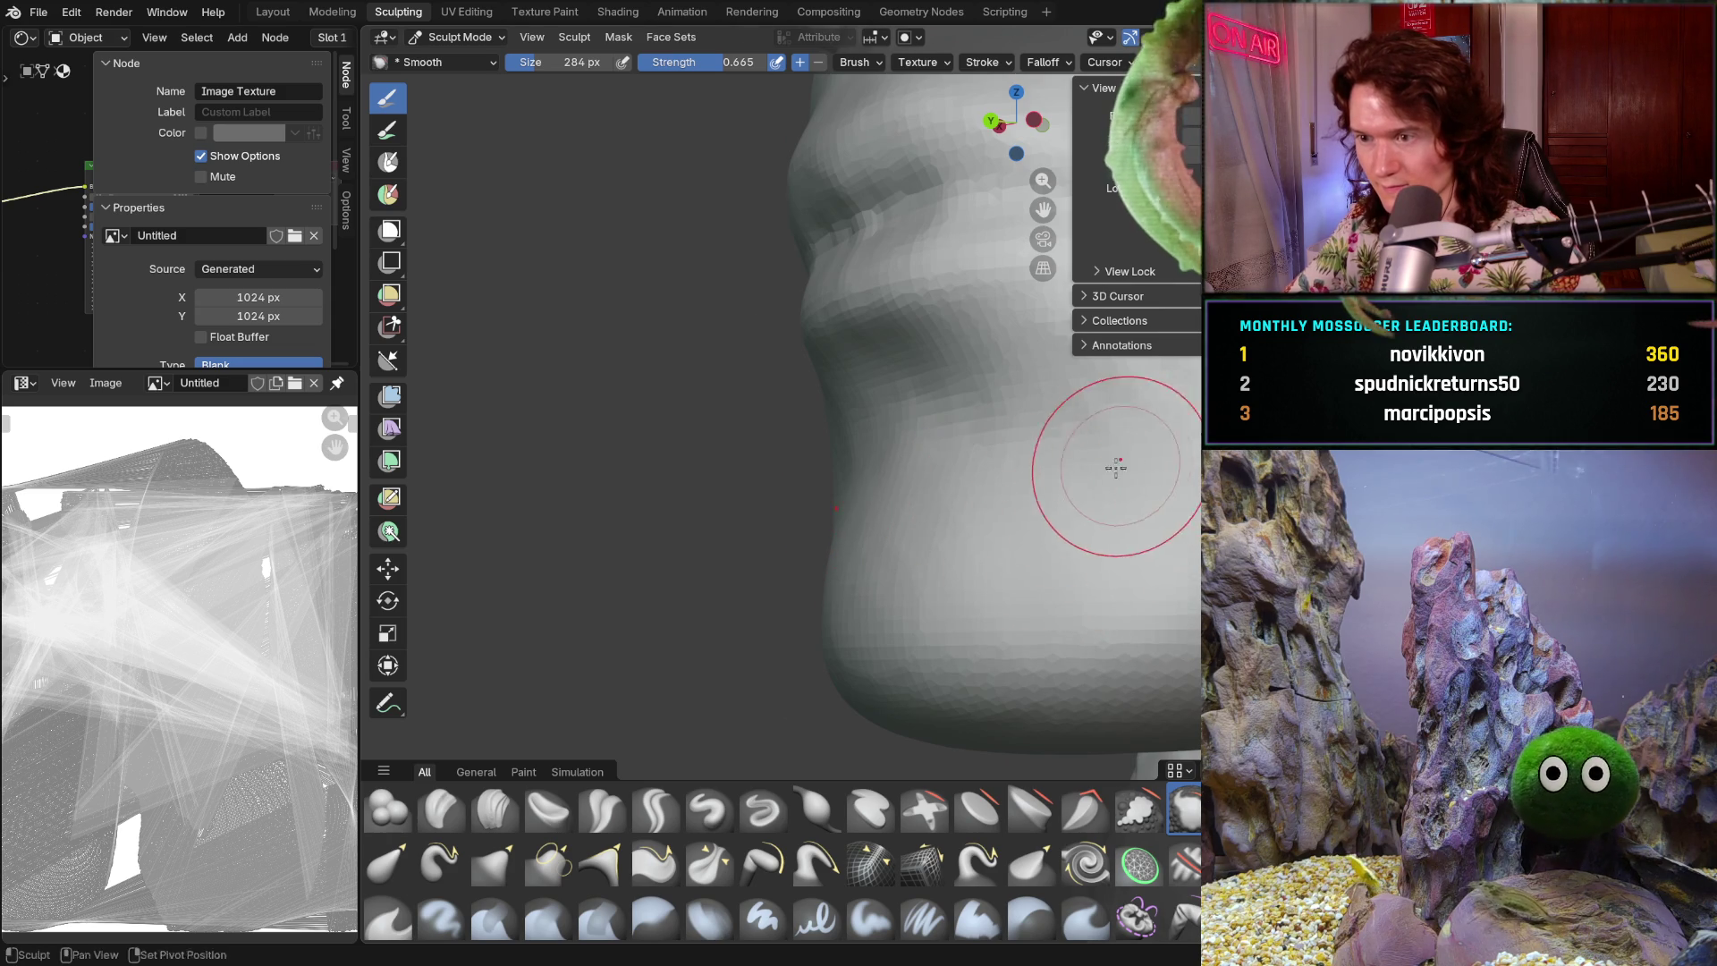
{"action": "scroll", "coordinate": [1125, 462], "scroll_direction": "up", "scroll_amount": 2}
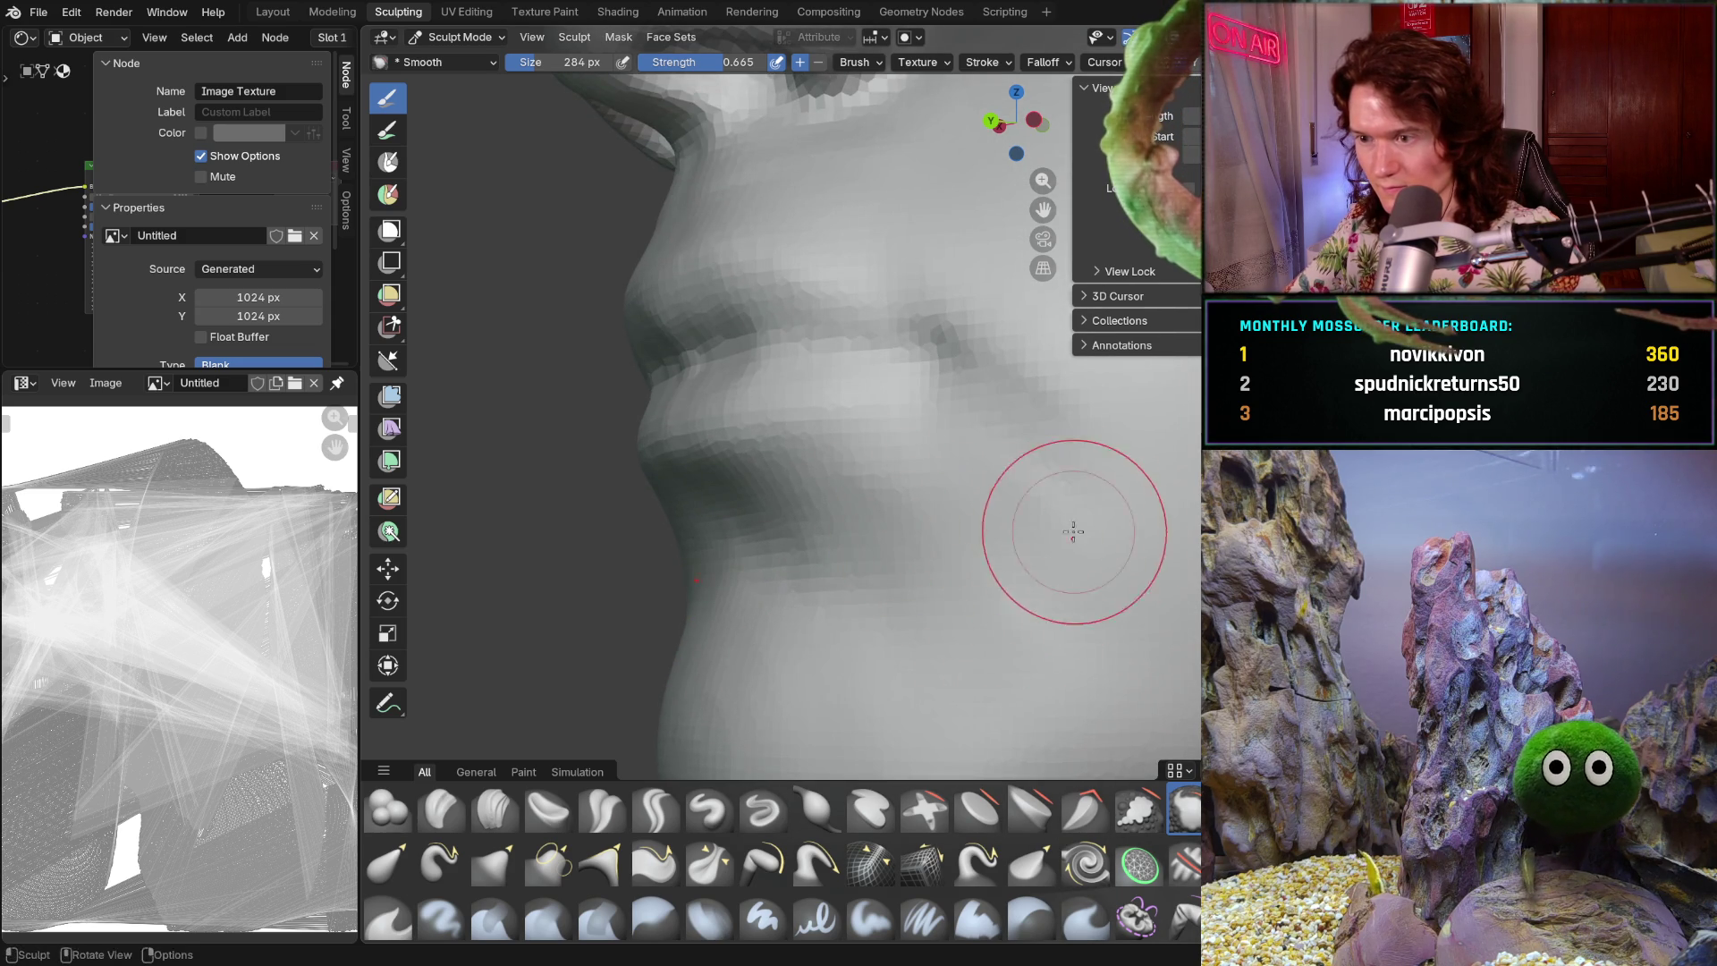
{"action": "middle_click_drag", "start_coordinate": [1059, 524], "coordinate": [1135, 560]}
- Lower Smooth strength to 0.459, smooth the mouth corner, then select Clay Strips
{"action": "key", "text": "shift+f"}
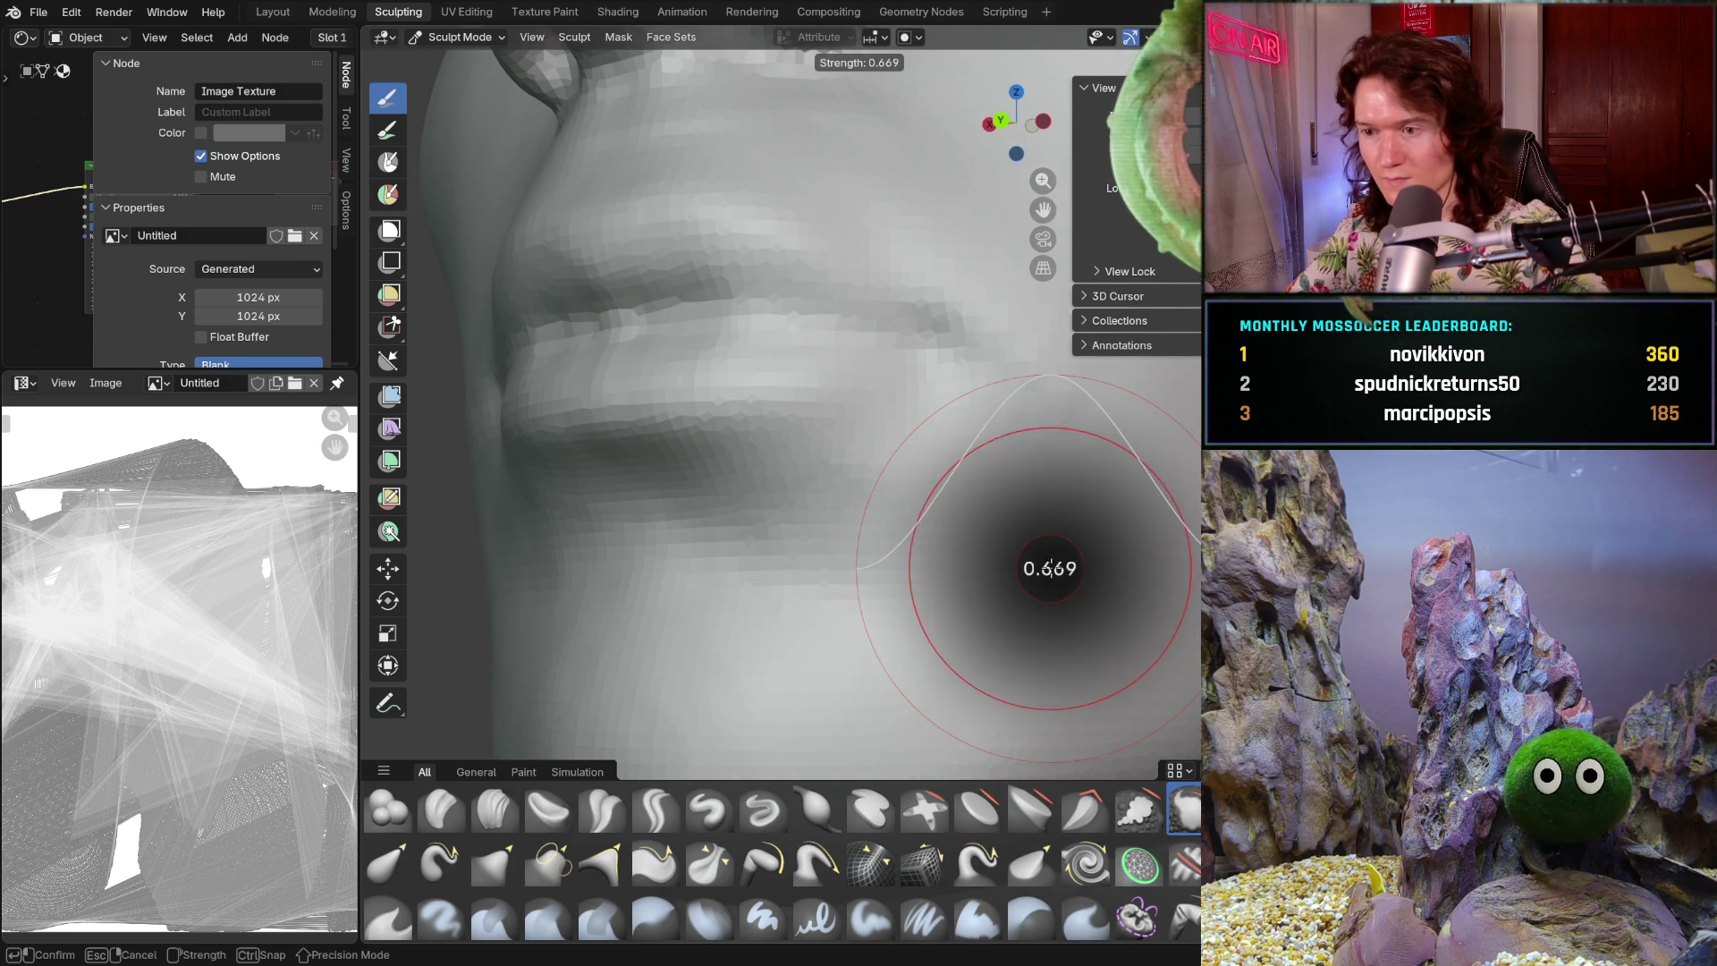
{"action": "left_click", "coordinate": [1050, 569]}
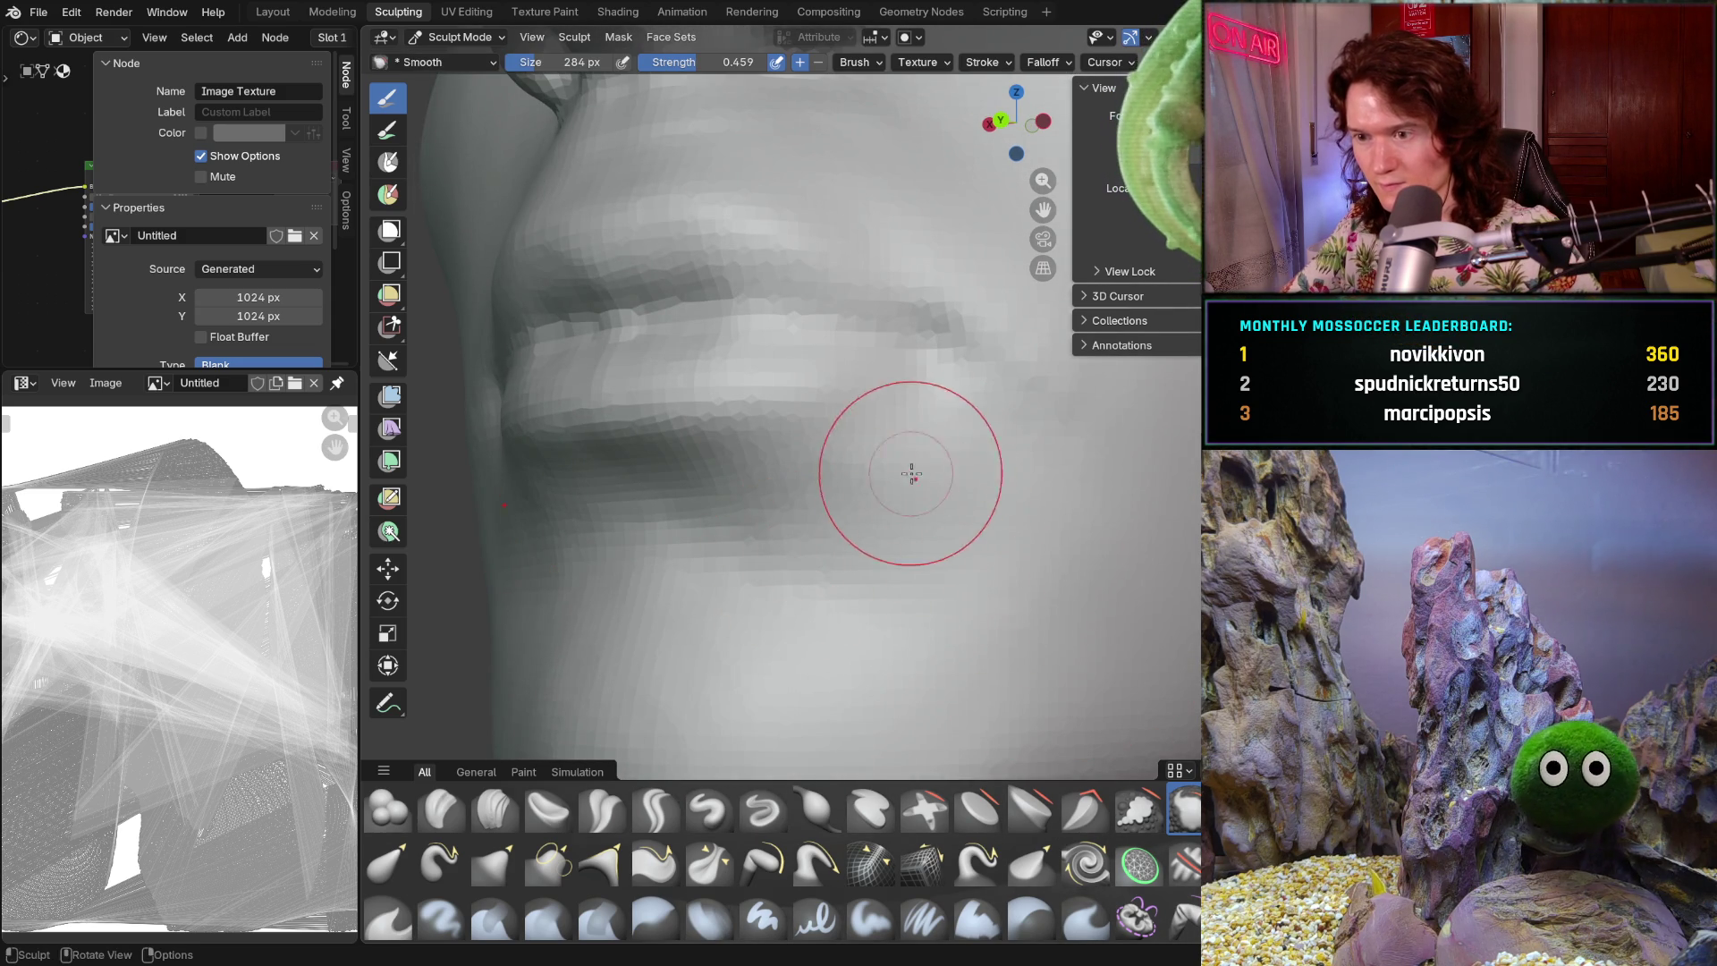
{"action": "middle_click_drag", "start_coordinate": [1064, 491], "coordinate": [1070, 494]}
{"action": "mouse_move", "coordinate": [980, 555]}
{"action": "middle_mouse_down"}
{"action": "mouse_move", "coordinate": [997, 510]}
{"action": "mouse_move", "coordinate": [953, 609]}
{"action": "mouse_move", "coordinate": [850, 364]}
{"action": "middle_mouse_up"}
{"action": "scroll", "coordinate": [997, 510], "scroll_direction": "down", "scroll_amount": 5}
{"action": "scroll", "coordinate": [851, 364], "scroll_direction": "up", "scroll_amount": 4}
{"action": "middle_click_drag", "start_coordinate": [910, 517], "coordinate": [905, 602]}
{"action": "scroll", "coordinate": [905, 602], "scroll_direction": "up", "scroll_amount": 4}
{"action": "left_click", "coordinate": [495, 809]}
- Shrink Clay Strips to 230 px and stroke along the crease beside the mouth
{"action": "mouse_move", "coordinate": [1074, 575]}
{"action": "middle_mouse_down"}
{"action": "mouse_move", "coordinate": [1076, 593]}
{"action": "mouse_move", "coordinate": [712, 577]}
{"action": "middle_mouse_up"}
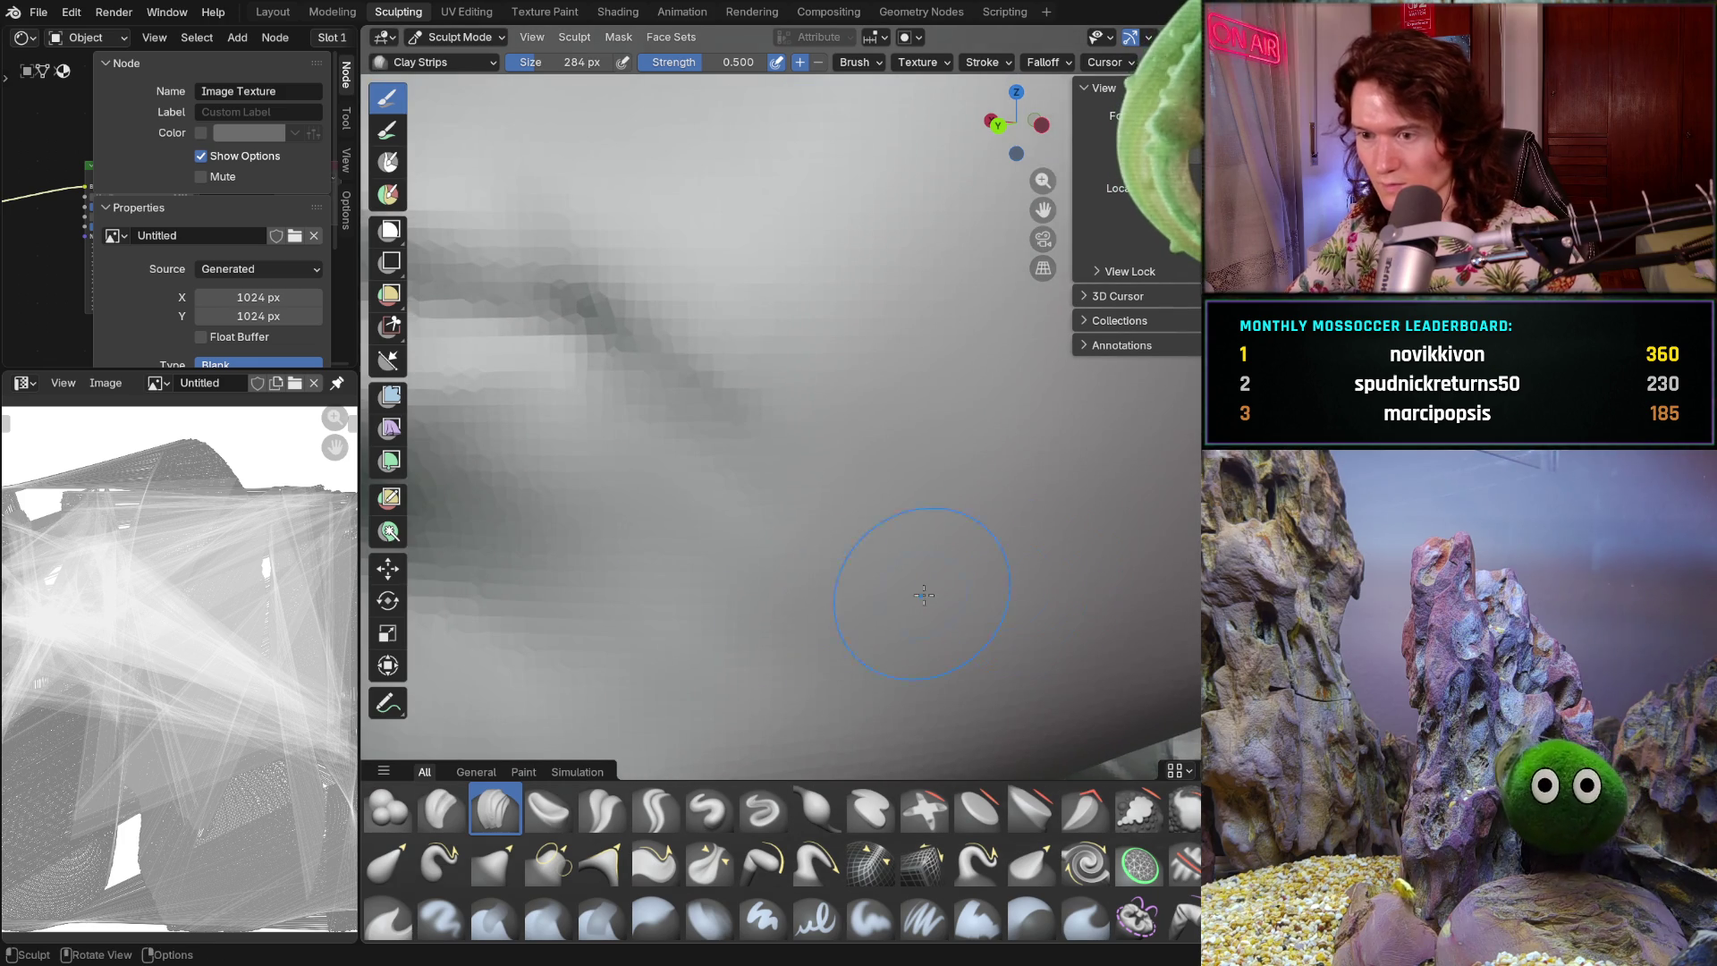
{"action": "key", "text": "bracketleft"}
{"action": "key", "text": "bracketleft"}
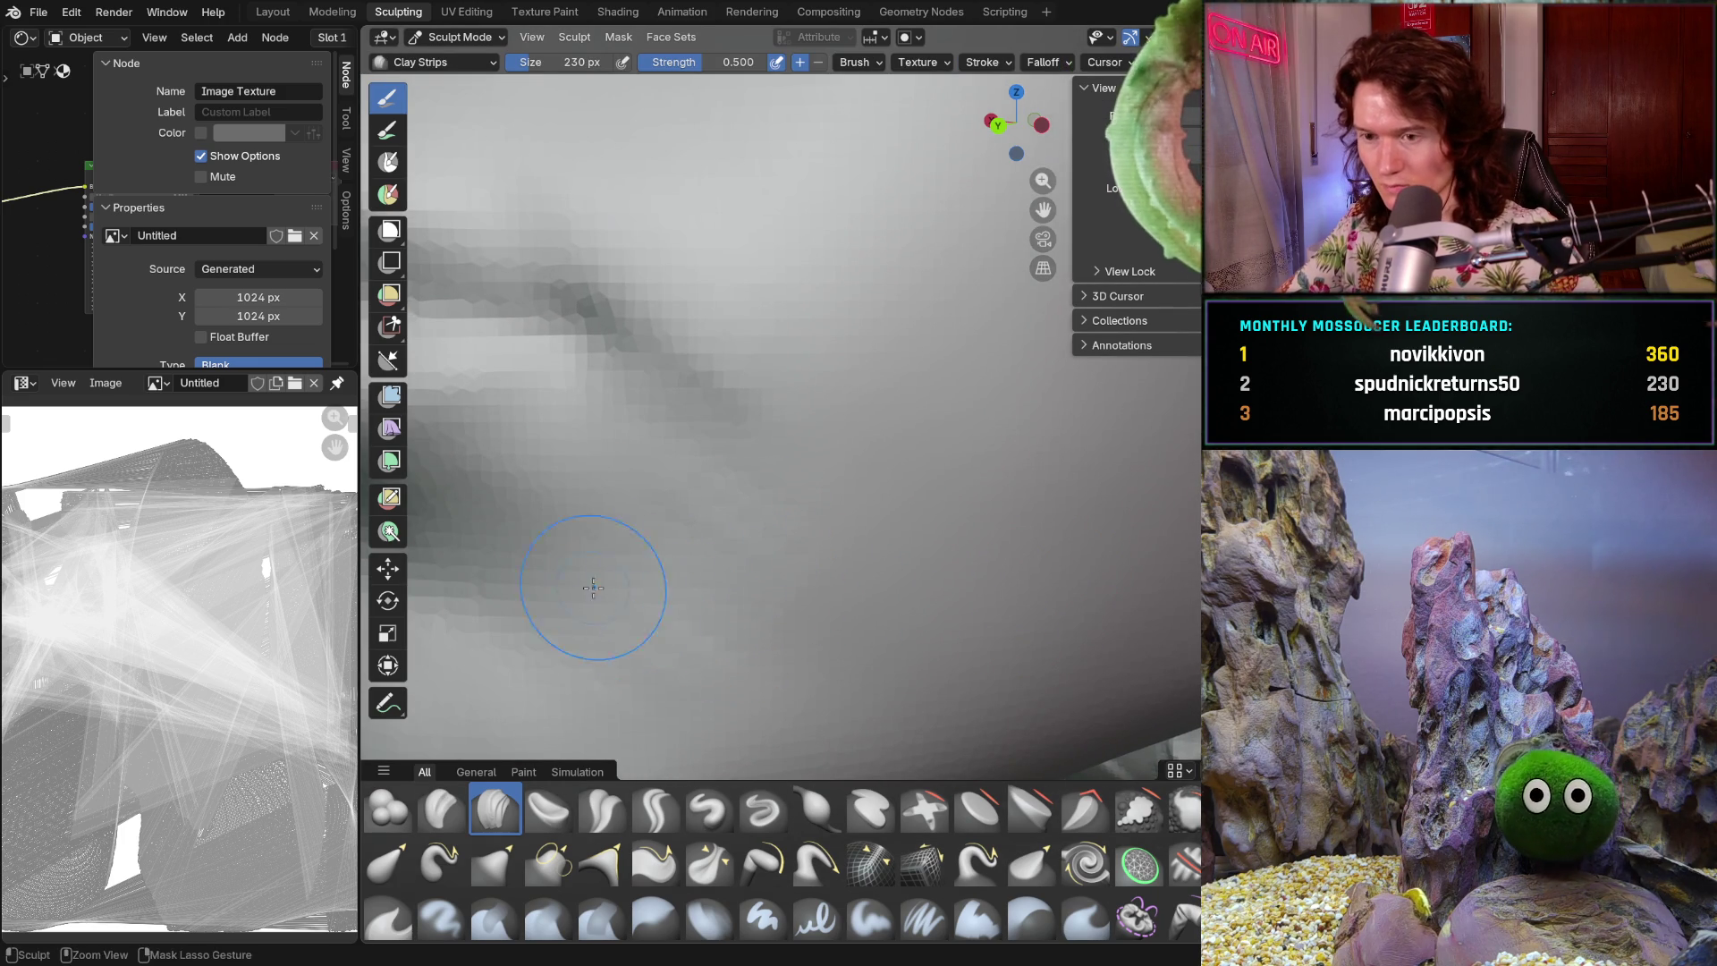
{"action": "middle_click_drag", "start_coordinate": [644, 575], "coordinate": [787, 628]}
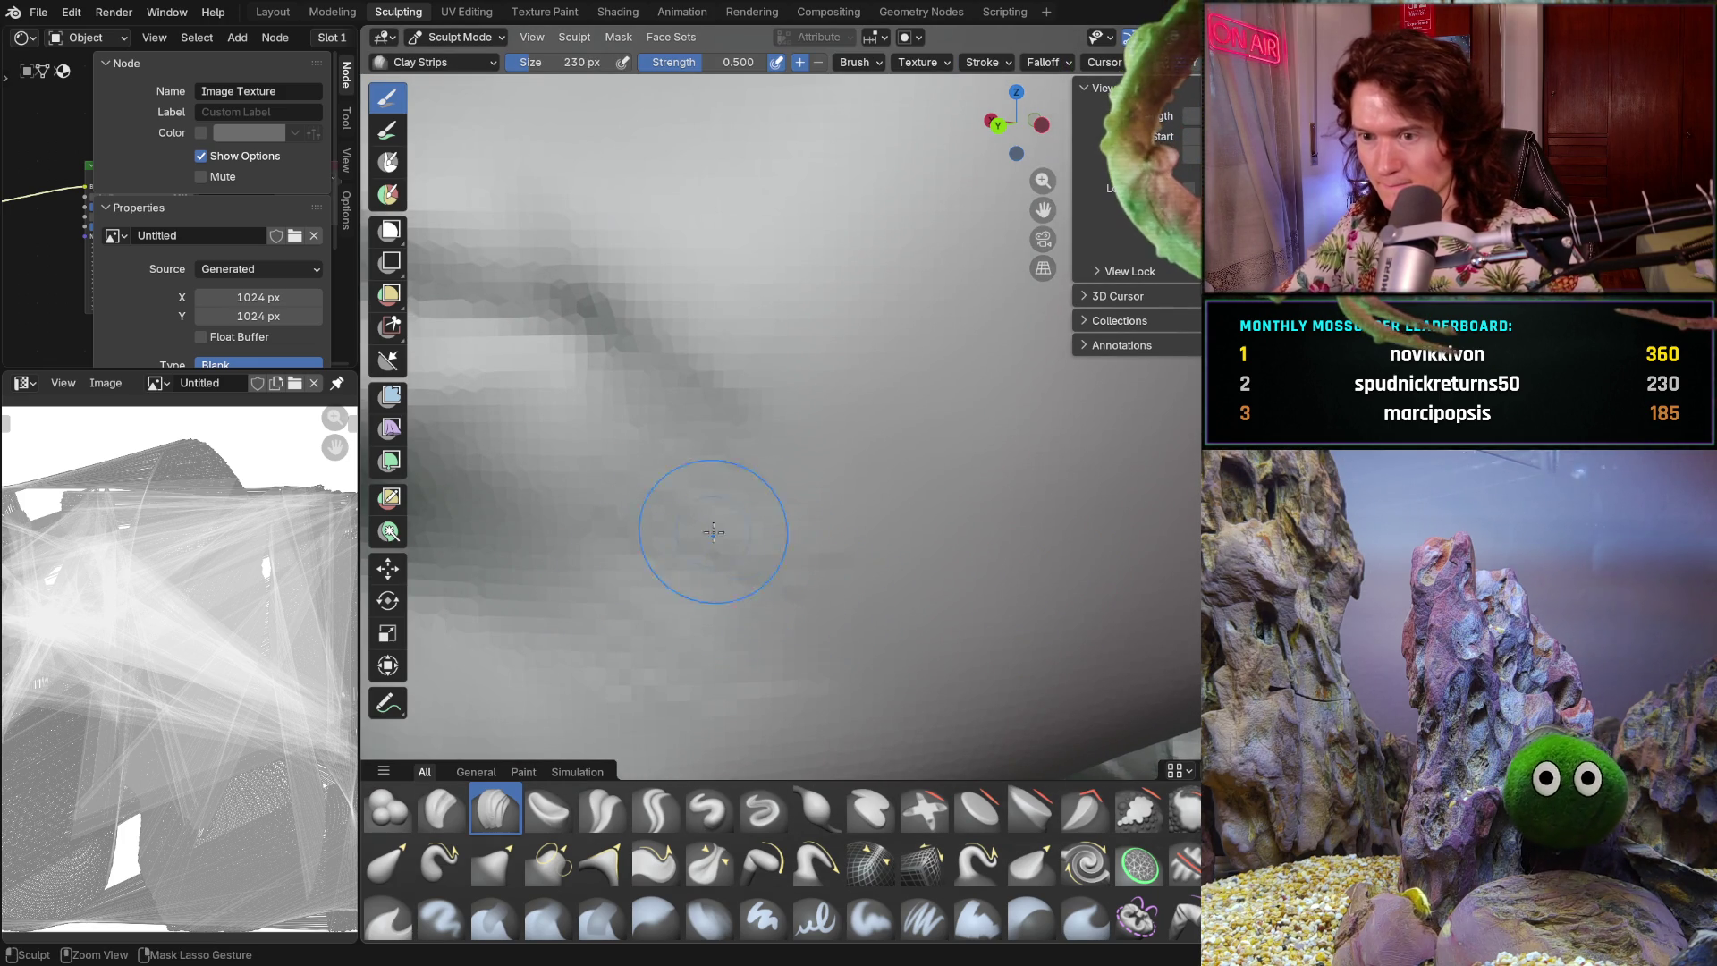
{"action": "middle_click_drag", "start_coordinate": [741, 523], "coordinate": [671, 491]}
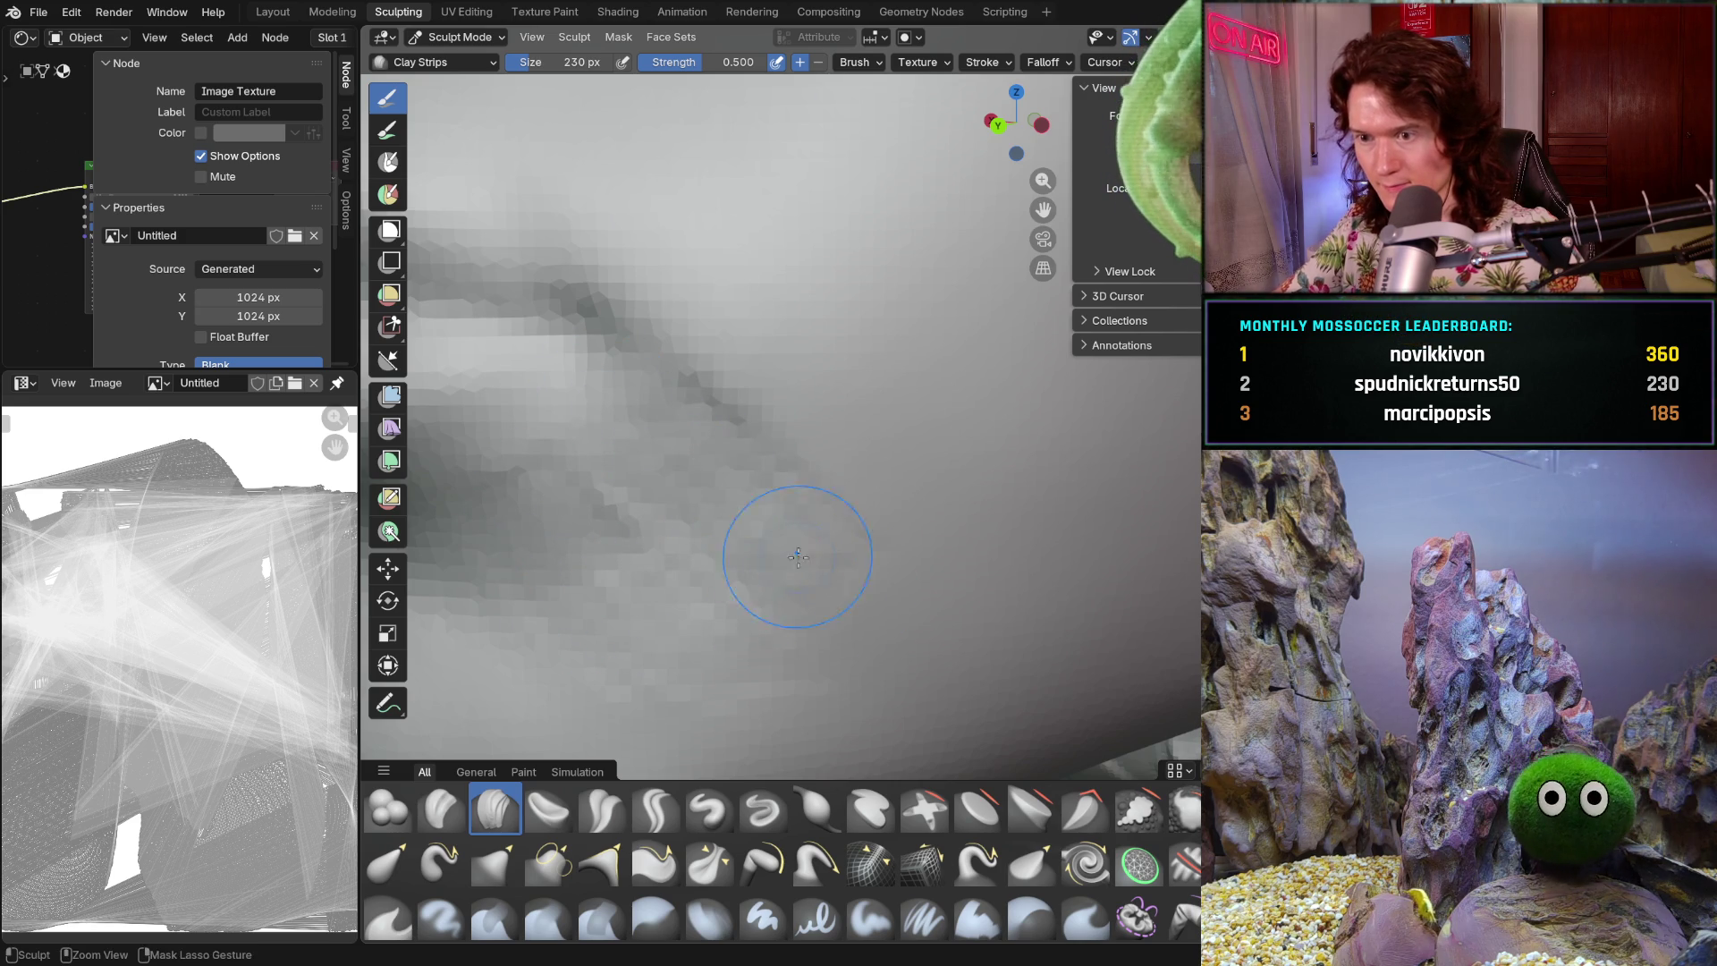
{"action": "mouse_move", "coordinate": [759, 480]}
{"action": "middle_mouse_down"}
{"action": "mouse_move", "coordinate": [819, 505]}
{"action": "mouse_move", "coordinate": [798, 417]}
{"action": "middle_mouse_up"}
{"action": "scroll", "coordinate": [824, 479], "scroll_direction": "down", "scroll_amount": 3}
{"action": "scroll", "coordinate": [798, 416], "scroll_direction": "up", "scroll_amount": 3}
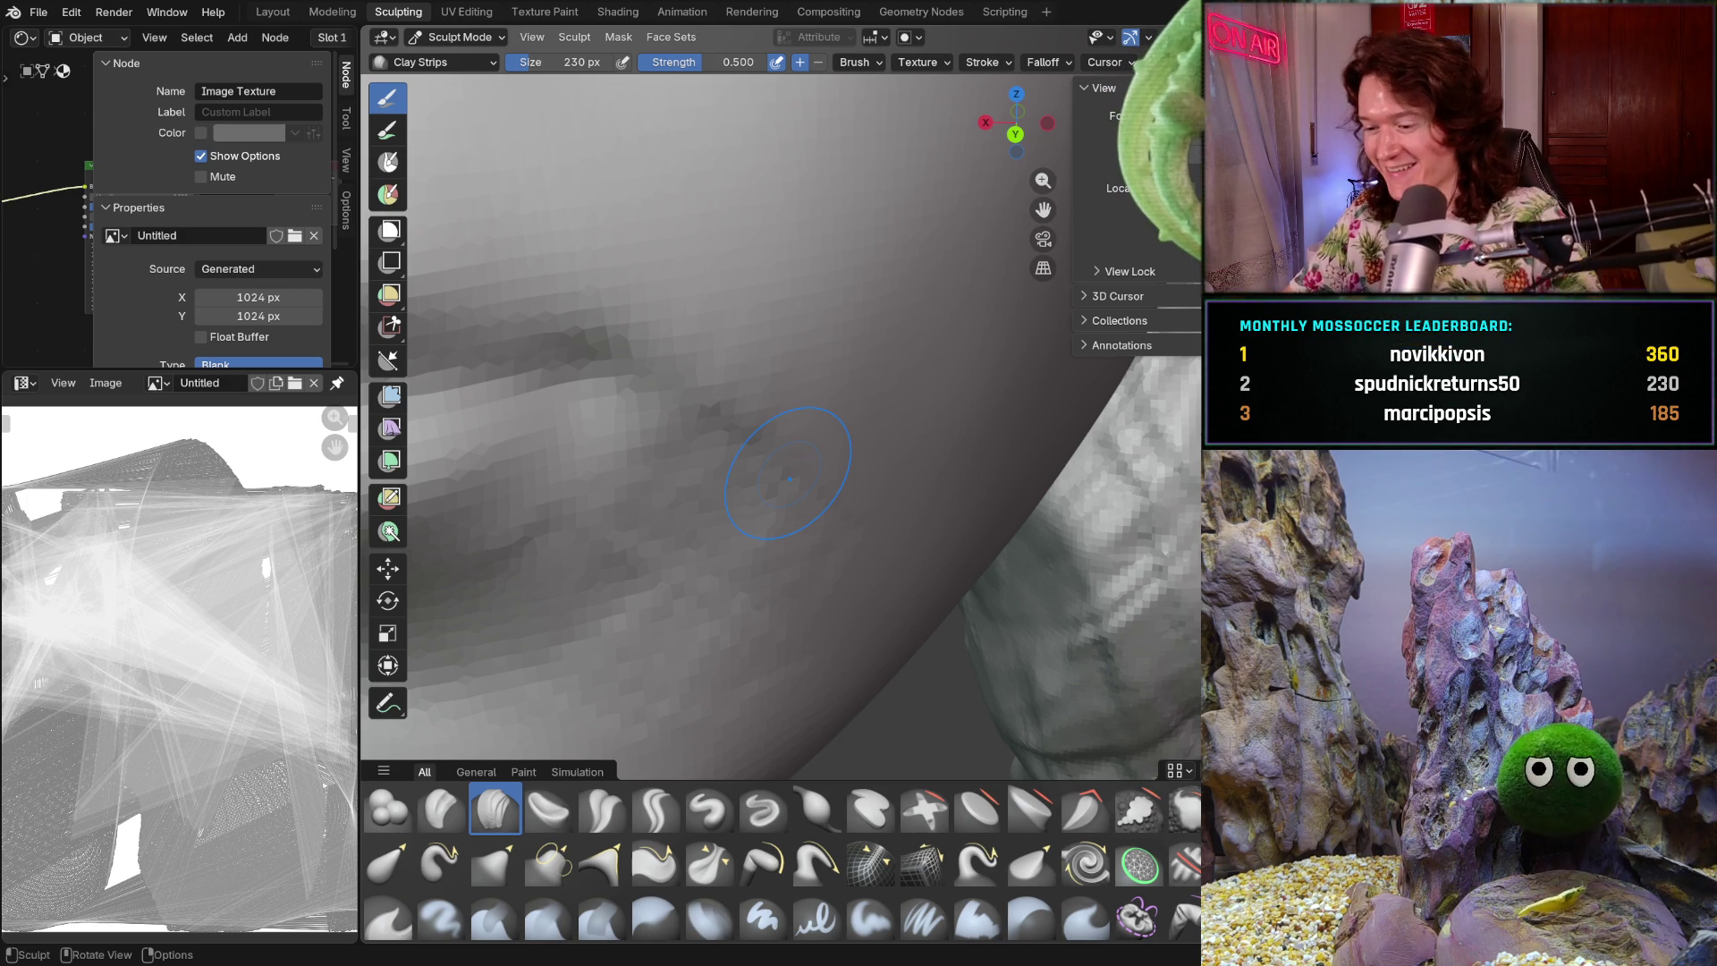
- Narrow the brush to 178 px and add another clay strip along the nasolabial crease
{"action": "mouse_move", "coordinate": [944, 514]}
{"action": "middle_mouse_down"}
{"action": "mouse_move", "coordinate": [928, 586]}
{"action": "mouse_move", "coordinate": [912, 563]}
{"action": "middle_mouse_up"}
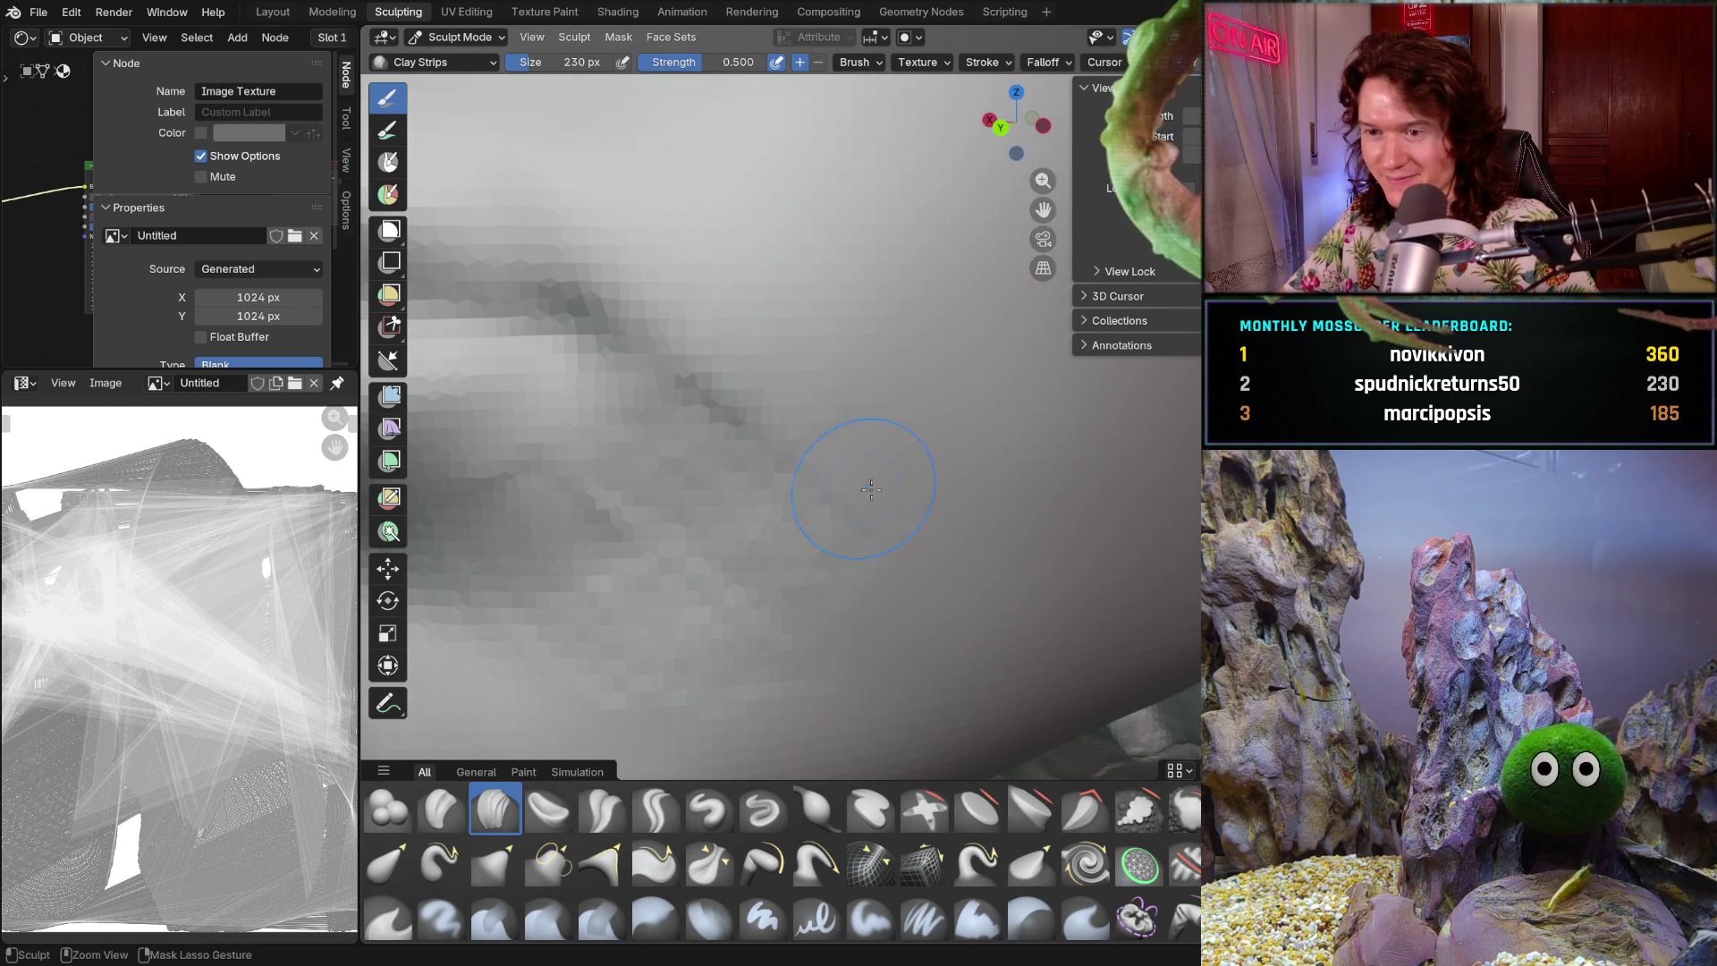
{"action": "key", "text": "f"}
{"action": "left_click", "coordinate": [881, 528]}
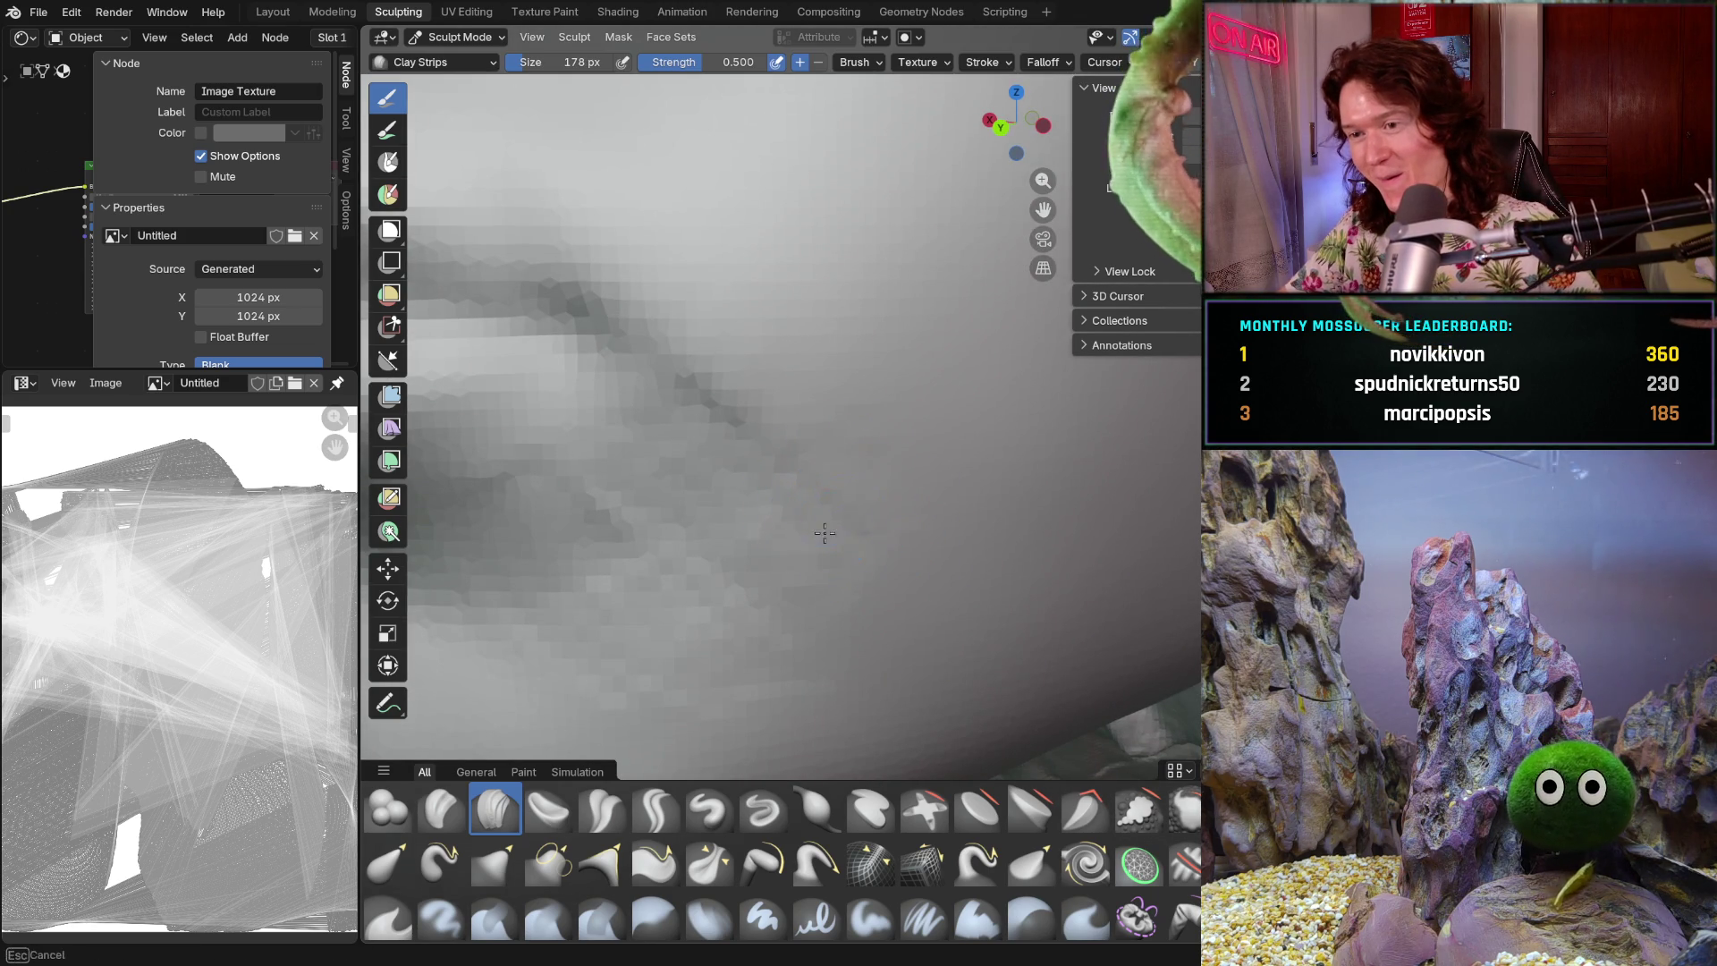
{"action": "middle_click_drag", "start_coordinate": [881, 530], "coordinate": [844, 448]}
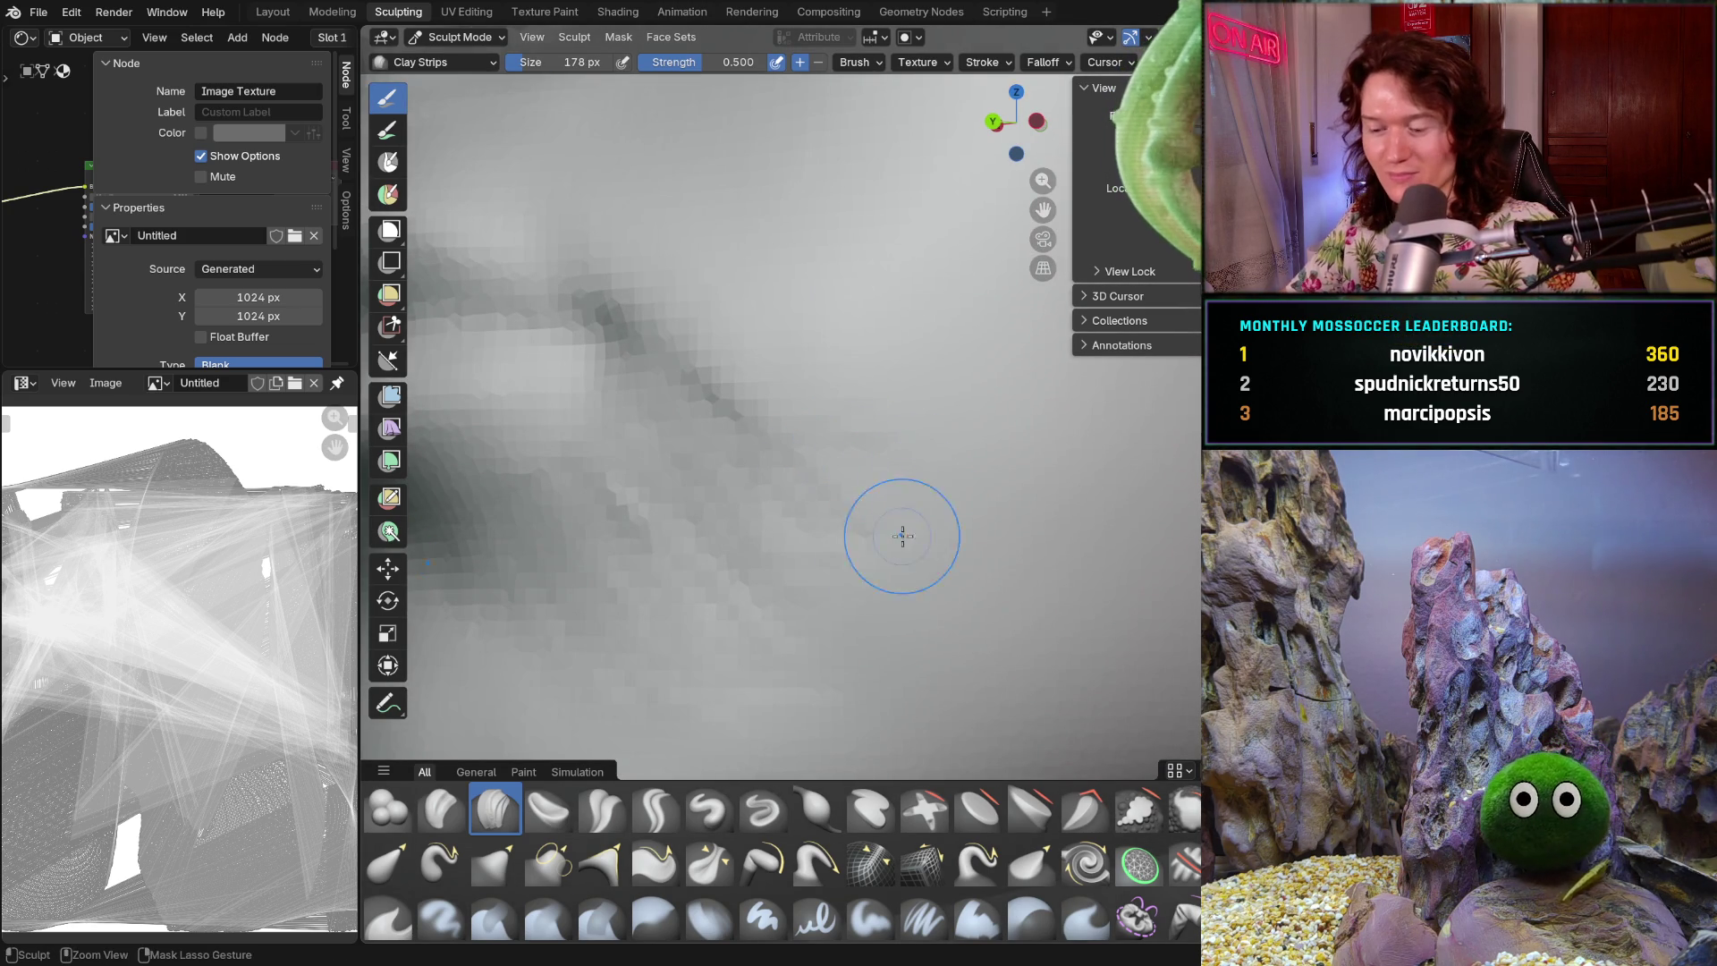
{"action": "left_click_drag", "start_coordinate": [900, 651], "coordinate": [860, 734]}
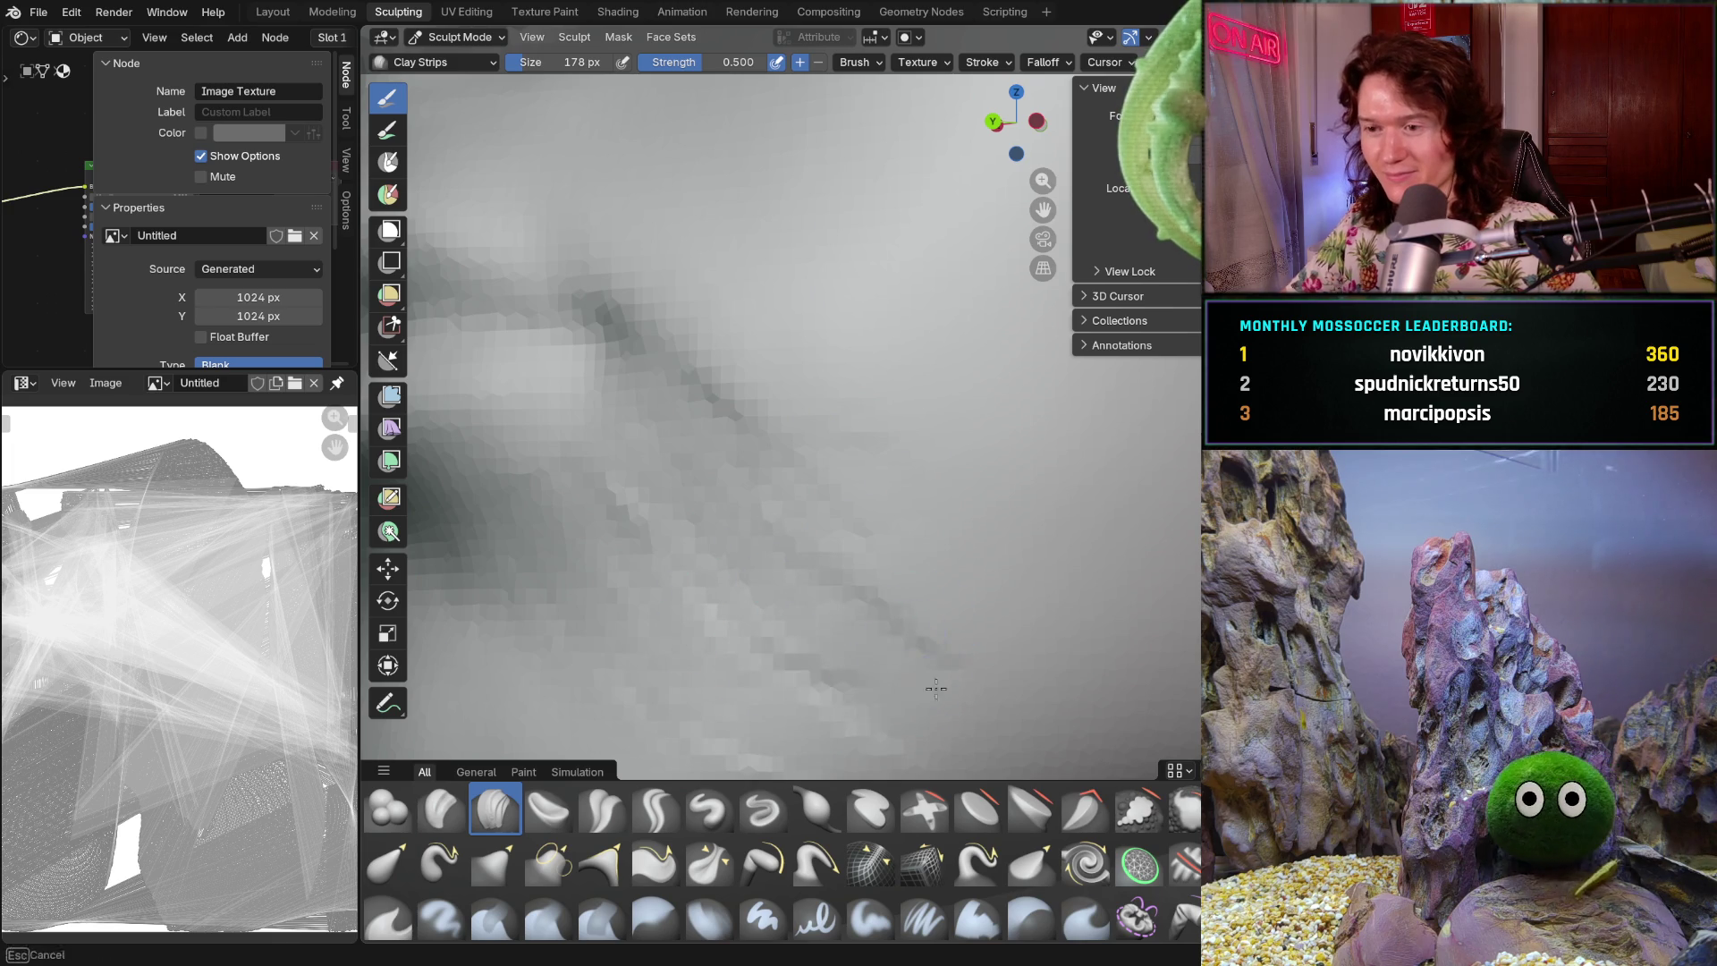
{"action": "scroll", "coordinate": [875, 575], "scroll_direction": "down", "scroll_amount": 5}
{"action": "mouse_move", "coordinate": [805, 594]}
{"action": "middle_mouse_down"}
{"action": "mouse_move", "coordinate": [816, 567]}
{"action": "mouse_move", "coordinate": [846, 626]}
{"action": "middle_mouse_up"}
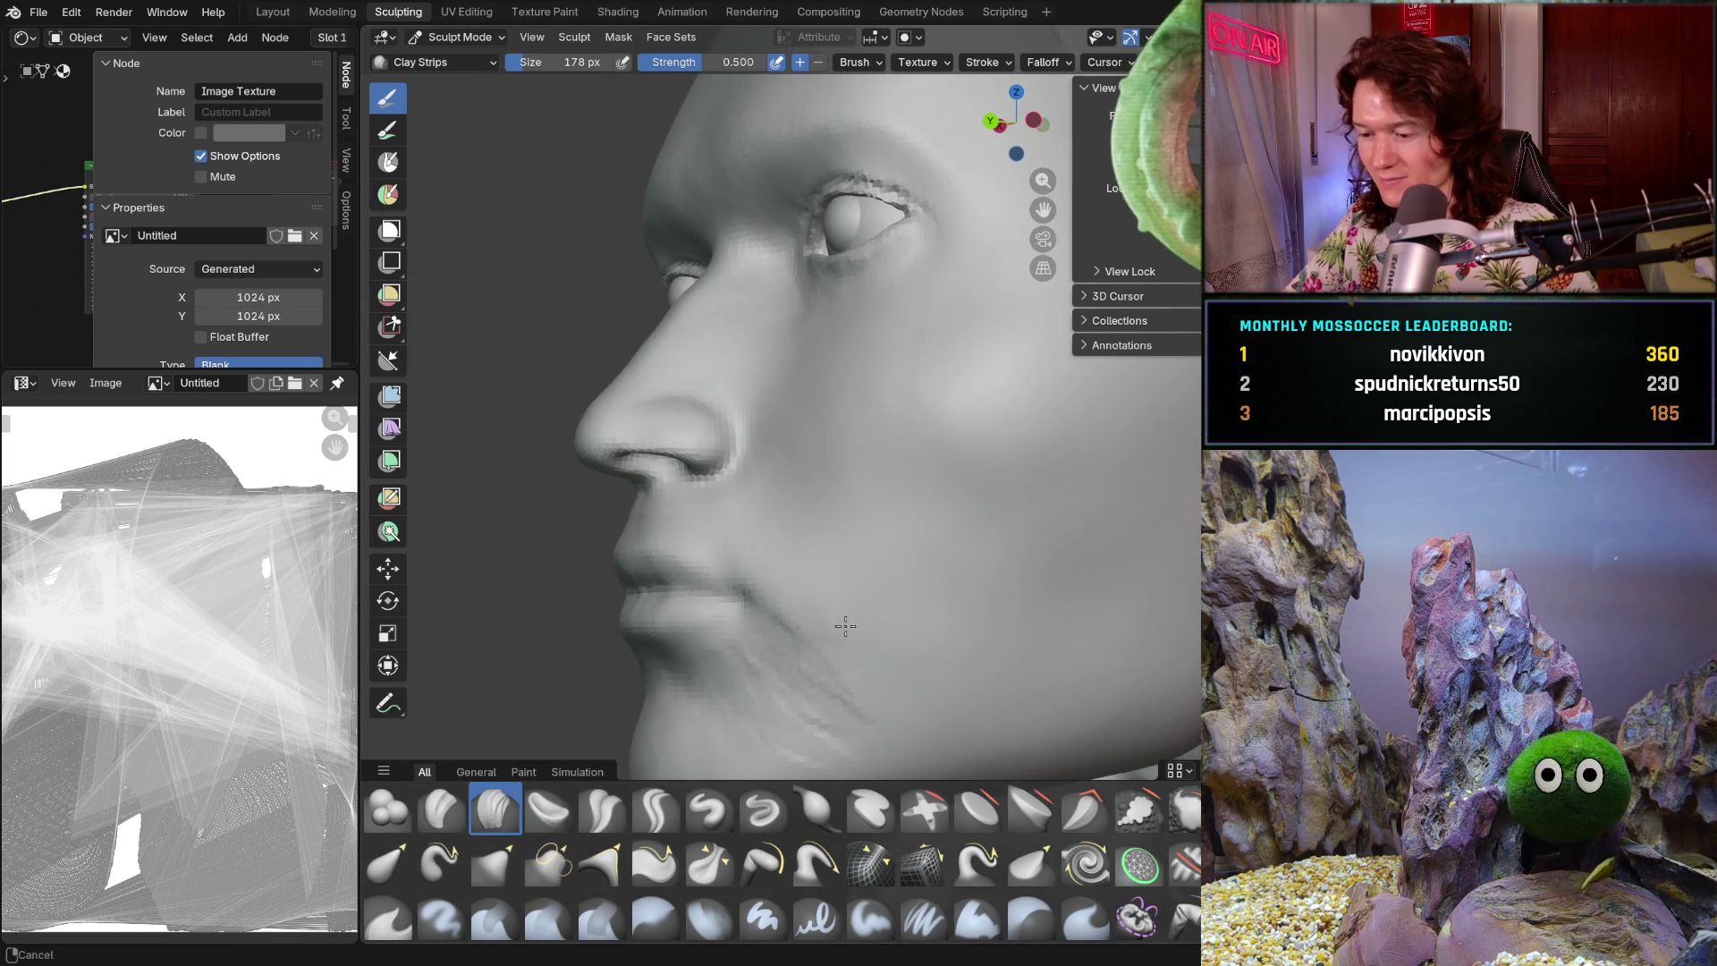
- Lay a Clay Strips stroke across the cheek from a close near-frontal view
{"action": "scroll", "coordinate": [894, 548], "scroll_direction": "up", "scroll_amount": 4}
{"action": "mouse_move", "coordinate": [894, 549]}
{"action": "middle_mouse_down"}
{"action": "mouse_move", "coordinate": [985, 538]}
{"action": "mouse_move", "coordinate": [788, 396]}
{"action": "middle_mouse_up"}
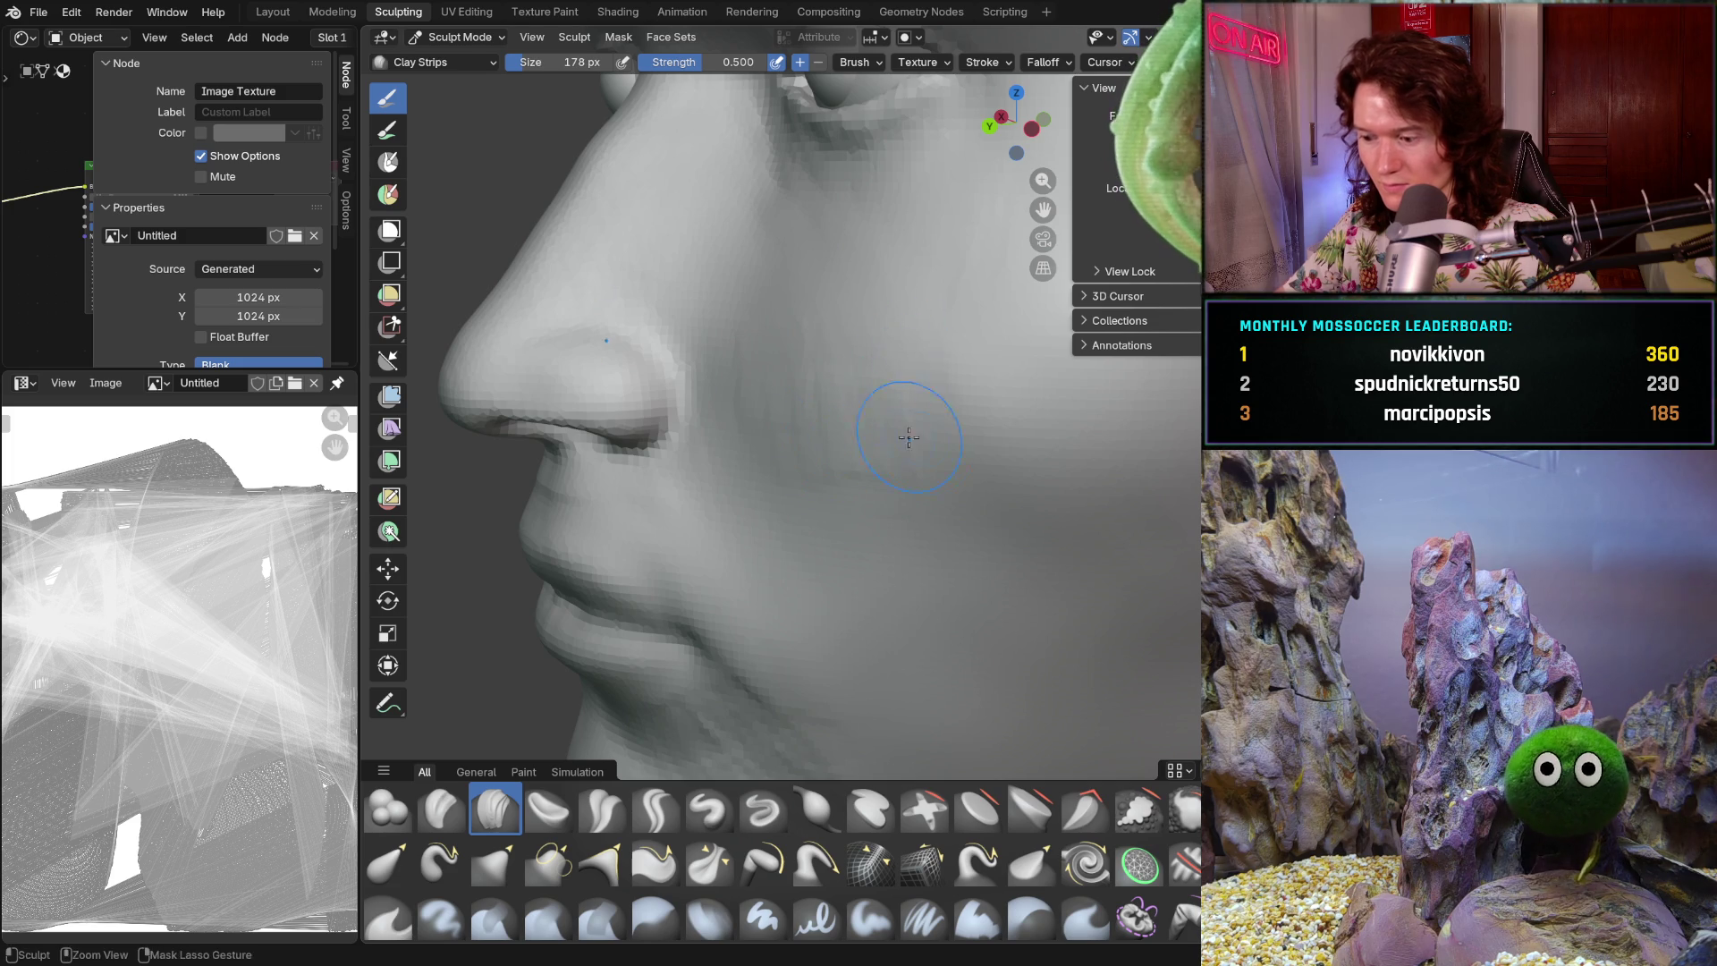
{"action": "middle_click_drag", "start_coordinate": [898, 382], "coordinate": [882, 345]}
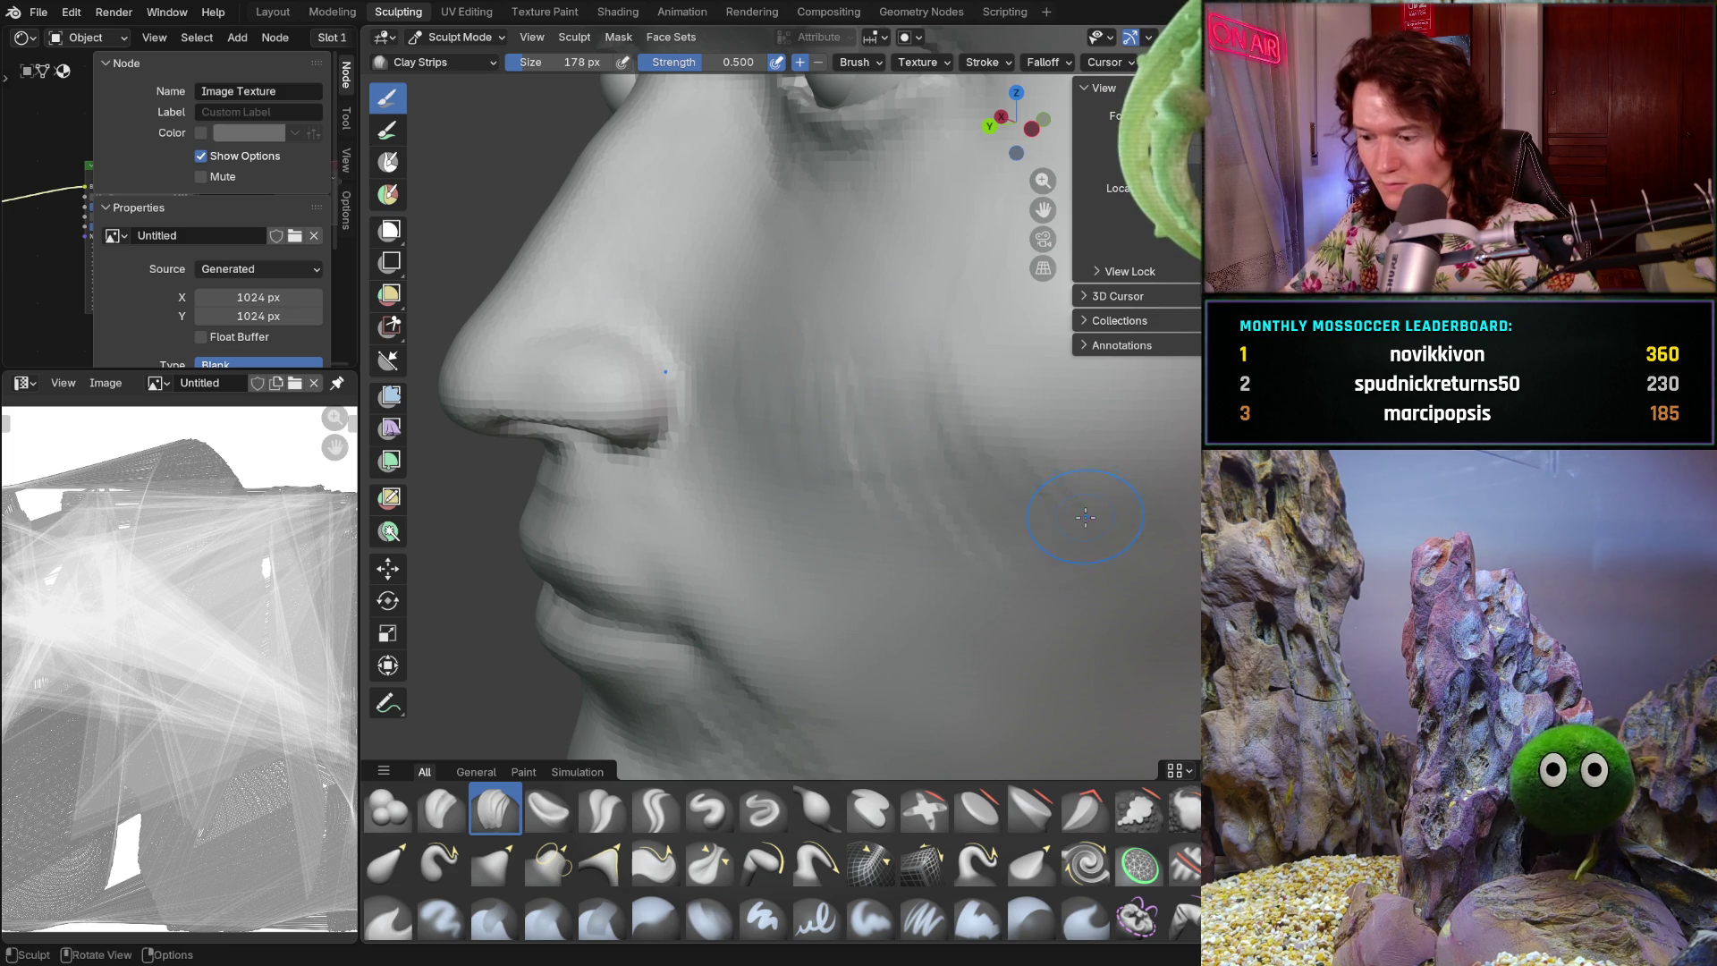
{"action": "scroll", "coordinate": [1086, 515], "scroll_direction": "up", "scroll_amount": 4}
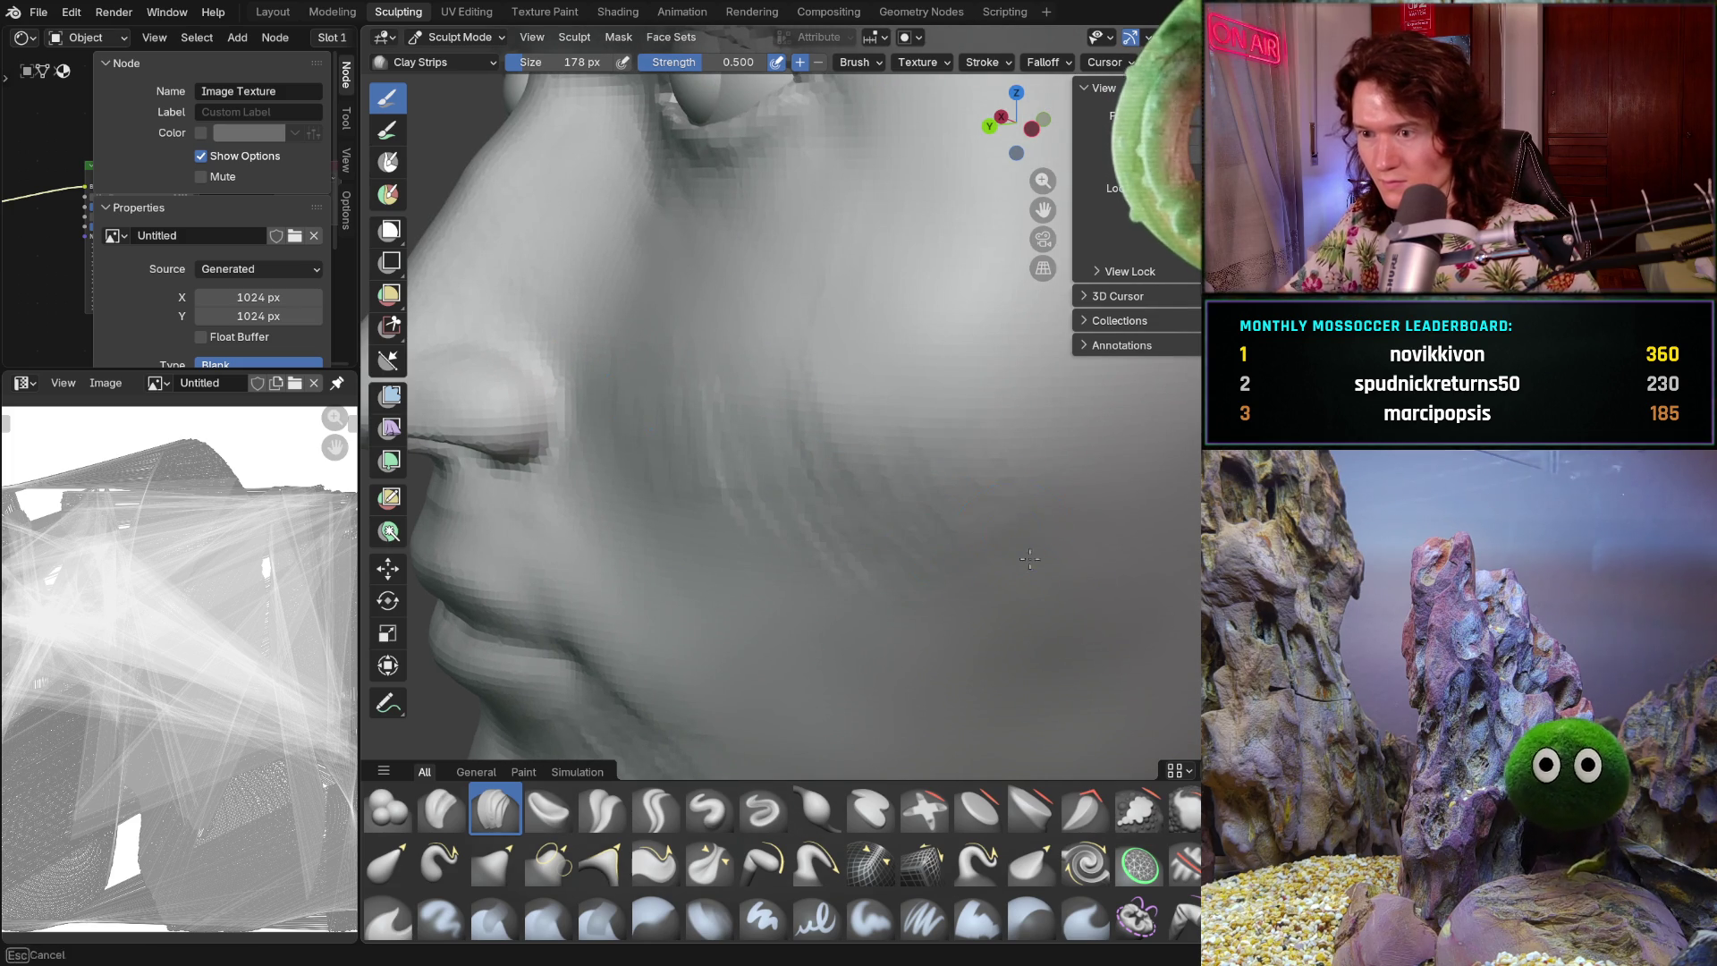
{"action": "mouse_move", "coordinate": [974, 604]}
{"action": "middle_mouse_down"}
{"action": "mouse_move", "coordinate": [1142, 564]}
{"action": "mouse_move", "coordinate": [995, 631]}
{"action": "mouse_move", "coordinate": [838, 516]}
{"action": "middle_mouse_up"}
{"action": "scroll", "coordinate": [995, 630], "scroll_direction": "up", "scroll_amount": 6}
{"action": "scroll", "coordinate": [838, 516], "scroll_direction": "up", "scroll_amount": 5}
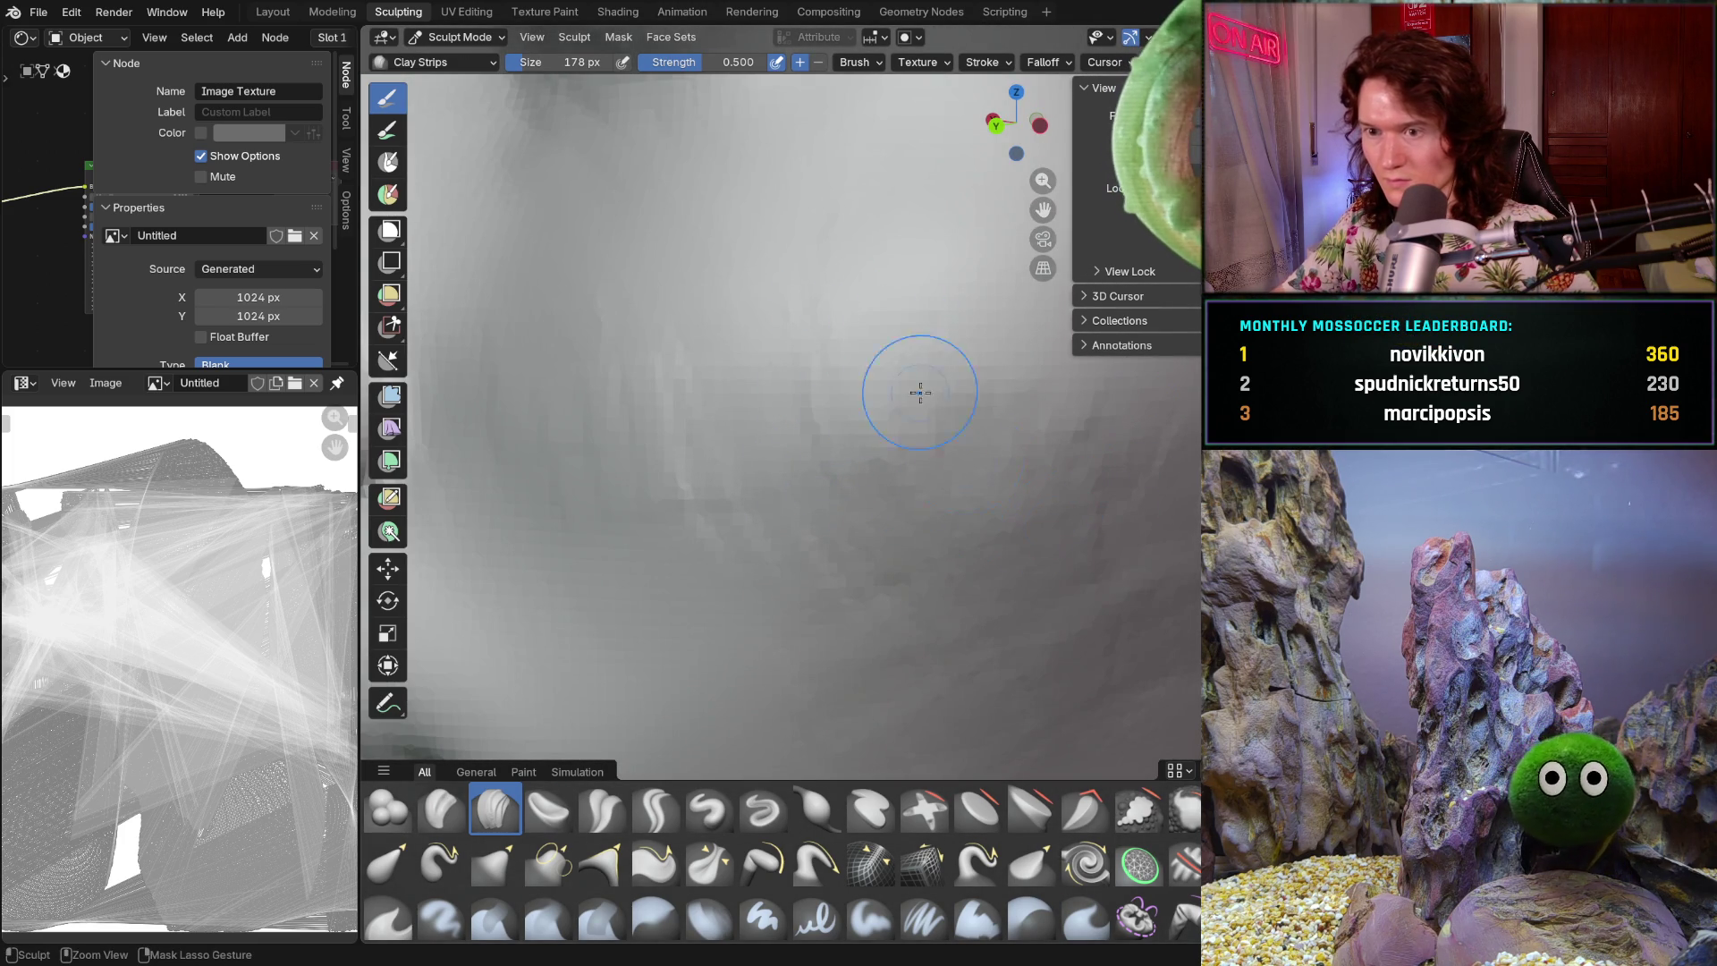
{"action": "mouse_move", "coordinate": [716, 465]}
{"action": "left_mouse_down"}
{"action": "mouse_move", "coordinate": [767, 385]}
{"action": "mouse_move", "coordinate": [849, 442]}
{"action": "left_mouse_up"}
{"action": "scroll", "coordinate": [868, 393], "scroll_direction": "down", "scroll_amount": 5}
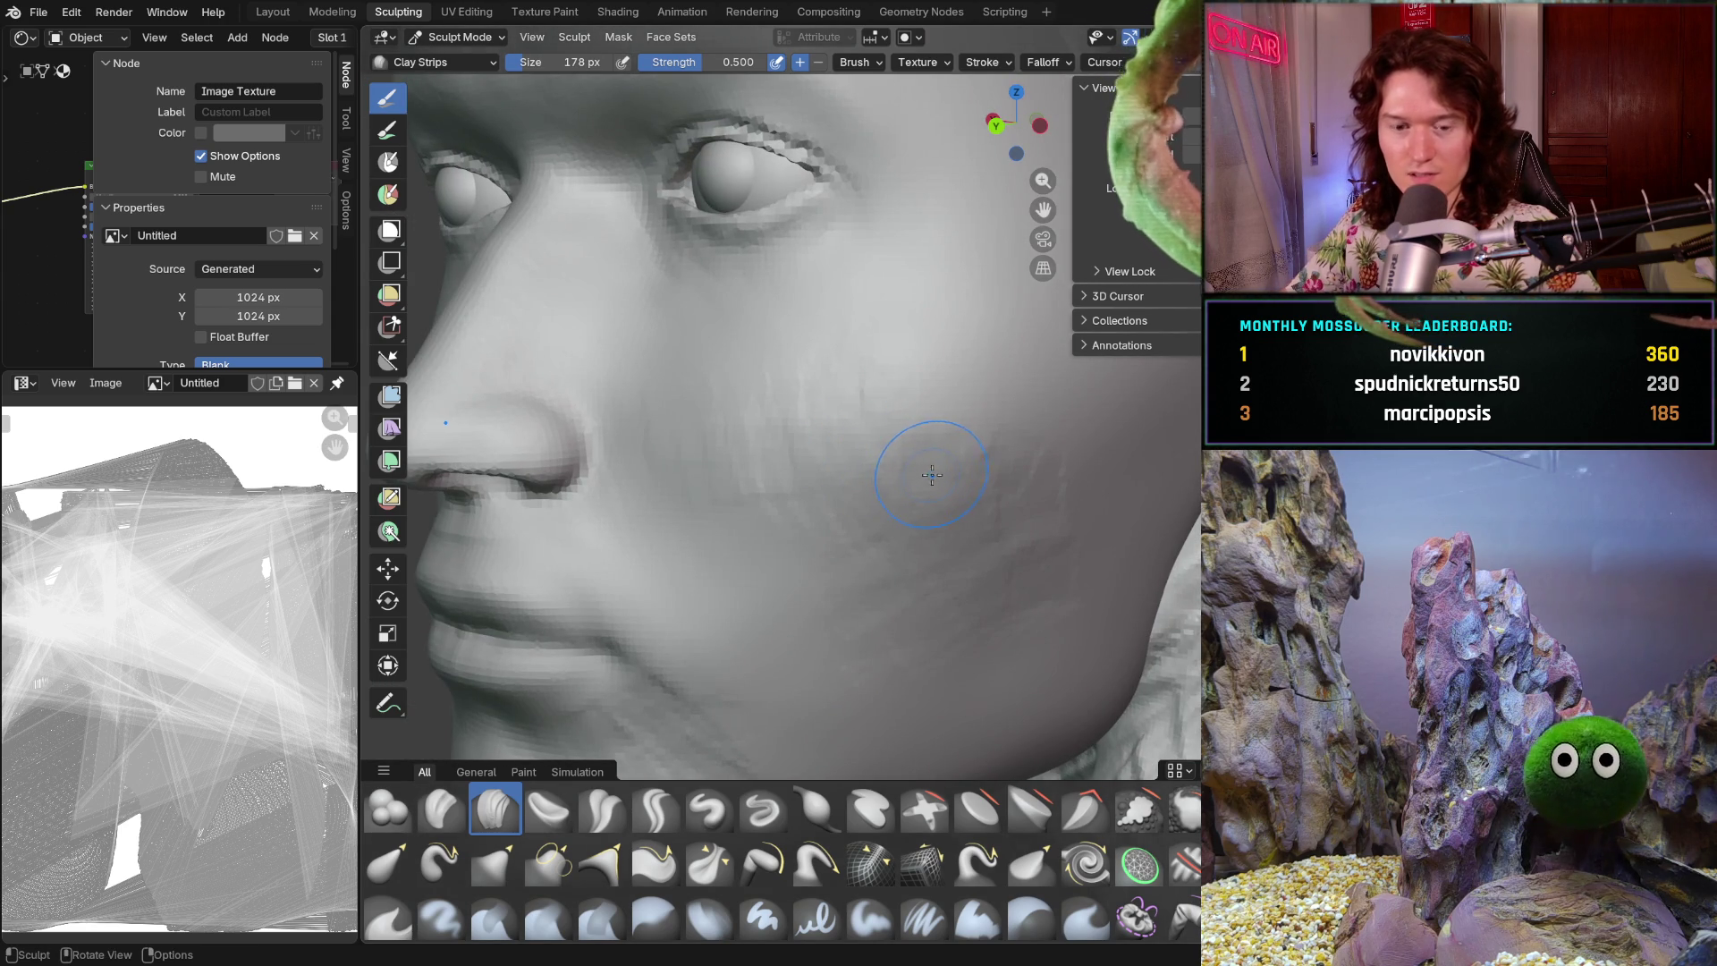
- Add clay strips along the jaw from a three-quarter view
{"action": "middle_click_drag", "start_coordinate": [1020, 553], "coordinate": [952, 524]}
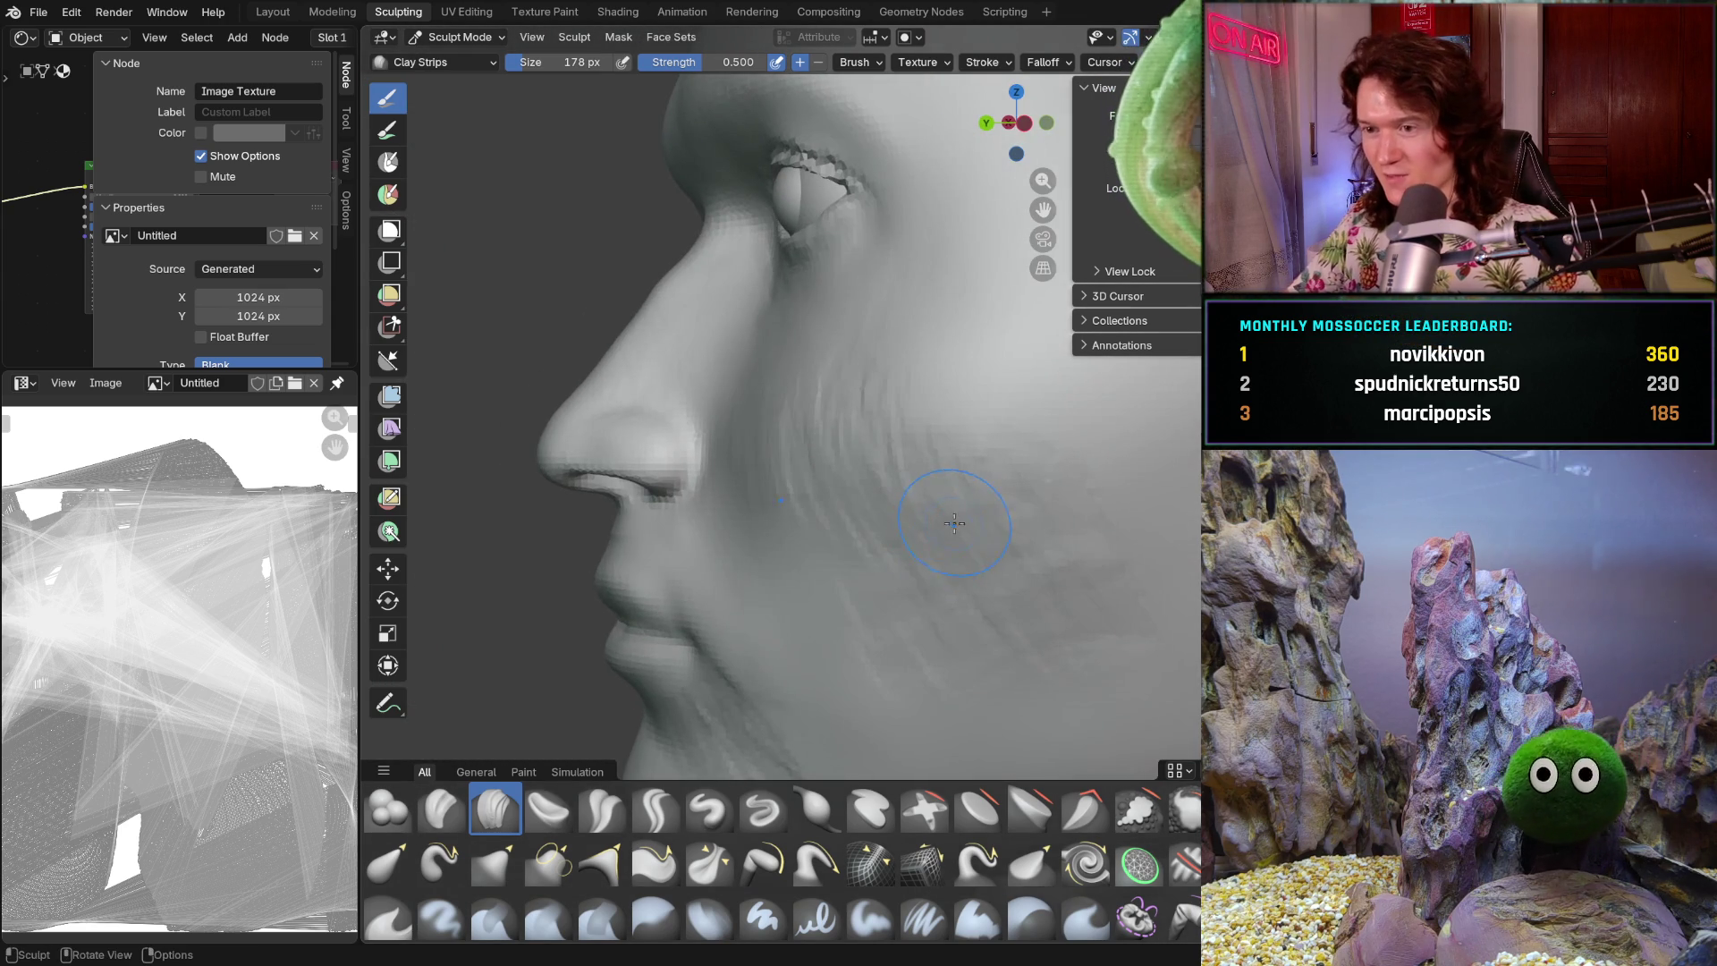
{"action": "middle_click_drag", "start_coordinate": [845, 506], "coordinate": [883, 574]}
{"action": "scroll", "coordinate": [878, 531], "scroll_direction": "up", "scroll_amount": 8}
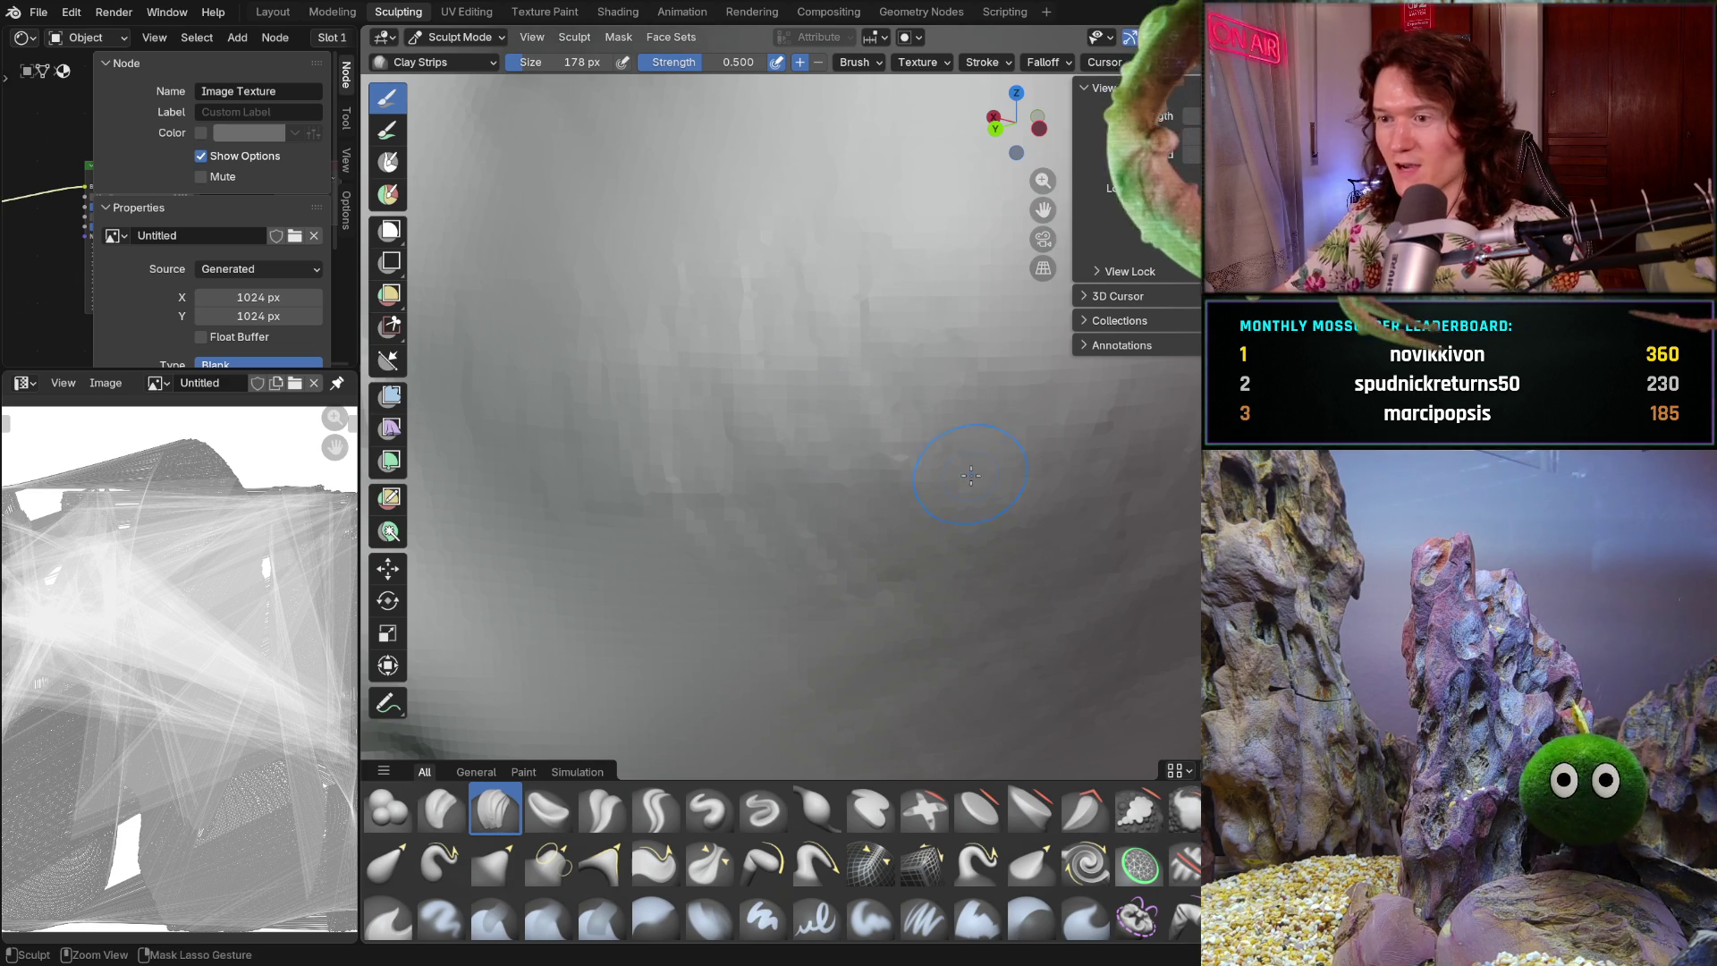
{"action": "mouse_move", "coordinate": [1002, 546]}
{"action": "middle_mouse_down", "text": "ctrl"}
{"action": "mouse_move", "coordinate": [1016, 564]}
{"action": "mouse_move", "coordinate": [995, 498]}
{"action": "mouse_move", "coordinate": [929, 415]}
{"action": "middle_mouse_up", "text": "ctrl"}
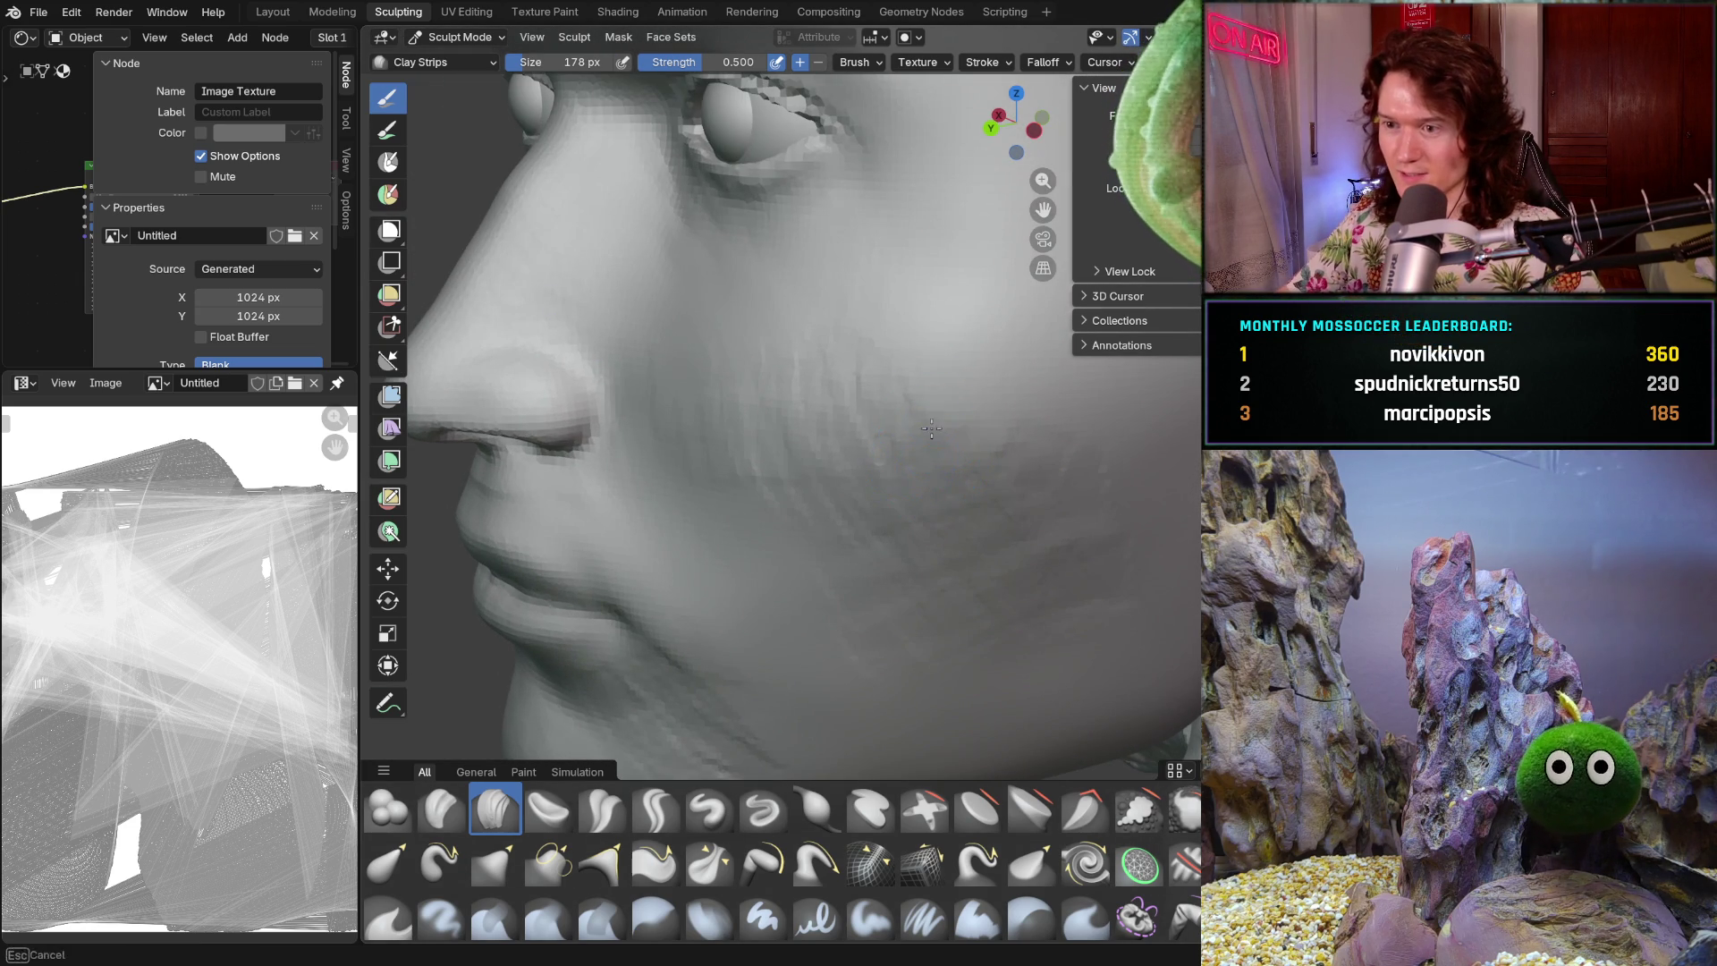
{"action": "middle_click_drag", "start_coordinate": [1035, 517], "coordinate": [1038, 519], "text": "ctrl"}
{"action": "mouse_move", "coordinate": [1145, 575]}
{"action": "left_mouse_down"}
{"action": "mouse_move", "coordinate": [1073, 662]}
{"action": "mouse_move", "coordinate": [900, 717]}
{"action": "left_mouse_up"}
{"action": "left_click_drag", "start_coordinate": [971, 599], "coordinate": [980, 590]}
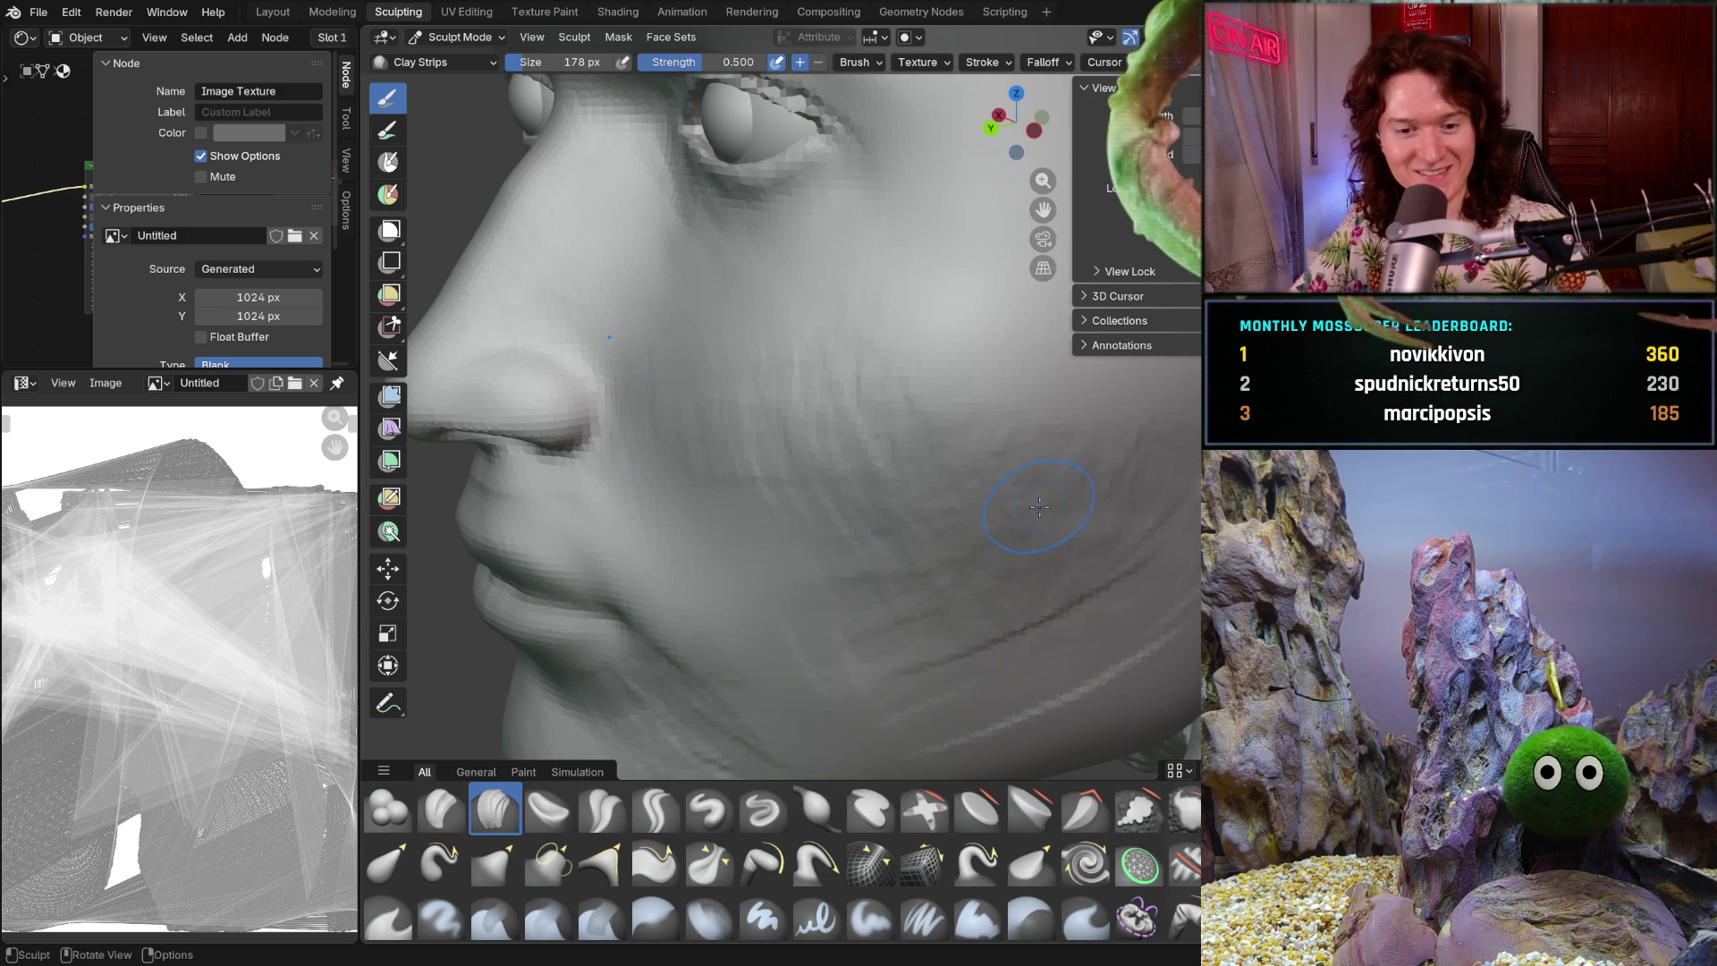
{"action": "scroll", "coordinate": [1039, 506], "scroll_direction": "down", "scroll_amount": 6}
{"action": "mouse_move", "coordinate": [1028, 528]}
{"action": "middle_mouse_down"}
{"action": "mouse_move", "coordinate": [1111, 572]}
{"action": "mouse_move", "coordinate": [983, 590]}
{"action": "mouse_move", "coordinate": [909, 543]}
{"action": "mouse_move", "coordinate": [907, 510]}
{"action": "middle_mouse_up"}
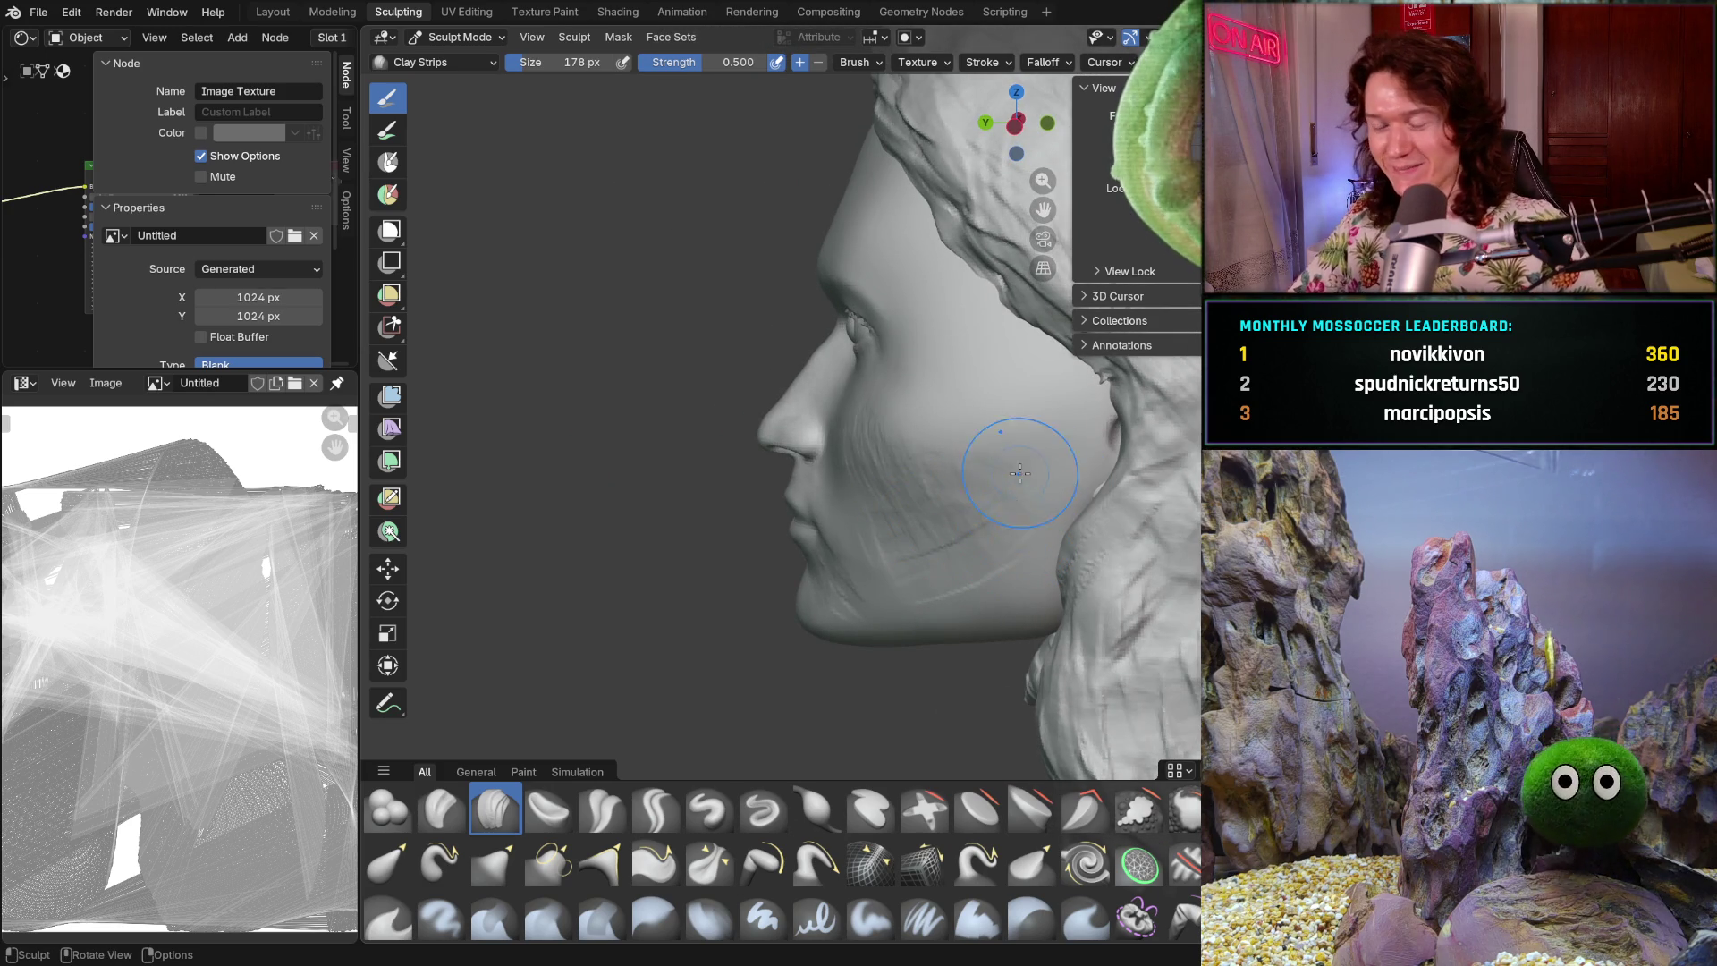
{"action": "scroll", "coordinate": [1104, 417], "scroll_direction": "down", "scroll_amount": 3}
{"action": "middle_click_drag", "start_coordinate": [1105, 417], "coordinate": [1136, 268]}
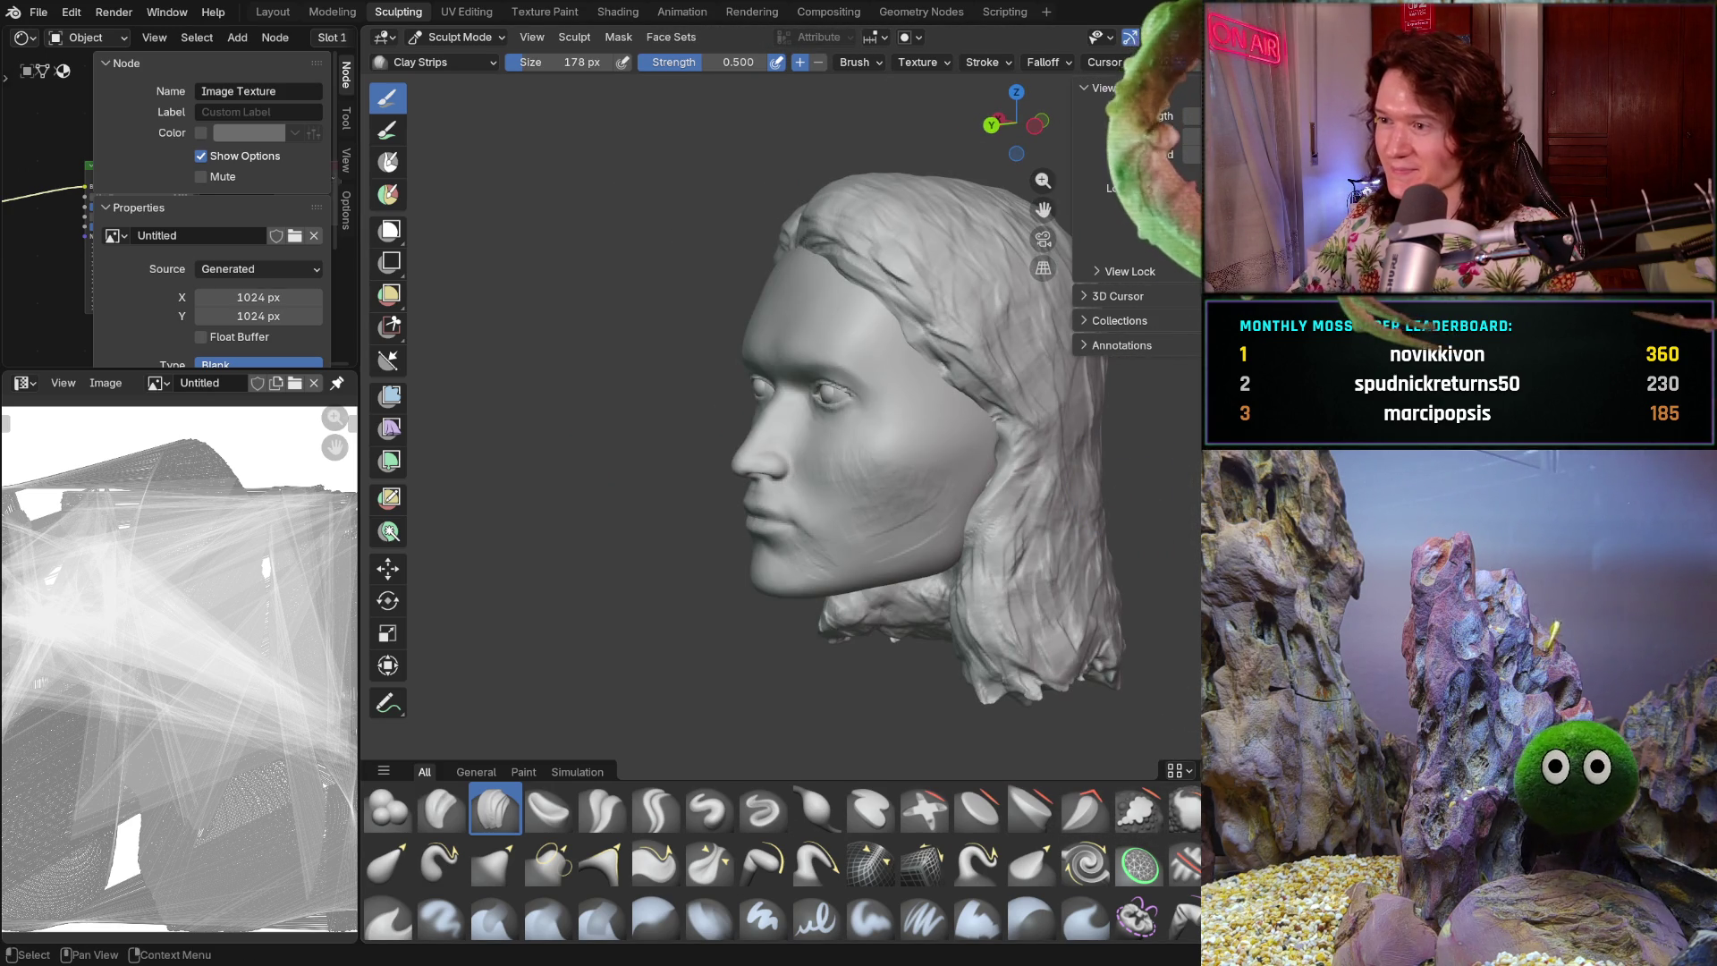
- Compare with undo/redo, then streak Clay Strips along the jaw and up the cheek toward the ear
{"action": "key", "text": "ctrl+z"}
{"action": "key", "text": "ctrl+shift+z"}
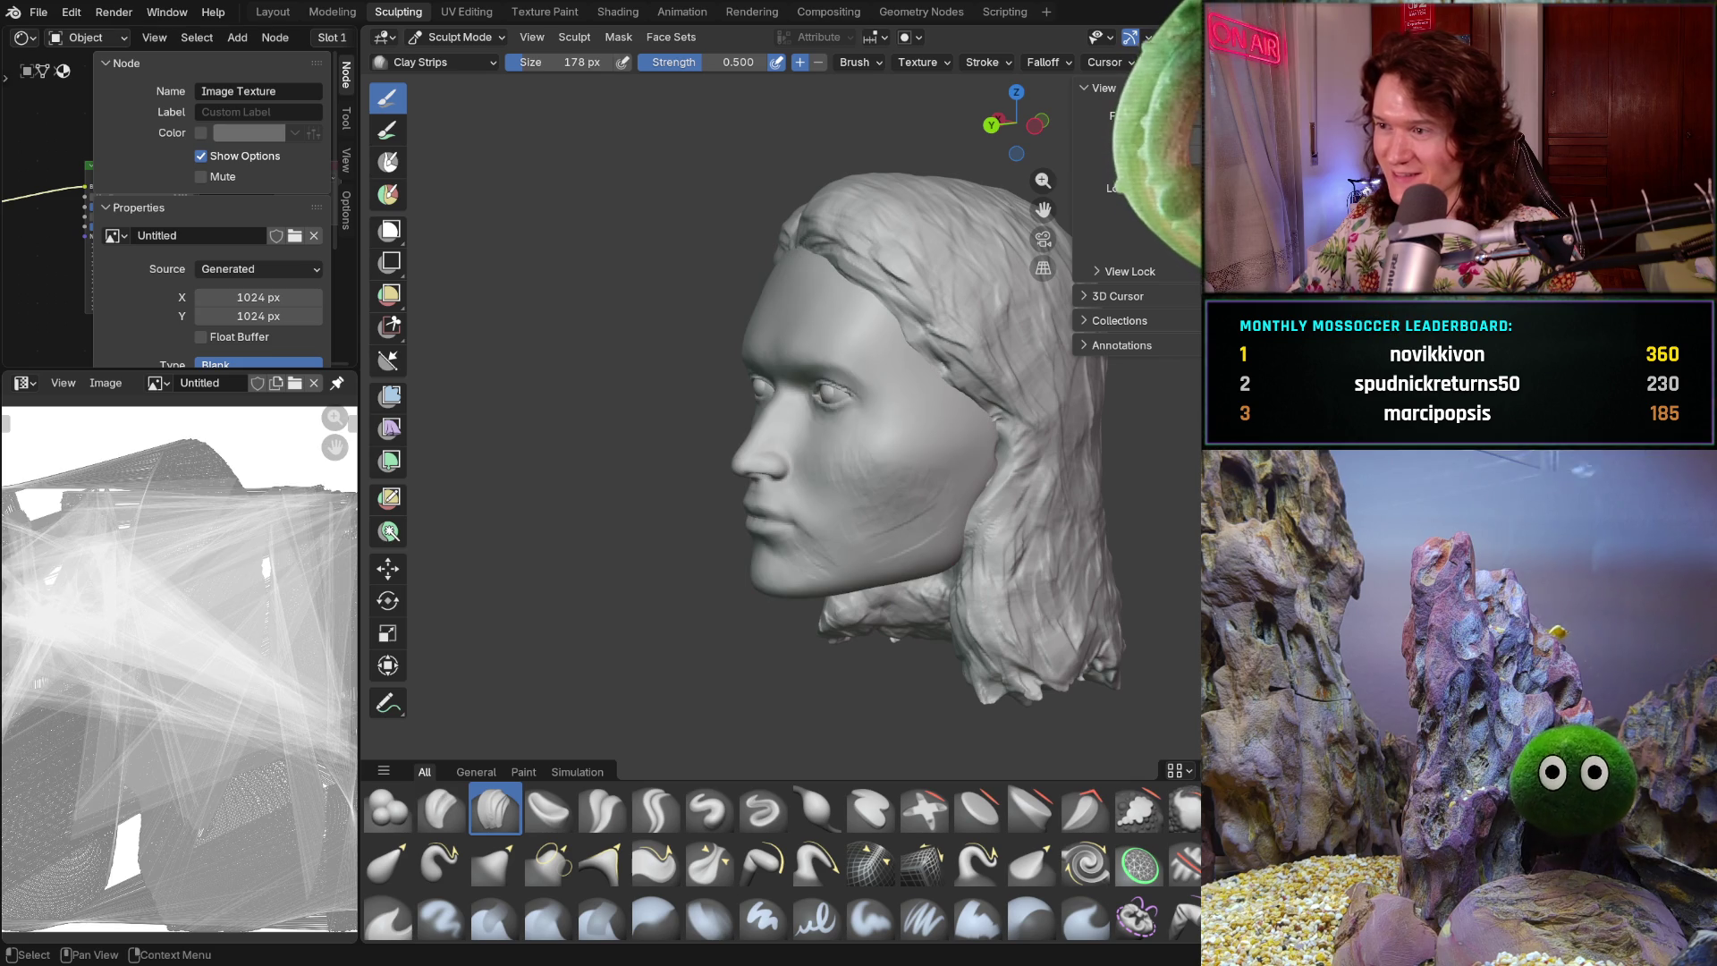
{"action": "mouse_move", "coordinate": [948, 466]}
{"action": "middle_mouse_down"}
{"action": "mouse_move", "coordinate": [1019, 472]}
{"action": "mouse_move", "coordinate": [1002, 537]}
{"action": "mouse_move", "coordinate": [966, 563]}
{"action": "middle_mouse_up"}
{"action": "scroll", "coordinate": [1002, 478], "scroll_direction": "up", "scroll_amount": 3}
{"action": "scroll", "coordinate": [1002, 537], "scroll_direction": "up", "scroll_amount": 2}
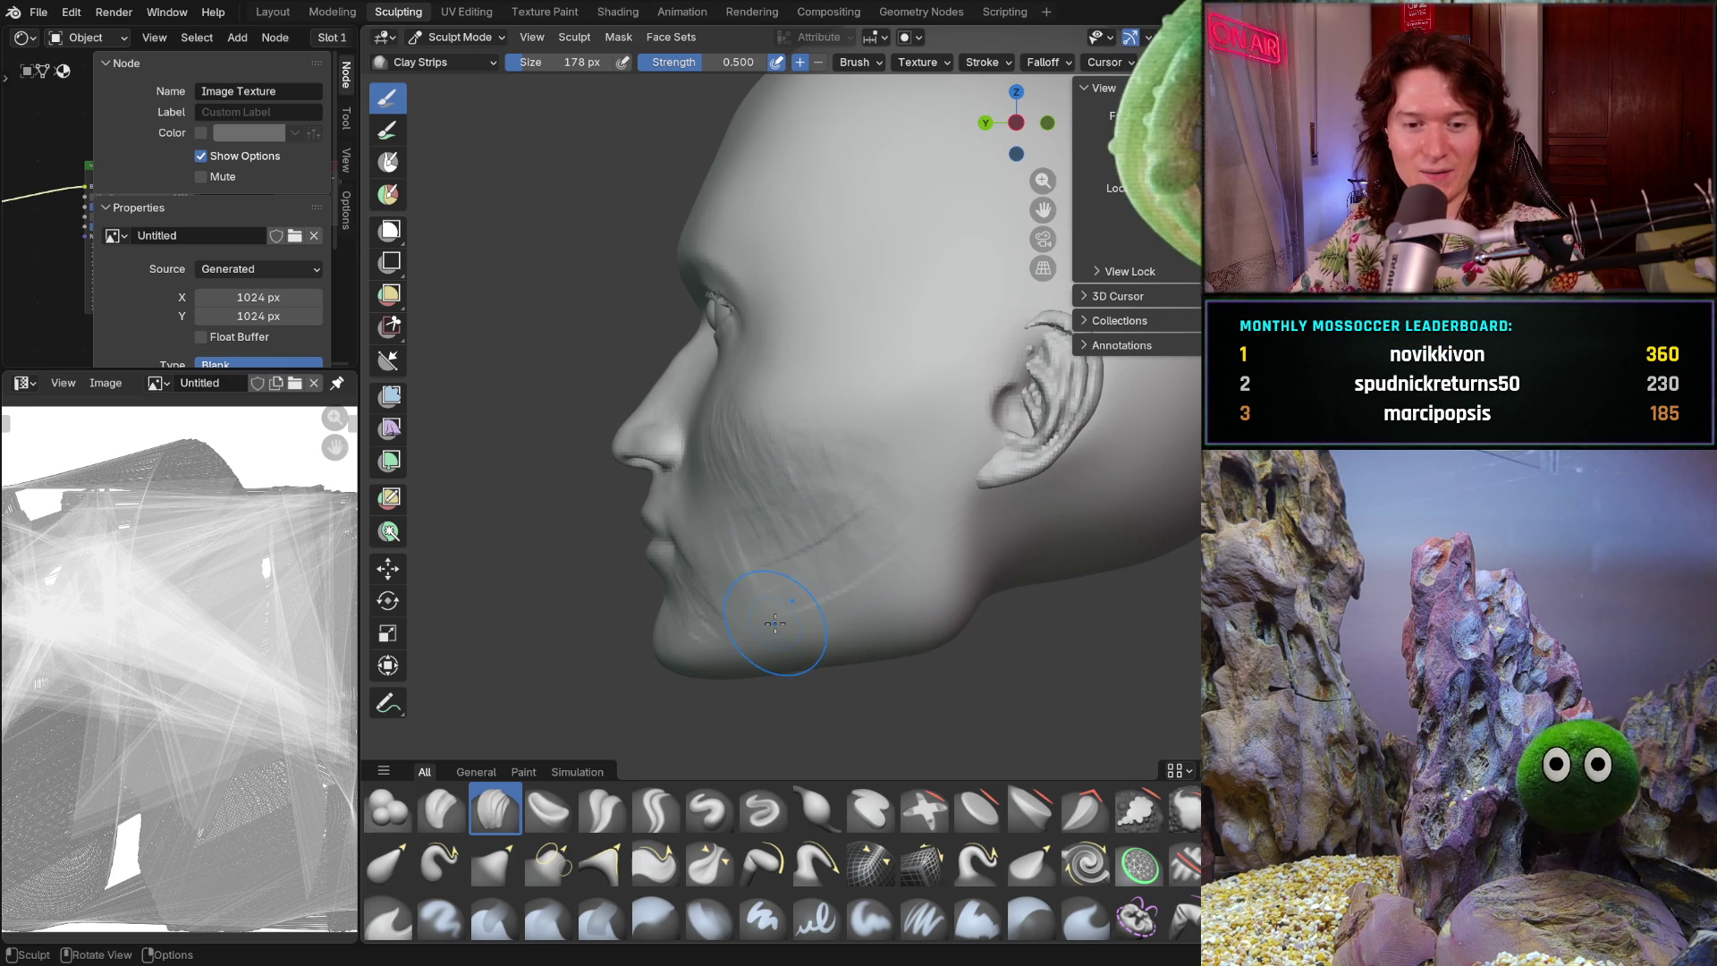
{"action": "mouse_move", "coordinate": [847, 489]}
{"action": "middle_mouse_down"}
{"action": "mouse_move", "coordinate": [1002, 477]}
{"action": "mouse_move", "coordinate": [921, 554]}
{"action": "middle_mouse_up"}
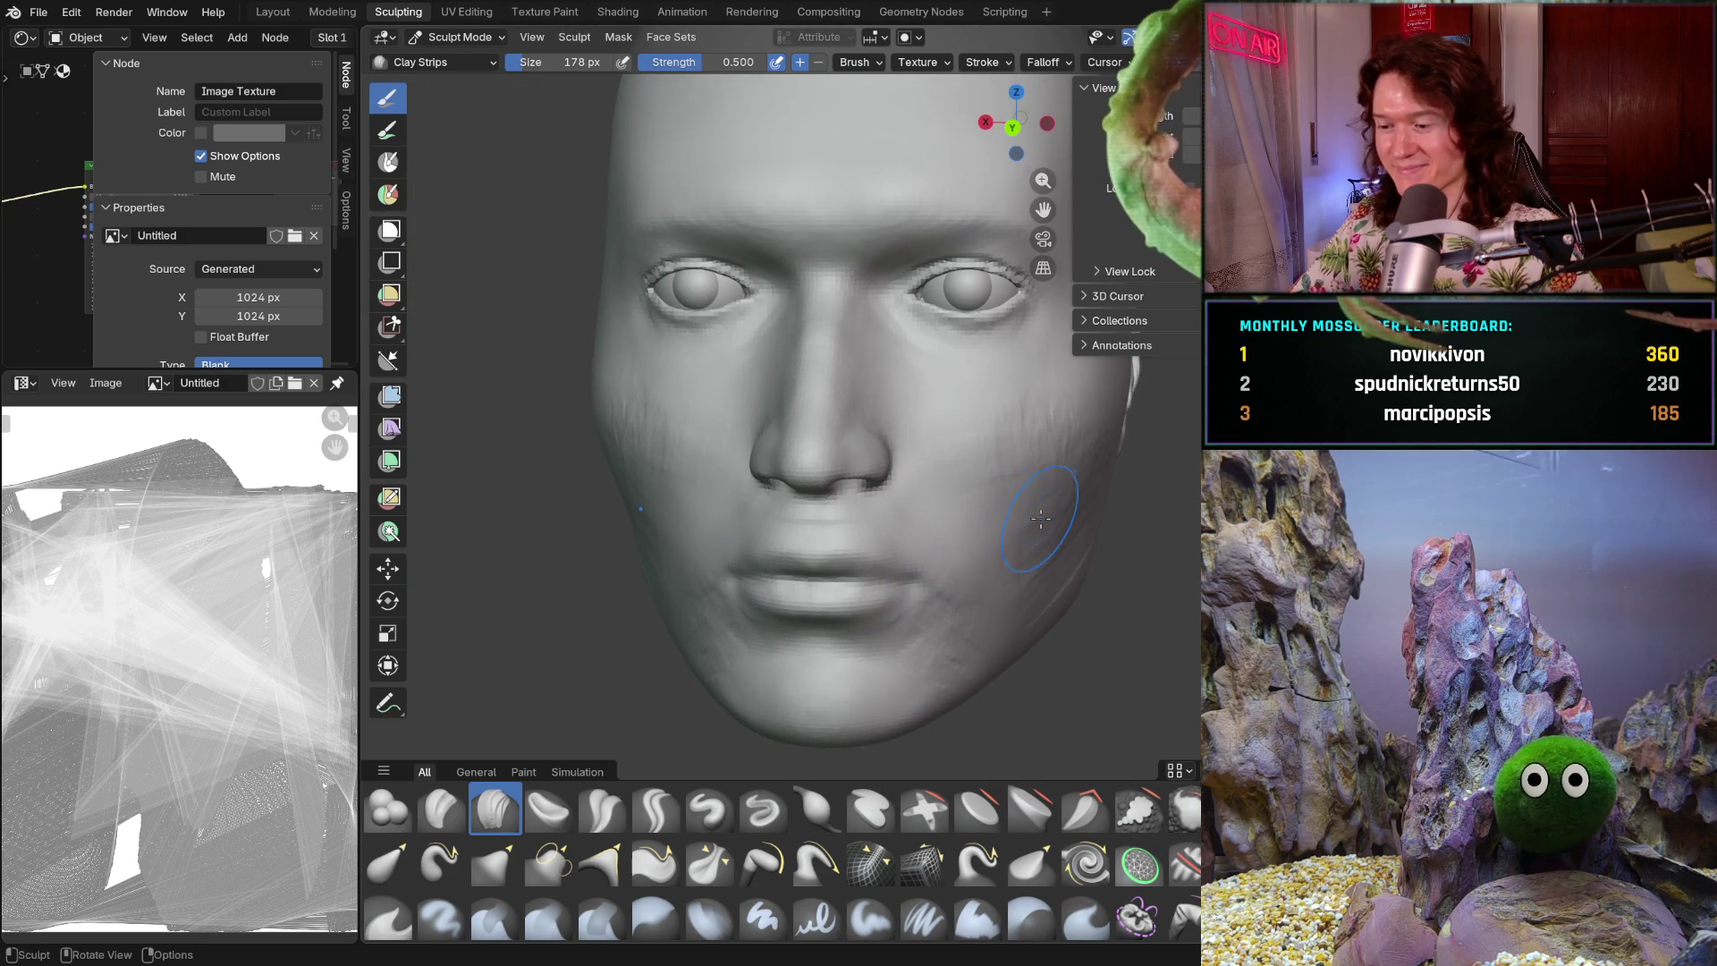
{"action": "mouse_move", "coordinate": [1037, 577]}
{"action": "middle_mouse_down"}
{"action": "mouse_move", "coordinate": [920, 543]}
{"action": "mouse_move", "coordinate": [861, 471]}
{"action": "mouse_move", "coordinate": [937, 532]}
{"action": "middle_mouse_up"}
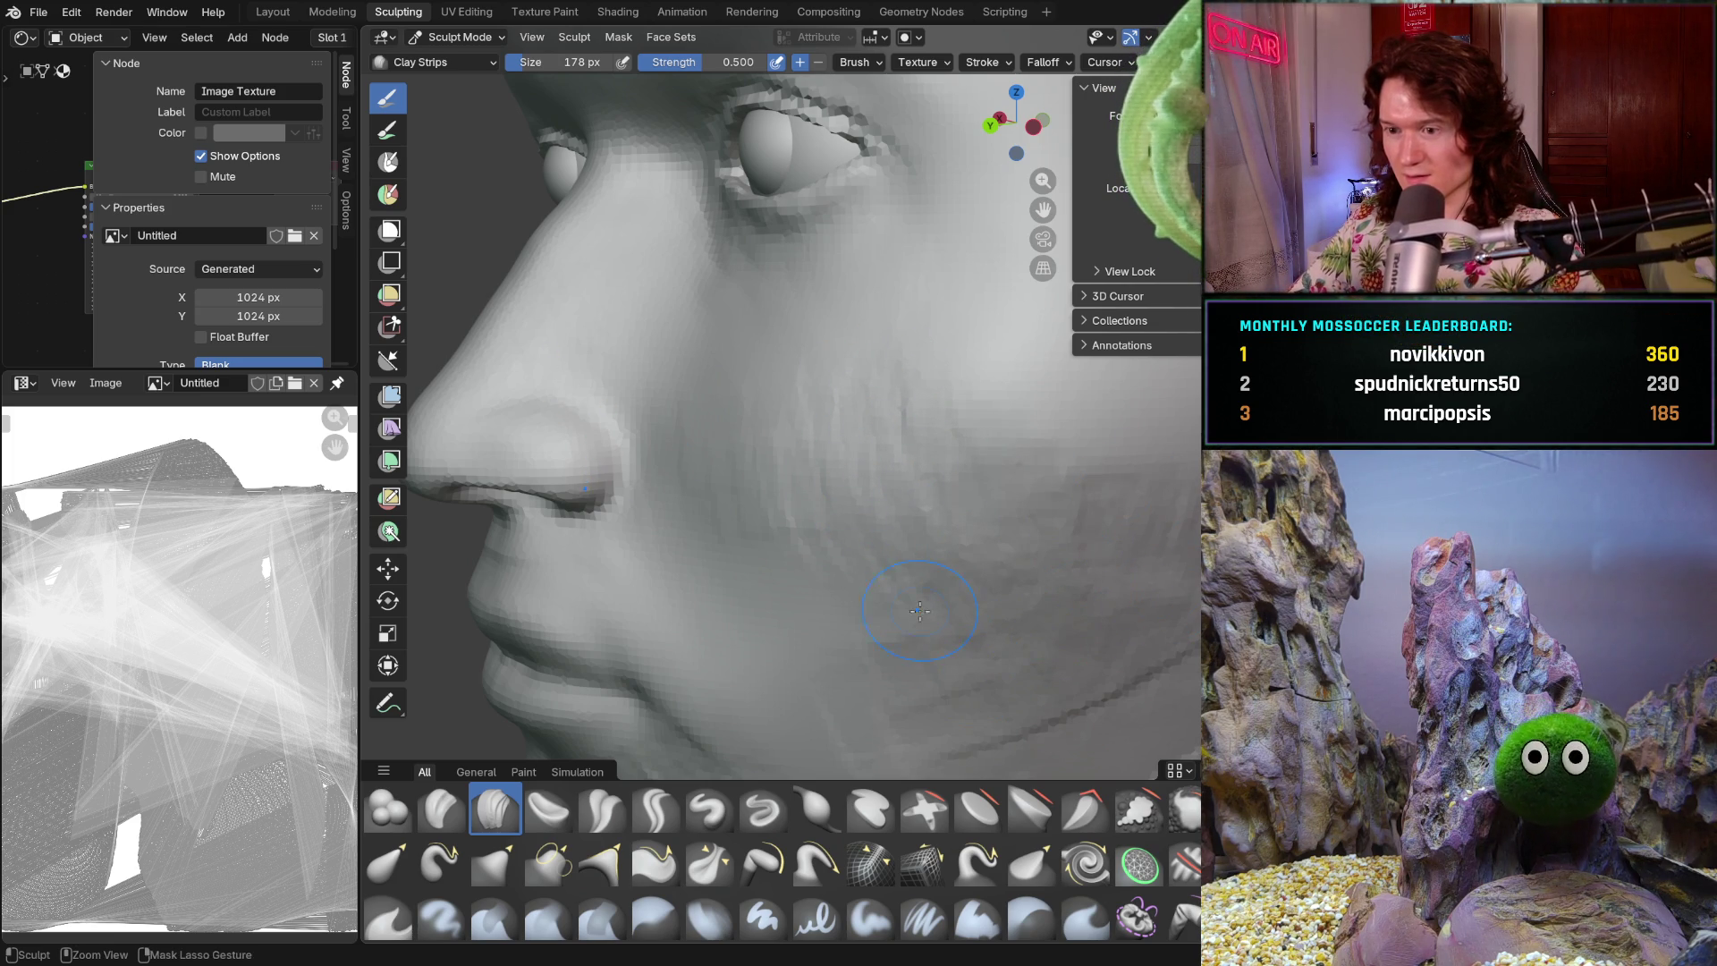
{"action": "middle_click_drag", "start_coordinate": [943, 657], "coordinate": [824, 337]}
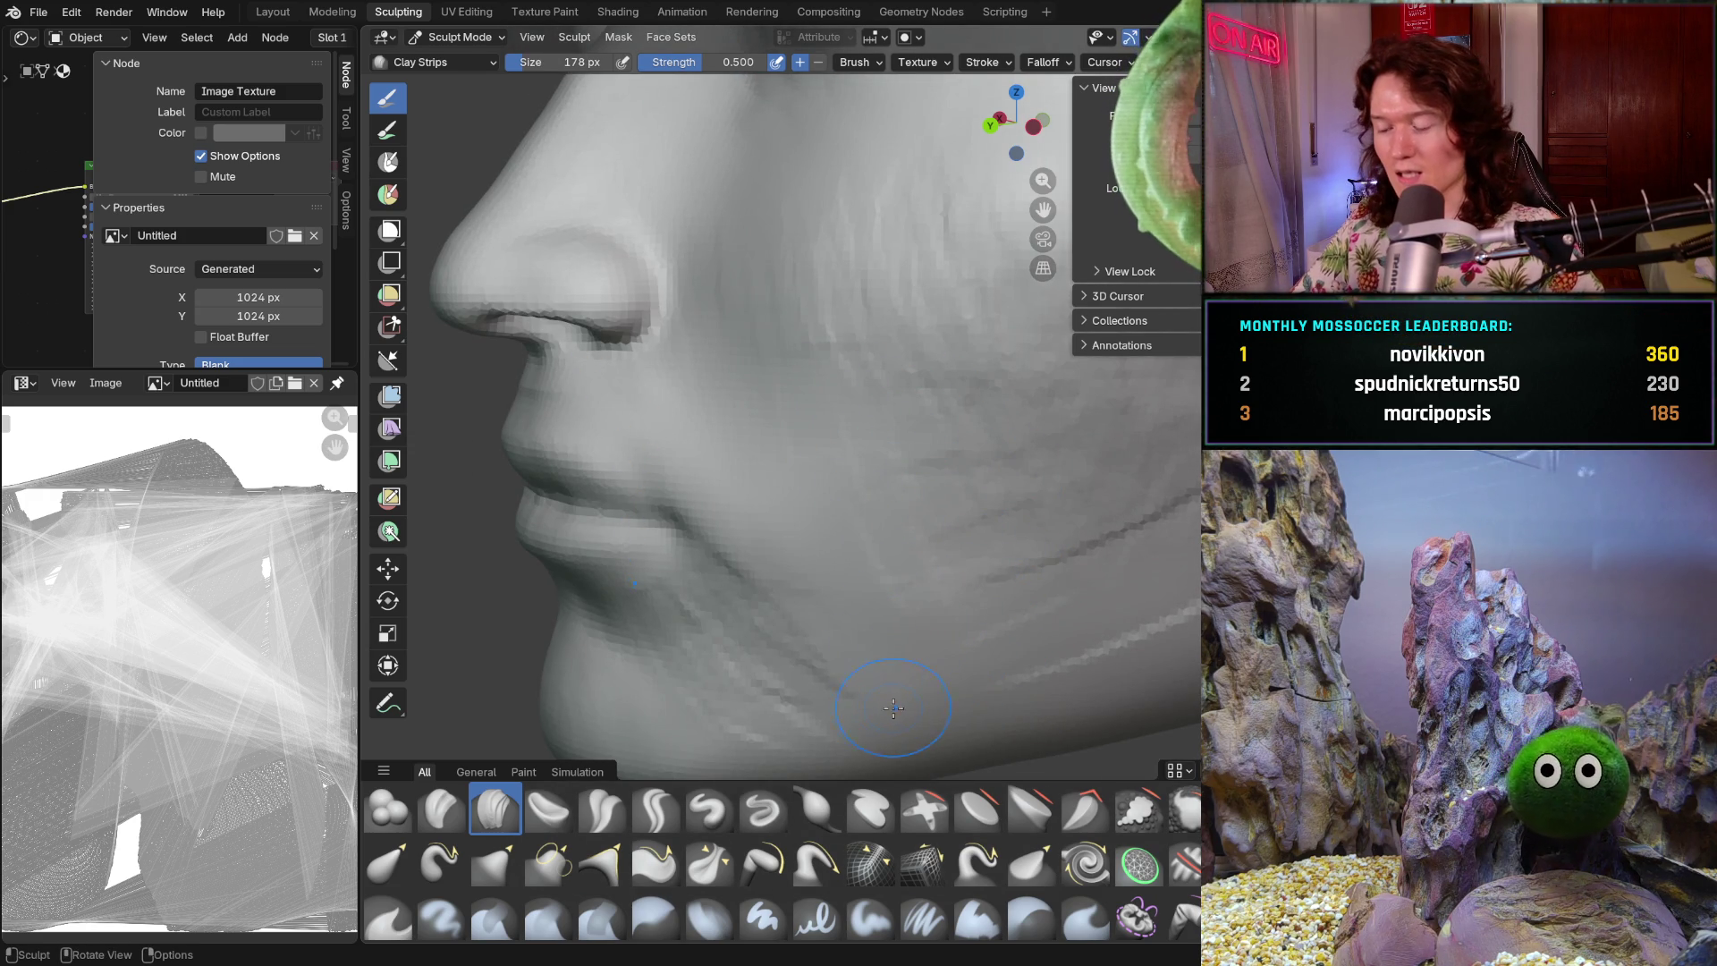
- Zoom out and snap to the Ctrl+Numpad 1 straight-on view of the head
{"action": "middle_click_drag", "start_coordinate": [905, 679], "coordinate": [845, 688]}
{"action": "scroll", "coordinate": [846, 688], "scroll_direction": "down", "scroll_amount": 3}
{"action": "key", "text": "ctrl+KP_1"}
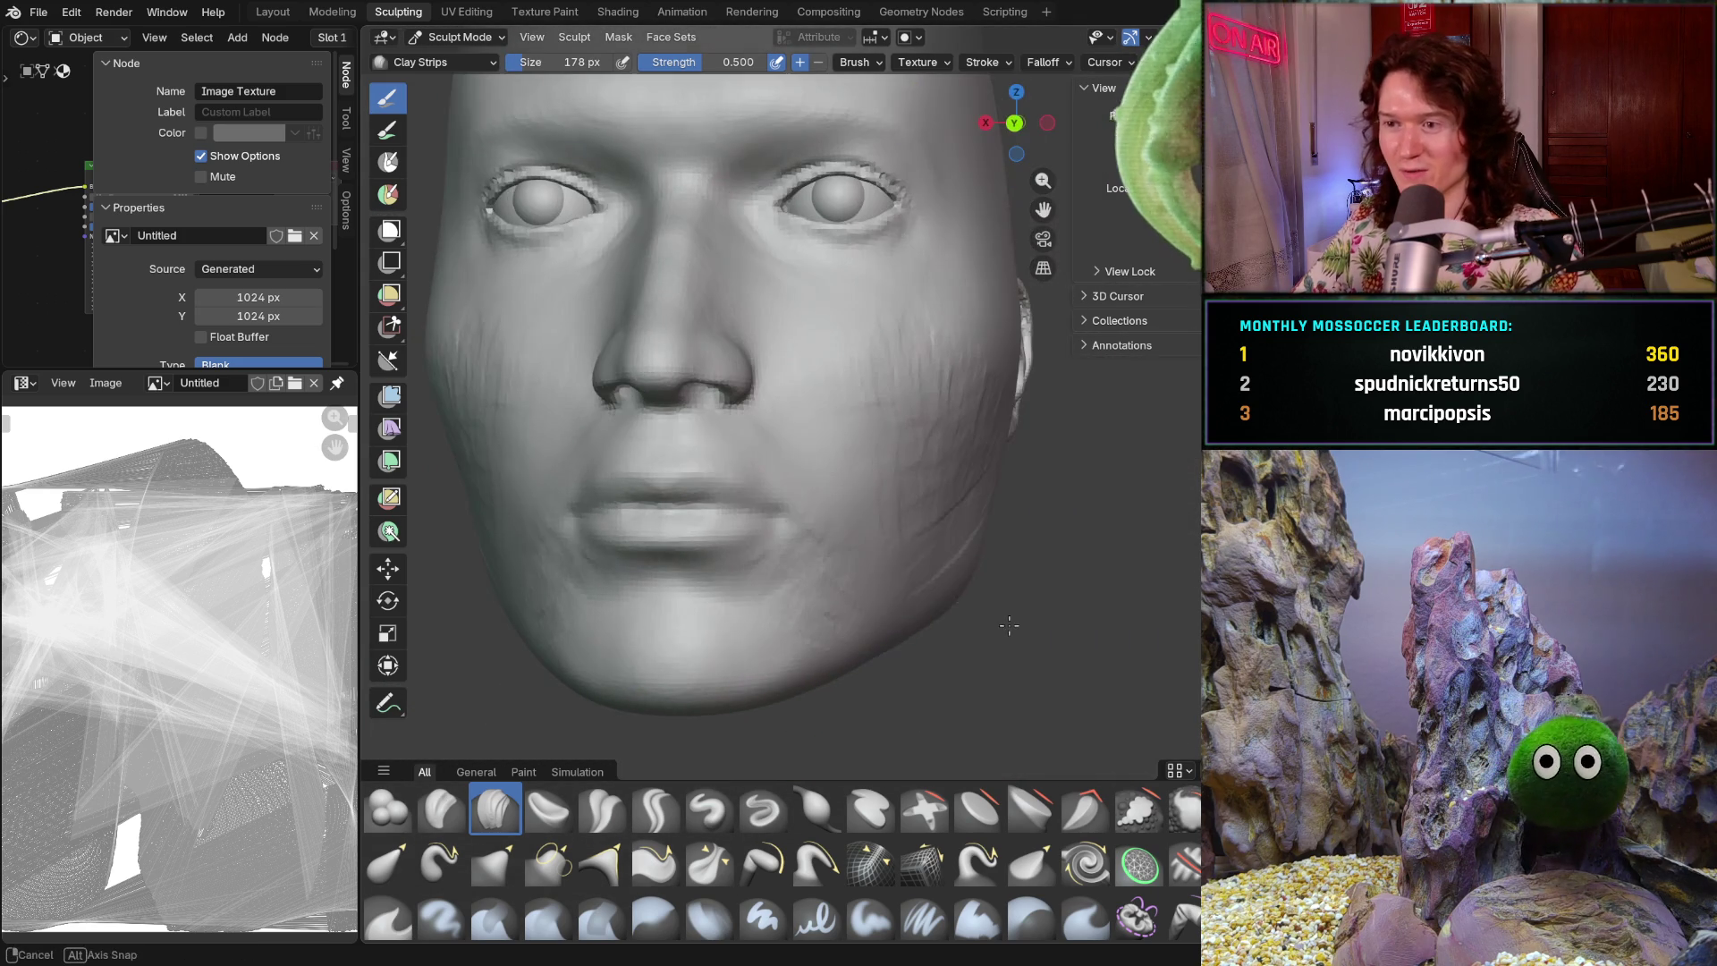
{"action": "scroll", "coordinate": [930, 590], "scroll_direction": "up", "scroll_amount": 2}
{"action": "scroll", "coordinate": [682, 595], "scroll_direction": "up", "scroll_amount": 5}
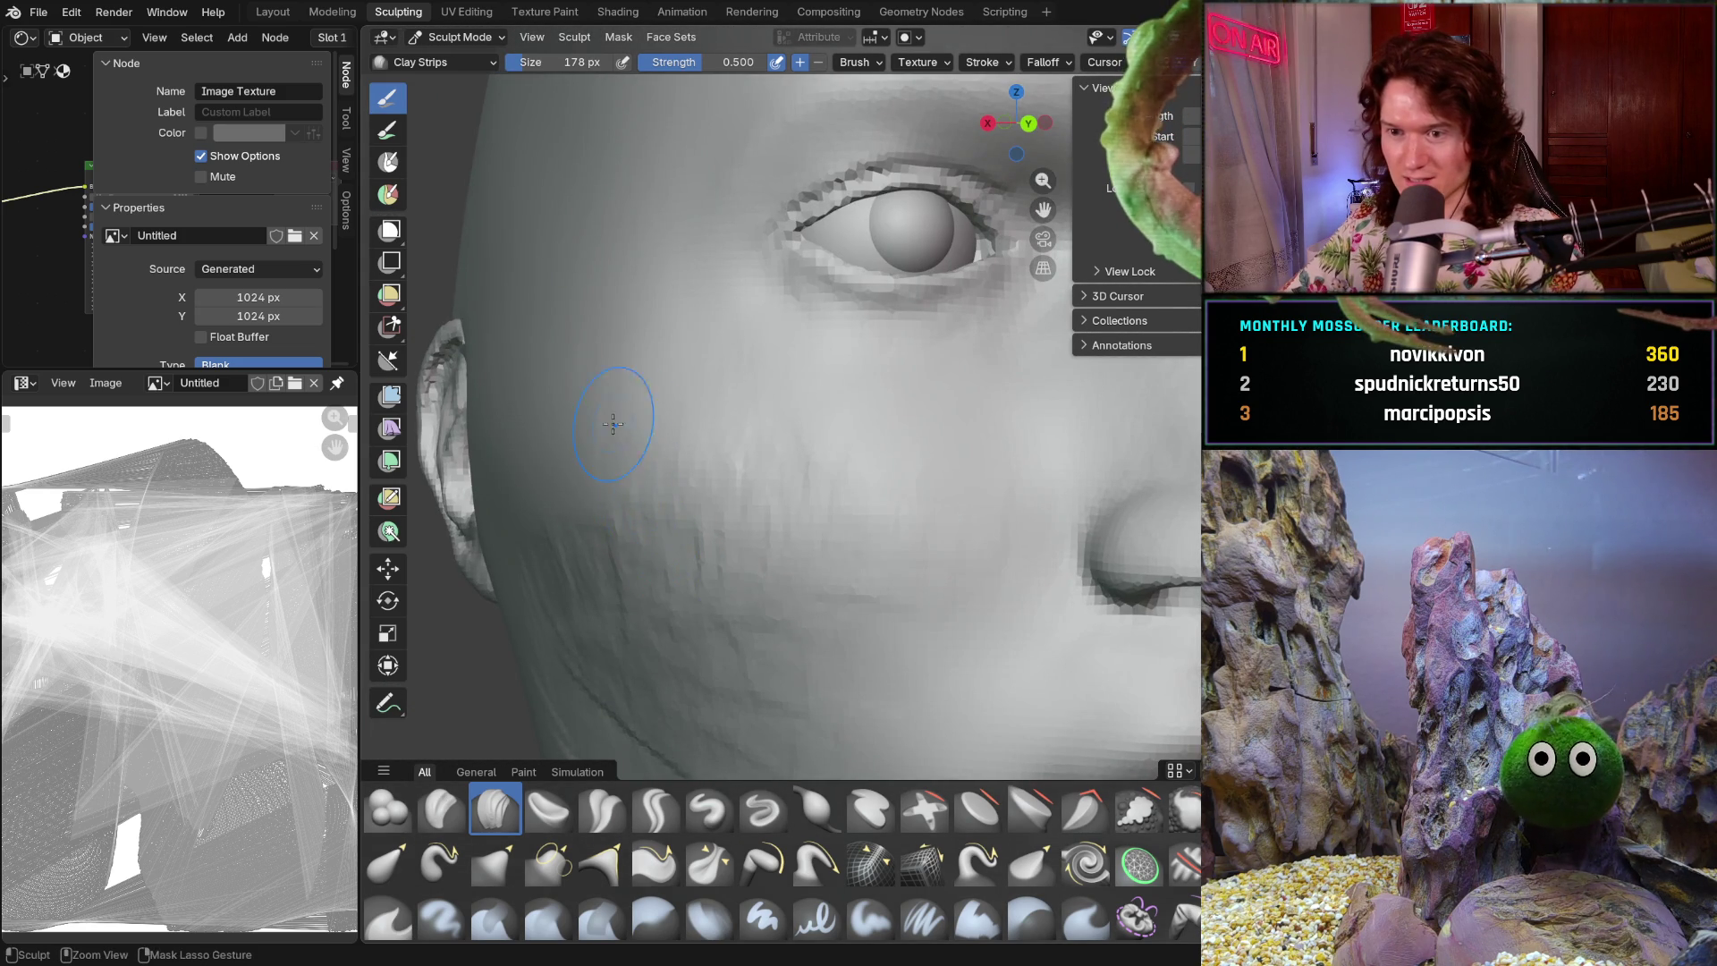
- Lay Clay Strips streaks below the ear where the jawline meets the neck
{"action": "middle_click_drag", "start_coordinate": [552, 475], "coordinate": [840, 504]}
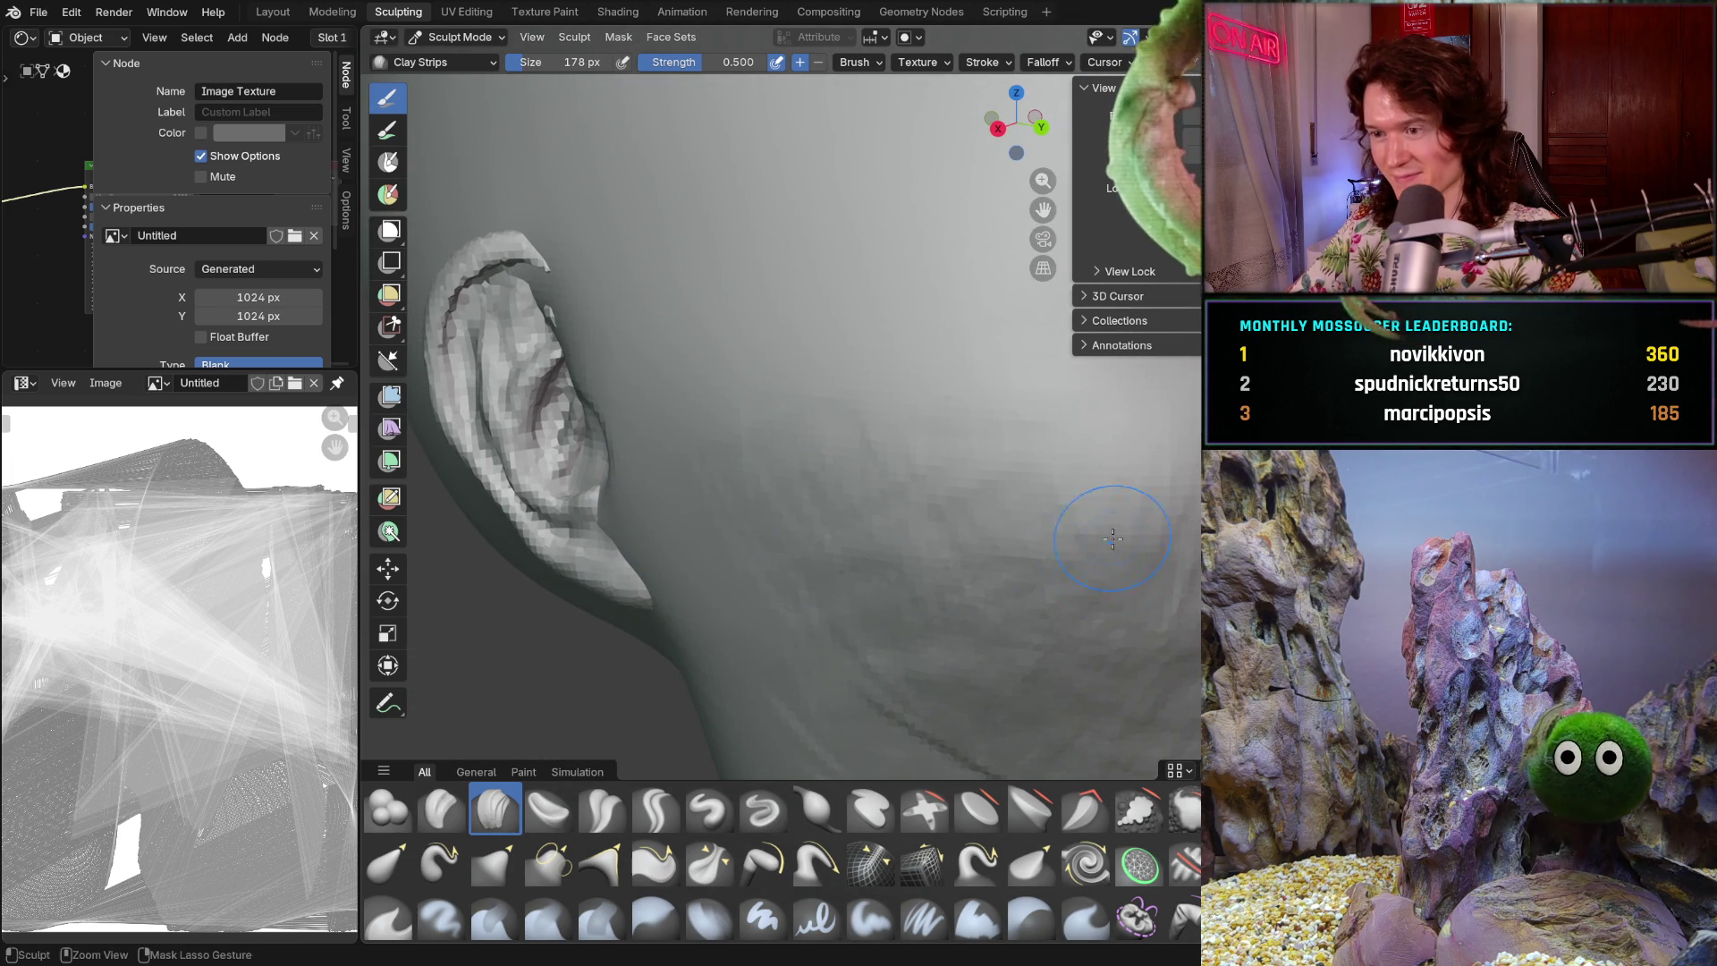
{"action": "mouse_move", "coordinate": [1100, 460]}
{"action": "middle_mouse_down"}
{"action": "mouse_move", "coordinate": [1038, 586]}
{"action": "mouse_move", "coordinate": [912, 564]}
{"action": "mouse_move", "coordinate": [1034, 576]}
{"action": "middle_mouse_up"}
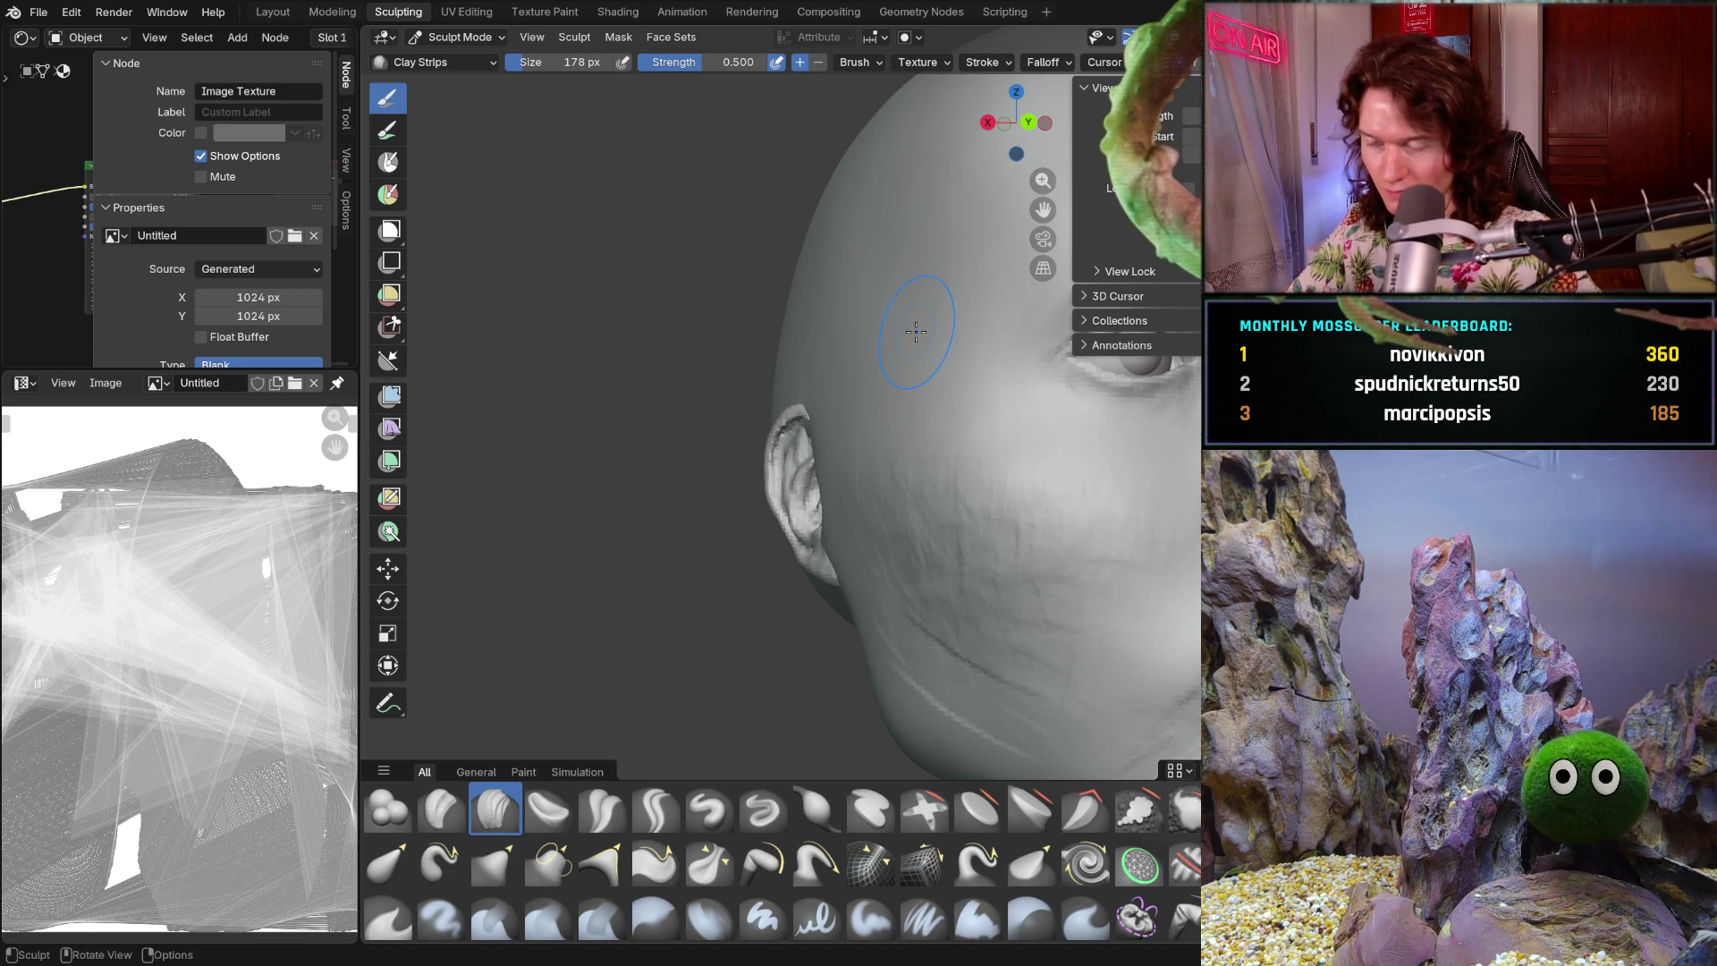
{"action": "mouse_move", "coordinate": [858, 677]}
{"action": "middle_mouse_down"}
{"action": "mouse_move", "coordinate": [966, 516]}
{"action": "mouse_move", "coordinate": [885, 479]}
{"action": "middle_mouse_up"}
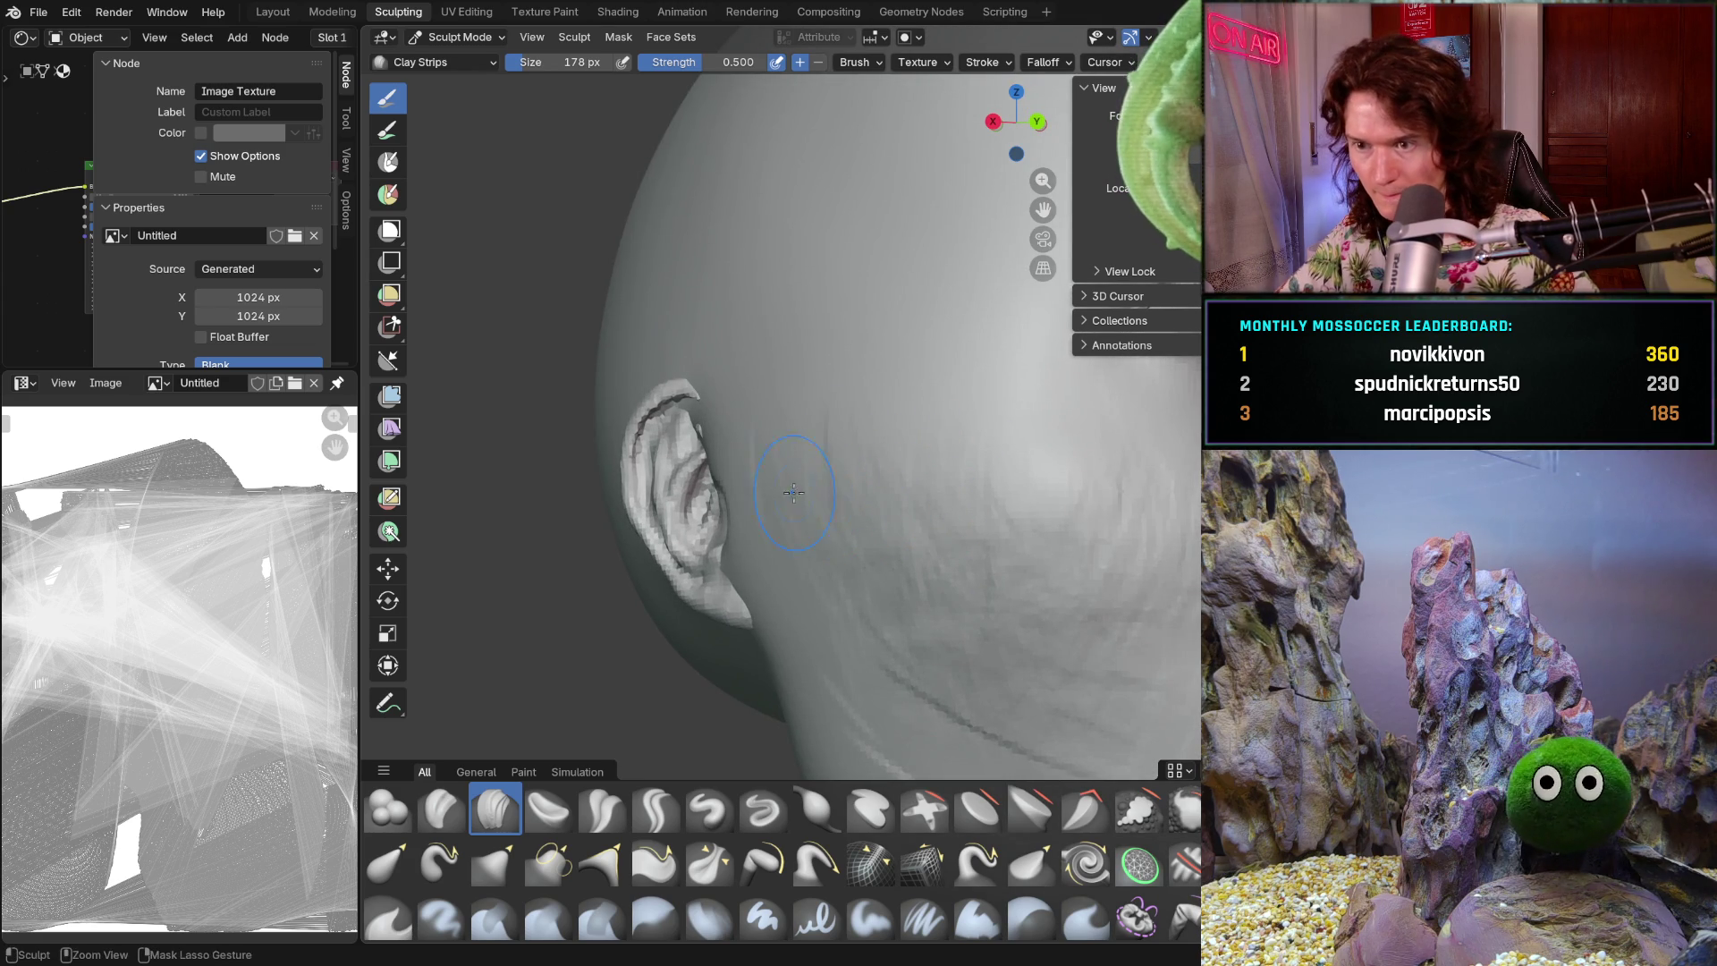
{"action": "mouse_move", "coordinate": [882, 465]}
{"action": "middle_mouse_down"}
{"action": "mouse_move", "coordinate": [939, 499]}
{"action": "mouse_move", "coordinate": [767, 393]}
{"action": "middle_mouse_up"}
{"action": "middle_click_drag", "start_coordinate": [768, 474], "coordinate": [769, 475]}
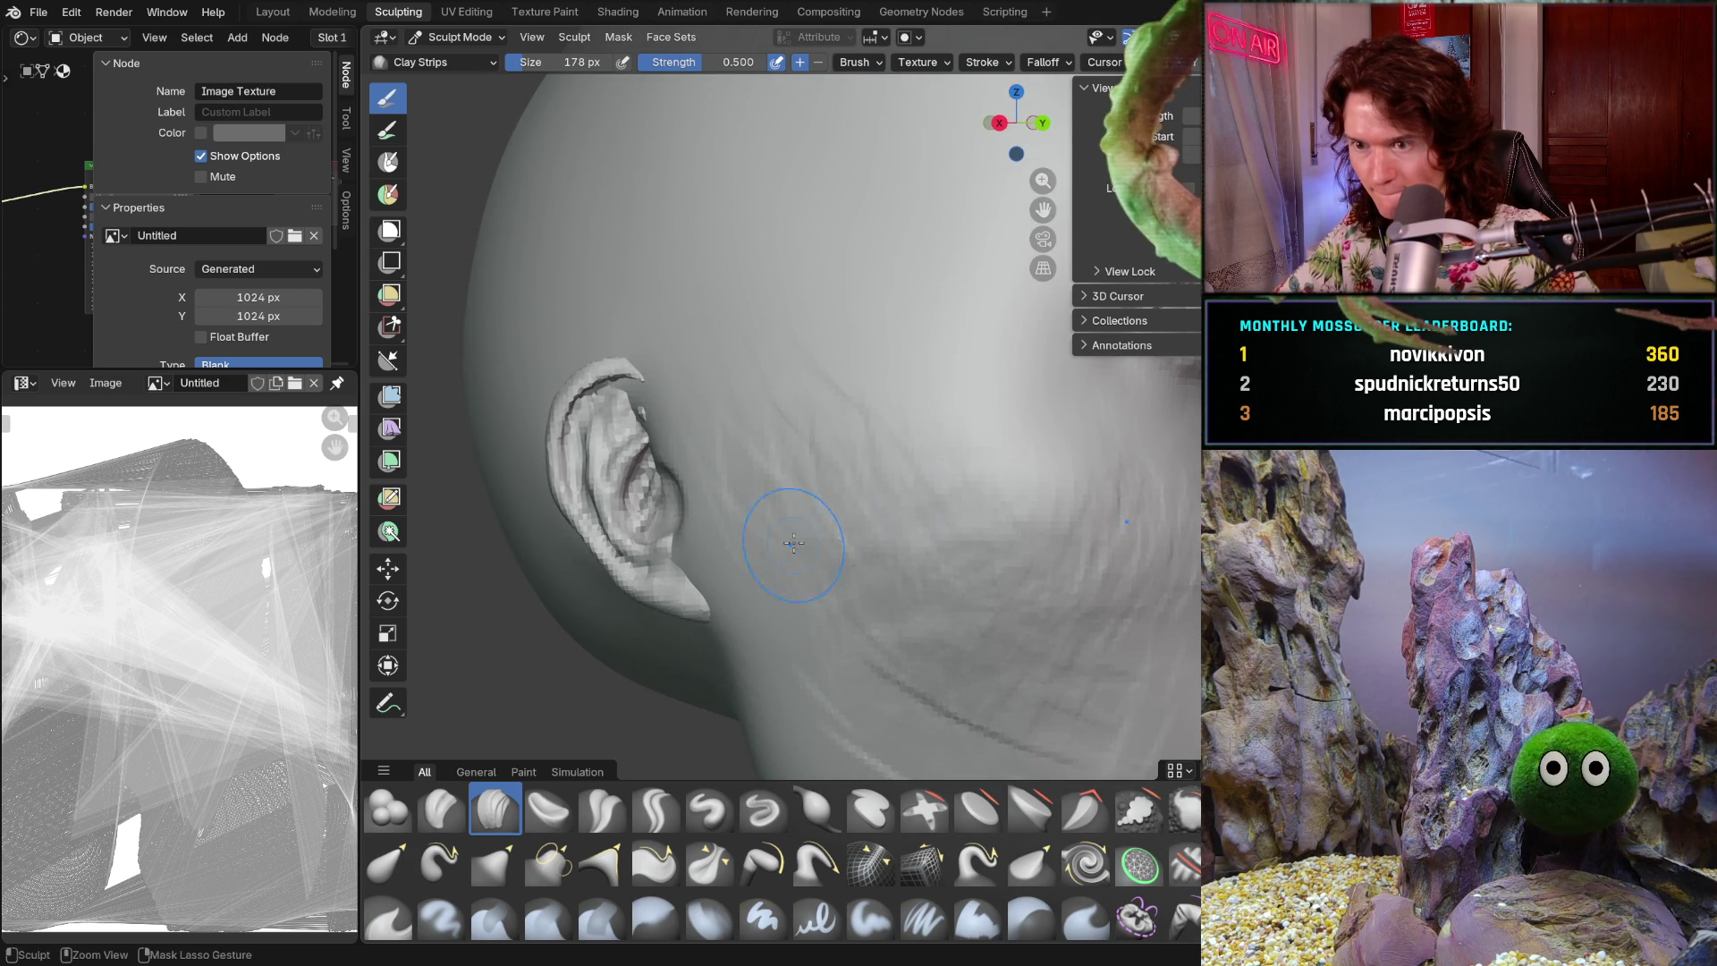
{"action": "mouse_move", "coordinate": [921, 535]}
{"action": "middle_mouse_down"}
{"action": "mouse_move", "coordinate": [721, 498]}
{"action": "mouse_move", "coordinate": [909, 411]}
{"action": "middle_mouse_up"}
{"action": "middle_click_drag", "start_coordinate": [793, 465], "coordinate": [792, 468]}
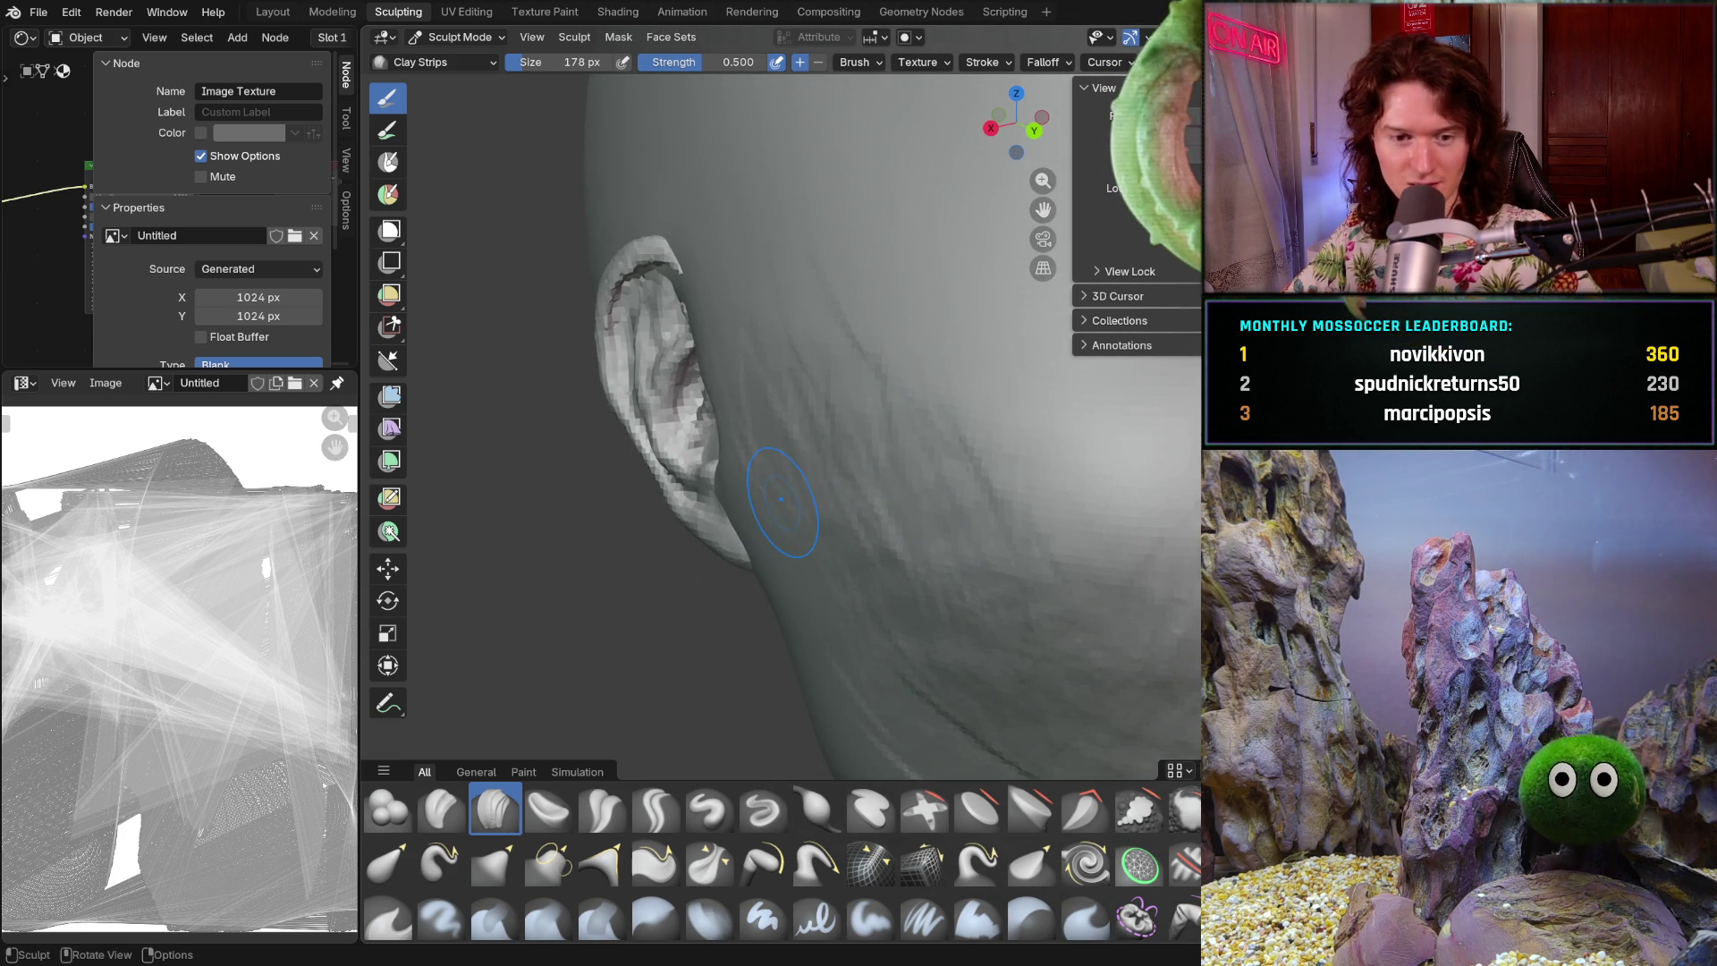
{"action": "mouse_move", "coordinate": [800, 507]}
{"action": "middle_mouse_down"}
{"action": "mouse_move", "coordinate": [873, 544]}
{"action": "mouse_move", "coordinate": [840, 602]}
{"action": "mouse_move", "coordinate": [858, 626]}
{"action": "mouse_move", "coordinate": [938, 608]}
{"action": "mouse_move", "coordinate": [842, 642]}
{"action": "middle_mouse_up"}
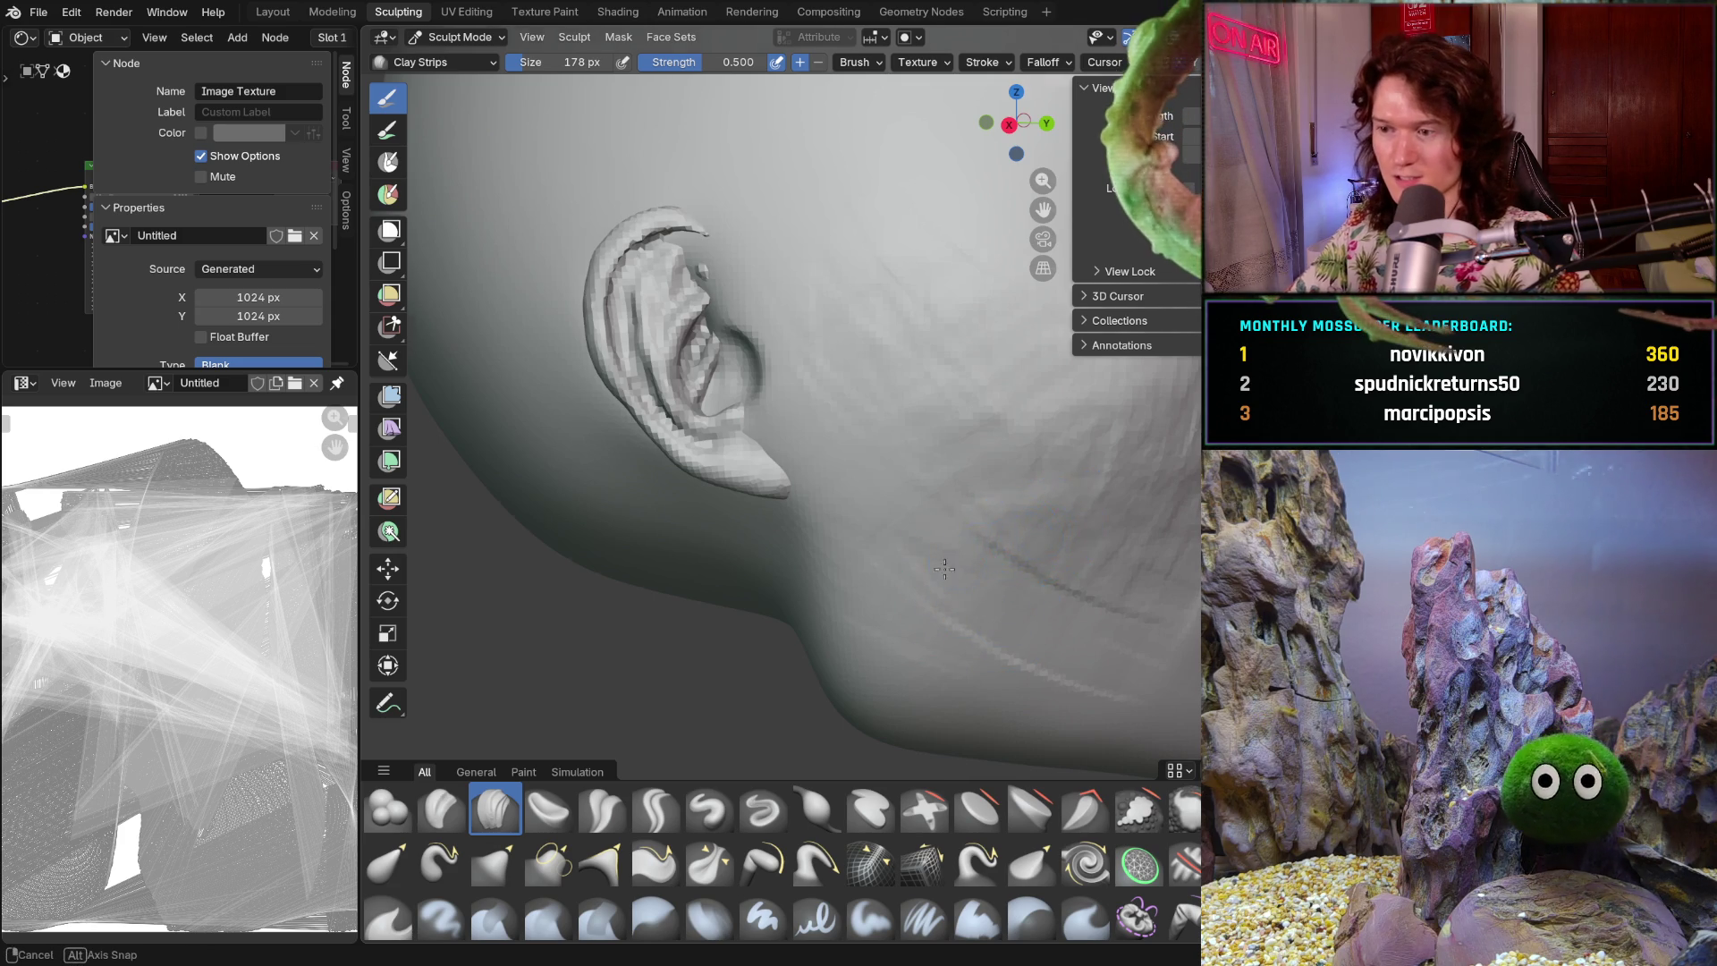
- Build up the jaw area near the ear with Clay Strips strokes
{"action": "scroll", "coordinate": [951, 566], "scroll_direction": "up", "scroll_amount": 2}
{"action": "middle_click_drag", "start_coordinate": [951, 566], "coordinate": [859, 601], "text": "shift"}
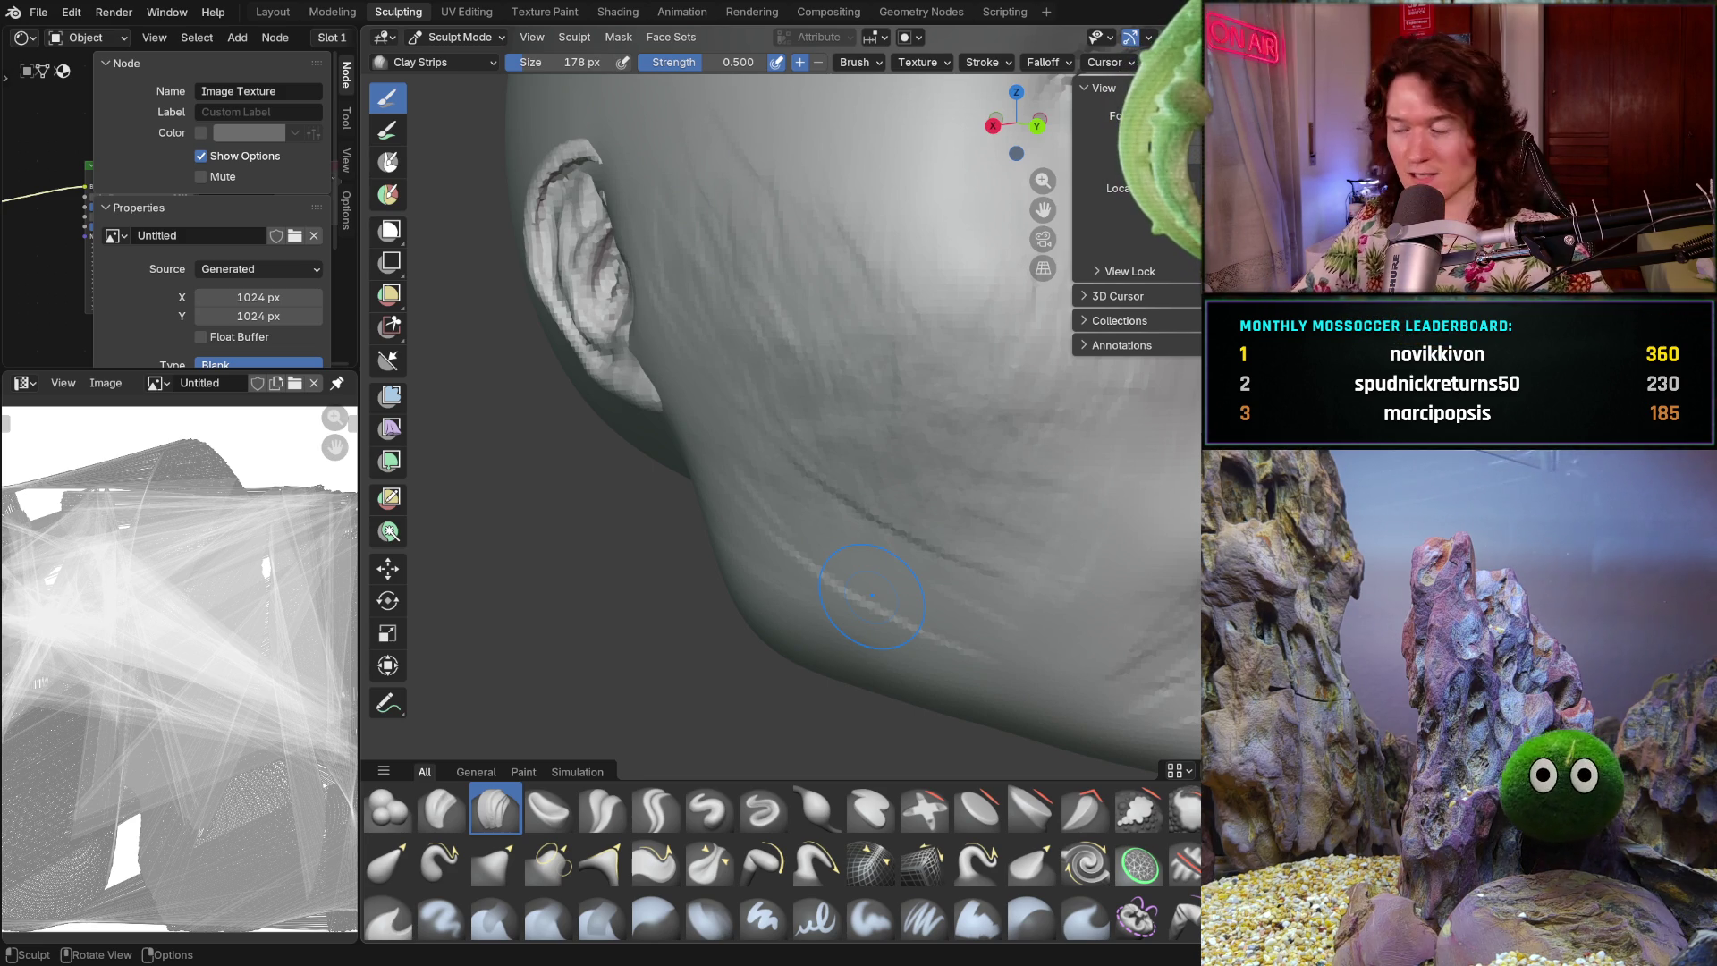
{"action": "middle_click_drag", "start_coordinate": [824, 594], "coordinate": [836, 572]}
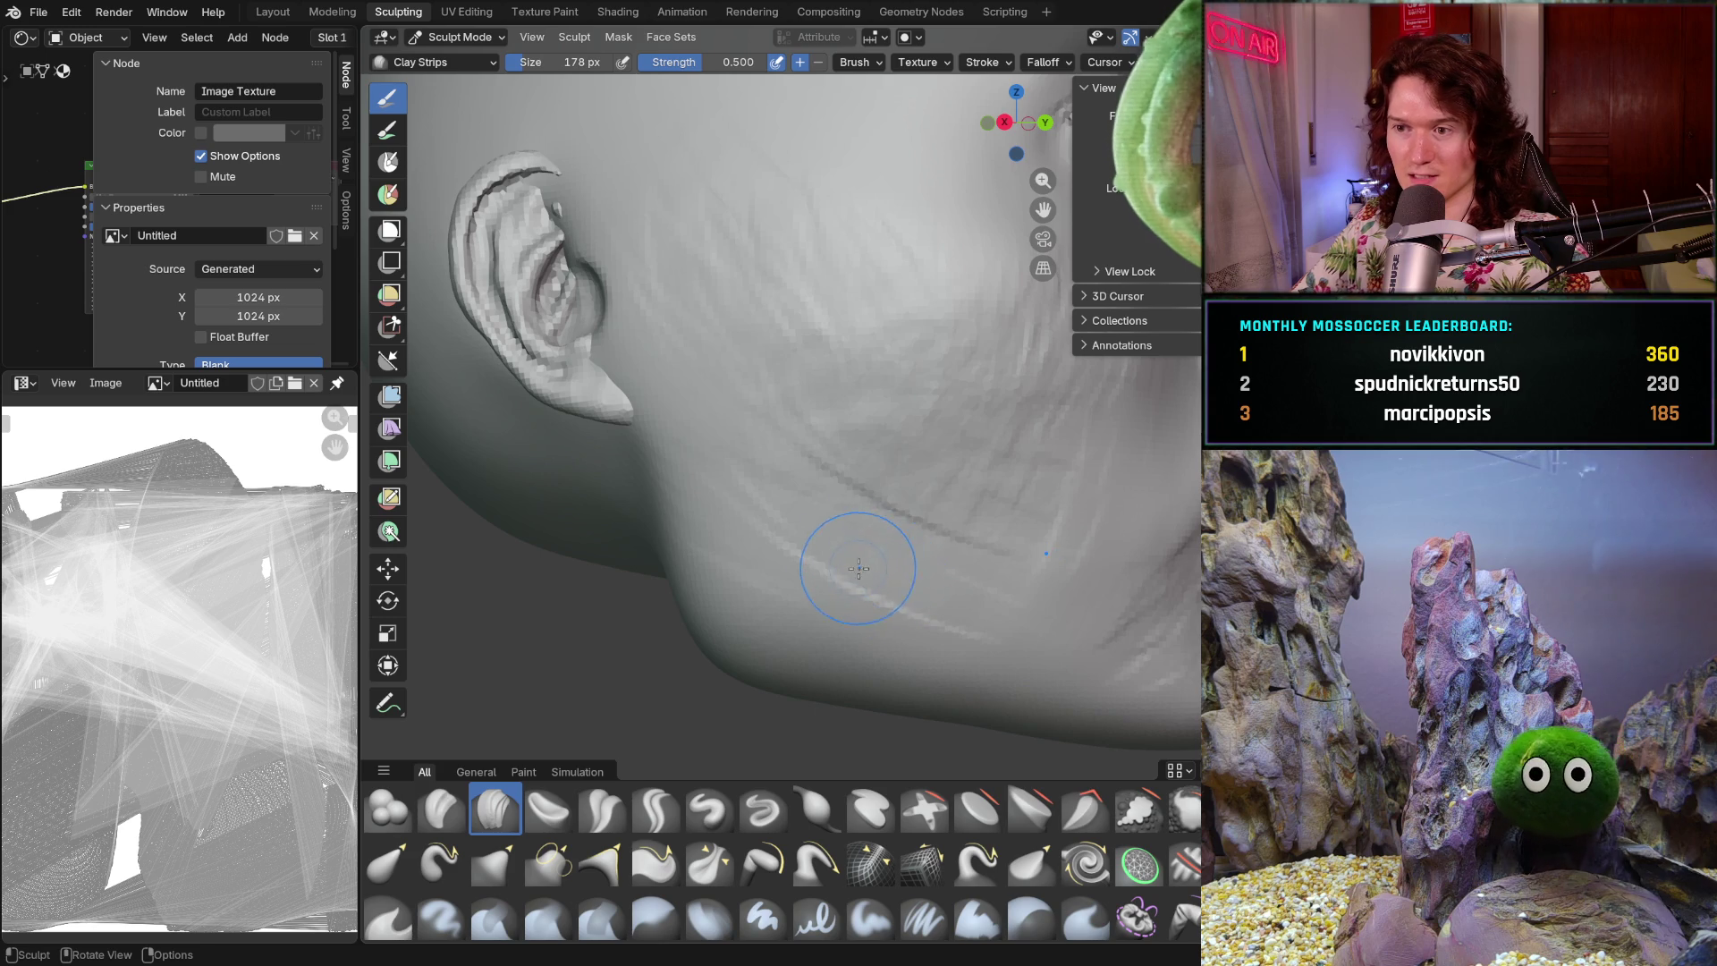
{"action": "middle_click_drag", "start_coordinate": [785, 421], "coordinate": [778, 510]}
{"action": "scroll", "coordinate": [778, 509], "scroll_direction": "up", "scroll_amount": 8}
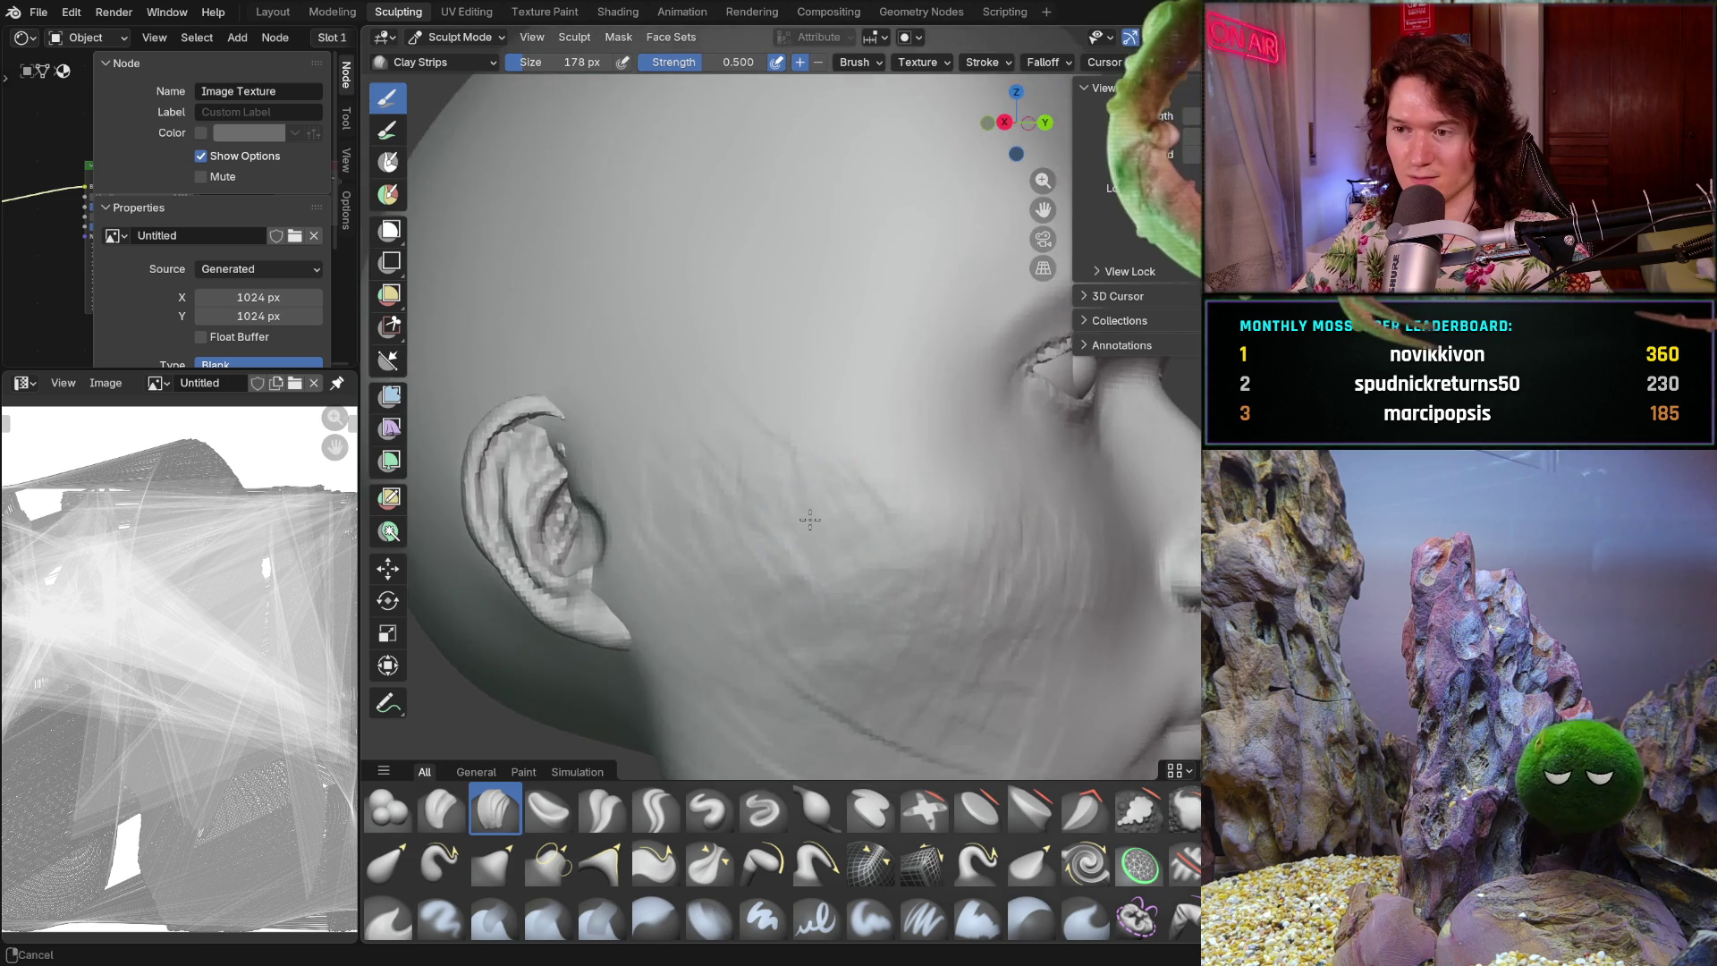
{"action": "middle_click_drag", "start_coordinate": [575, 537], "coordinate": [564, 466]}
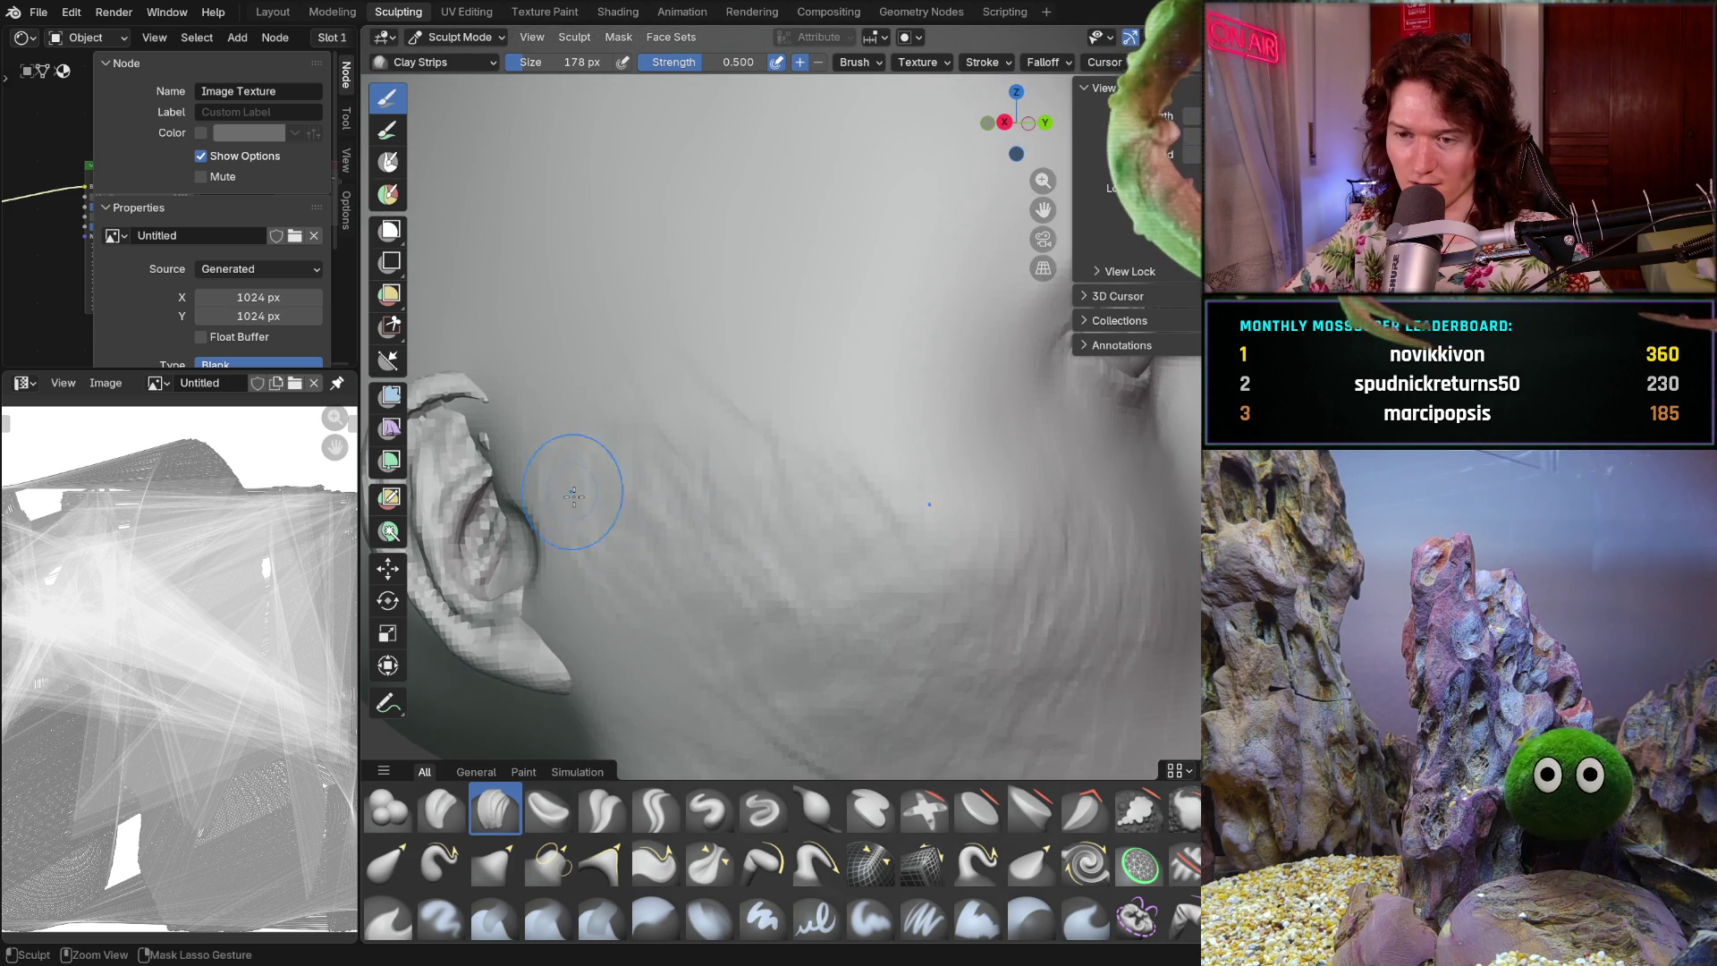
{"action": "mouse_move", "coordinate": [597, 571]}
{"action": "middle_mouse_down"}
{"action": "mouse_move", "coordinate": [602, 528]}
{"action": "mouse_move", "coordinate": [674, 583]}
{"action": "mouse_move", "coordinate": [682, 501]}
{"action": "middle_mouse_up"}
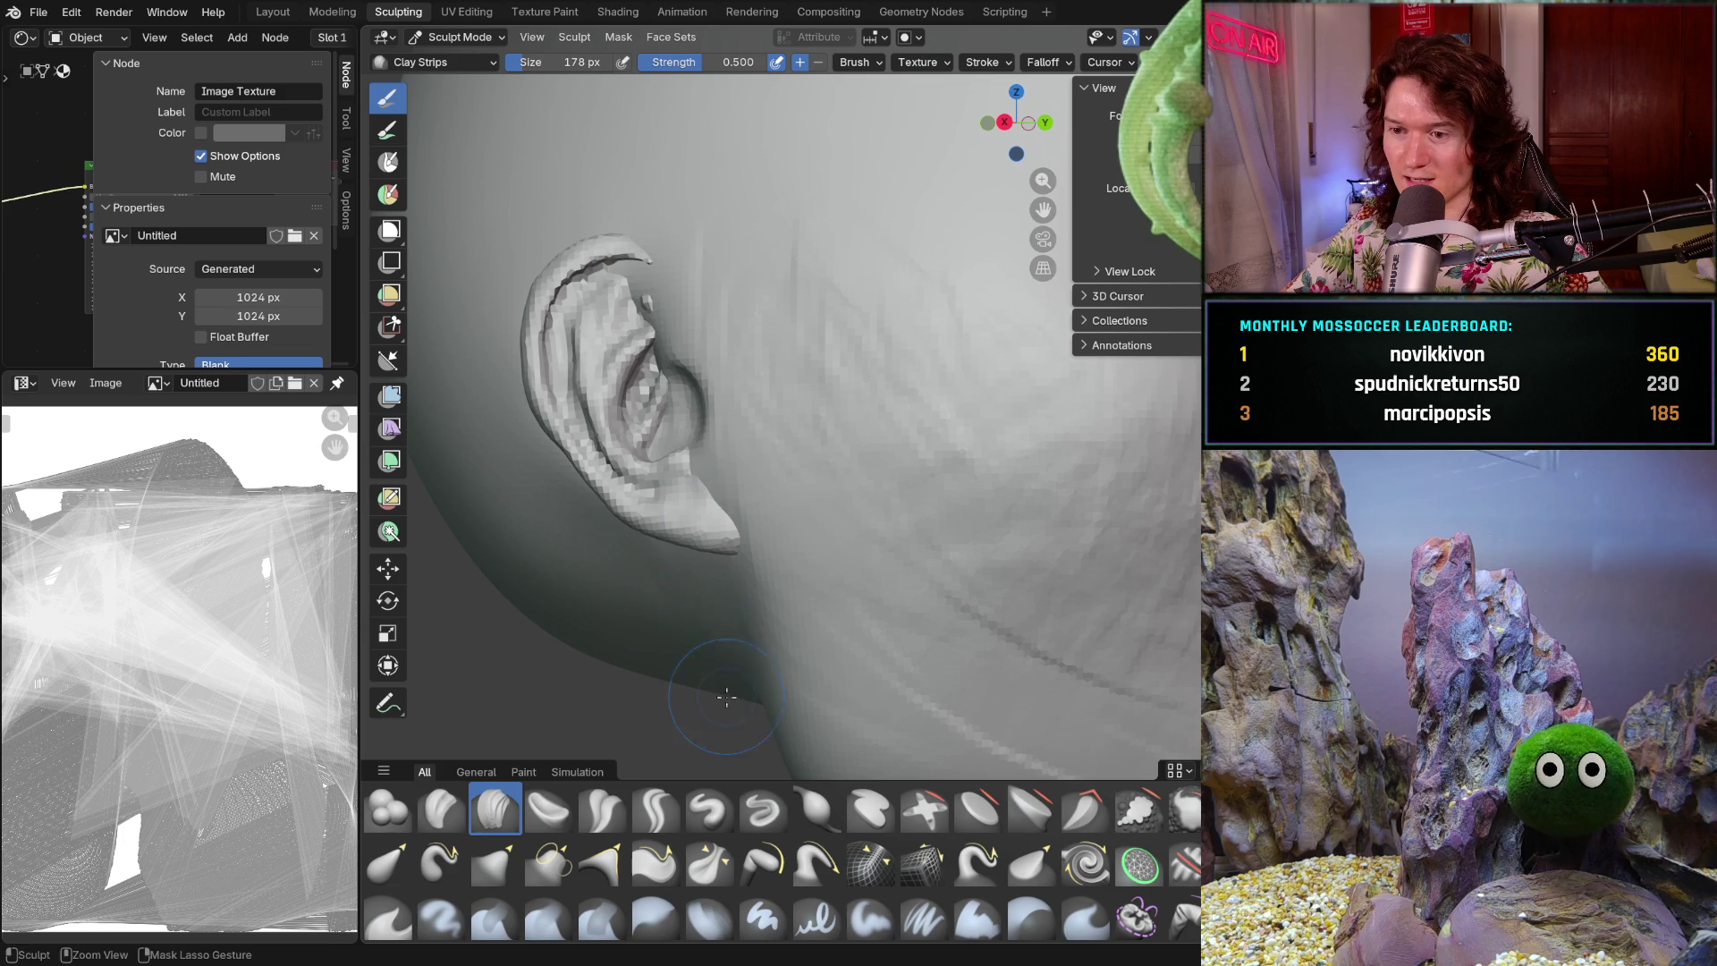
- Review the head from three-quarter and side views, then unhide the hair mesh with Alt+H
{"action": "scroll", "coordinate": [775, 542], "scroll_direction": "down", "scroll_amount": 6}
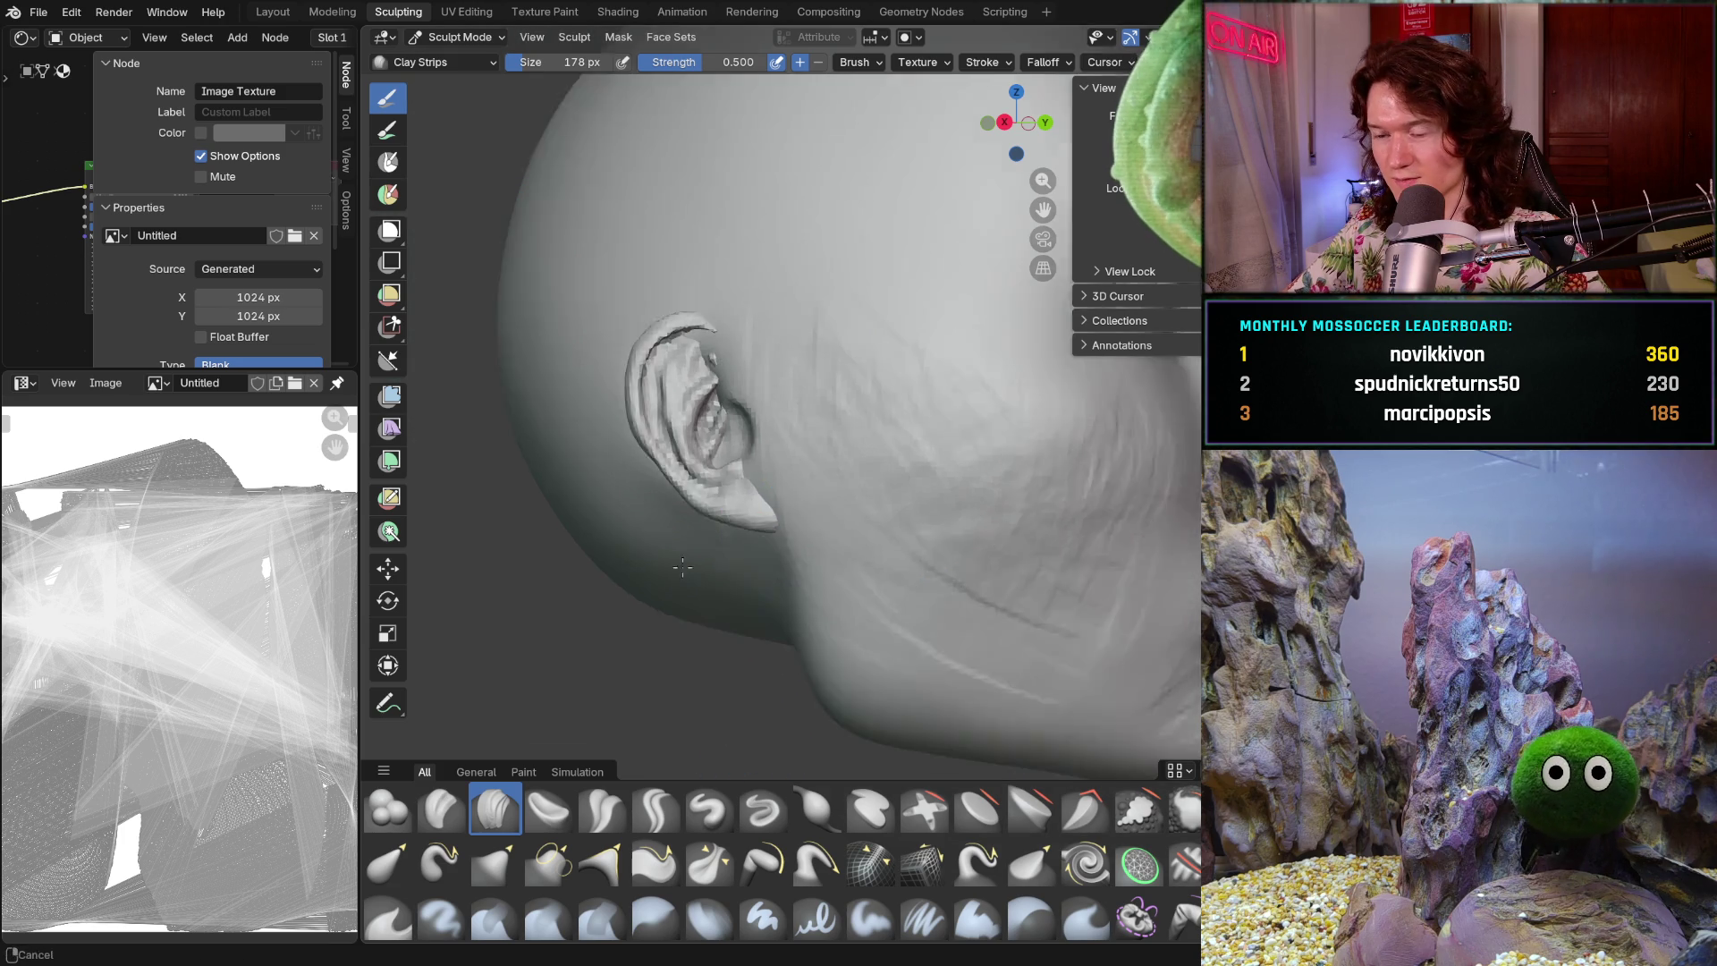
{"action": "middle_click_drag", "start_coordinate": [921, 441], "coordinate": [829, 504]}
{"action": "mouse_move", "coordinate": [814, 572]}
{"action": "middle_mouse_down"}
{"action": "mouse_move", "coordinate": [908, 534]}
{"action": "mouse_move", "coordinate": [813, 452]}
{"action": "middle_mouse_up"}
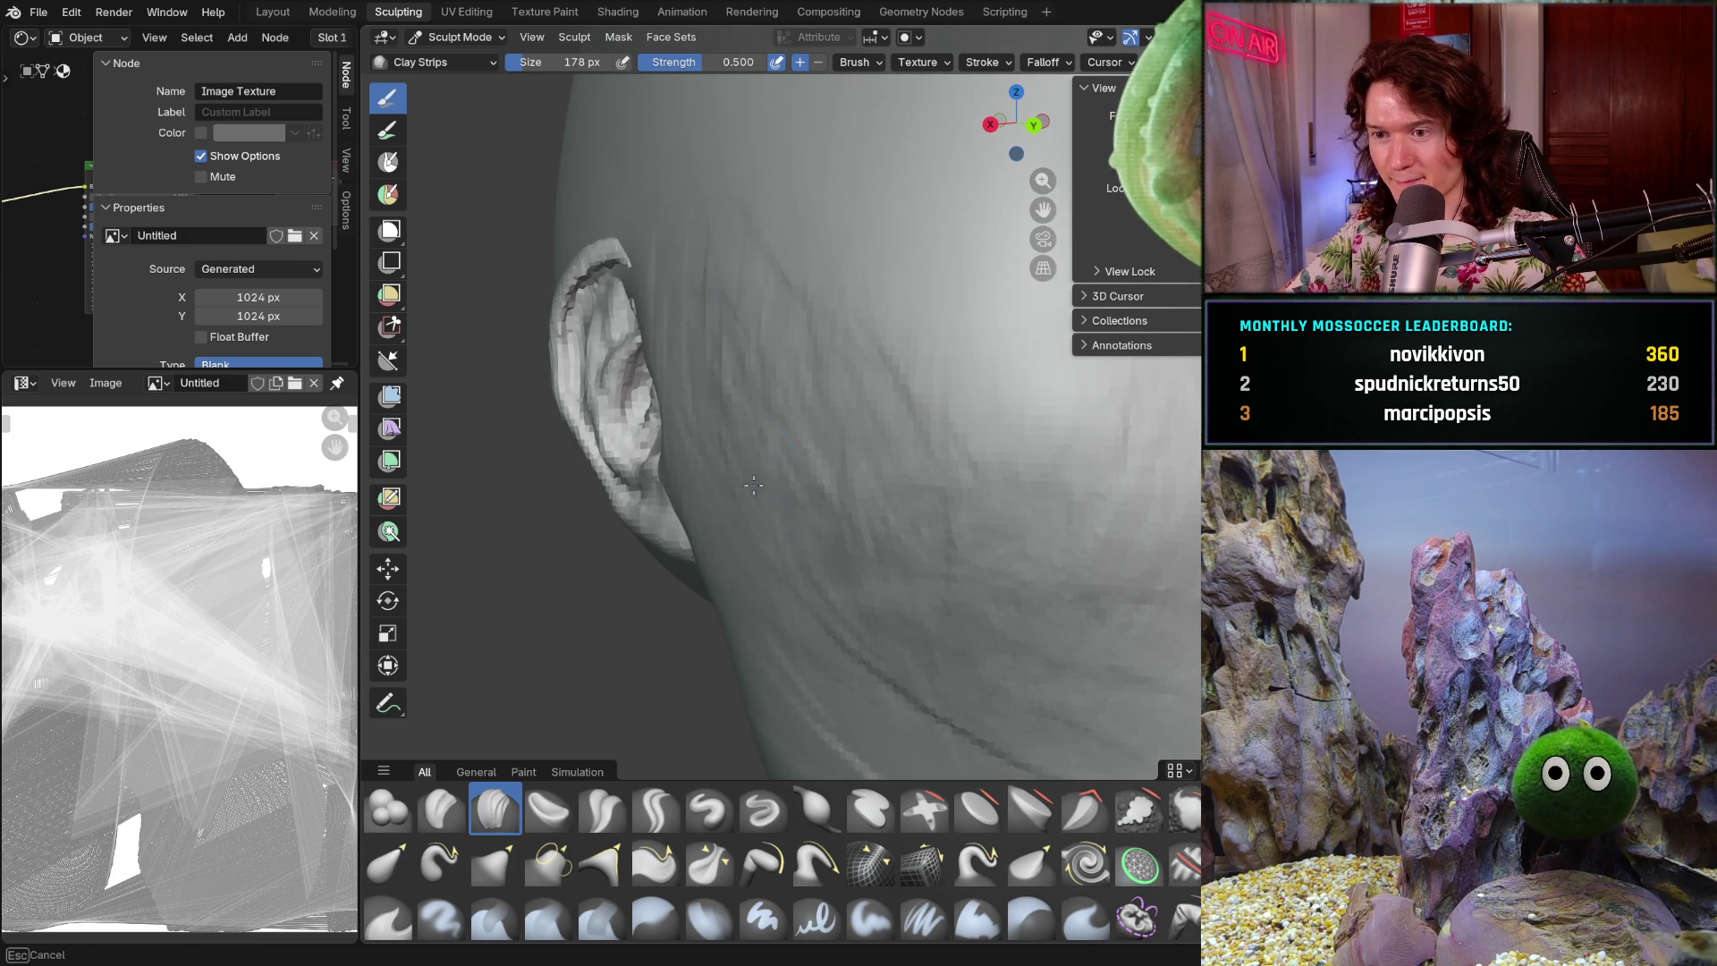
{"action": "mouse_move", "coordinate": [798, 465]}
{"action": "middle_mouse_down"}
{"action": "mouse_move", "coordinate": [842, 608]}
{"action": "mouse_move", "coordinate": [897, 623]}
{"action": "middle_mouse_up"}
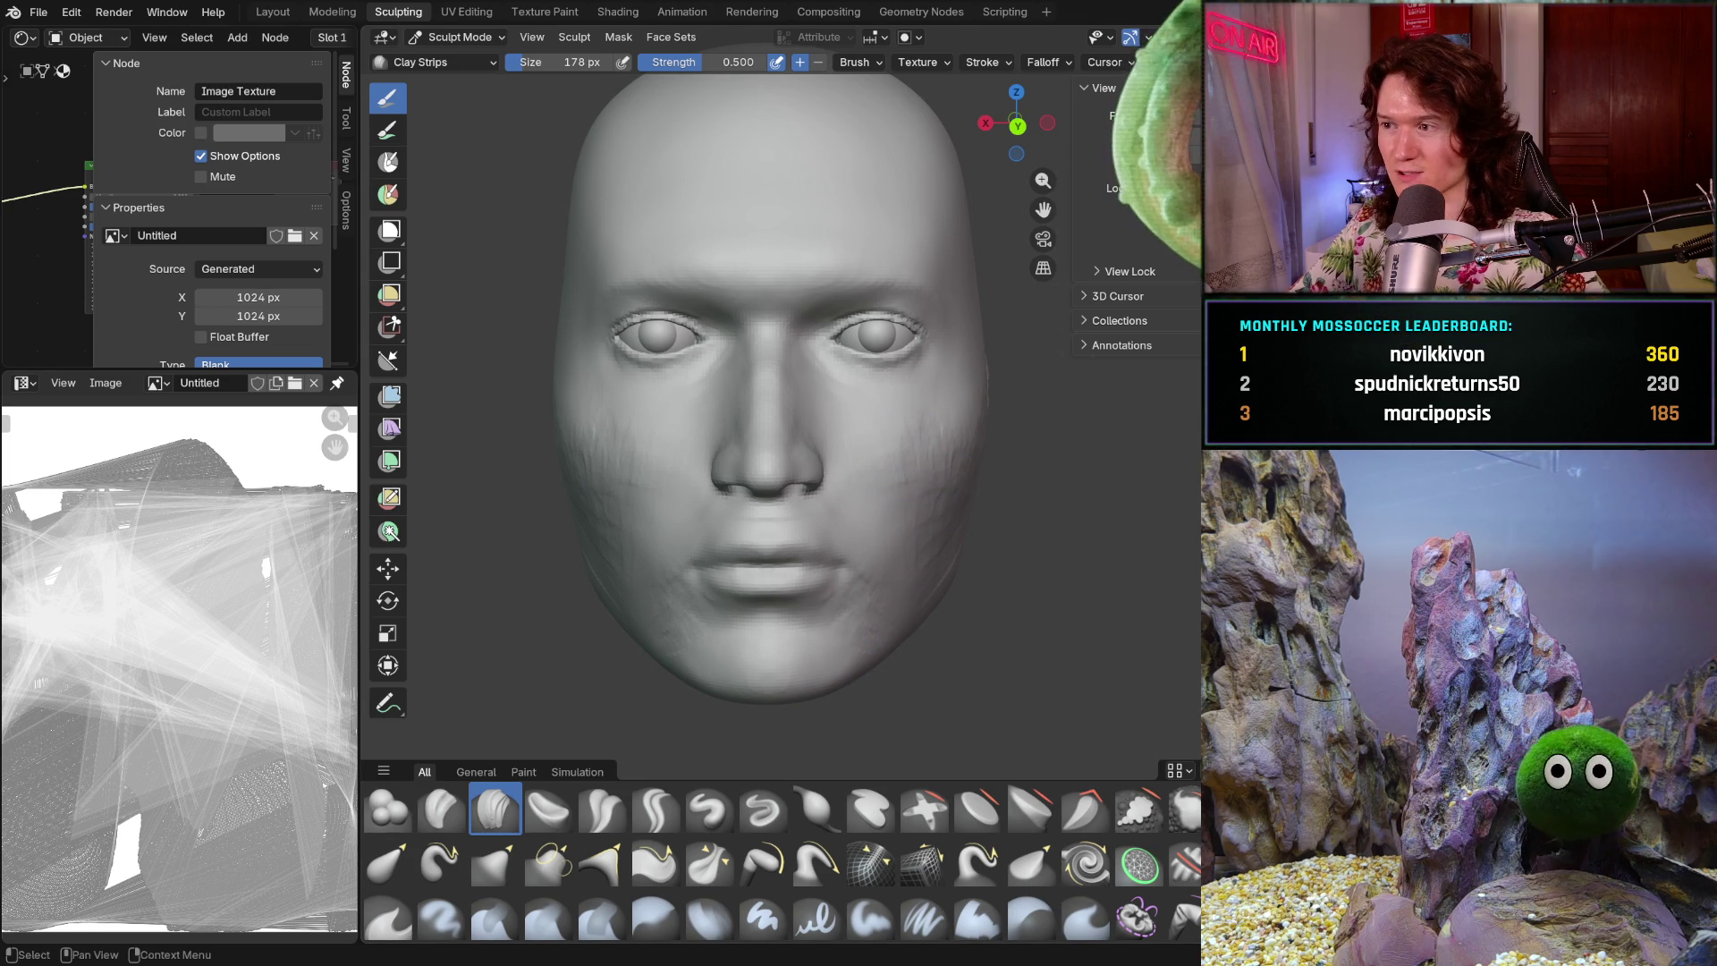
{"action": "key", "text": "alt+h"}
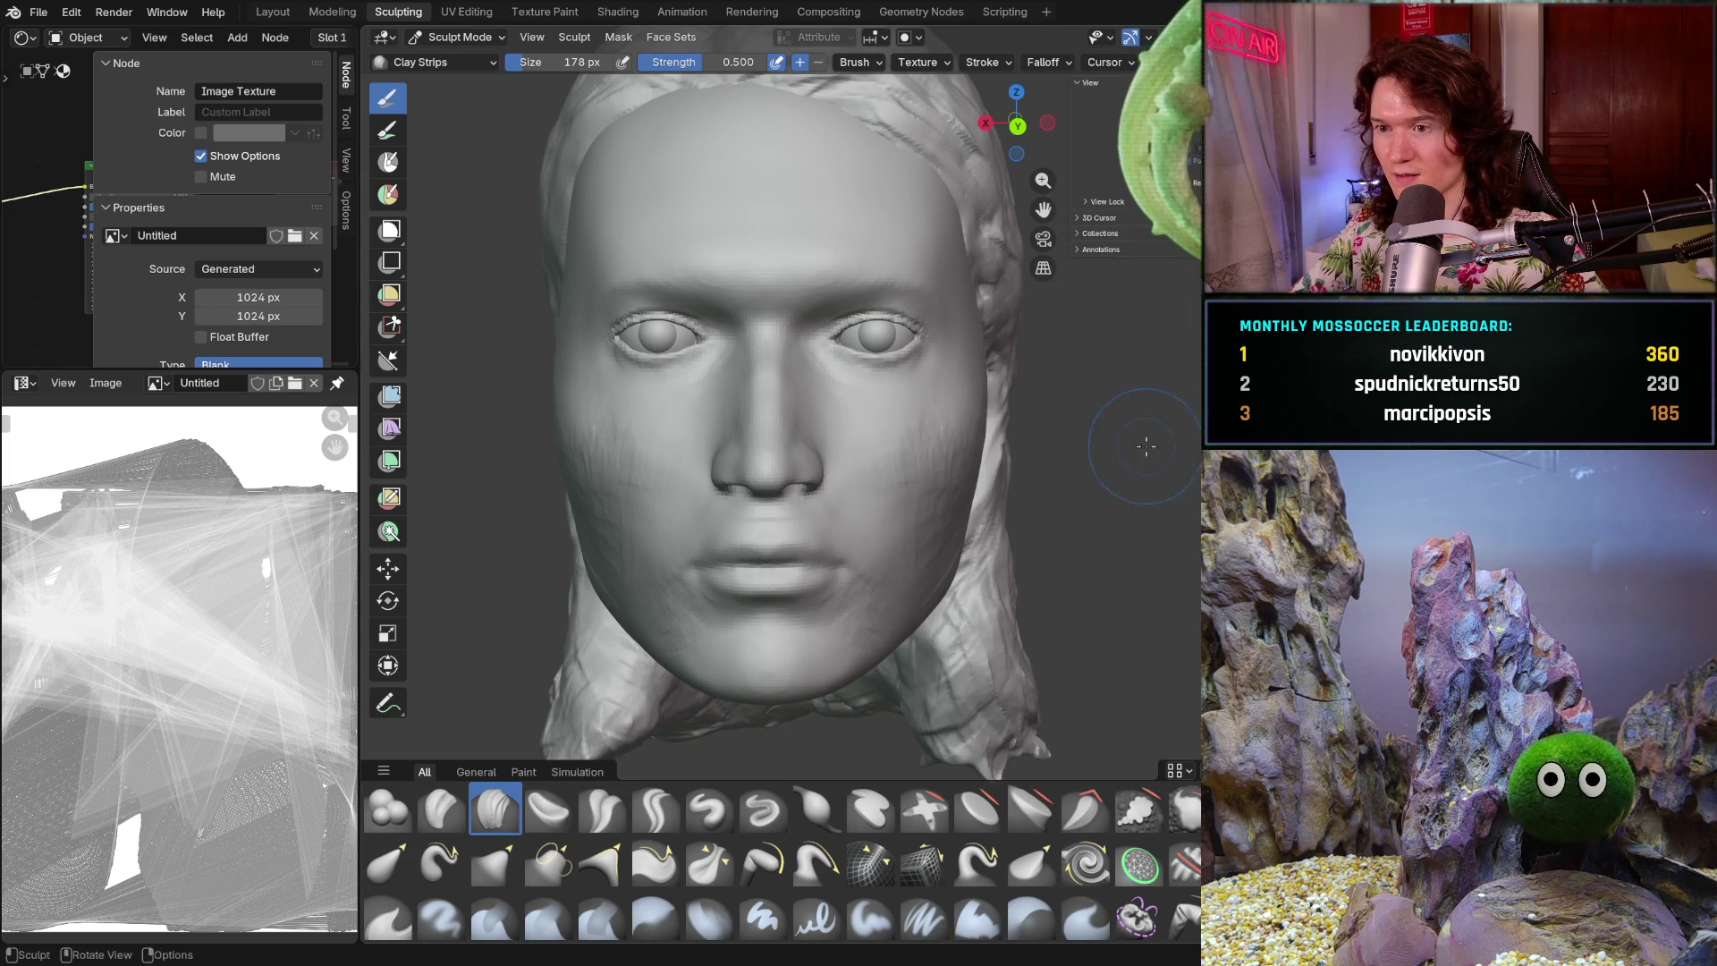
- From a right-side profile, smooth the rough clay strokes on the cheek with the Smooth brush
{"action": "middle_click_drag", "start_coordinate": [1118, 358], "coordinate": [1131, 331], "text": "ctrl"}
{"action": "mouse_move", "coordinate": [984, 483]}
{"action": "middle_mouse_down"}
{"action": "mouse_move", "coordinate": [1097, 477]}
{"action": "mouse_move", "coordinate": [1043, 498]}
{"action": "mouse_move", "coordinate": [984, 492]}
{"action": "middle_mouse_up"}
{"action": "scroll", "coordinate": [860, 462], "scroll_direction": "up", "scroll_amount": 6}
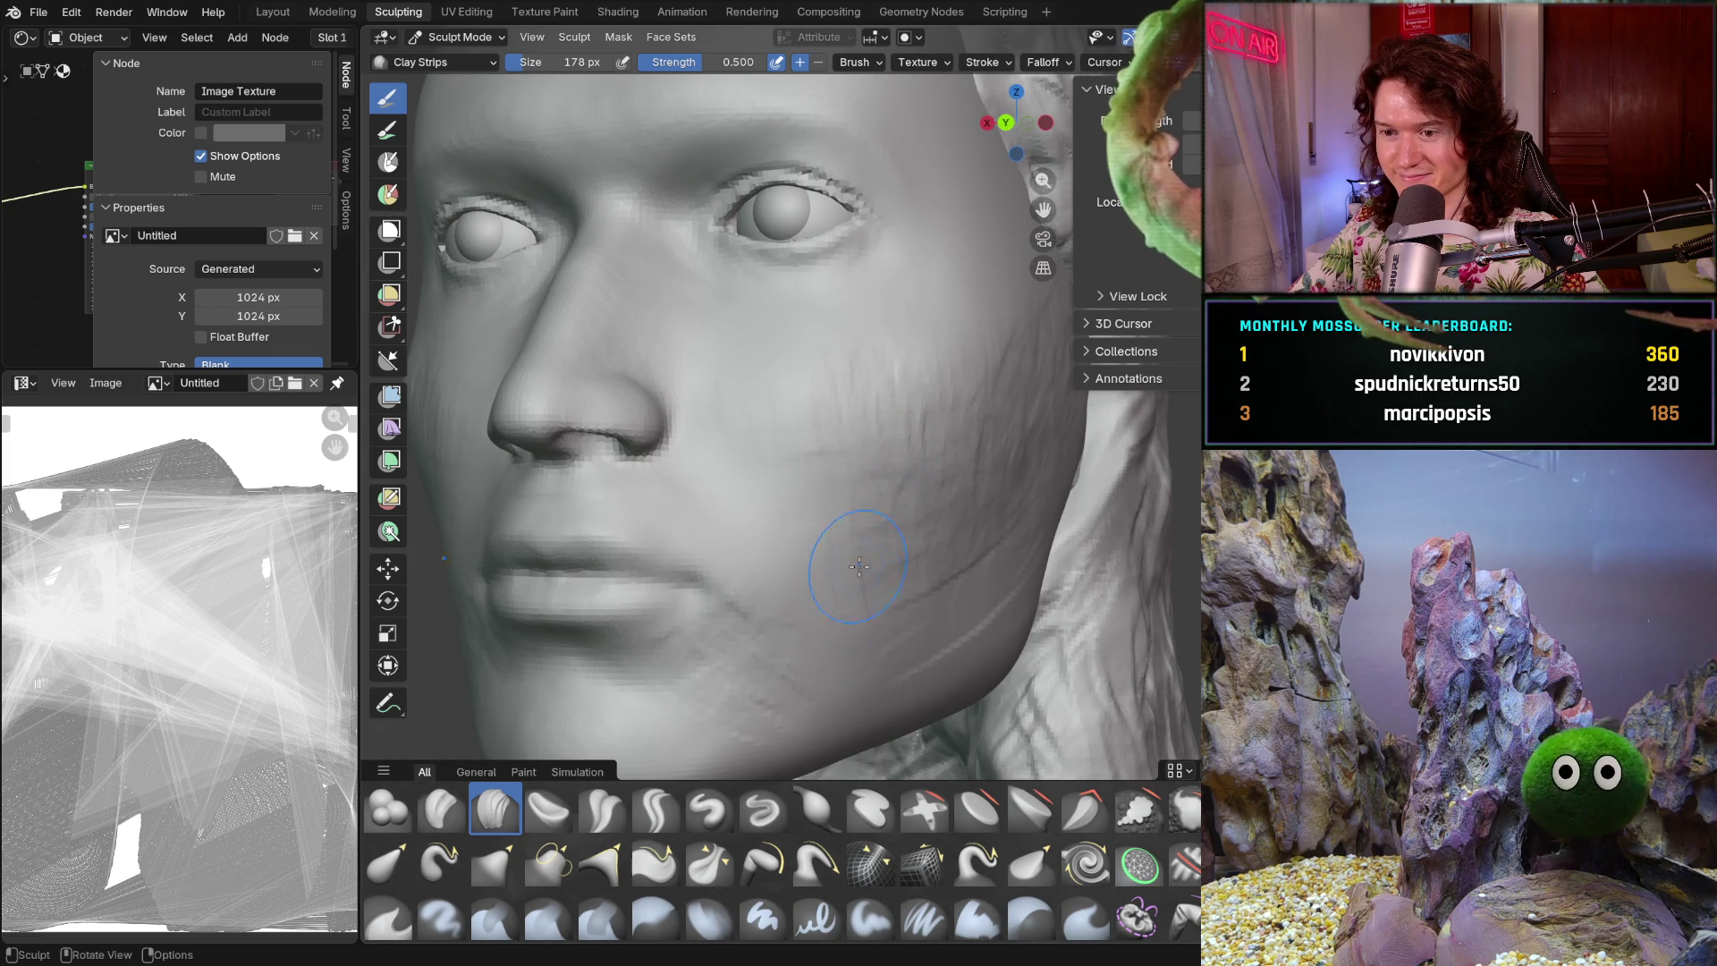
{"action": "key", "text": "shift"}
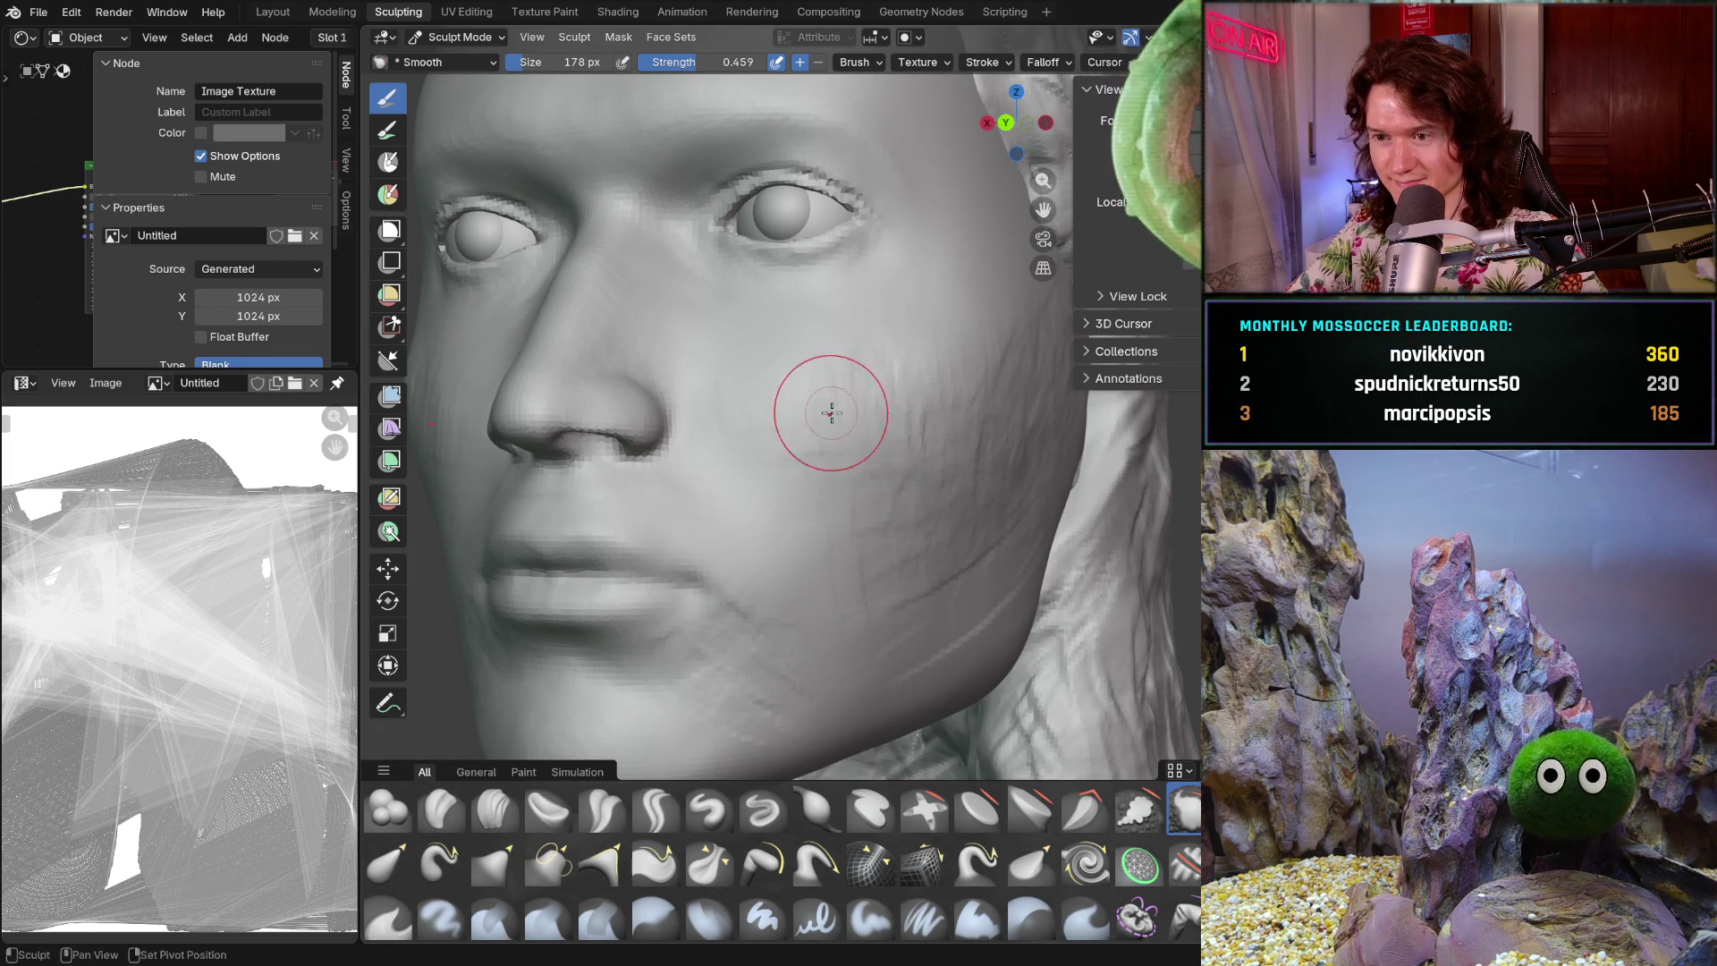
{"action": "scroll", "coordinate": [864, 438], "scroll_direction": "up", "scroll_amount": 3}
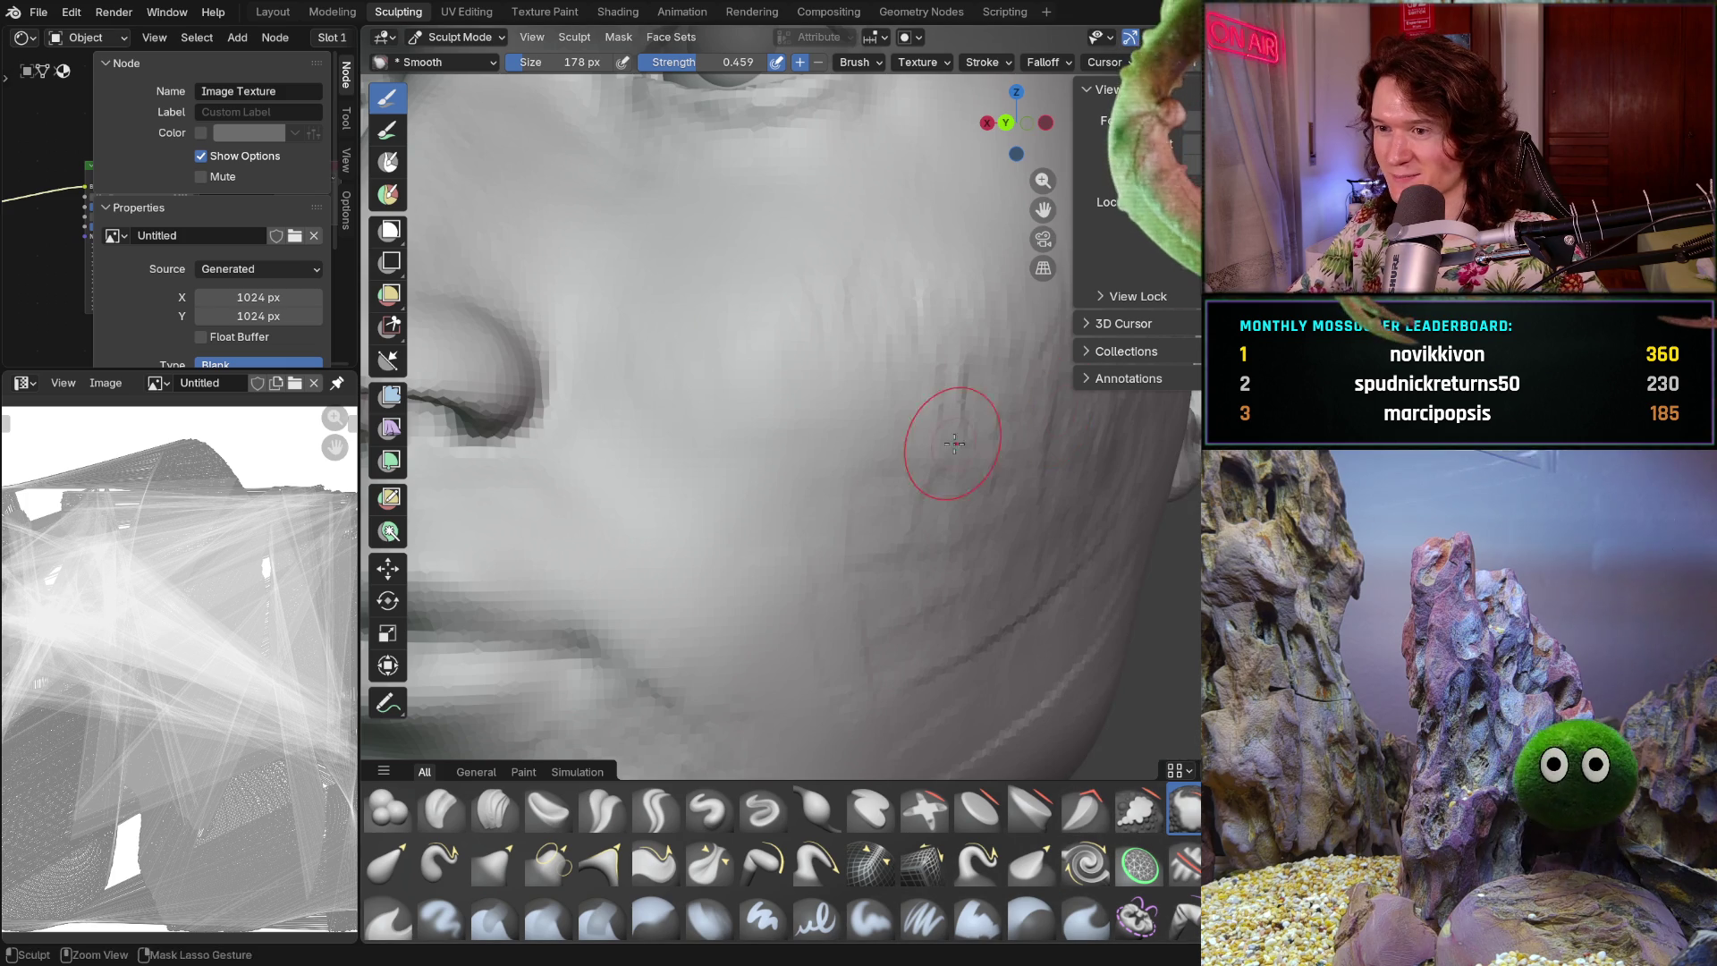
{"action": "scroll", "coordinate": [900, 479], "scroll_direction": "down", "scroll_amount": 5}
{"action": "scroll", "coordinate": [853, 403], "scroll_direction": "up", "scroll_amount": 1}
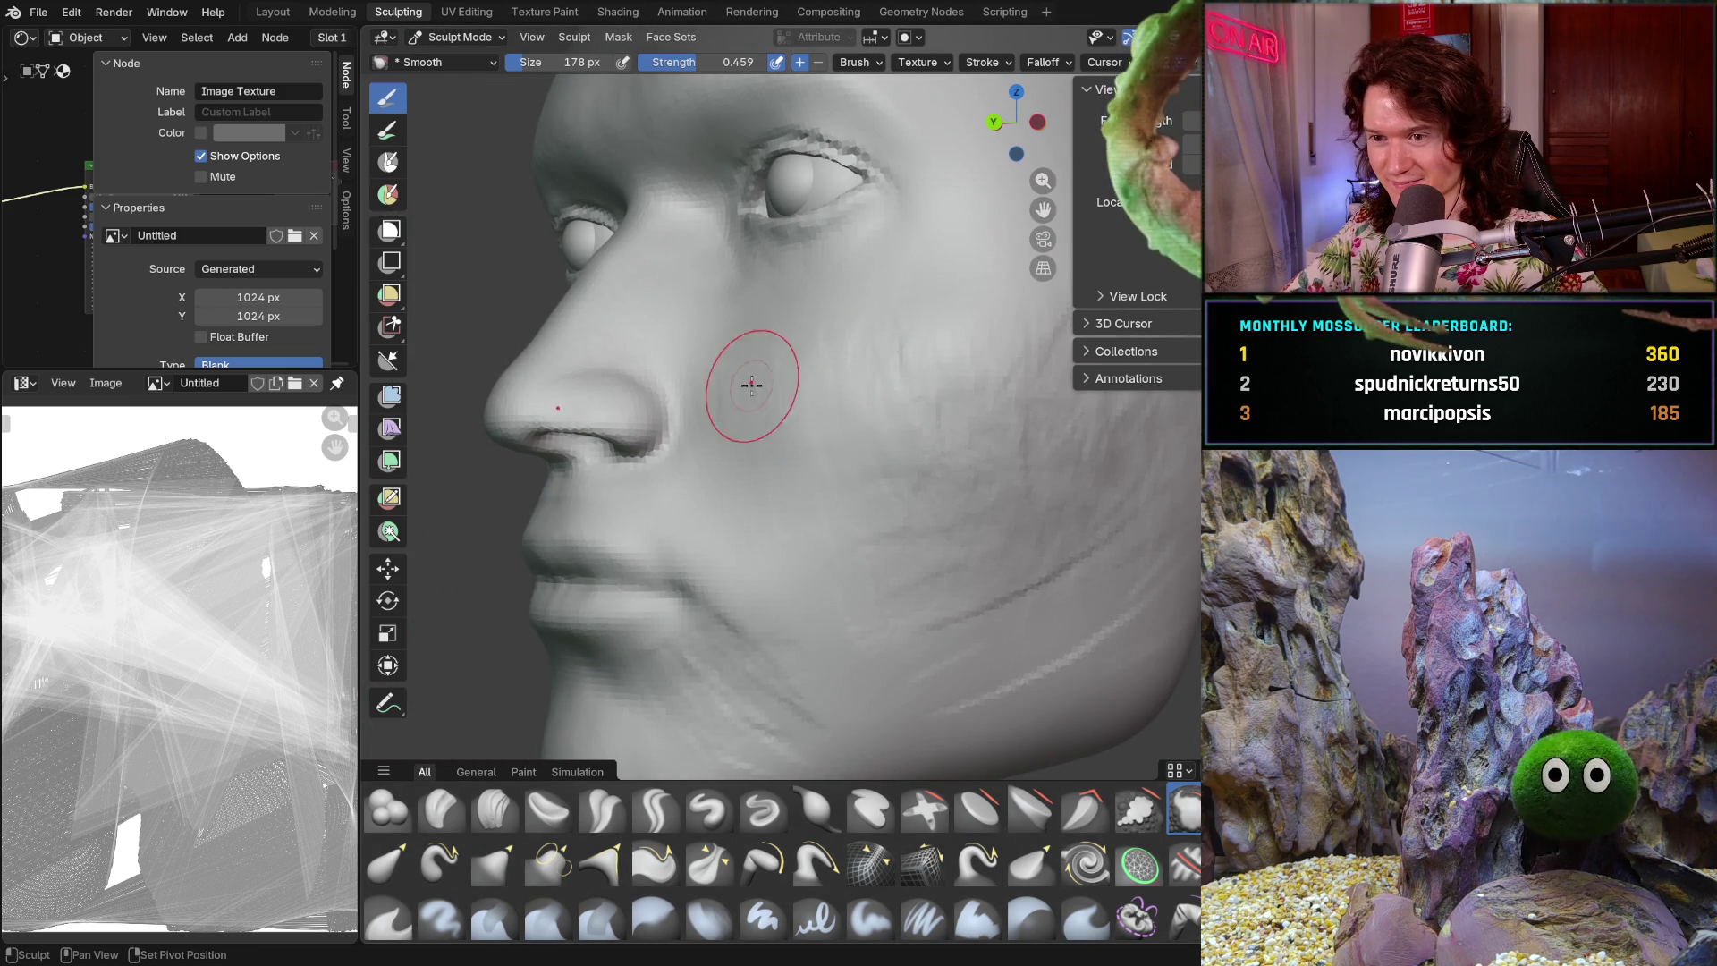
{"action": "mouse_move", "coordinate": [810, 483]}
{"action": "middle_mouse_down"}
{"action": "mouse_move", "coordinate": [859, 383]}
{"action": "mouse_move", "coordinate": [929, 474]}
{"action": "mouse_move", "coordinate": [867, 495]}
{"action": "middle_mouse_up"}
{"action": "scroll", "coordinate": [867, 494], "scroll_direction": "up", "scroll_amount": 6}
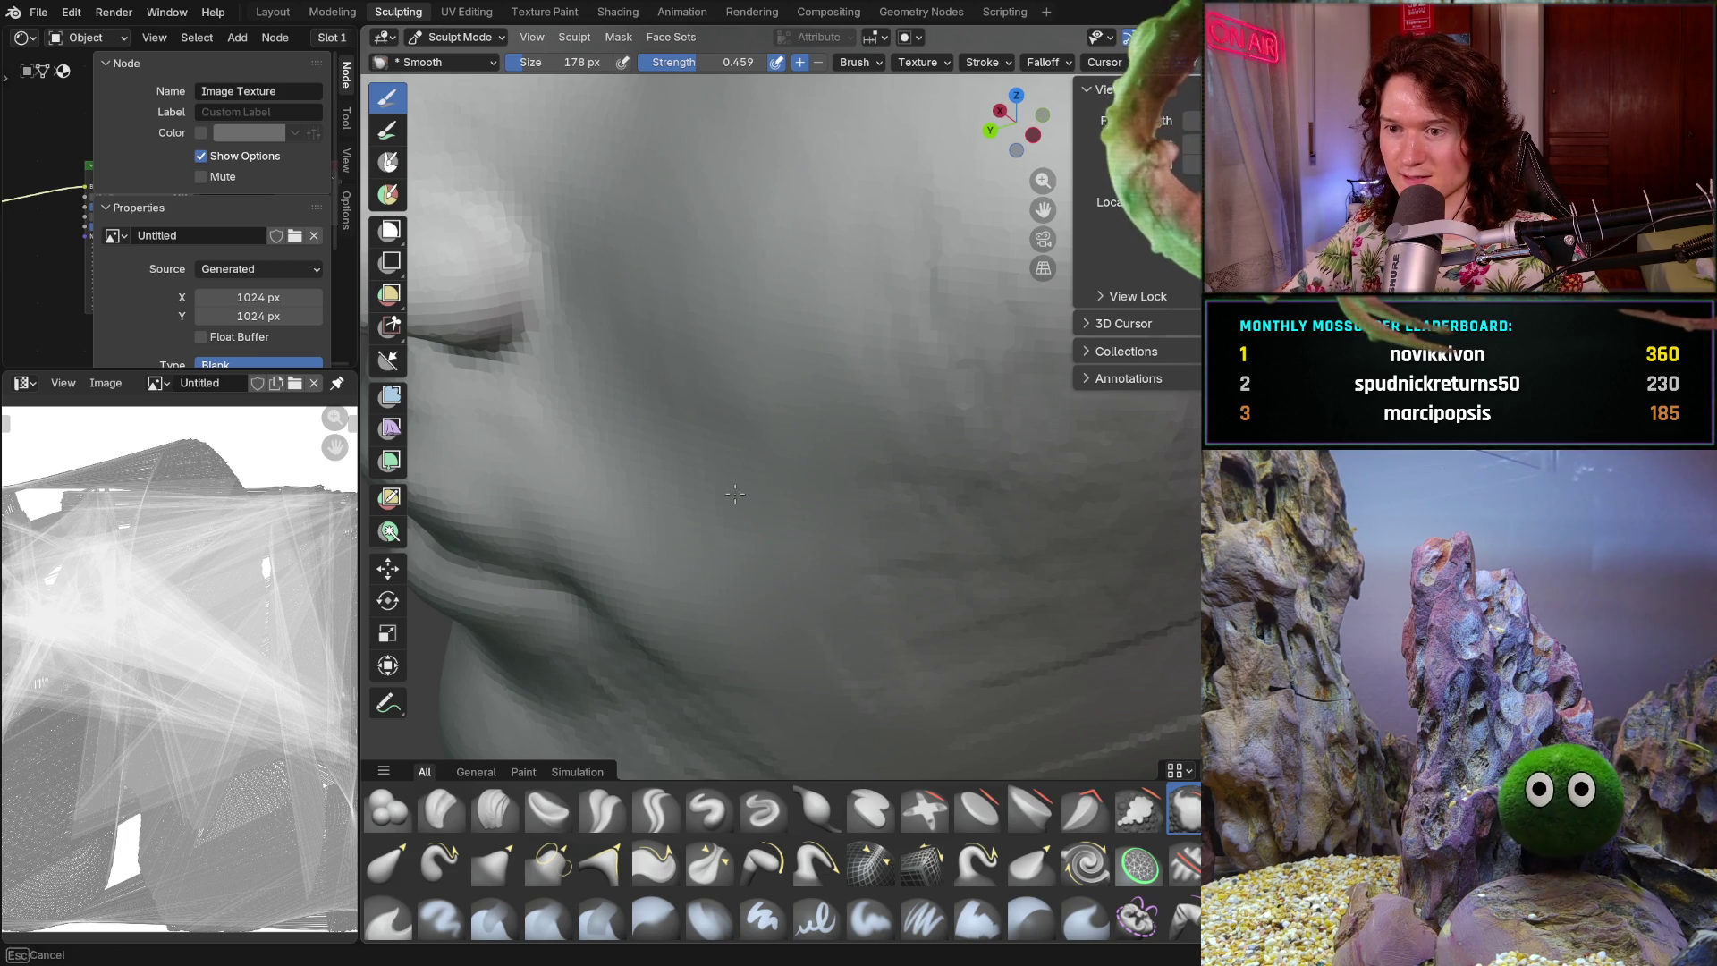
{"action": "left_click_drag", "start_coordinate": [706, 324], "coordinate": [767, 337]}
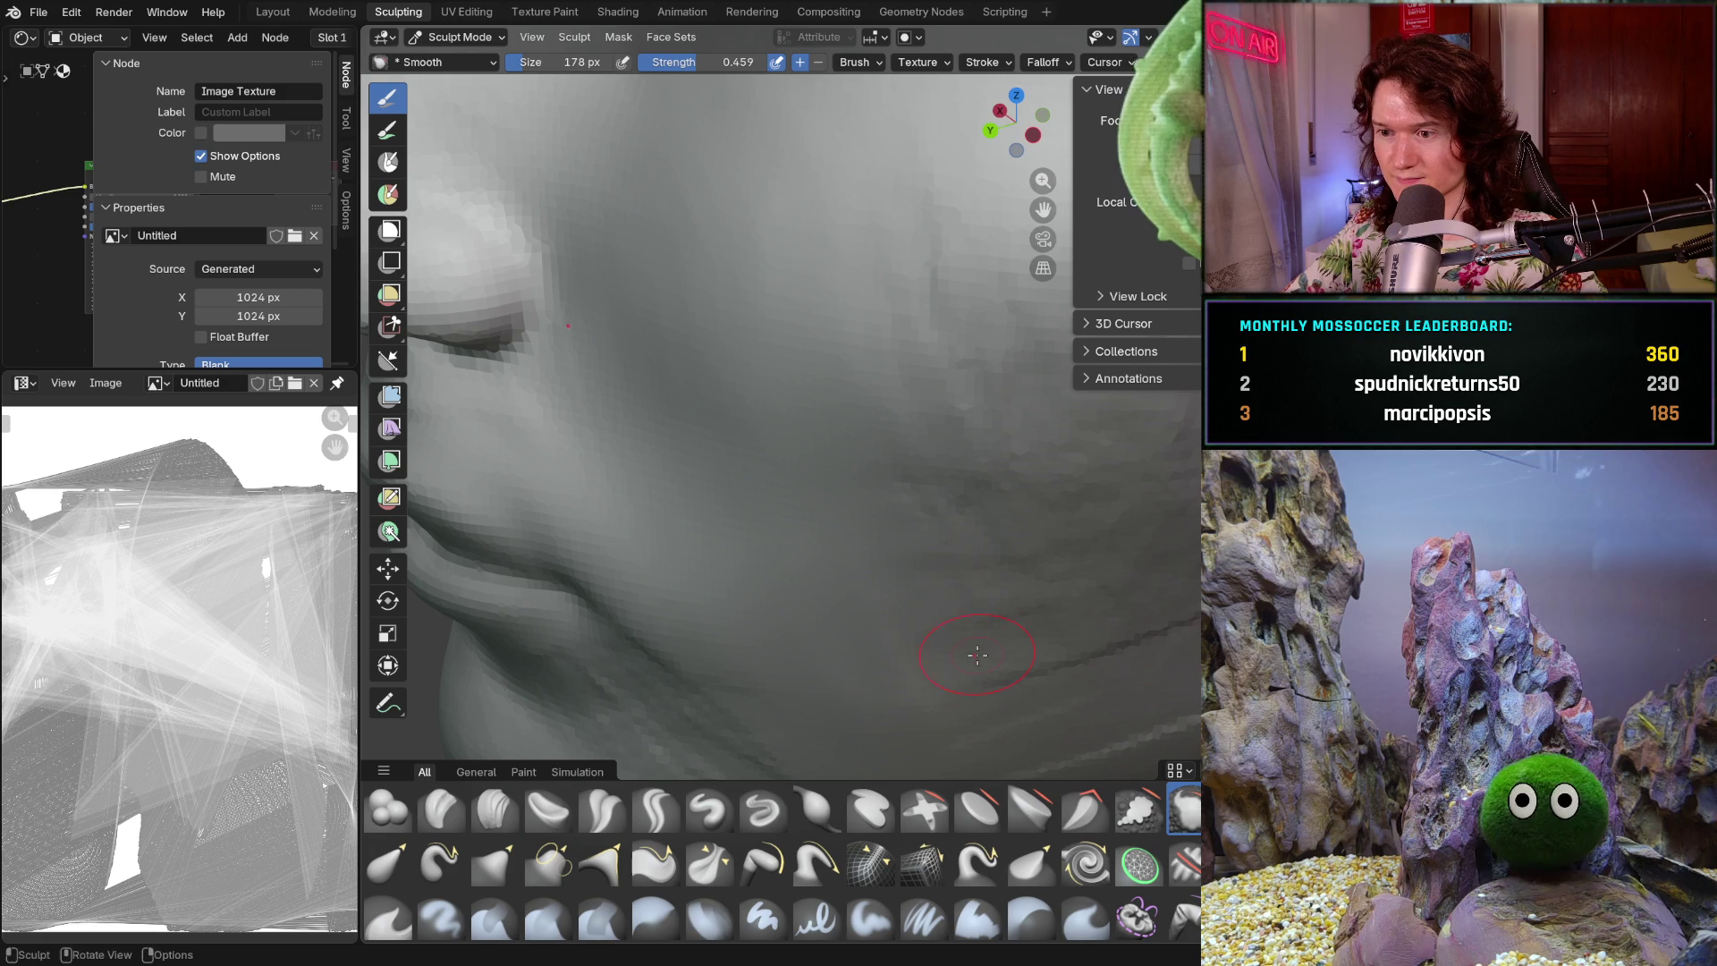
- Resize the smoothing brush to 486 px, then shrink it to 322 px over the cheek and mouth
{"action": "key", "text": "f"}
{"action": "left_click", "coordinate": [1028, 559]}
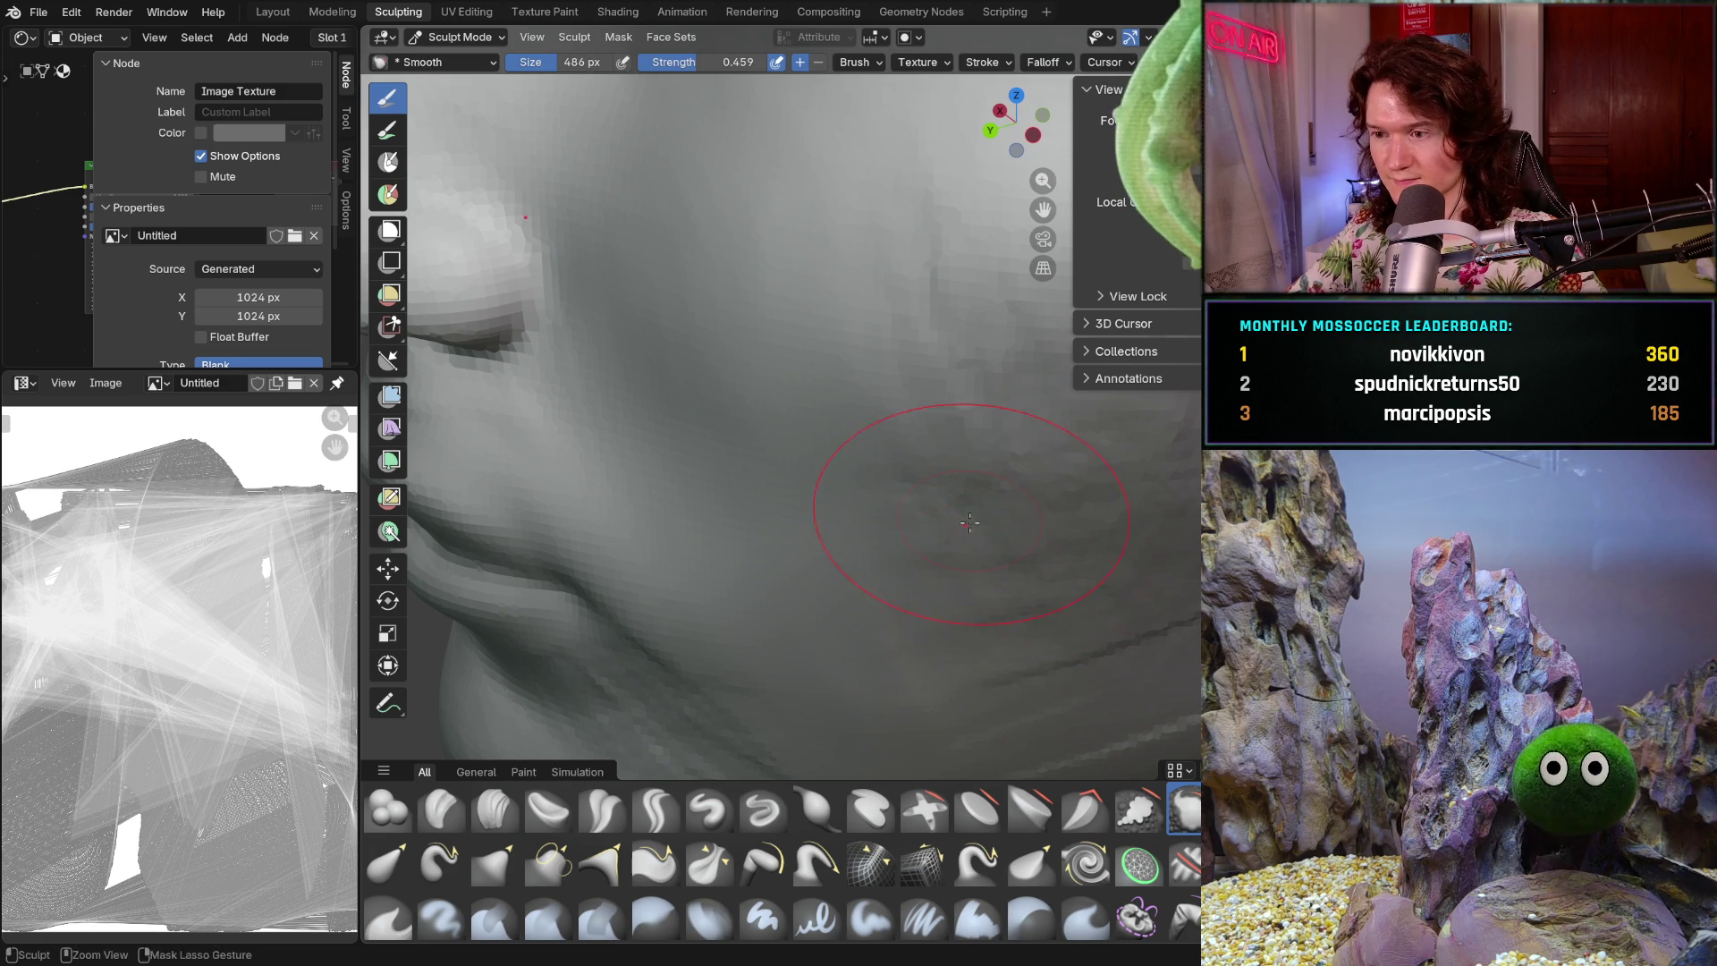
{"action": "middle_click_drag", "start_coordinate": [969, 529], "coordinate": [896, 584], "text": "ctrl"}
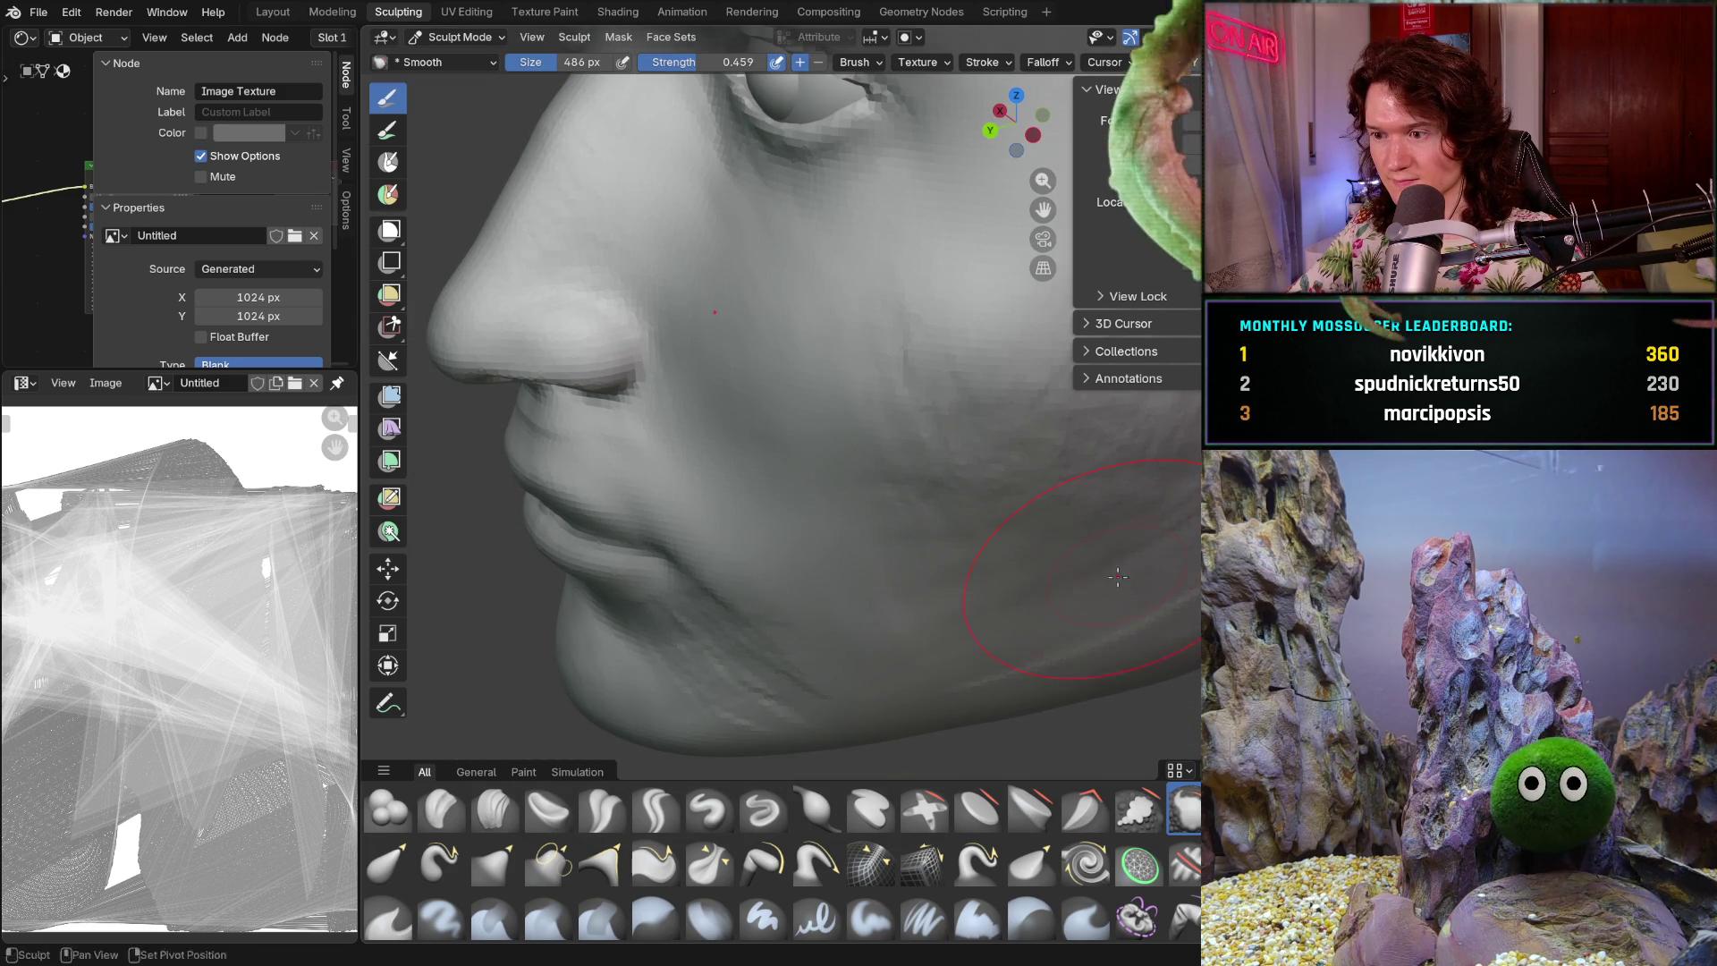
{"action": "middle_click_drag", "start_coordinate": [1105, 510], "coordinate": [982, 539], "text": "ctrl"}
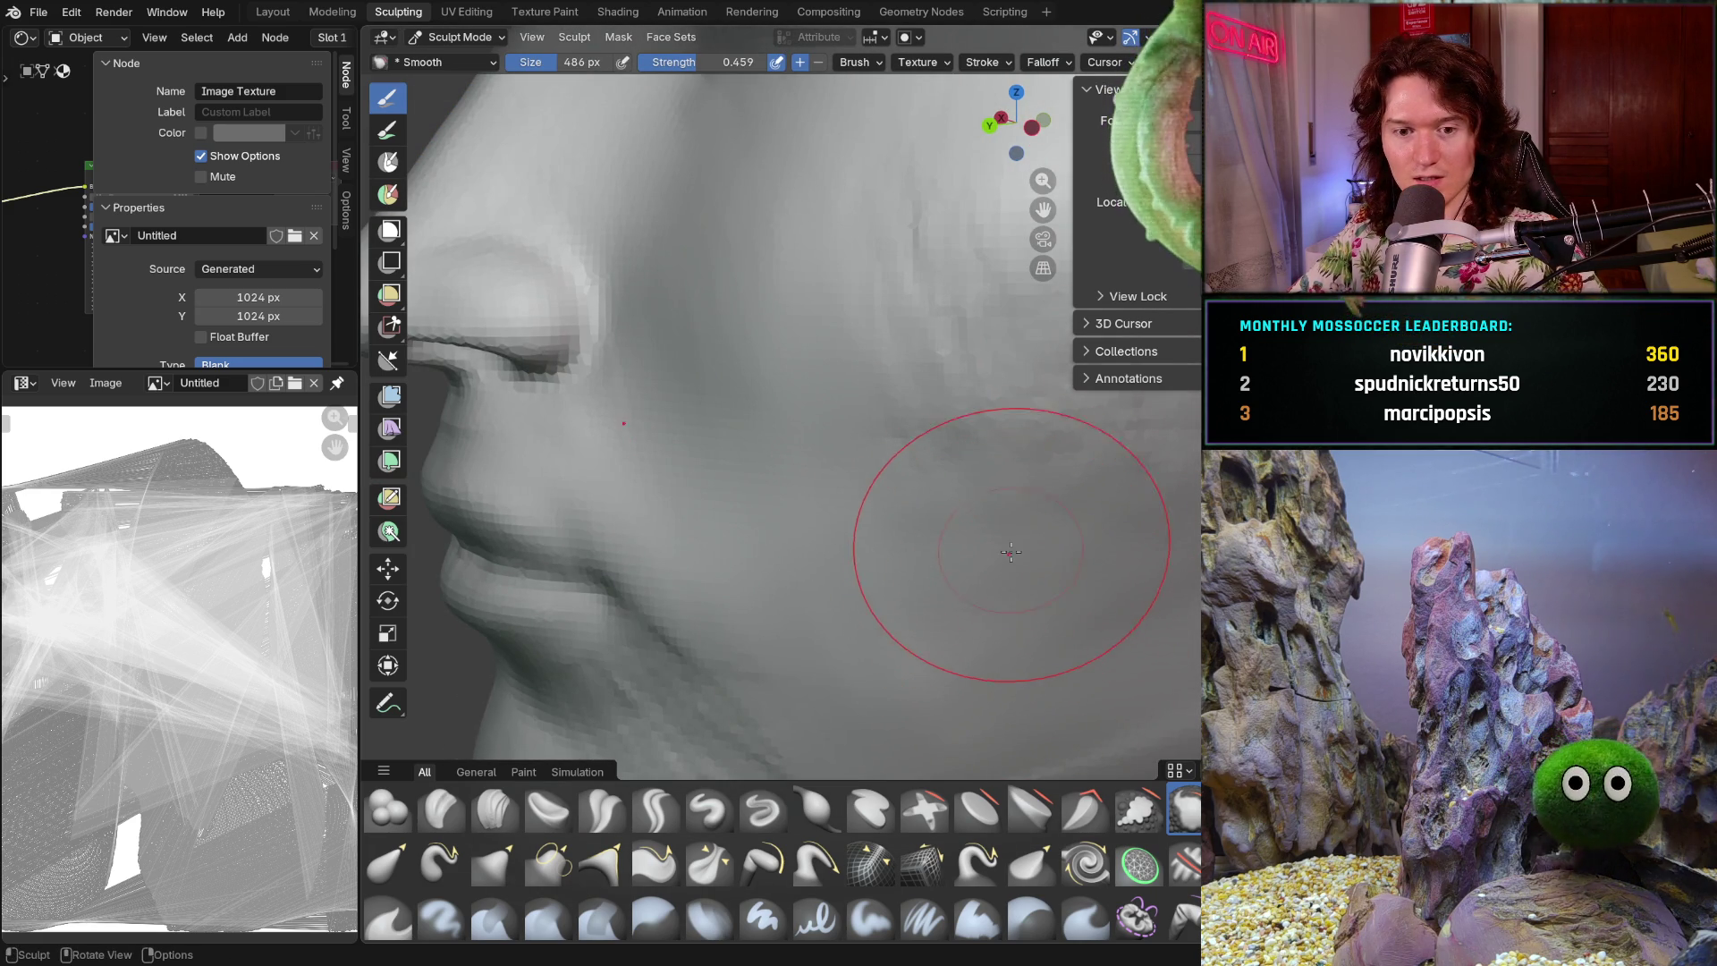
{"action": "key", "text": "f"}
{"action": "left_click", "coordinate": [984, 537]}
- Smooth the cheek and jaw beside the ear
{"action": "middle_click_drag", "start_coordinate": [984, 537], "coordinate": [937, 443]}
{"action": "middle_click_drag", "start_coordinate": [958, 343], "coordinate": [981, 388]}
{"action": "middle_click_drag", "start_coordinate": [895, 322], "coordinate": [786, 250]}
{"action": "mouse_move", "coordinate": [620, 389]}
{"action": "middle_mouse_down"}
{"action": "mouse_move", "coordinate": [701, 315]}
{"action": "mouse_move", "coordinate": [824, 295]}
{"action": "middle_mouse_up"}
{"action": "mouse_move", "coordinate": [904, 206]}
{"action": "middle_mouse_down"}
{"action": "mouse_move", "coordinate": [931, 194]}
{"action": "mouse_move", "coordinate": [958, 306]}
{"action": "middle_mouse_up"}
{"action": "mouse_move", "coordinate": [895, 385]}
{"action": "middle_mouse_down"}
{"action": "mouse_move", "coordinate": [794, 434]}
{"action": "mouse_move", "coordinate": [912, 429]}
{"action": "middle_mouse_up"}
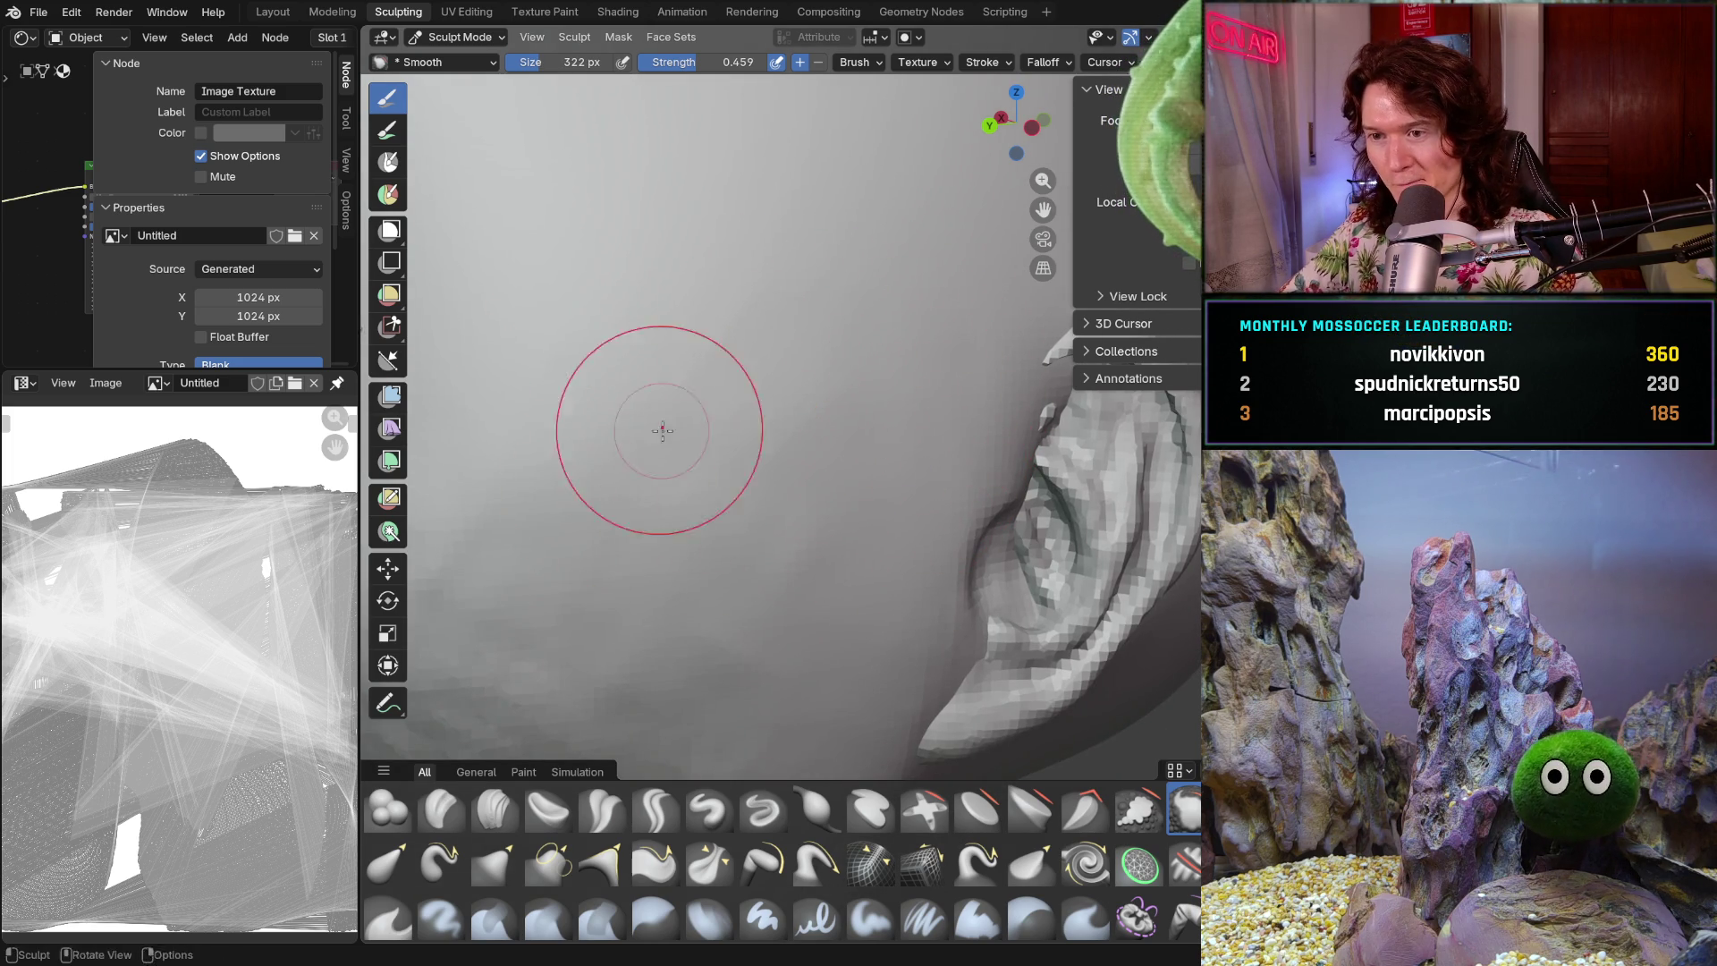
- Smooth away the dark streaks around the nose, lips, chin and jaw
{"action": "middle_click_drag", "start_coordinate": [656, 421], "coordinate": [805, 444]}
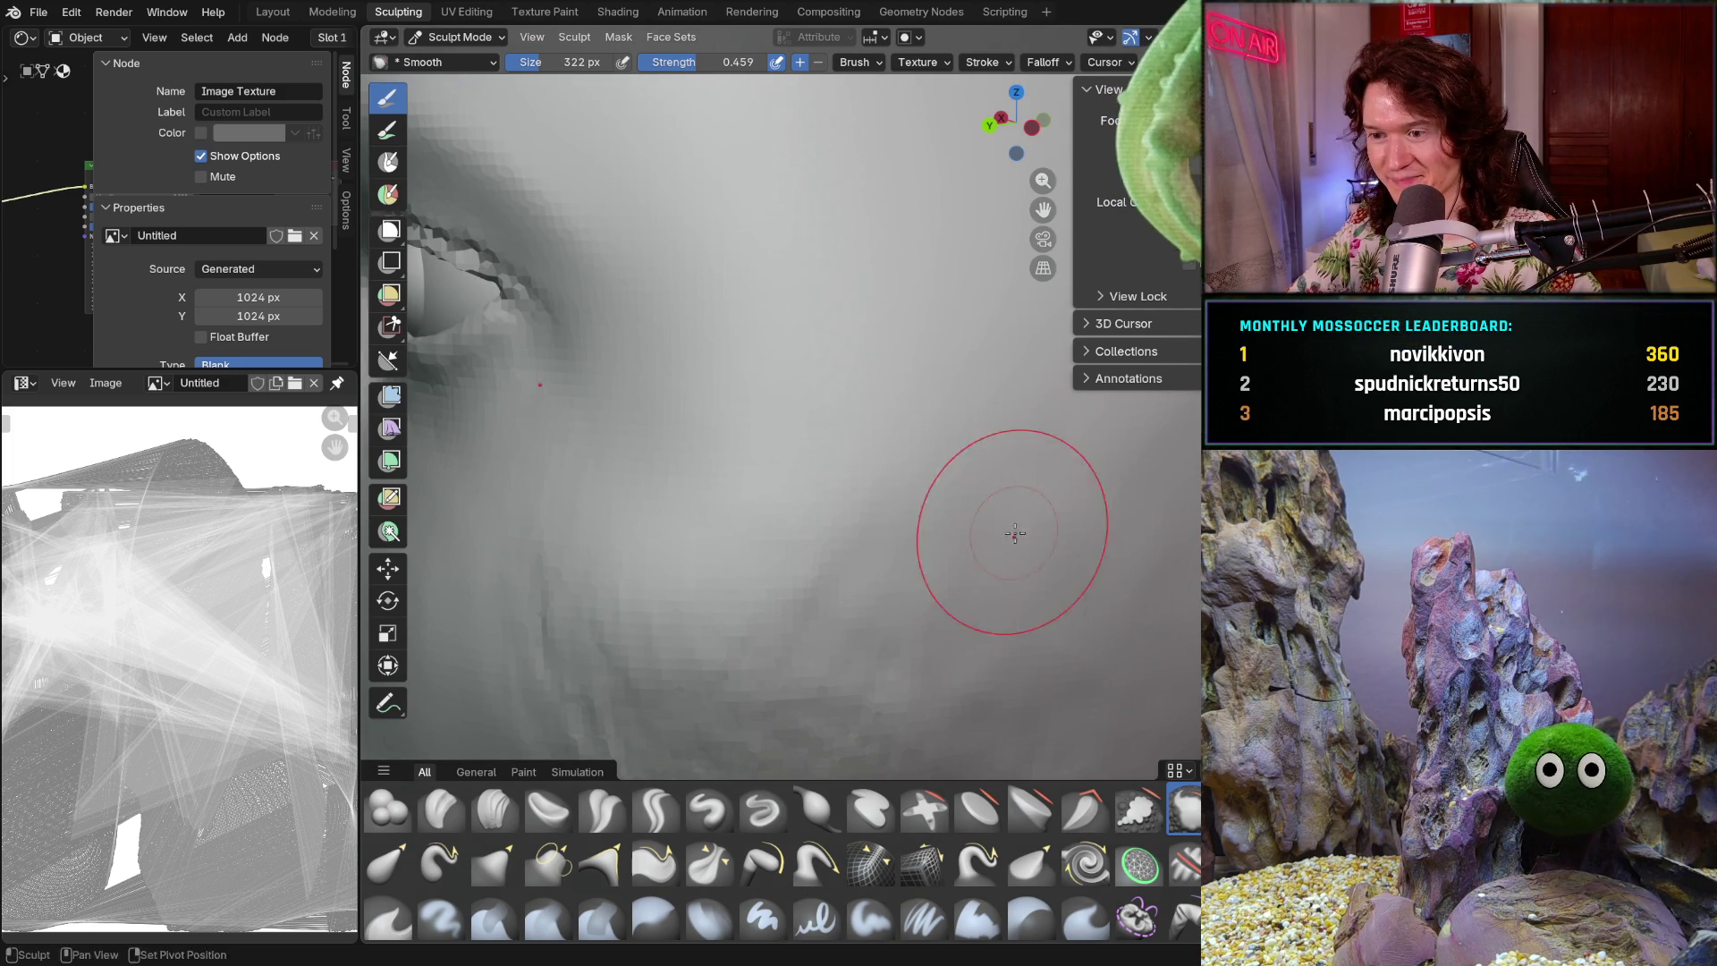
{"action": "middle_click_drag", "start_coordinate": [1016, 529], "coordinate": [1094, 445]}
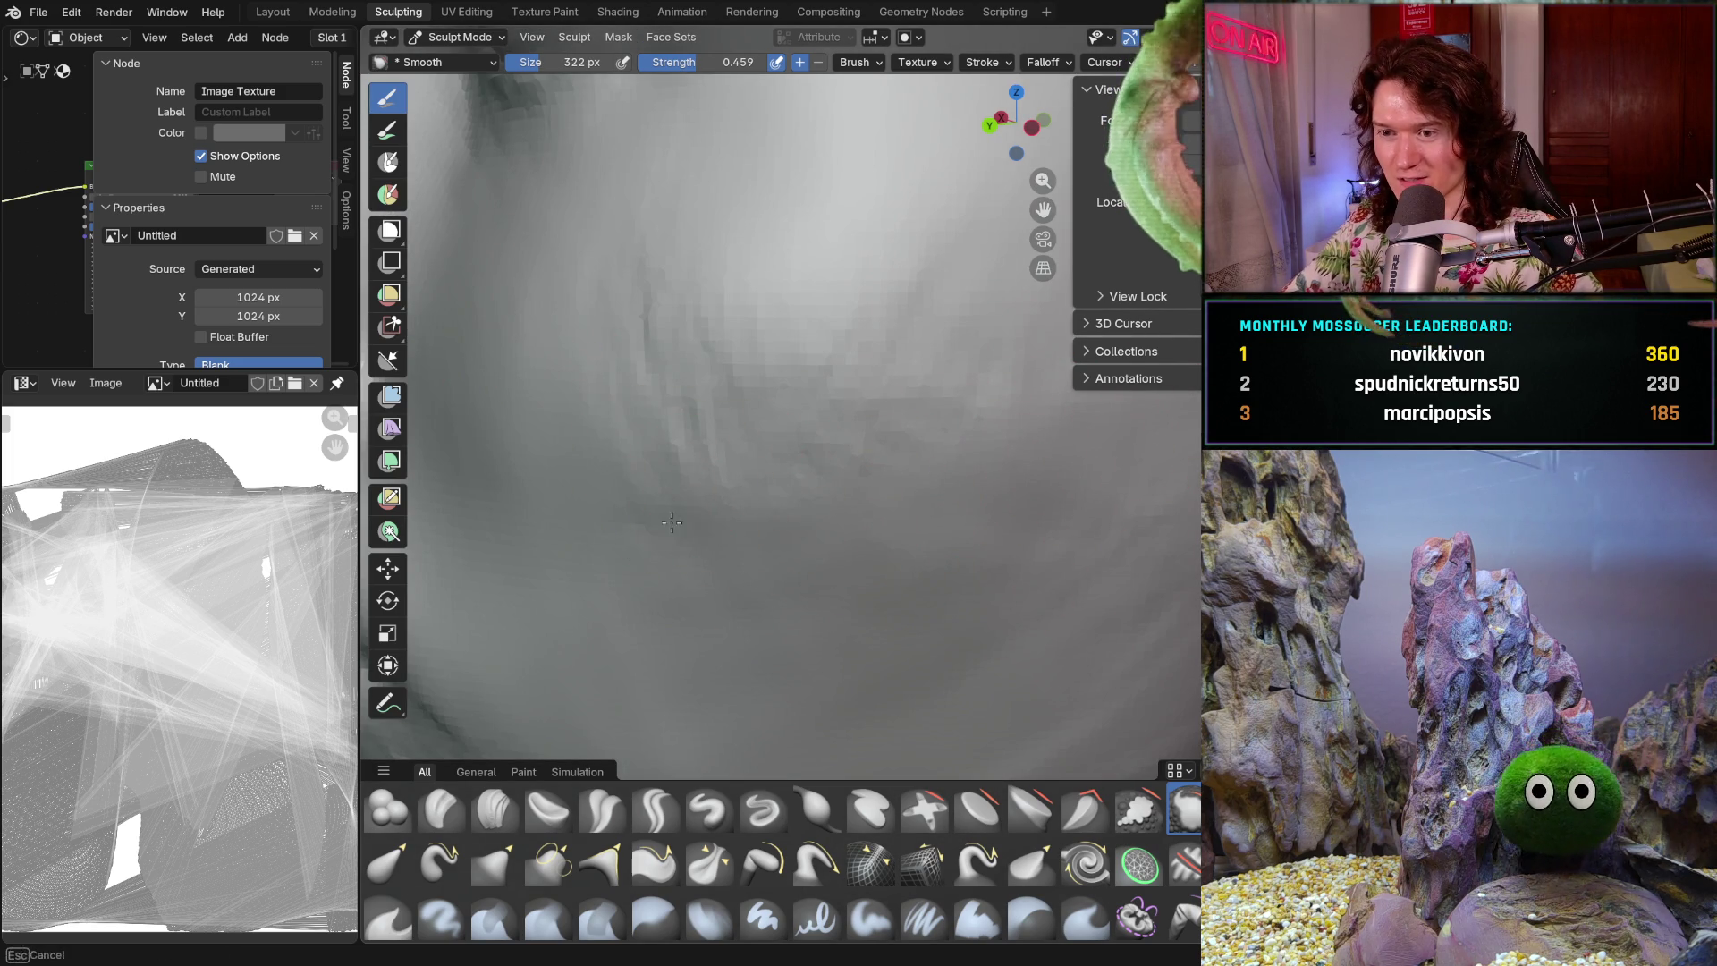
{"action": "mouse_move", "coordinate": [630, 313]}
{"action": "left_mouse_down"}
{"action": "mouse_move", "coordinate": [717, 510]}
{"action": "mouse_move", "coordinate": [709, 287]}
{"action": "mouse_move", "coordinate": [751, 349]}
{"action": "mouse_move", "coordinate": [890, 327]}
{"action": "left_mouse_up"}
{"action": "mouse_move", "coordinate": [1154, 465]}
{"action": "middle_mouse_down"}
{"action": "mouse_move", "coordinate": [1071, 479]}
{"action": "mouse_move", "coordinate": [1124, 586]}
{"action": "mouse_move", "coordinate": [1107, 626]}
{"action": "middle_mouse_up"}
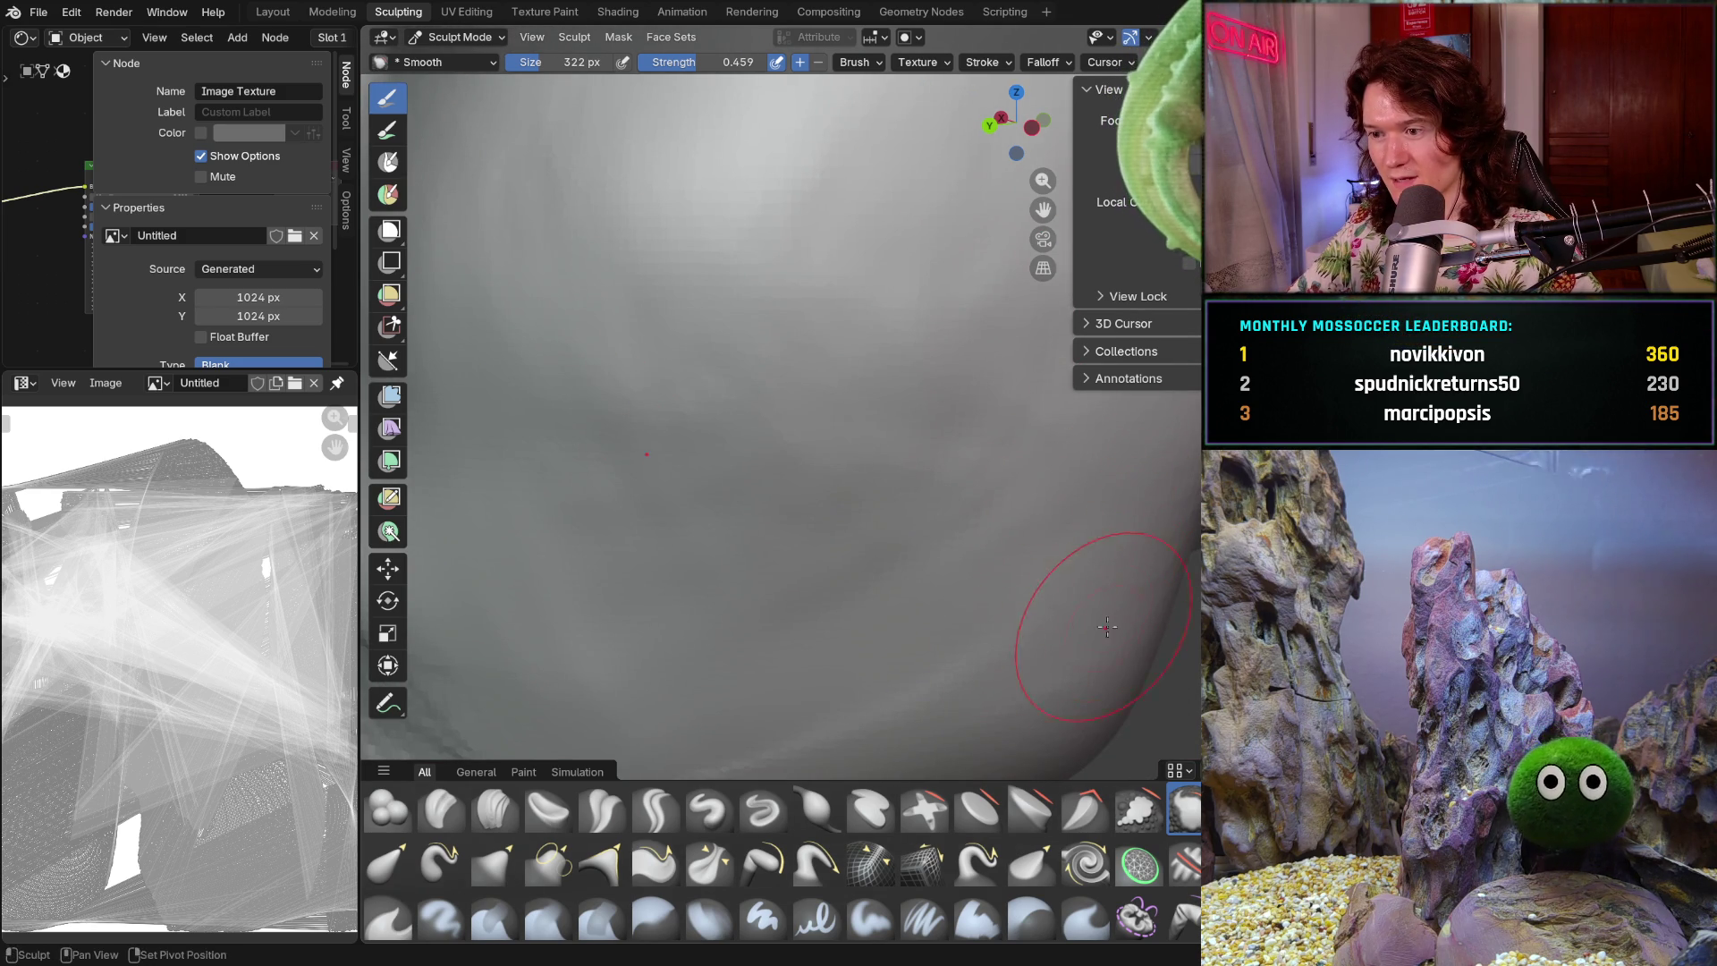
{"action": "middle_click_drag", "start_coordinate": [1164, 533], "coordinate": [1085, 548]}
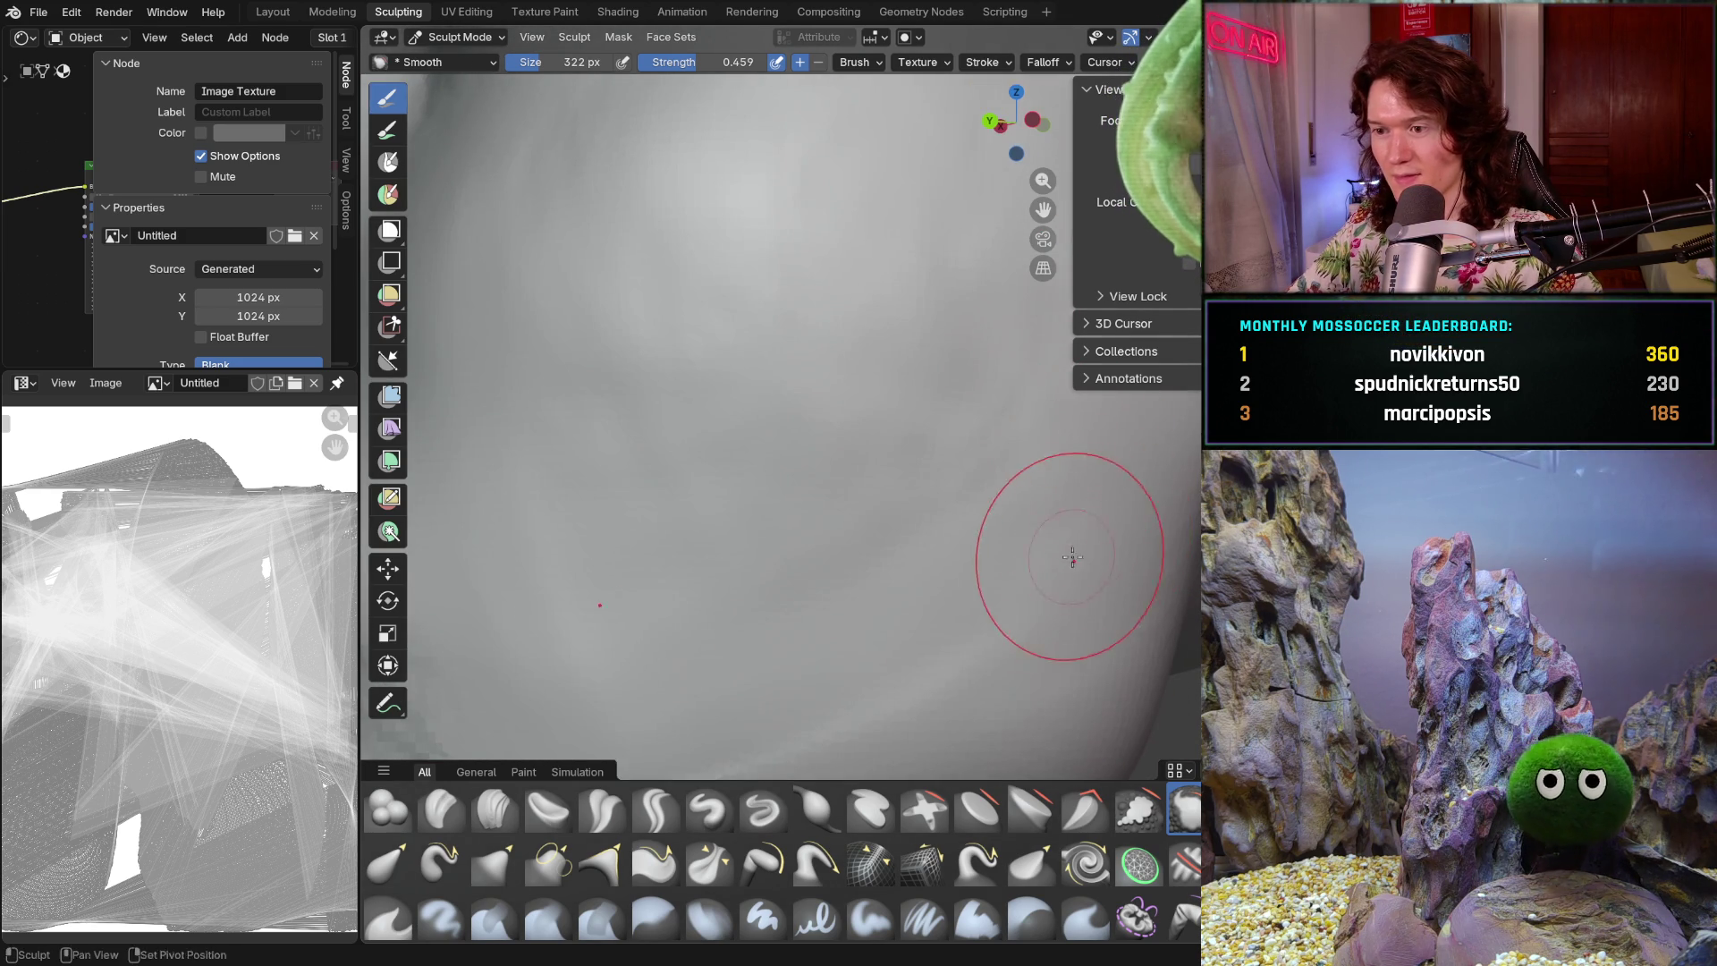
{"action": "mouse_move", "coordinate": [830, 631]}
{"action": "middle_mouse_down"}
{"action": "mouse_move", "coordinate": [887, 564]}
{"action": "mouse_move", "coordinate": [1089, 492]}
{"action": "middle_mouse_up"}
{"action": "mouse_move", "coordinate": [786, 531]}
{"action": "middle_mouse_down"}
{"action": "mouse_move", "coordinate": [1109, 461]}
{"action": "mouse_move", "coordinate": [1023, 433]}
{"action": "mouse_move", "coordinate": [1077, 474]}
{"action": "mouse_move", "coordinate": [956, 552]}
{"action": "mouse_move", "coordinate": [1002, 481]}
{"action": "middle_mouse_up"}
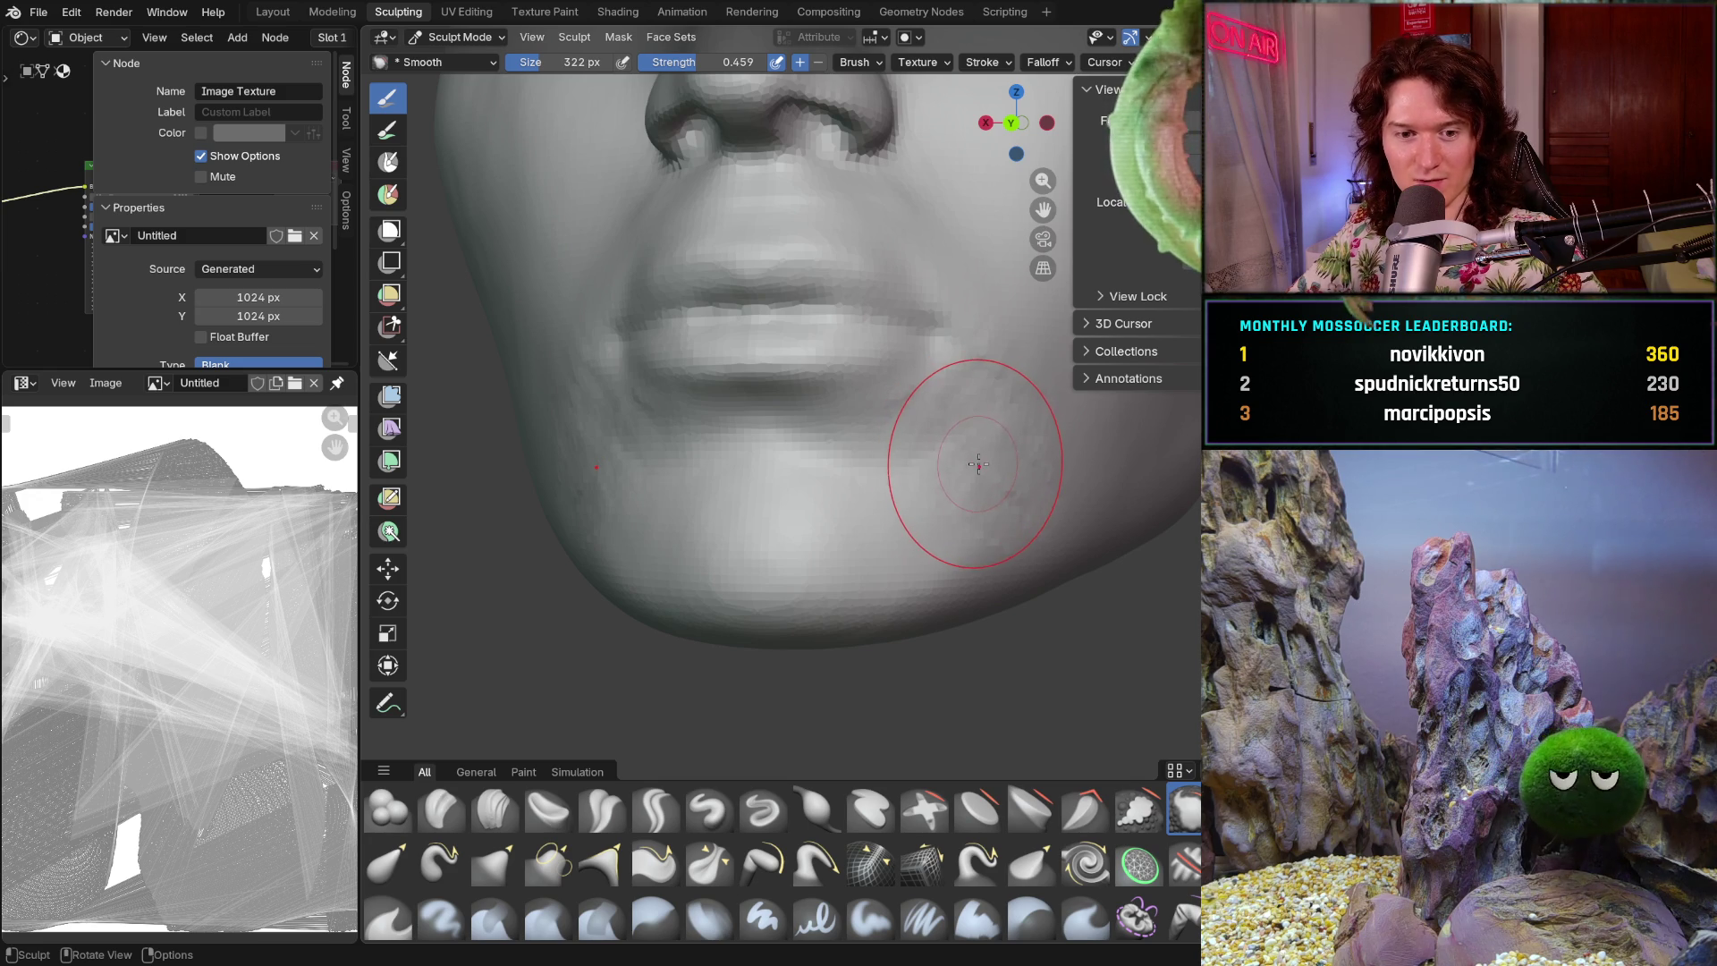
{"action": "mouse_move", "coordinate": [930, 472]}
{"action": "middle_mouse_down", "text": "ctrl"}
{"action": "mouse_move", "coordinate": [890, 448]}
{"action": "mouse_move", "coordinate": [852, 479]}
{"action": "middle_mouse_up", "text": "ctrl"}
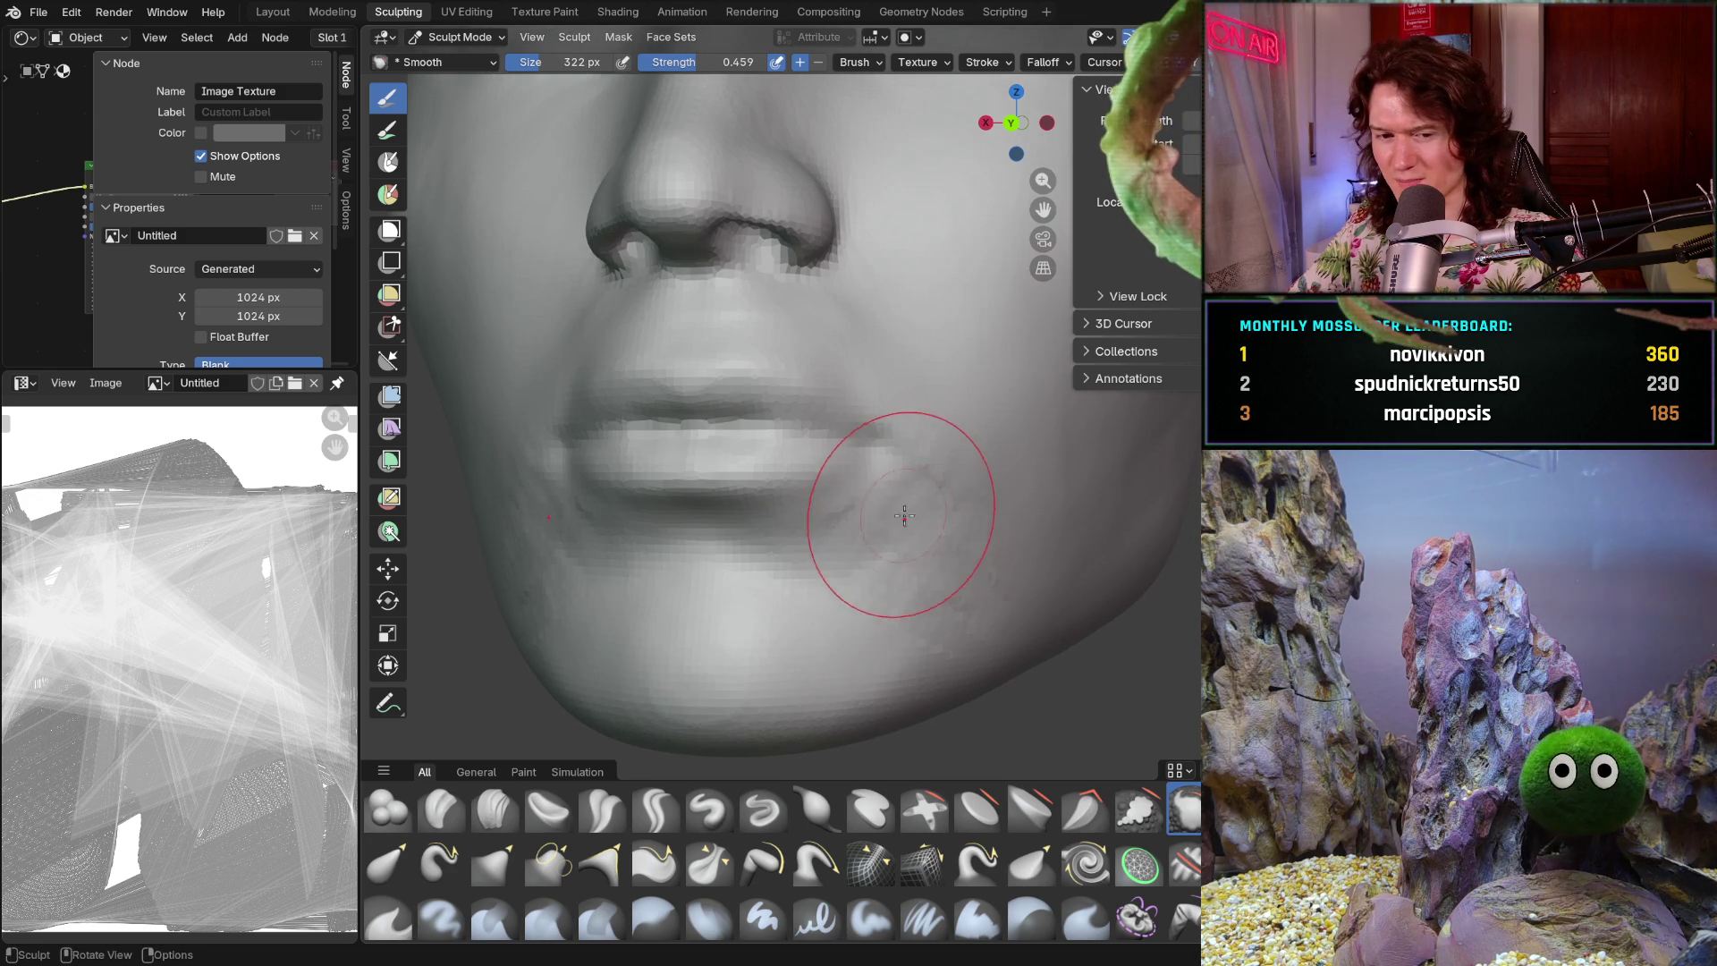
{"action": "mouse_move", "coordinate": [875, 595]}
{"action": "middle_mouse_down", "text": "ctrl"}
{"action": "mouse_move", "coordinate": [892, 547]}
{"action": "mouse_move", "coordinate": [882, 580]}
{"action": "middle_mouse_up", "text": "ctrl"}
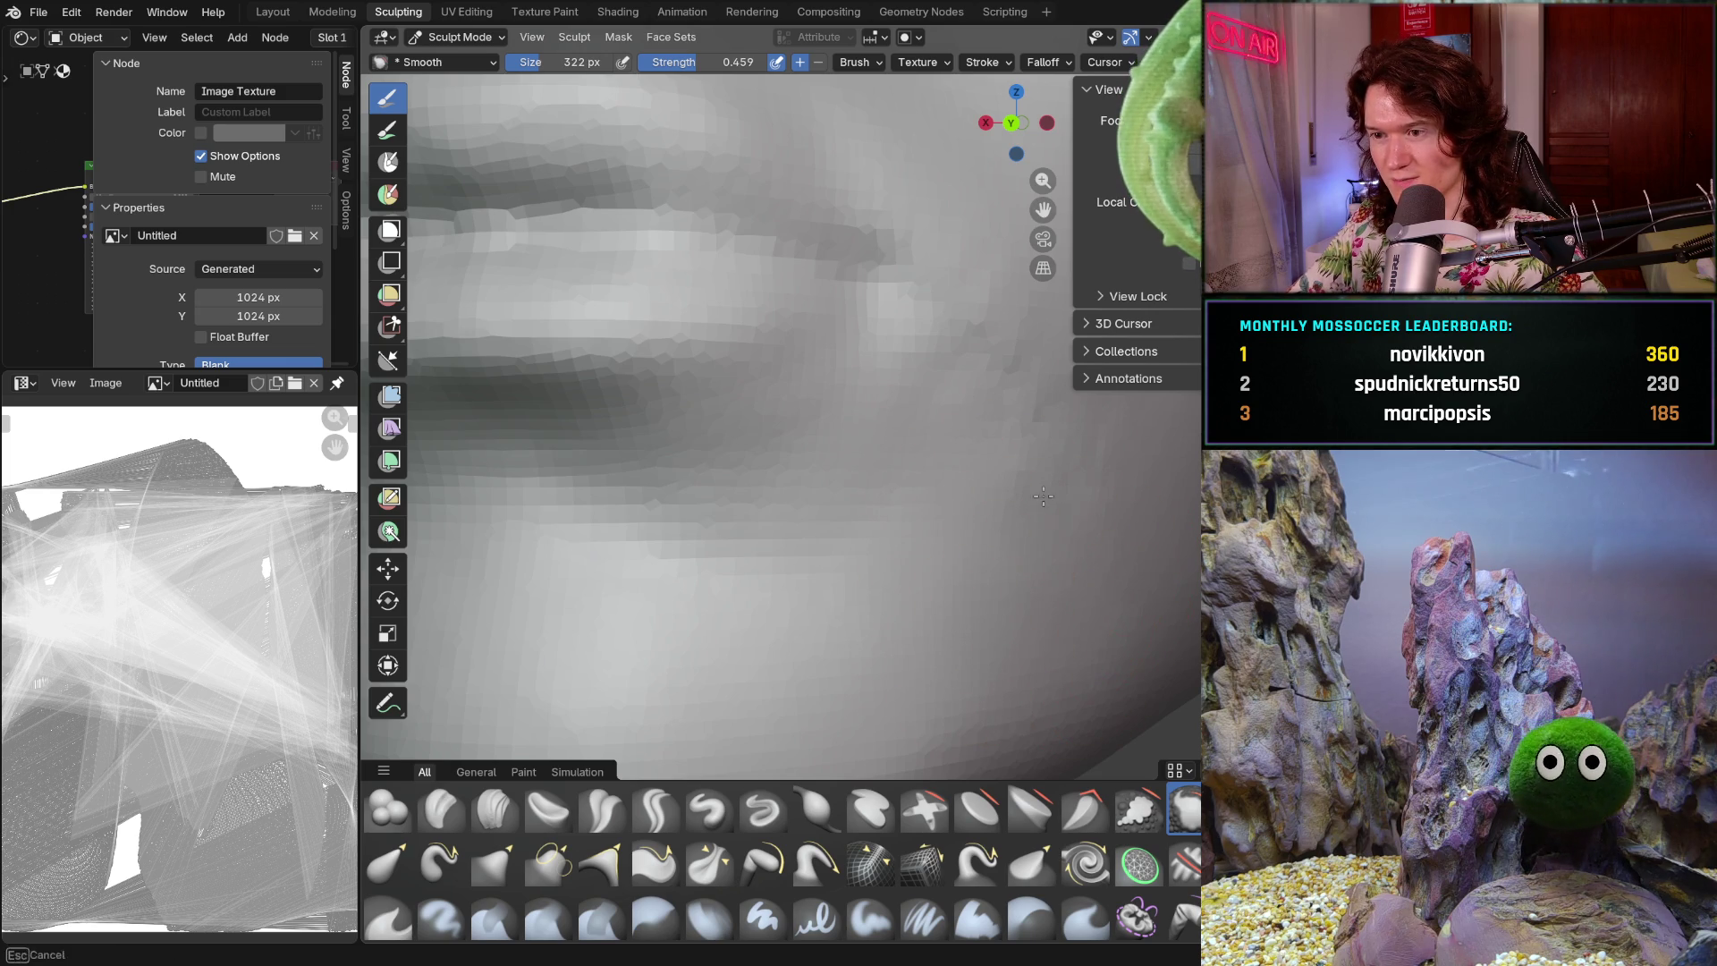
{"action": "mouse_move", "coordinate": [1037, 490]}
{"action": "middle_mouse_down"}
{"action": "mouse_move", "coordinate": [942, 483]}
{"action": "mouse_move", "coordinate": [909, 395]}
{"action": "mouse_move", "coordinate": [1044, 498]}
{"action": "mouse_move", "coordinate": [958, 536]}
{"action": "mouse_move", "coordinate": [859, 528]}
{"action": "middle_mouse_up"}
- Set the brush radius to 200 px and switch to the Clay Strips brush
{"action": "key", "text": "f"}
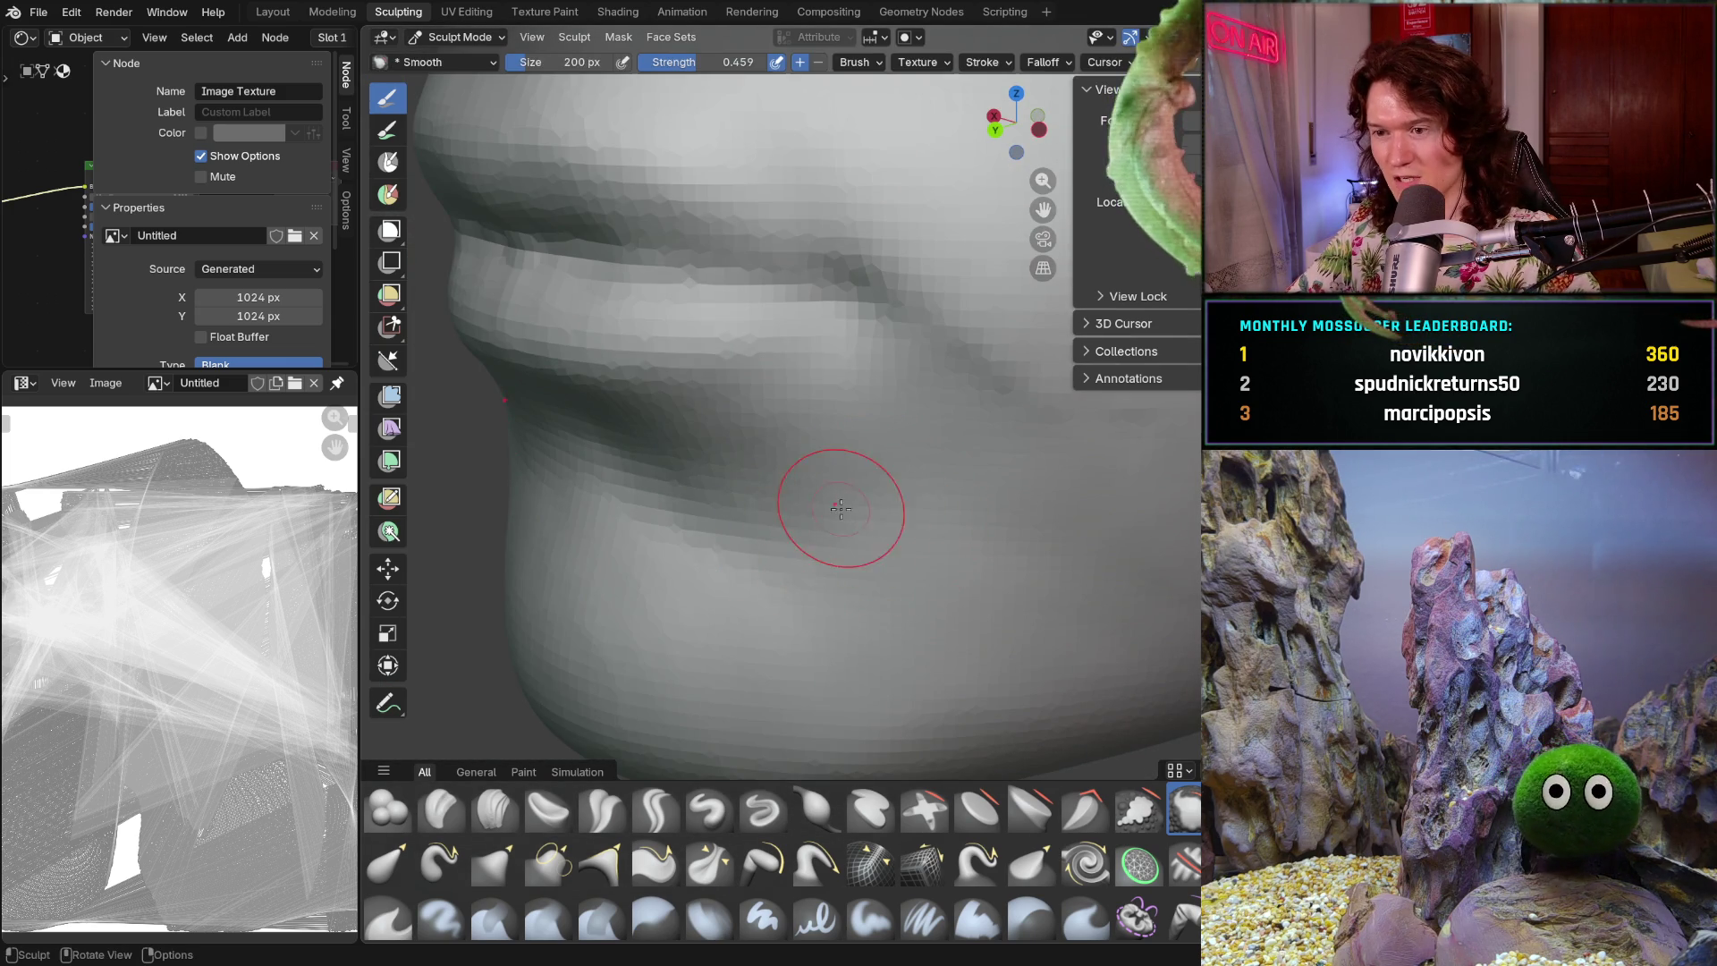
{"action": "left_click", "coordinate": [782, 577]}
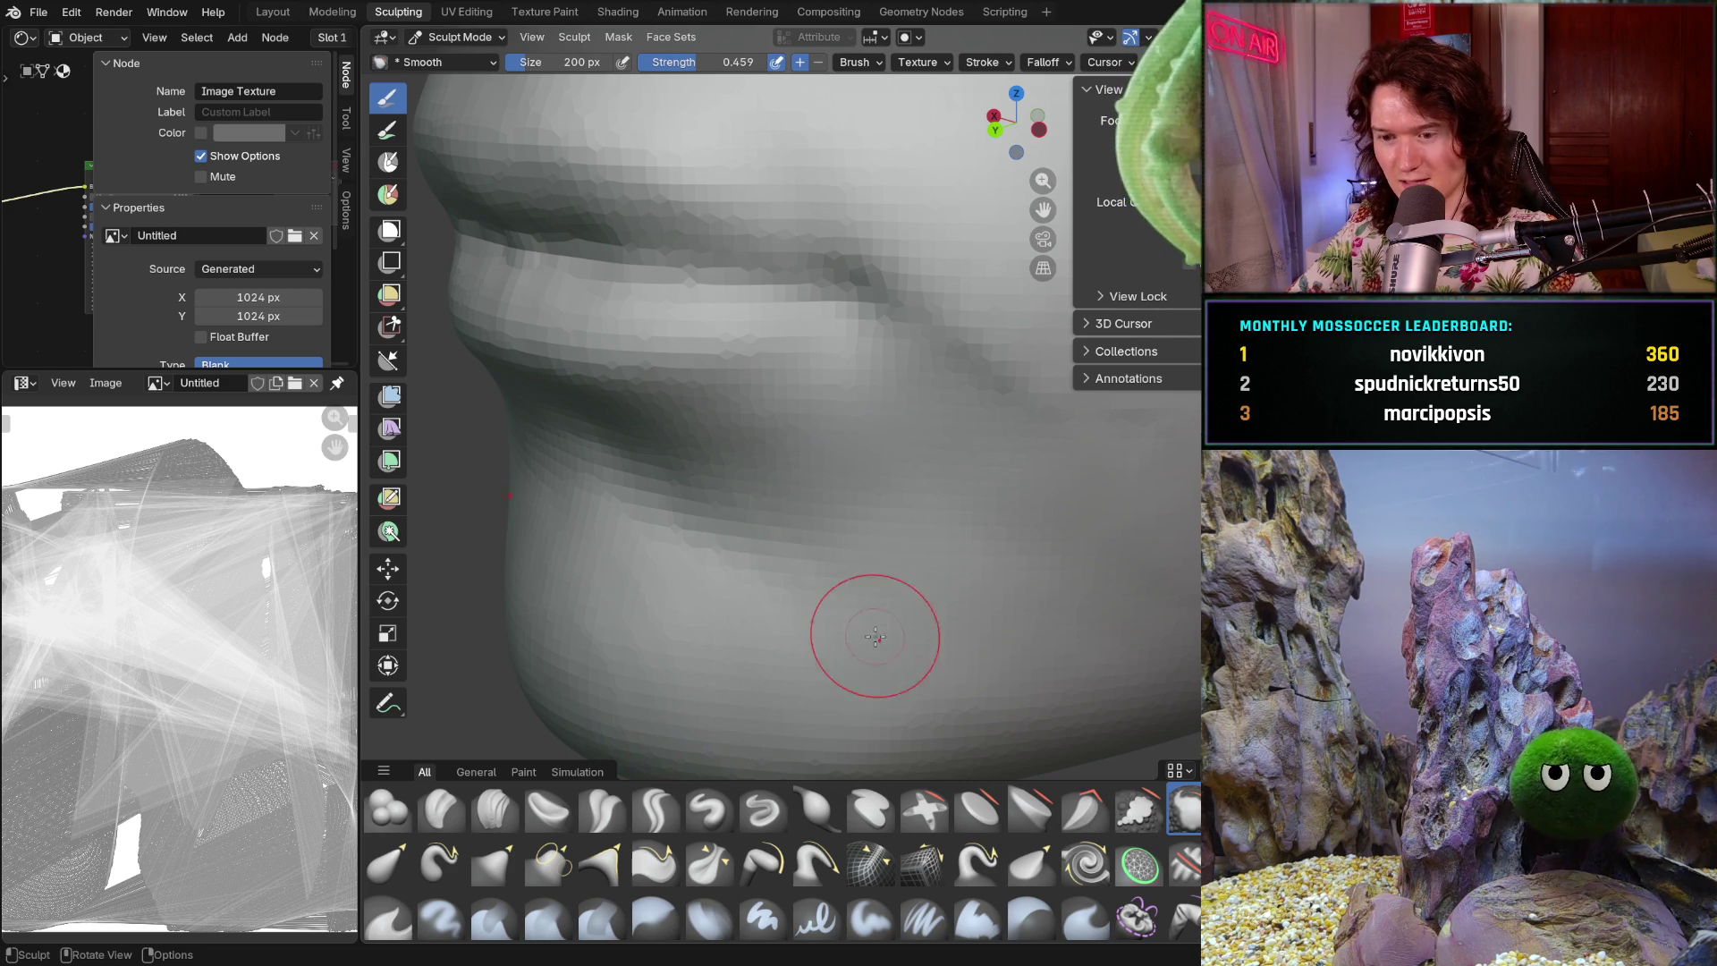
{"action": "left_click", "coordinate": [494, 810]}
{"action": "middle_click_drag", "start_coordinate": [983, 435], "coordinate": [941, 489]}
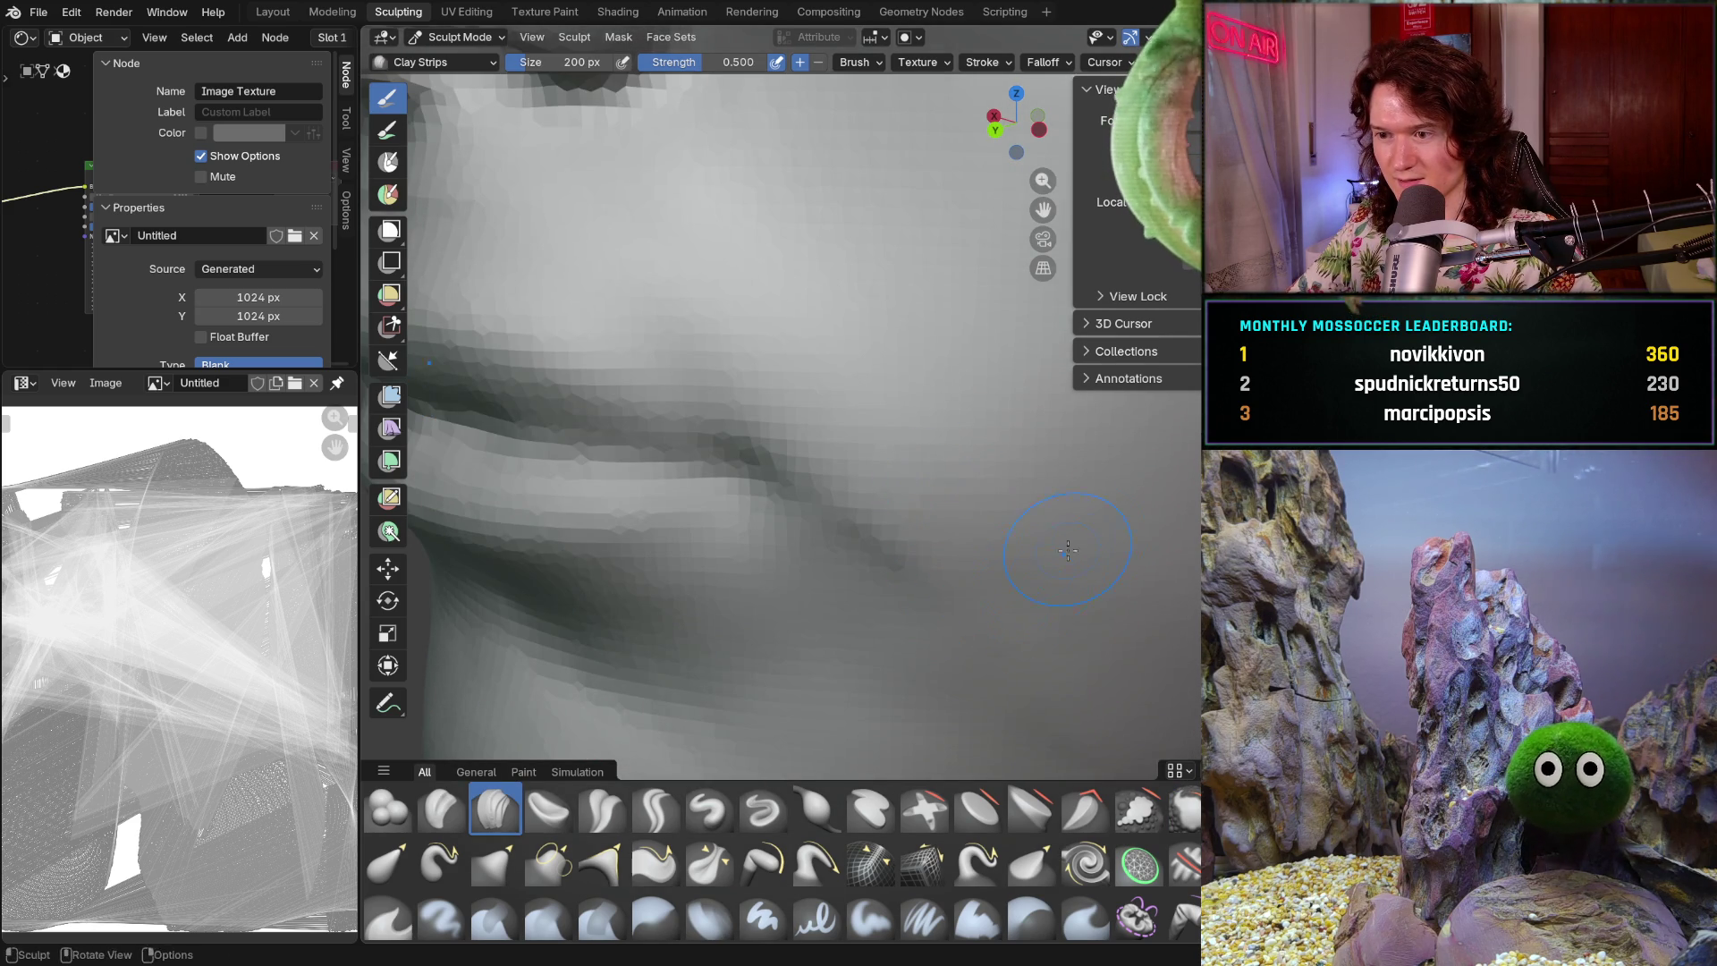
{"action": "middle_click_drag", "start_coordinate": [948, 559], "coordinate": [907, 474]}
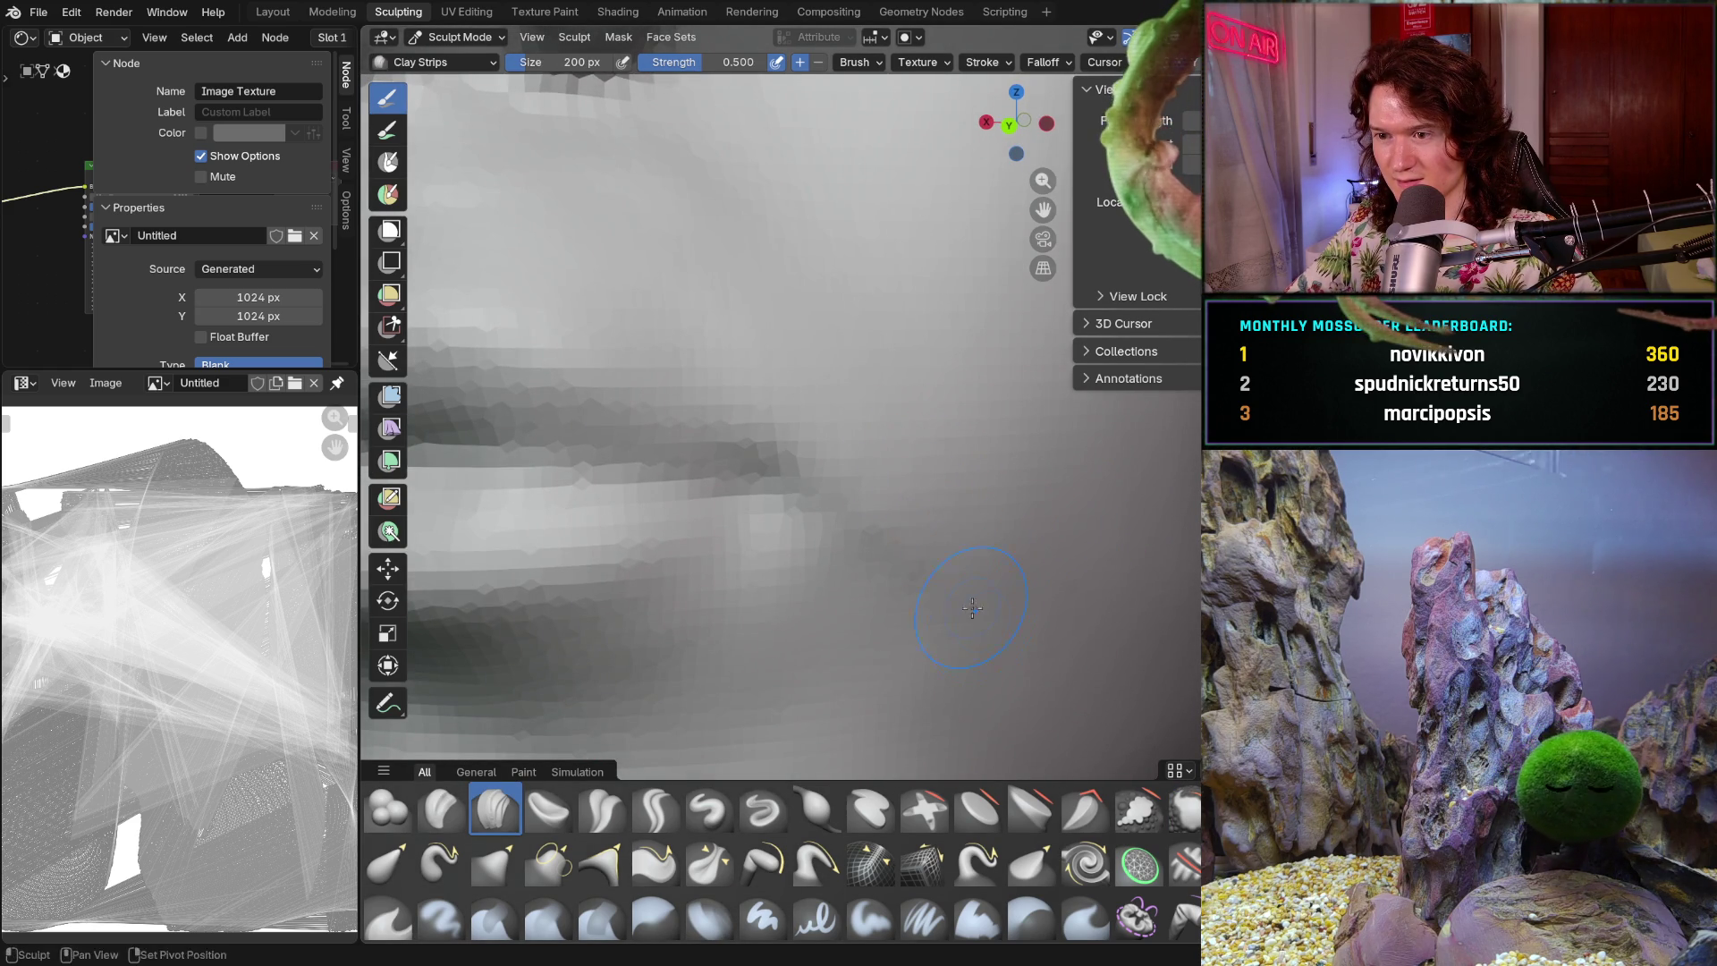
{"action": "key", "text": "KP_Decimal"}
{"action": "middle_click_drag", "start_coordinate": [965, 561], "coordinate": [886, 563]}
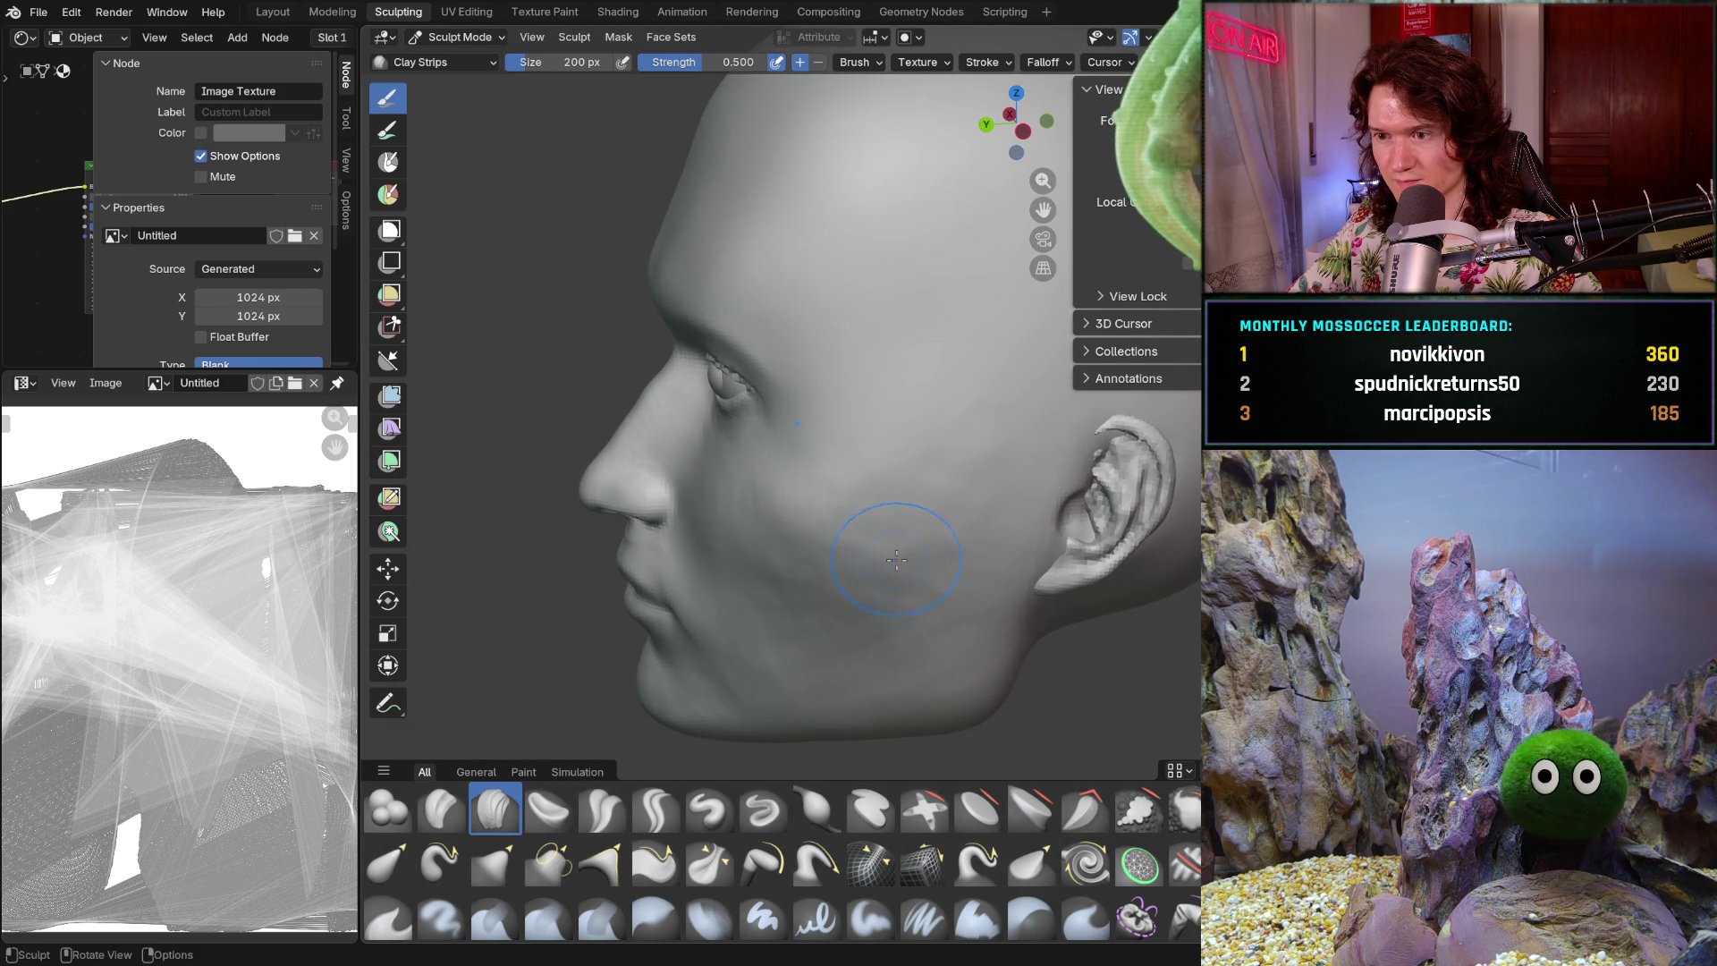
{"action": "middle_click_drag", "start_coordinate": [936, 512], "coordinate": [933, 534]}
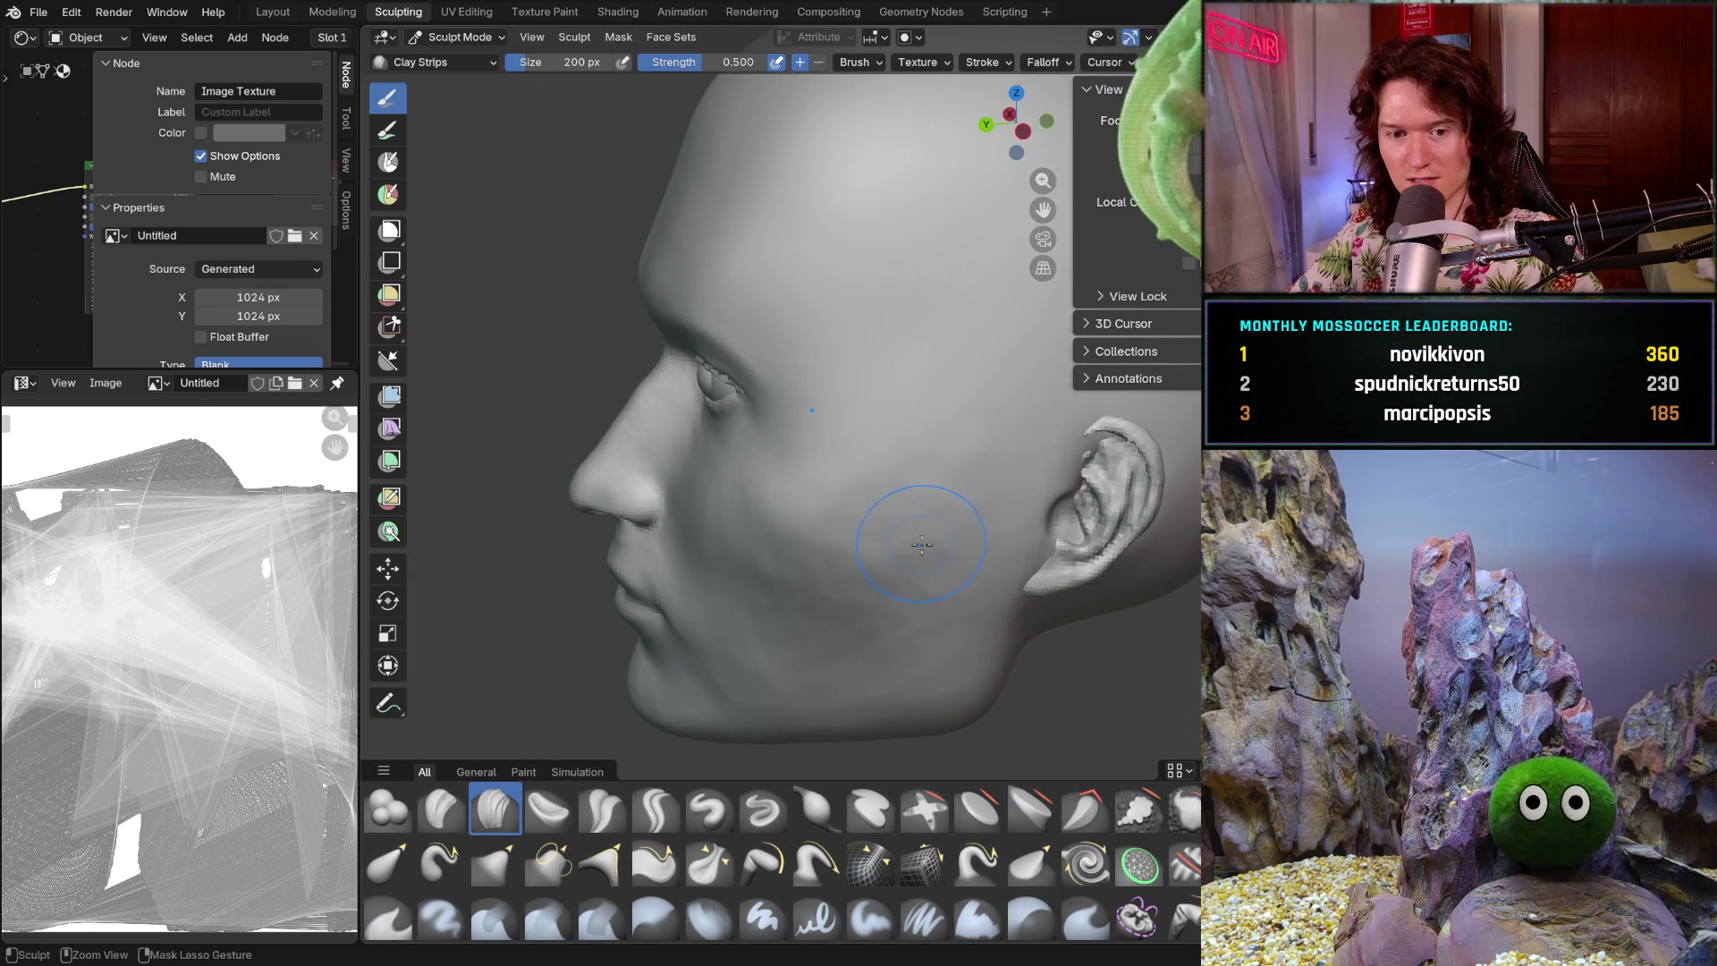
{"action": "scroll", "coordinate": [933, 534], "scroll_direction": "up", "scroll_amount": 1}
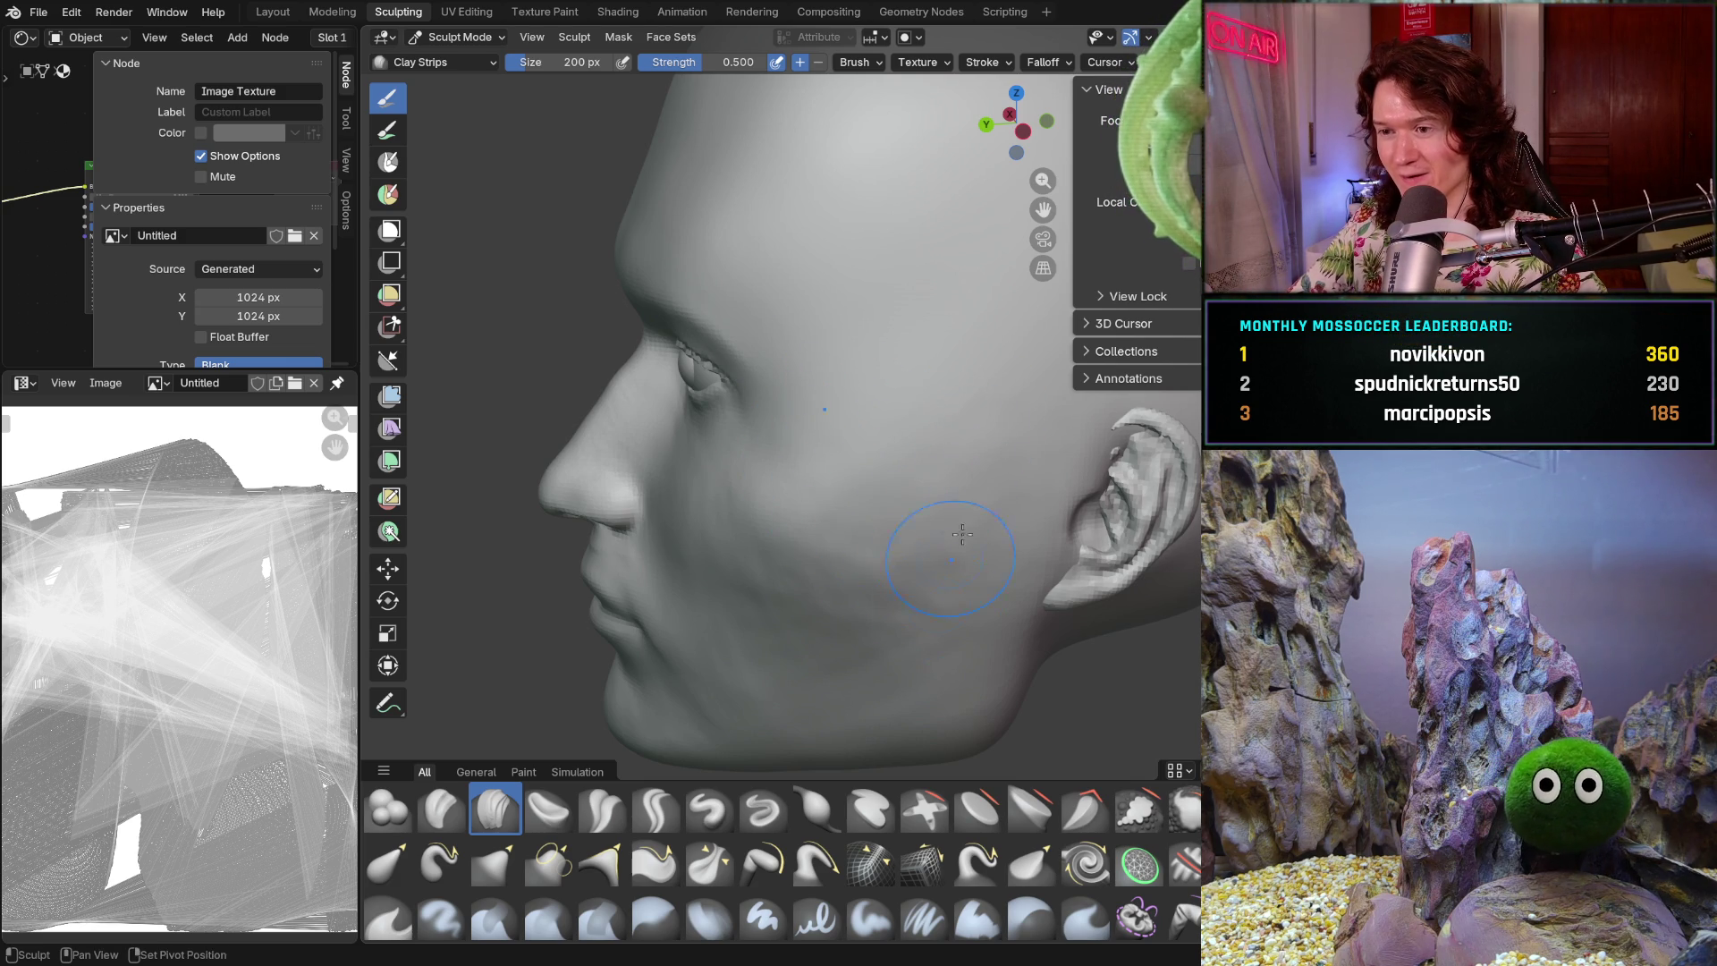
{"action": "mouse_move", "coordinate": [876, 618]}
{"action": "middle_mouse_down", "text": "shift"}
{"action": "mouse_move", "coordinate": [921, 587]}
{"action": "mouse_move", "coordinate": [862, 617]}
{"action": "mouse_move", "coordinate": [904, 491]}
{"action": "middle_mouse_up", "text": "shift"}
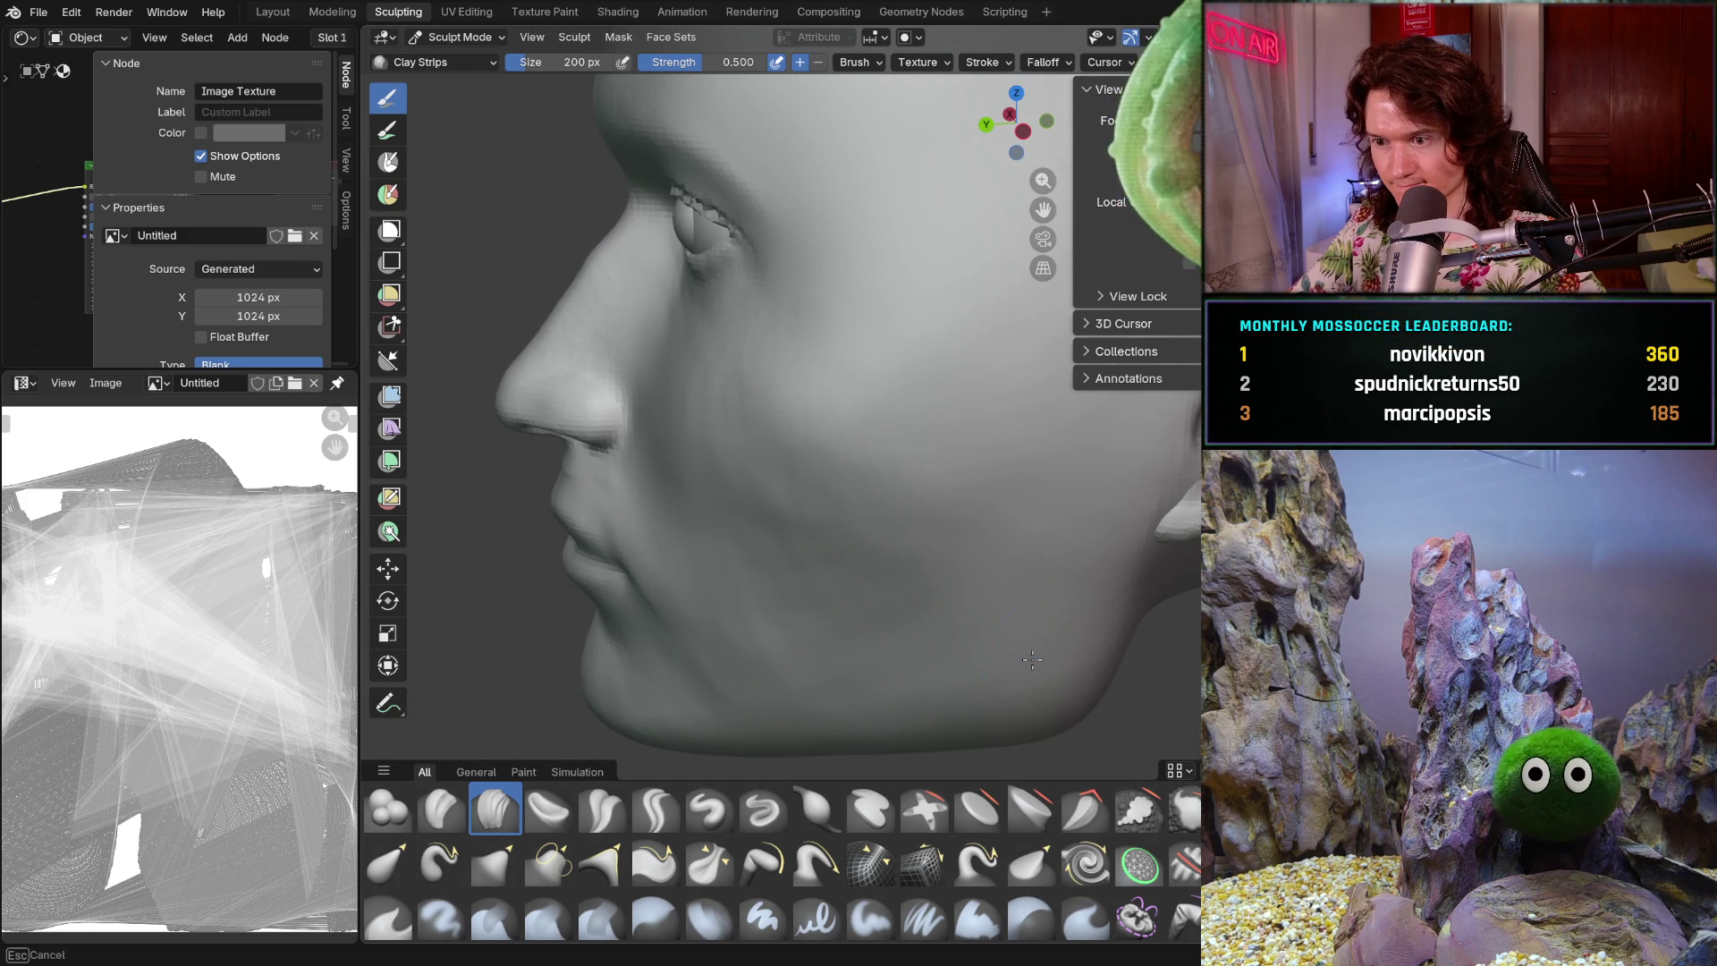
{"action": "middle_click_drag", "start_coordinate": [790, 651], "coordinate": [790, 651], "text": "shift"}
{"action": "left_click_drag", "start_coordinate": [876, 642], "coordinate": [831, 583]}
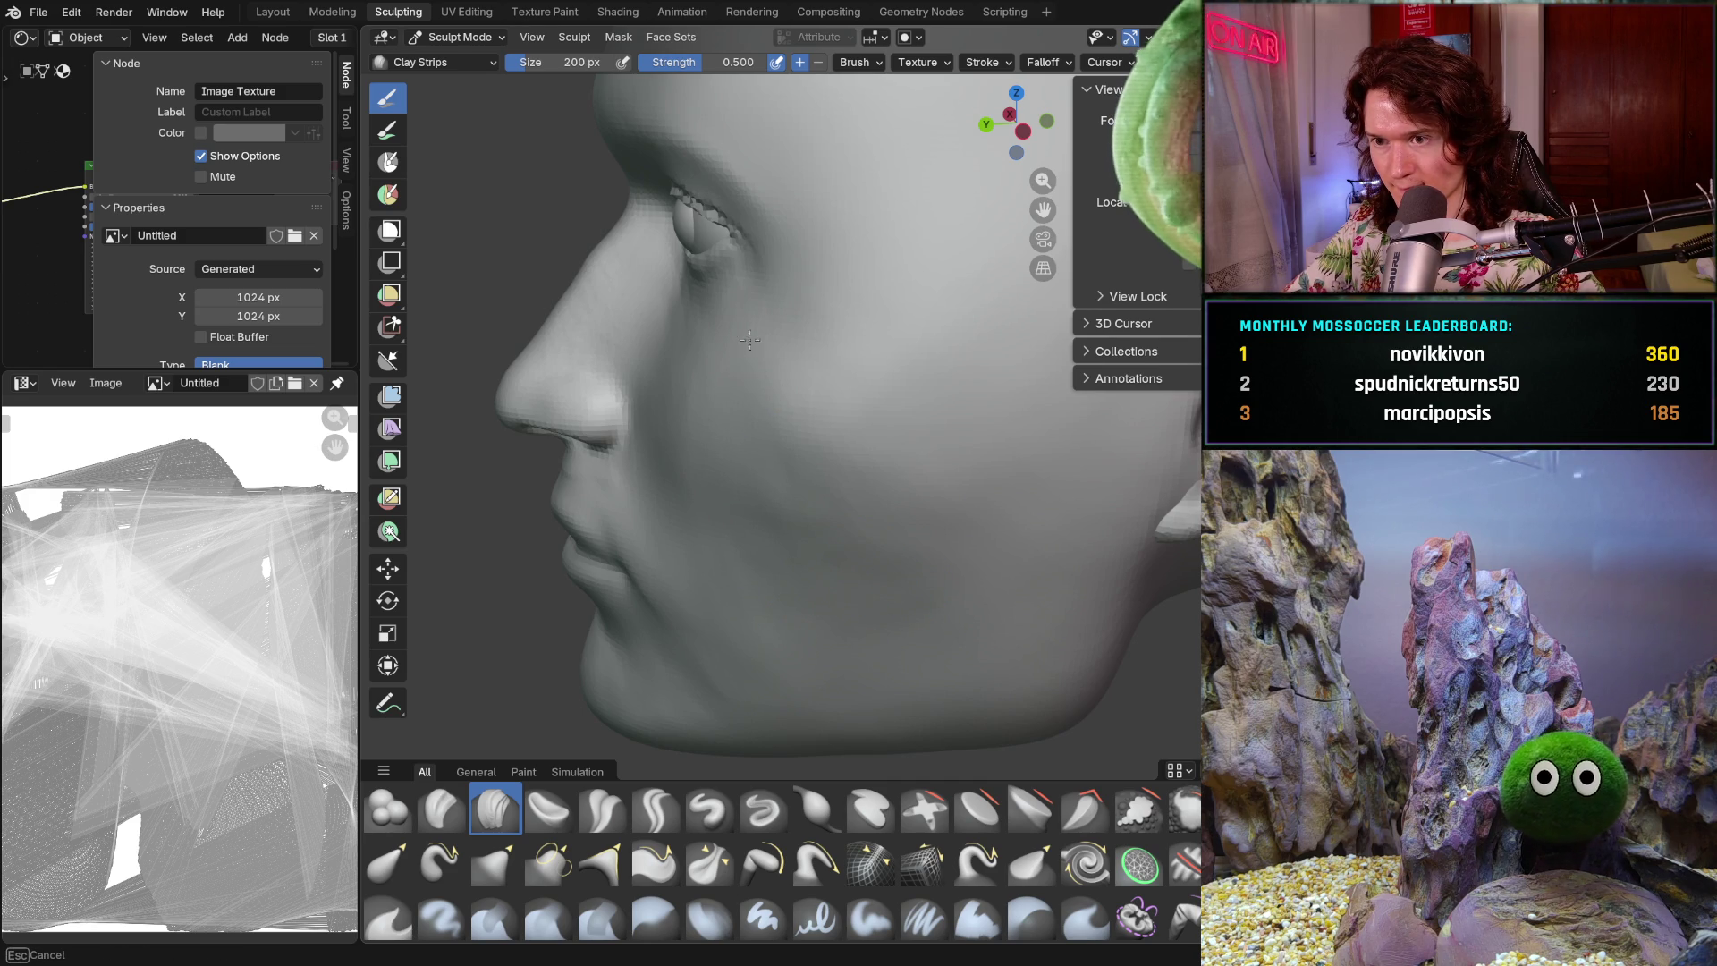
{"action": "left_click_drag", "start_coordinate": [688, 368], "coordinate": [849, 512]}
{"action": "left_click_drag", "start_coordinate": [944, 573], "coordinate": [746, 502]}
{"action": "mouse_move", "coordinate": [788, 543]}
{"action": "middle_mouse_down"}
{"action": "mouse_move", "coordinate": [850, 544]}
{"action": "mouse_move", "coordinate": [728, 537]}
{"action": "middle_mouse_up"}
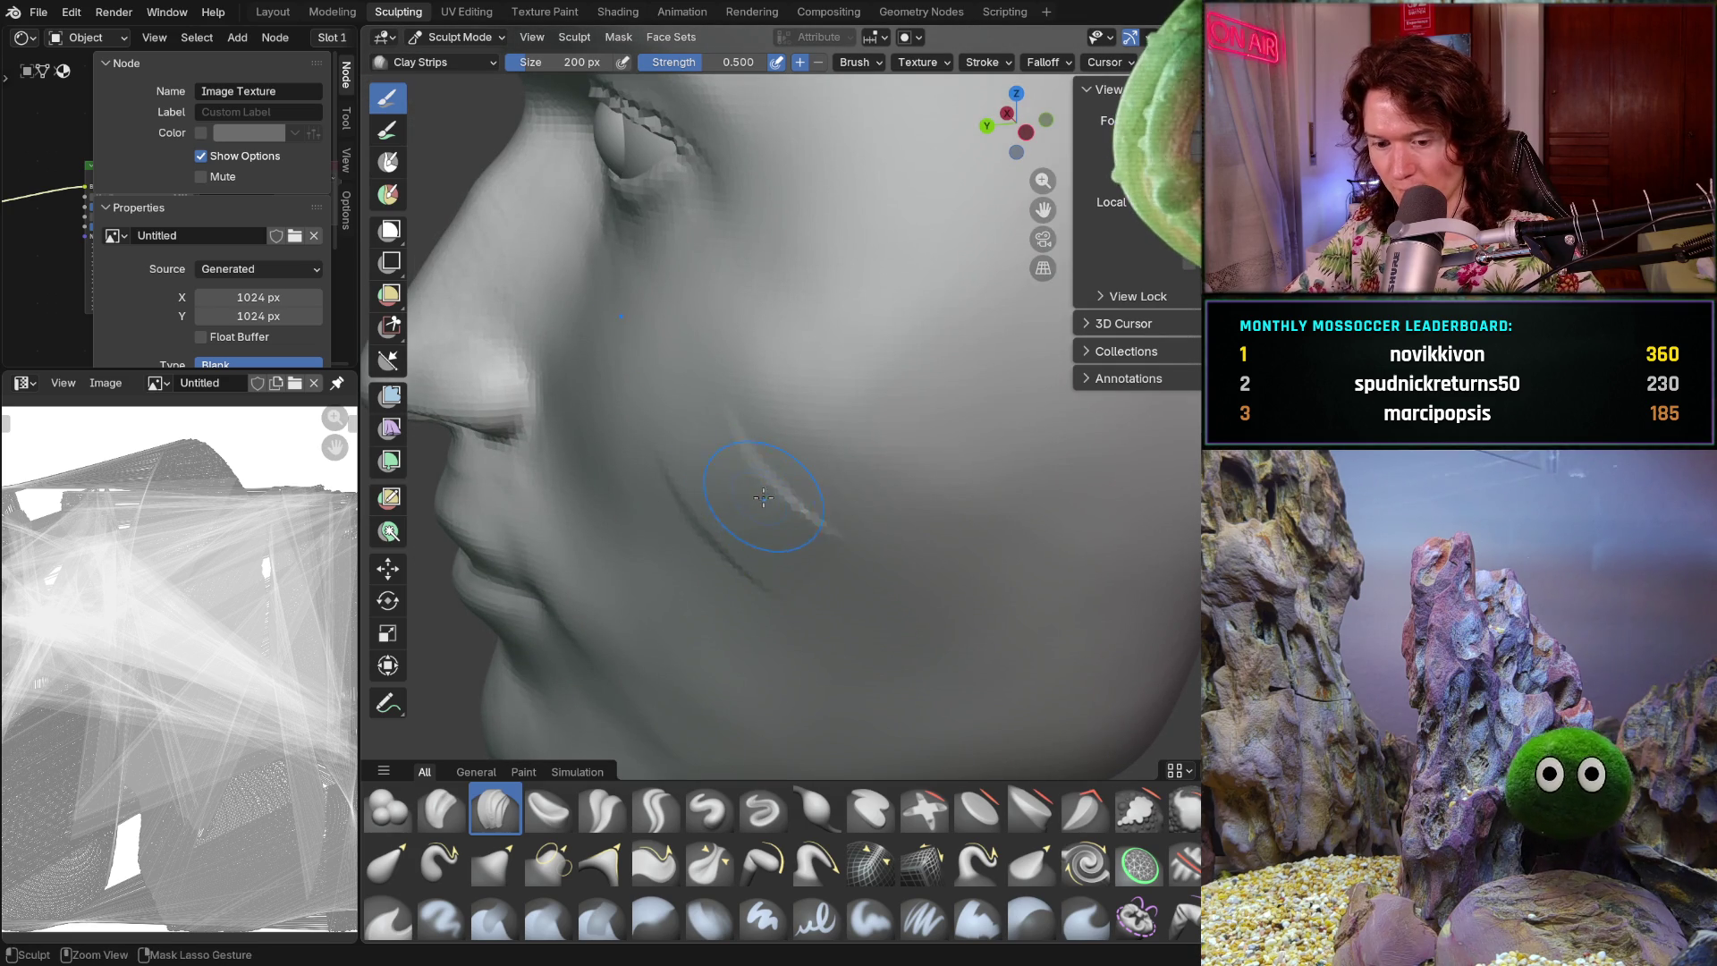
{"action": "key", "text": "ctrl+z"}
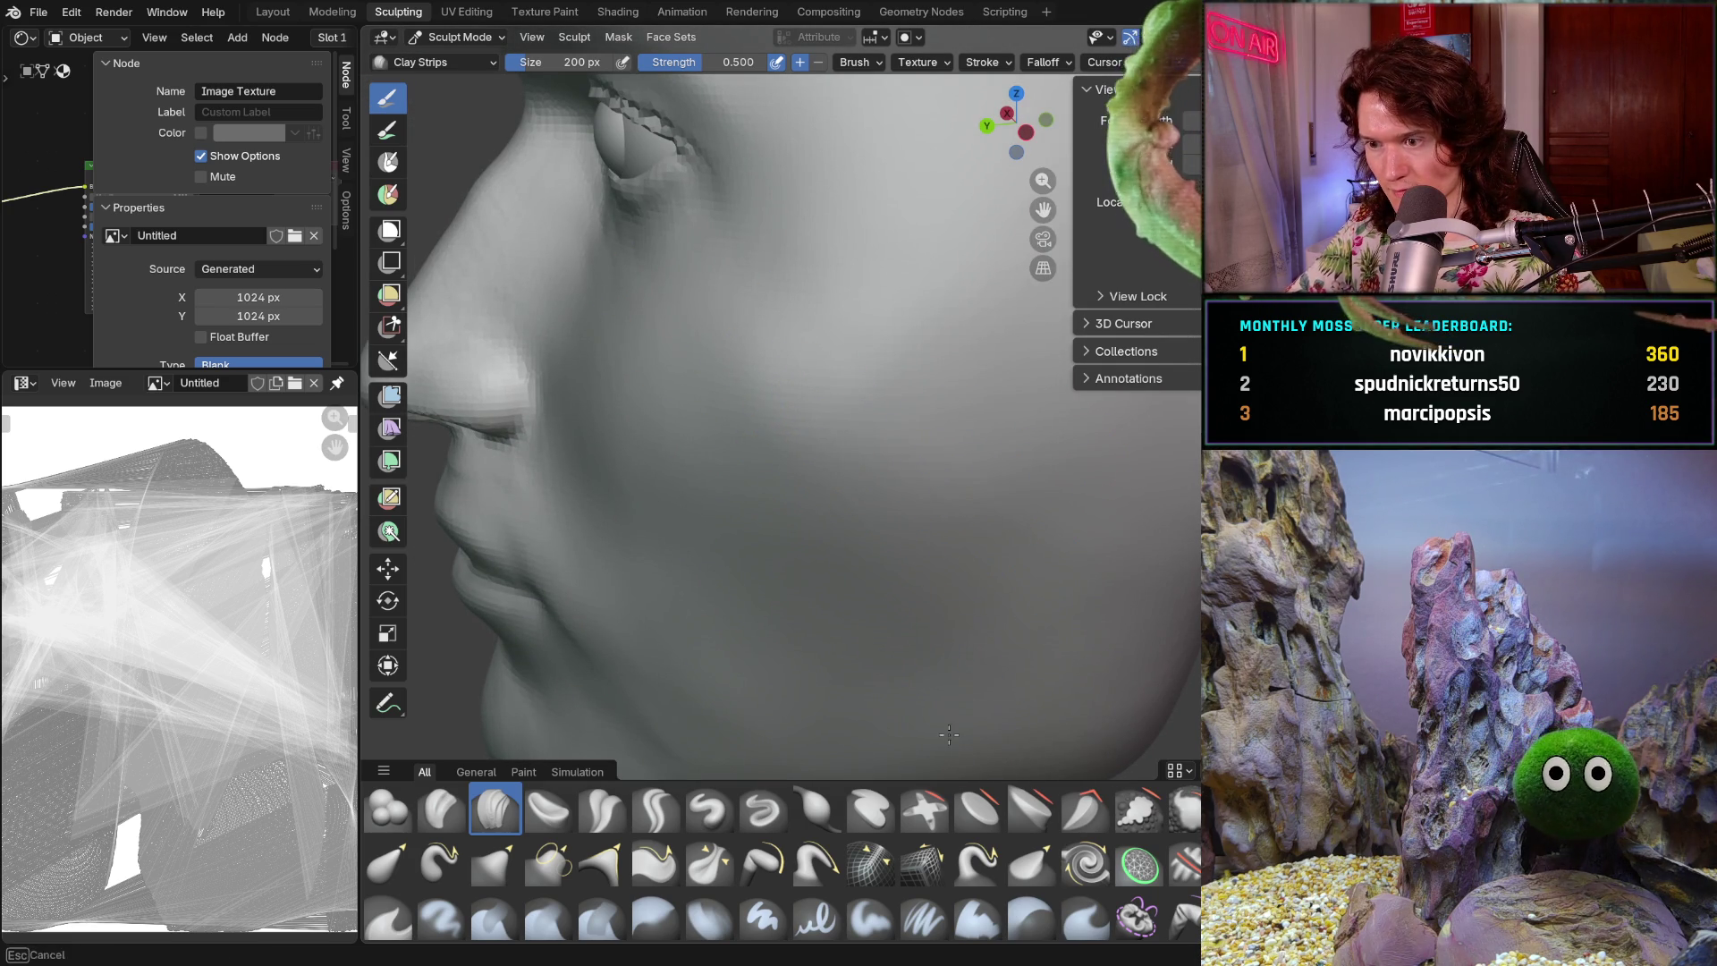
{"action": "mouse_move", "coordinate": [944, 630]}
{"action": "middle_mouse_down", "text": "shift"}
{"action": "mouse_move", "coordinate": [952, 543]}
{"action": "mouse_move", "coordinate": [909, 582]}
{"action": "mouse_move", "coordinate": [903, 694]}
{"action": "middle_mouse_up", "text": "shift"}
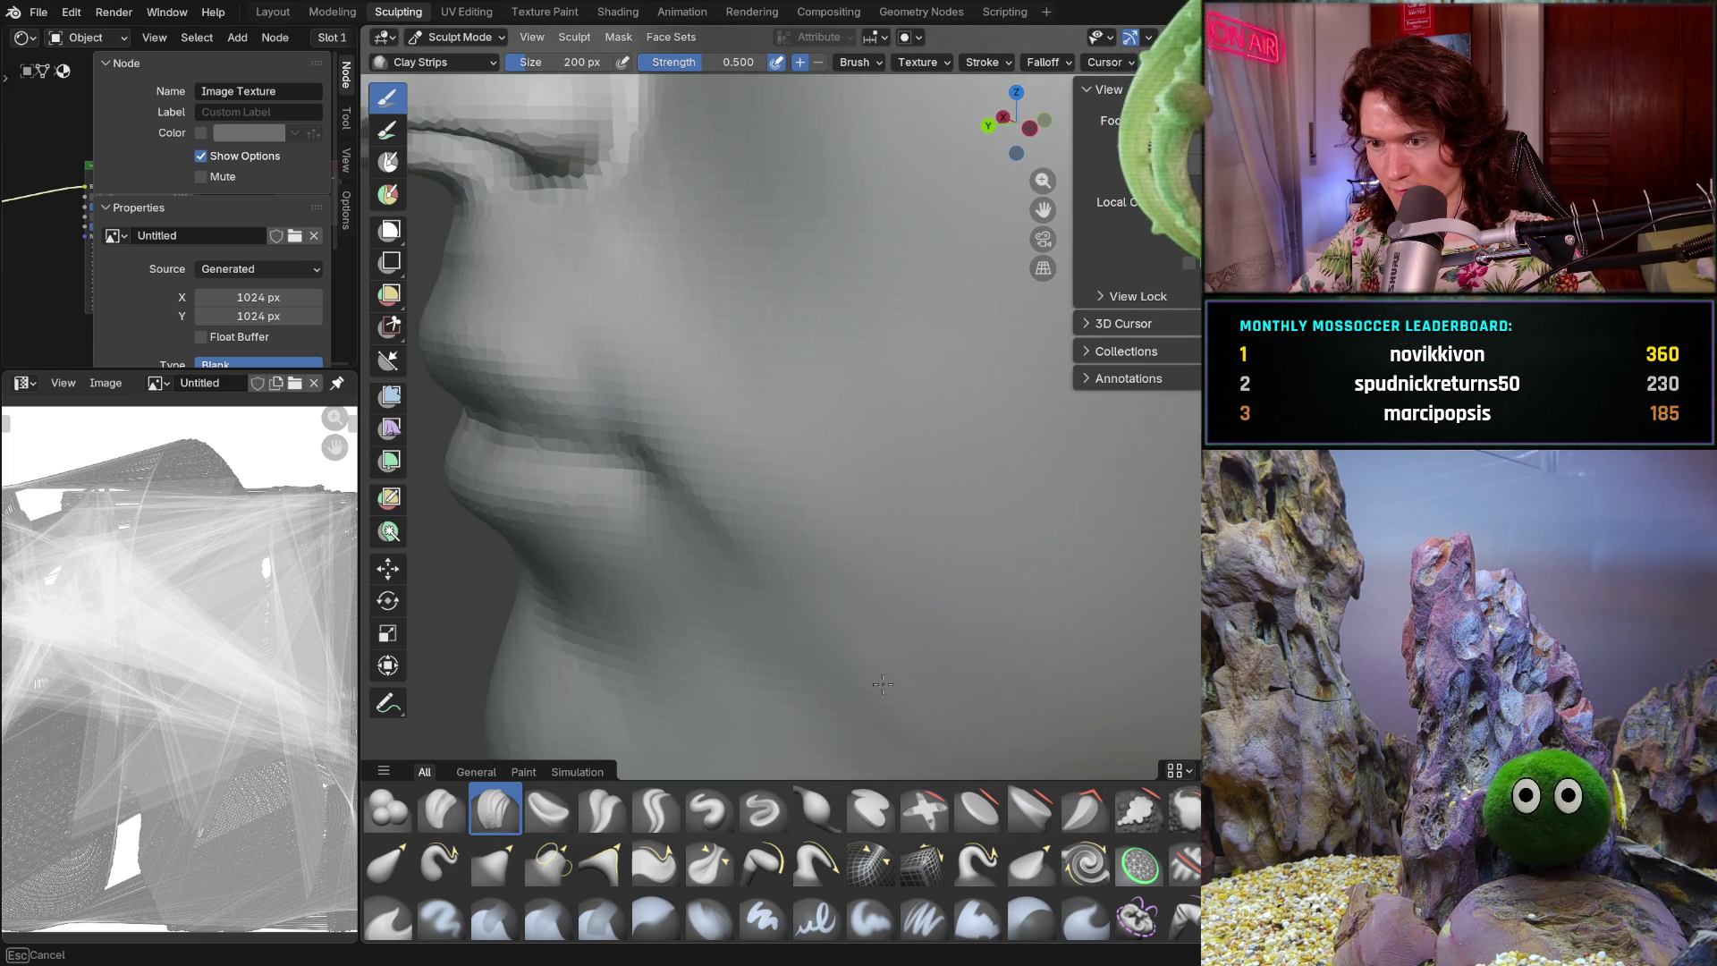
{"action": "middle_click_drag", "start_coordinate": [854, 591], "coordinate": [919, 497], "text": "ctrl"}
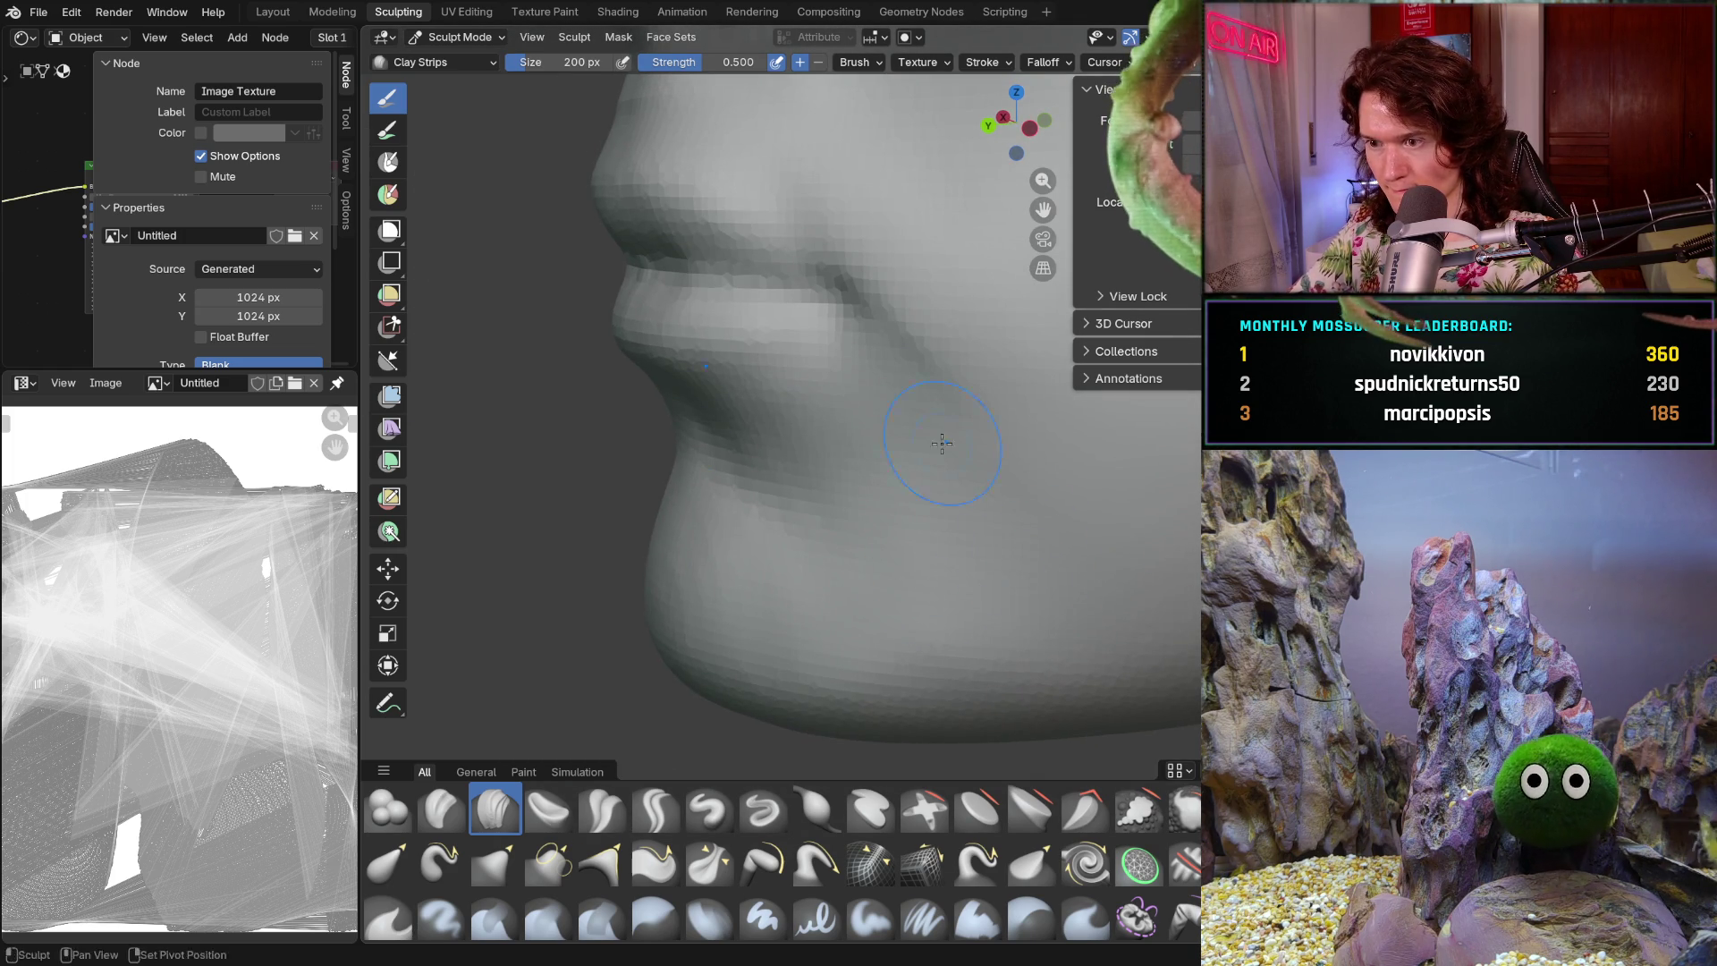
{"action": "middle_click_drag", "start_coordinate": [978, 538], "coordinate": [877, 465]}
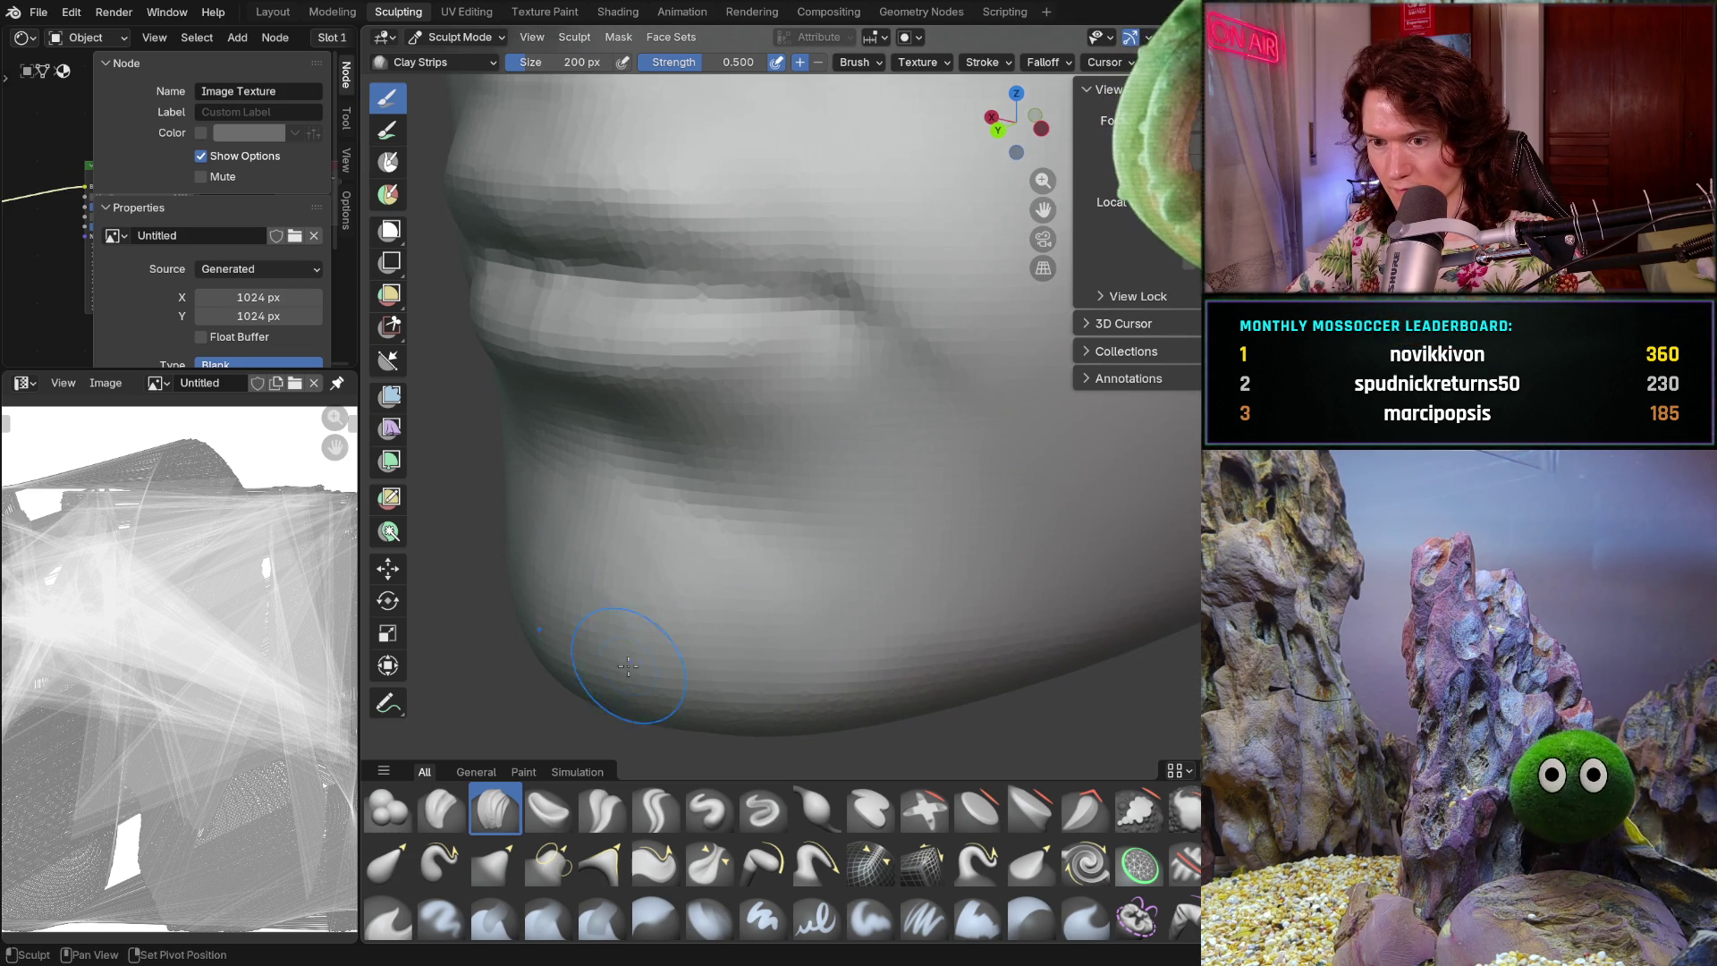
{"action": "middle_click_drag", "start_coordinate": [830, 651], "coordinate": [834, 655]}
{"action": "scroll", "coordinate": [1063, 573], "scroll_direction": "down", "scroll_amount": 5}
{"action": "mouse_move", "coordinate": [1064, 572]}
{"action": "middle_mouse_down"}
{"action": "mouse_move", "coordinate": [909, 594]}
{"action": "mouse_move", "coordinate": [1065, 545]}
{"action": "mouse_move", "coordinate": [1028, 563]}
{"action": "middle_mouse_up"}
{"action": "middle_click_drag", "start_coordinate": [951, 465], "coordinate": [957, 510]}
{"action": "scroll", "coordinate": [957, 510], "scroll_direction": "down", "scroll_amount": 2}
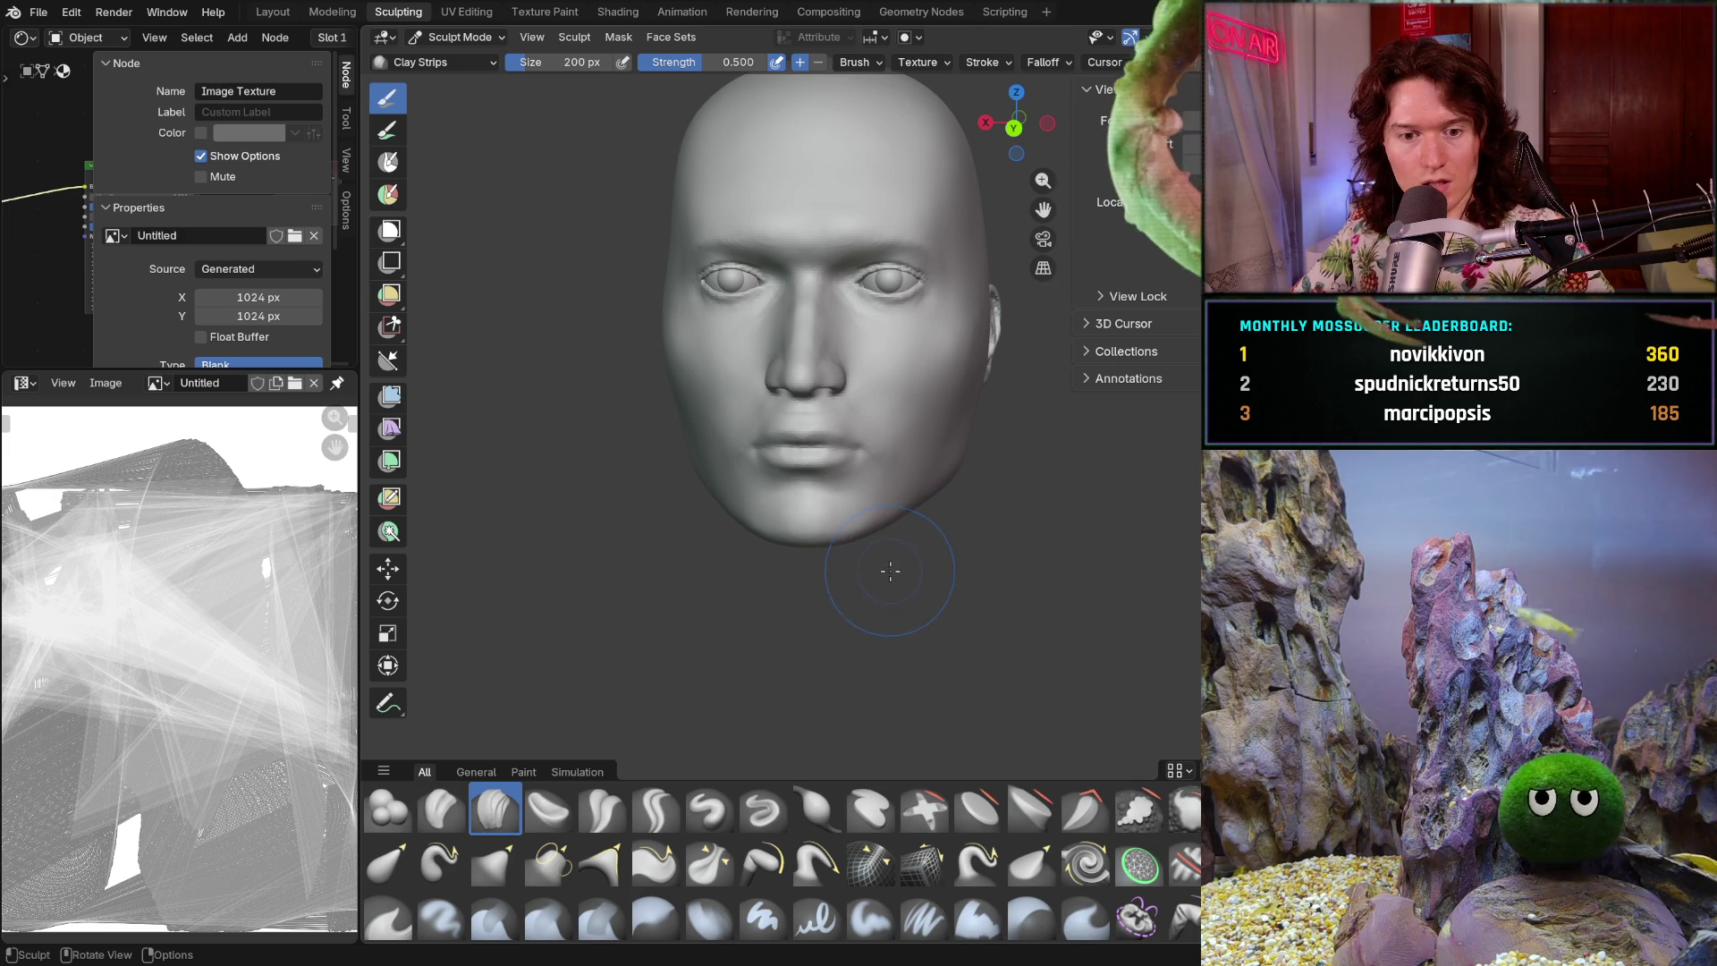
{"action": "mouse_move", "coordinate": [990, 567]}
{"action": "middle_mouse_down"}
{"action": "mouse_move", "coordinate": [882, 491]}
{"action": "mouse_move", "coordinate": [930, 519]}
{"action": "mouse_move", "coordinate": [747, 575]}
{"action": "mouse_move", "coordinate": [749, 552]}
{"action": "middle_mouse_up"}
{"action": "scroll", "coordinate": [885, 484], "scroll_direction": "up", "scroll_amount": 3}
{"action": "scroll", "coordinate": [739, 564], "scroll_direction": "up", "scroll_amount": 3}
{"action": "mouse_move", "coordinate": [791, 634]}
{"action": "middle_mouse_down"}
{"action": "mouse_move", "coordinate": [809, 537]}
{"action": "mouse_move", "coordinate": [814, 630]}
{"action": "middle_mouse_up"}
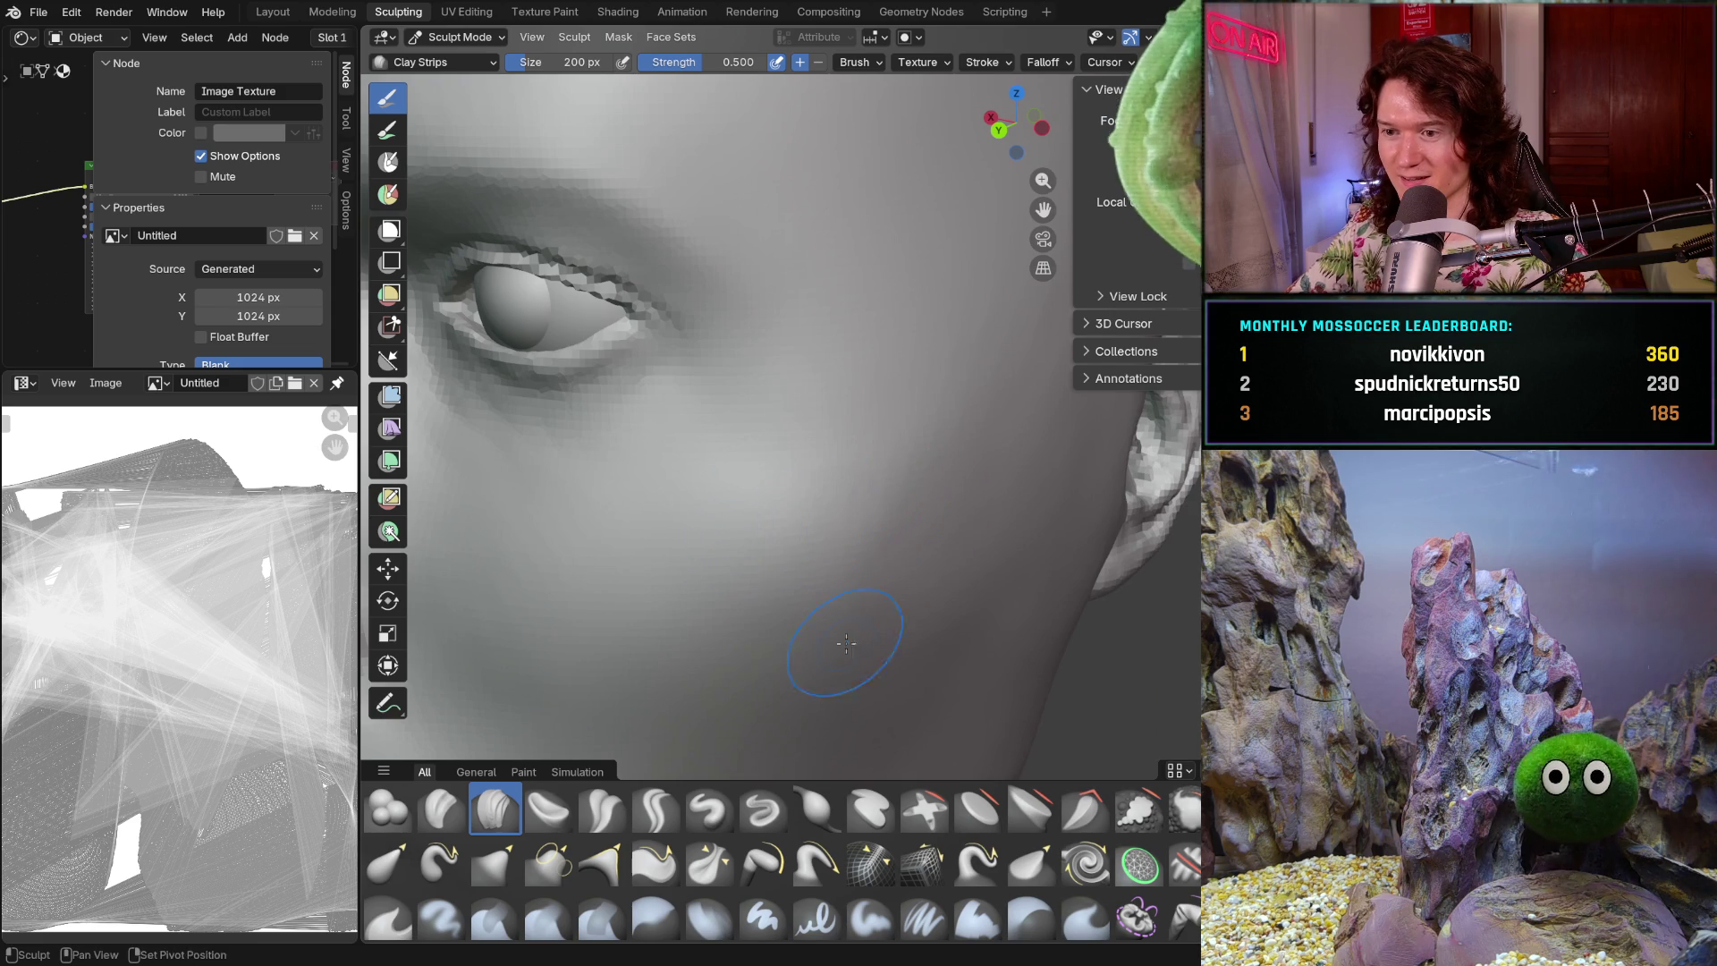
{"action": "middle_click_drag", "start_coordinate": [1033, 520], "coordinate": [1045, 468]}
{"action": "middle_click_drag", "start_coordinate": [907, 411], "coordinate": [890, 429], "text": "shift"}
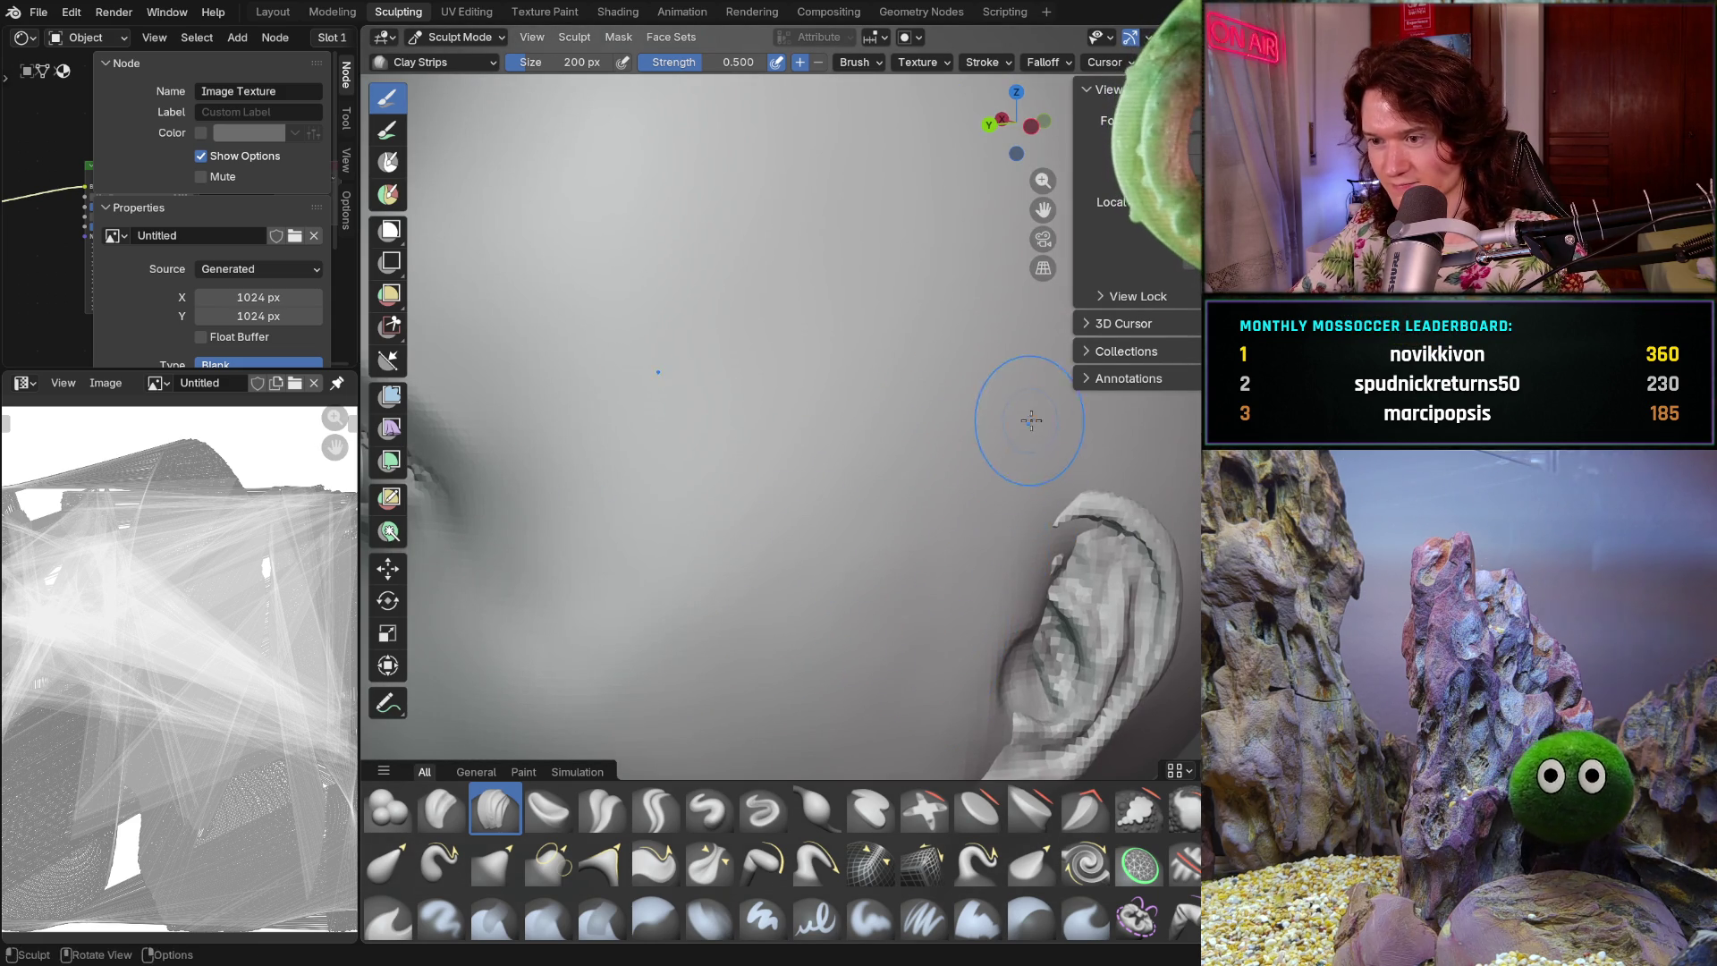
{"action": "scroll", "coordinate": [1028, 422], "scroll_direction": "down", "scroll_amount": 10}
{"action": "mouse_move", "coordinate": [894, 447]}
{"action": "middle_mouse_down"}
{"action": "mouse_move", "coordinate": [760, 591]}
{"action": "mouse_move", "coordinate": [730, 654]}
{"action": "mouse_move", "coordinate": [787, 595]}
{"action": "mouse_move", "coordinate": [796, 626]}
{"action": "middle_mouse_up"}
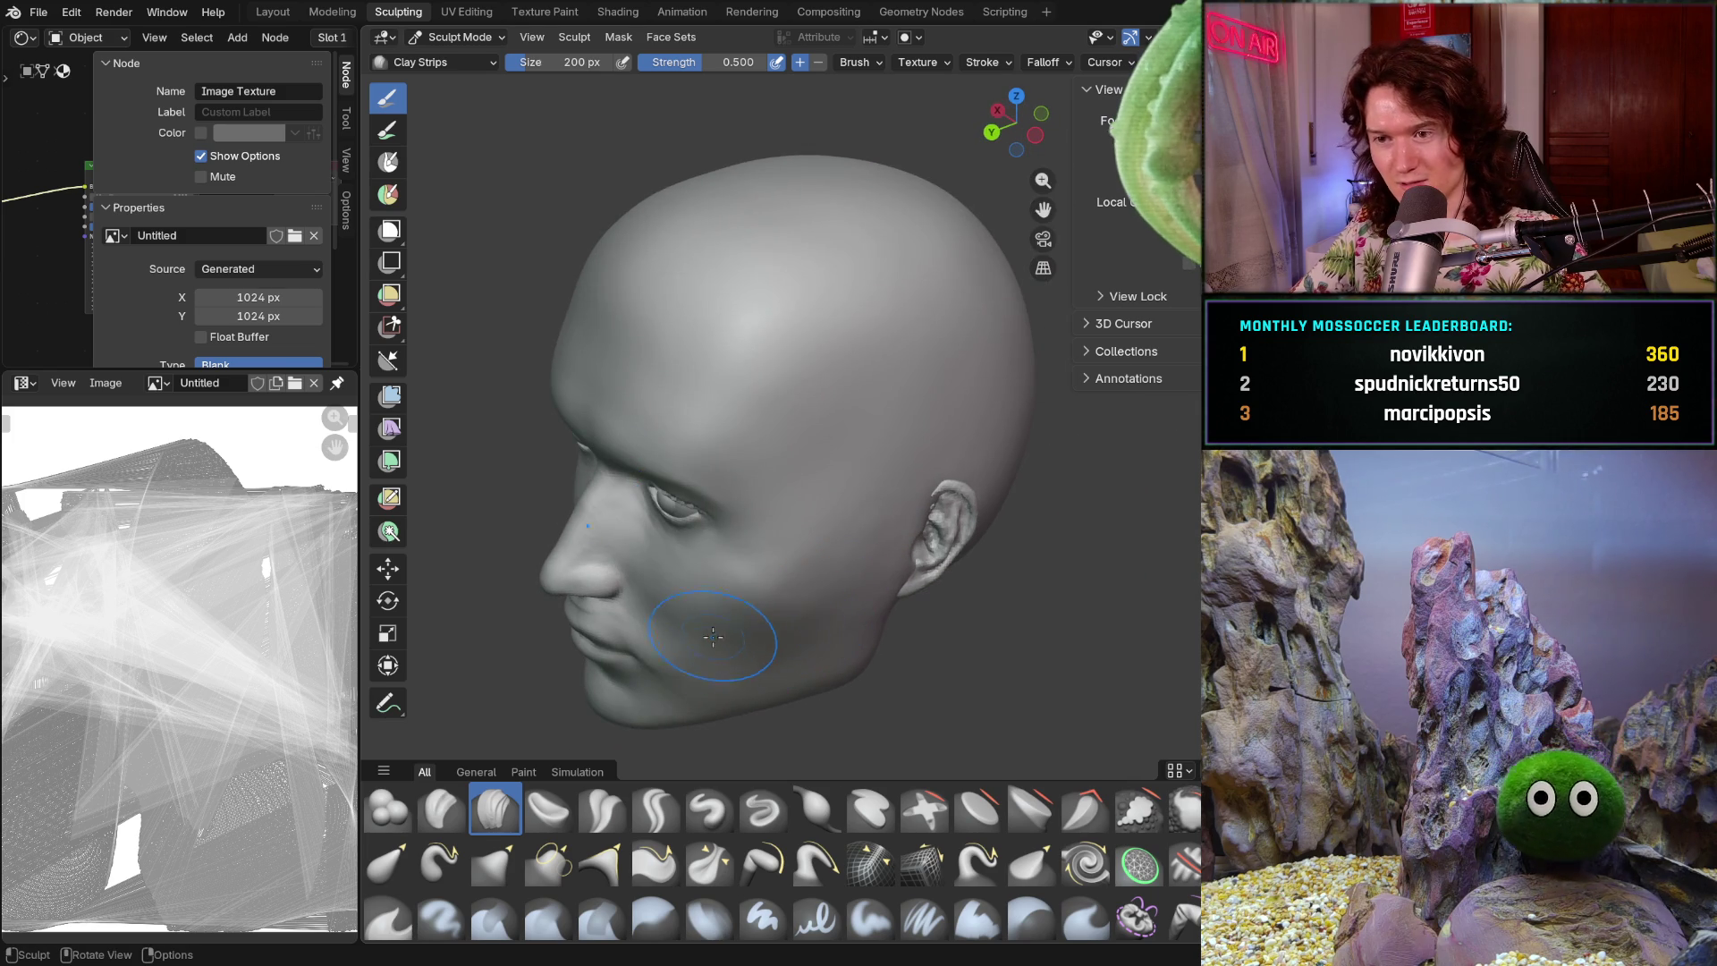
{"action": "scroll", "coordinate": [723, 664], "scroll_direction": "up", "scroll_amount": 4}
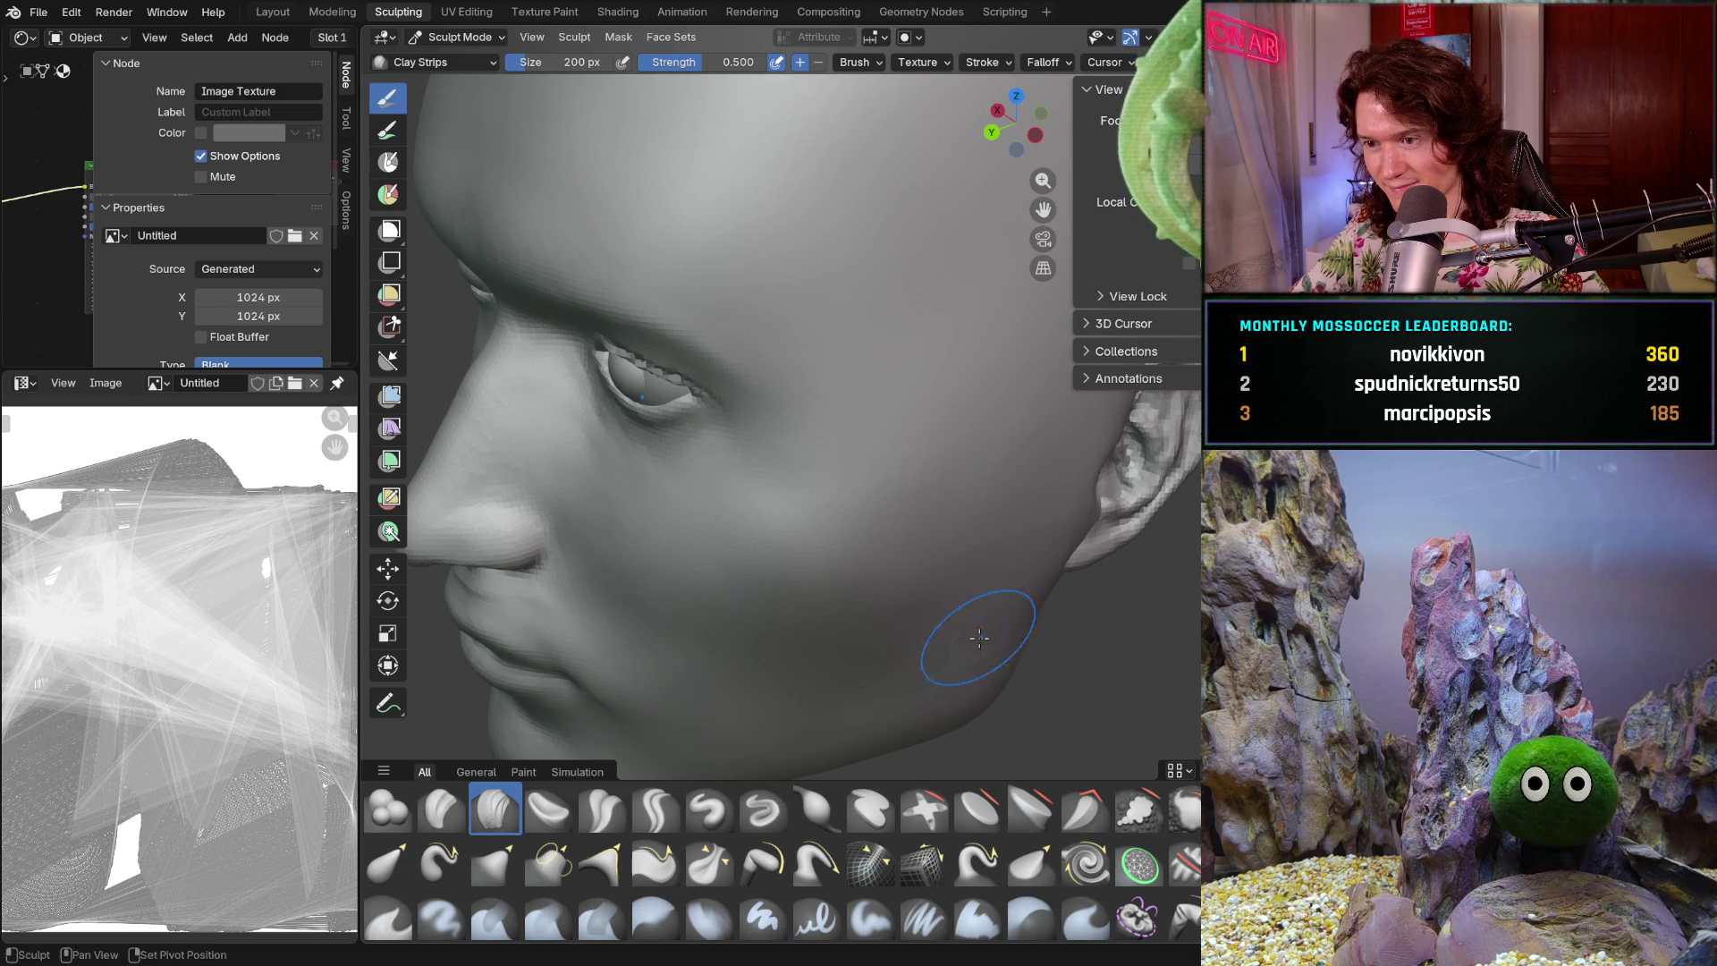
{"action": "middle_click_drag", "start_coordinate": [978, 632], "coordinate": [939, 653]}
{"action": "middle_click_drag", "start_coordinate": [831, 691], "coordinate": [989, 527]}
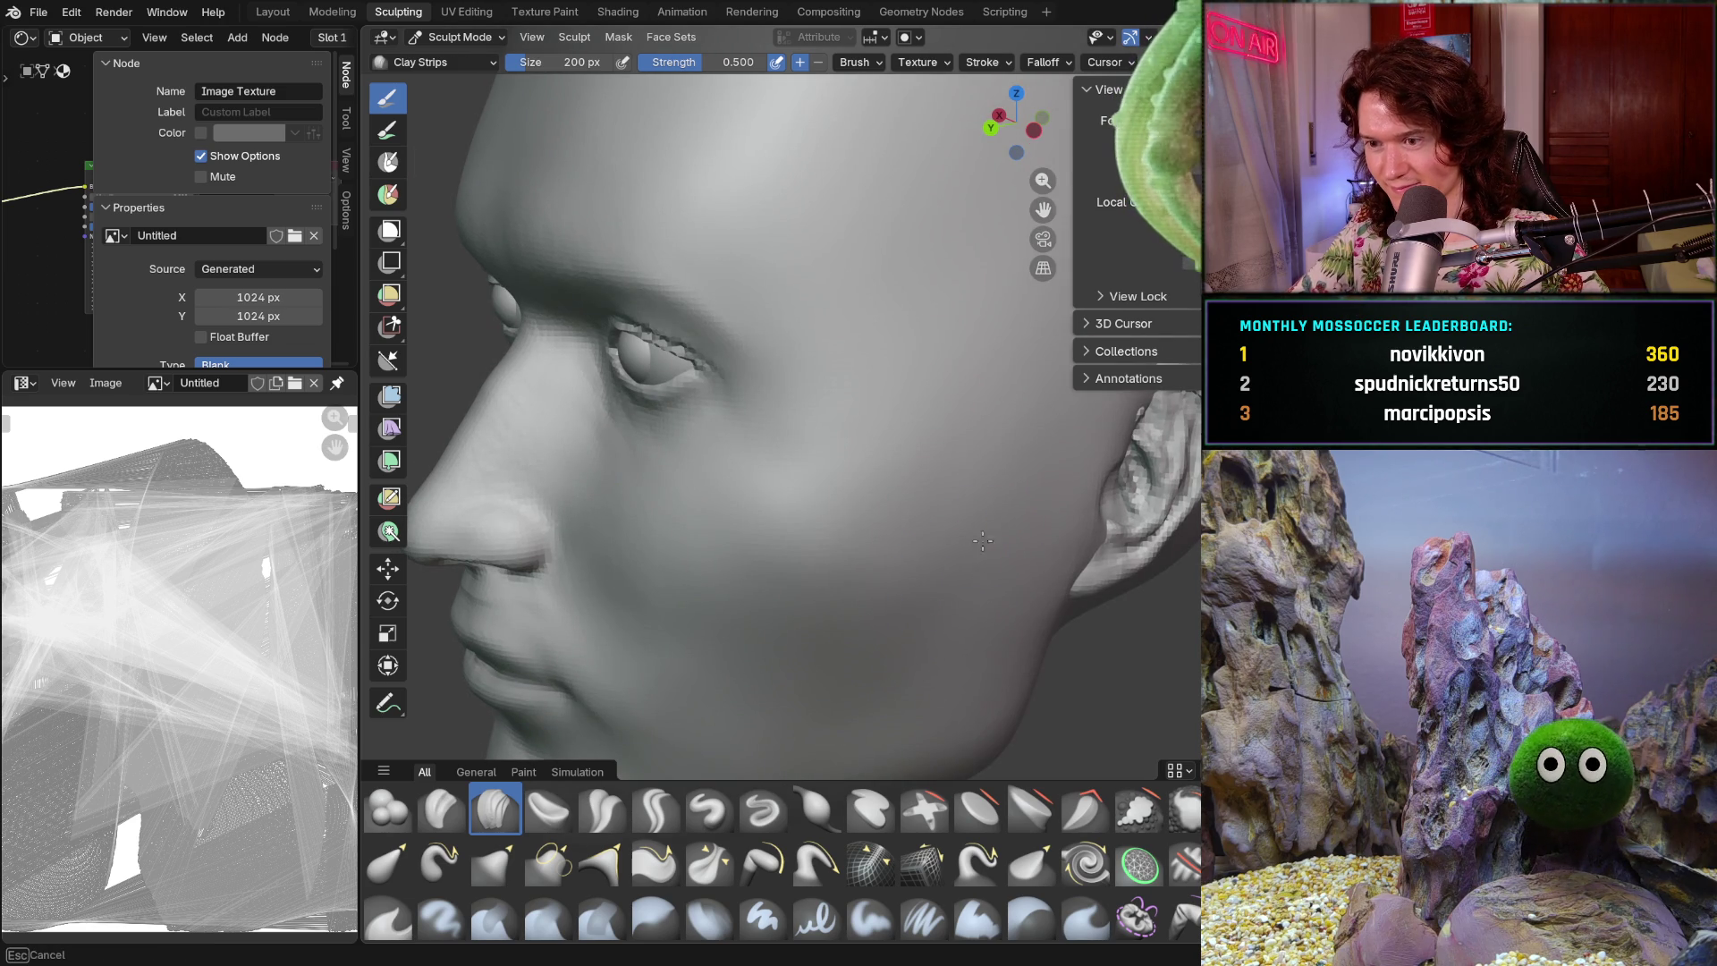
{"action": "middle_click_drag", "start_coordinate": [937, 577], "coordinate": [938, 578]}
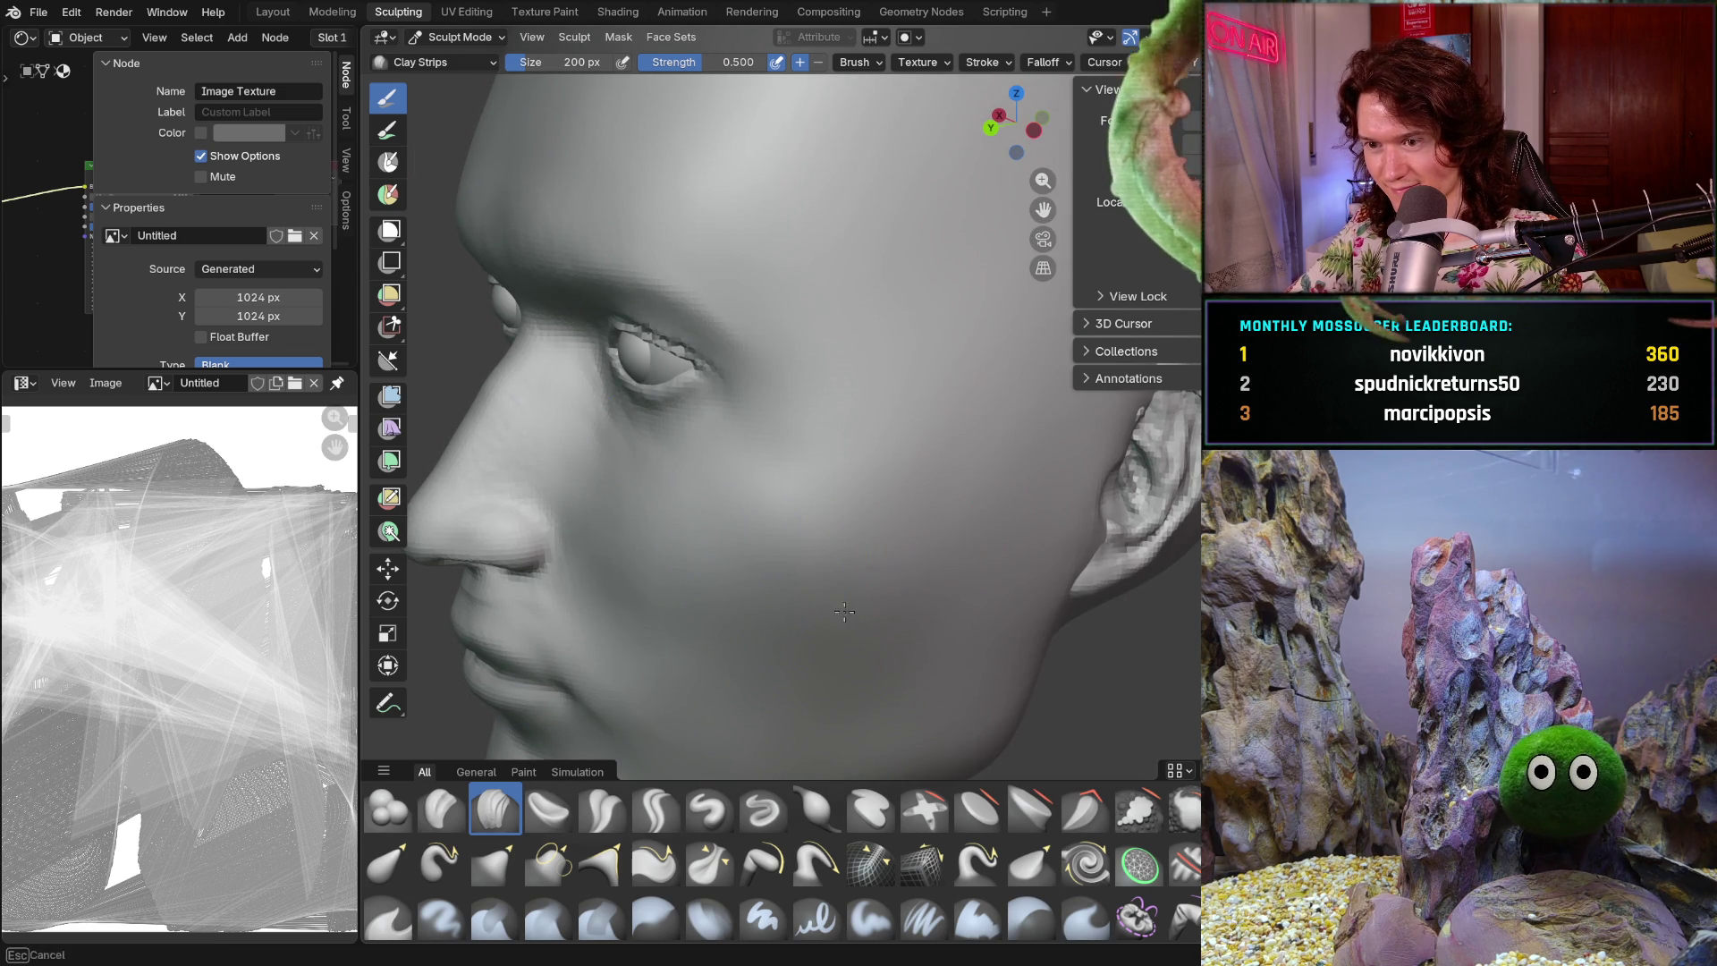
{"action": "scroll", "coordinate": [974, 514], "scroll_direction": "down", "scroll_amount": 6}
{"action": "mouse_move", "coordinate": [975, 514]}
{"action": "middle_mouse_down"}
{"action": "mouse_move", "coordinate": [1016, 535]}
{"action": "mouse_move", "coordinate": [992, 542]}
{"action": "middle_mouse_up"}
{"action": "scroll", "coordinate": [931, 576], "scroll_direction": "up", "scroll_amount": 3}
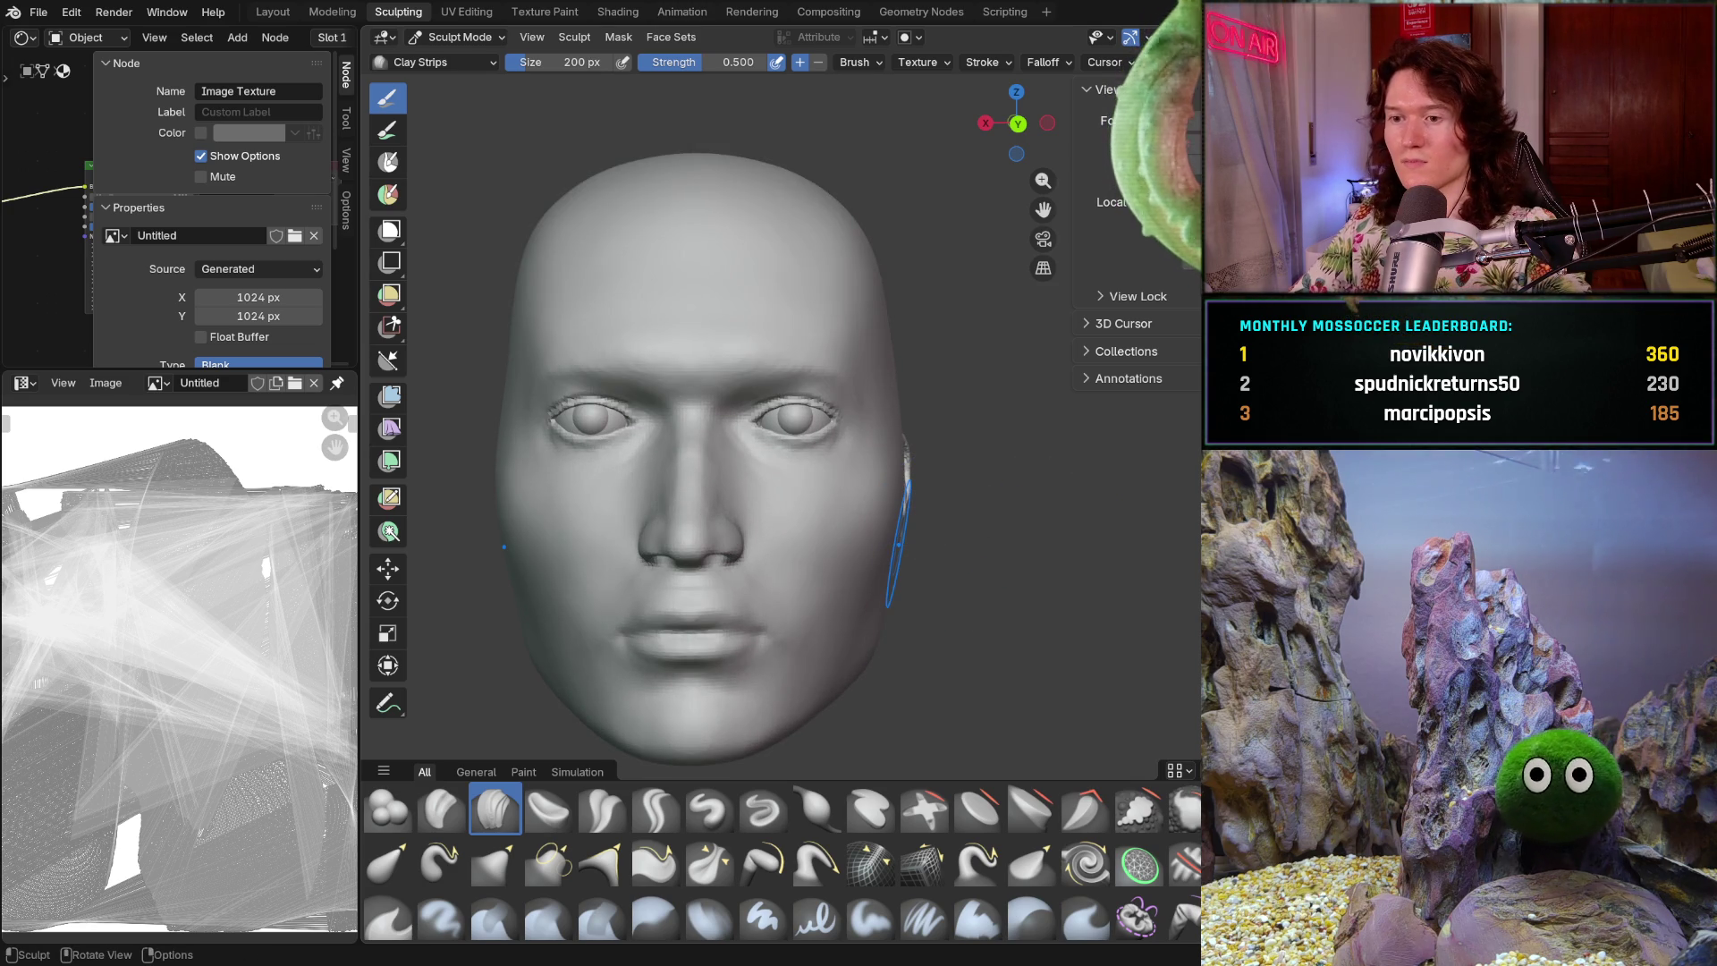
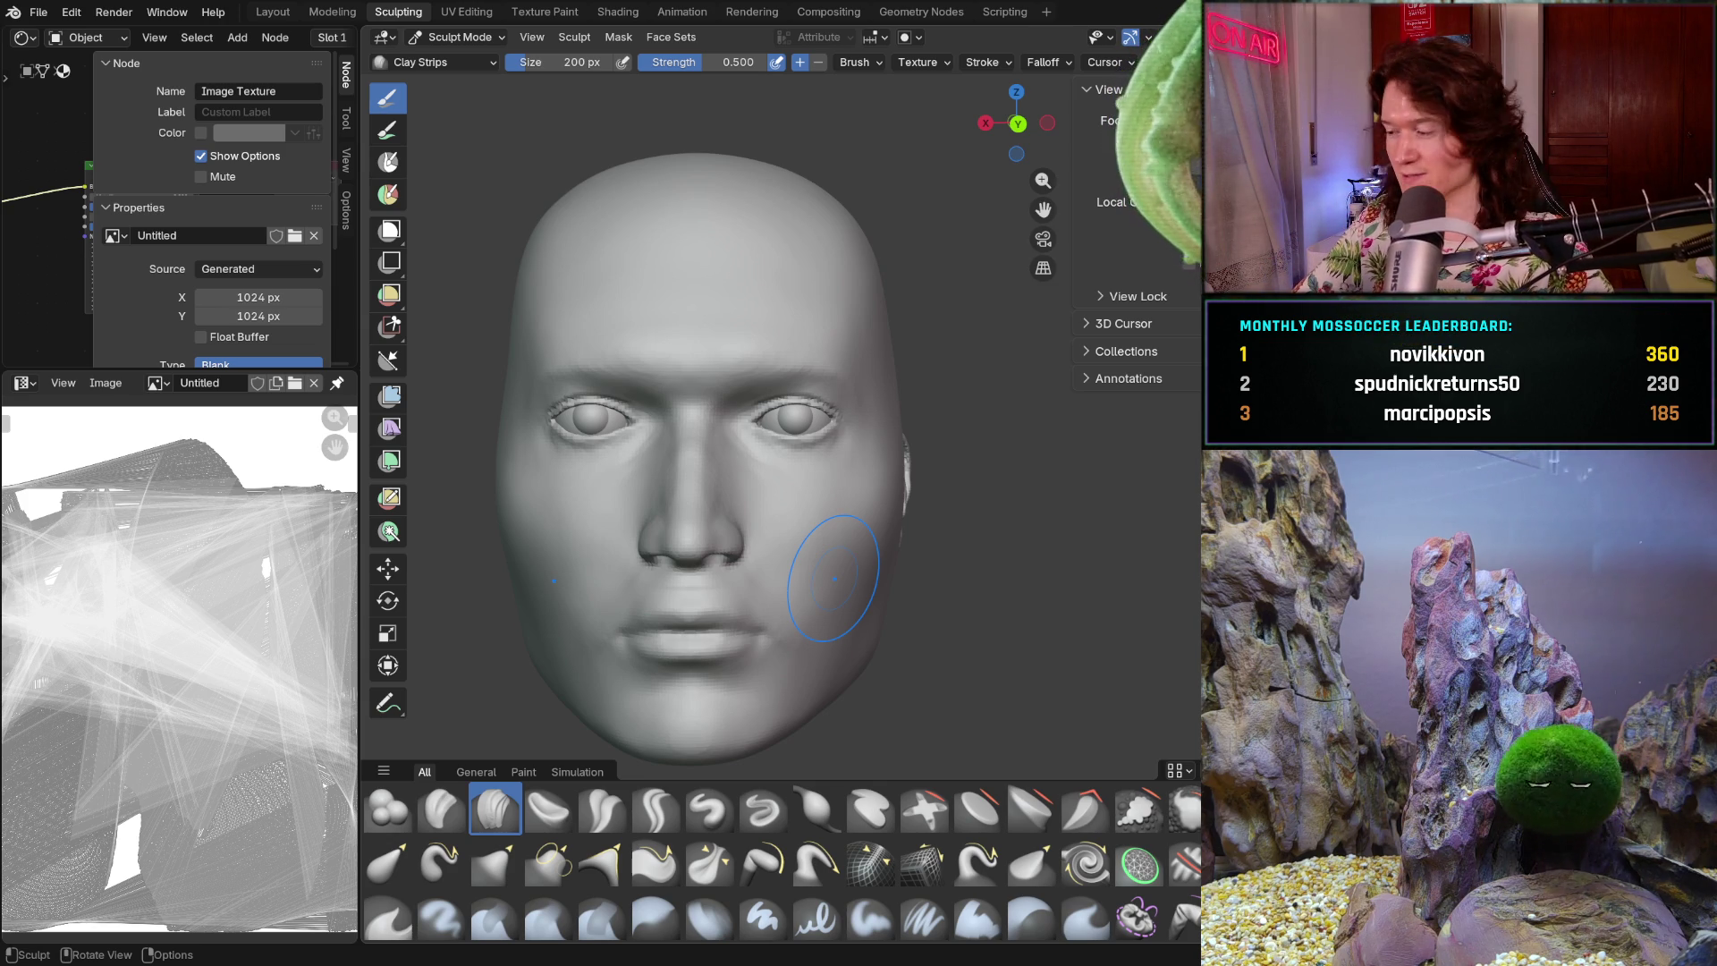
- Switch to the Smooth brush with S and smooth the skin on the cheek
{"action": "middle_click_drag", "start_coordinate": [769, 532], "coordinate": [856, 491]}
{"action": "scroll", "coordinate": [856, 491], "scroll_direction": "up", "scroll_amount": 5}
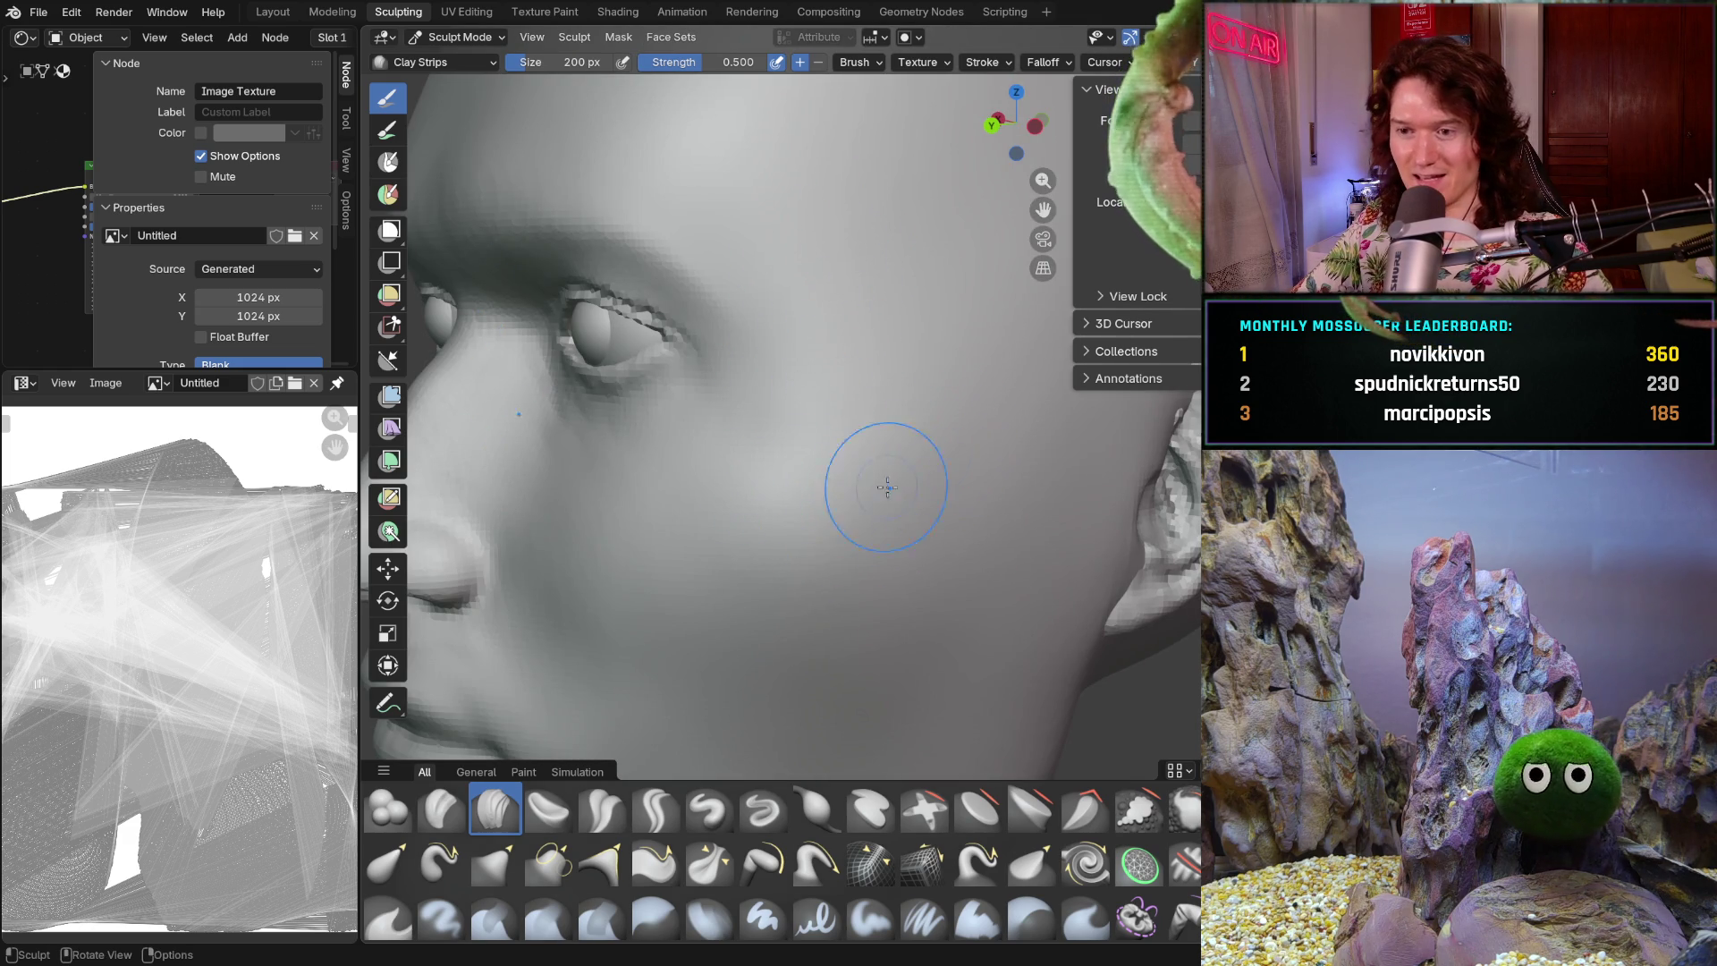
{"action": "key", "text": "s"}
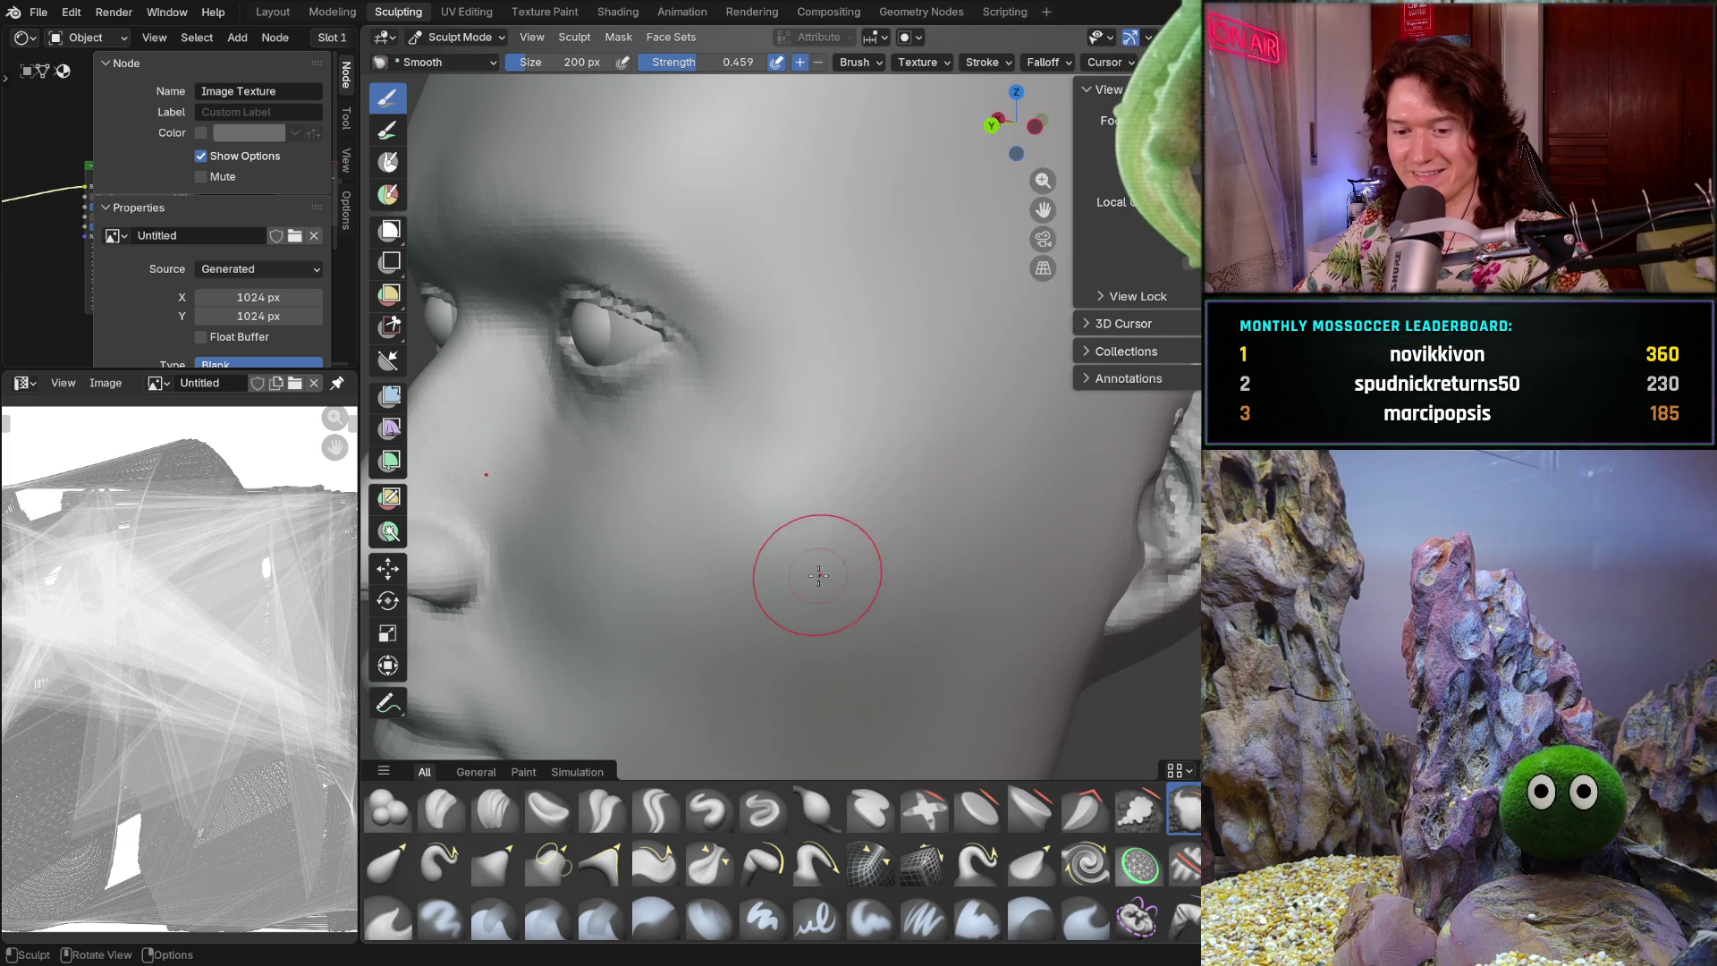
{"action": "middle_click_drag", "start_coordinate": [800, 501], "coordinate": [850, 483], "text": "ctrl"}
{"action": "mouse_move", "coordinate": [893, 423]}
{"action": "middle_mouse_down", "text": "ctrl"}
{"action": "mouse_move", "coordinate": [836, 510]}
{"action": "mouse_move", "coordinate": [879, 484]}
{"action": "middle_mouse_up", "text": "ctrl"}
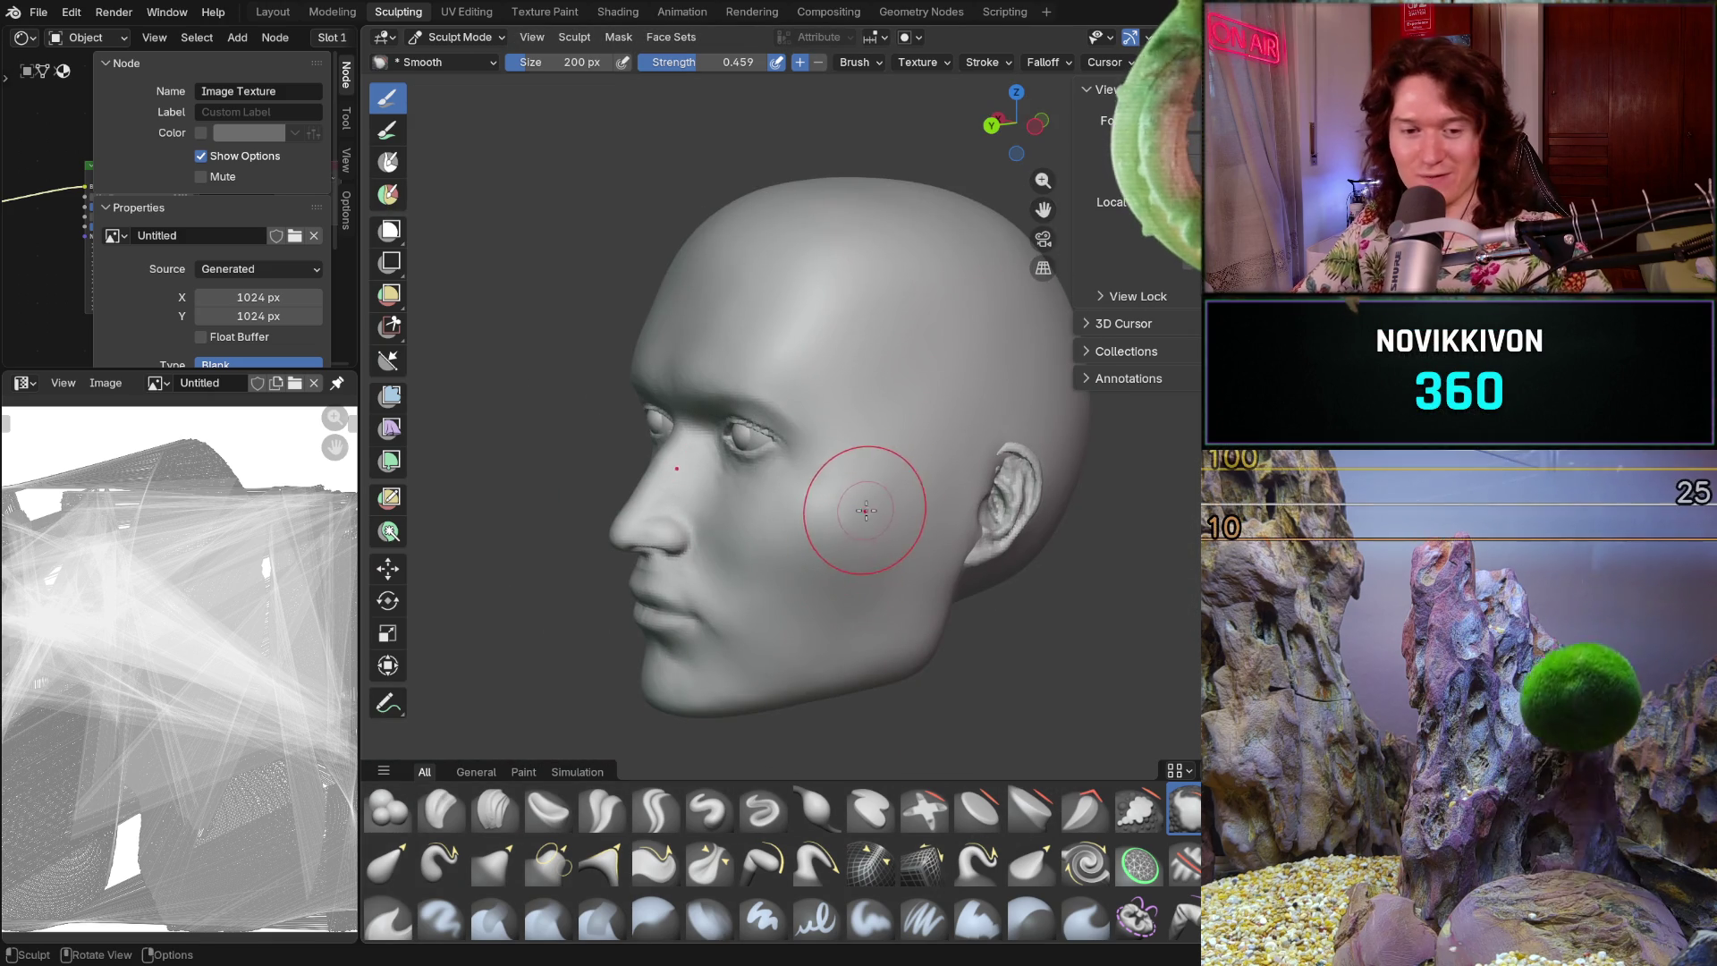
{"action": "mouse_move", "coordinate": [819, 585]}
{"action": "middle_mouse_down"}
{"action": "mouse_move", "coordinate": [850, 575]}
{"action": "mouse_move", "coordinate": [840, 540]}
{"action": "middle_mouse_up"}
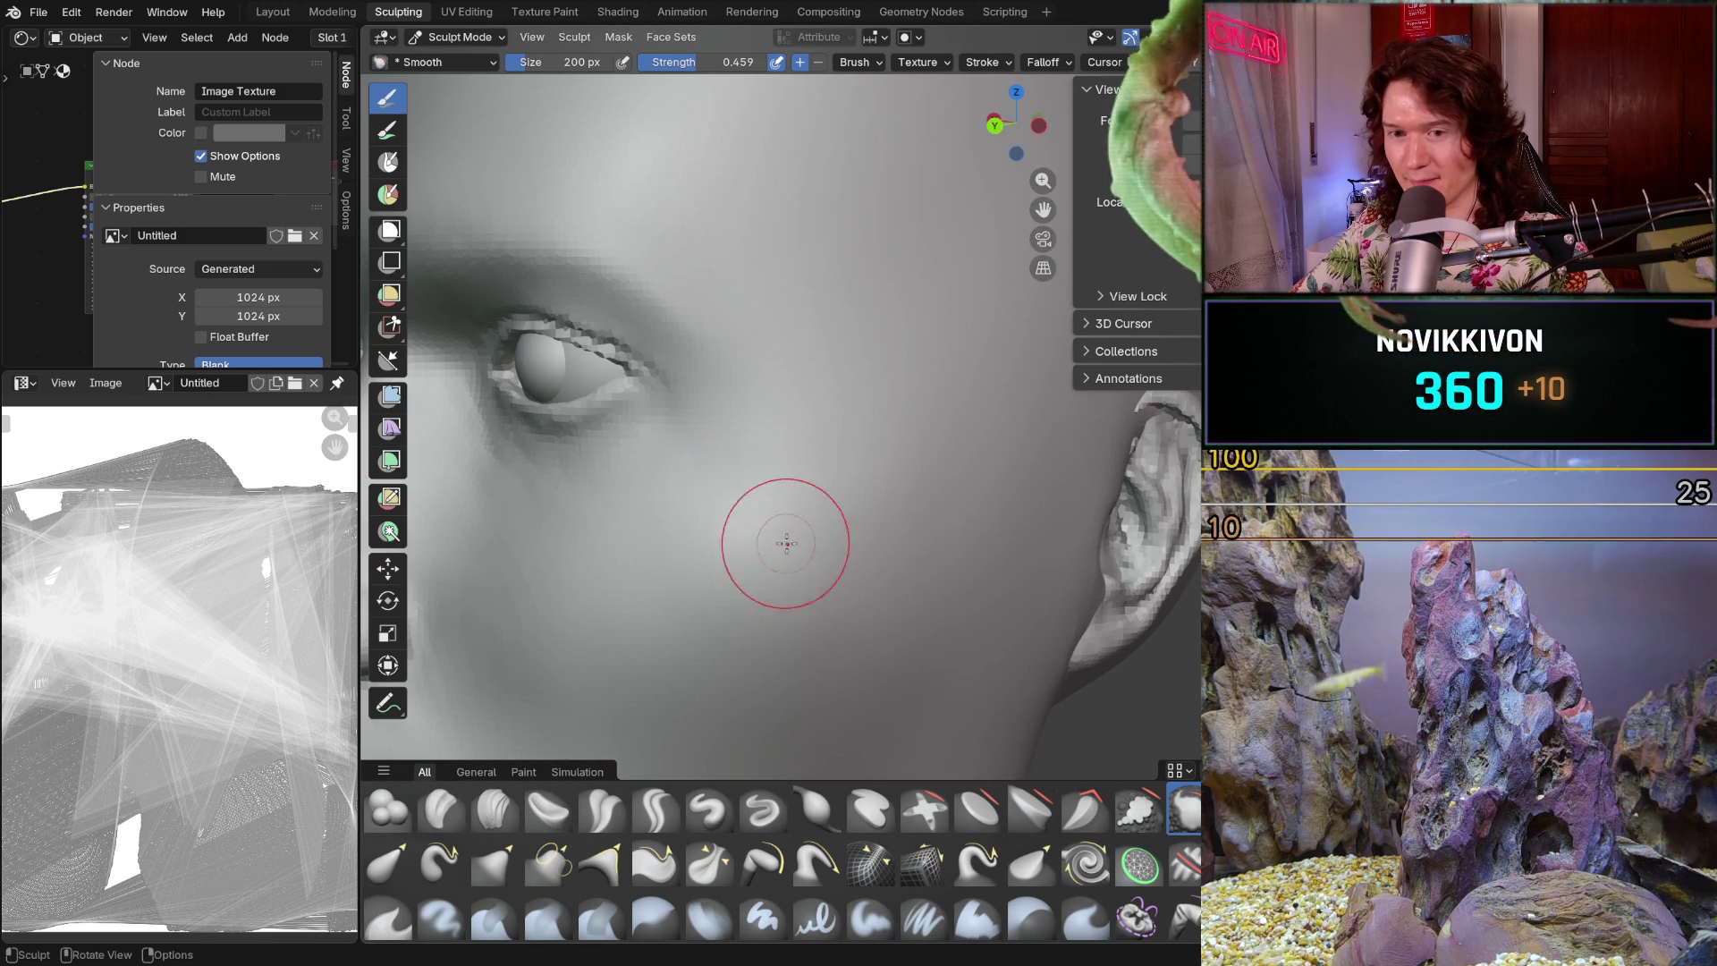
{"action": "mouse_move", "coordinate": [755, 582]}
{"action": "left_mouse_down"}
{"action": "mouse_move", "coordinate": [804, 636]}
{"action": "mouse_move", "coordinate": [788, 573]}
{"action": "mouse_move", "coordinate": [805, 519]}
{"action": "mouse_move", "coordinate": [895, 429]}
{"action": "left_mouse_up"}
- Orbit around the nose, eye and cheek to check the smoothed surface
{"action": "mouse_move", "coordinate": [946, 498]}
{"action": "middle_mouse_down"}
{"action": "mouse_move", "coordinate": [786, 537]}
{"action": "mouse_move", "coordinate": [835, 556]}
{"action": "mouse_move", "coordinate": [893, 491]}
{"action": "middle_mouse_up"}
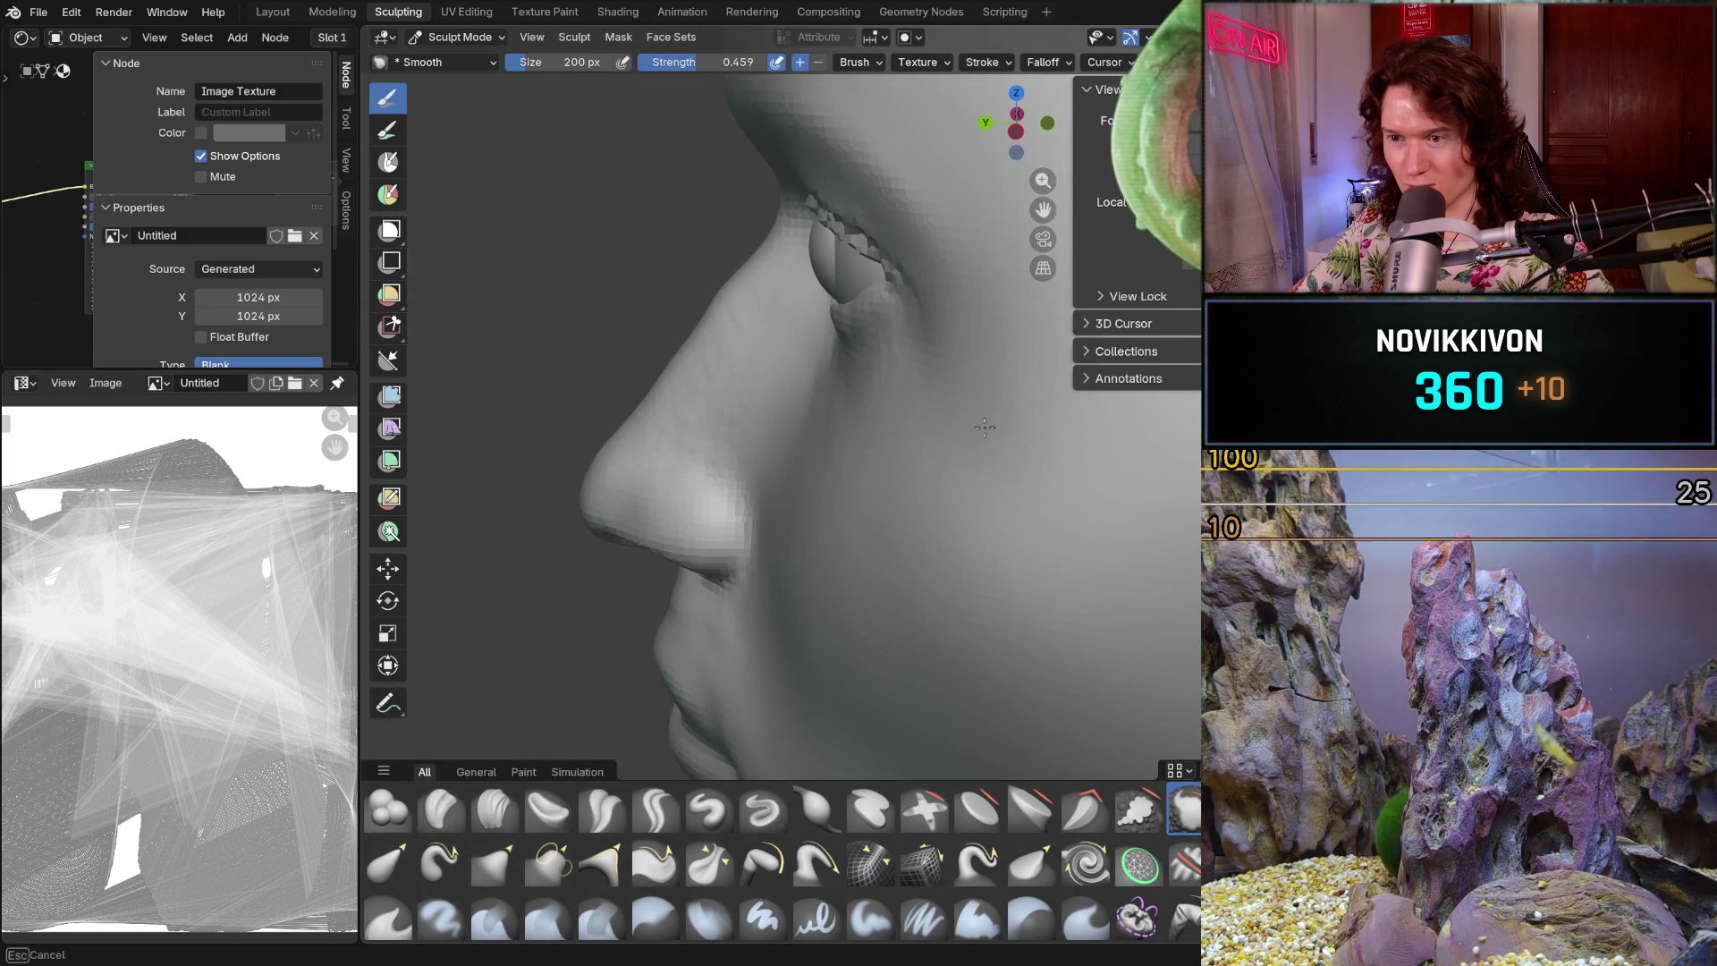
{"action": "mouse_move", "coordinate": [1043, 430]}
{"action": "middle_mouse_down"}
{"action": "mouse_move", "coordinate": [936, 514]}
{"action": "mouse_move", "coordinate": [844, 498]}
{"action": "mouse_move", "coordinate": [787, 556]}
{"action": "mouse_move", "coordinate": [914, 521]}
{"action": "mouse_move", "coordinate": [824, 537]}
{"action": "mouse_move", "coordinate": [890, 537]}
{"action": "mouse_move", "coordinate": [933, 567]}
{"action": "mouse_move", "coordinate": [805, 448]}
{"action": "mouse_move", "coordinate": [689, 295]}
{"action": "middle_mouse_up"}
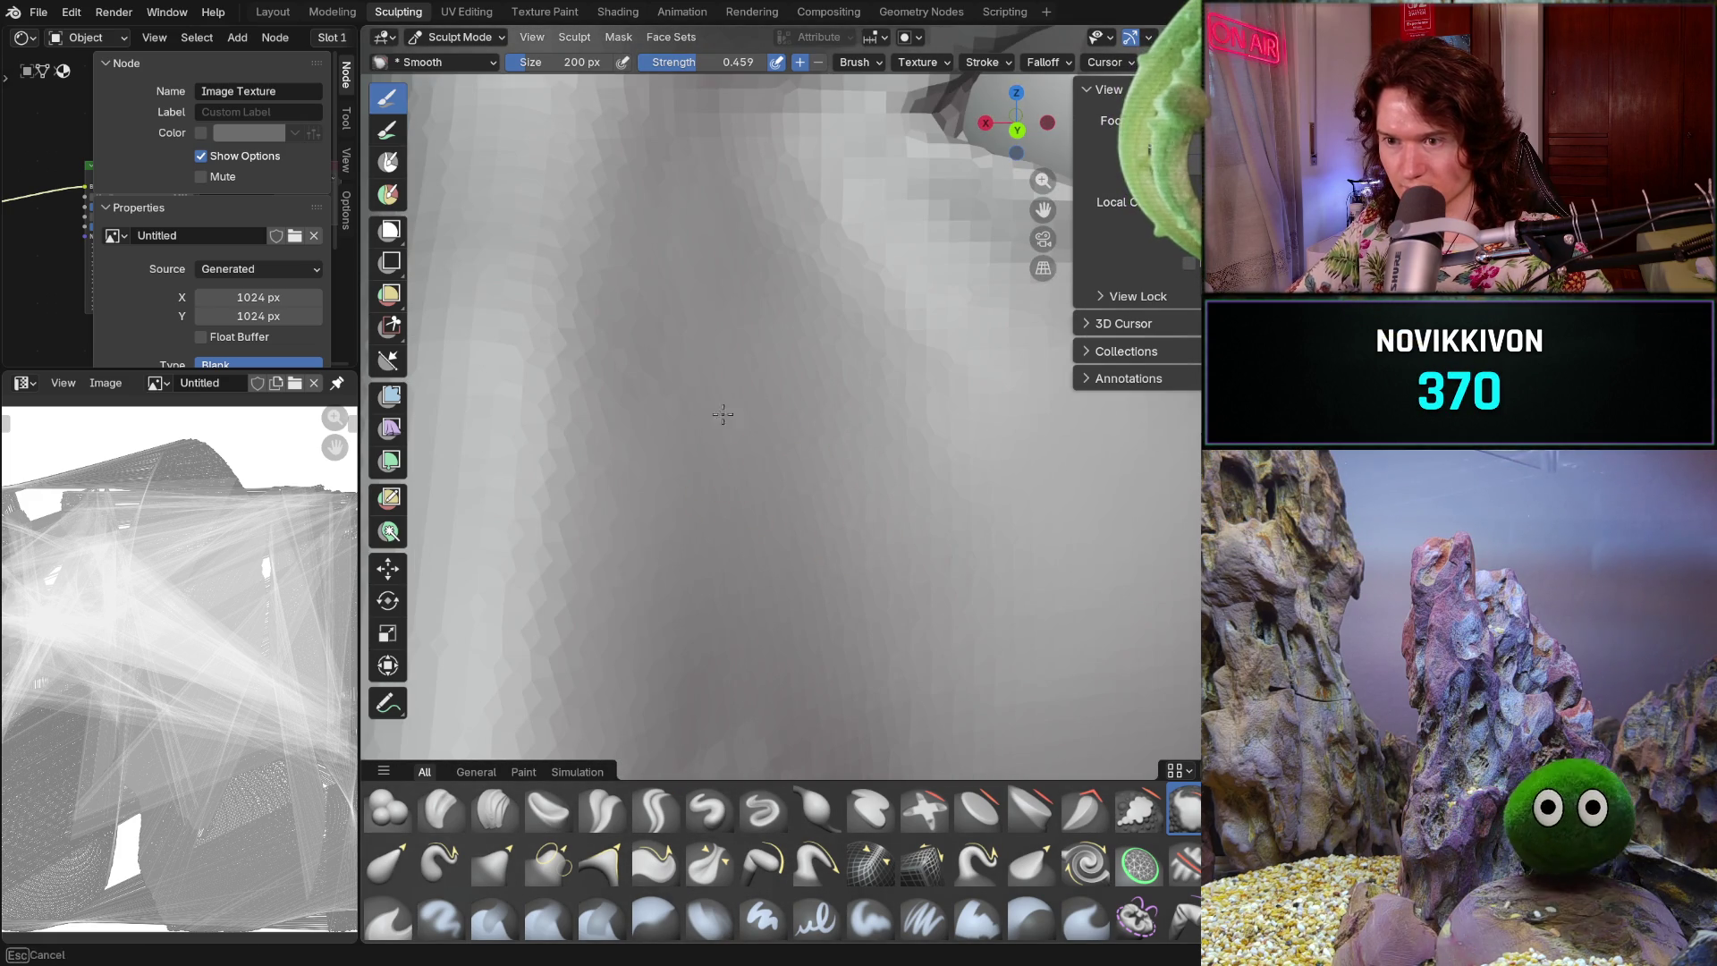
{"action": "scroll", "coordinate": [686, 338], "scroll_direction": "down", "scroll_amount": 10}
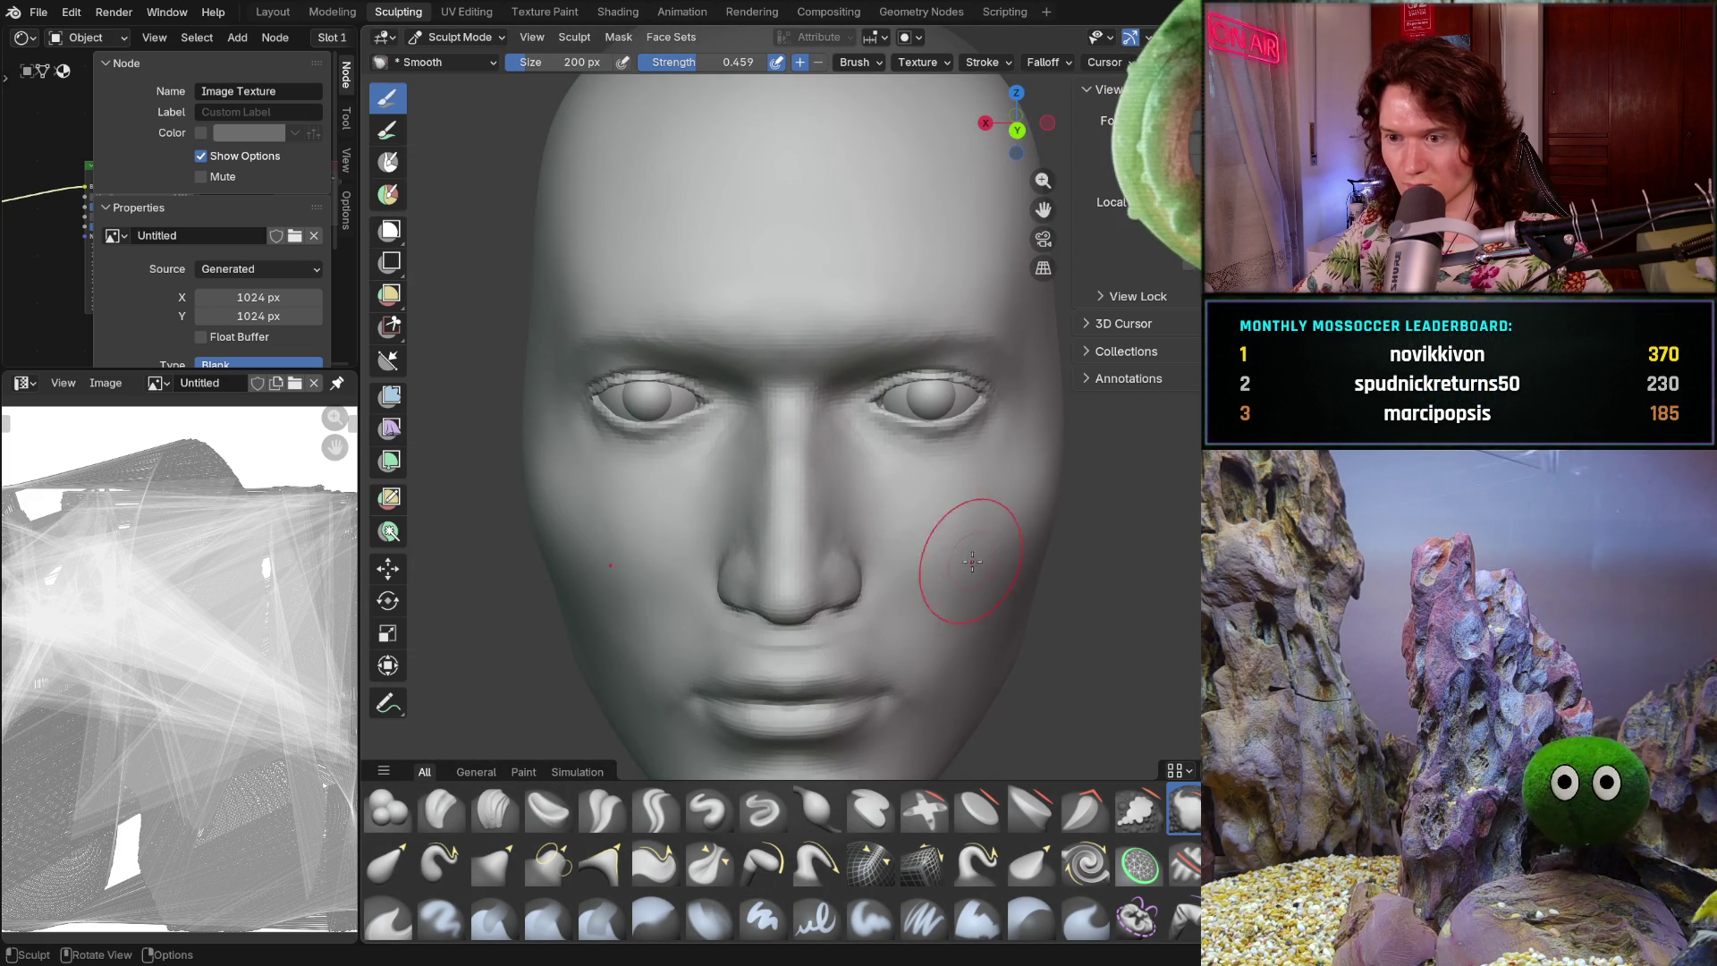
{"action": "mouse_move", "coordinate": [931, 595]}
{"action": "middle_mouse_down"}
{"action": "mouse_move", "coordinate": [874, 518]}
{"action": "mouse_move", "coordinate": [918, 586]}
{"action": "mouse_move", "coordinate": [904, 560]}
{"action": "mouse_move", "coordinate": [878, 567]}
{"action": "mouse_move", "coordinate": [857, 608]}
{"action": "middle_mouse_up"}
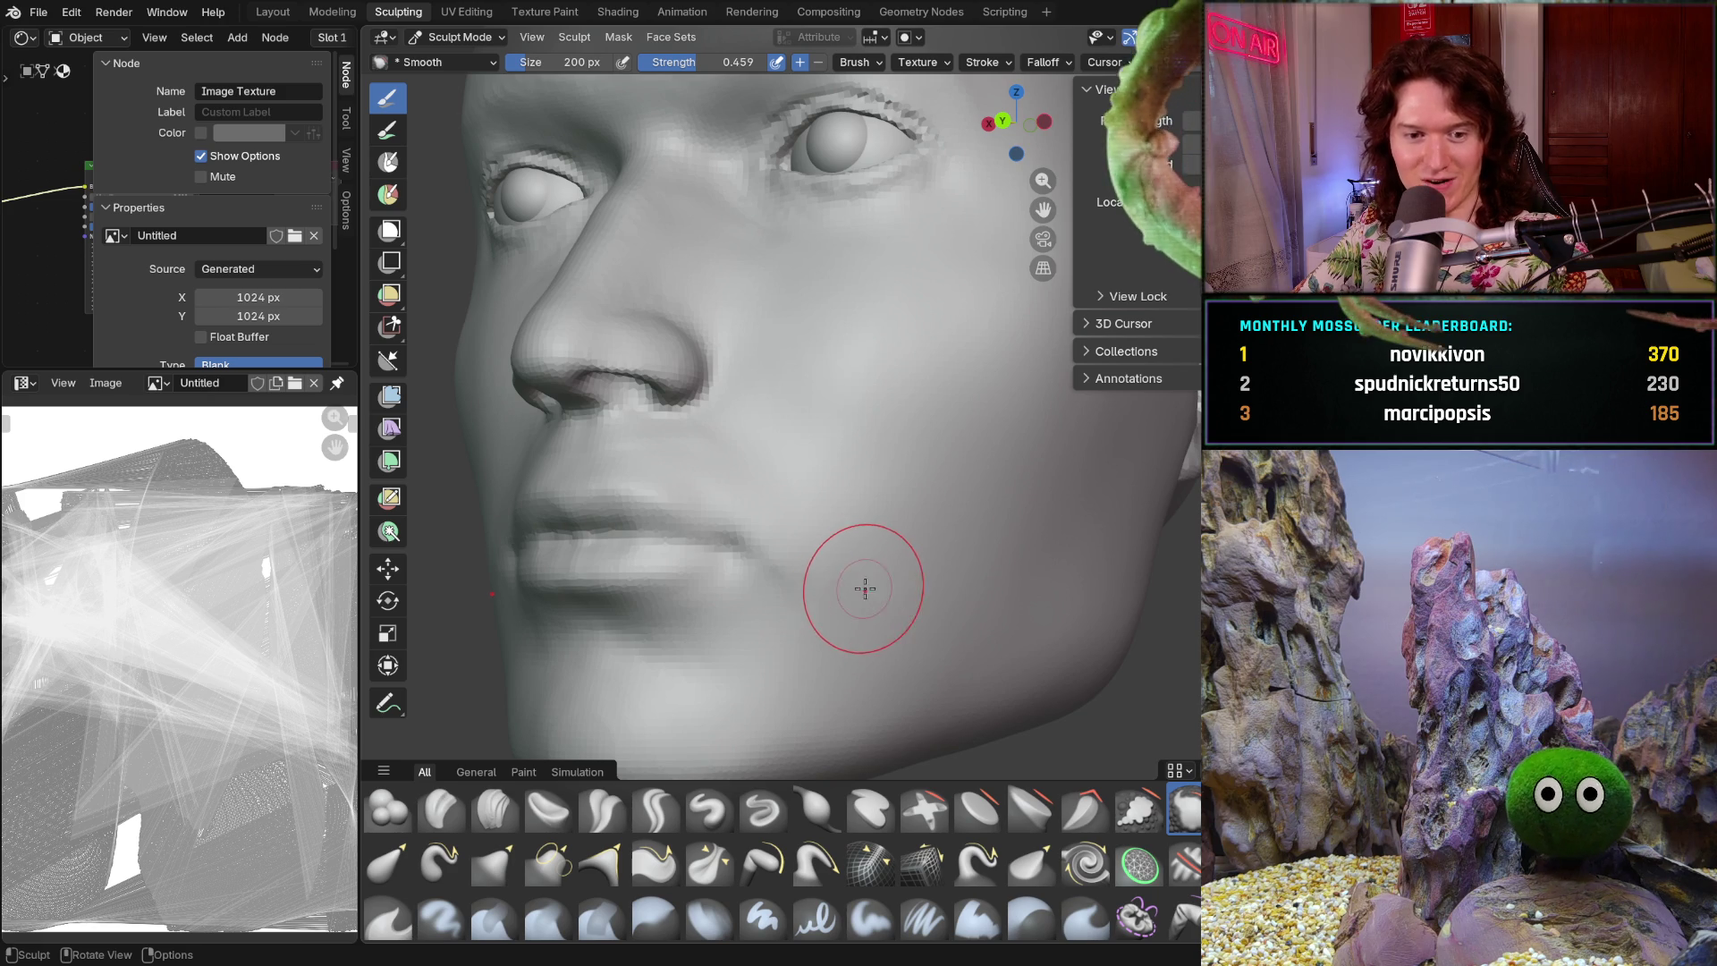
{"action": "mouse_move", "coordinate": [870, 554]}
{"action": "middle_mouse_down"}
{"action": "mouse_move", "coordinate": [813, 568]}
{"action": "mouse_move", "coordinate": [901, 613]}
{"action": "mouse_move", "coordinate": [884, 566]}
{"action": "mouse_move", "coordinate": [875, 609]}
{"action": "middle_mouse_up"}
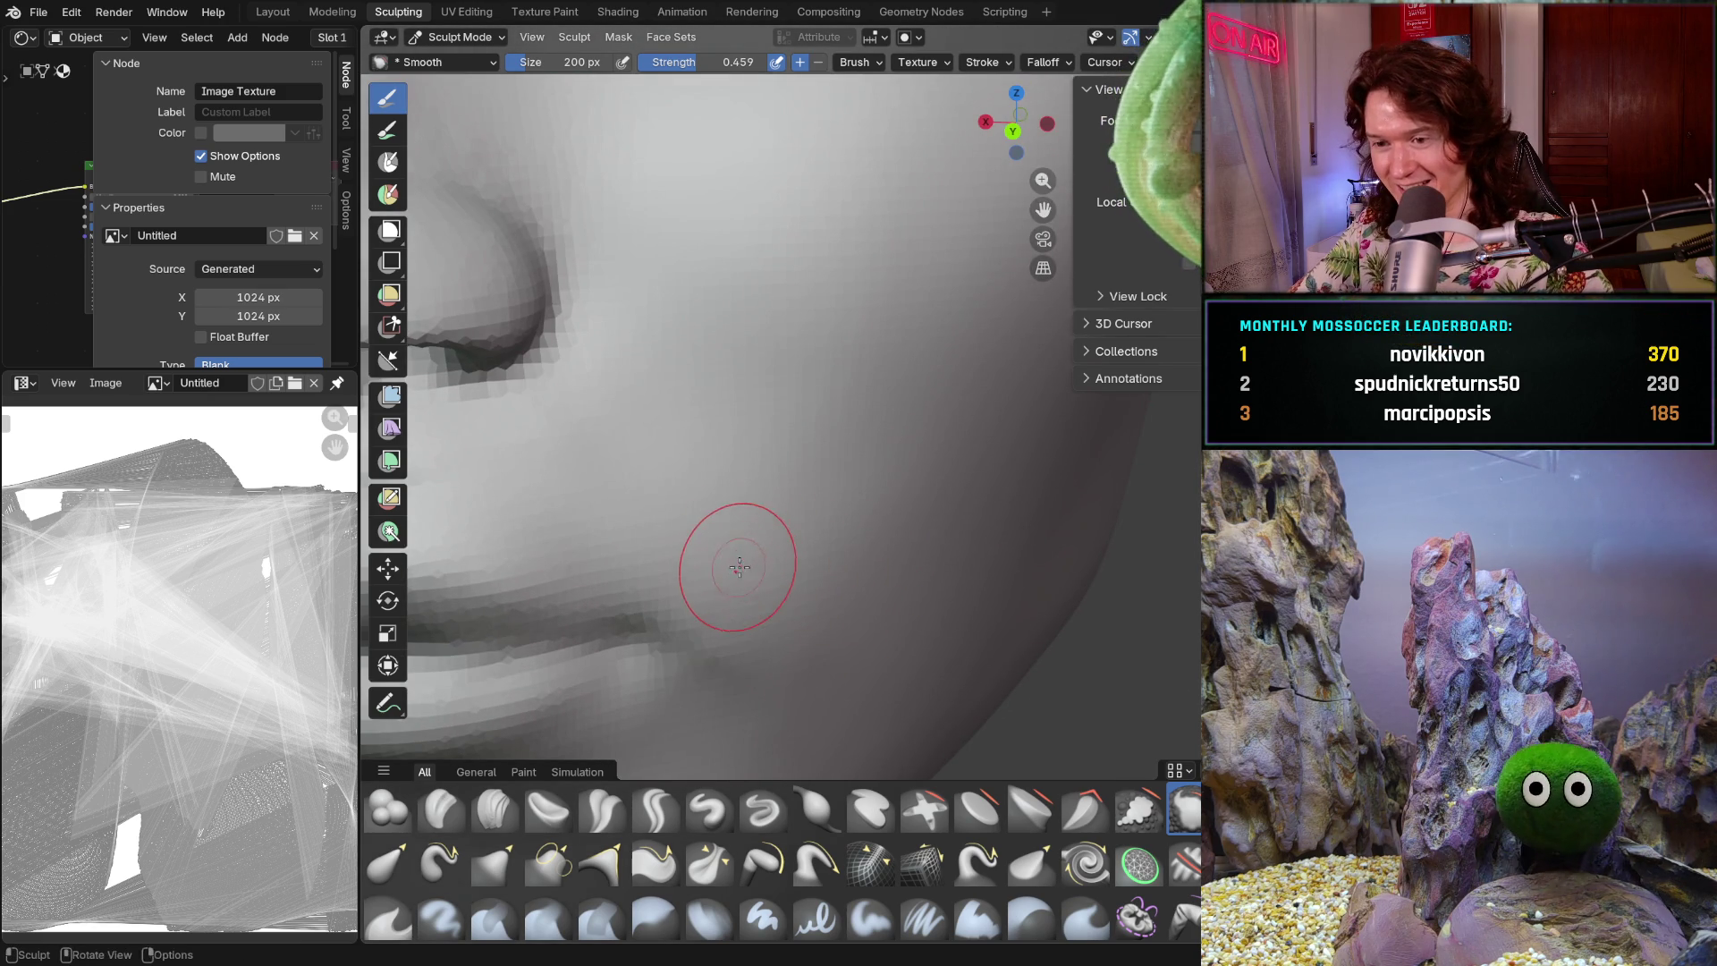
{"action": "middle_click_drag", "start_coordinate": [810, 676], "coordinate": [776, 513]}
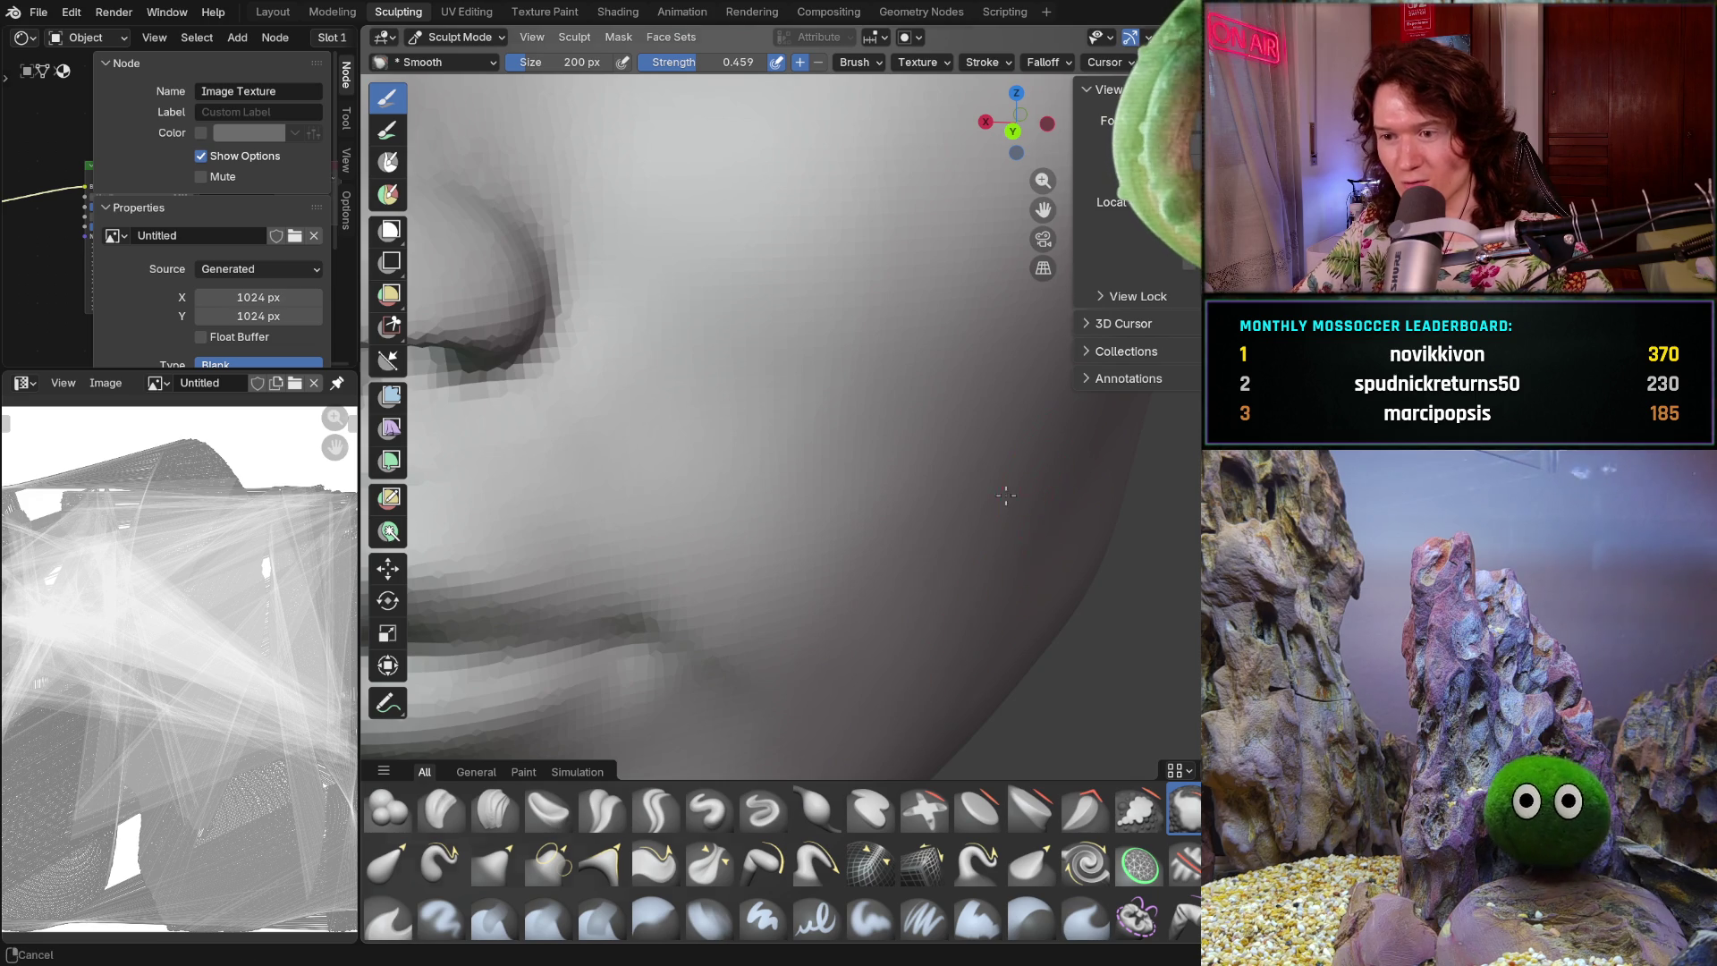
{"action": "scroll", "coordinate": [841, 474], "scroll_direction": "down", "scroll_amount": 5}
{"action": "mouse_move", "coordinate": [859, 470]}
{"action": "middle_mouse_down"}
{"action": "mouse_move", "coordinate": [794, 474]}
{"action": "mouse_move", "coordinate": [808, 456]}
{"action": "middle_mouse_up"}
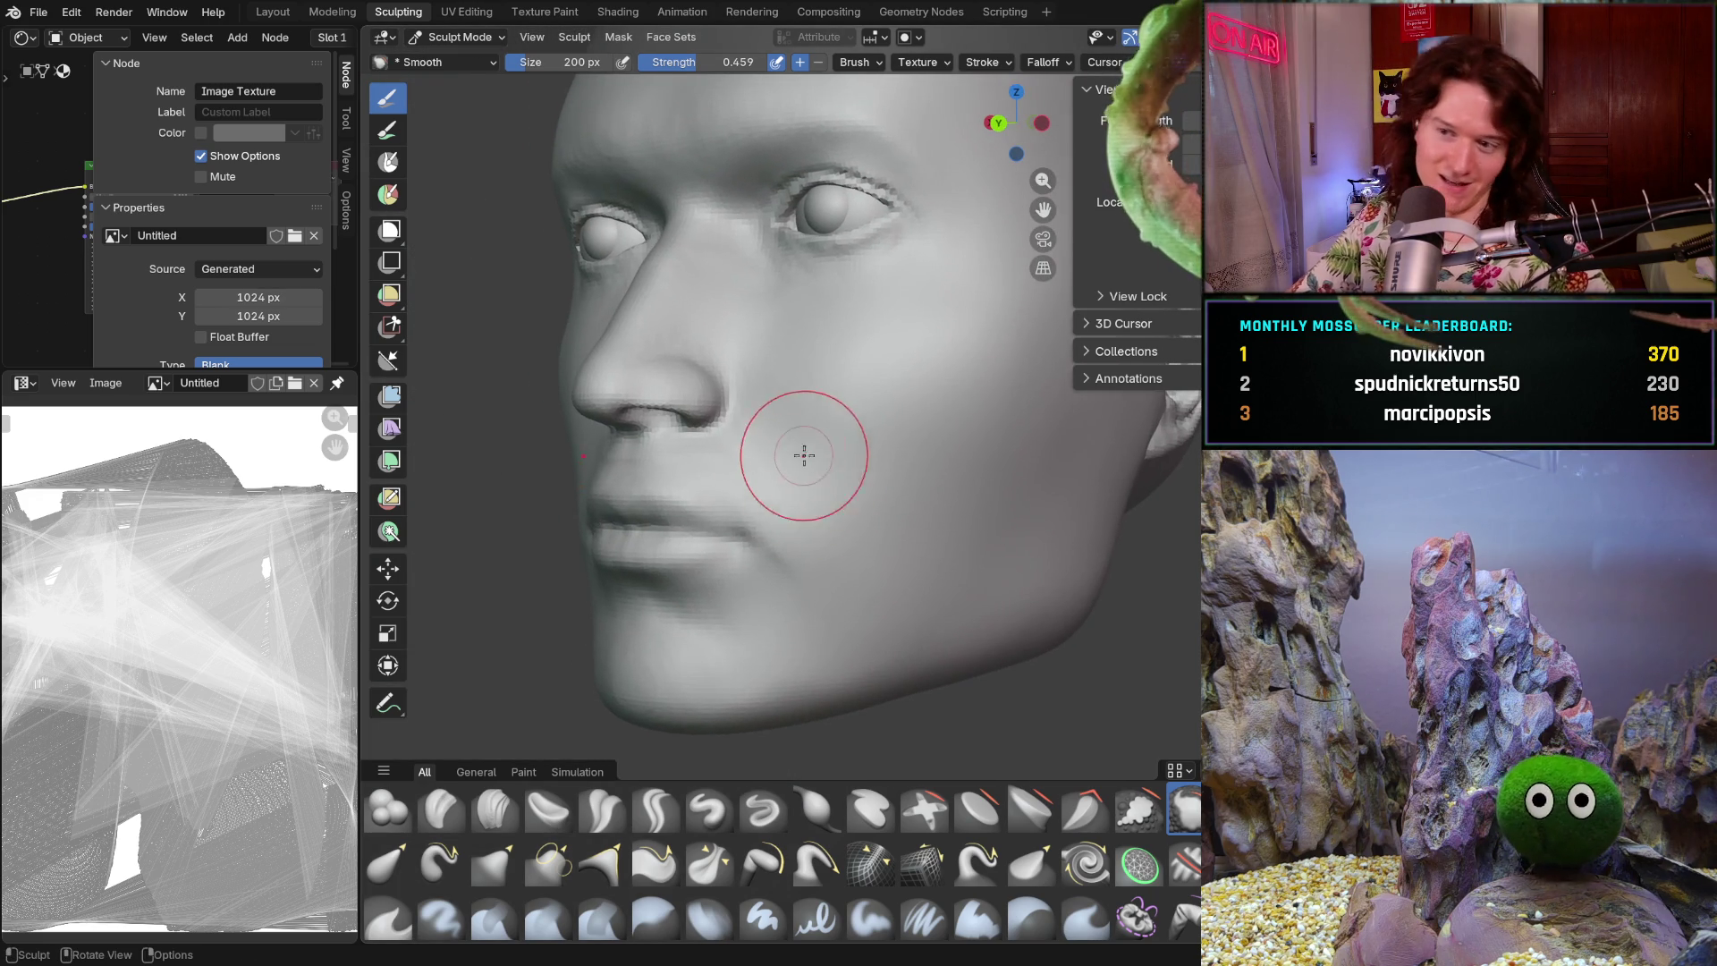
- Smooth the skin beside the upper lip from a close front view of the nose
{"action": "scroll", "coordinate": [755, 491], "scroll_direction": "up", "scroll_amount": 6}
{"action": "scroll", "coordinate": [745, 460], "scroll_direction": "down", "scroll_amount": 4}
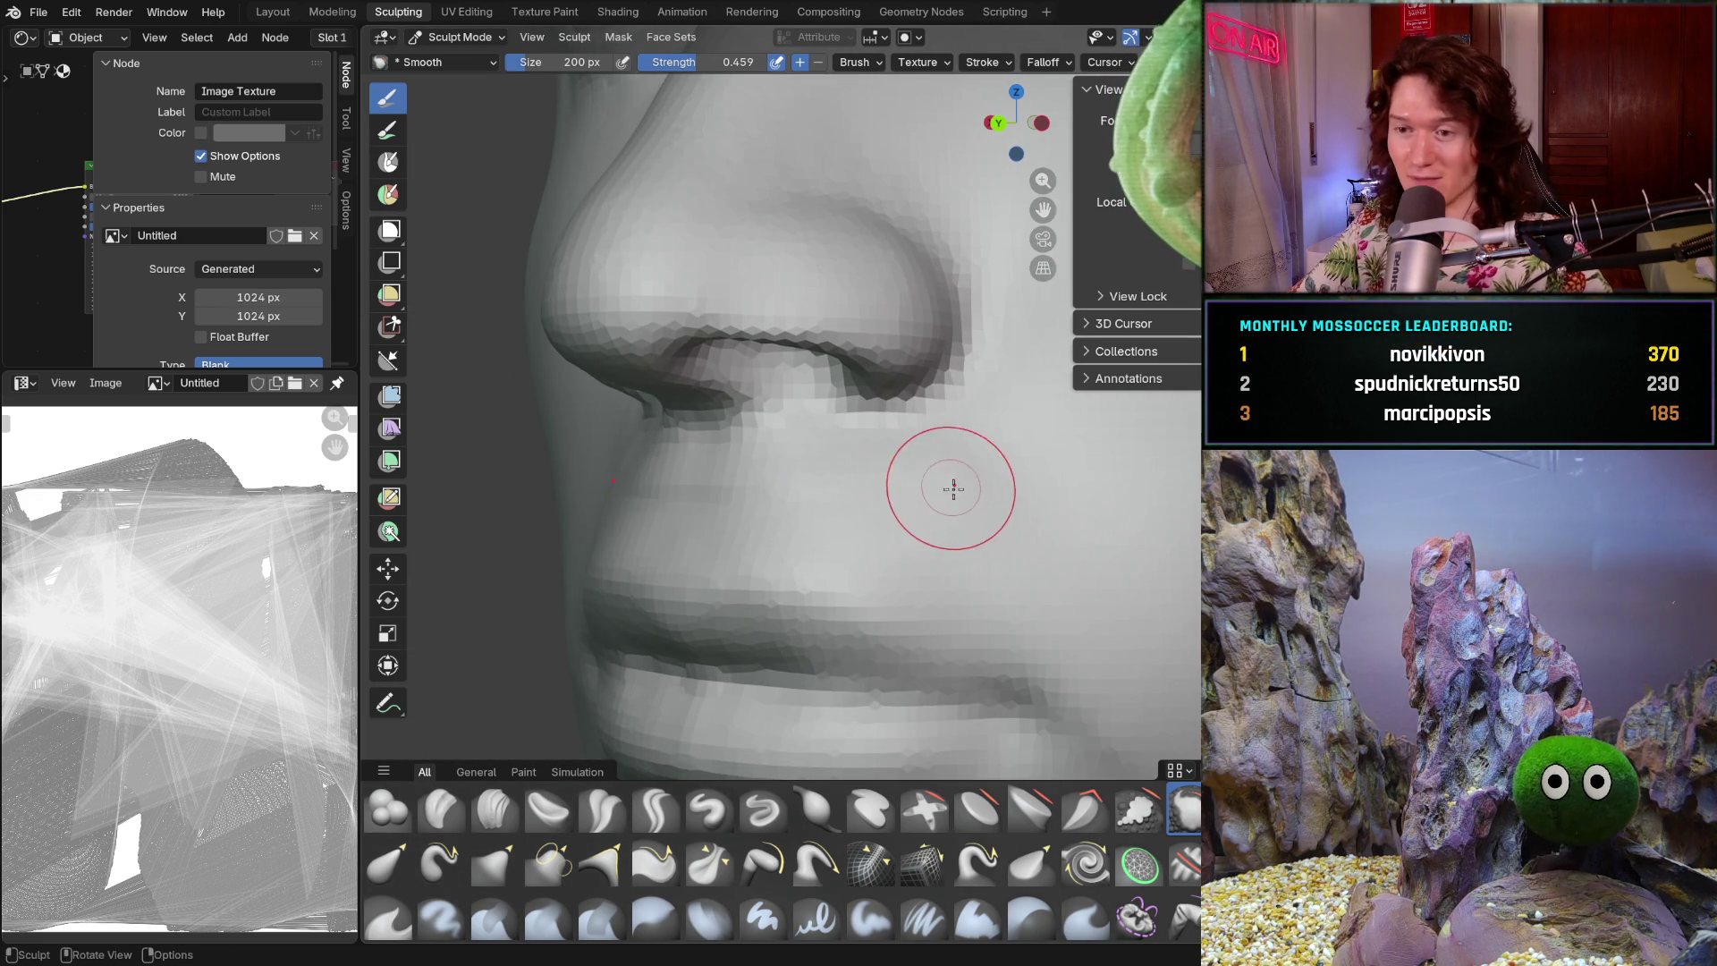
{"action": "middle_click_drag", "start_coordinate": [970, 465], "coordinate": [1014, 516]}
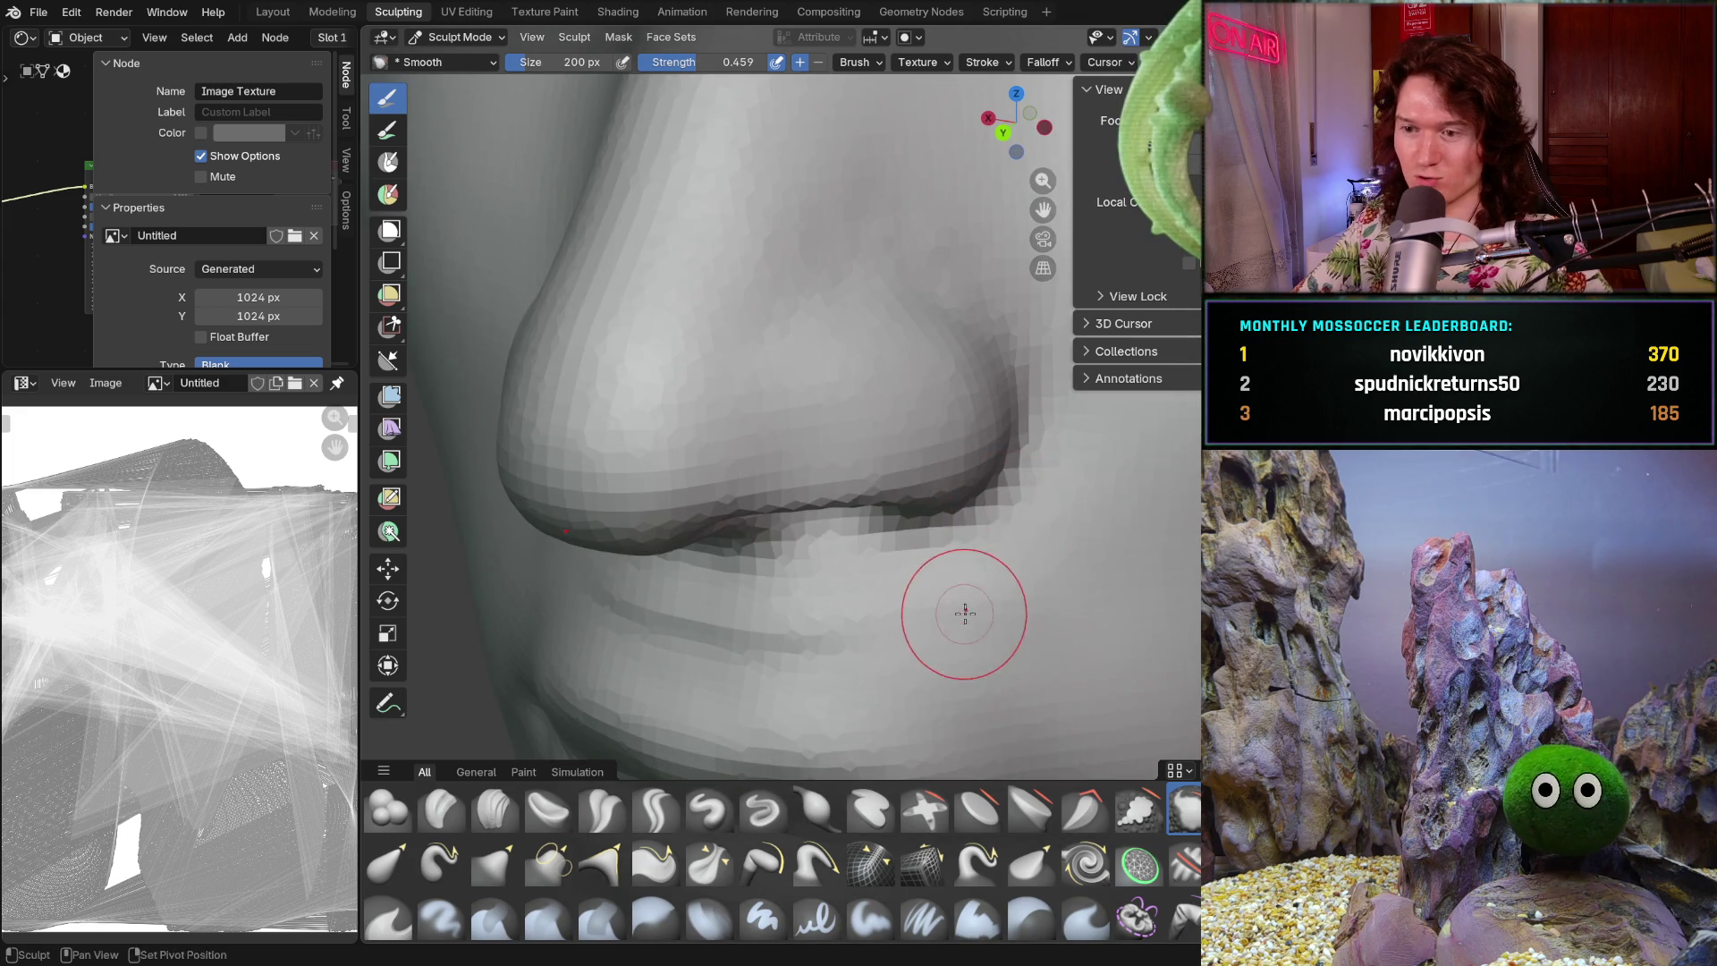
{"action": "middle_click_drag", "start_coordinate": [959, 613], "coordinate": [959, 595], "text": "shift"}
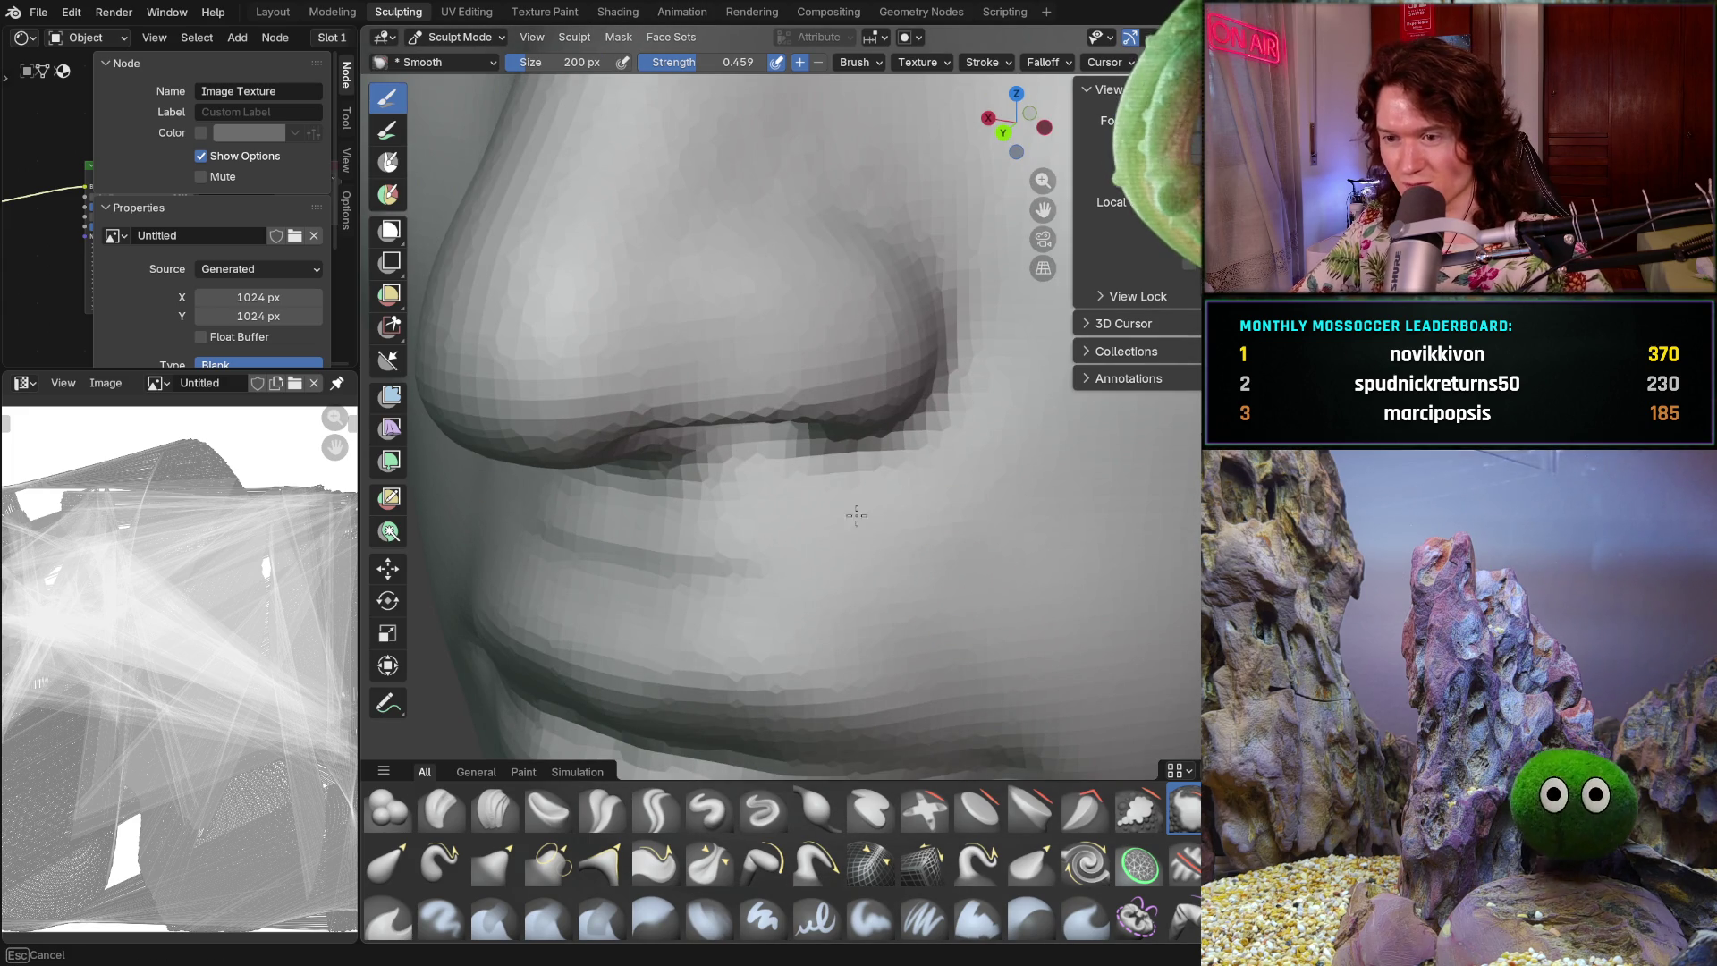
{"action": "middle_click_drag", "start_coordinate": [786, 548], "coordinate": [914, 592]}
{"action": "middle_click_drag", "start_coordinate": [835, 498], "coordinate": [983, 522]}
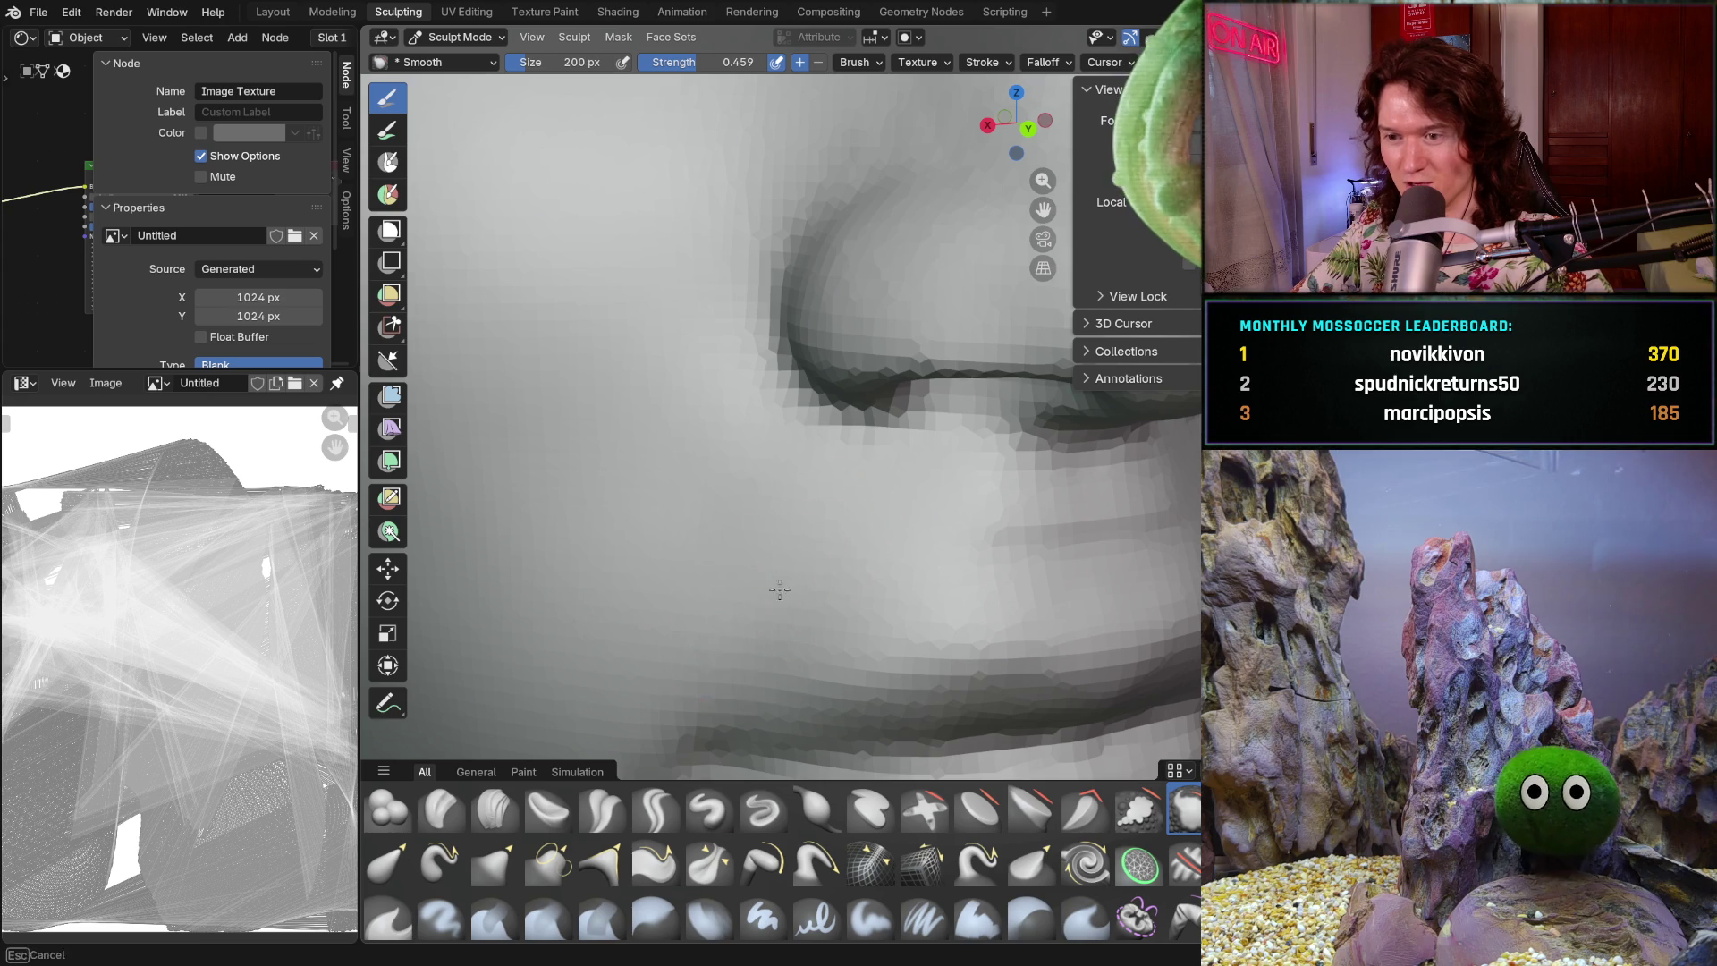
{"action": "mouse_move", "coordinate": [958, 467]}
{"action": "middle_mouse_down"}
{"action": "mouse_move", "coordinate": [862, 522]}
{"action": "mouse_move", "coordinate": [666, 557]}
{"action": "middle_mouse_up"}
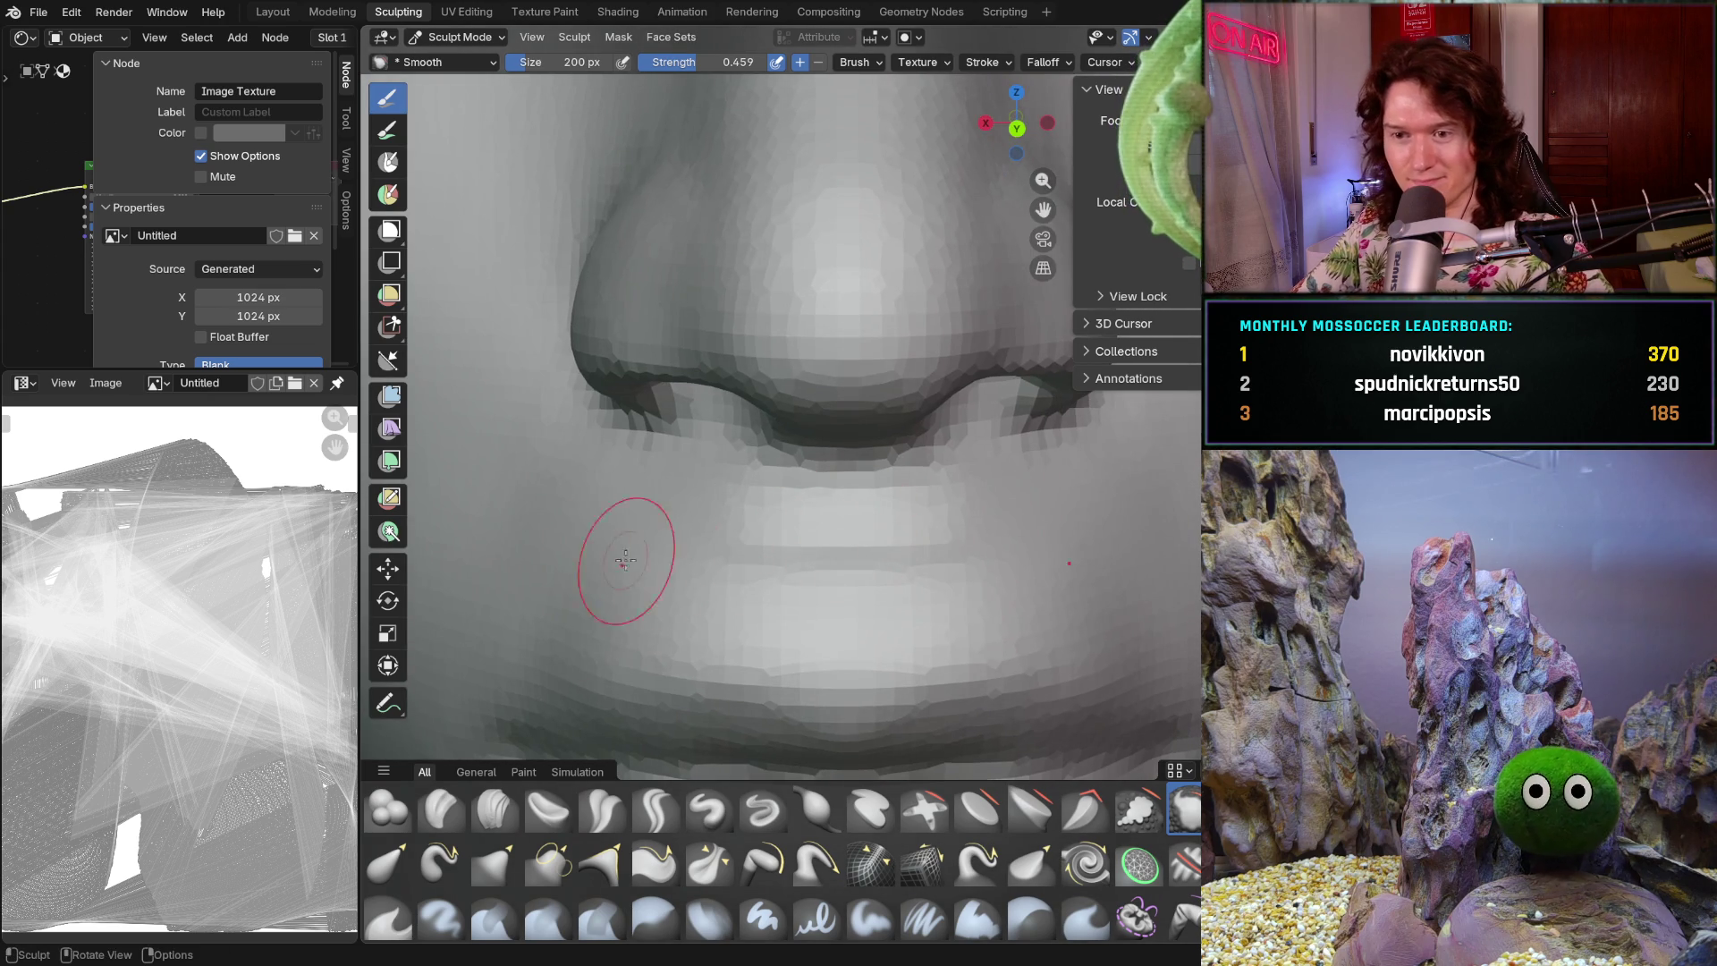
{"action": "mouse_move", "coordinate": [526, 614]}
{"action": "left_mouse_down"}
{"action": "mouse_move", "coordinate": [508, 534]}
{"action": "mouse_move", "coordinate": [567, 575]}
{"action": "left_mouse_up"}
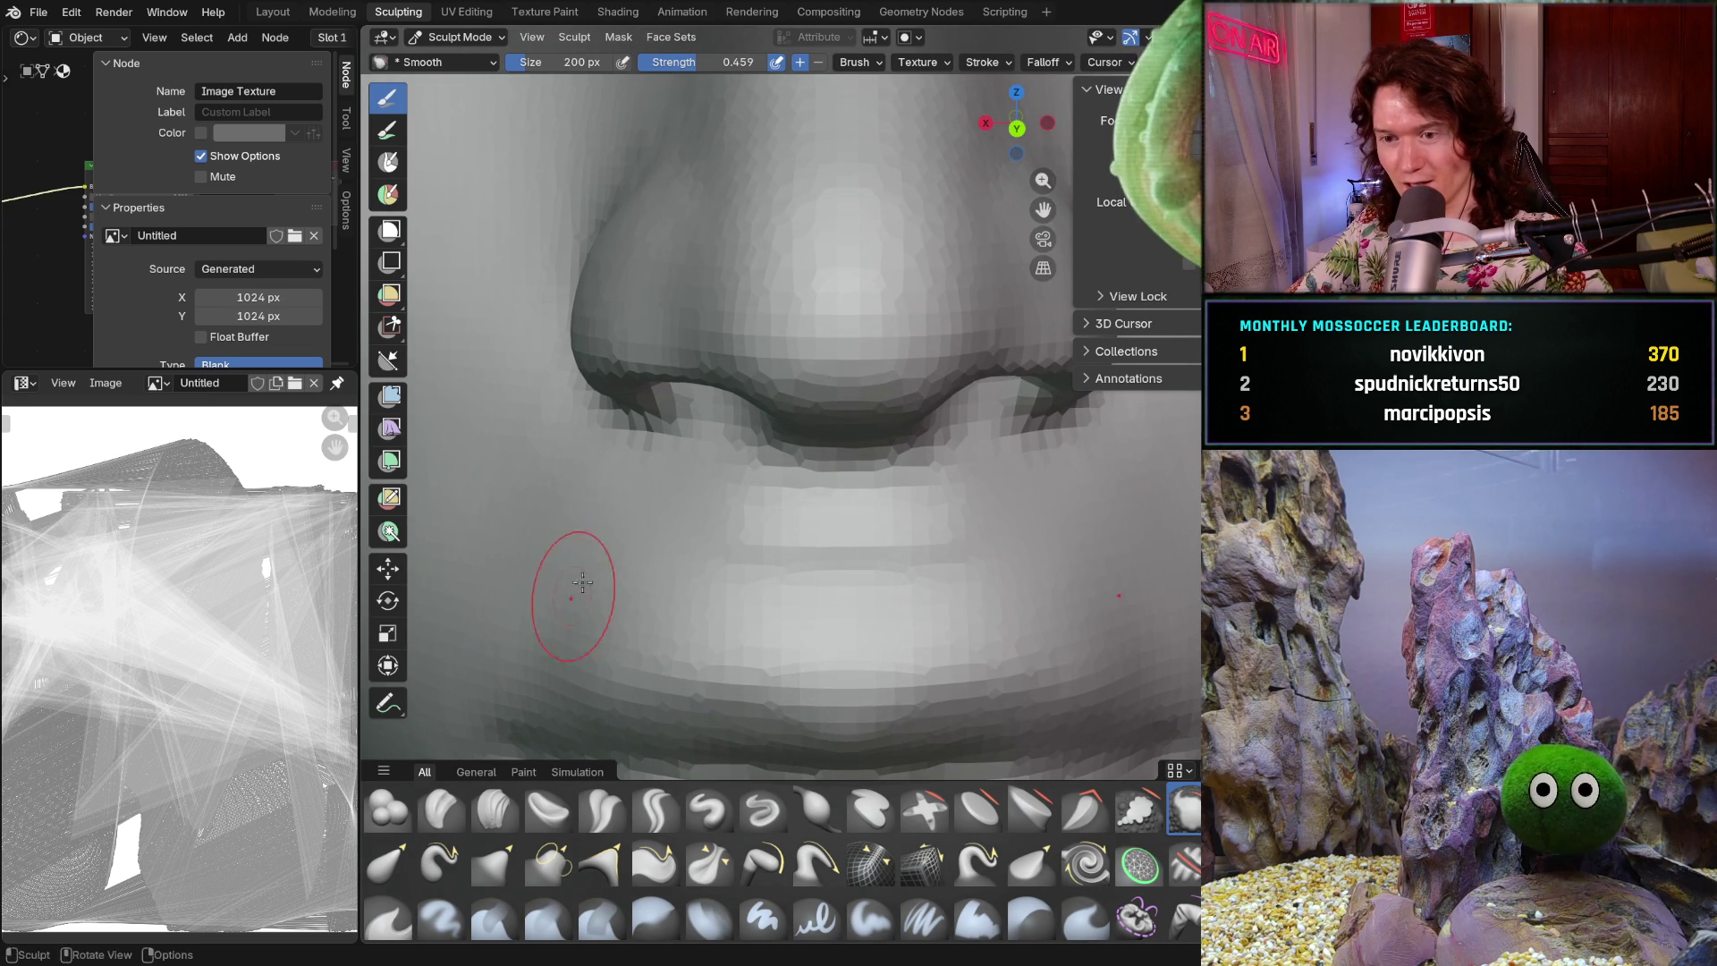
- Orbit and zoom around the nose and lip profile to check the smoothing
{"action": "mouse_move", "coordinate": [812, 555]}
{"action": "middle_mouse_down"}
{"action": "mouse_move", "coordinate": [840, 574]}
{"action": "mouse_move", "coordinate": [802, 597]}
{"action": "middle_mouse_up"}
{"action": "mouse_move", "coordinate": [775, 531]}
{"action": "middle_mouse_down"}
{"action": "mouse_move", "coordinate": [920, 573]}
{"action": "mouse_move", "coordinate": [767, 613]}
{"action": "middle_mouse_up"}
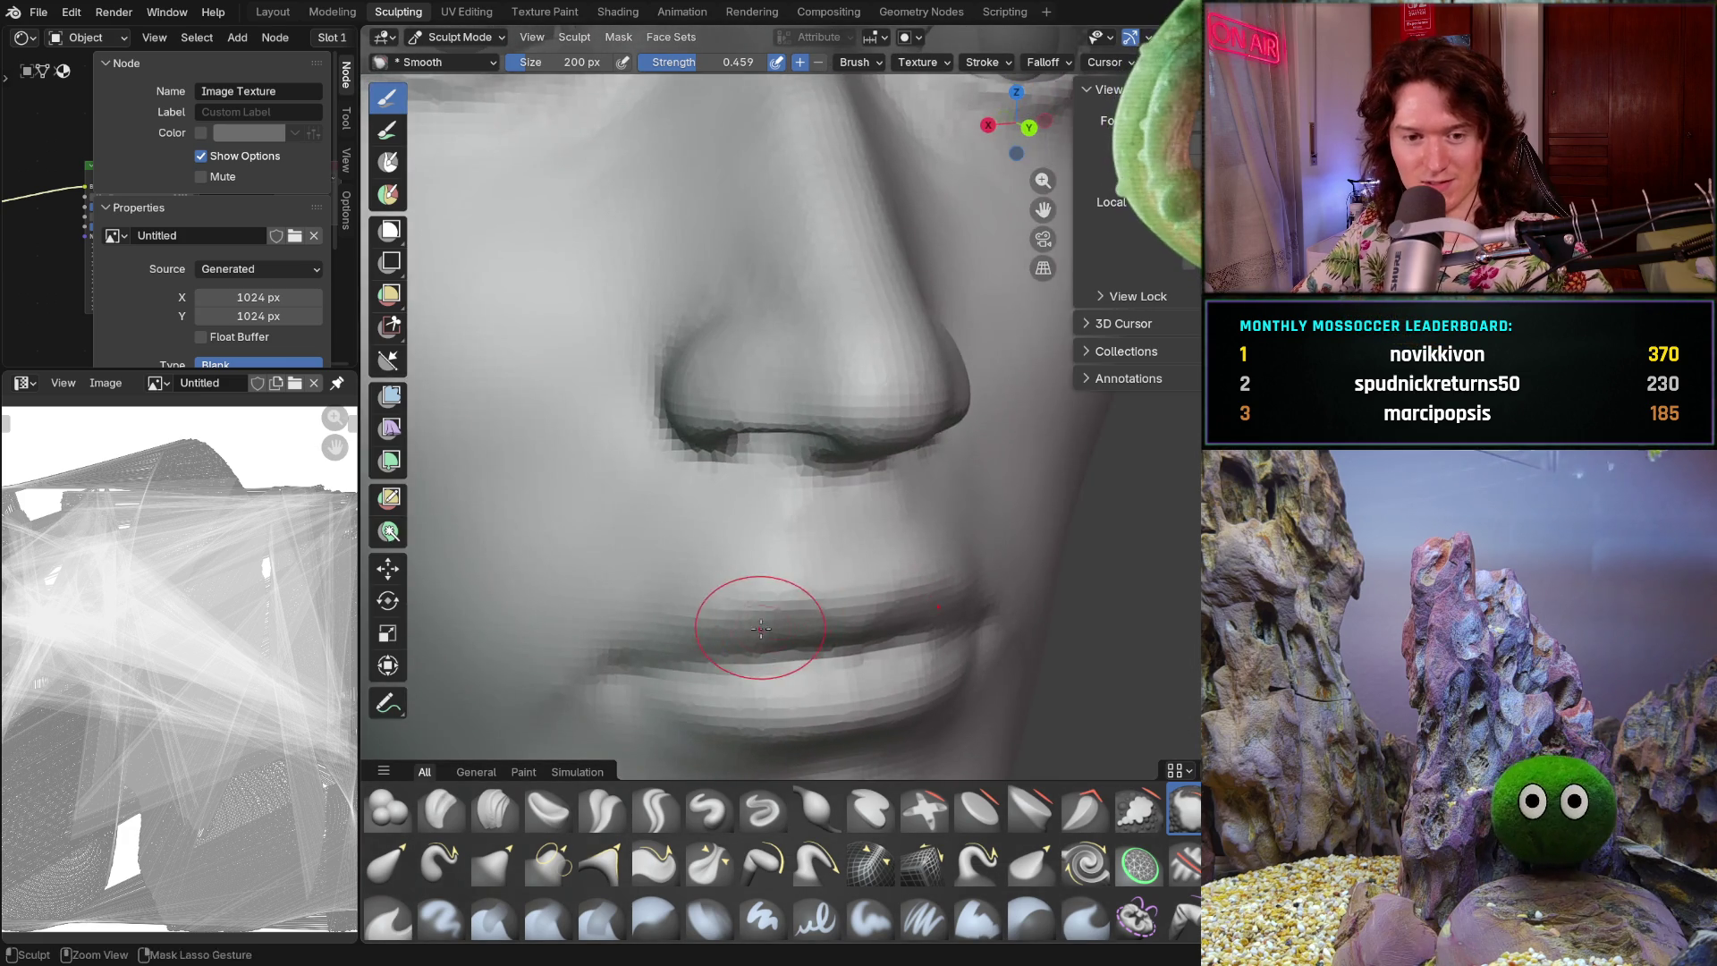
{"action": "scroll", "coordinate": [752, 613], "scroll_direction": "up", "scroll_amount": 3}
{"action": "scroll", "coordinate": [706, 619], "scroll_direction": "up", "scroll_amount": 3}
{"action": "scroll", "coordinate": [728, 582], "scroll_direction": "up", "scroll_amount": 3}
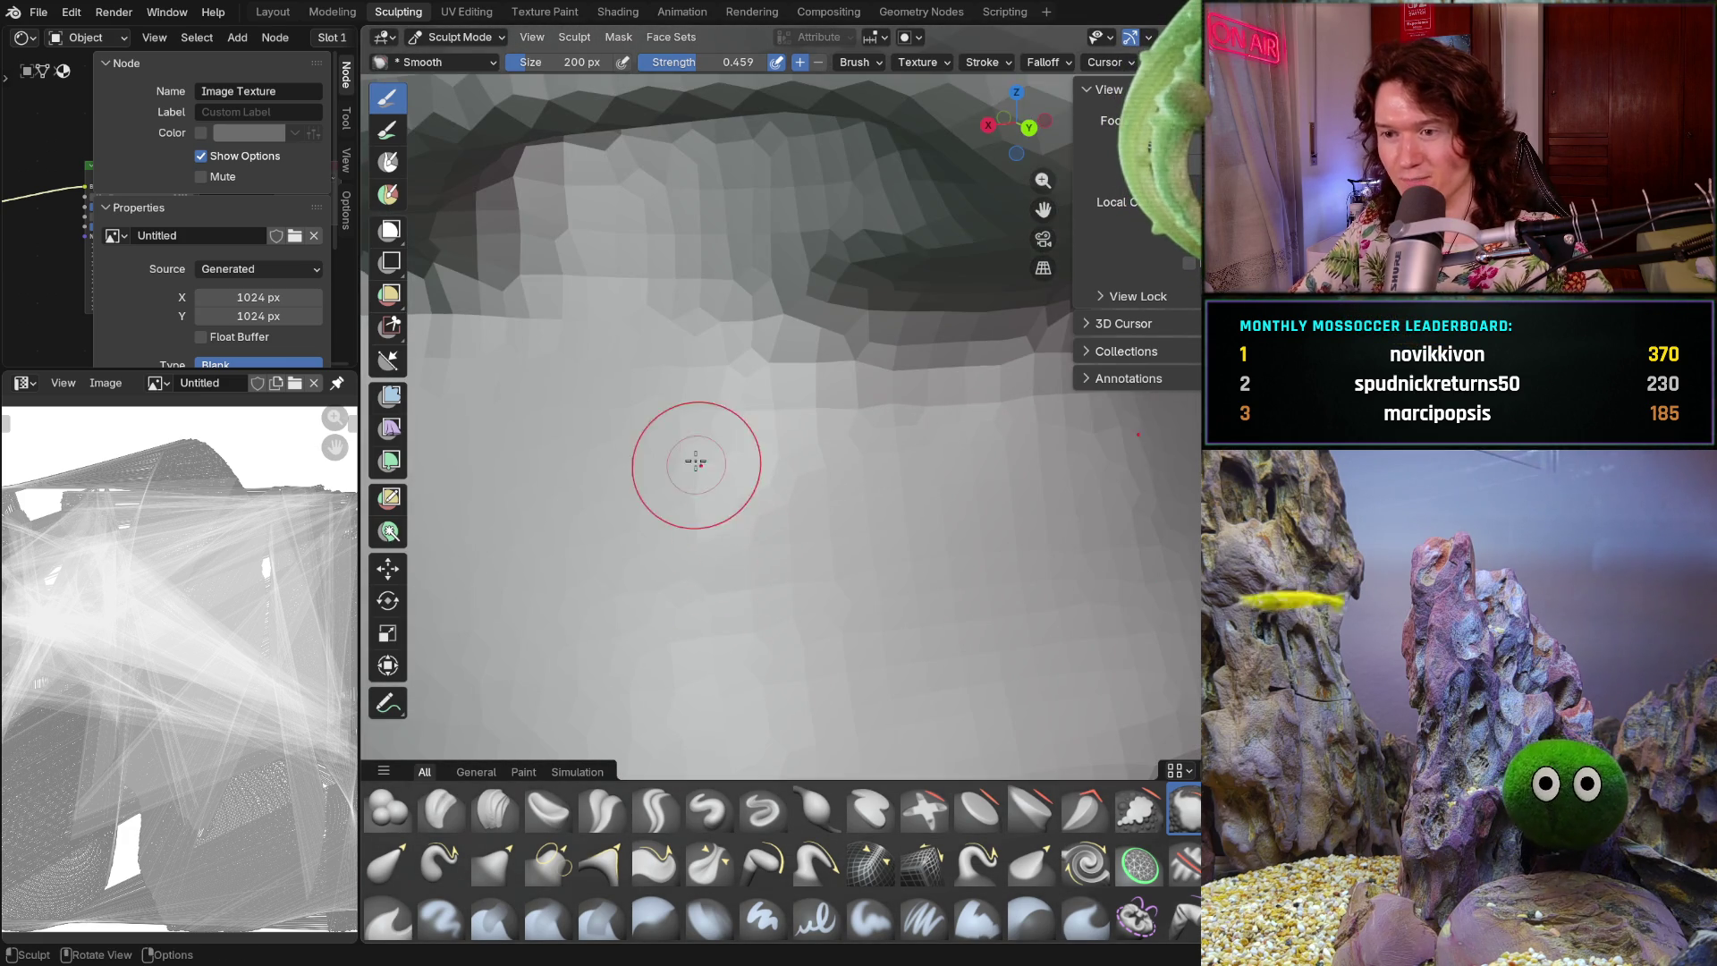
{"action": "scroll", "coordinate": [766, 507], "scroll_direction": "down", "scroll_amount": 10}
{"action": "mouse_move", "coordinate": [767, 506]}
{"action": "middle_mouse_down"}
{"action": "mouse_move", "coordinate": [711, 537]}
{"action": "mouse_move", "coordinate": [779, 590]}
{"action": "middle_mouse_up"}
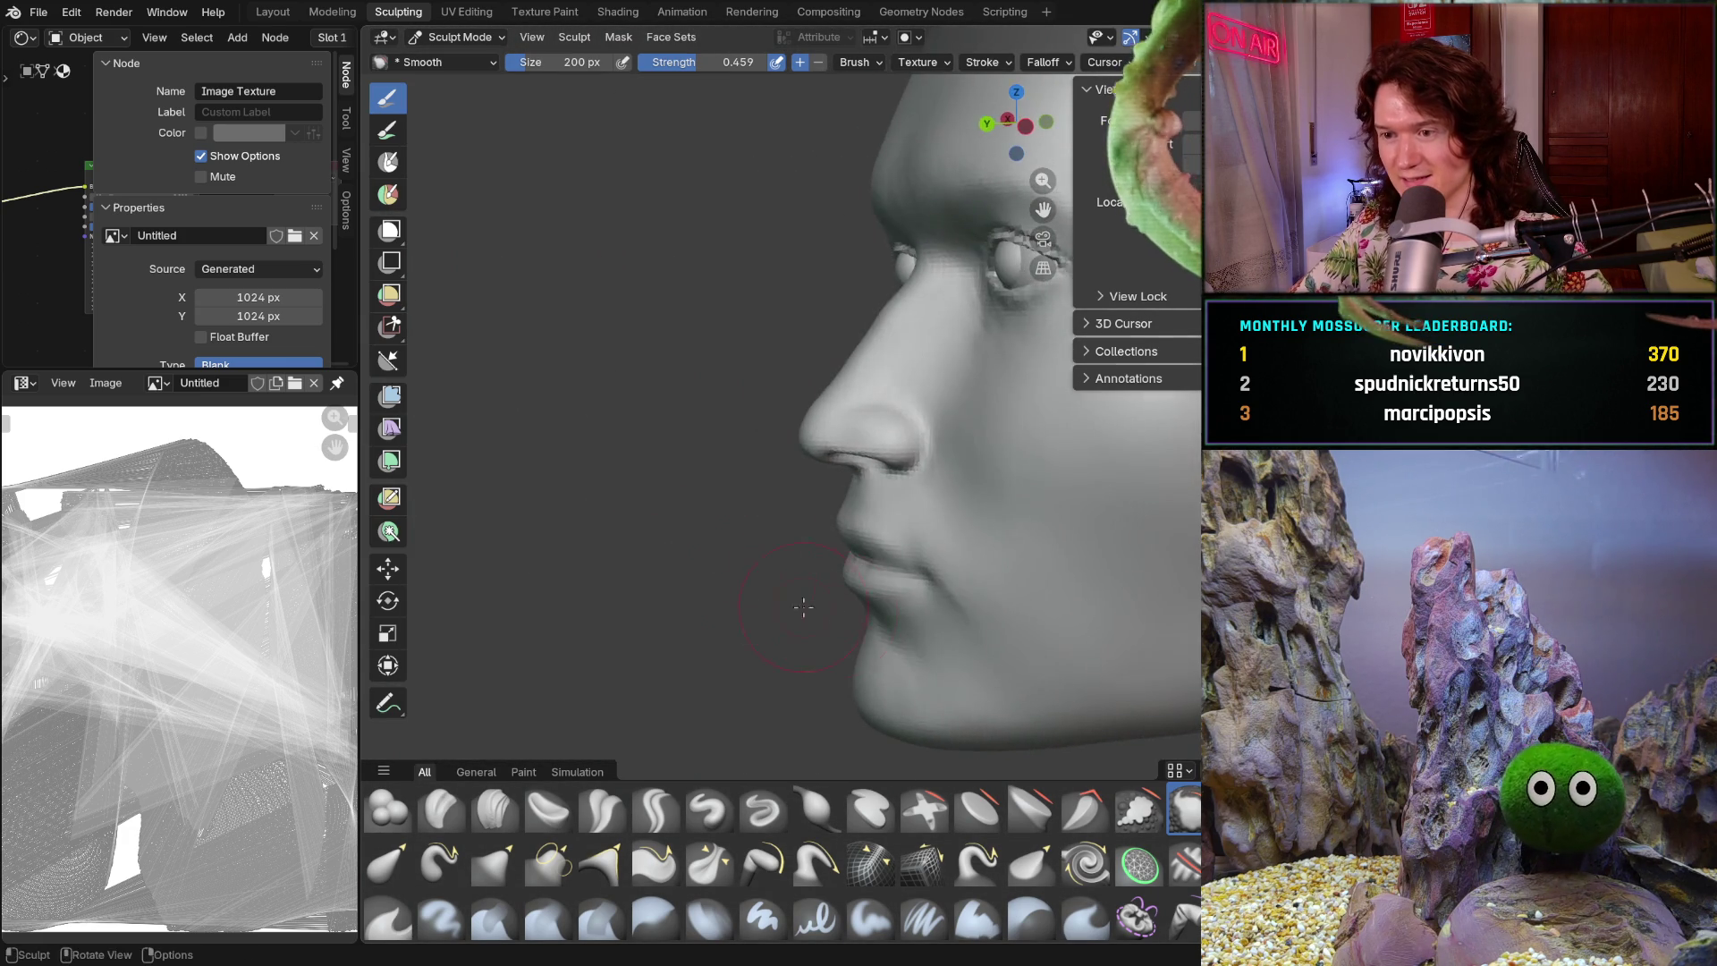
{"action": "scroll", "coordinate": [874, 567], "scroll_direction": "up", "scroll_amount": 4}
{"action": "scroll", "coordinate": [880, 576], "scroll_direction": "up", "scroll_amount": 3}
{"action": "scroll", "coordinate": [880, 576], "scroll_direction": "down", "scroll_amount": 2}
{"action": "scroll", "coordinate": [870, 602], "scroll_direction": "up", "scroll_amount": 3}
{"action": "scroll", "coordinate": [804, 495], "scroll_direction": "up", "scroll_amount": 1}
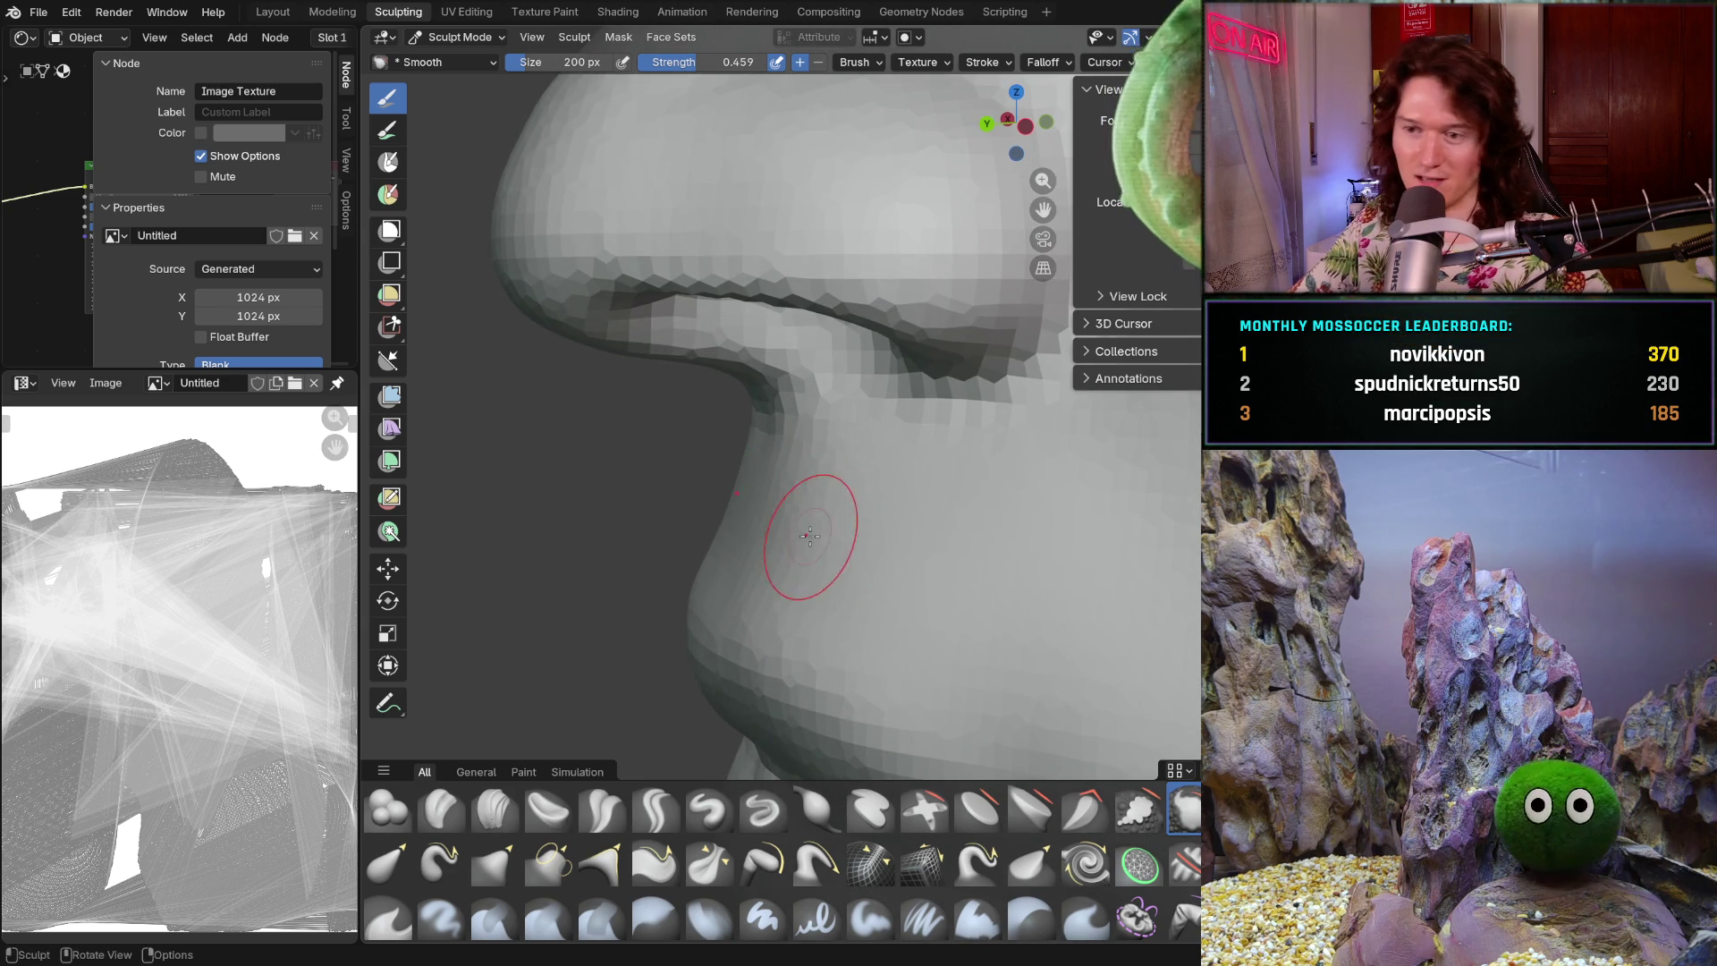
- Review the head from front and three-quarter views, then frame the whole face
{"action": "middle_click_drag", "start_coordinate": [814, 532], "coordinate": [890, 495]}
{"action": "scroll", "coordinate": [890, 494], "scroll_direction": "up", "scroll_amount": 2}
{"action": "scroll", "coordinate": [931, 438], "scroll_direction": "down", "scroll_amount": 2}
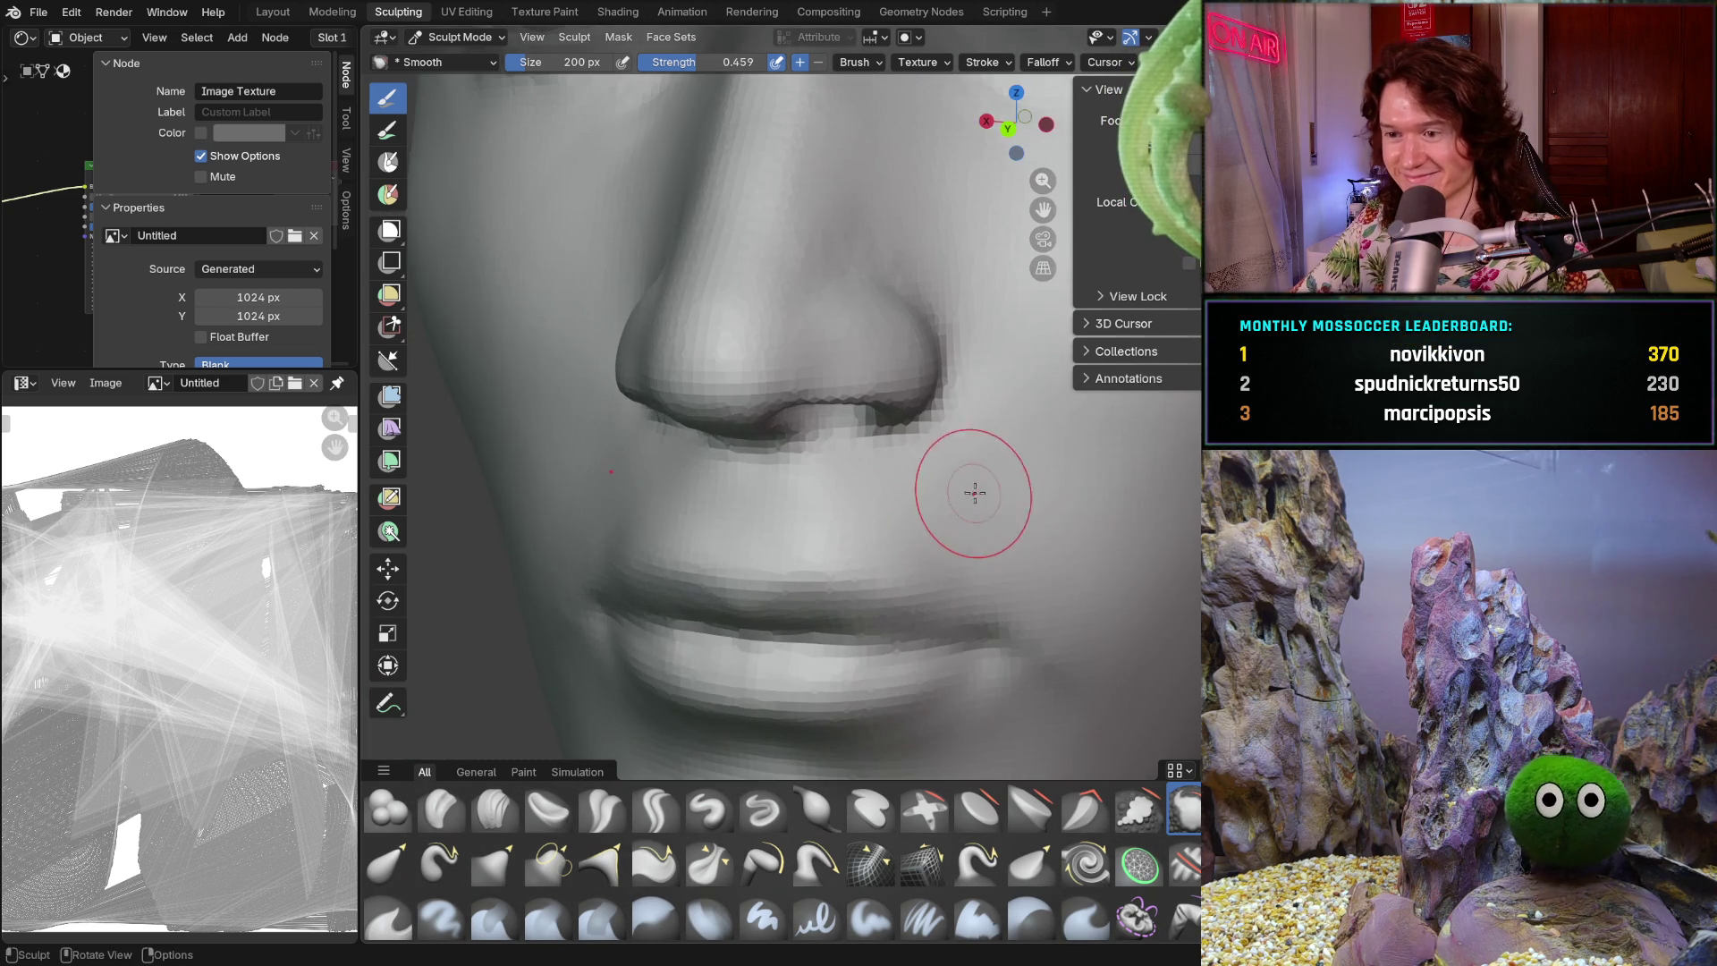
{"action": "scroll", "coordinate": [966, 499], "scroll_direction": "down", "scroll_amount": 2}
{"action": "scroll", "coordinate": [1011, 410], "scroll_direction": "down", "scroll_amount": 2}
{"action": "mouse_move", "coordinate": [939, 441]}
{"action": "middle_mouse_down"}
{"action": "mouse_move", "coordinate": [886, 375]}
{"action": "mouse_move", "coordinate": [843, 453]}
{"action": "mouse_move", "coordinate": [850, 546]}
{"action": "mouse_move", "coordinate": [795, 605]}
{"action": "middle_mouse_up"}
{"action": "scroll", "coordinate": [838, 325], "scroll_direction": "up", "scroll_amount": 5}
{"action": "scroll", "coordinate": [839, 325], "scroll_direction": "down", "scroll_amount": 5}
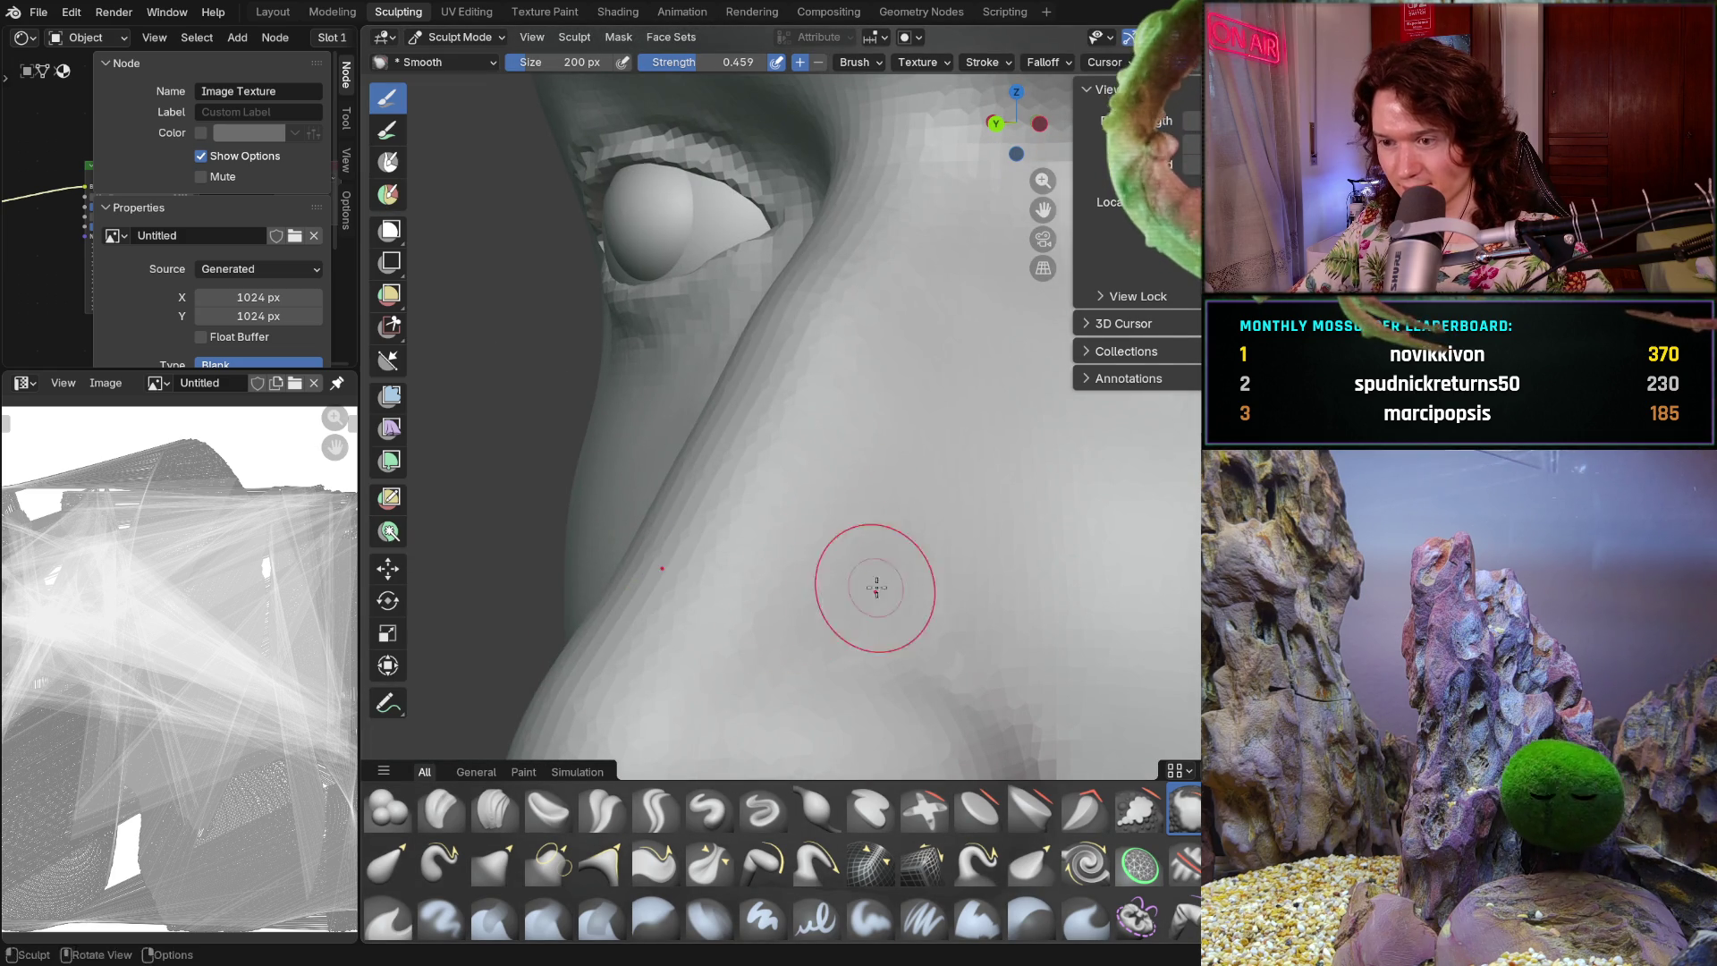
{"action": "scroll", "coordinate": [1062, 582], "scroll_direction": "up", "scroll_amount": 4}
{"action": "key", "text": "KP_Decimal"}
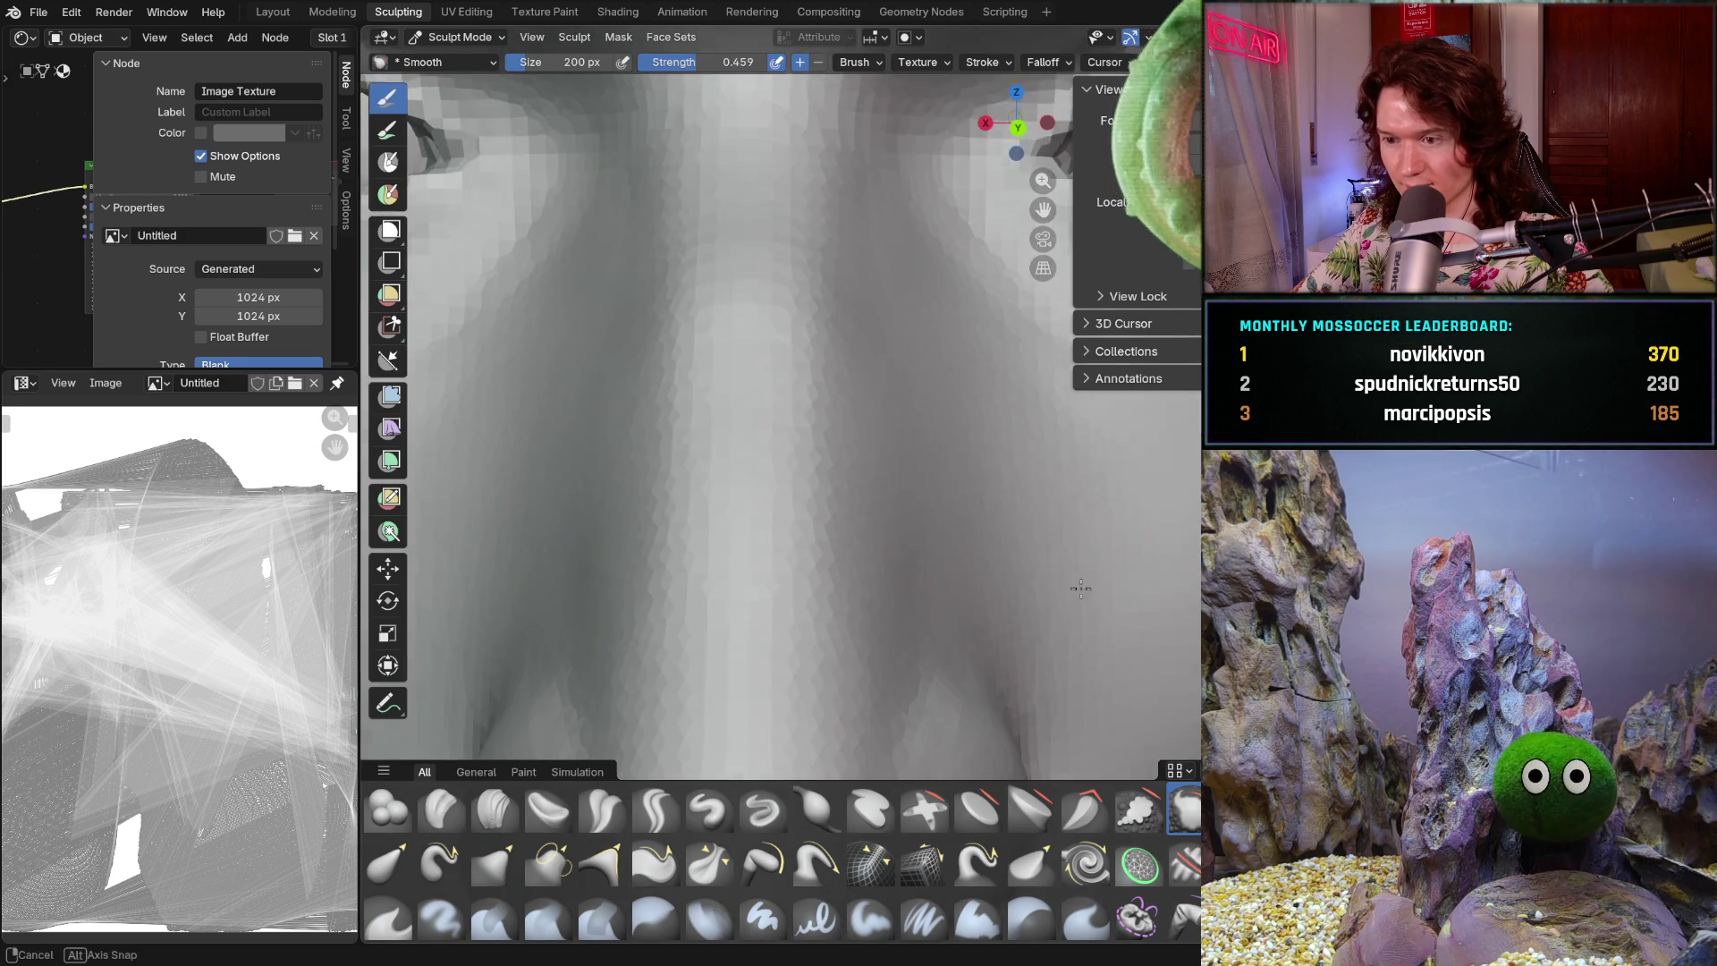
{"action": "scroll", "coordinate": [917, 571], "scroll_direction": "up", "scroll_amount": 2}
{"action": "mouse_move", "coordinate": [917, 570]}
{"action": "middle_mouse_down"}
{"action": "mouse_move", "coordinate": [828, 583]}
{"action": "mouse_move", "coordinate": [905, 590]}
{"action": "mouse_move", "coordinate": [831, 594]}
{"action": "mouse_move", "coordinate": [688, 506]}
{"action": "middle_mouse_up"}
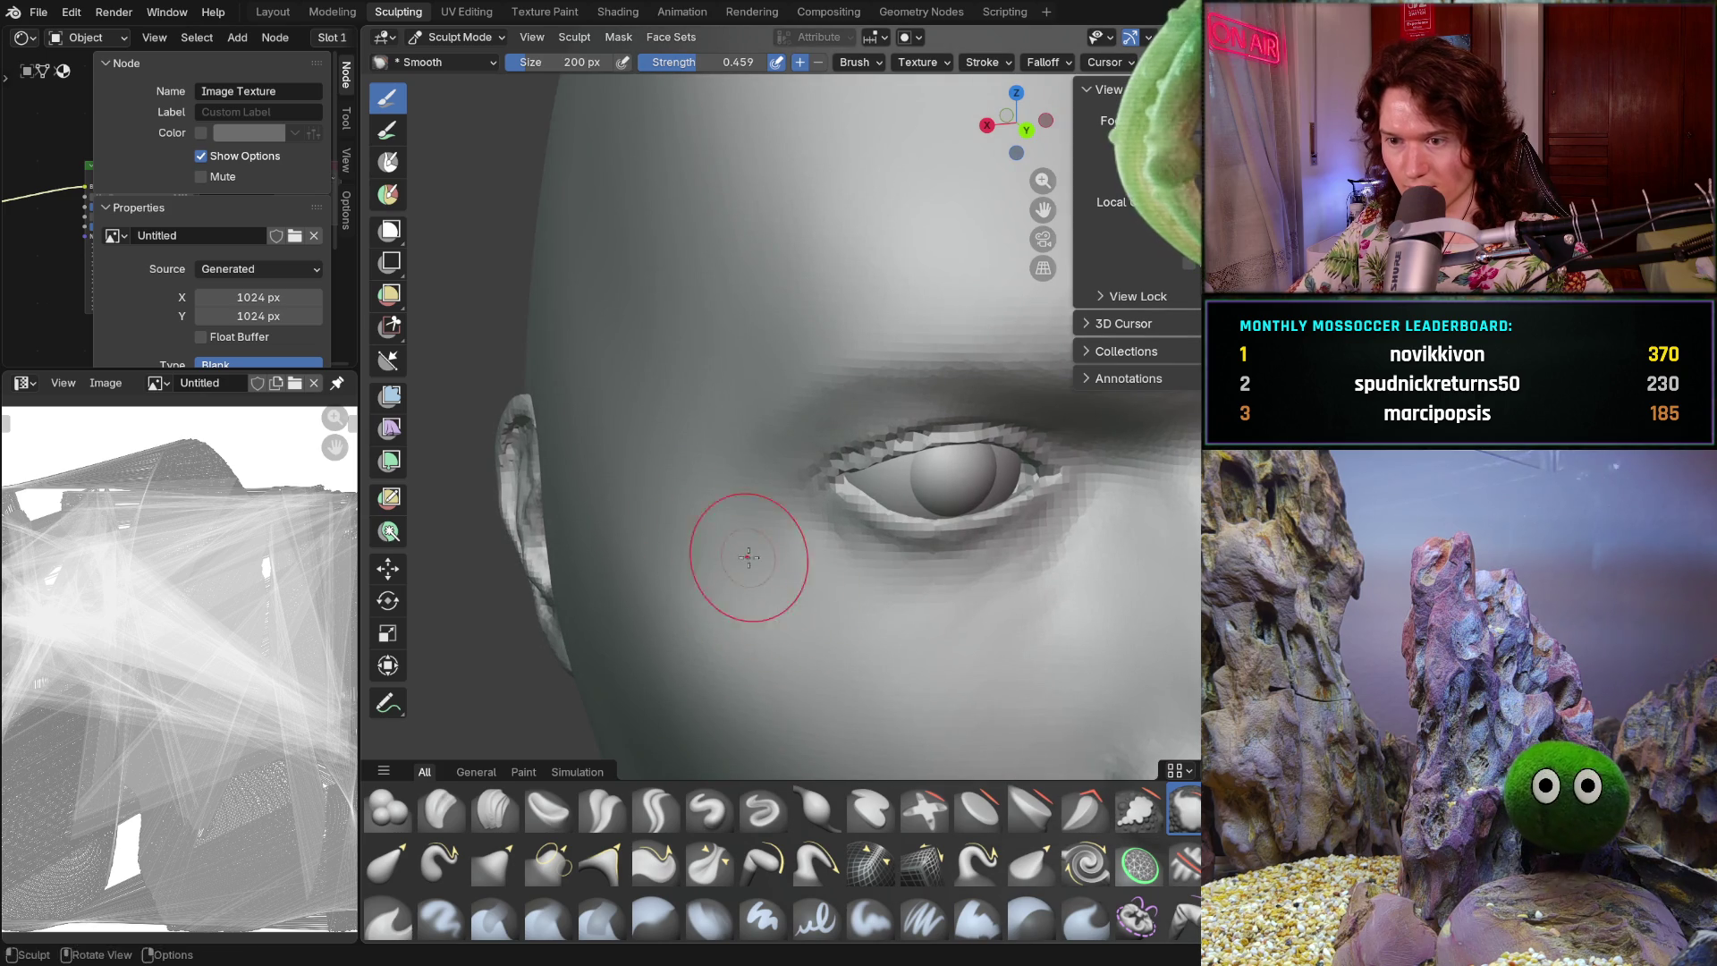
{"action": "middle_click_drag", "start_coordinate": [606, 613], "coordinate": [754, 491]}
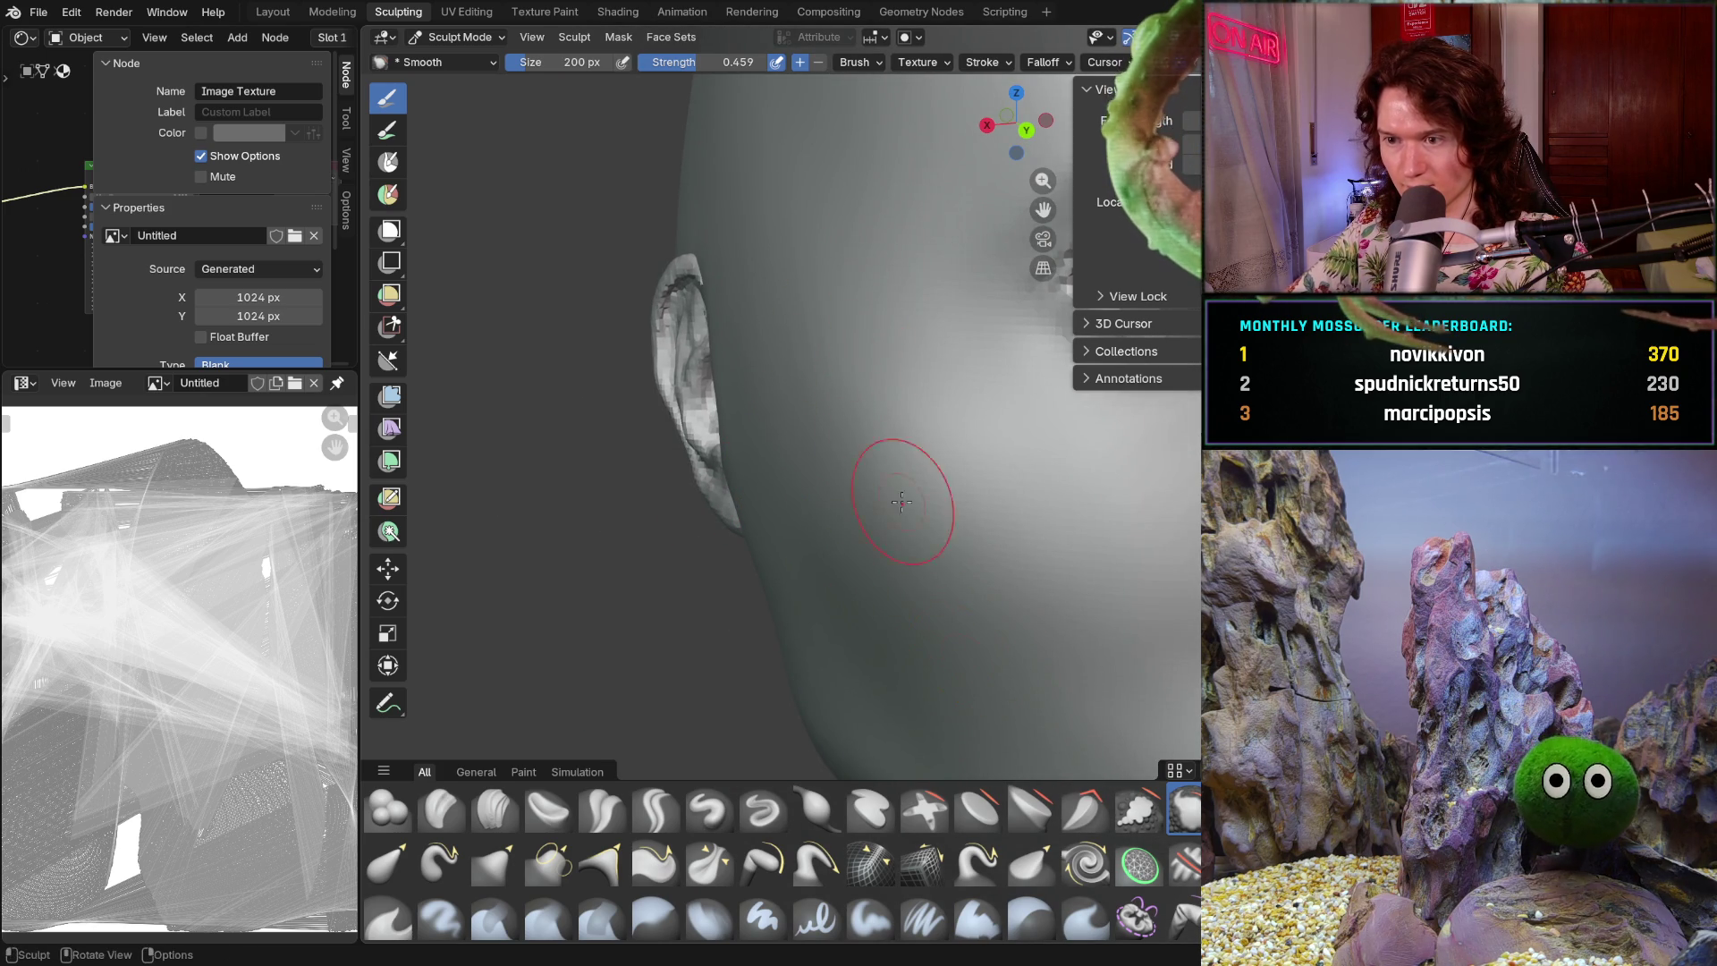
{"action": "mouse_move", "coordinate": [874, 689]}
{"action": "middle_mouse_down"}
{"action": "mouse_move", "coordinate": [871, 459]}
{"action": "mouse_move", "coordinate": [983, 518]}
{"action": "mouse_move", "coordinate": [838, 590]}
{"action": "mouse_move", "coordinate": [801, 567]}
{"action": "mouse_move", "coordinate": [850, 549]}
{"action": "middle_mouse_up"}
{"action": "scroll", "coordinate": [1027, 537], "scroll_direction": "up", "scroll_amount": 5}
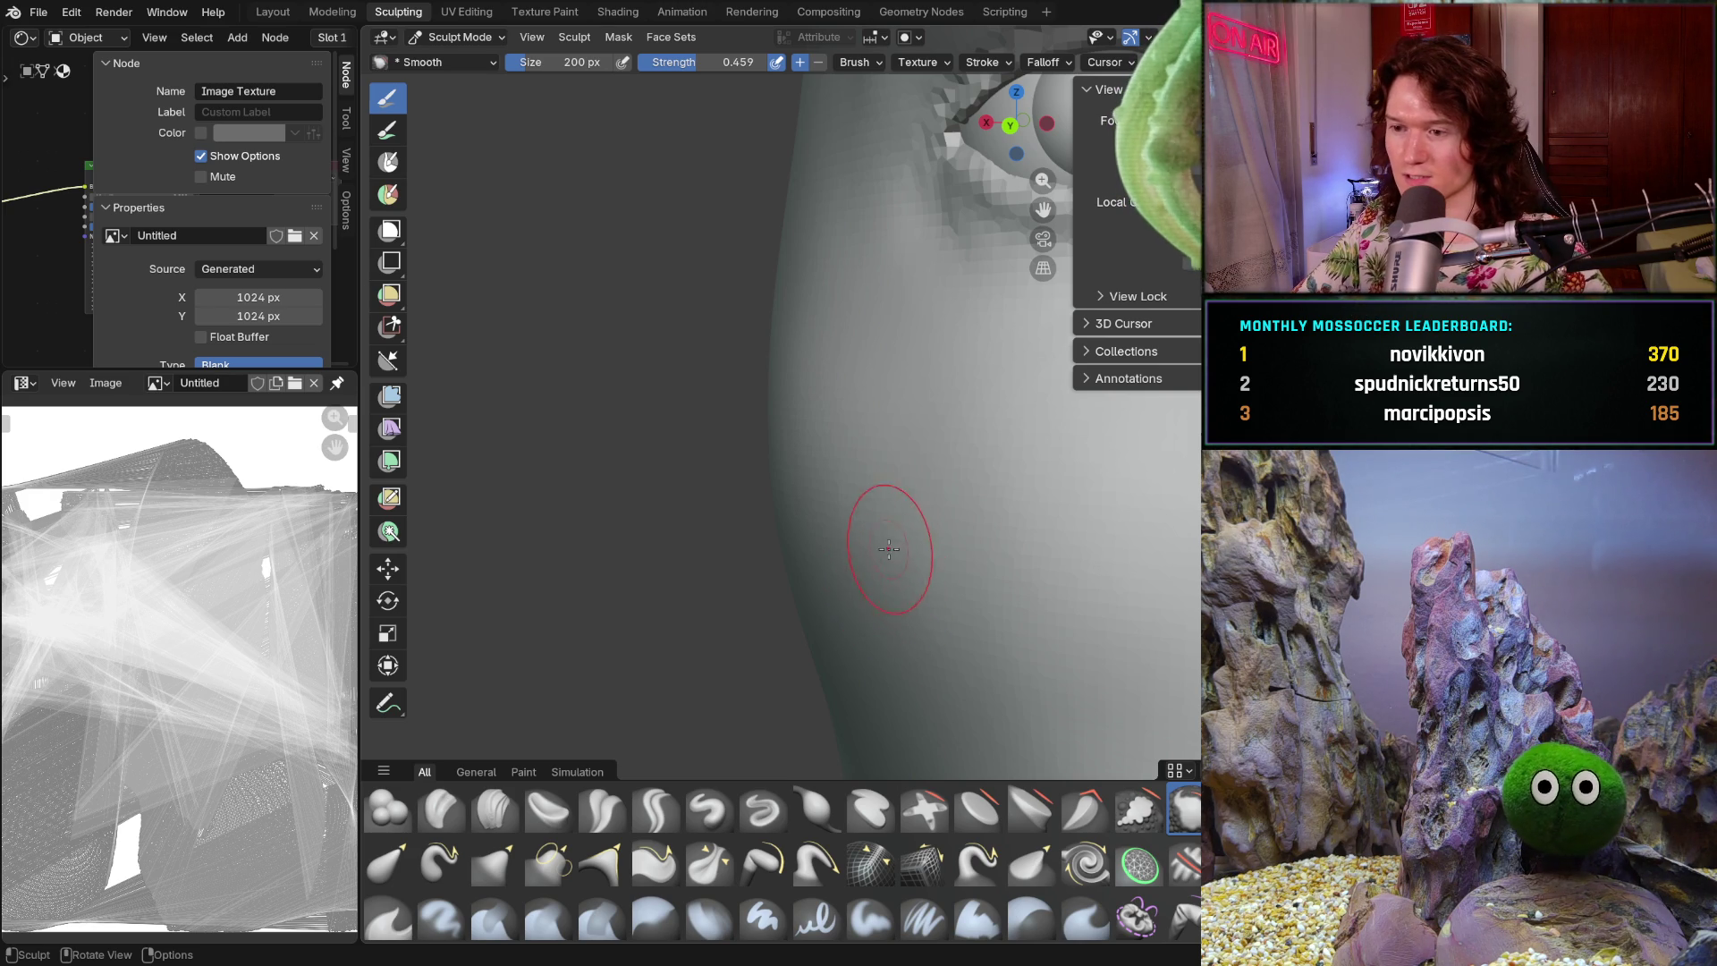
{"action": "scroll", "coordinate": [894, 555], "scroll_direction": "up", "scroll_amount": 3}
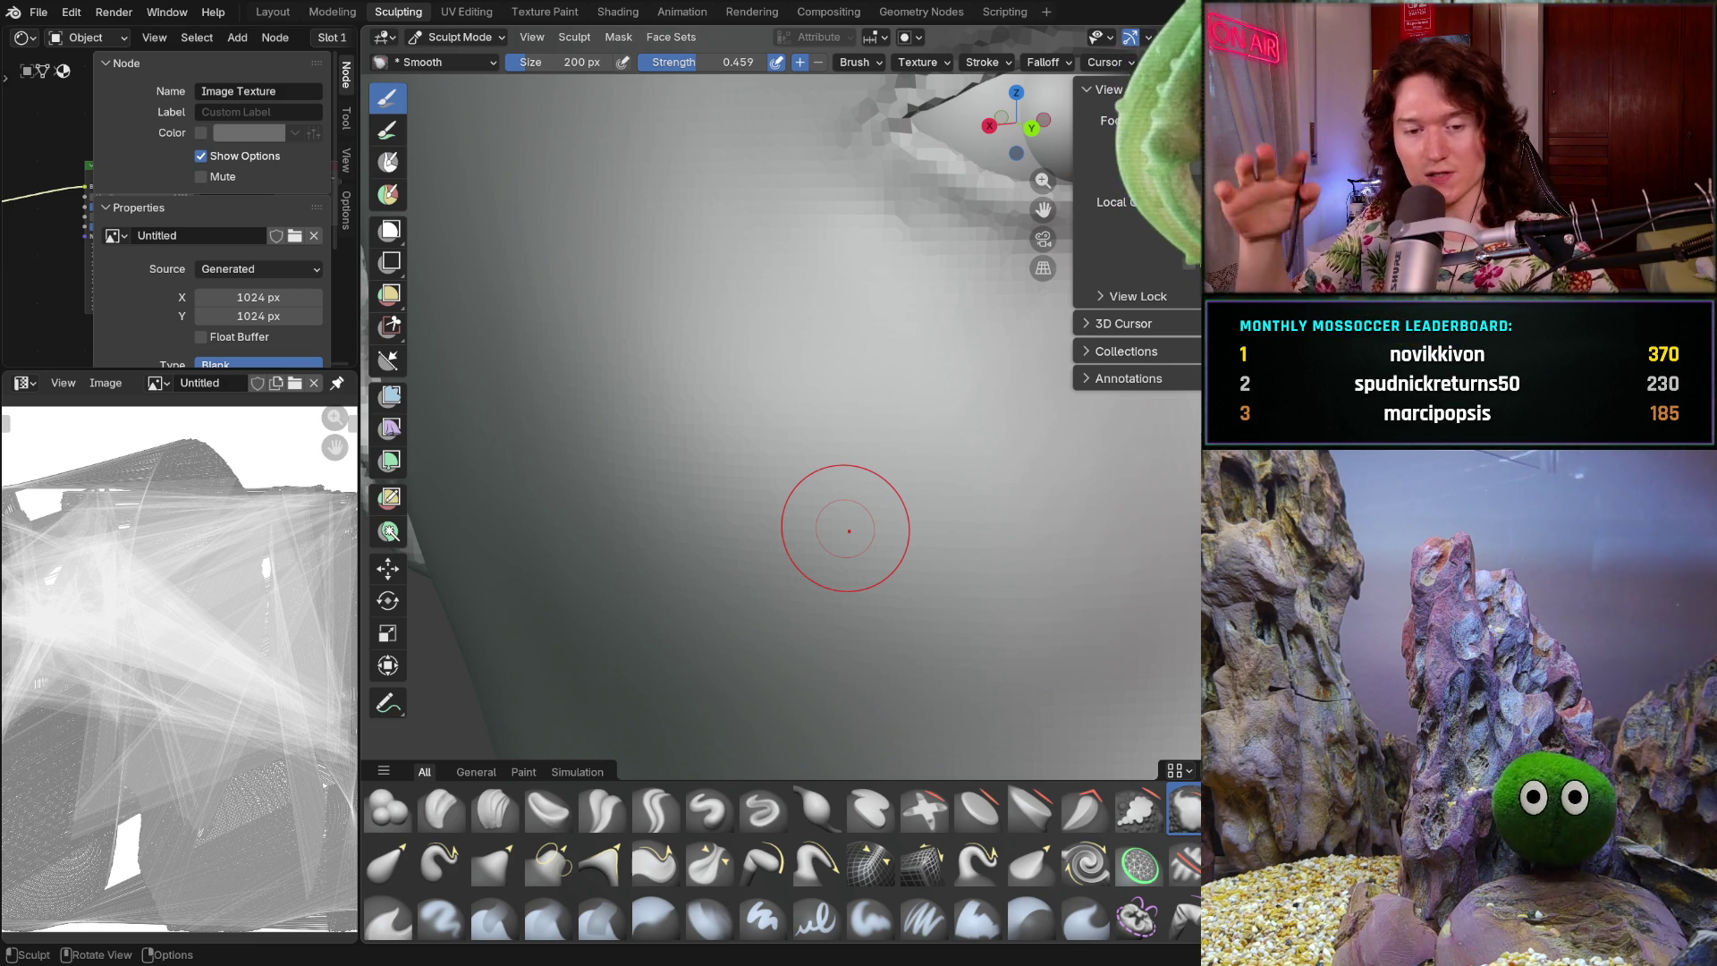
- Smooth the cheek near the ear and across the front of the cheek
{"action": "mouse_move", "coordinate": [760, 487]}
{"action": "middle_mouse_down"}
{"action": "mouse_move", "coordinate": [774, 483]}
{"action": "mouse_move", "coordinate": [755, 502]}
{"action": "mouse_move", "coordinate": [825, 511]}
{"action": "mouse_move", "coordinate": [809, 500]}
{"action": "middle_mouse_up"}
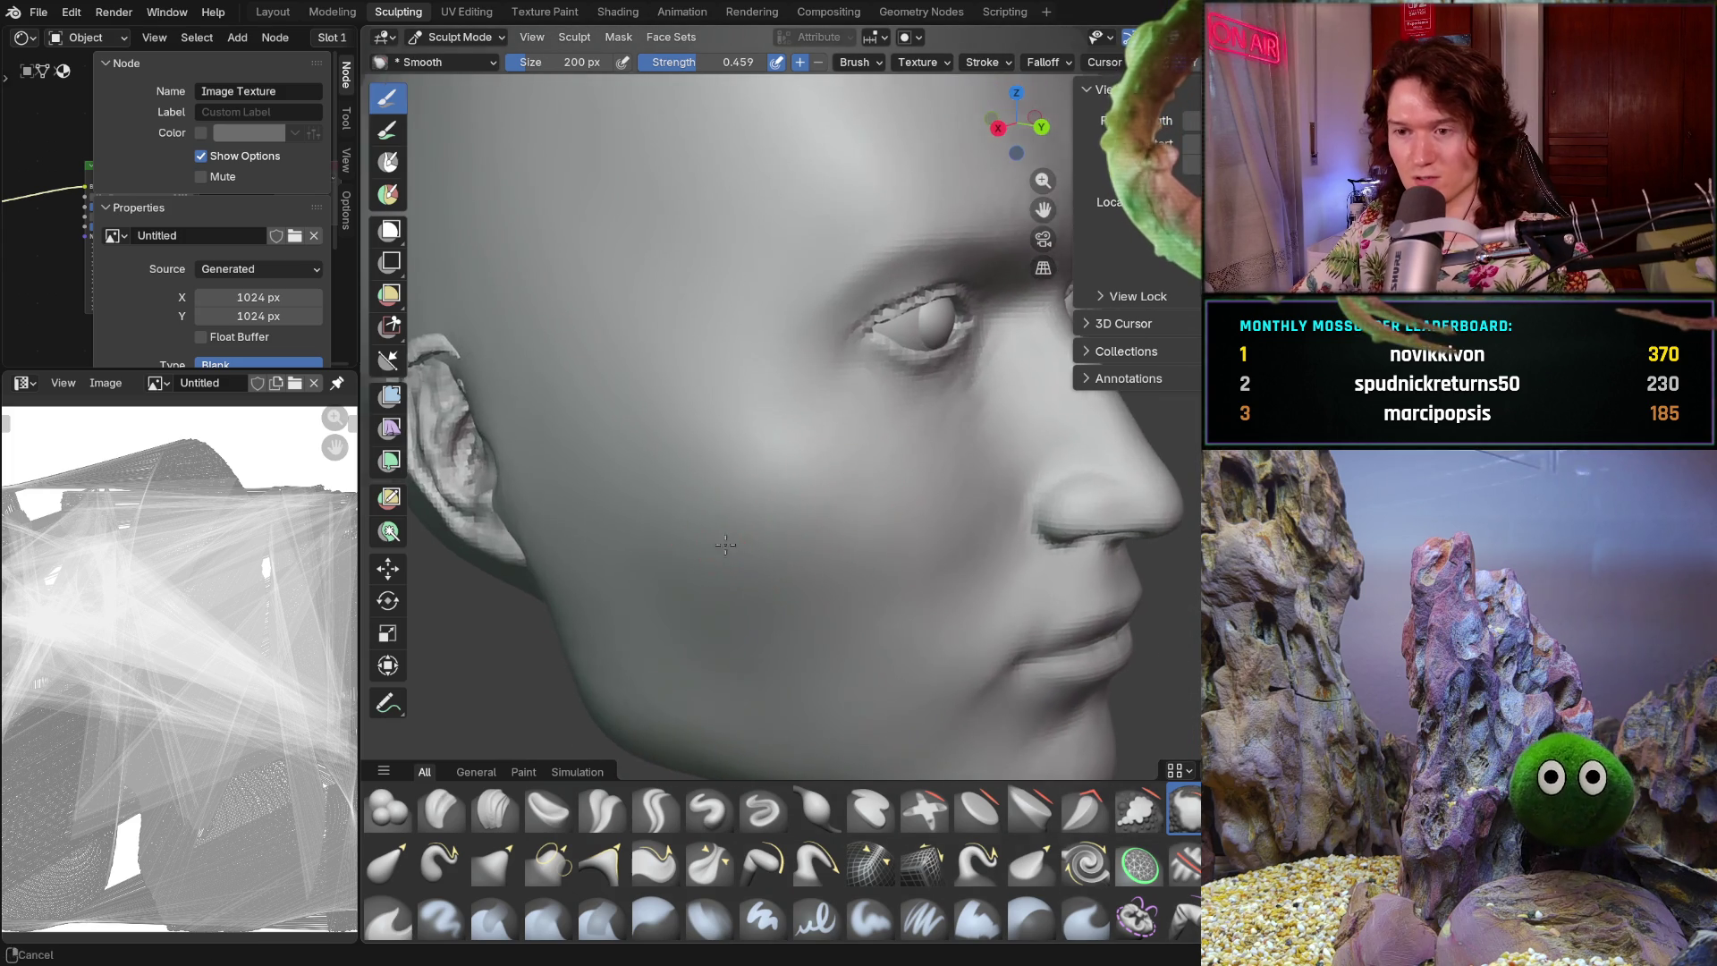
{"action": "scroll", "coordinate": [716, 448], "scroll_direction": "up", "scroll_amount": 3}
{"action": "left_click_drag", "start_coordinate": [705, 430], "coordinate": [766, 441]}
{"action": "mouse_move", "coordinate": [805, 669]}
{"action": "left_mouse_down"}
{"action": "mouse_move", "coordinate": [803, 598]}
{"action": "mouse_move", "coordinate": [1028, 518]}
{"action": "left_mouse_up"}
{"action": "middle_click_drag", "start_coordinate": [1028, 518], "coordinate": [807, 539]}
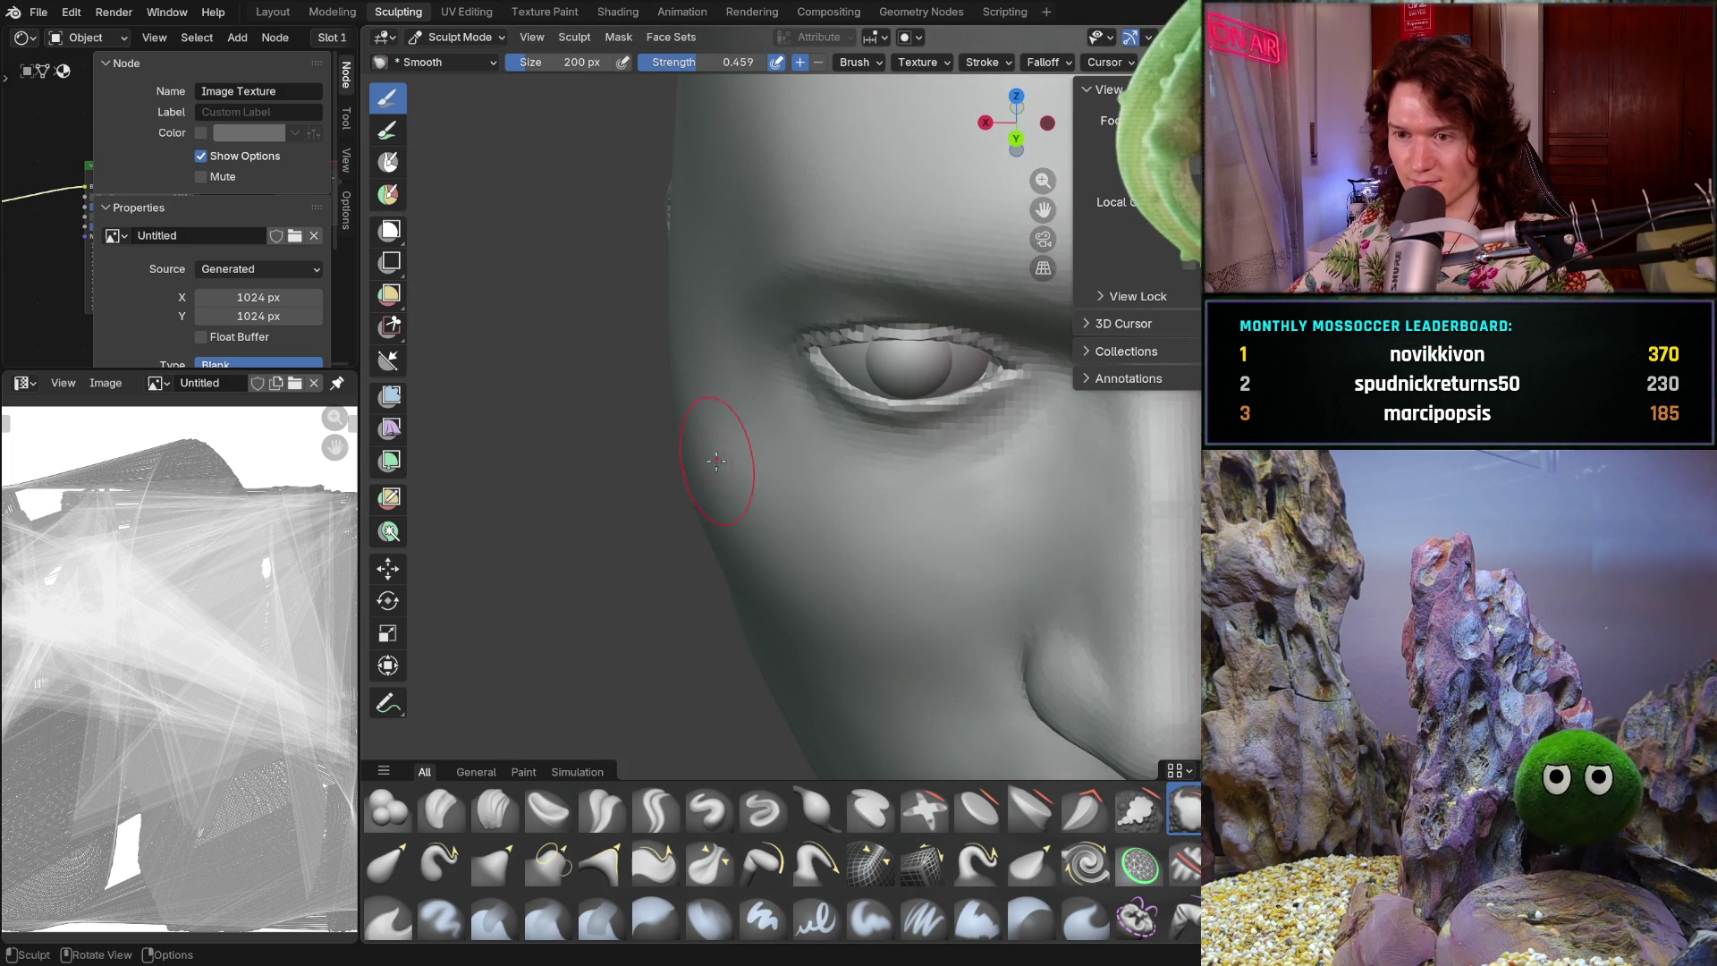
{"action": "middle_click_drag", "start_coordinate": [721, 464], "coordinate": [889, 533]}
{"action": "mouse_move", "coordinate": [889, 533]}
{"action": "left_mouse_down"}
{"action": "mouse_move", "coordinate": [943, 529]}
{"action": "mouse_move", "coordinate": [949, 547]}
{"action": "mouse_move", "coordinate": [787, 706]}
{"action": "left_mouse_up"}
- Check the smoothed lower face from the front and in side profile
{"action": "mouse_move", "coordinate": [787, 706]}
{"action": "middle_mouse_down"}
{"action": "mouse_move", "coordinate": [874, 528]}
{"action": "mouse_move", "coordinate": [907, 621]}
{"action": "mouse_move", "coordinate": [884, 533]}
{"action": "mouse_move", "coordinate": [909, 566]}
{"action": "mouse_move", "coordinate": [939, 536]}
{"action": "mouse_move", "coordinate": [883, 500]}
{"action": "middle_mouse_up"}
{"action": "scroll", "coordinate": [890, 541], "scroll_direction": "down", "scroll_amount": 5}
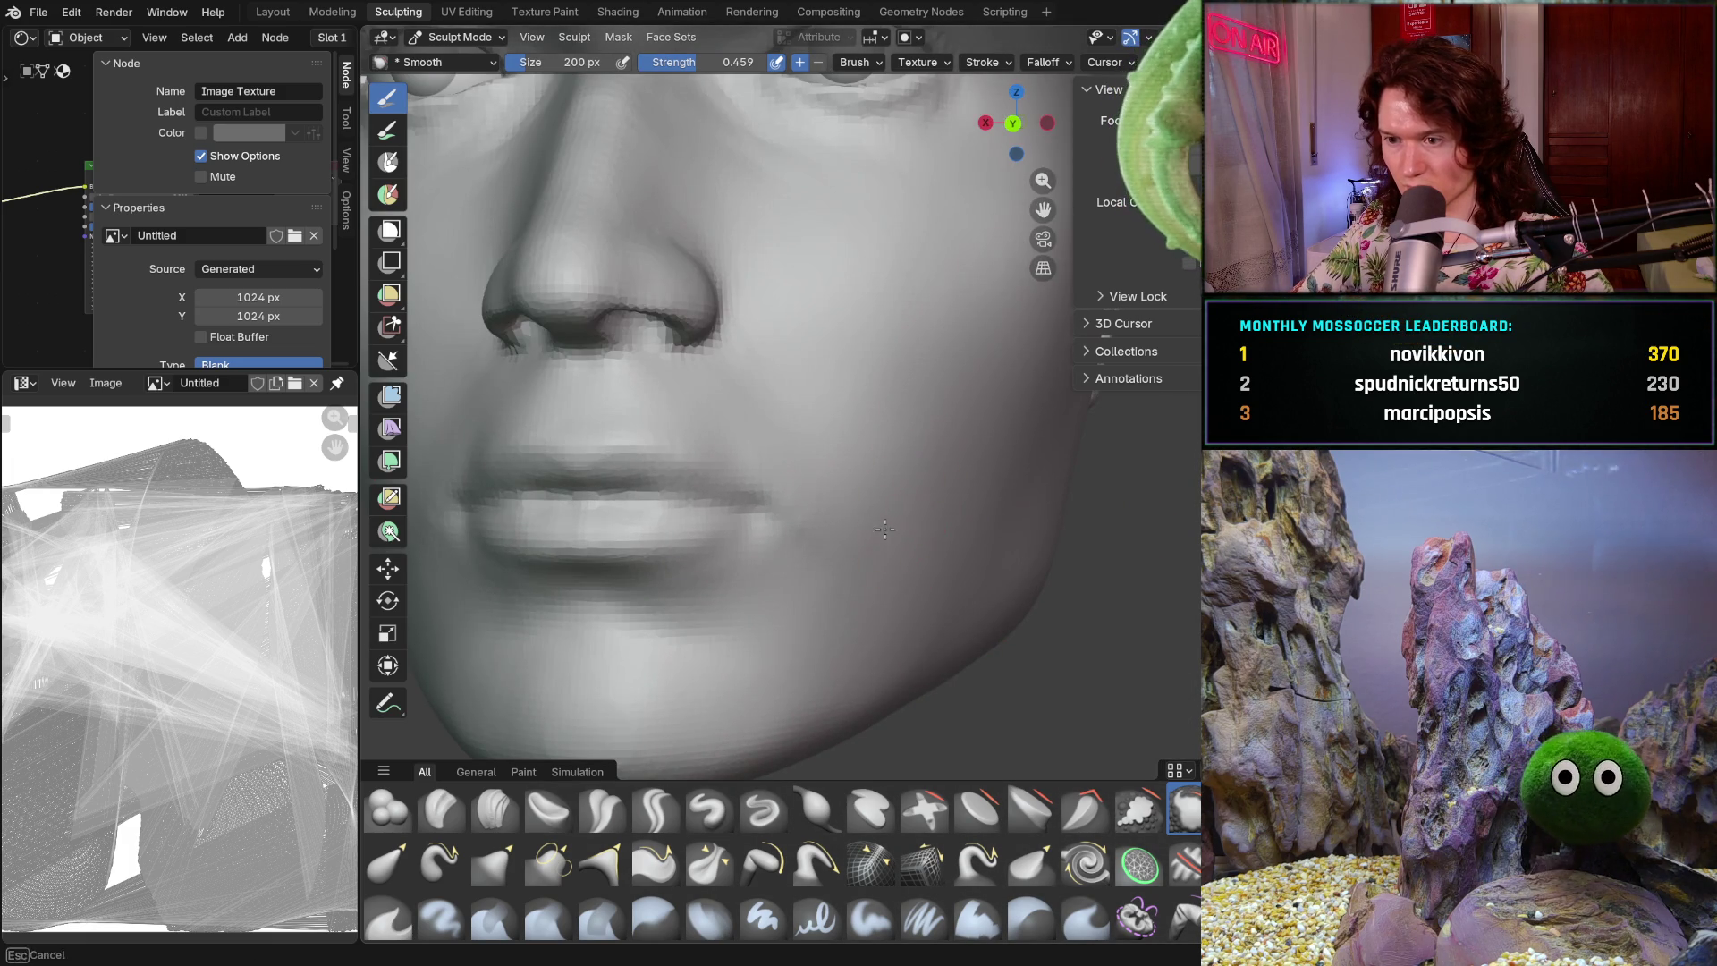
{"action": "scroll", "coordinate": [1016, 500], "scroll_direction": "down", "scroll_amount": 2}
{"action": "mouse_move", "coordinate": [1016, 501]}
{"action": "middle_mouse_down"}
{"action": "mouse_move", "coordinate": [897, 498]}
{"action": "mouse_move", "coordinate": [816, 557]}
{"action": "mouse_move", "coordinate": [834, 545]}
{"action": "middle_mouse_up"}
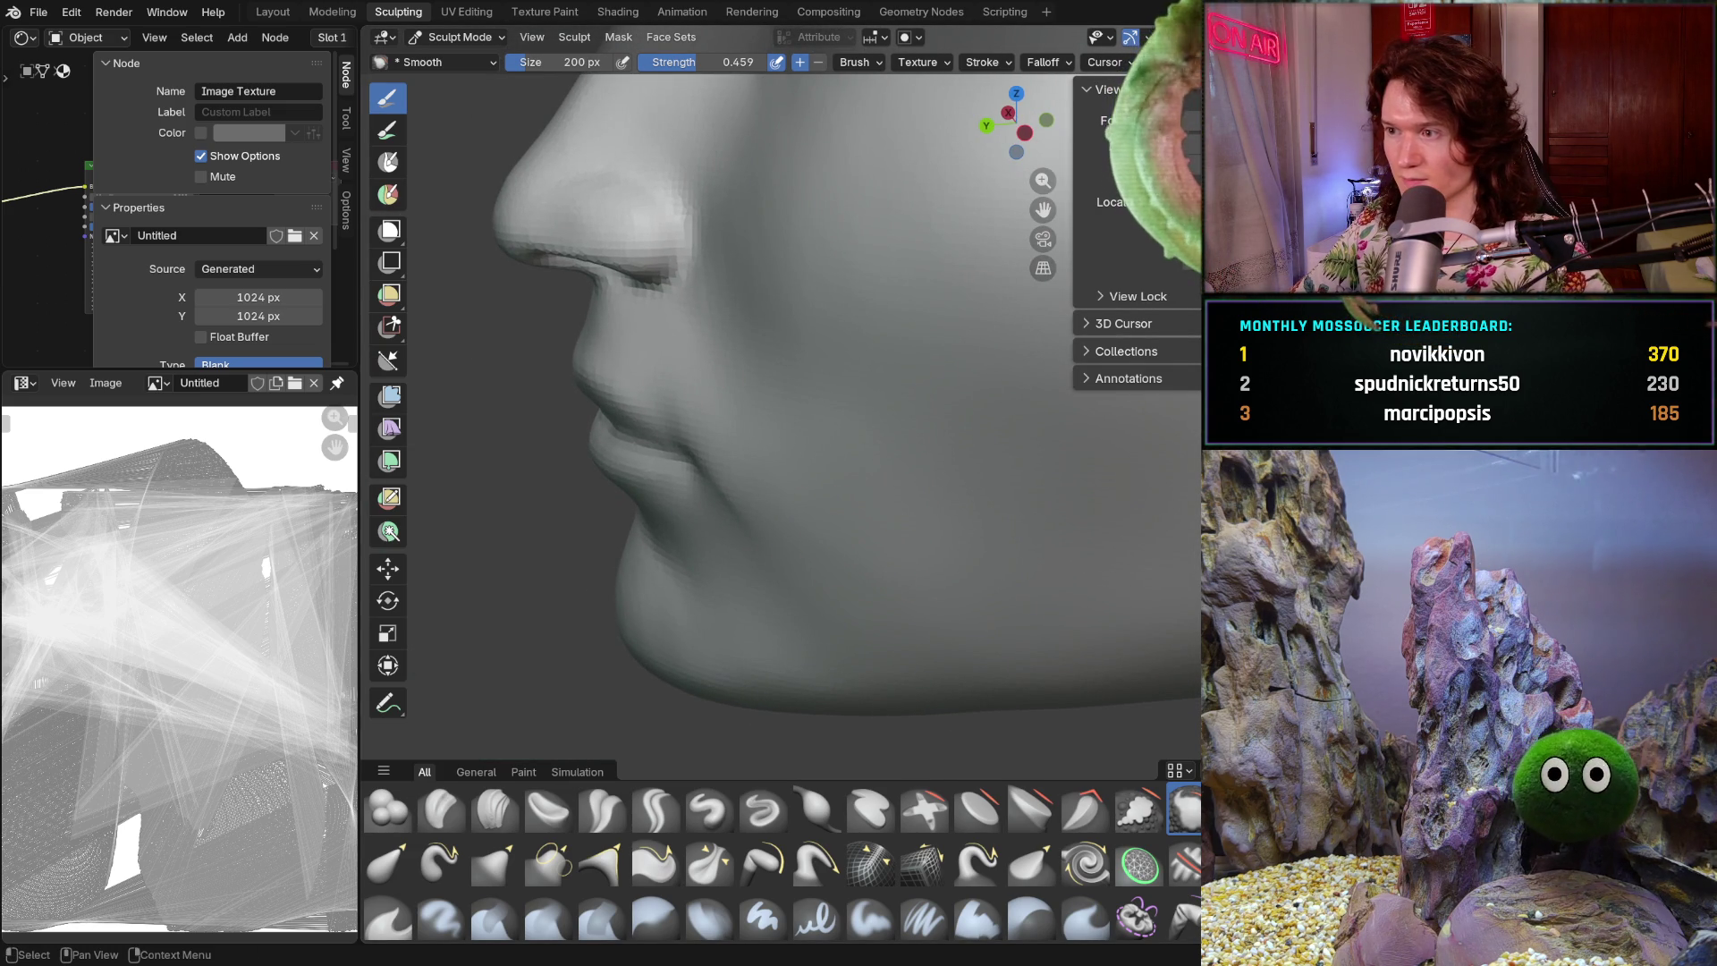
{"action": "mouse_move", "coordinate": [993, 465]}
{"action": "middle_mouse_down"}
{"action": "mouse_move", "coordinate": [948, 465]}
{"action": "mouse_move", "coordinate": [958, 498]}
{"action": "mouse_move", "coordinate": [930, 483]}
{"action": "mouse_move", "coordinate": [980, 479]}
{"action": "mouse_move", "coordinate": [918, 506]}
{"action": "middle_mouse_up"}
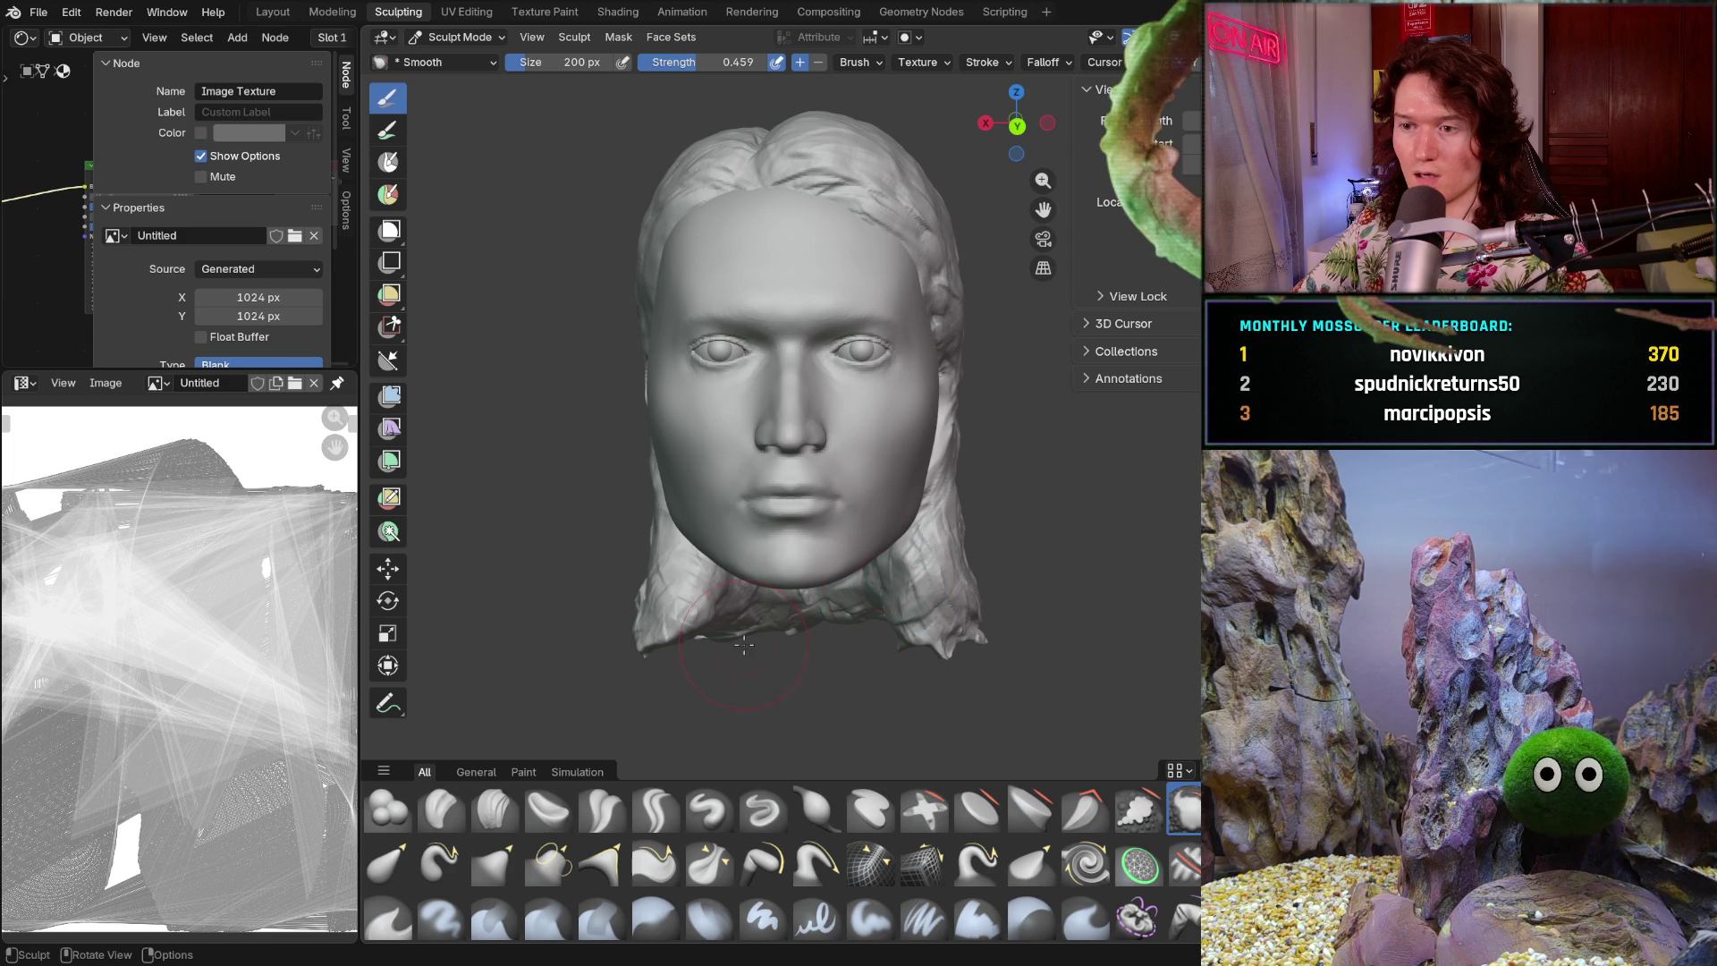
- Smooth the right cheek and the skin beside the mouth
{"action": "middle_click_drag", "start_coordinate": [702, 508], "coordinate": [813, 499]}
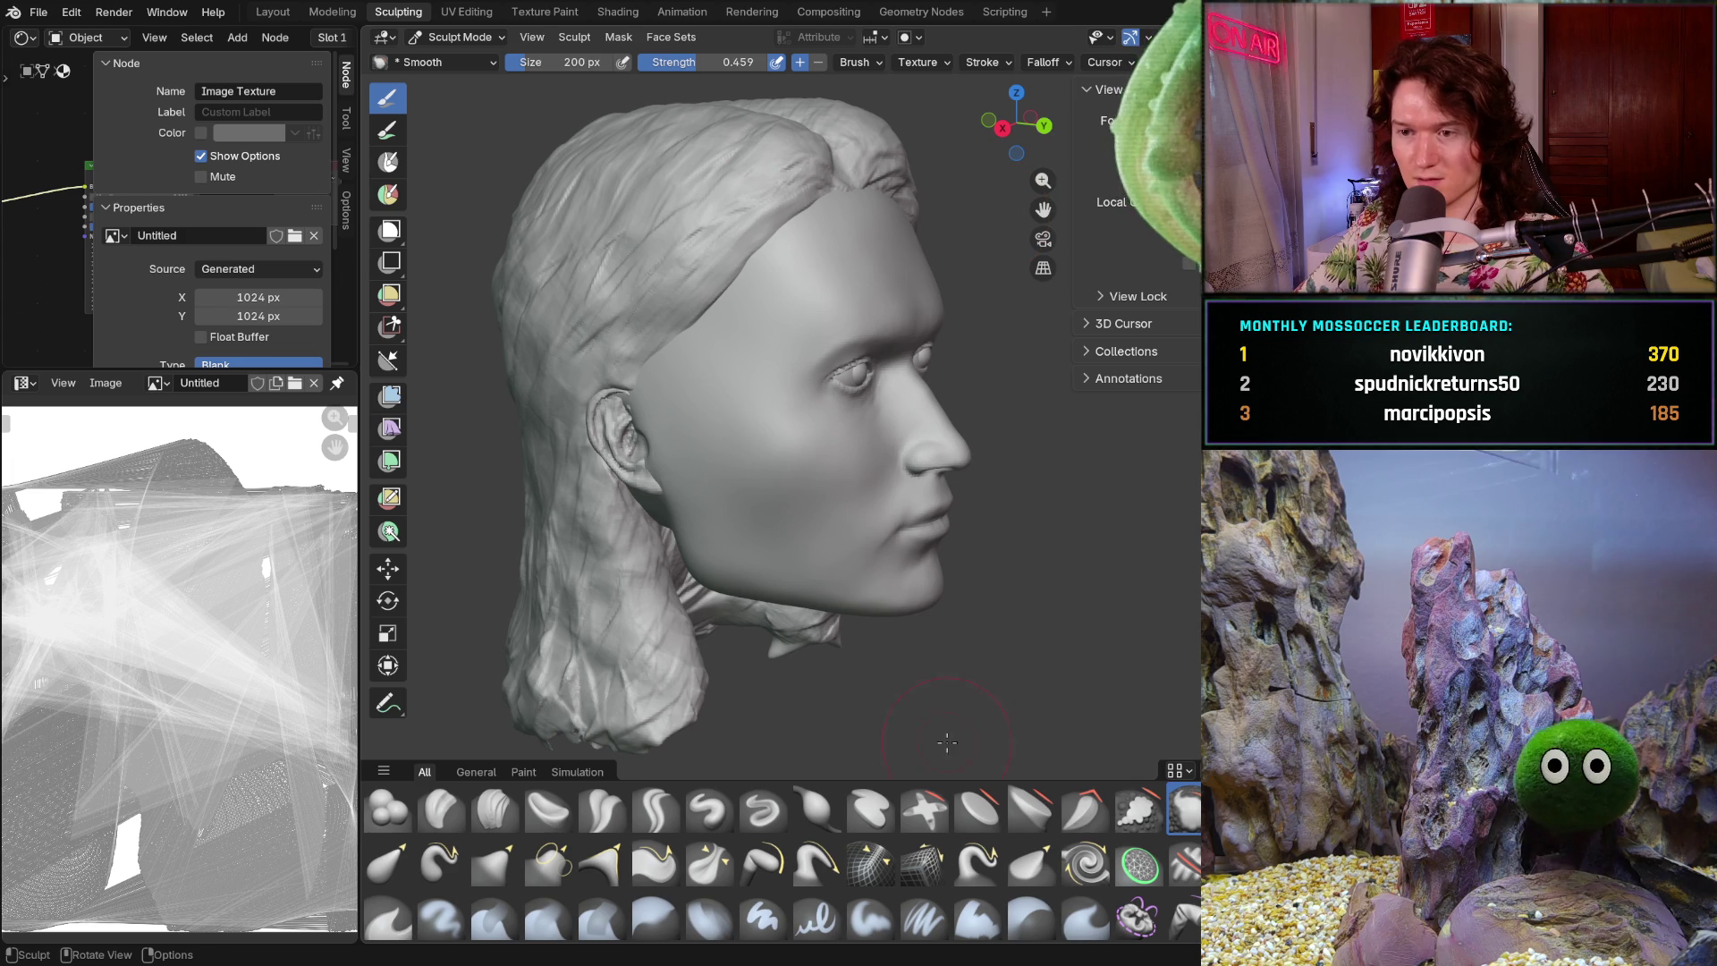
{"action": "middle_click_drag", "start_coordinate": [811, 621], "coordinate": [626, 612]}
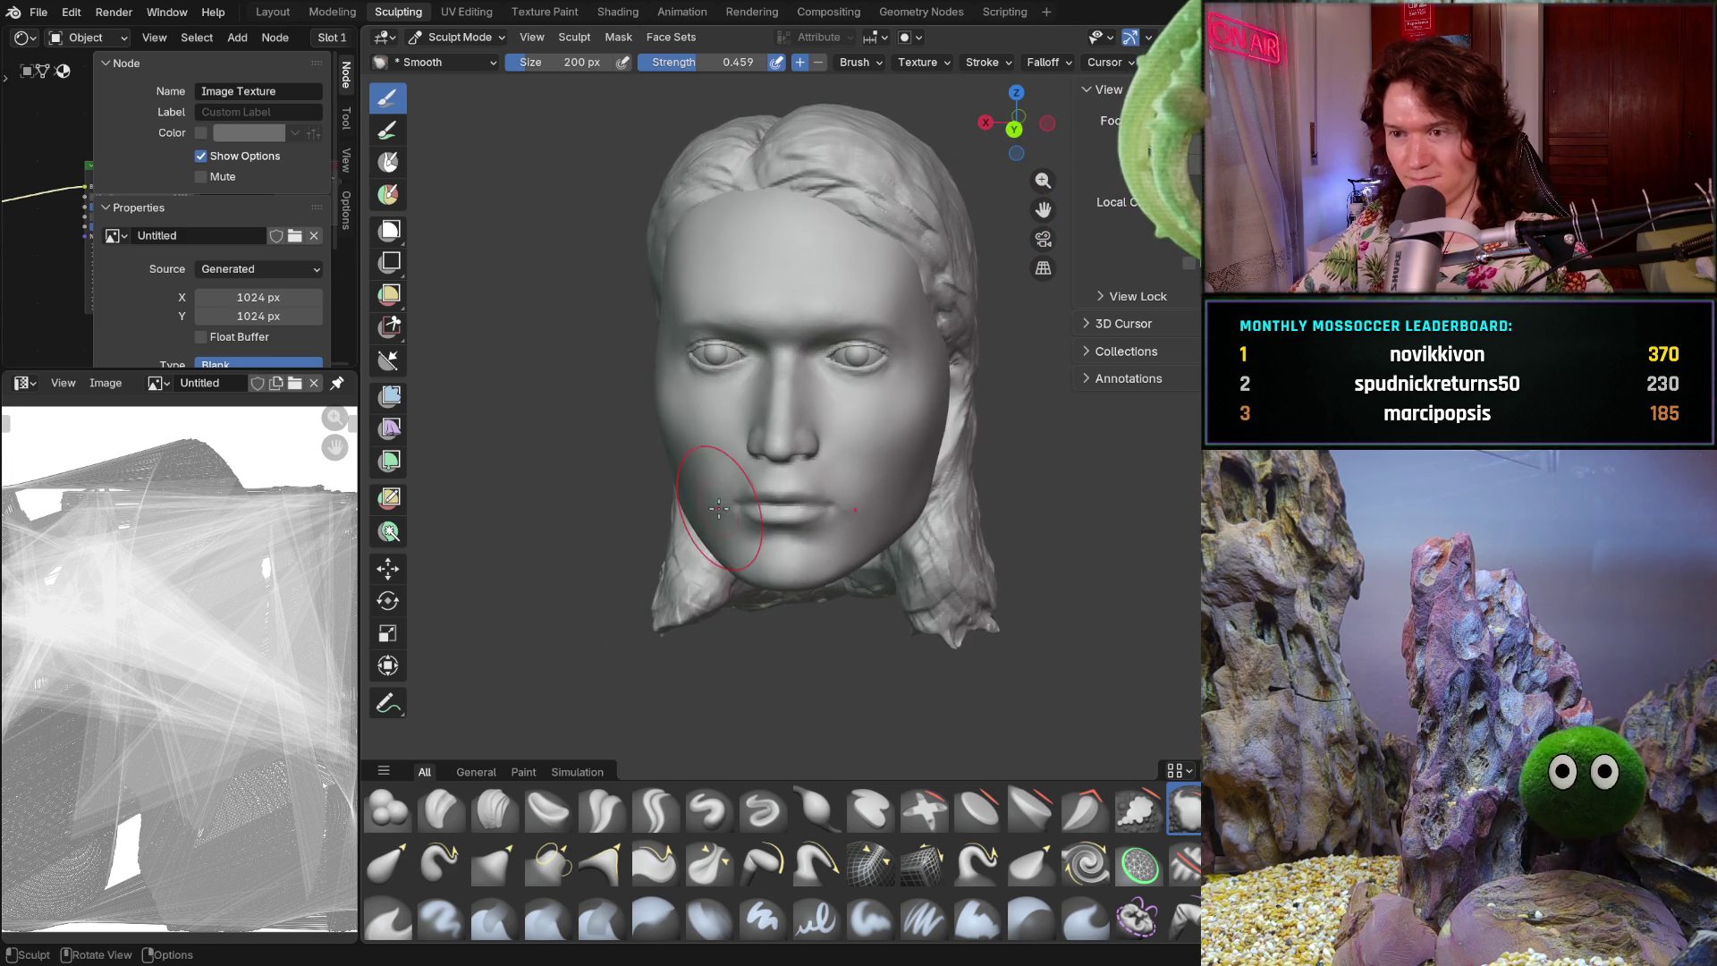
{"action": "middle_click_drag", "start_coordinate": [825, 608], "coordinate": [845, 537]}
{"action": "mouse_move", "coordinate": [845, 537]}
{"action": "left_mouse_down"}
{"action": "mouse_move", "coordinate": [865, 458]}
{"action": "mouse_move", "coordinate": [849, 510]}
{"action": "mouse_move", "coordinate": [866, 485]}
{"action": "left_mouse_up"}
{"action": "middle_click_drag", "start_coordinate": [866, 486], "coordinate": [884, 463], "text": "ctrl"}
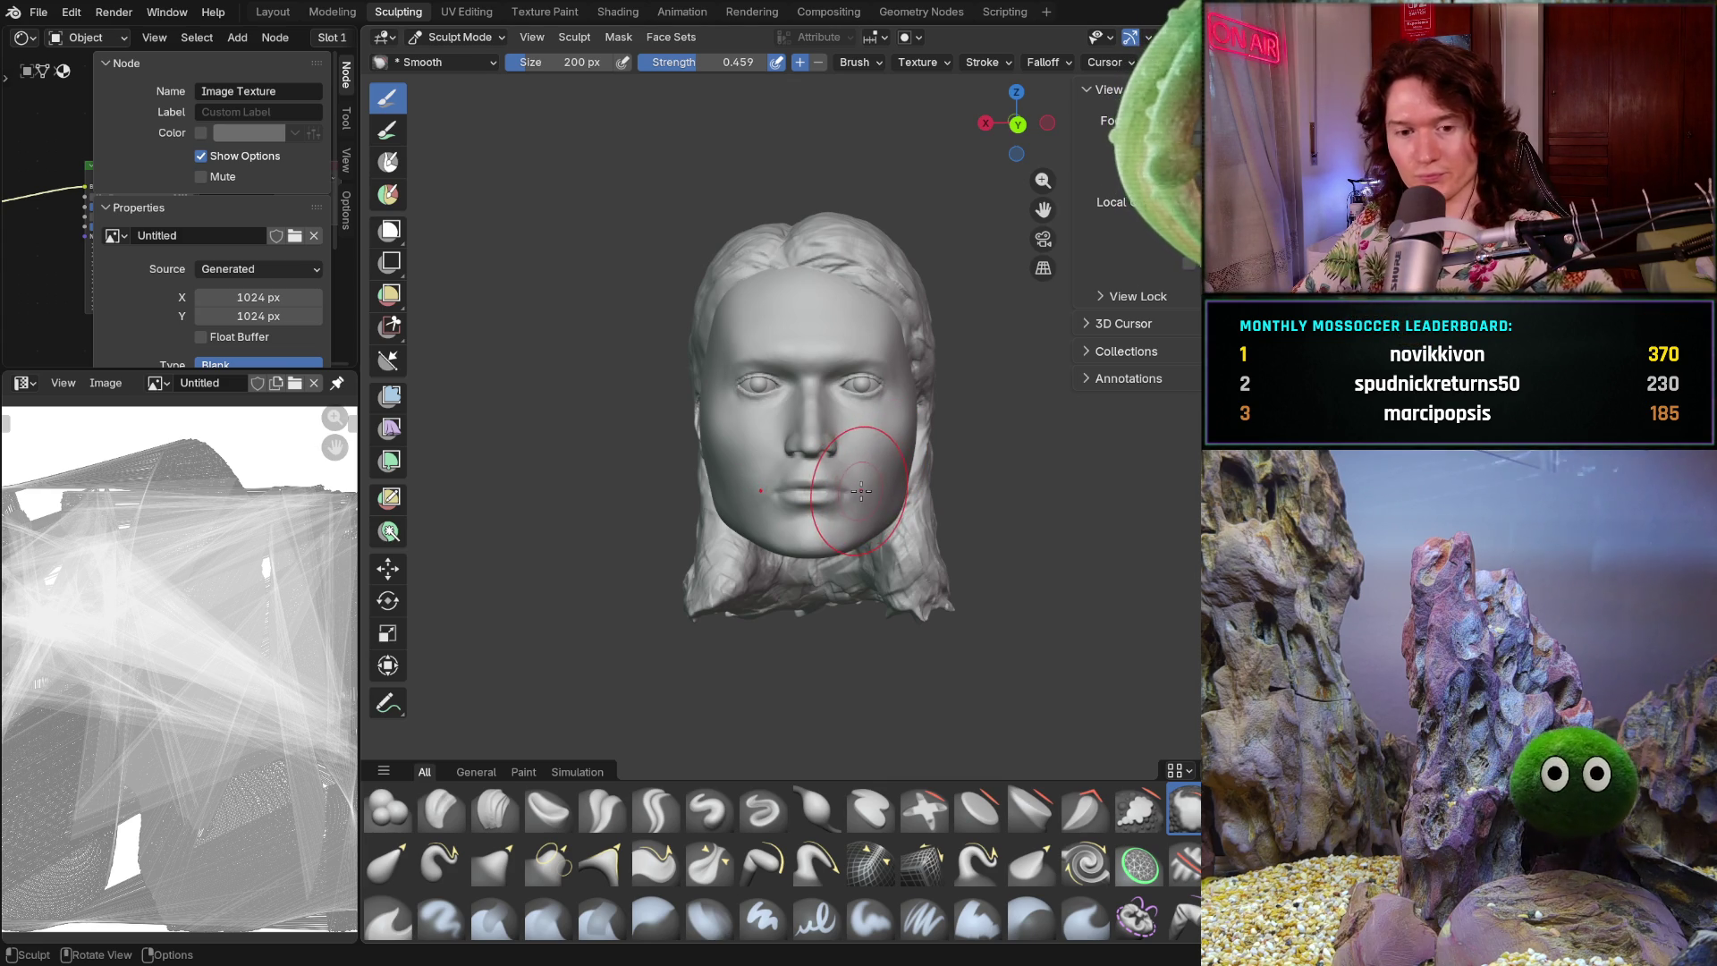
{"action": "mouse_move", "coordinate": [729, 523]}
{"action": "middle_mouse_down", "text": "ctrl"}
{"action": "mouse_move", "coordinate": [805, 515]}
{"action": "mouse_move", "coordinate": [777, 497]}
{"action": "mouse_move", "coordinate": [766, 528]}
{"action": "middle_mouse_up", "text": "ctrl"}
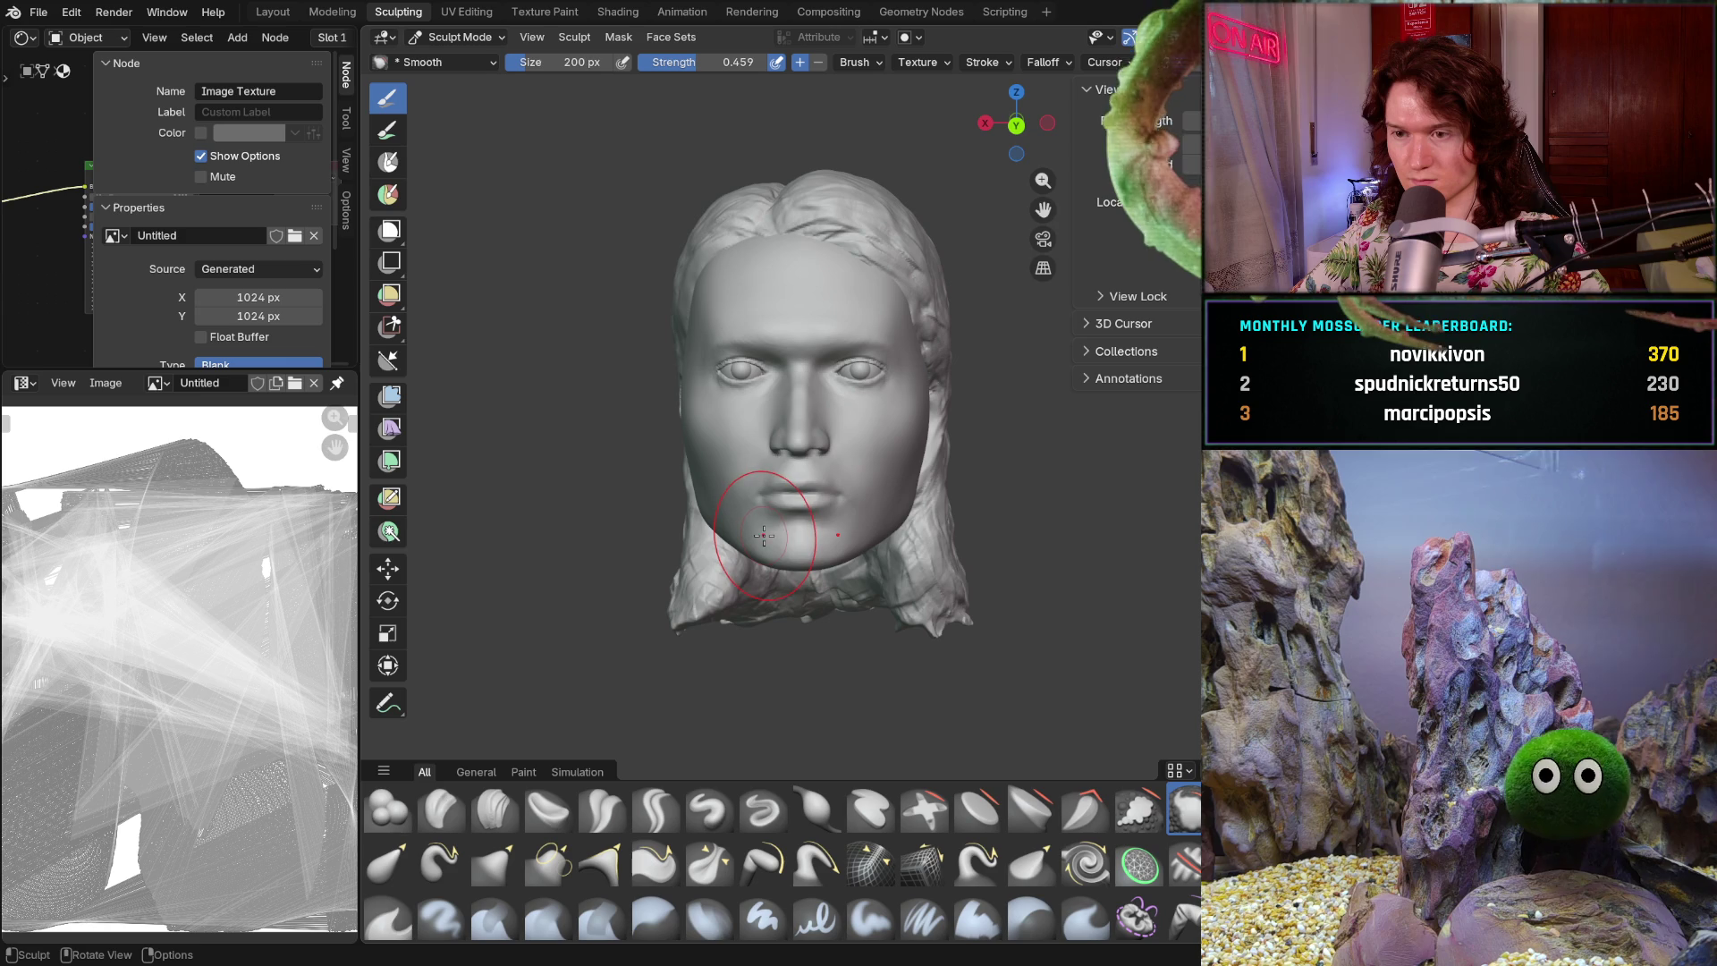
- Switch to the Grab brush and resize its radius to 484 px
{"action": "middle_click_drag", "start_coordinate": [742, 549], "coordinate": [582, 626]}
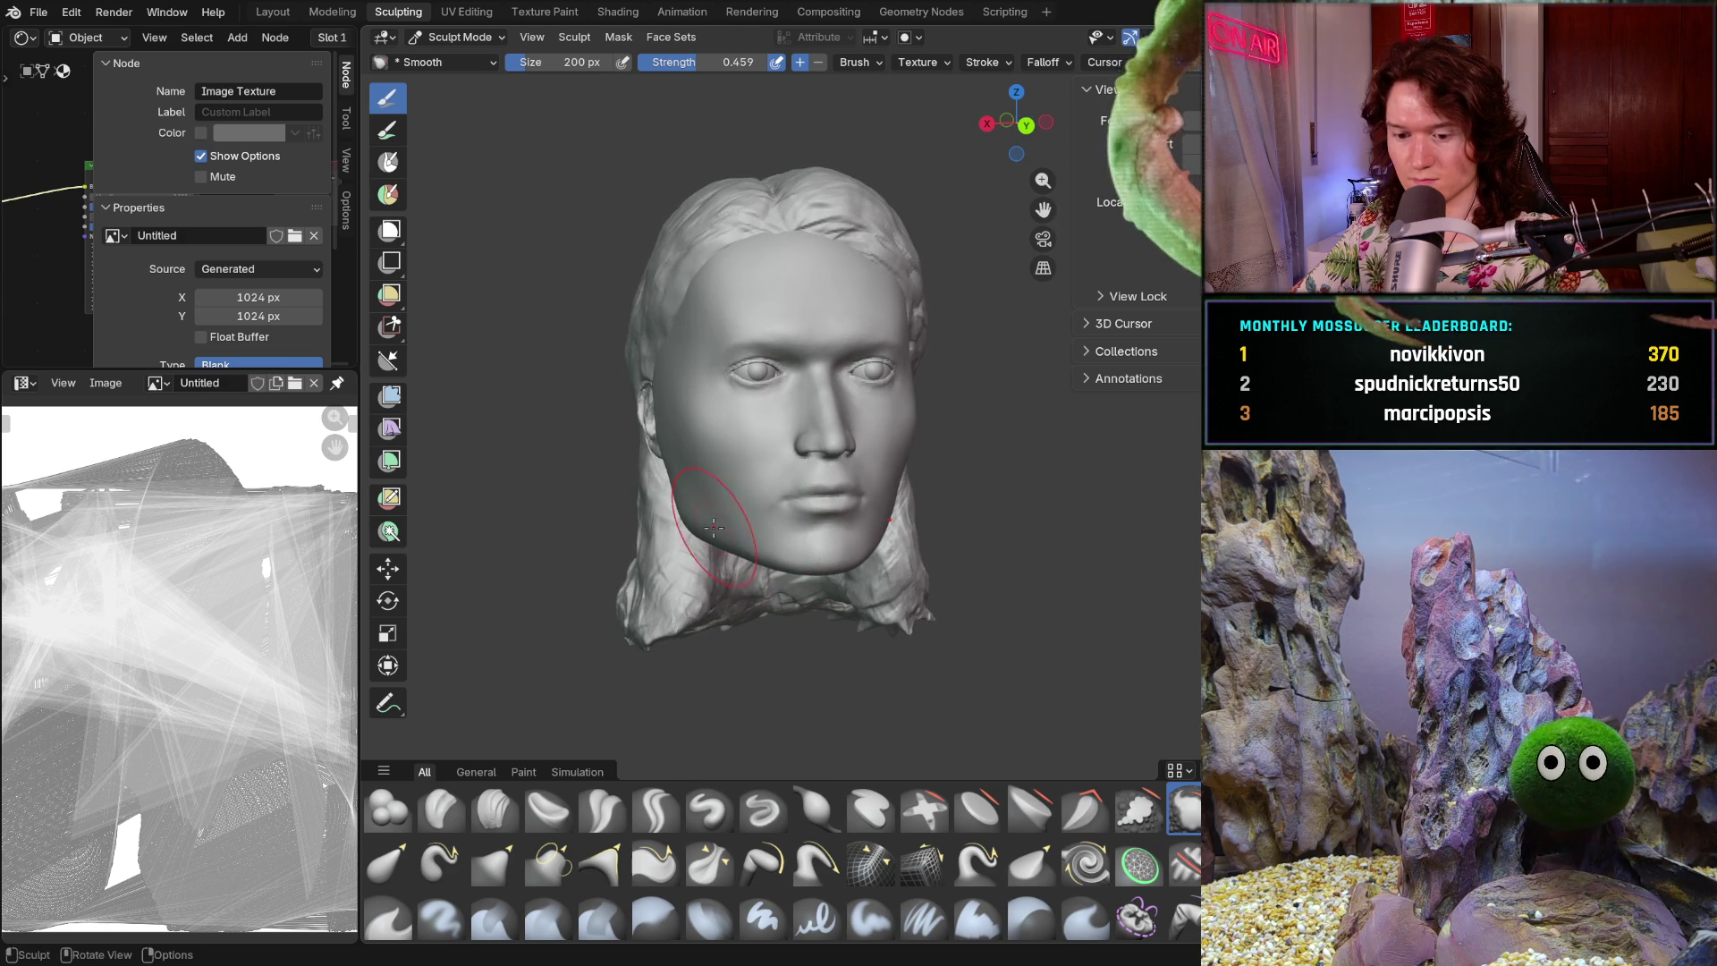
{"action": "key", "text": "f"}
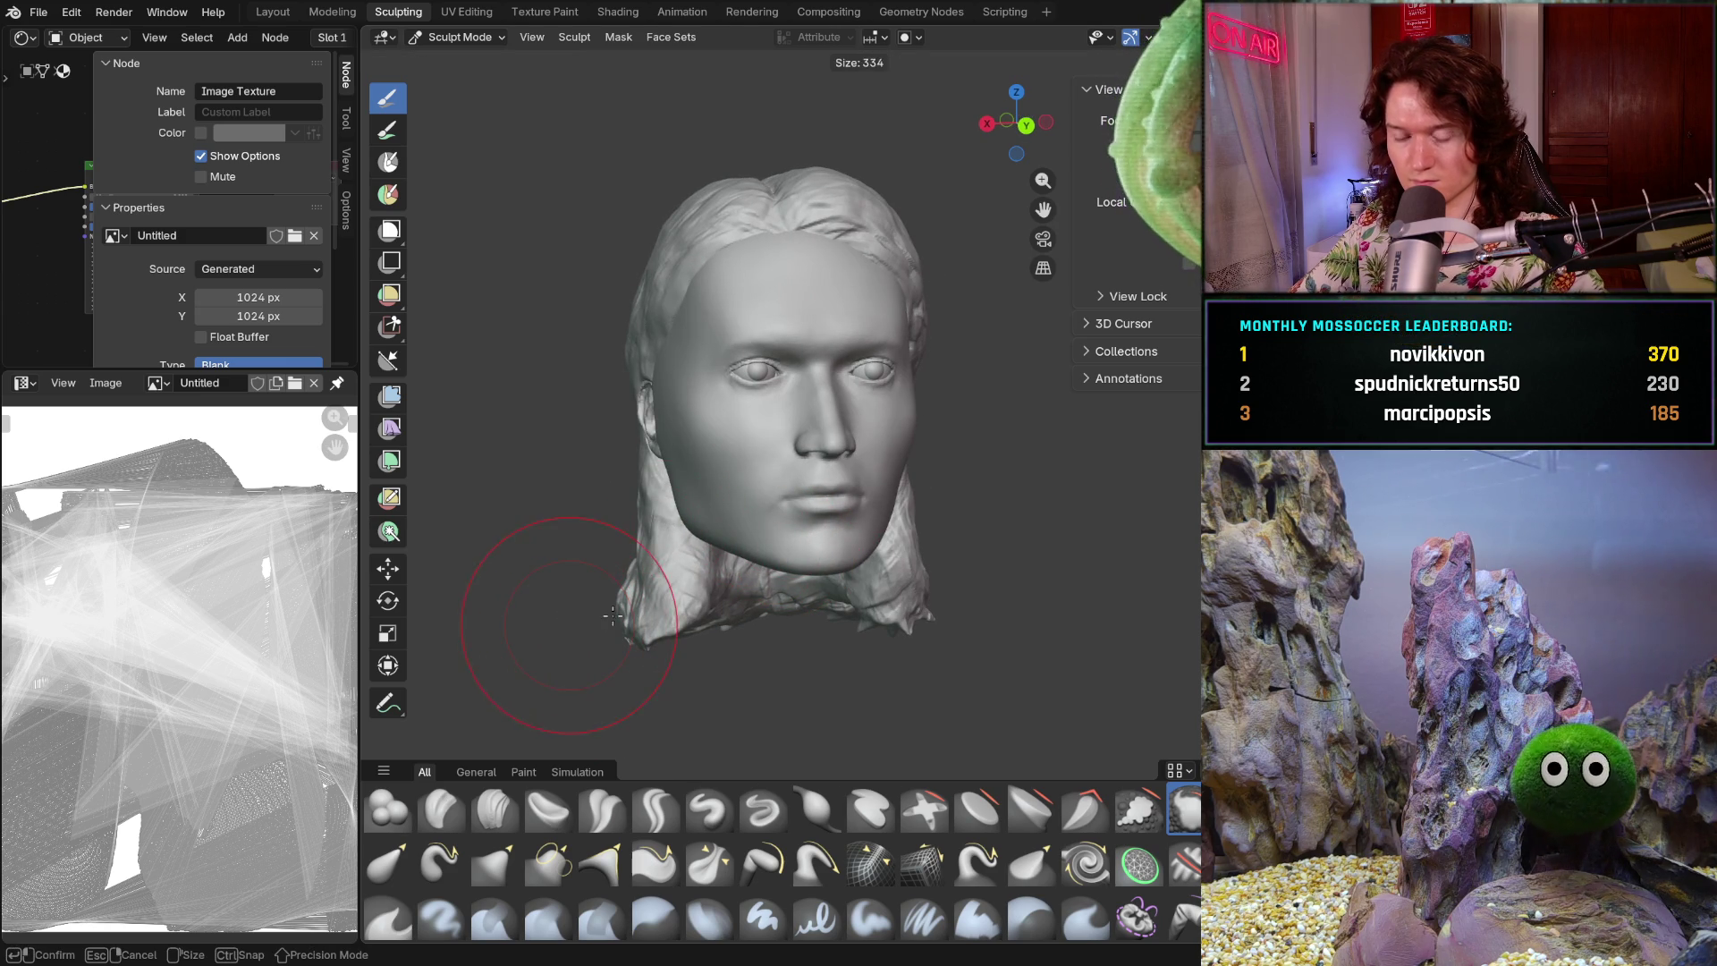
{"action": "left_click", "coordinate": [620, 620]}
{"action": "key", "text": "g"}
{"action": "key", "text": "ctrl+KP_1"}
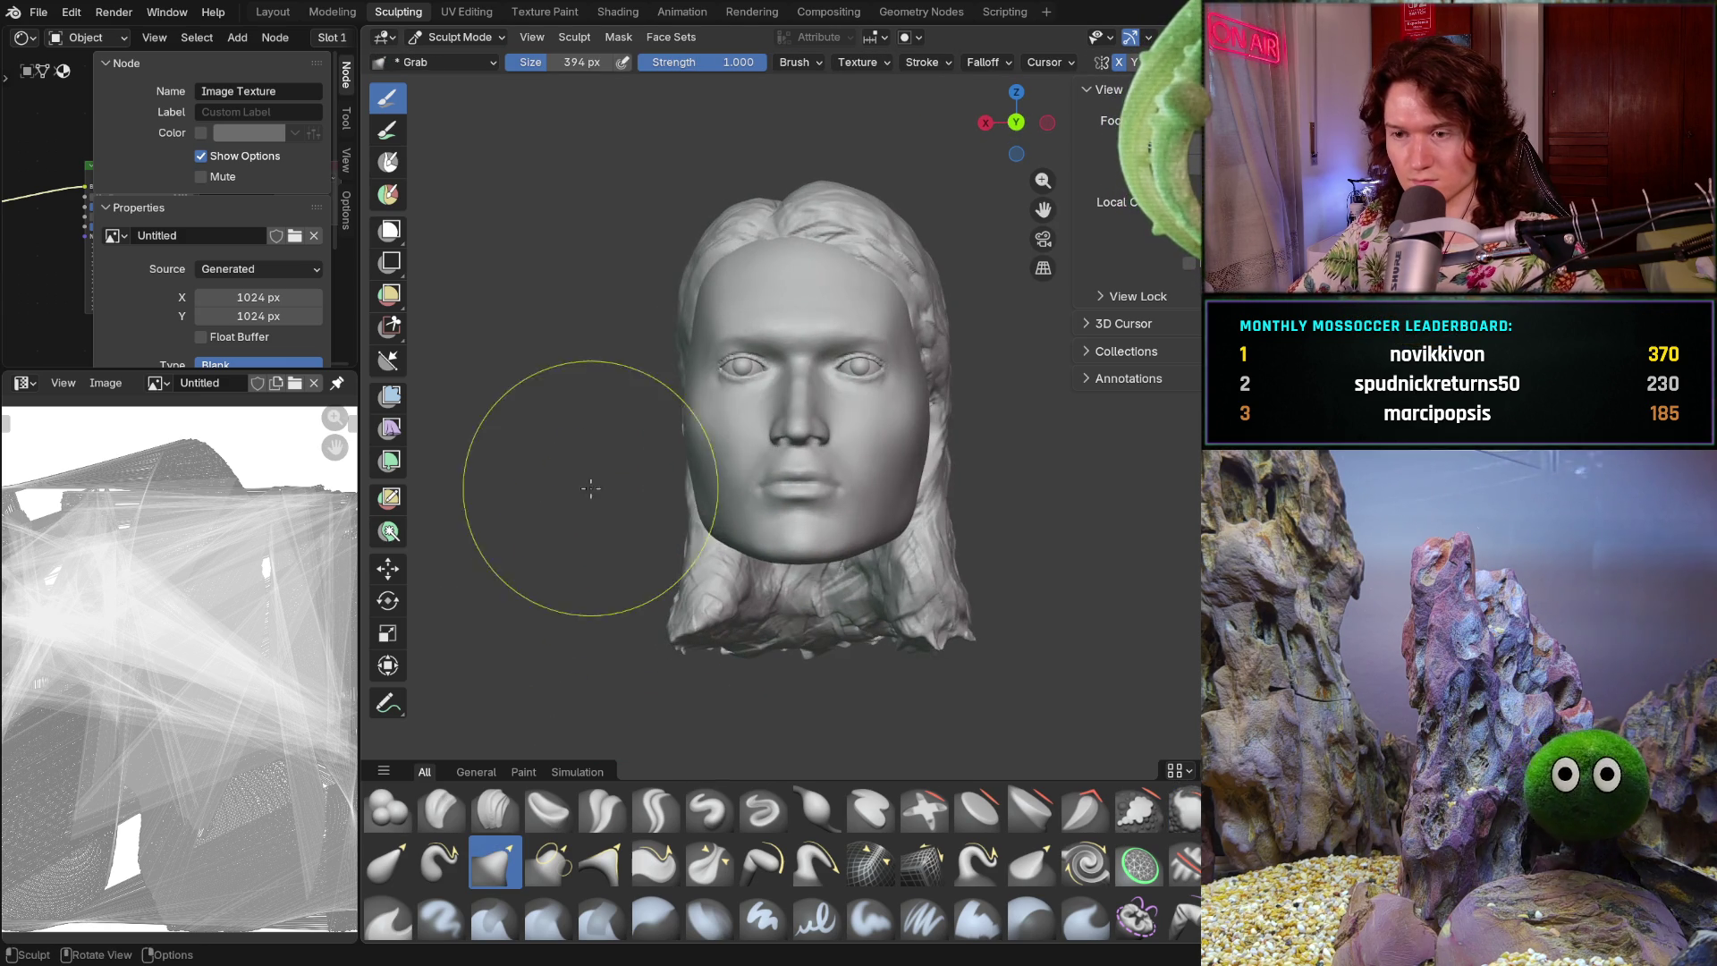
{"action": "scroll", "coordinate": [610, 485], "scroll_direction": "up", "scroll_amount": 2}
{"action": "key", "text": "f"}
{"action": "left_click", "coordinate": [679, 473]}
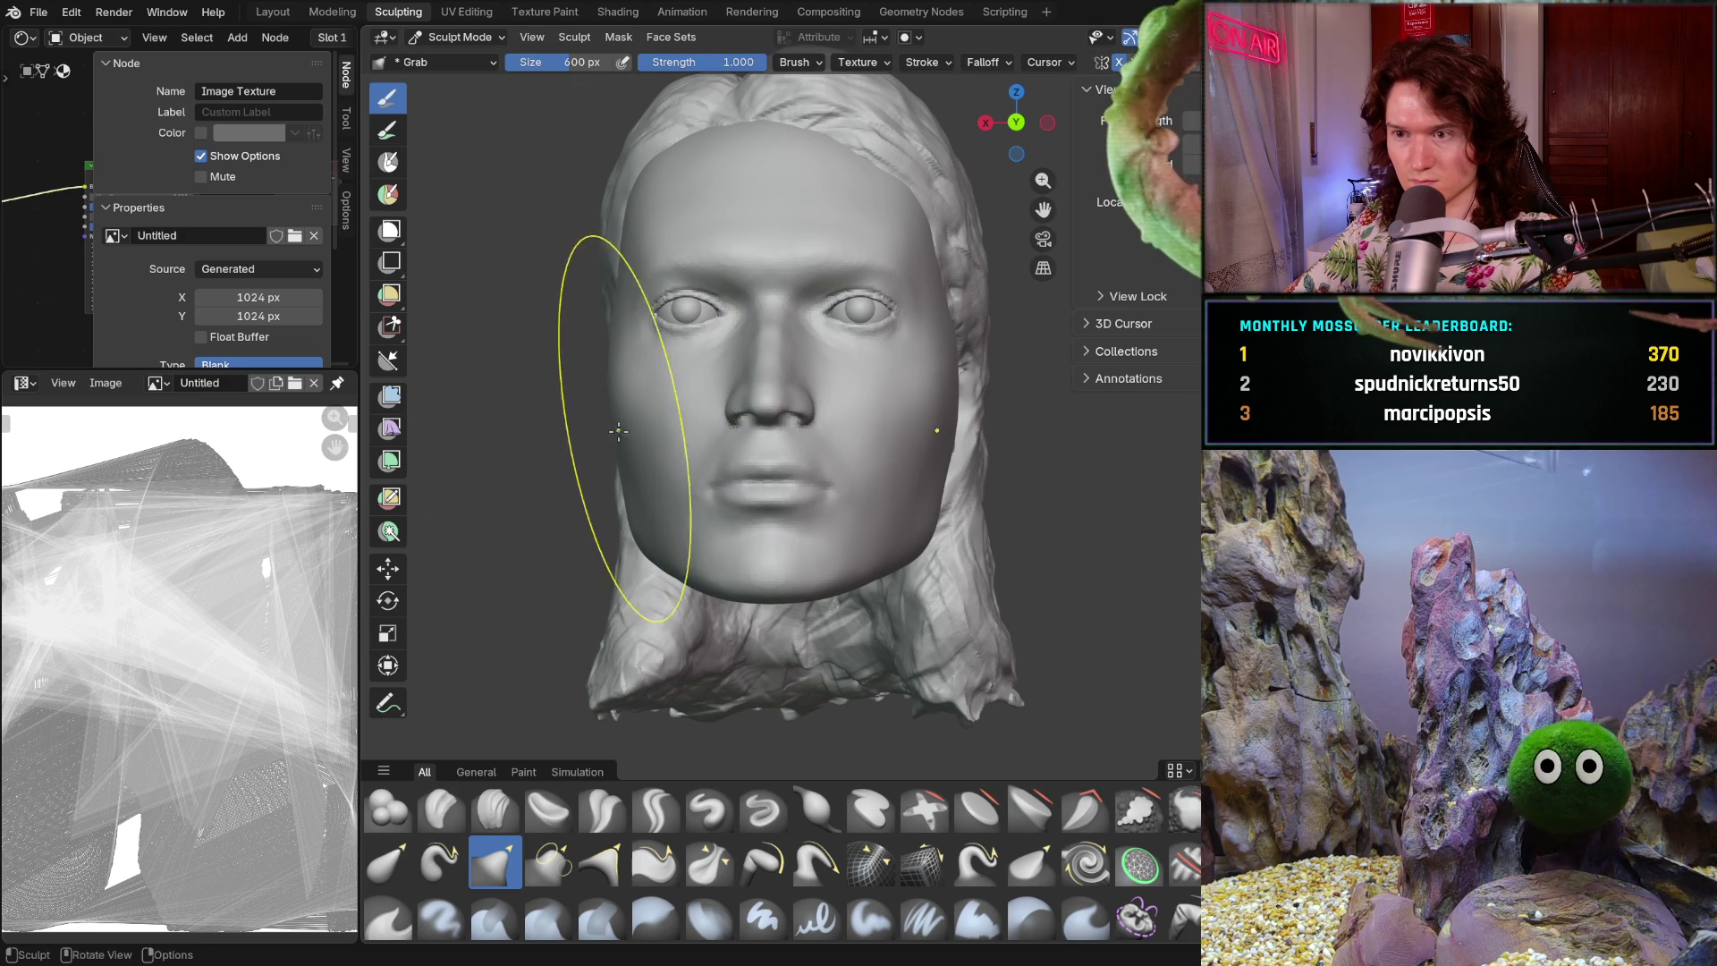
{"action": "mouse_move", "coordinate": [563, 483]}
{"action": "middle_mouse_down"}
{"action": "mouse_move", "coordinate": [625, 486]}
{"action": "mouse_move", "coordinate": [581, 488]}
{"action": "middle_mouse_up"}
{"action": "key", "text": "f"}
{"action": "left_click", "coordinate": [543, 474]}
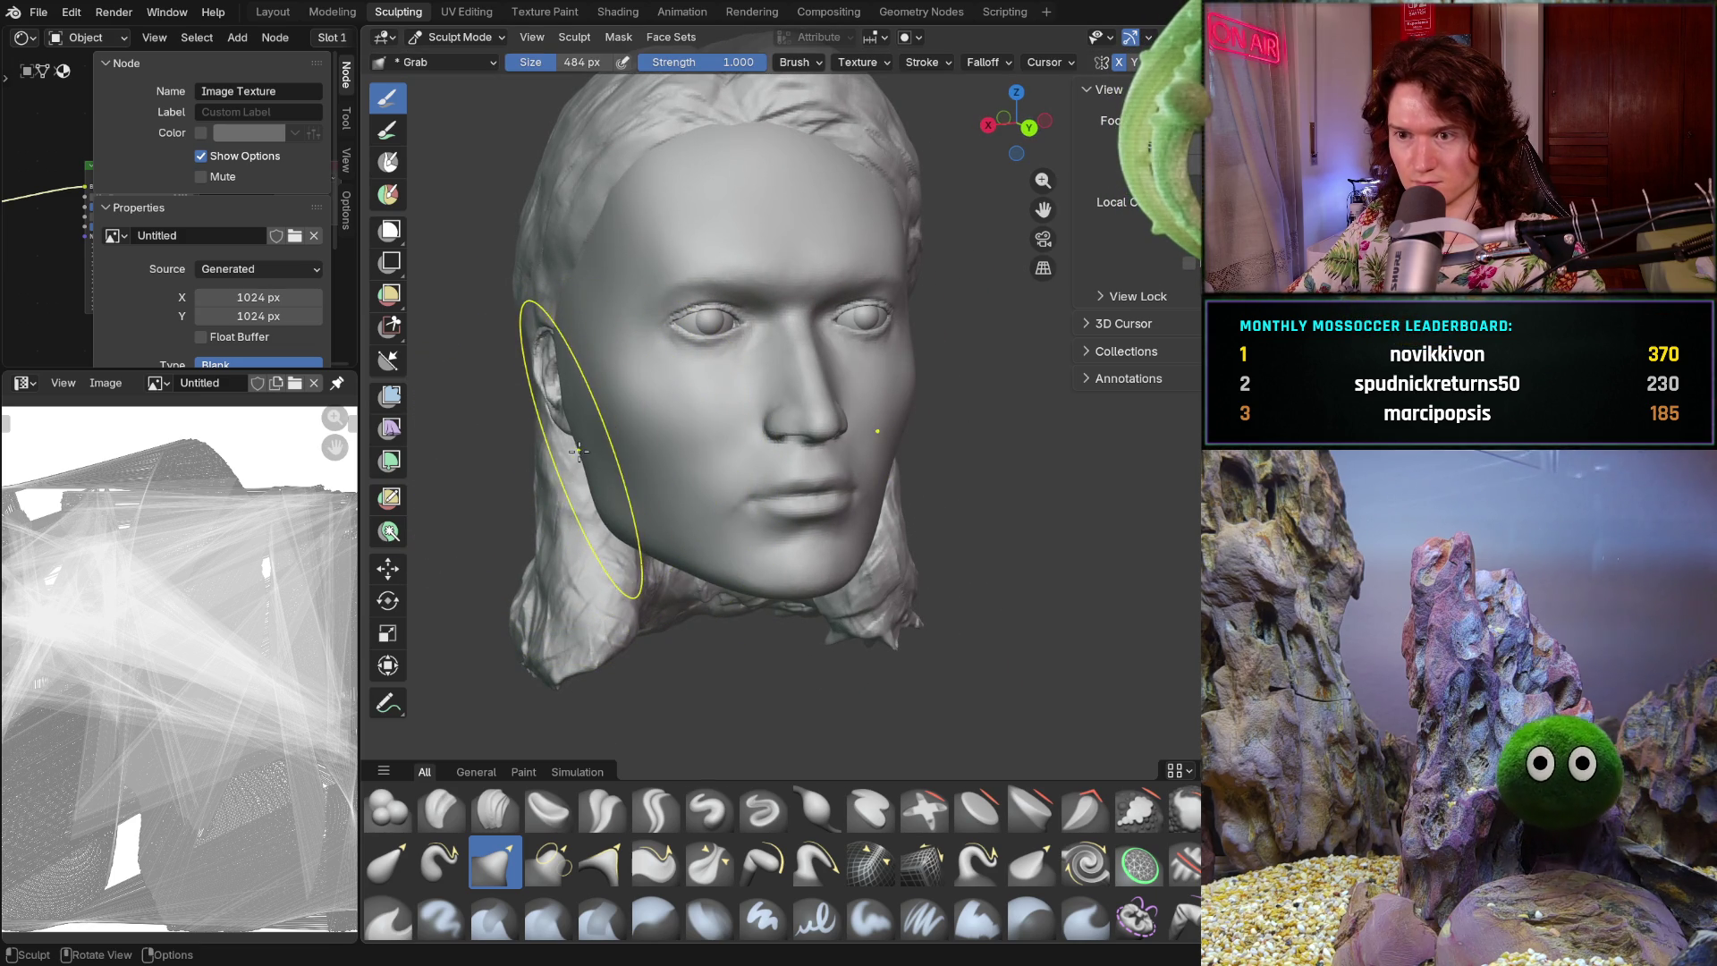
- Pull the cheek outward with the Grab brush to fill out the side of the face
{"action": "key", "text": "ctrl+KP_1"}
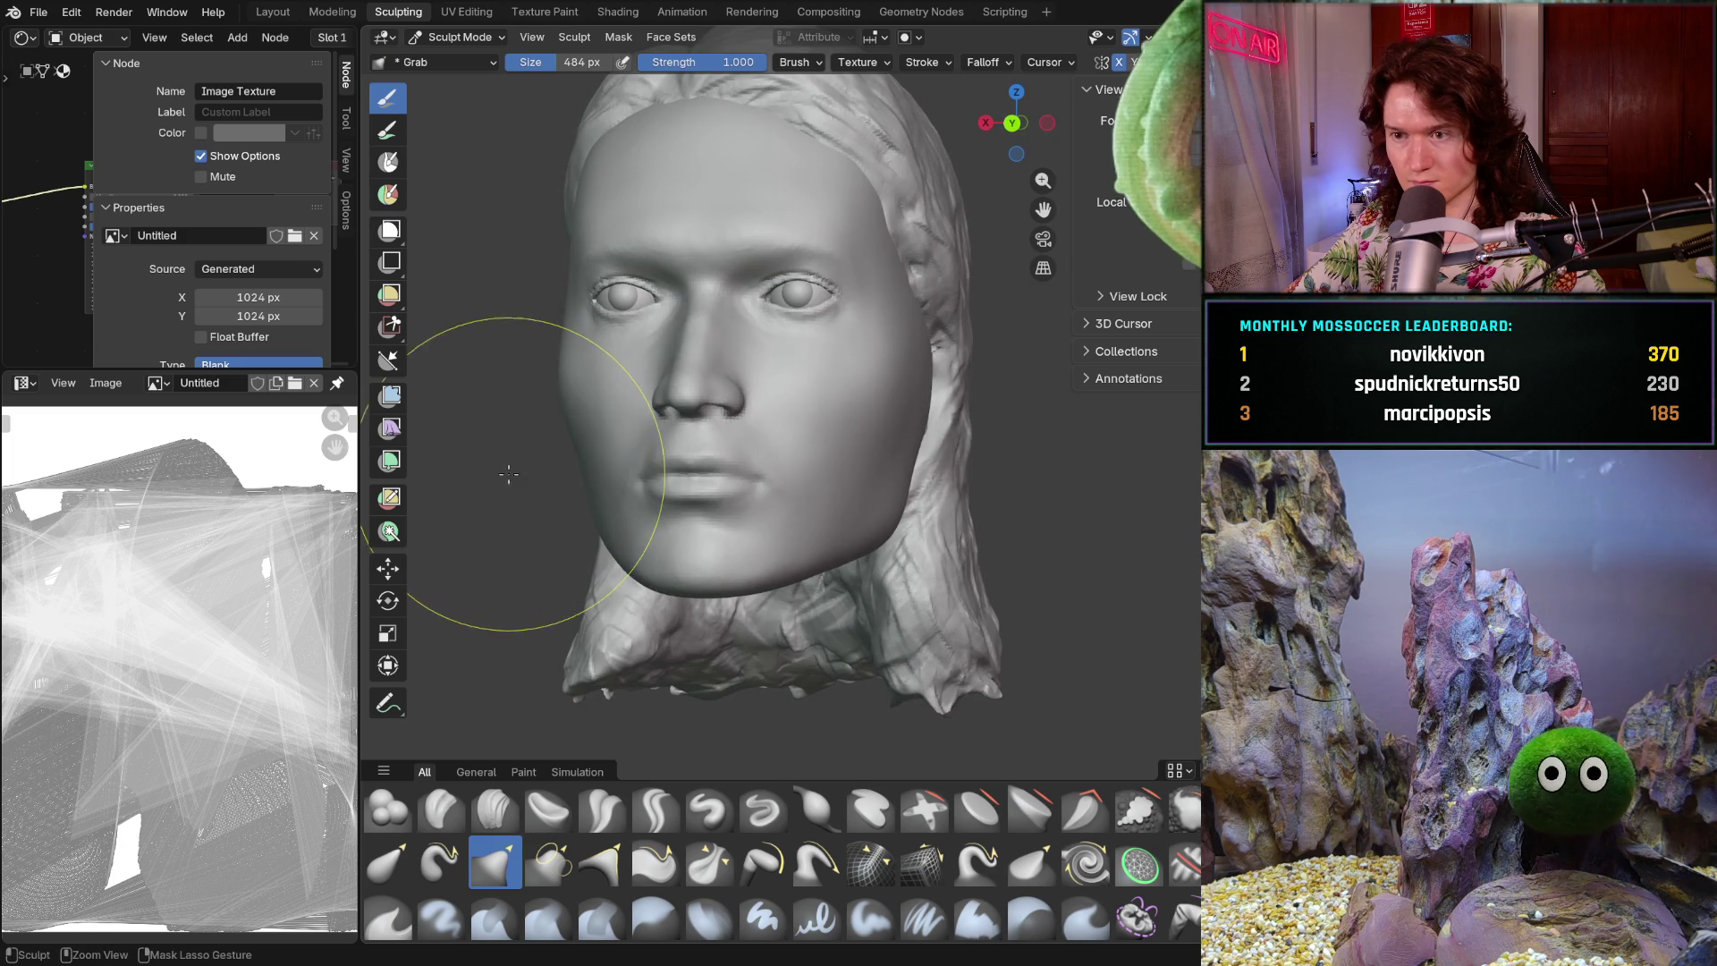
{"action": "middle_click_drag", "start_coordinate": [510, 483], "coordinate": [617, 528]}
{"action": "middle_click_drag", "start_coordinate": [604, 597], "coordinate": [871, 529]}
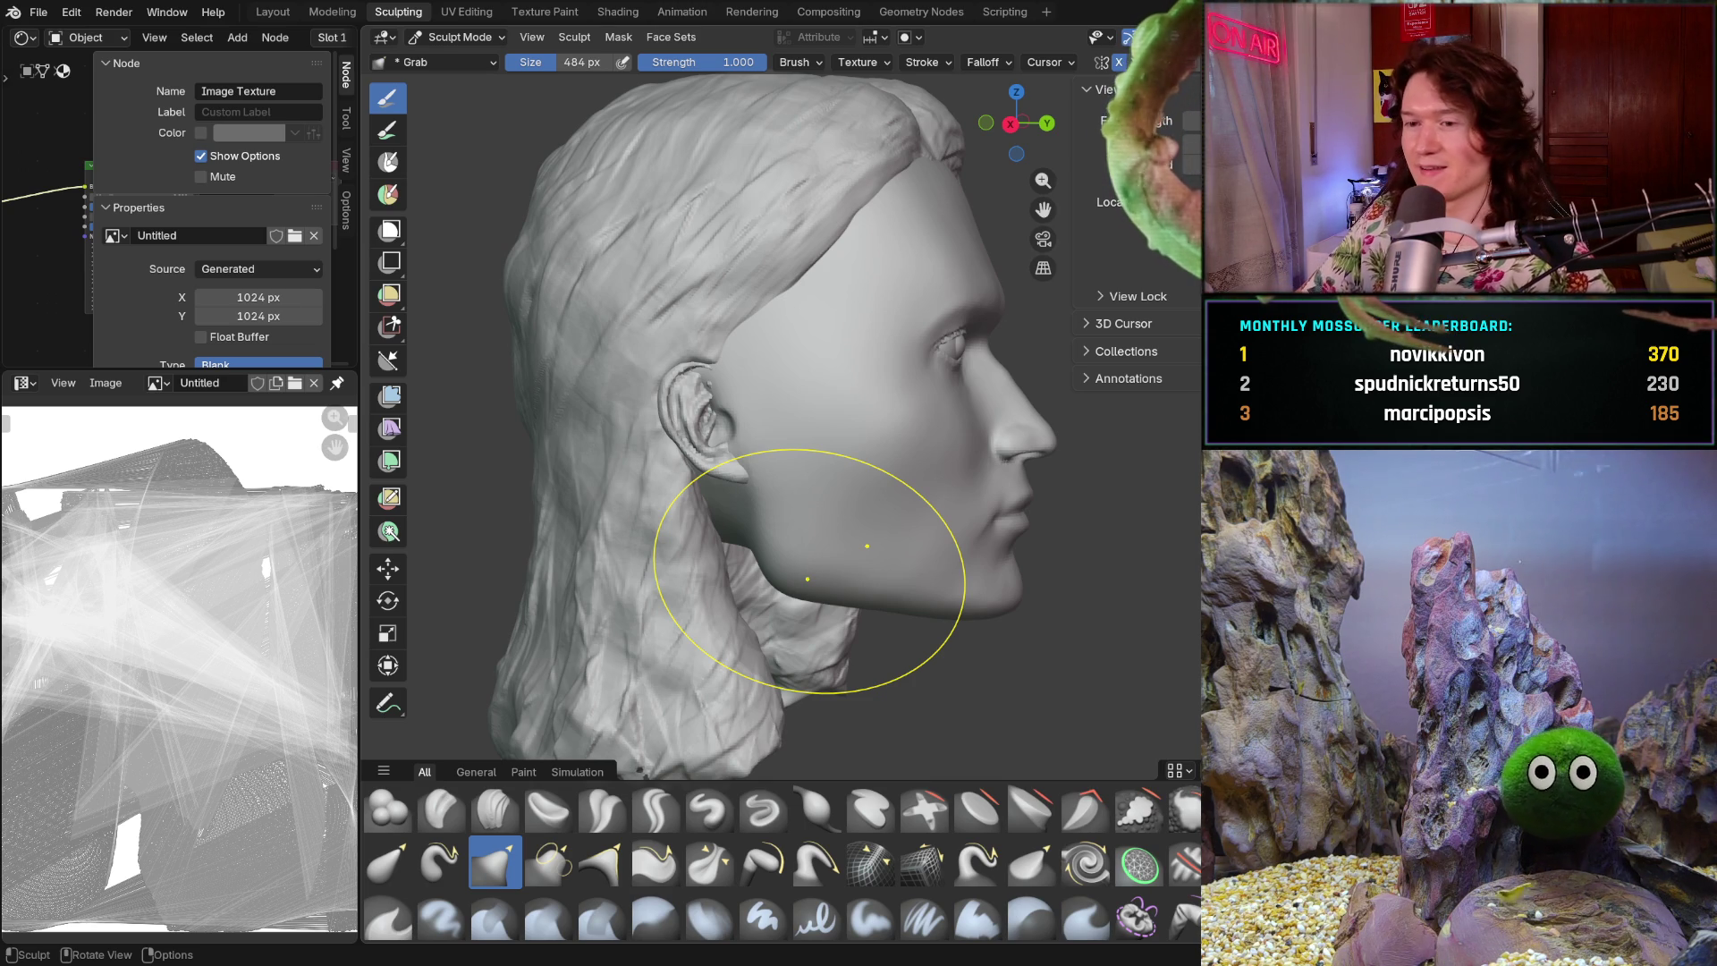
{"action": "mouse_move", "coordinate": [805, 536]}
{"action": "middle_mouse_down"}
{"action": "mouse_move", "coordinate": [787, 519]}
{"action": "mouse_move", "coordinate": [836, 492]}
{"action": "mouse_move", "coordinate": [759, 490]}
{"action": "middle_mouse_up"}
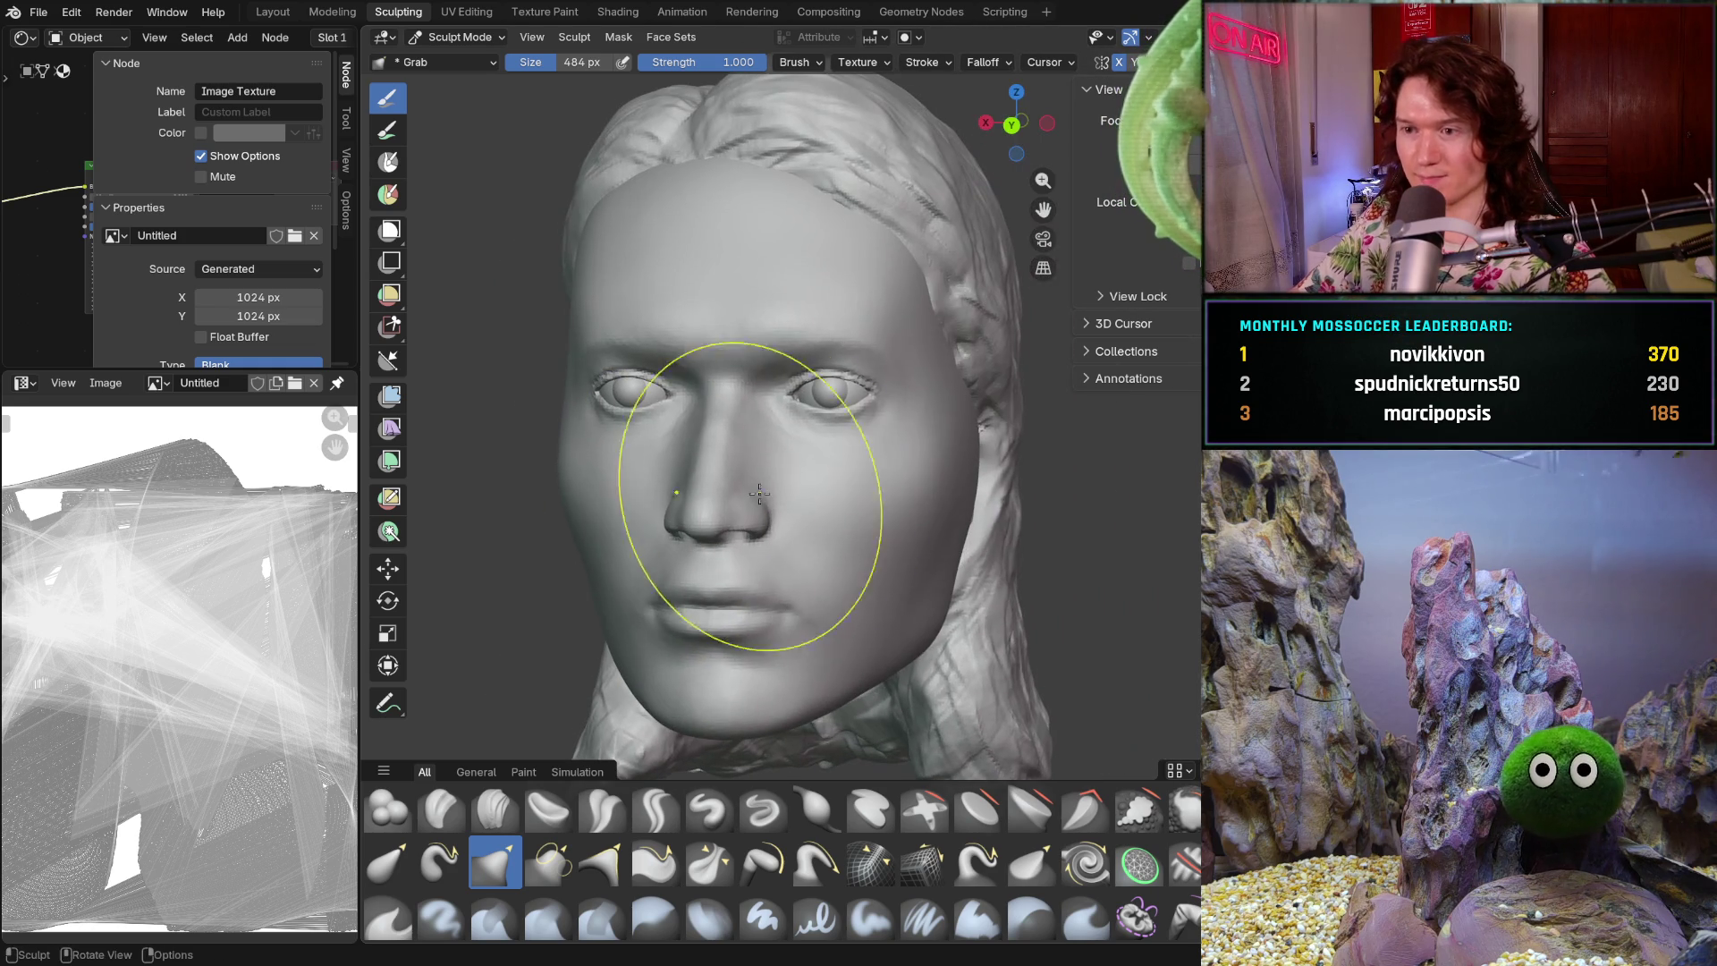
{"action": "middle_click_drag", "start_coordinate": [971, 499], "coordinate": [931, 505]}
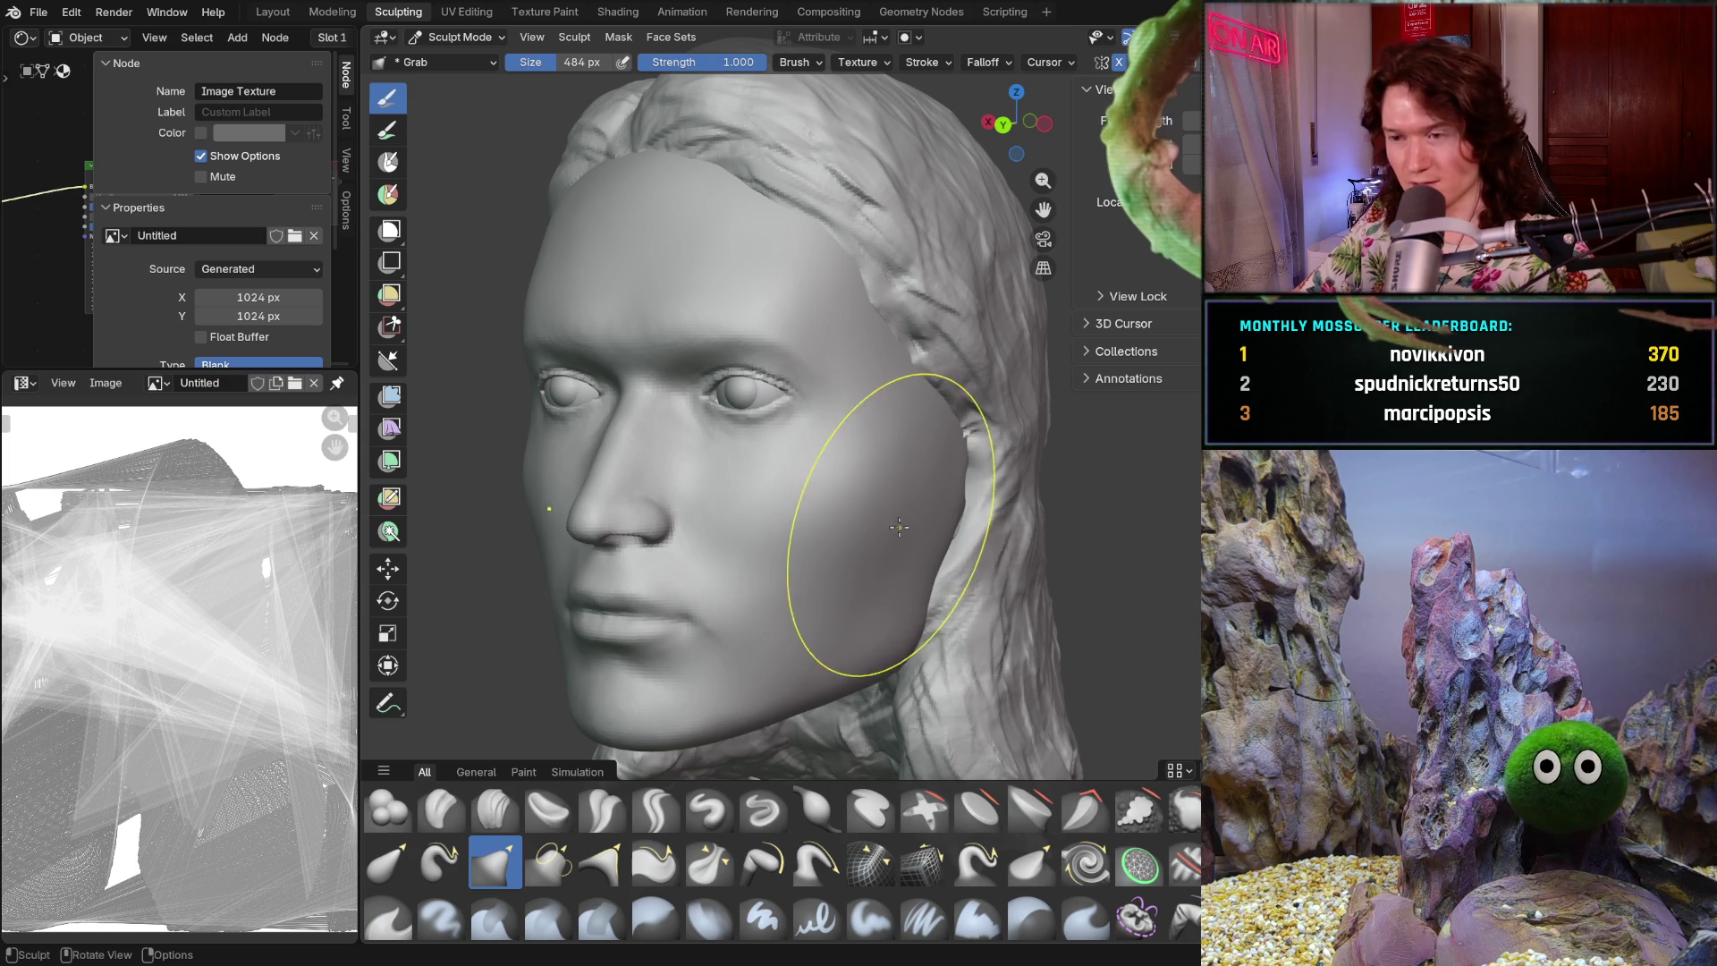
{"action": "left_click_drag", "start_coordinate": [914, 461], "coordinate": [917, 509]}
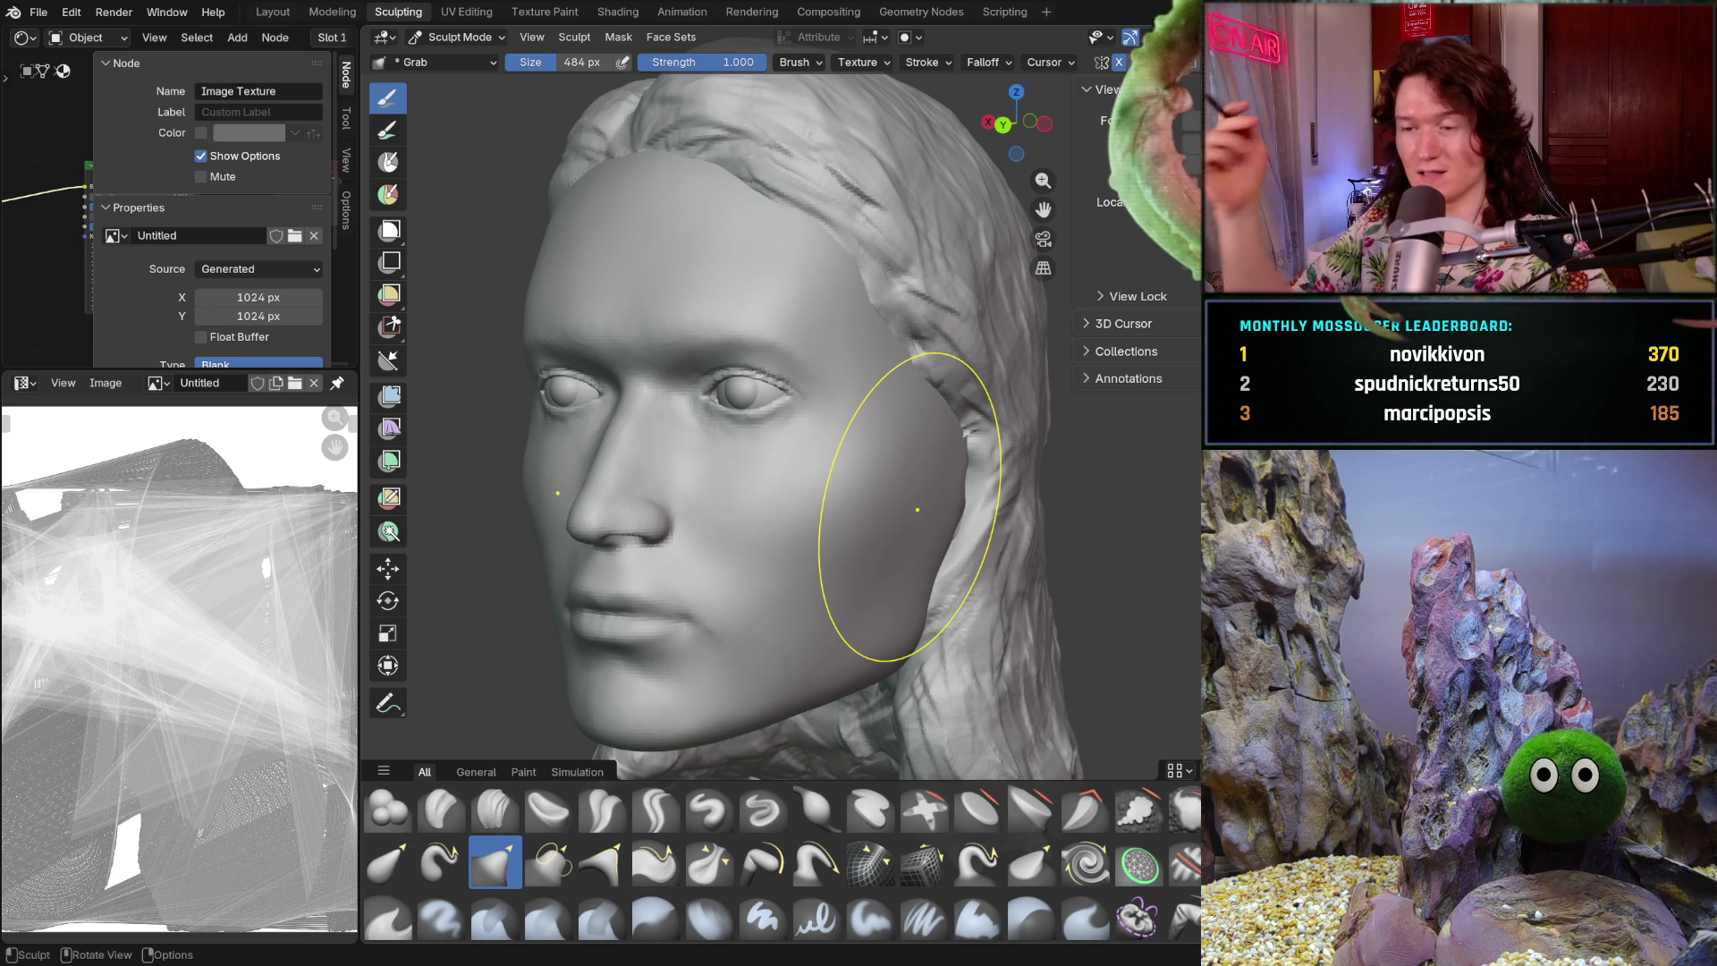
{"action": "left_click_drag", "start_coordinate": [917, 508], "coordinate": [903, 512]}
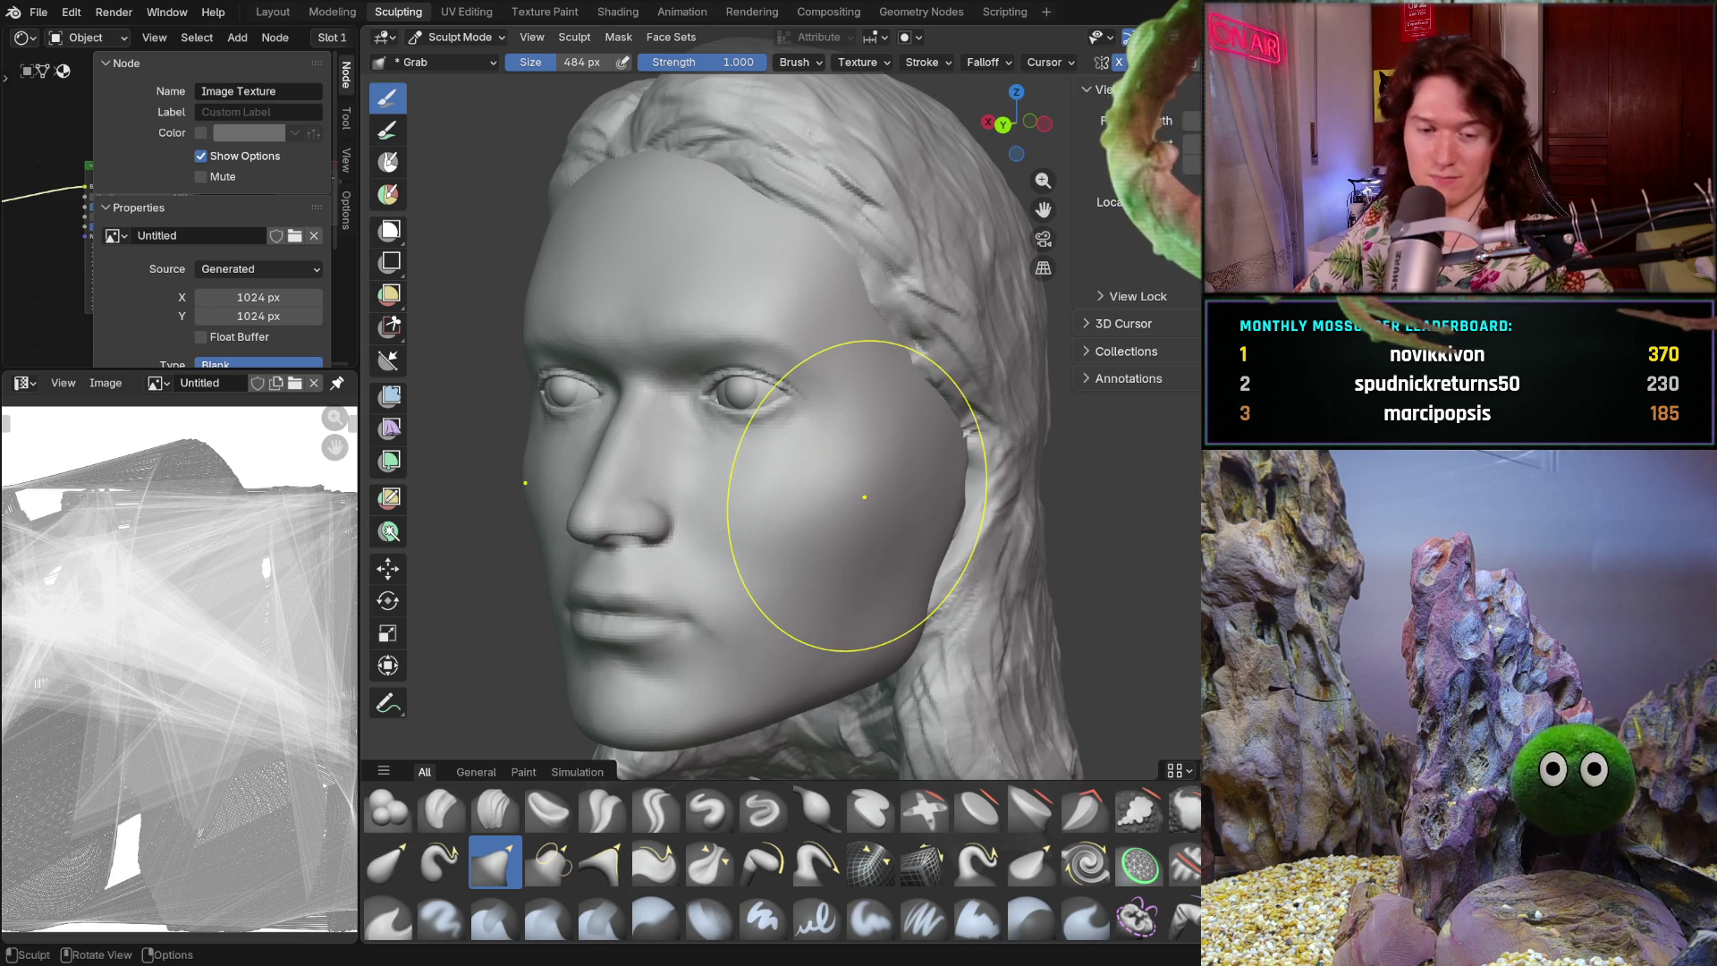
{"action": "mouse_move", "coordinate": [878, 553]}
{"action": "middle_mouse_down"}
{"action": "mouse_move", "coordinate": [874, 575]}
{"action": "mouse_move", "coordinate": [982, 564]}
{"action": "middle_mouse_up"}
{"action": "mouse_move", "coordinate": [858, 554]}
{"action": "middle_mouse_down"}
{"action": "mouse_move", "coordinate": [480, 575]}
{"action": "mouse_move", "coordinate": [518, 441]}
{"action": "middle_mouse_up"}
- Shrink the brush to 336 px, switch to the Mask brush, and toggle overlays off and on
{"action": "key", "text": "f"}
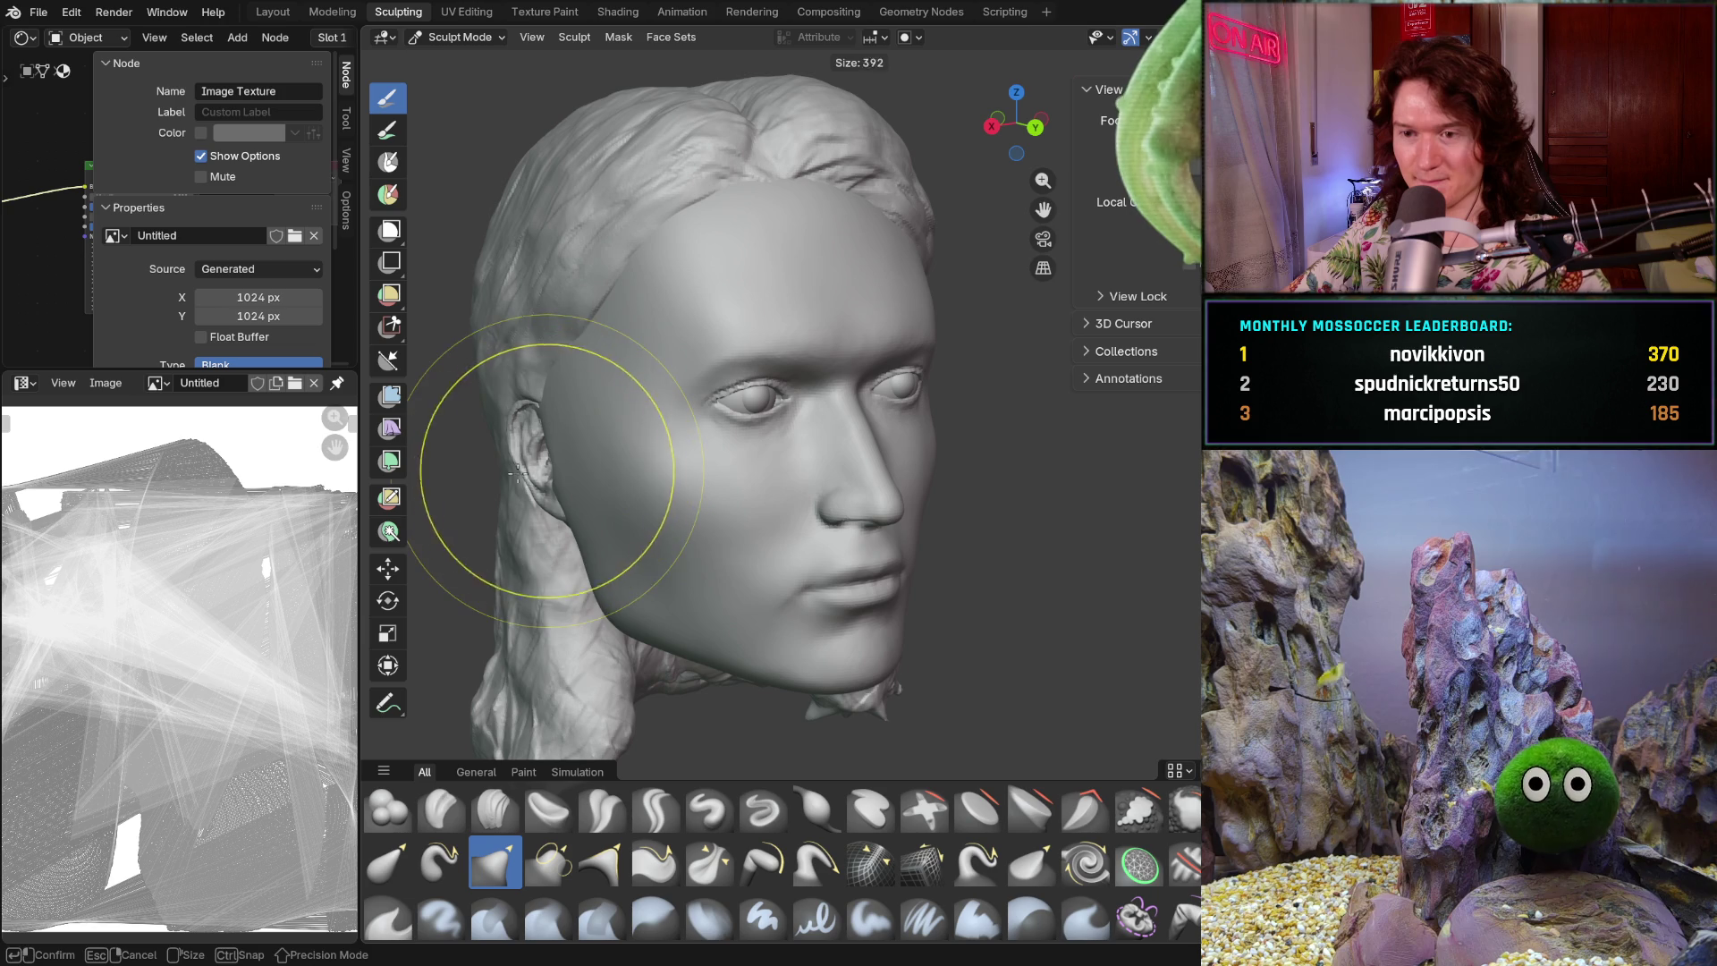
{"action": "left_click", "coordinate": [537, 451]}
{"action": "middle_click_drag", "start_coordinate": [645, 483], "coordinate": [652, 536]}
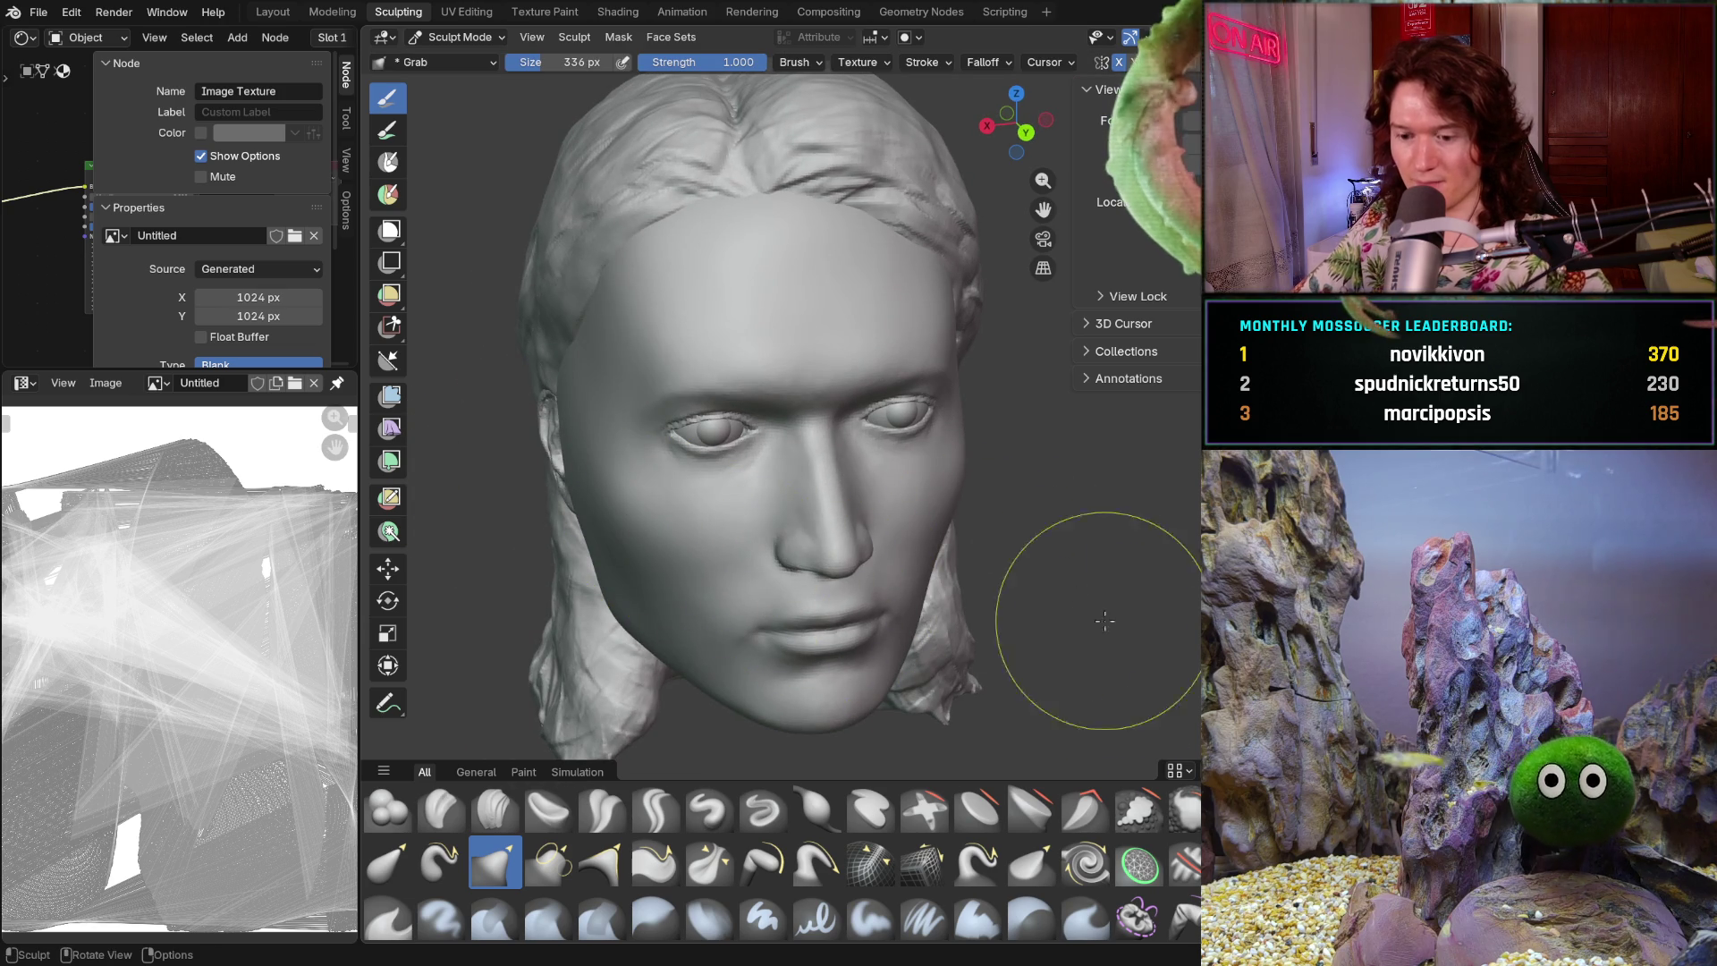
{"action": "key", "text": "m"}
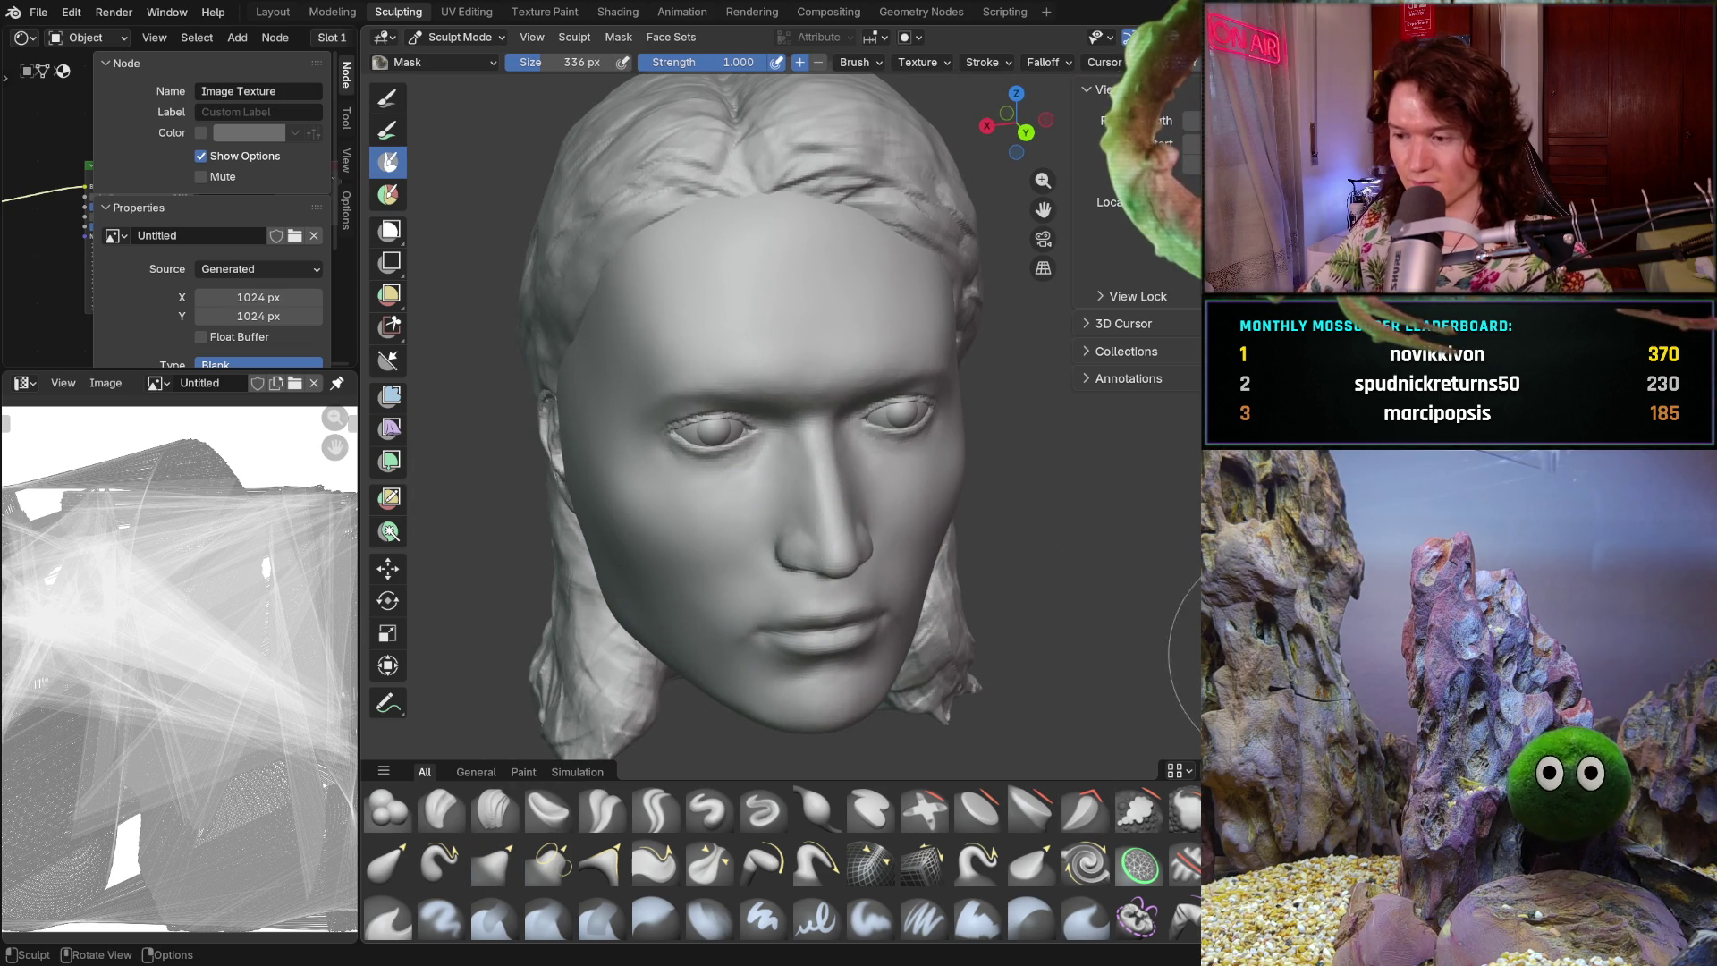
{"action": "key", "text": "shift+alt+z"}
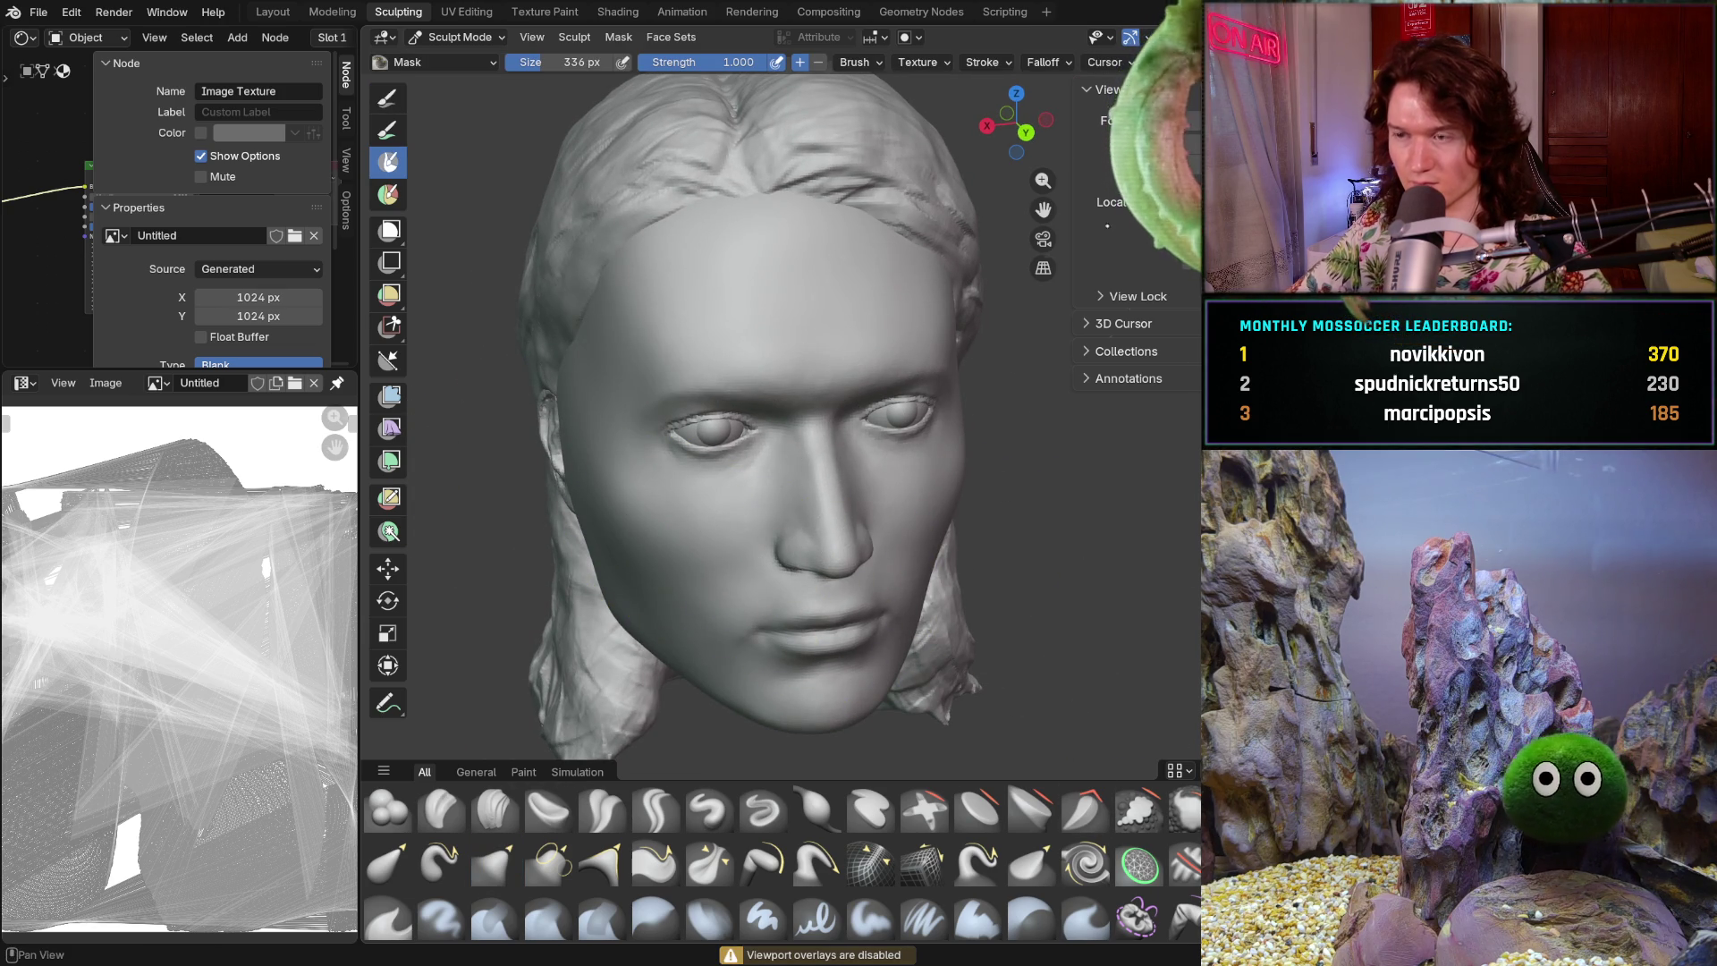
{"action": "key", "text": "shift+alt+z"}
- Paint a mask over the mouth area and view the head beside the reference image
{"action": "mouse_move", "coordinate": [680, 483]}
{"action": "middle_mouse_down"}
{"action": "mouse_move", "coordinate": [738, 484]}
{"action": "mouse_move", "coordinate": [793, 410]}
{"action": "middle_mouse_up"}
{"action": "mouse_move", "coordinate": [792, 410]}
{"action": "left_mouse_down"}
{"action": "mouse_move", "coordinate": [785, 638]}
{"action": "mouse_move", "coordinate": [805, 662]}
{"action": "mouse_move", "coordinate": [787, 679]}
{"action": "mouse_move", "coordinate": [785, 626]}
{"action": "mouse_move", "coordinate": [720, 539]}
{"action": "left_mouse_up"}
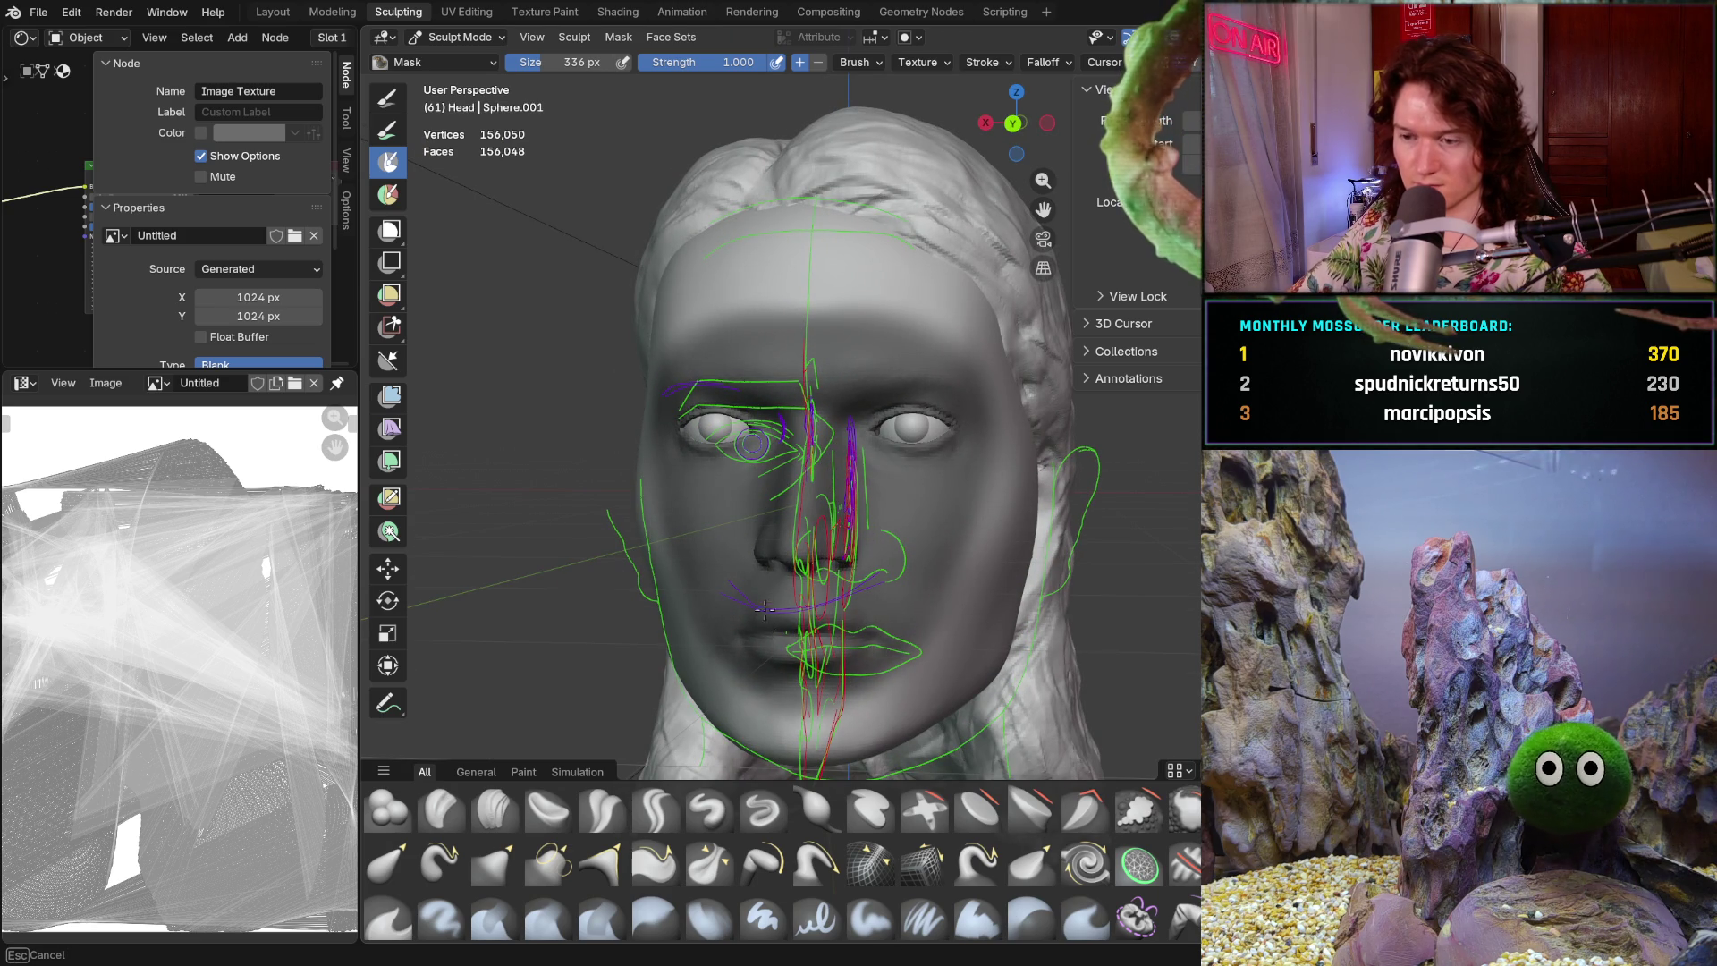
{"action": "middle_click_drag", "start_coordinate": [780, 612], "coordinate": [689, 476]}
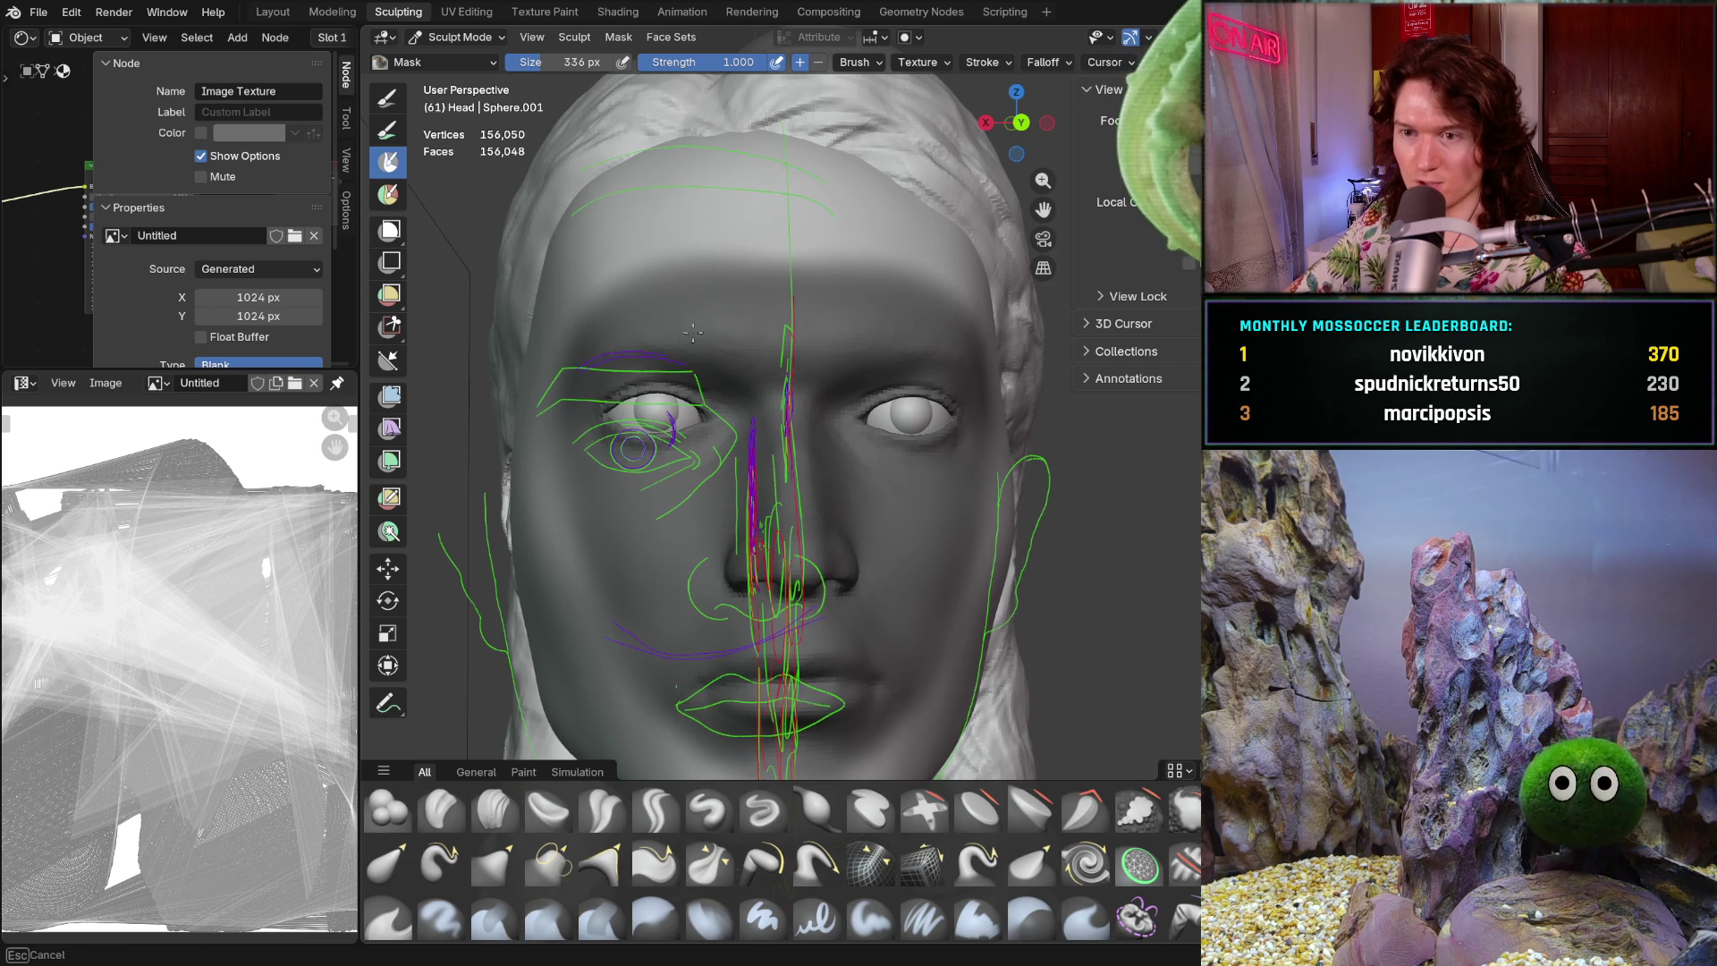
{"action": "mouse_move", "coordinate": [689, 517]}
{"action": "middle_mouse_down"}
{"action": "mouse_move", "coordinate": [715, 572]}
{"action": "mouse_move", "coordinate": [661, 561]}
{"action": "mouse_move", "coordinate": [752, 653]}
{"action": "middle_mouse_up"}
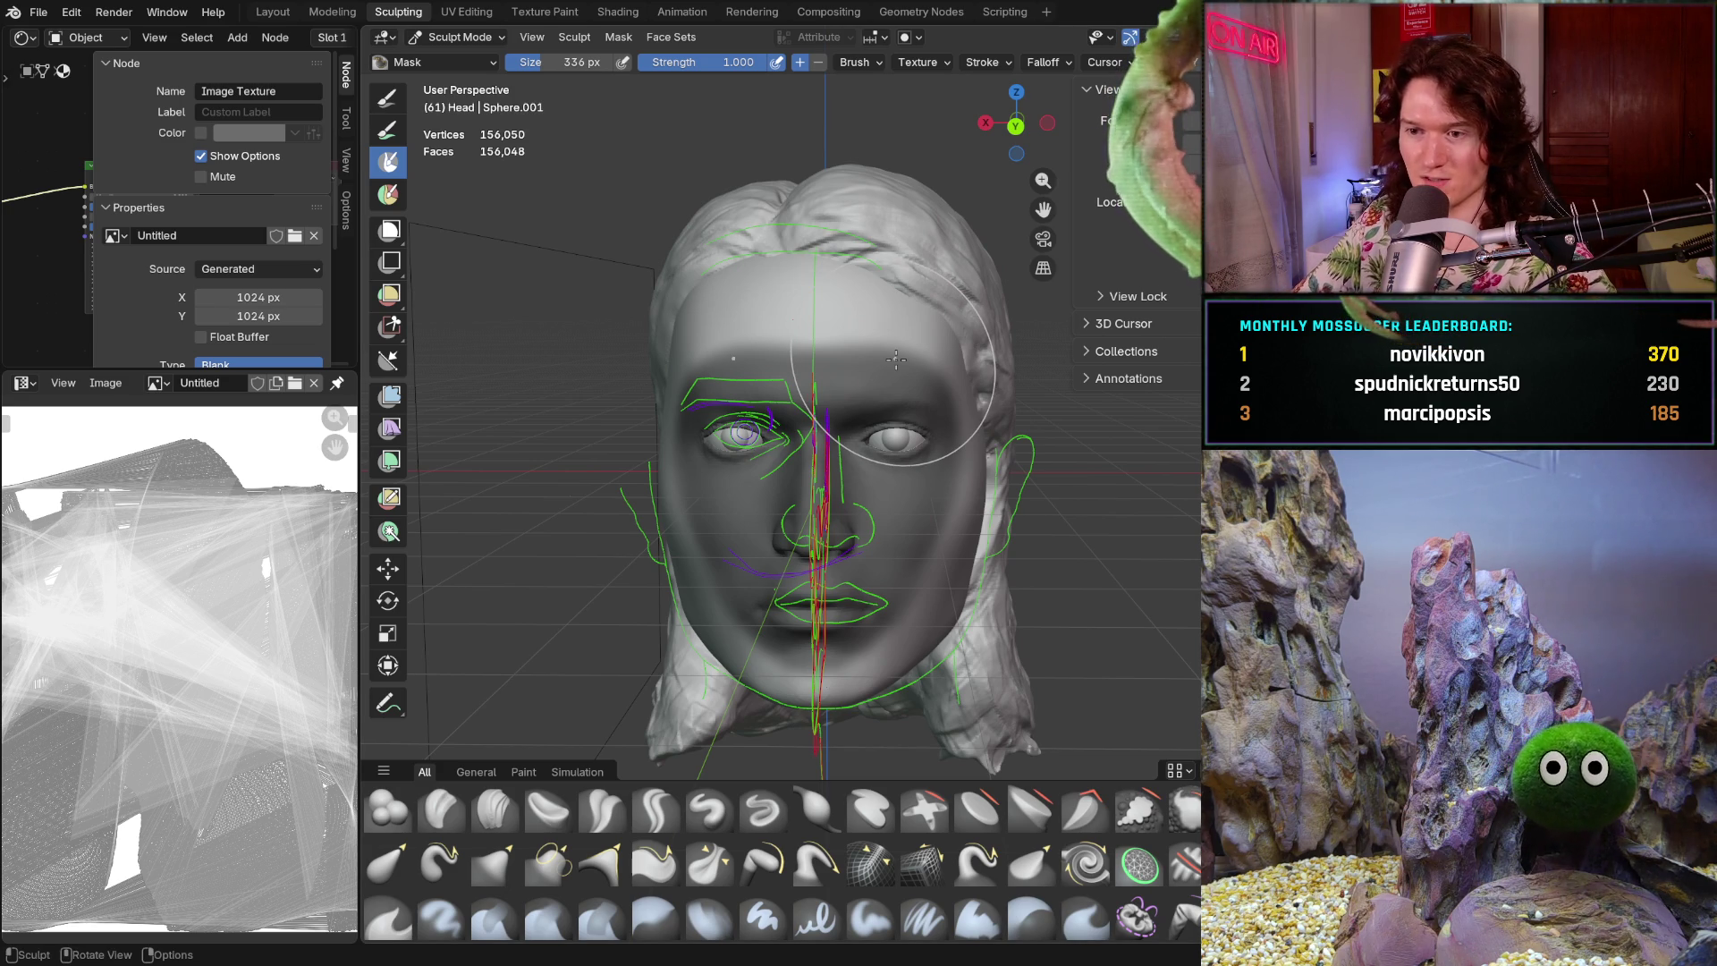
{"action": "mouse_move", "coordinate": [613, 666]}
{"action": "middle_mouse_down"}
{"action": "mouse_move", "coordinate": [690, 603]}
{"action": "mouse_move", "coordinate": [575, 468]}
{"action": "middle_mouse_up"}
- Set a 572 px Grab brush, hide overlays, and pull the surface near the ear
{"action": "key", "text": "f"}
{"action": "left_click", "coordinate": [666, 556]}
{"action": "key", "text": "g"}
{"action": "mouse_move", "coordinate": [663, 554]}
{"action": "middle_mouse_down"}
{"action": "mouse_move", "coordinate": [627, 537]}
{"action": "mouse_move", "coordinate": [657, 519]}
{"action": "middle_mouse_up"}
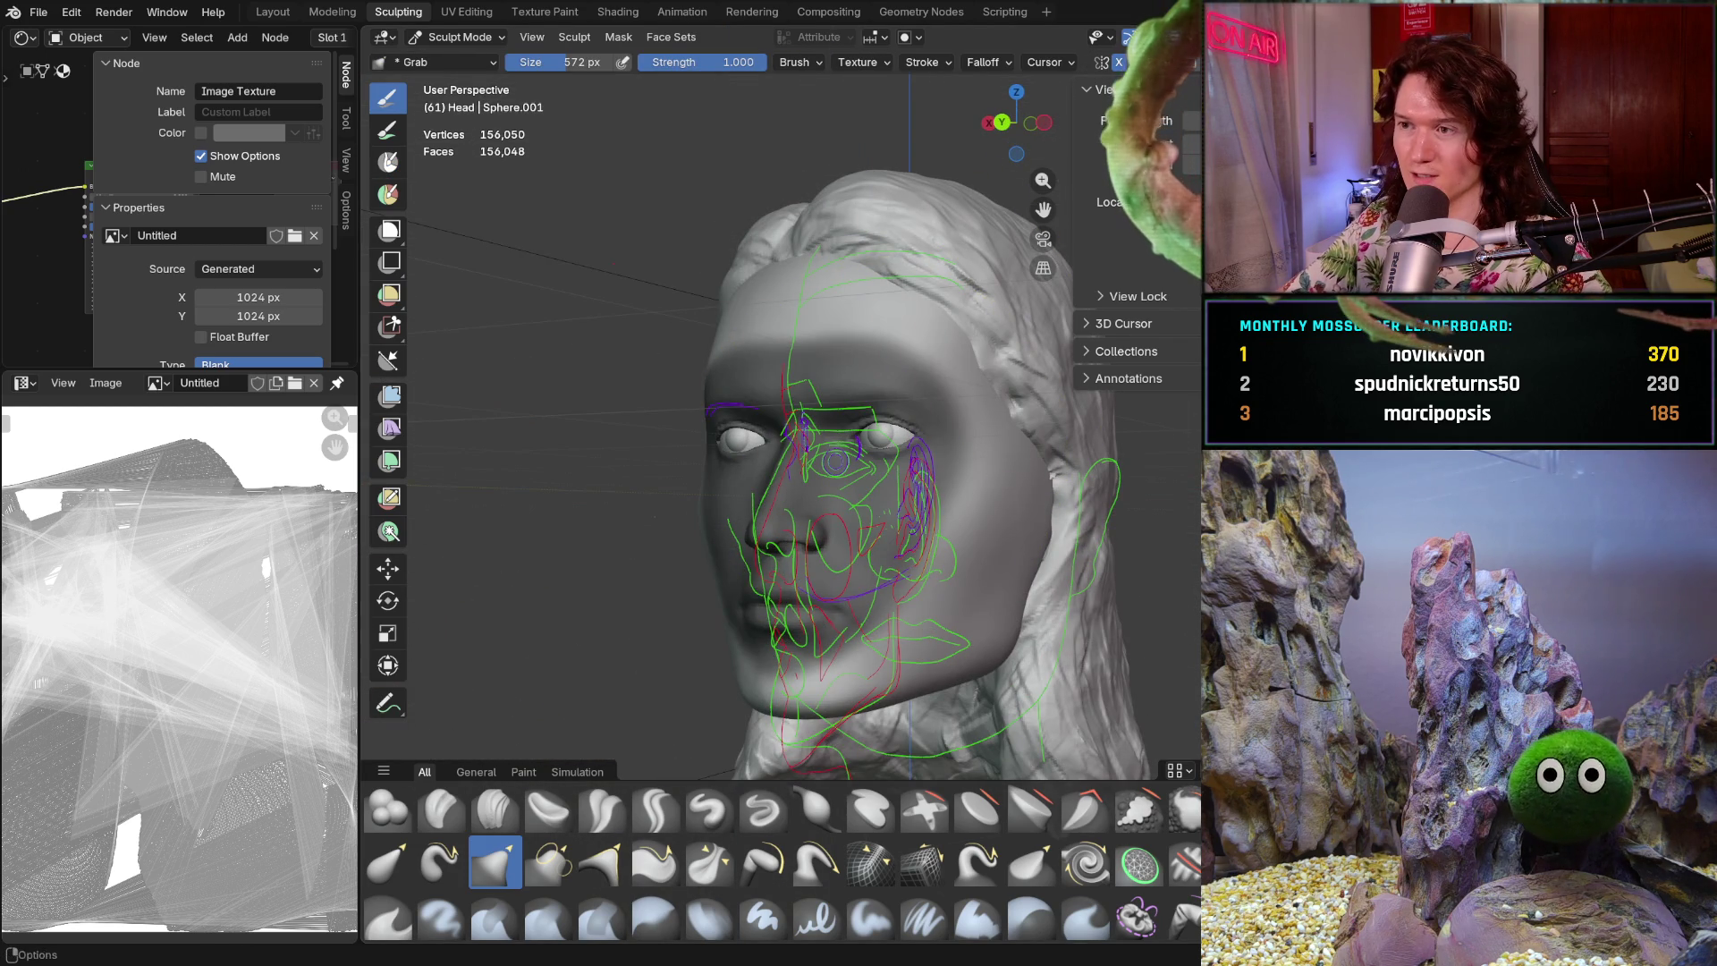
{"action": "key", "text": "shift+alt+z"}
{"action": "left_click_drag", "start_coordinate": [1020, 130], "coordinate": [1060, 125]}
{"action": "left_click_drag", "start_coordinate": [583, 493], "coordinate": [591, 499]}
- Check the reshaped cheek and ear from front, side and three-quarter views
{"action": "left_click", "coordinate": [1031, 122]}
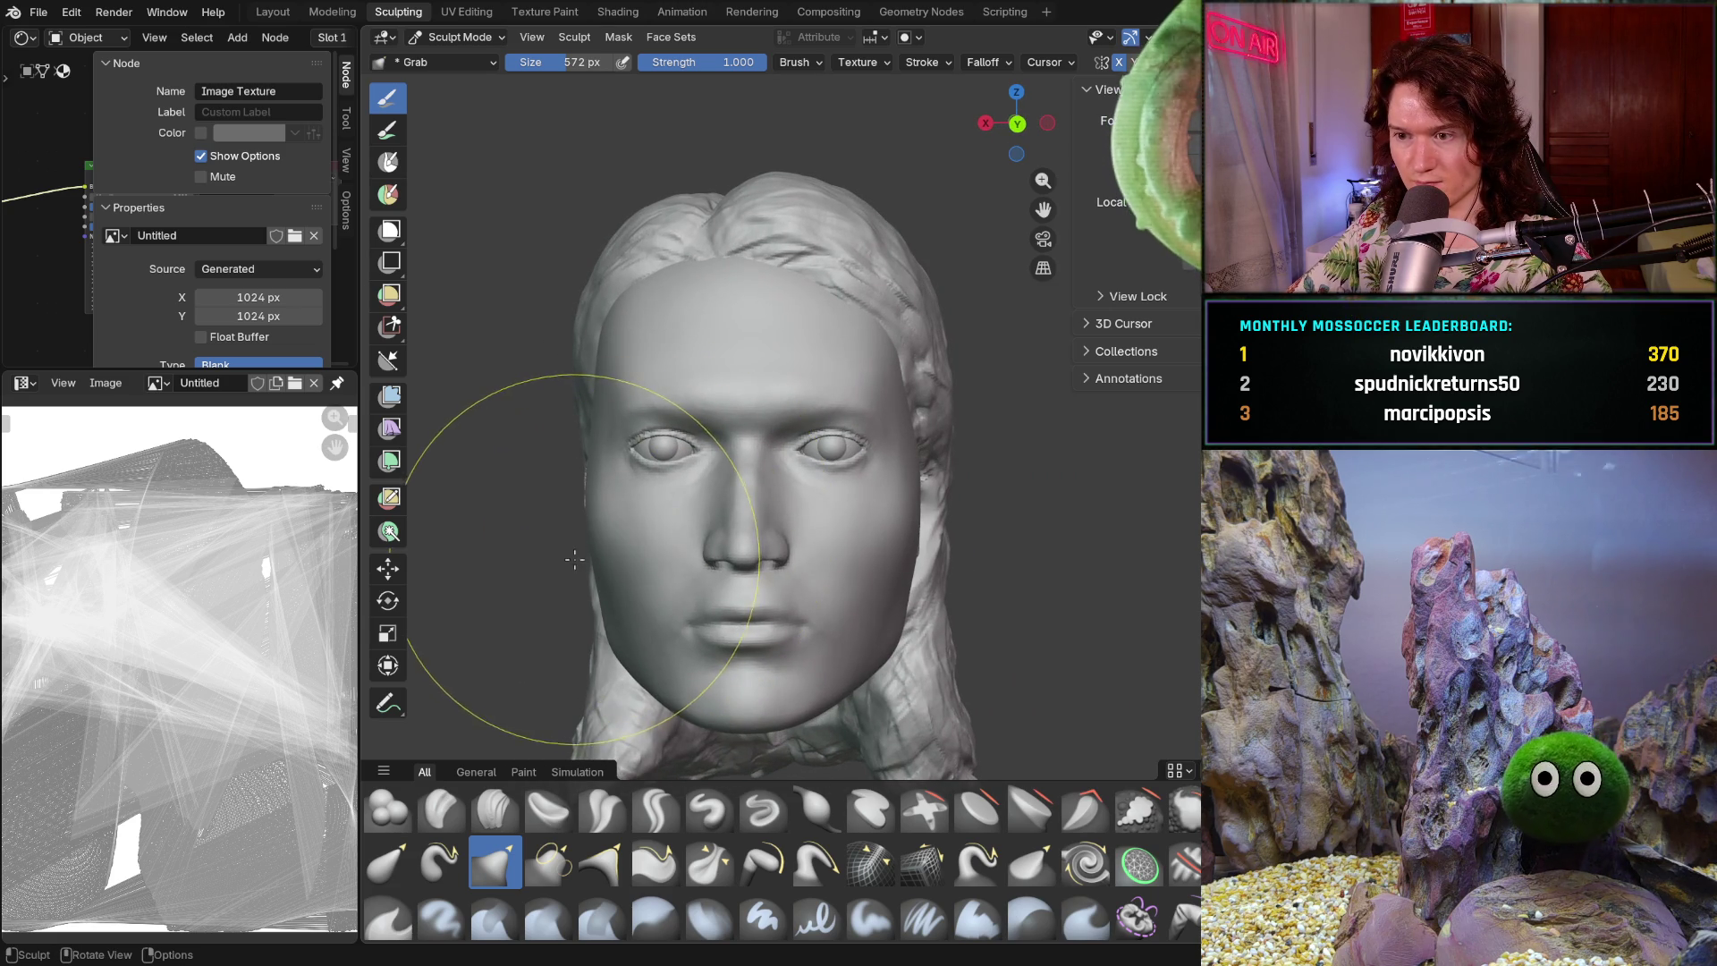
{"action": "scroll", "coordinate": [573, 559], "scroll_direction": "down", "scroll_amount": 3}
{"action": "scroll", "coordinate": [626, 573], "scroll_direction": "up", "scroll_amount": 4}
{"action": "mouse_move", "coordinate": [626, 573]}
{"action": "middle_mouse_down", "text": "shift"}
{"action": "mouse_move", "coordinate": [690, 575]}
{"action": "mouse_move", "coordinate": [813, 689]}
{"action": "mouse_move", "coordinate": [650, 575]}
{"action": "middle_mouse_up", "text": "shift"}
{"action": "scroll", "coordinate": [650, 576], "scroll_direction": "down", "scroll_amount": 2}
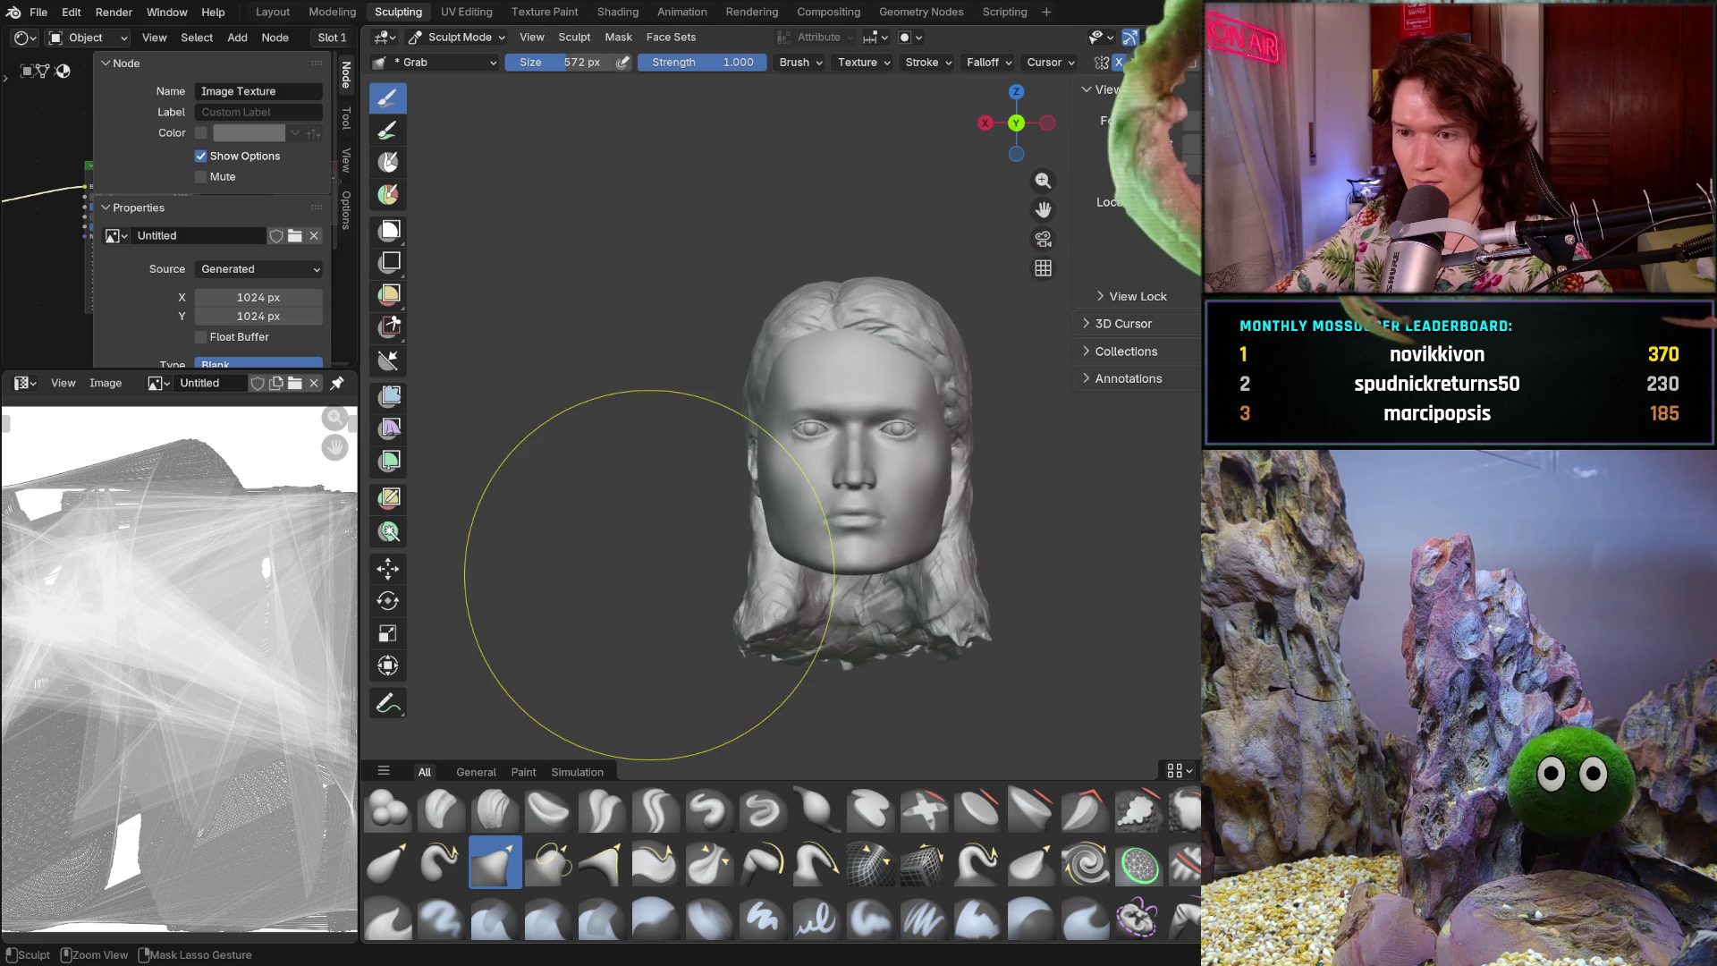
{"action": "scroll", "coordinate": [829, 607], "scroll_direction": "up", "scroll_amount": 3}
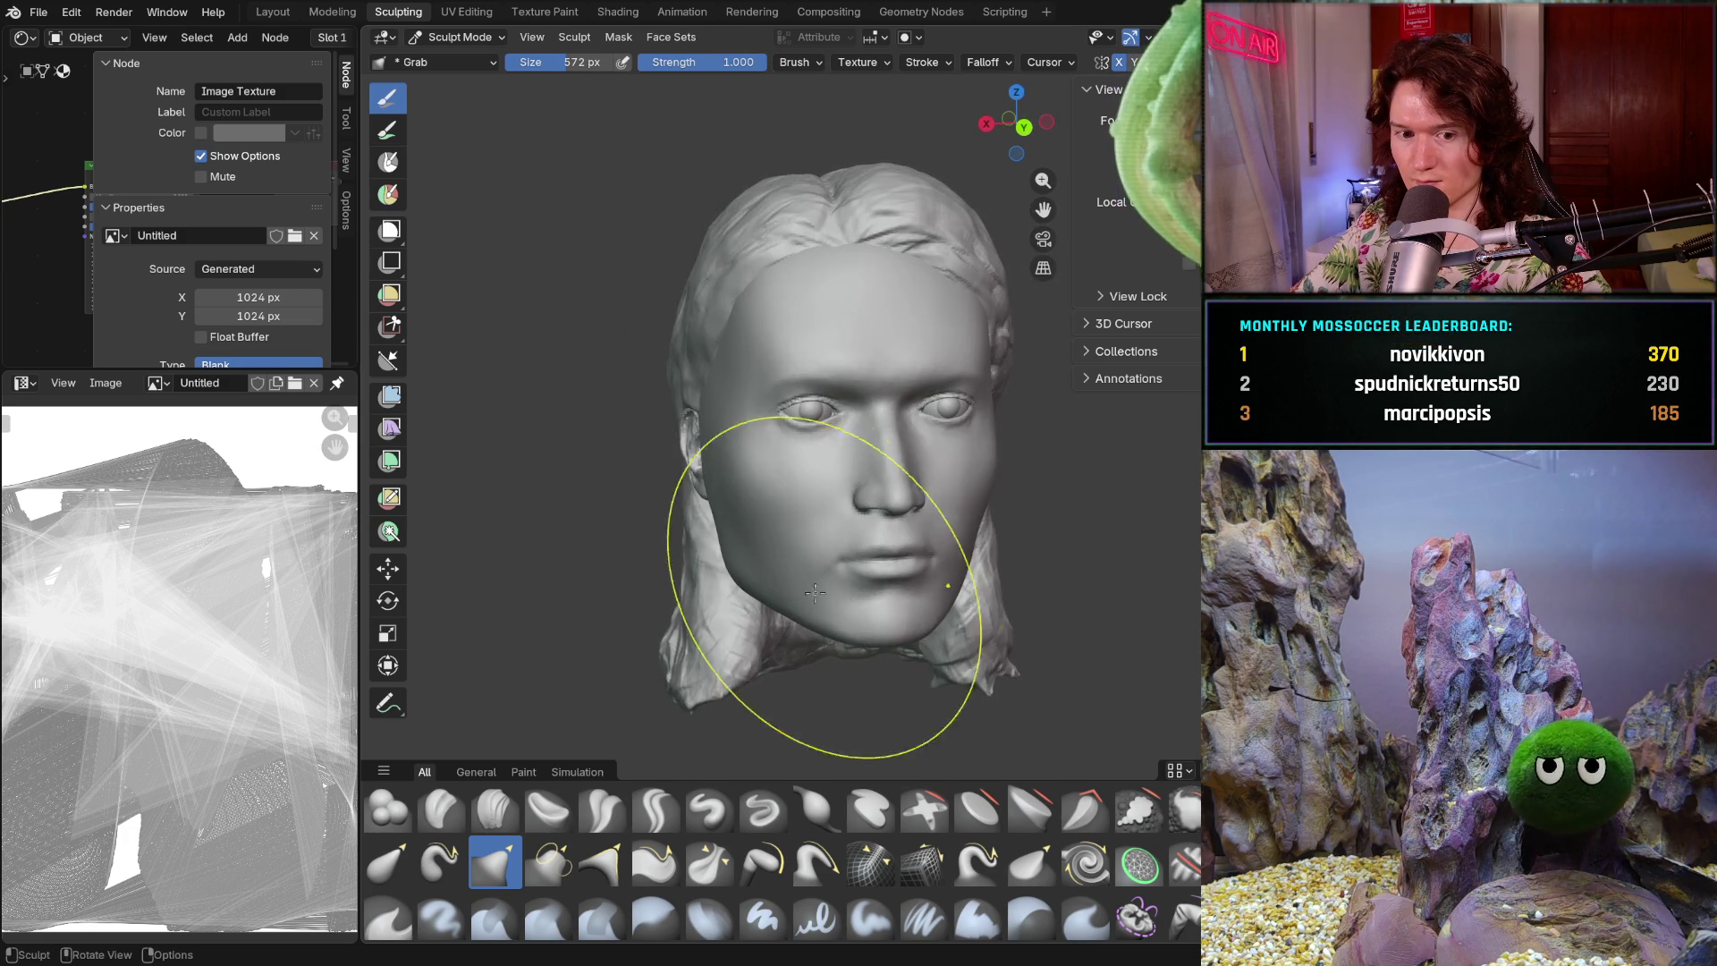
{"action": "mouse_move", "coordinate": [720, 568]}
{"action": "middle_mouse_down"}
{"action": "mouse_move", "coordinate": [862, 529]}
{"action": "mouse_move", "coordinate": [679, 525]}
{"action": "mouse_move", "coordinate": [698, 555]}
{"action": "middle_mouse_up"}
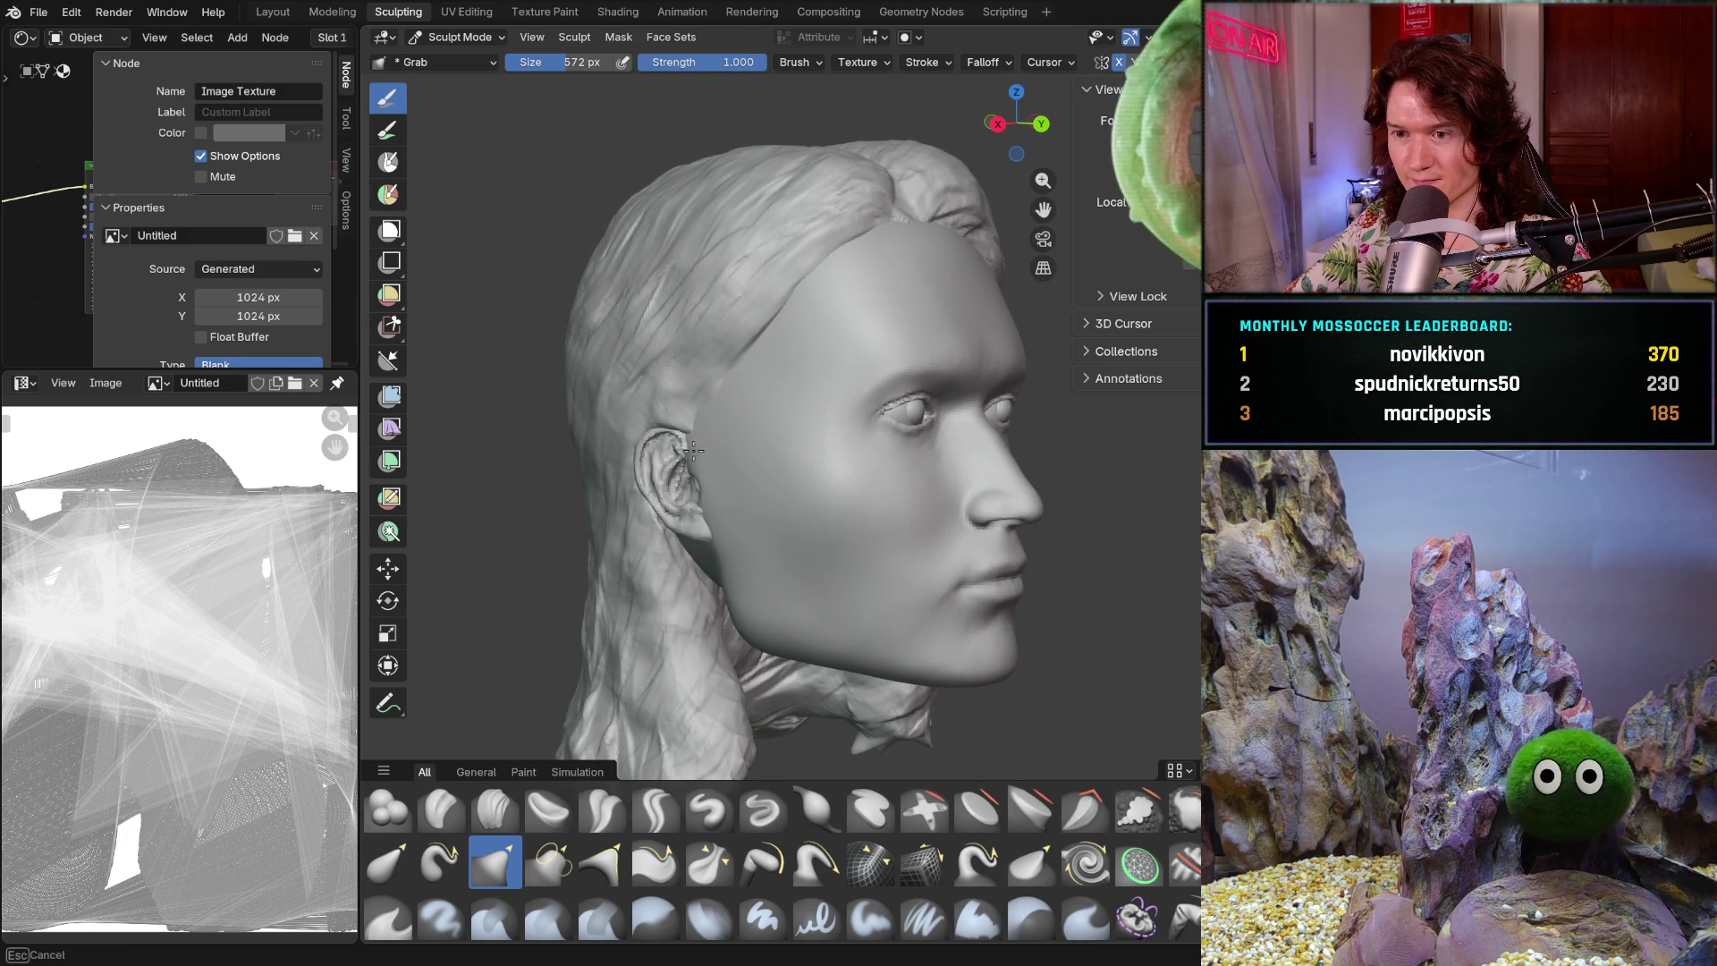
{"action": "middle_click_drag", "start_coordinate": [695, 449], "coordinate": [632, 555]}
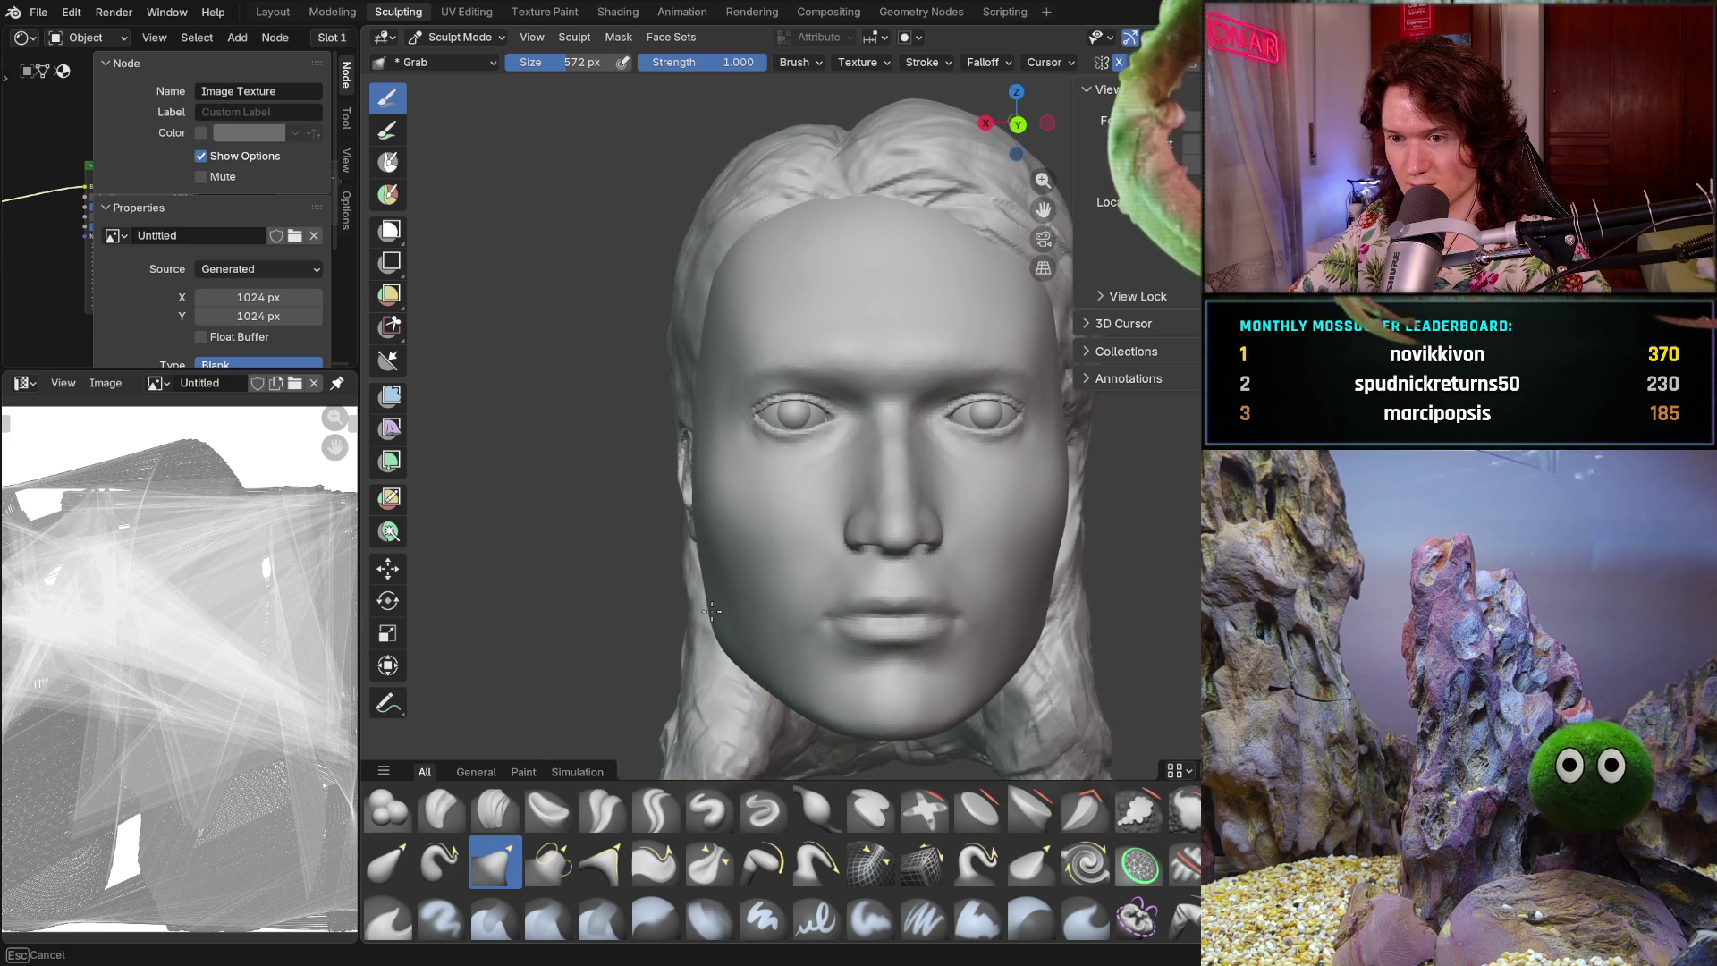
{"action": "mouse_move", "coordinate": [671, 572]}
{"action": "middle_mouse_down"}
{"action": "mouse_move", "coordinate": [686, 549]}
{"action": "mouse_move", "coordinate": [703, 657]}
{"action": "mouse_move", "coordinate": [622, 623]}
{"action": "mouse_move", "coordinate": [644, 662]}
{"action": "mouse_move", "coordinate": [929, 706]}
{"action": "mouse_move", "coordinate": [728, 575]}
{"action": "mouse_move", "coordinate": [711, 483]}
{"action": "mouse_move", "coordinate": [671, 441]}
{"action": "mouse_move", "coordinate": [594, 537]}
{"action": "mouse_move", "coordinate": [650, 494]}
{"action": "middle_mouse_up"}
{"action": "scroll", "coordinate": [668, 468], "scroll_direction": "up", "scroll_amount": 5}
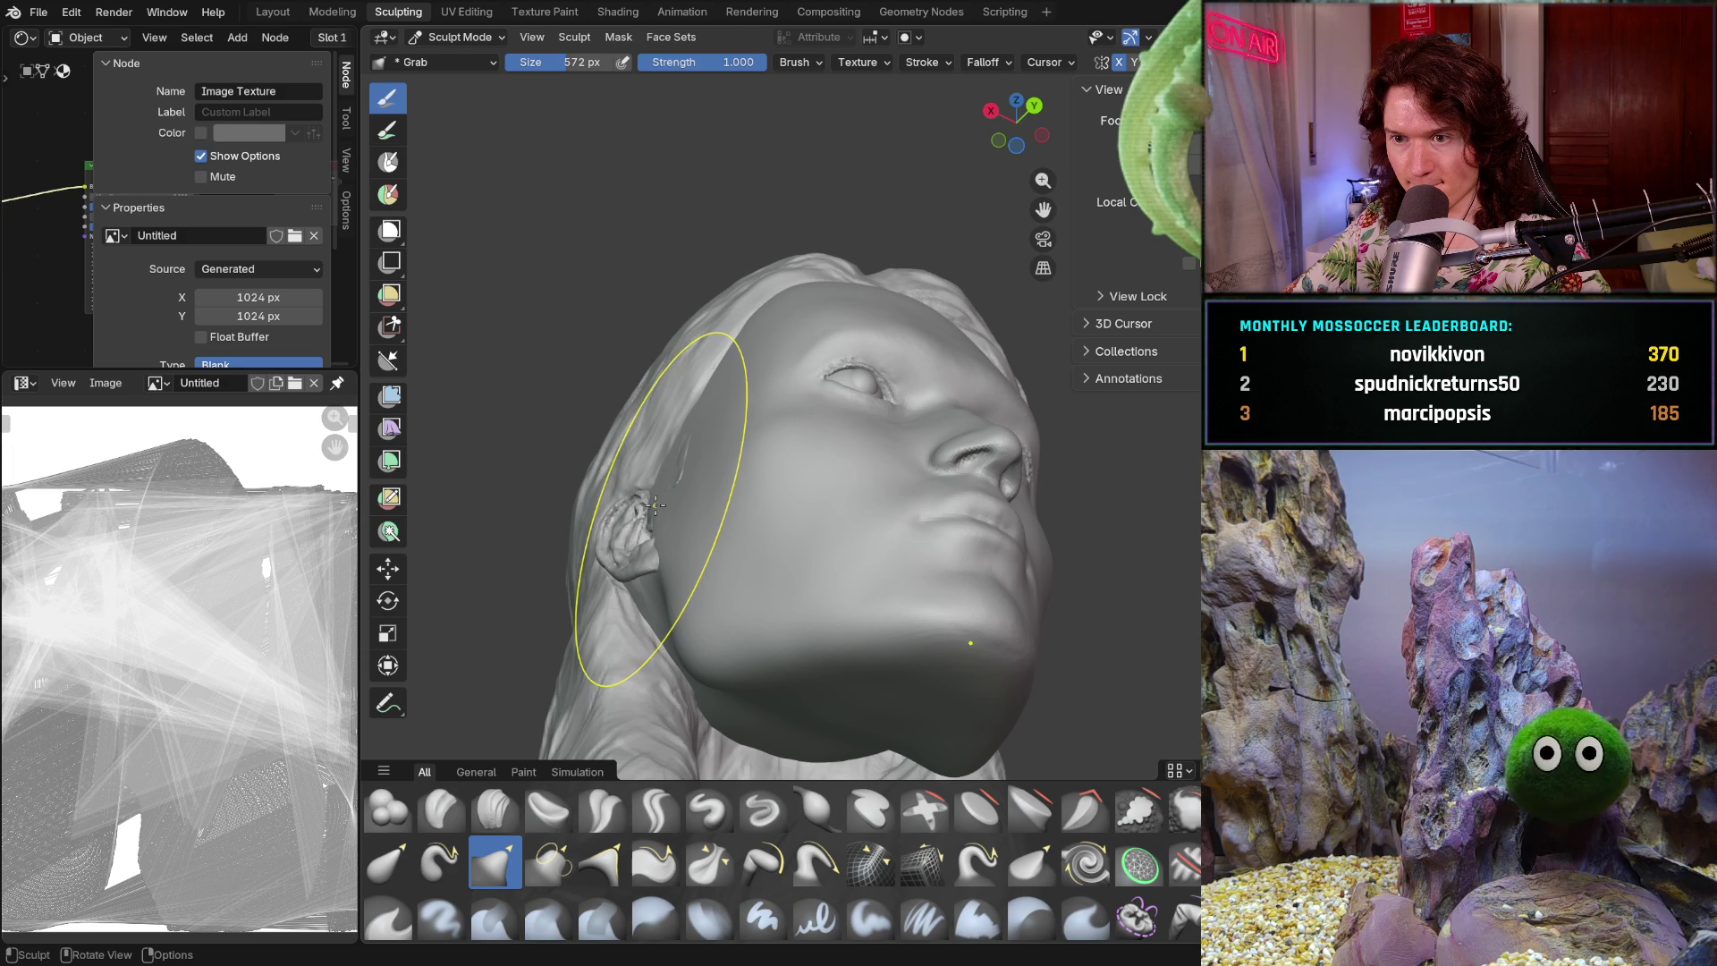
{"action": "middle_click_drag", "start_coordinate": [662, 491], "coordinate": [574, 659]}
{"action": "mouse_move", "coordinate": [605, 597]}
{"action": "middle_mouse_down"}
{"action": "mouse_move", "coordinate": [730, 570]}
{"action": "mouse_move", "coordinate": [602, 563]}
{"action": "mouse_move", "coordinate": [646, 543]}
{"action": "mouse_move", "coordinate": [646, 508]}
{"action": "middle_mouse_up"}
{"action": "scroll", "coordinate": [613, 568], "scroll_direction": "up", "scroll_amount": 3}
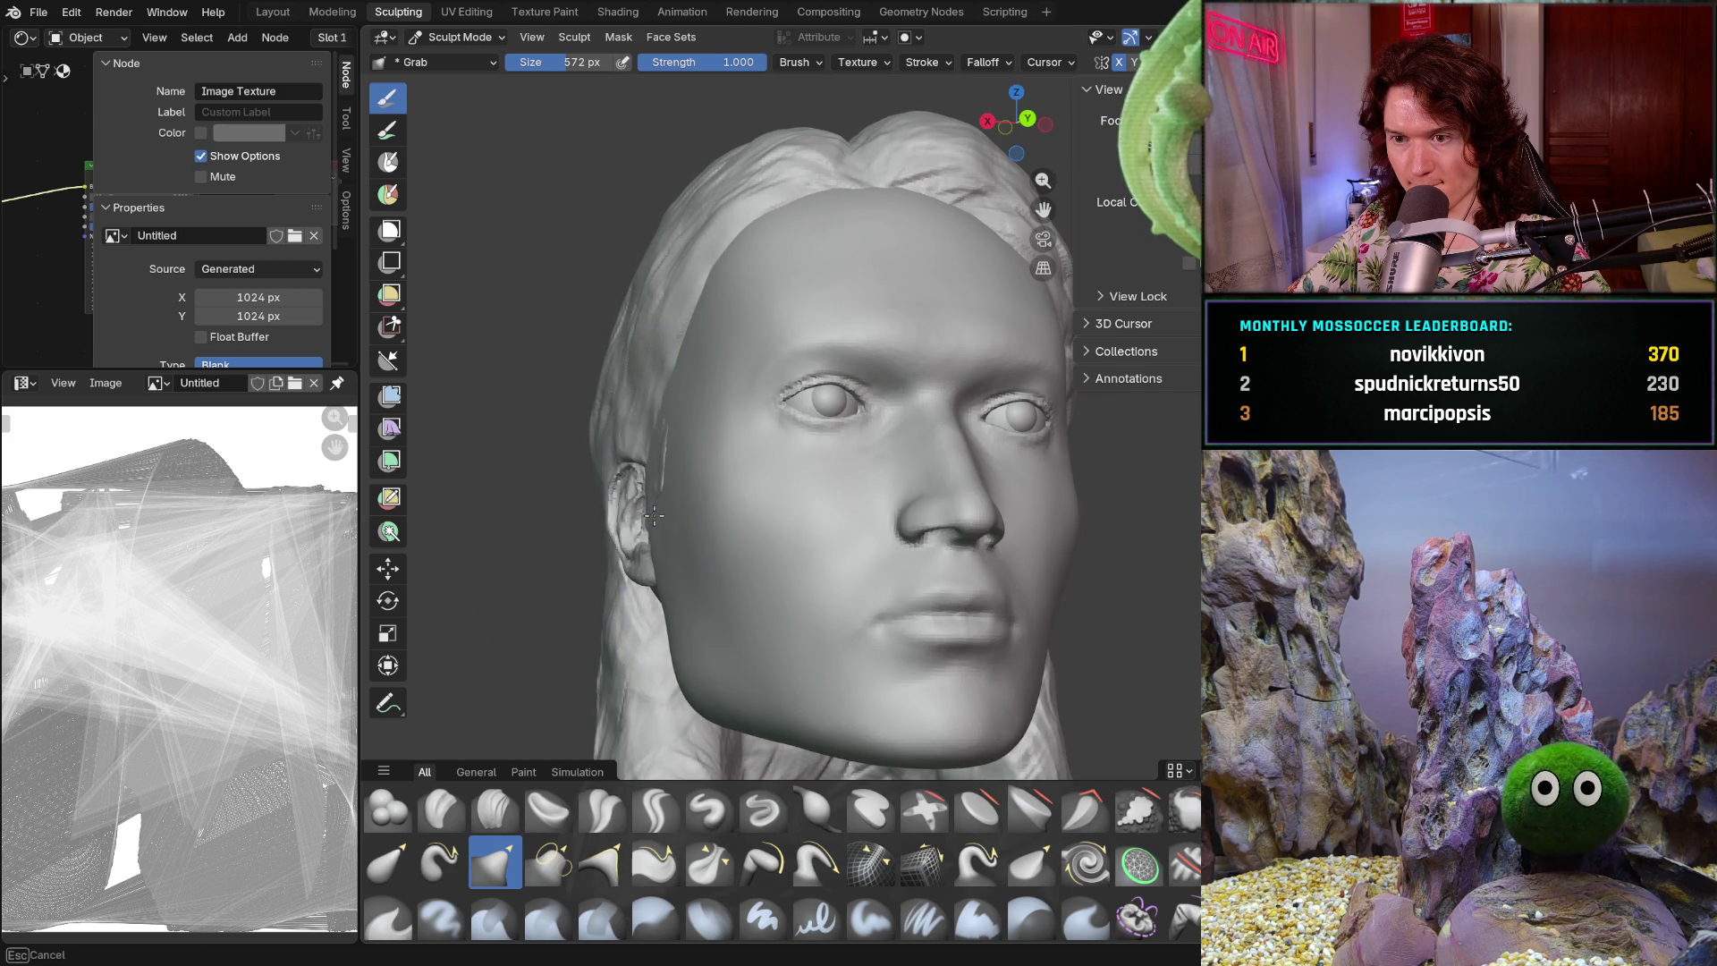
{"action": "mouse_move", "coordinate": [659, 579]}
{"action": "middle_mouse_down"}
{"action": "mouse_move", "coordinate": [622, 617]}
{"action": "mouse_move", "coordinate": [573, 626]}
{"action": "mouse_move", "coordinate": [613, 602]}
{"action": "mouse_move", "coordinate": [638, 642]}
{"action": "mouse_move", "coordinate": [676, 642]}
{"action": "mouse_move", "coordinate": [678, 582]}
{"action": "mouse_move", "coordinate": [738, 590]}
{"action": "middle_mouse_up"}
{"action": "scroll", "coordinate": [627, 635], "scroll_direction": "down", "scroll_amount": 4}
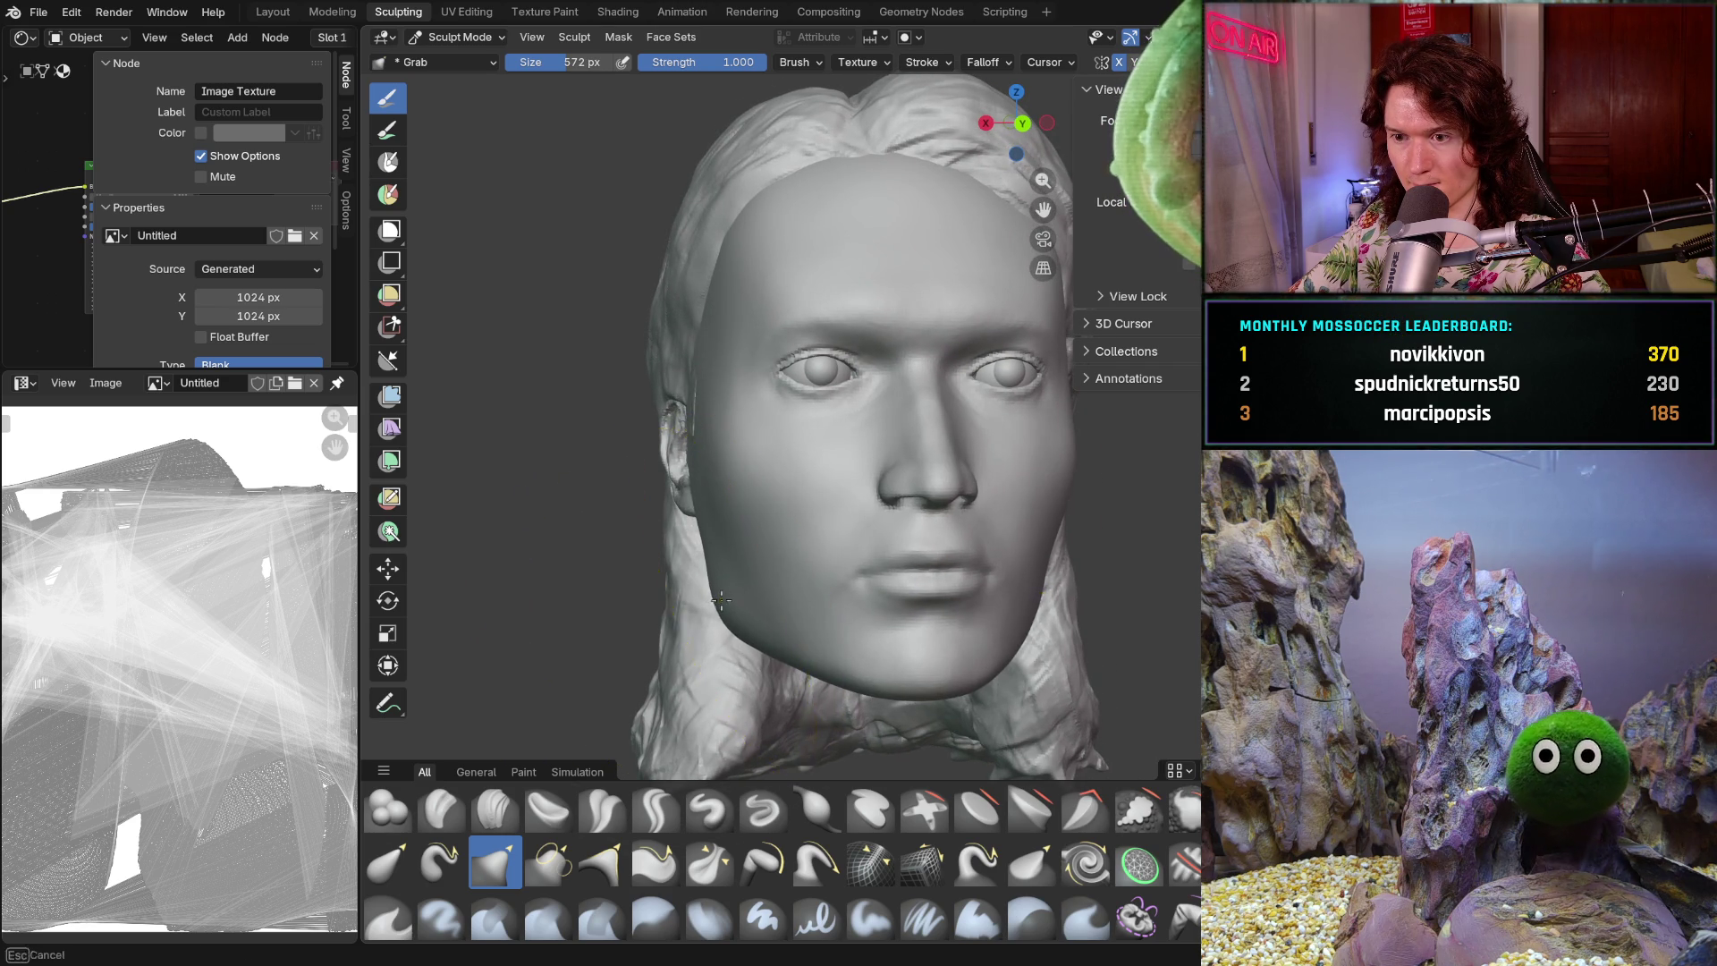
- Pull the cheek and jawline inward with the Grab brush for a narrower, tapered lower face
{"action": "mouse_move", "coordinate": [722, 599]}
{"action": "middle_mouse_down"}
{"action": "mouse_move", "coordinate": [633, 602]}
{"action": "mouse_move", "coordinate": [648, 590]}
{"action": "middle_mouse_up"}
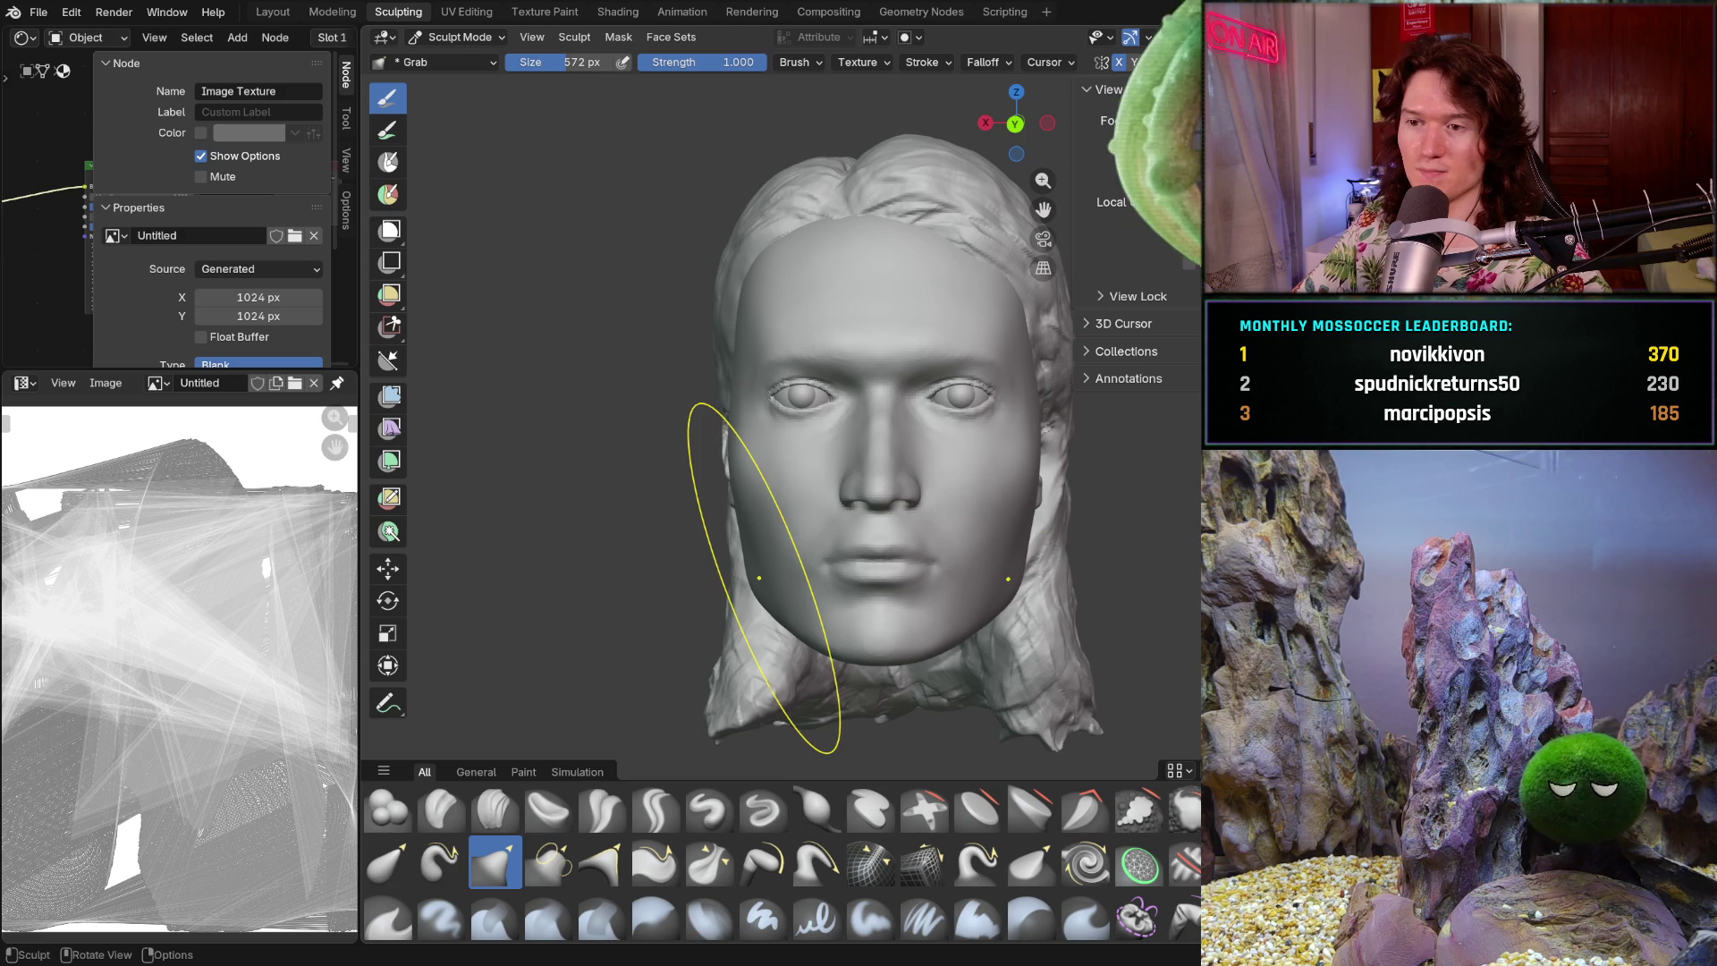
{"action": "mouse_move", "coordinate": [805, 498]}
{"action": "middle_mouse_down"}
{"action": "mouse_move", "coordinate": [932, 527]}
{"action": "mouse_move", "coordinate": [903, 578]}
{"action": "middle_mouse_up"}
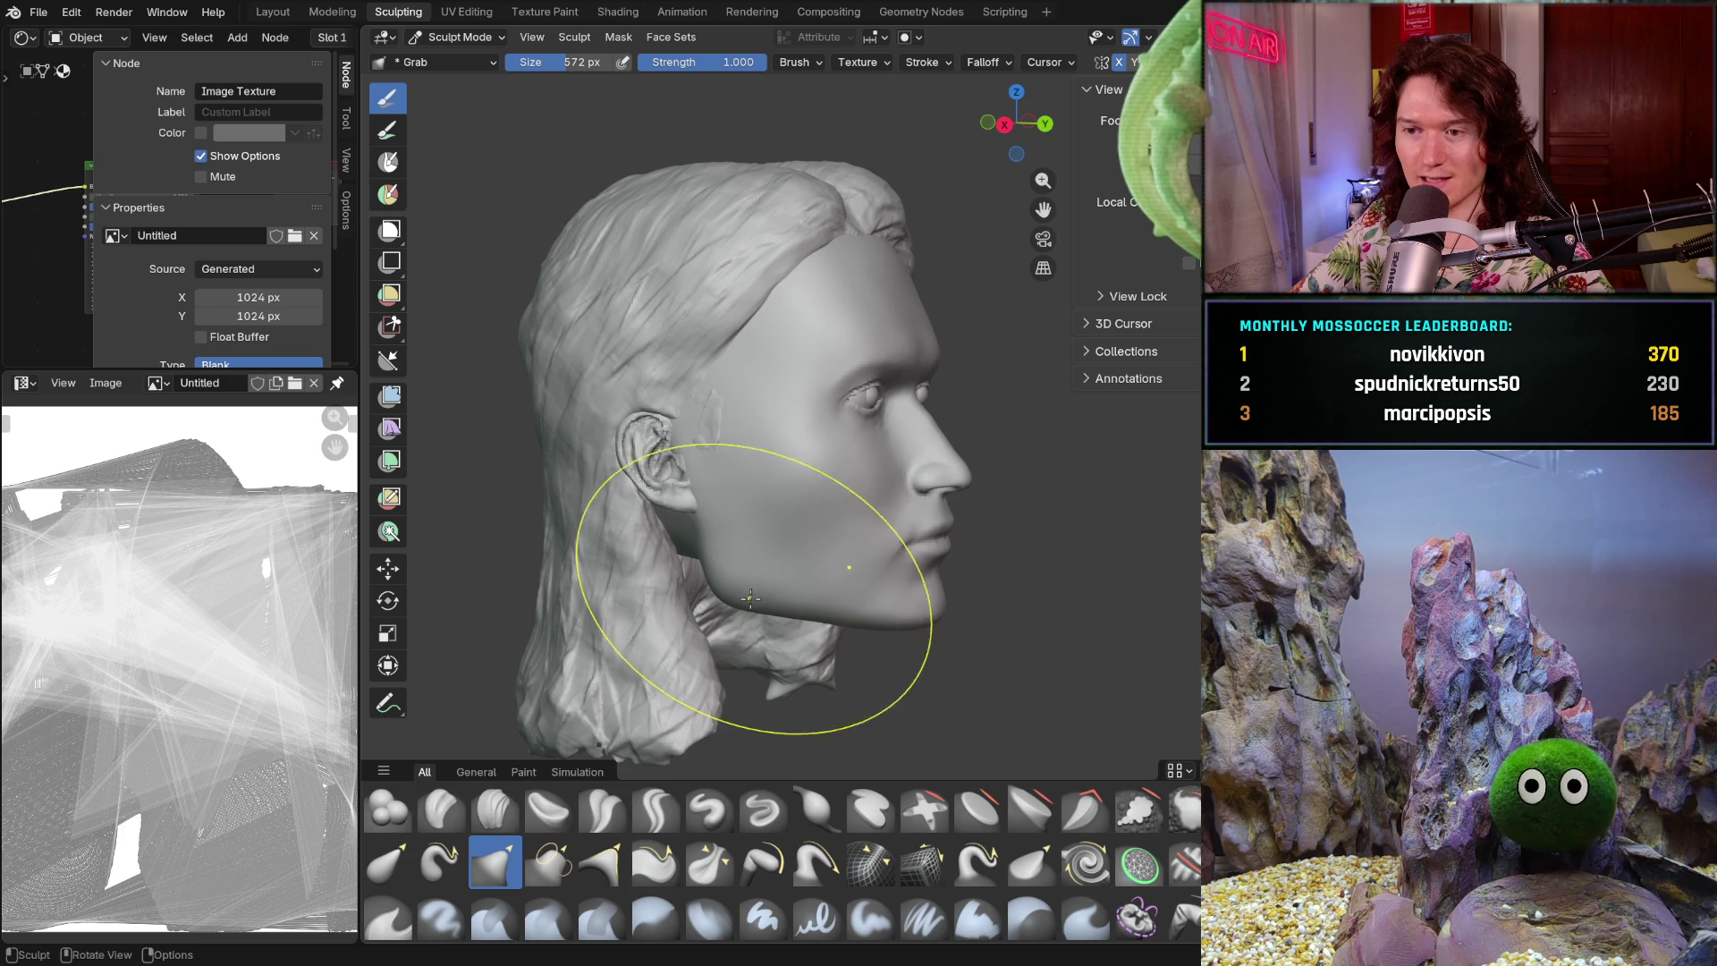
{"action": "middle_click_drag", "start_coordinate": [658, 490], "coordinate": [737, 528]}
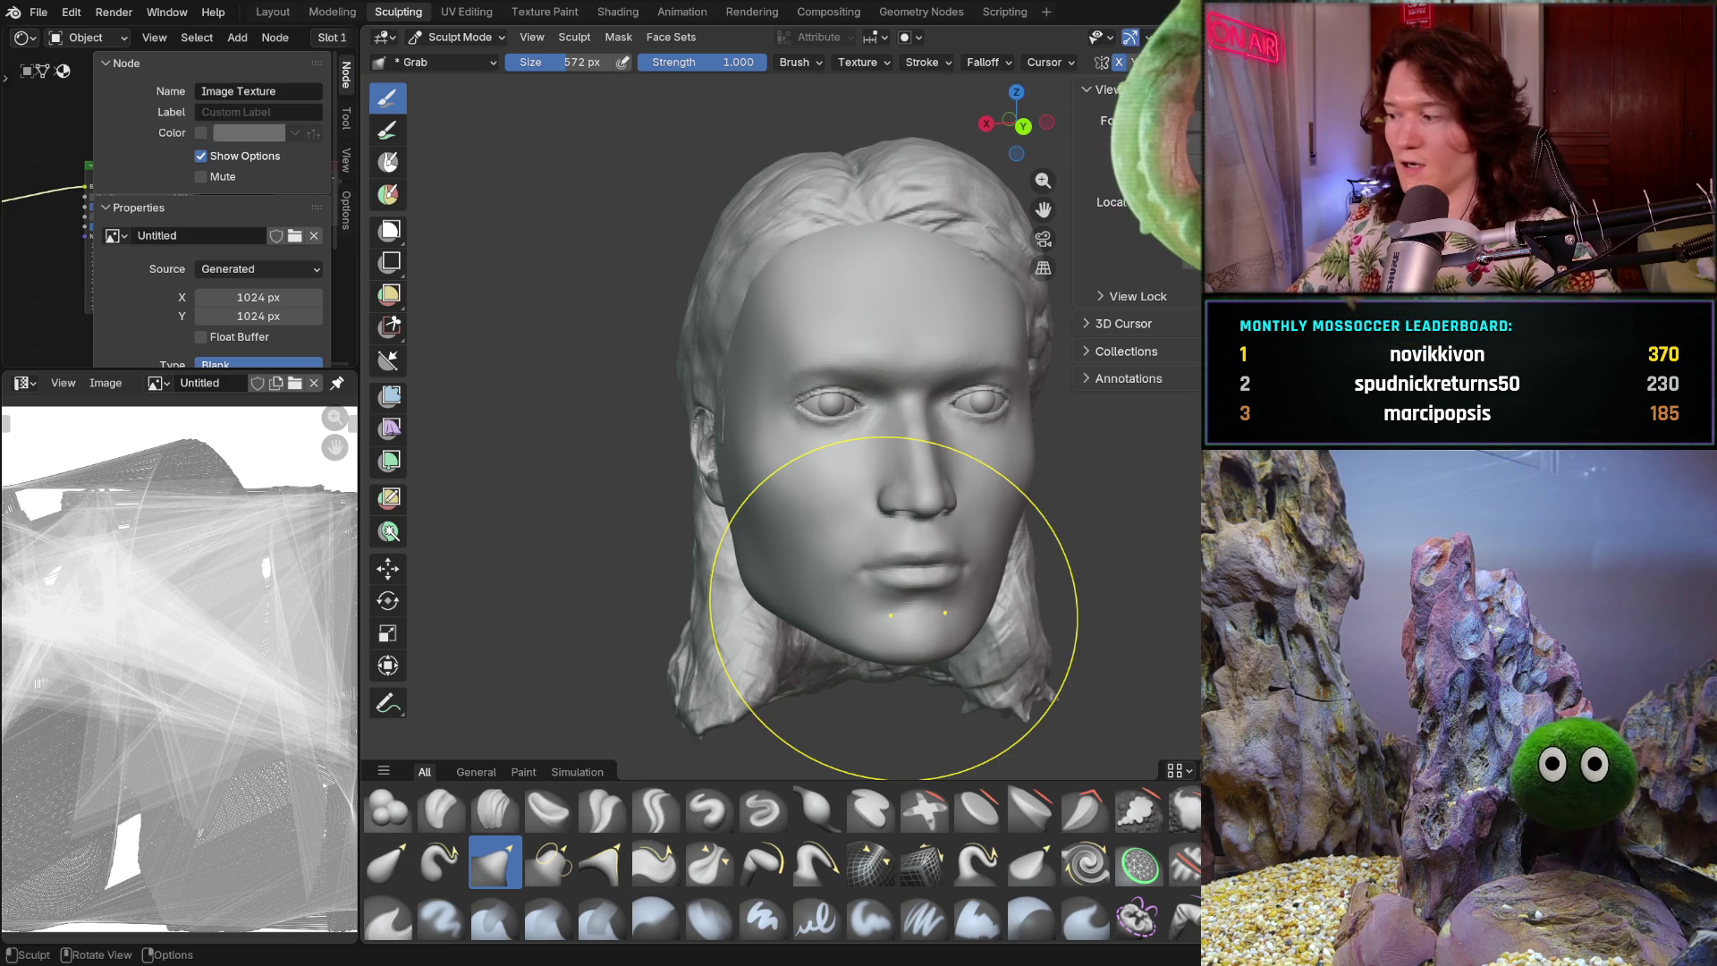
{"action": "mouse_move", "coordinate": [756, 557]}
{"action": "middle_mouse_down"}
{"action": "mouse_move", "coordinate": [778, 563]}
{"action": "mouse_move", "coordinate": [689, 537]}
{"action": "middle_mouse_up"}
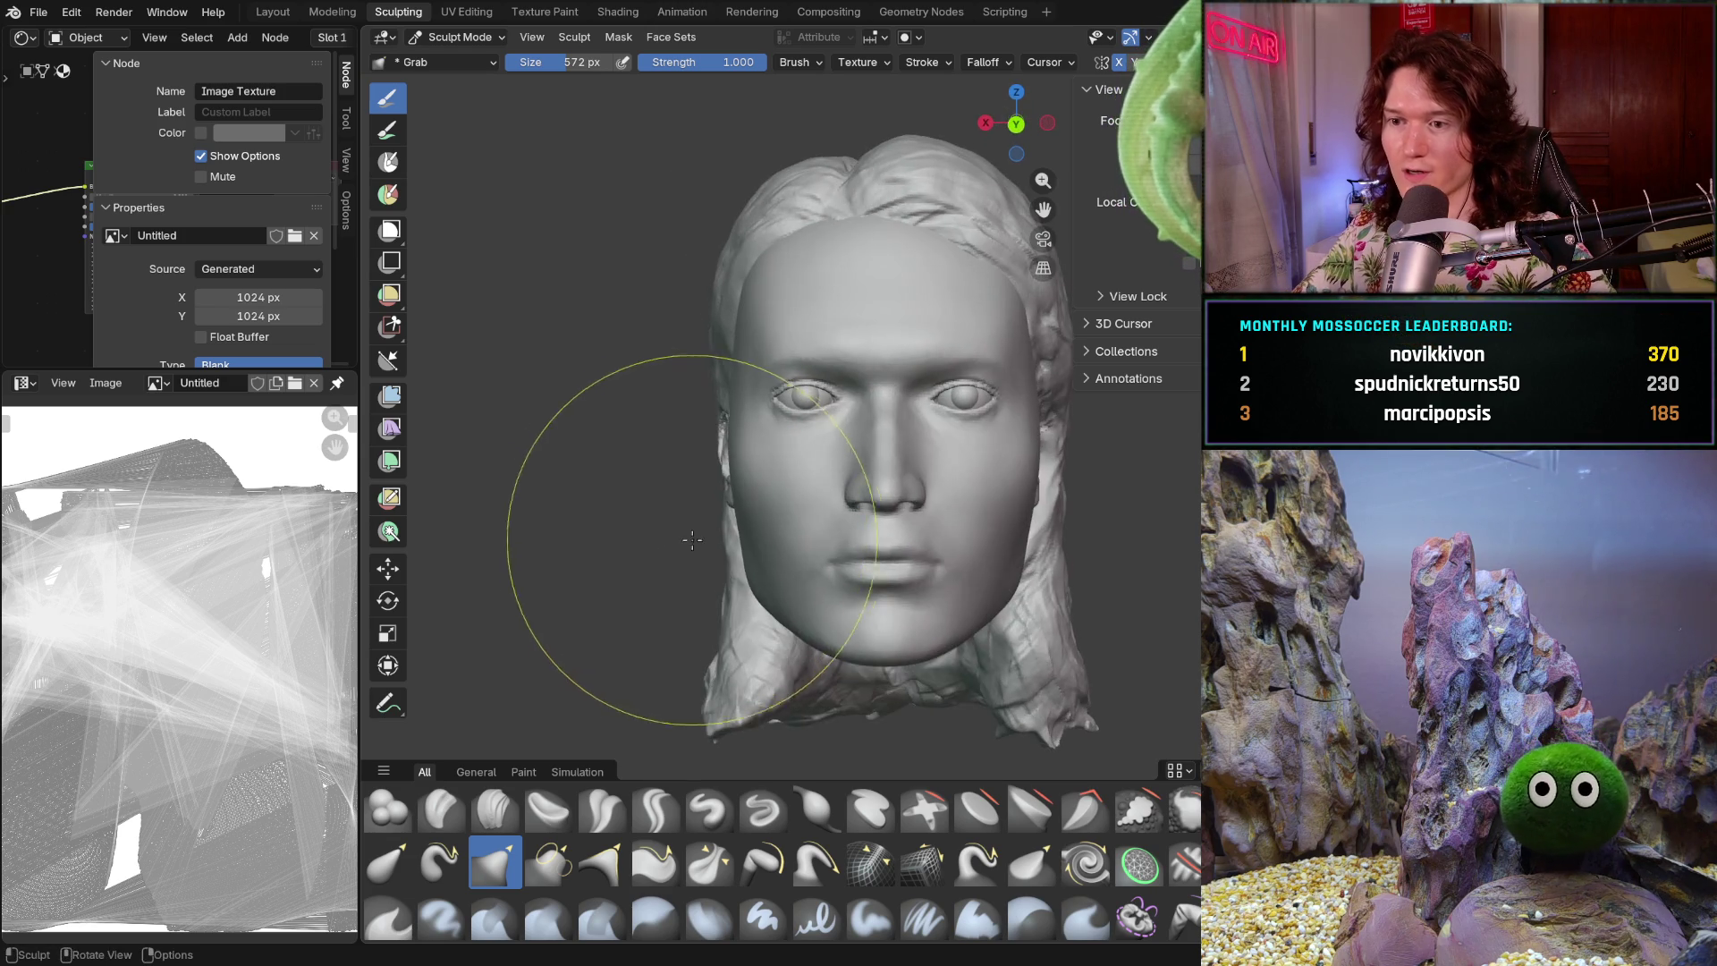
{"action": "scroll", "coordinate": [710, 536], "scroll_direction": "up", "scroll_amount": 3}
{"action": "mouse_move", "coordinate": [728, 403]}
{"action": "middle_mouse_down"}
{"action": "mouse_move", "coordinate": [632, 559]}
{"action": "mouse_move", "coordinate": [625, 605]}
{"action": "mouse_move", "coordinate": [659, 568]}
{"action": "mouse_move", "coordinate": [633, 556]}
{"action": "mouse_move", "coordinate": [750, 546]}
{"action": "middle_mouse_up"}
{"action": "scroll", "coordinate": [751, 547], "scroll_direction": "up", "scroll_amount": 5}
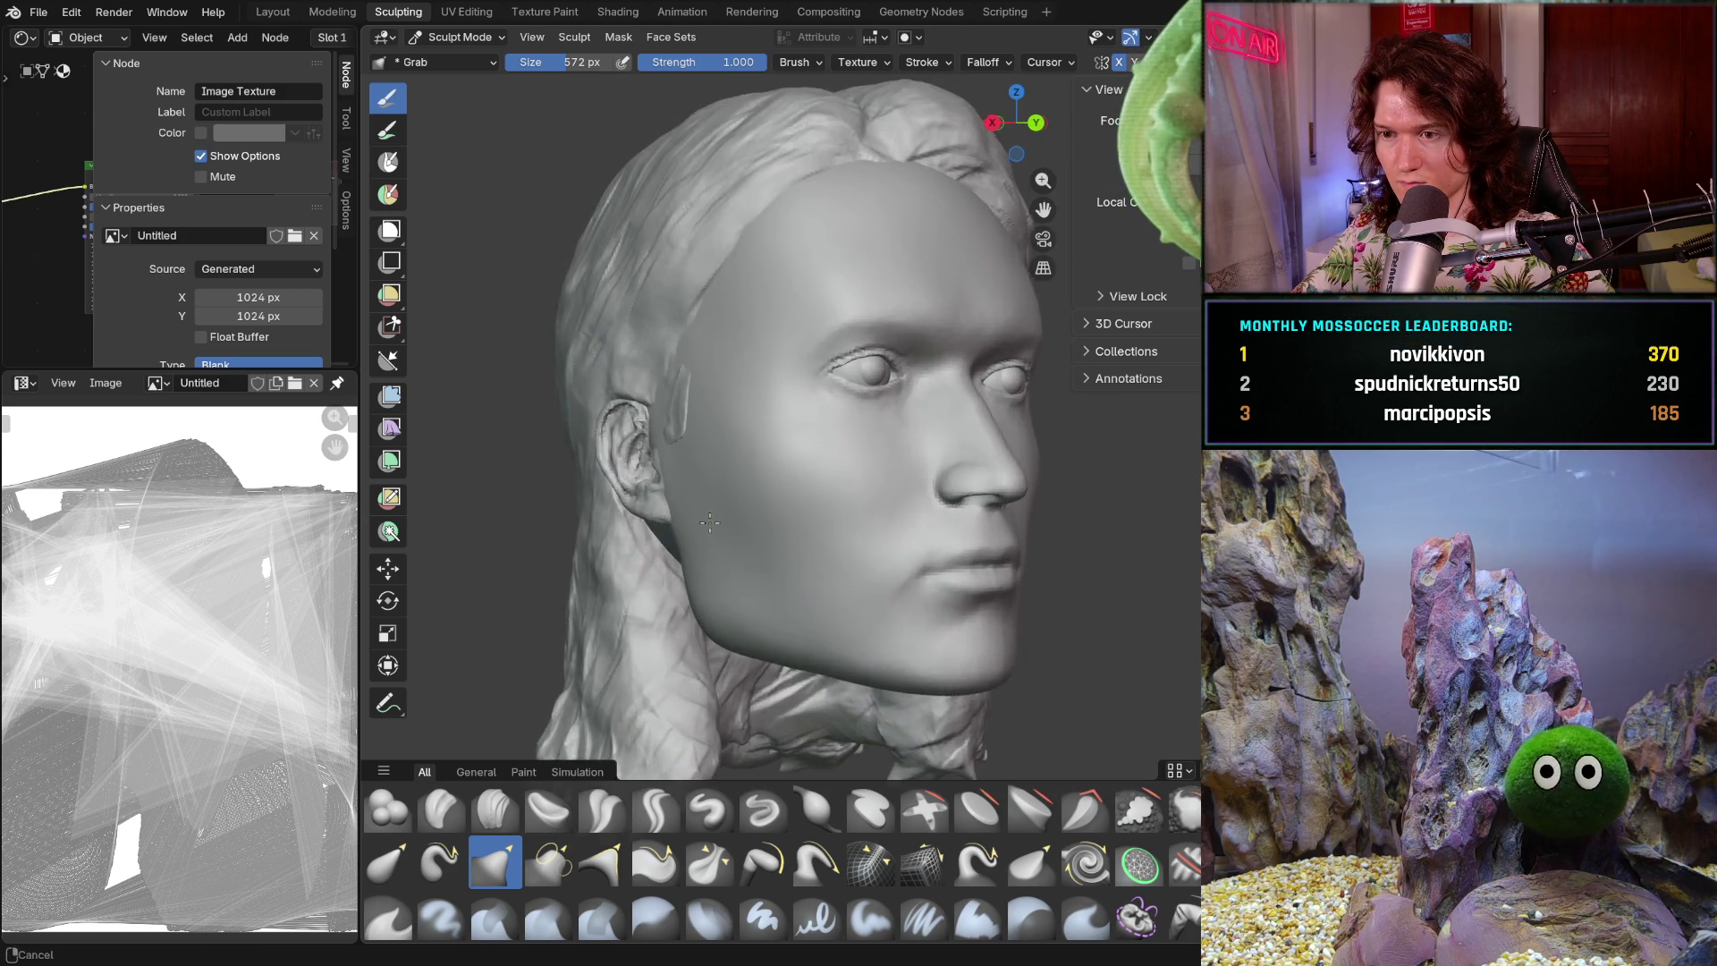
- Orbit and zoom around the head to inspect it from near-frontal and three-quarter angles
{"action": "scroll", "coordinate": [656, 516], "scroll_direction": "down", "scroll_amount": 3}
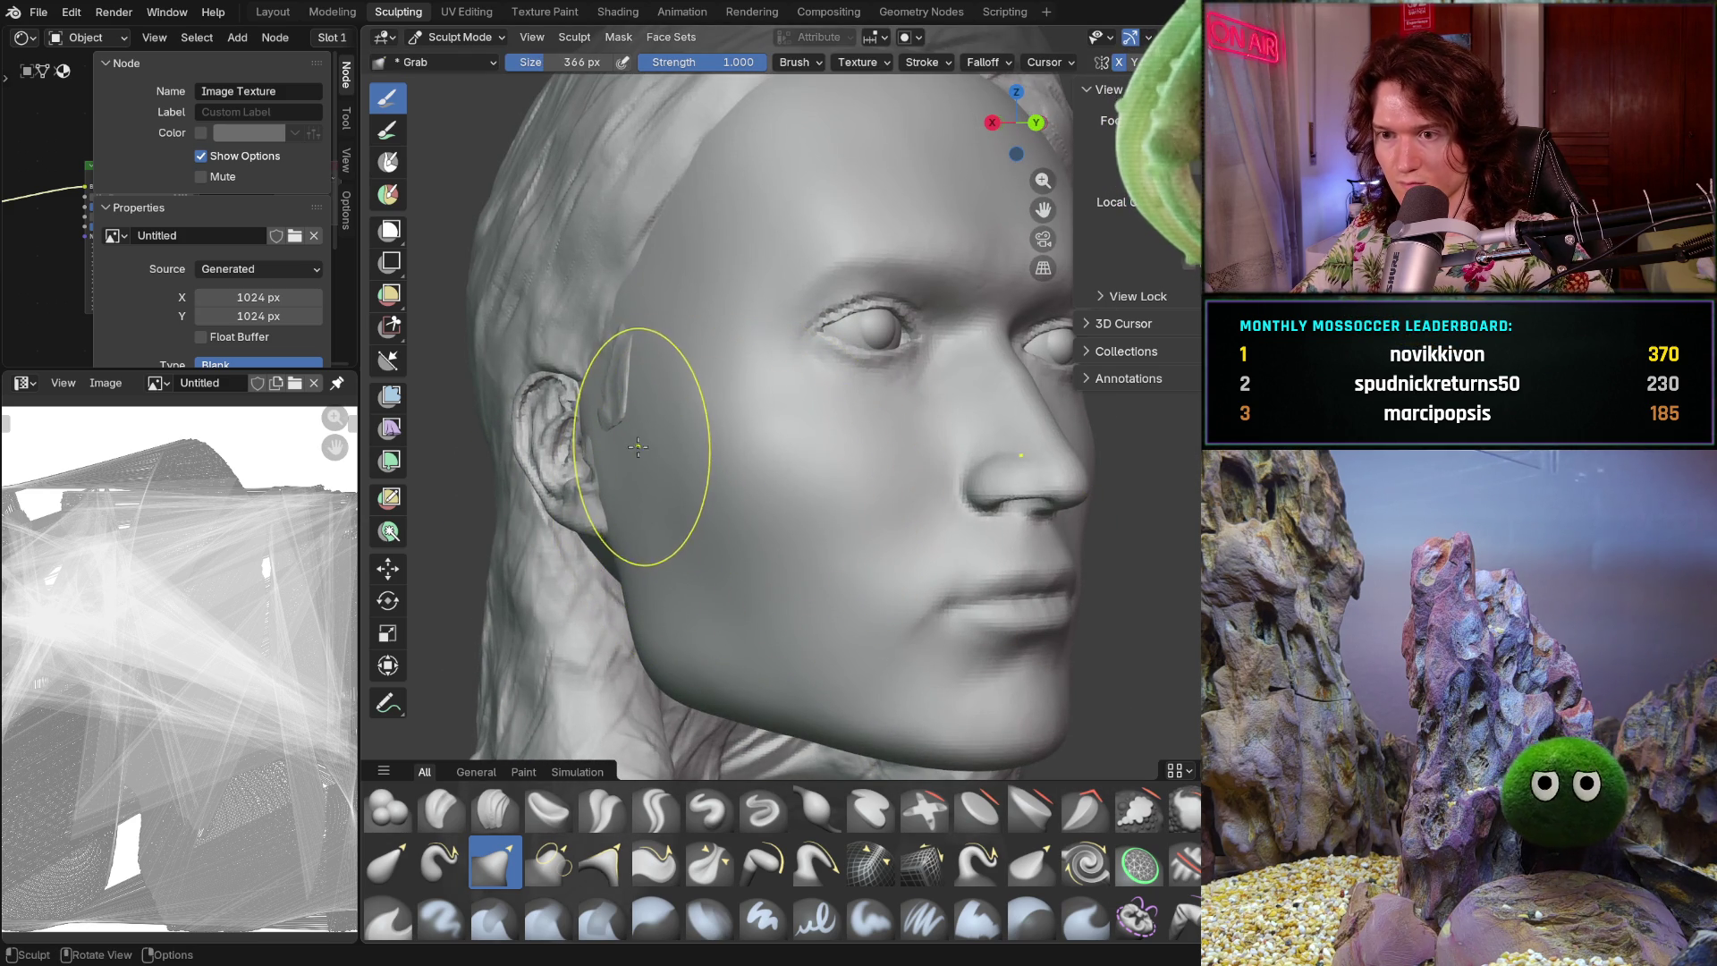
{"action": "mouse_move", "coordinate": [658, 519]}
{"action": "middle_mouse_down"}
{"action": "mouse_move", "coordinate": [670, 534]}
{"action": "mouse_move", "coordinate": [628, 572]}
{"action": "middle_mouse_up"}
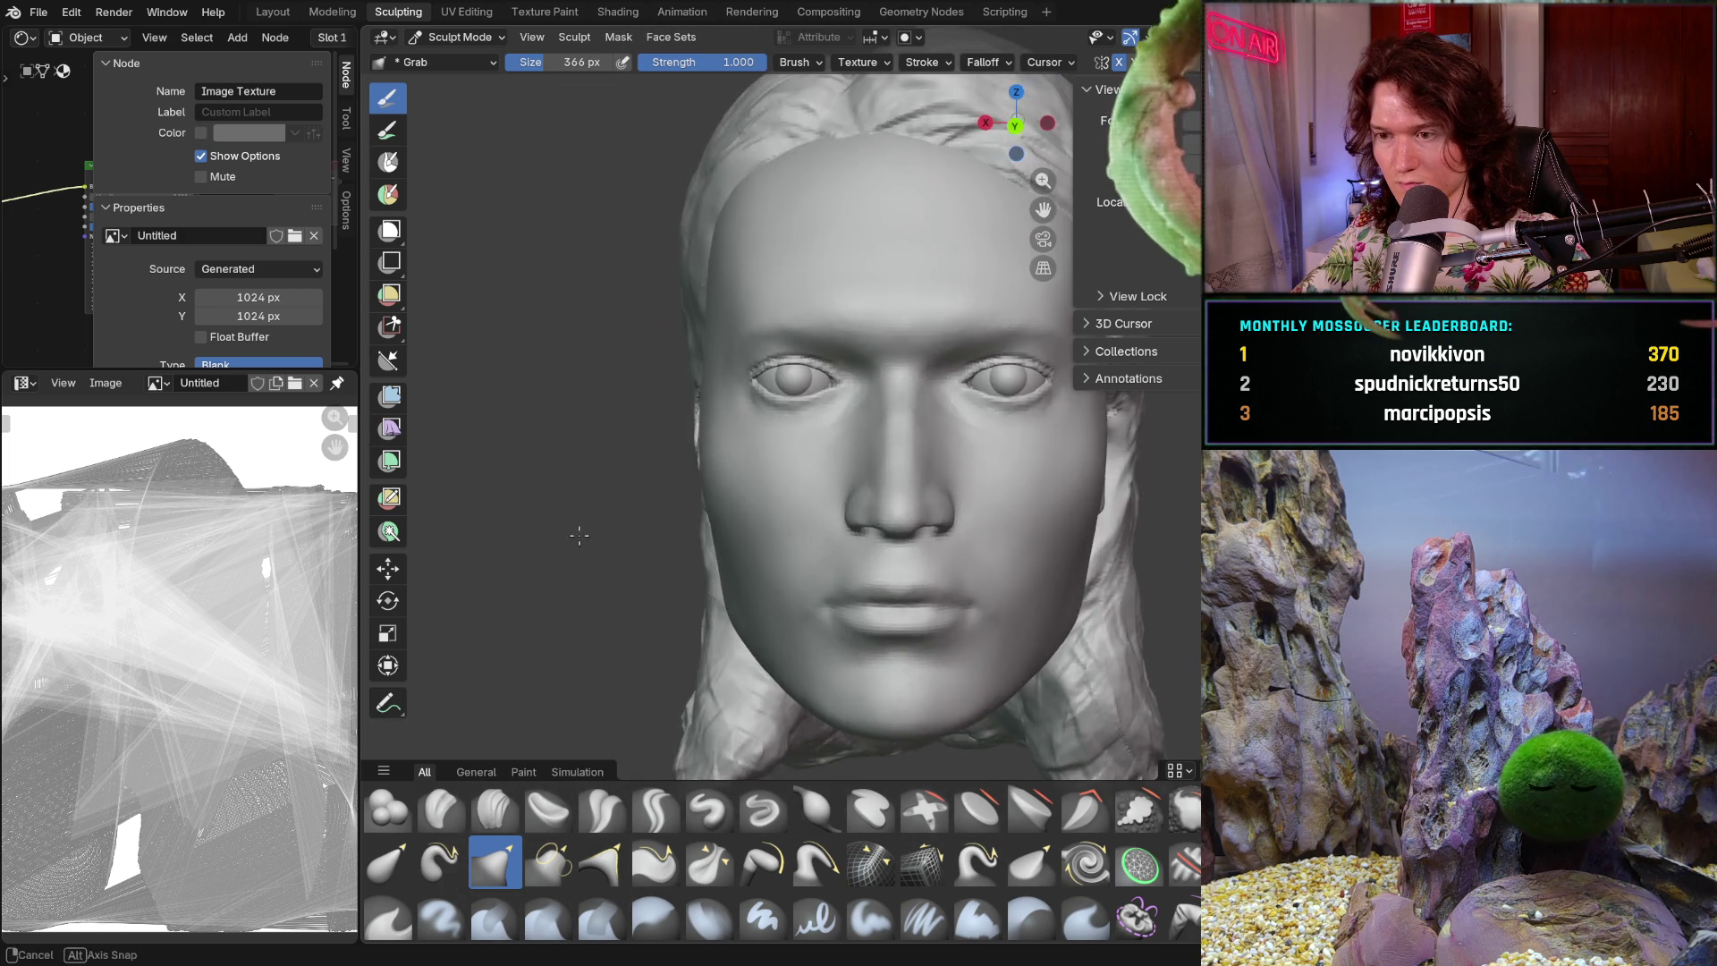
{"action": "scroll", "coordinate": [626, 575], "scroll_direction": "down", "scroll_amount": 3}
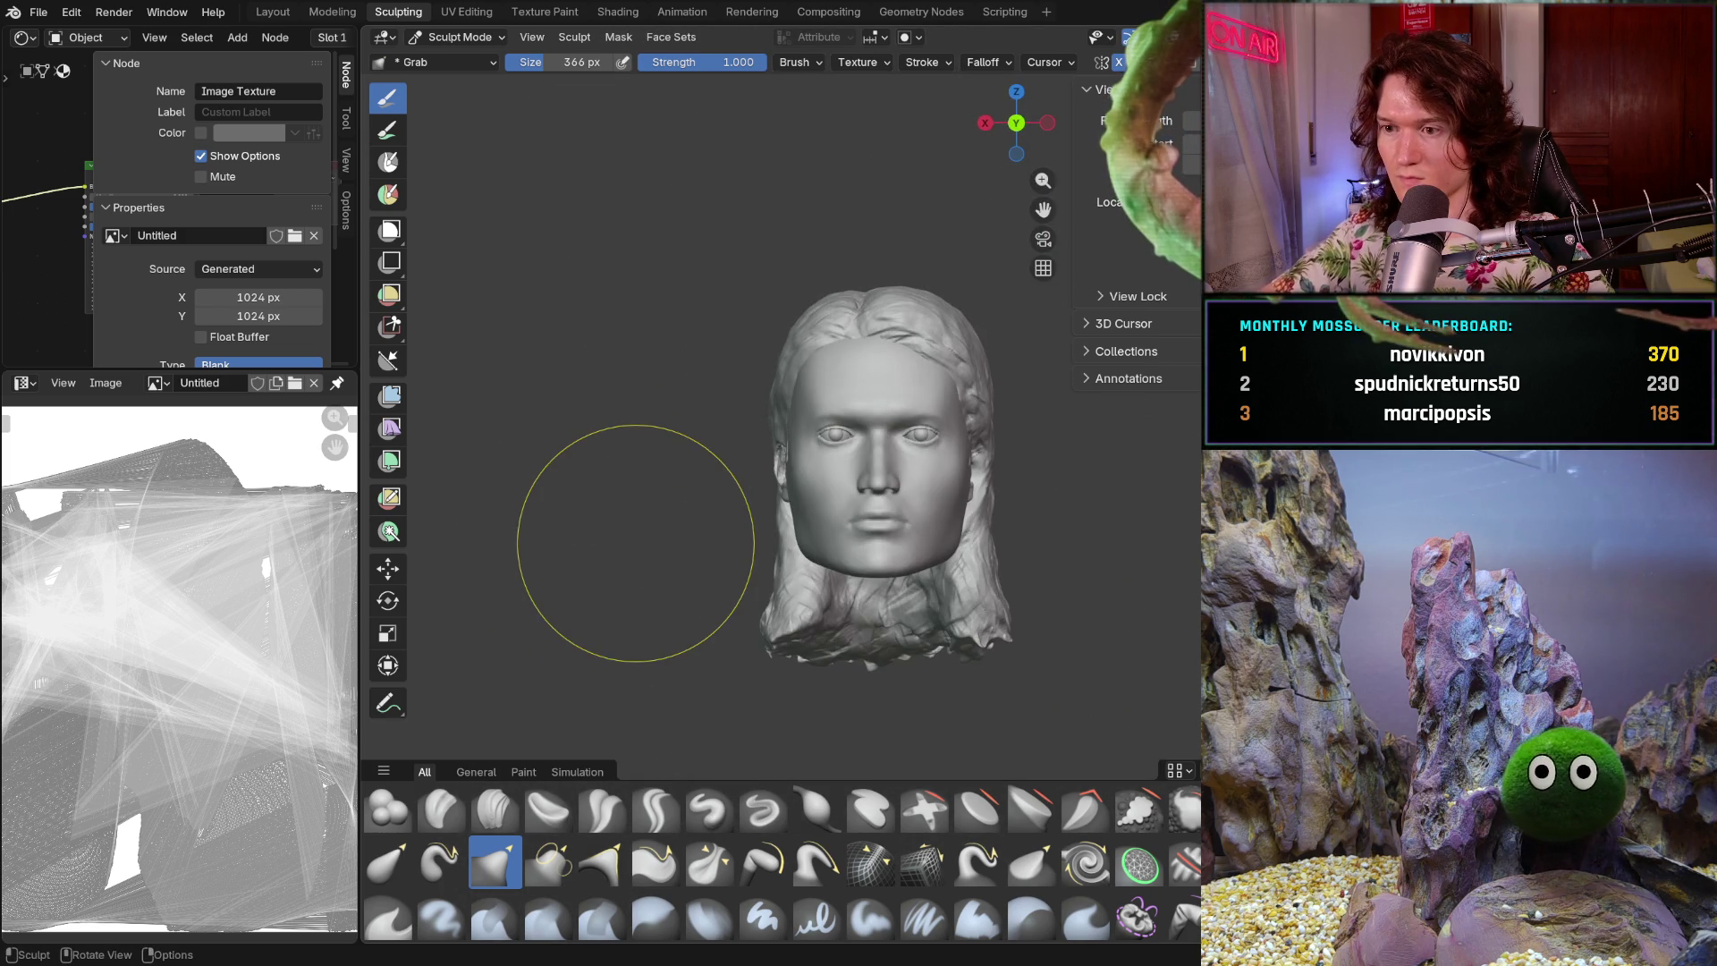
{"action": "mouse_move", "coordinate": [843, 632]}
{"action": "middle_mouse_down"}
{"action": "mouse_move", "coordinate": [874, 575]}
{"action": "mouse_move", "coordinate": [943, 571]}
{"action": "mouse_move", "coordinate": [967, 619]}
{"action": "mouse_move", "coordinate": [771, 620]}
{"action": "middle_mouse_up"}
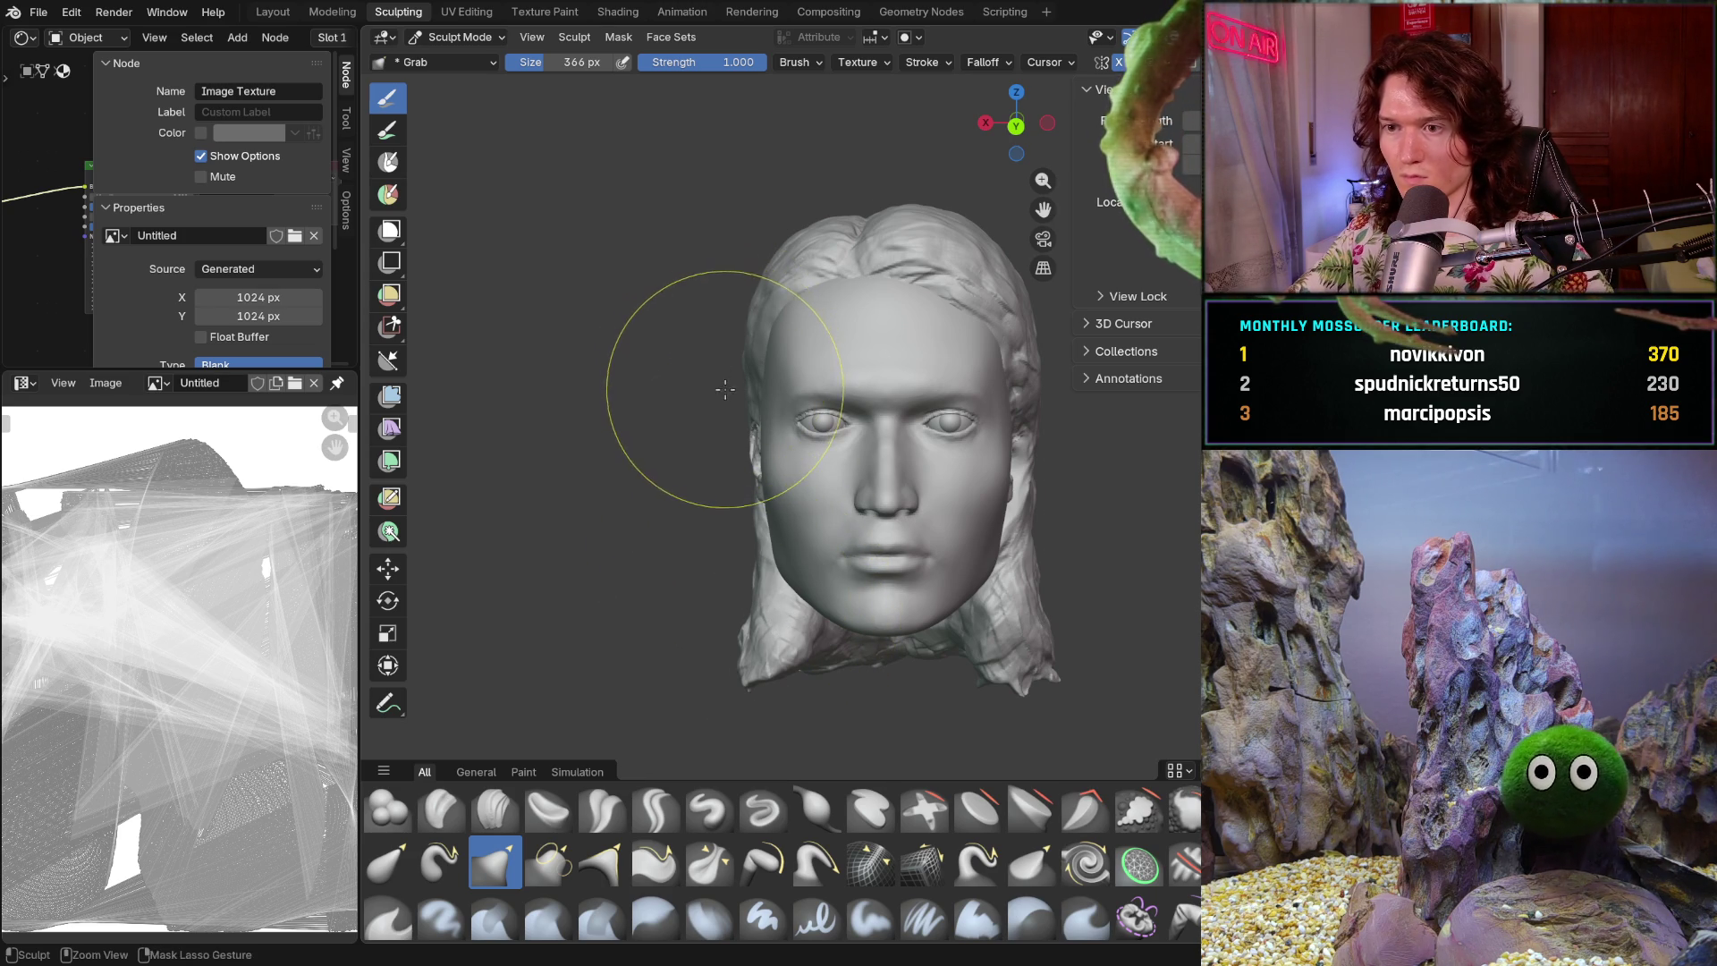
{"action": "scroll", "coordinate": [729, 354], "scroll_direction": "up", "scroll_amount": 1}
{"action": "scroll", "coordinate": [731, 412], "scroll_direction": "up", "scroll_amount": 1}
{"action": "middle_click_drag", "start_coordinate": [728, 459], "coordinate": [808, 450]}
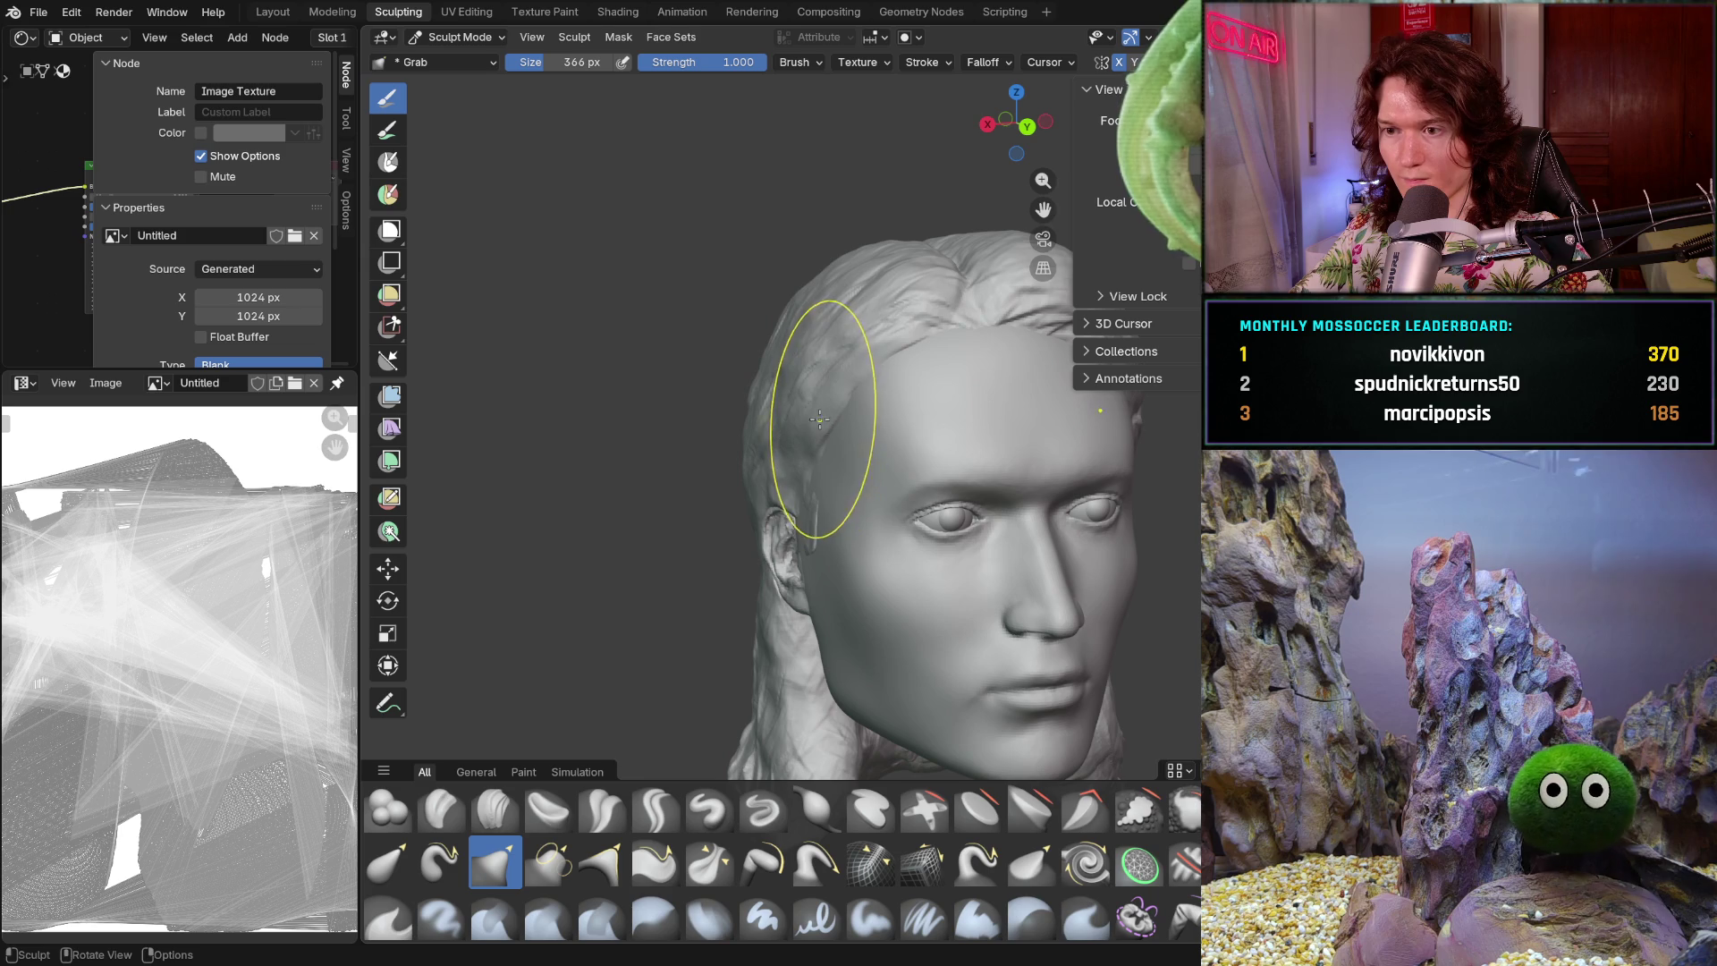
{"action": "mouse_move", "coordinate": [797, 441]}
{"action": "middle_mouse_down"}
{"action": "mouse_move", "coordinate": [728, 422]}
{"action": "mouse_move", "coordinate": [821, 398]}
{"action": "middle_mouse_up"}
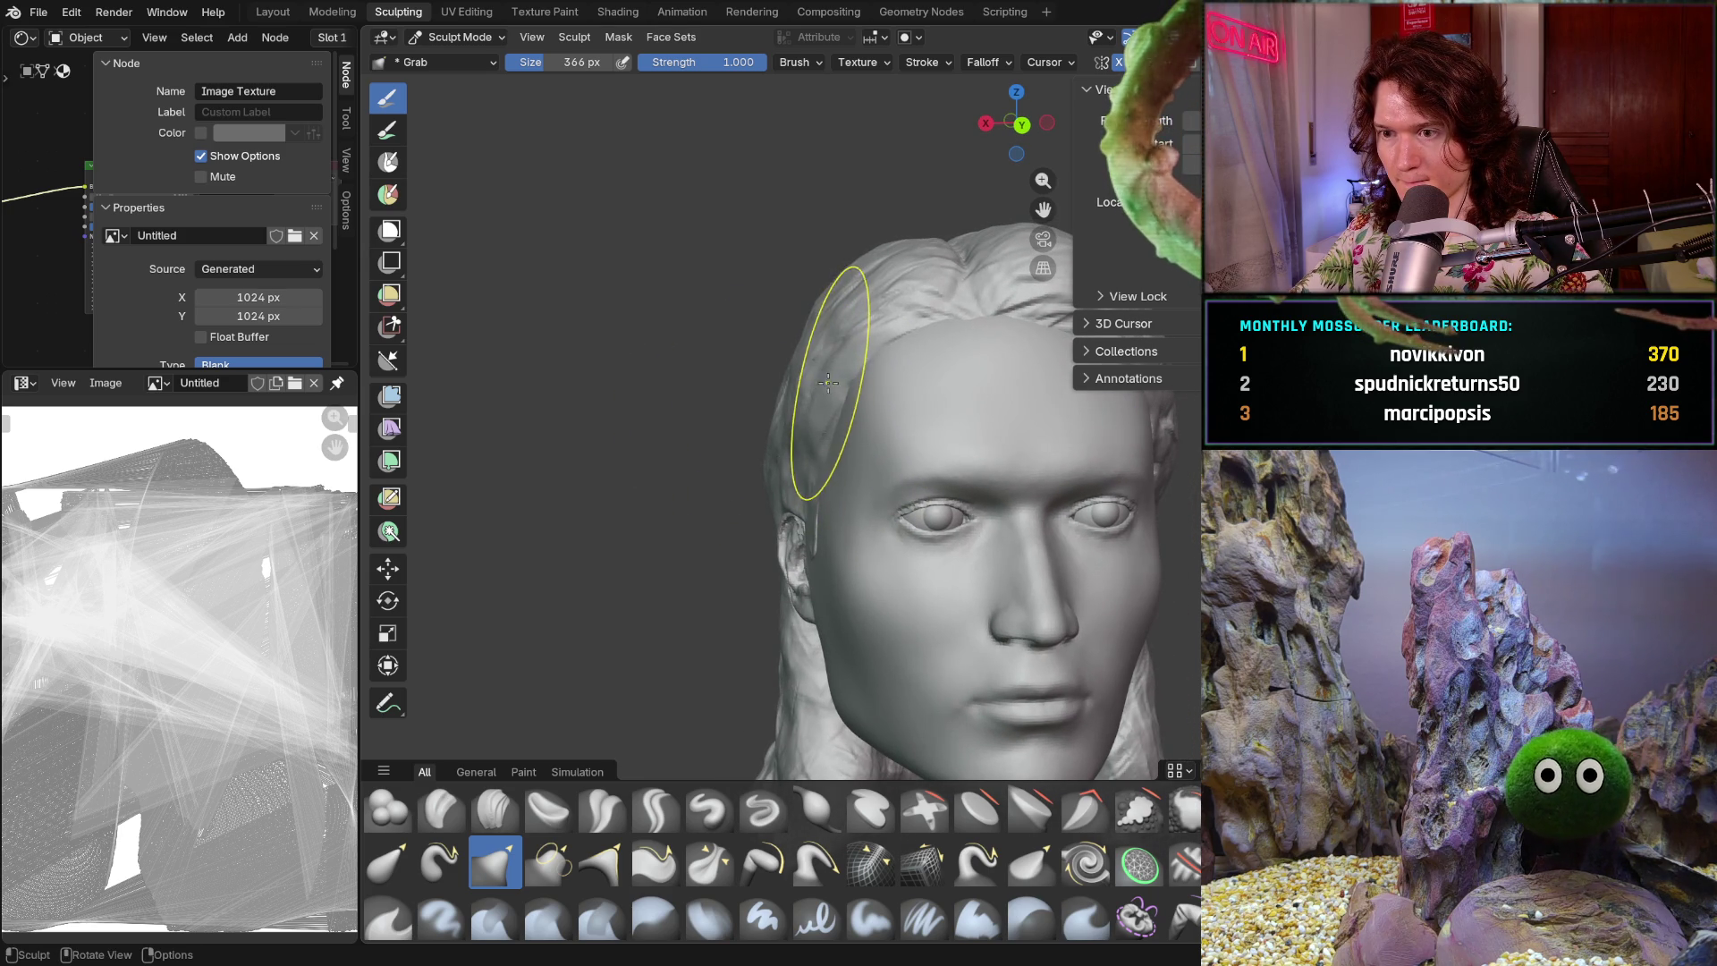
{"action": "scroll", "coordinate": [728, 448], "scroll_direction": "down", "scroll_amount": 4}
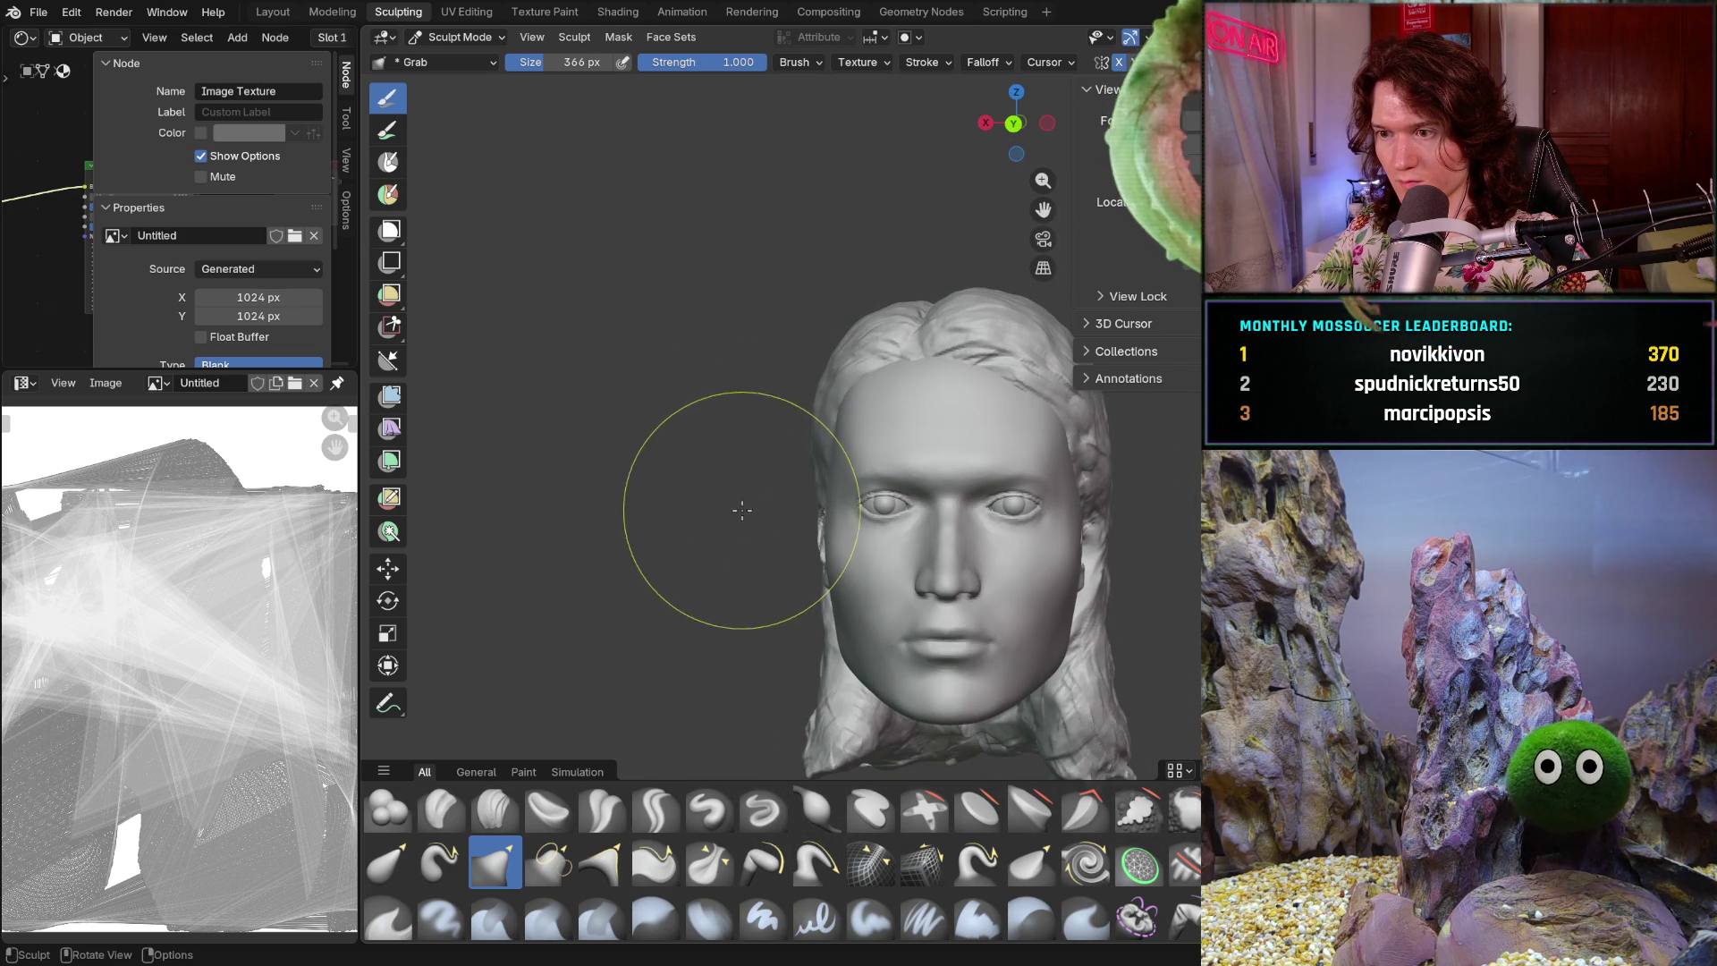
{"action": "middle_click_drag", "start_coordinate": [754, 587], "coordinate": [740, 465]}
- Orbit between the ear-side profile and front view to inspect the jaw
{"action": "scroll", "coordinate": [751, 501], "scroll_direction": "up", "scroll_amount": 6}
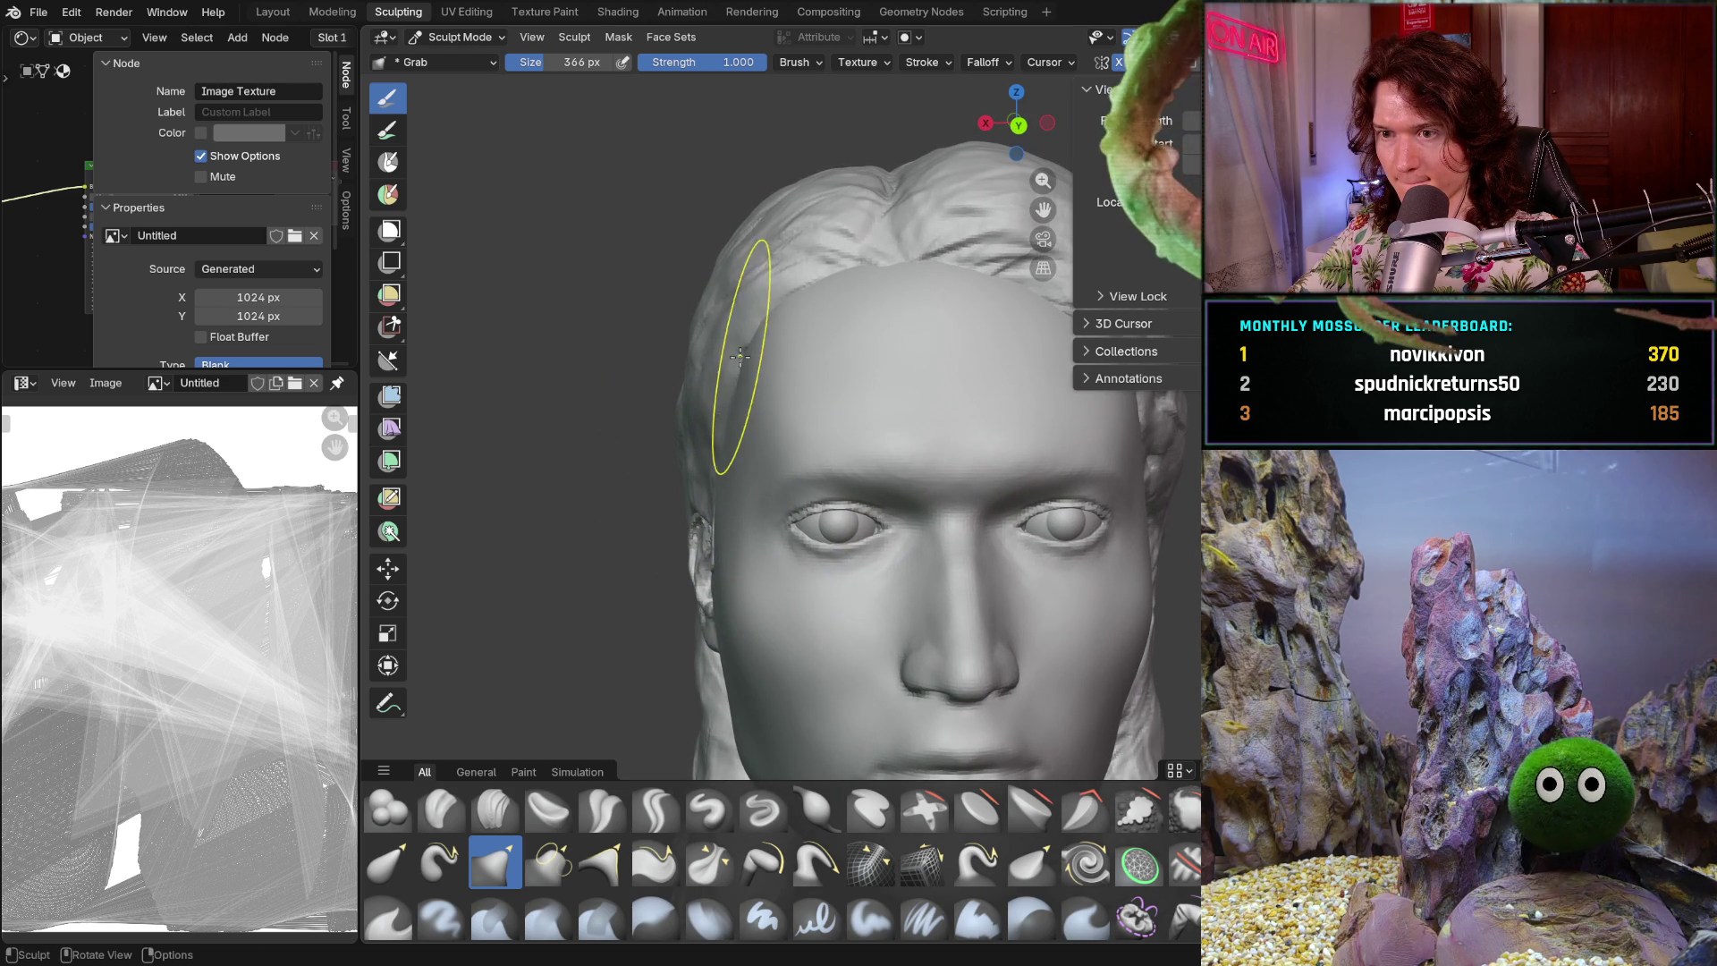
{"action": "middle_click_drag", "start_coordinate": [614, 460], "coordinate": [783, 460]}
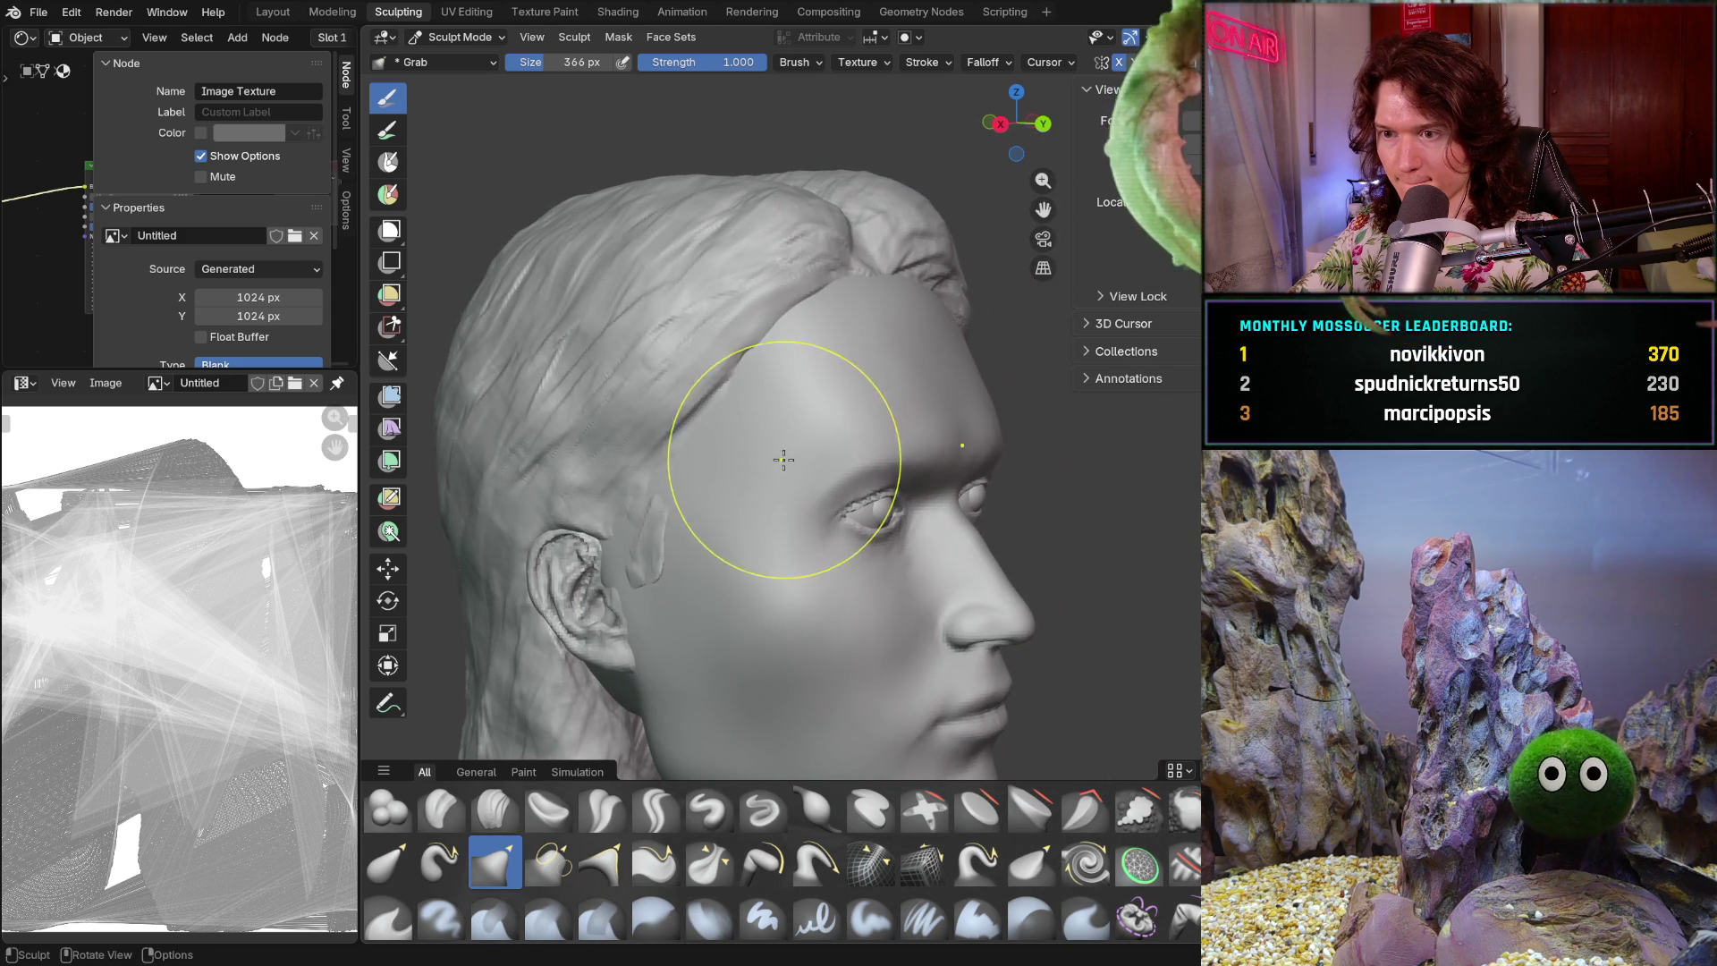
{"action": "scroll", "coordinate": [614, 412], "scroll_direction": "down", "scroll_amount": 3}
{"action": "mouse_move", "coordinate": [614, 459]}
{"action": "middle_mouse_down"}
{"action": "mouse_move", "coordinate": [474, 497]}
{"action": "mouse_move", "coordinate": [587, 480]}
{"action": "middle_mouse_up"}
{"action": "scroll", "coordinate": [679, 418], "scroll_direction": "up", "scroll_amount": 3}
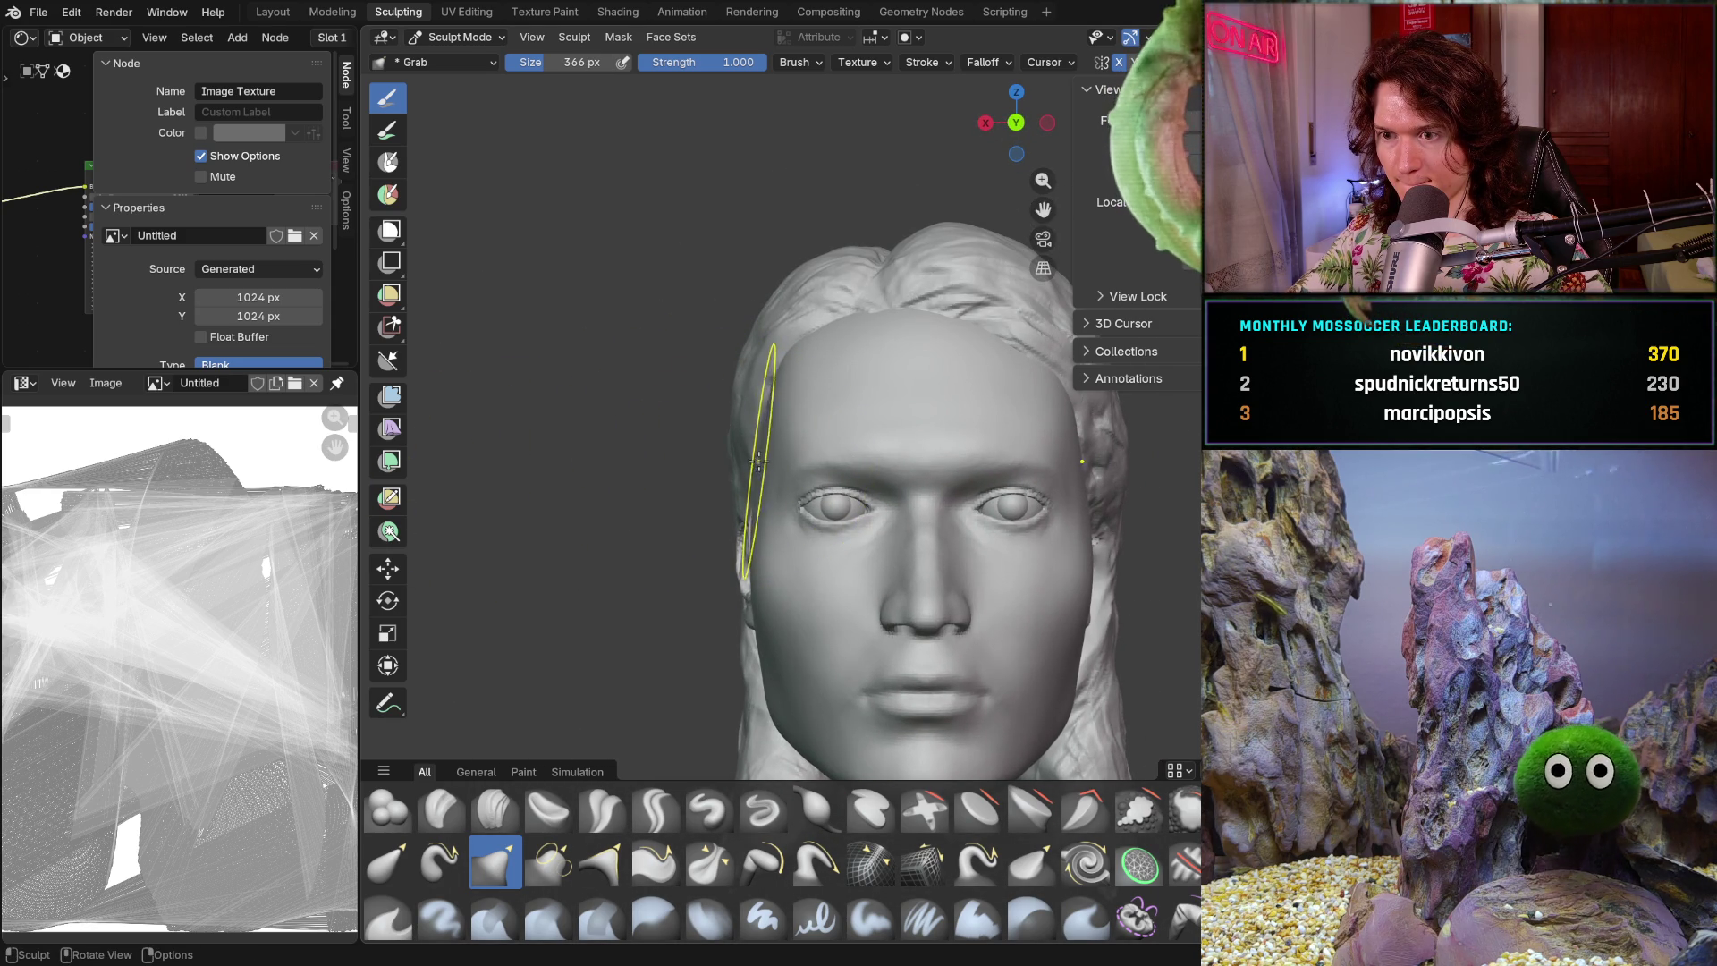
{"action": "scroll", "coordinate": [614, 472], "scroll_direction": "down", "scroll_amount": 3}
{"action": "mouse_move", "coordinate": [632, 575]}
{"action": "middle_mouse_down"}
{"action": "mouse_move", "coordinate": [715, 614]}
{"action": "mouse_move", "coordinate": [915, 597]}
{"action": "mouse_move", "coordinate": [690, 567]}
{"action": "mouse_move", "coordinate": [656, 624]}
{"action": "mouse_move", "coordinate": [571, 612]}
{"action": "mouse_move", "coordinate": [644, 652]}
{"action": "mouse_move", "coordinate": [903, 617]}
{"action": "mouse_move", "coordinate": [890, 559]}
{"action": "middle_mouse_up"}
{"action": "scroll", "coordinate": [760, 604], "scroll_direction": "up", "scroll_amount": 3}
{"action": "scroll", "coordinate": [805, 581], "scroll_direction": "up", "scroll_amount": 3}
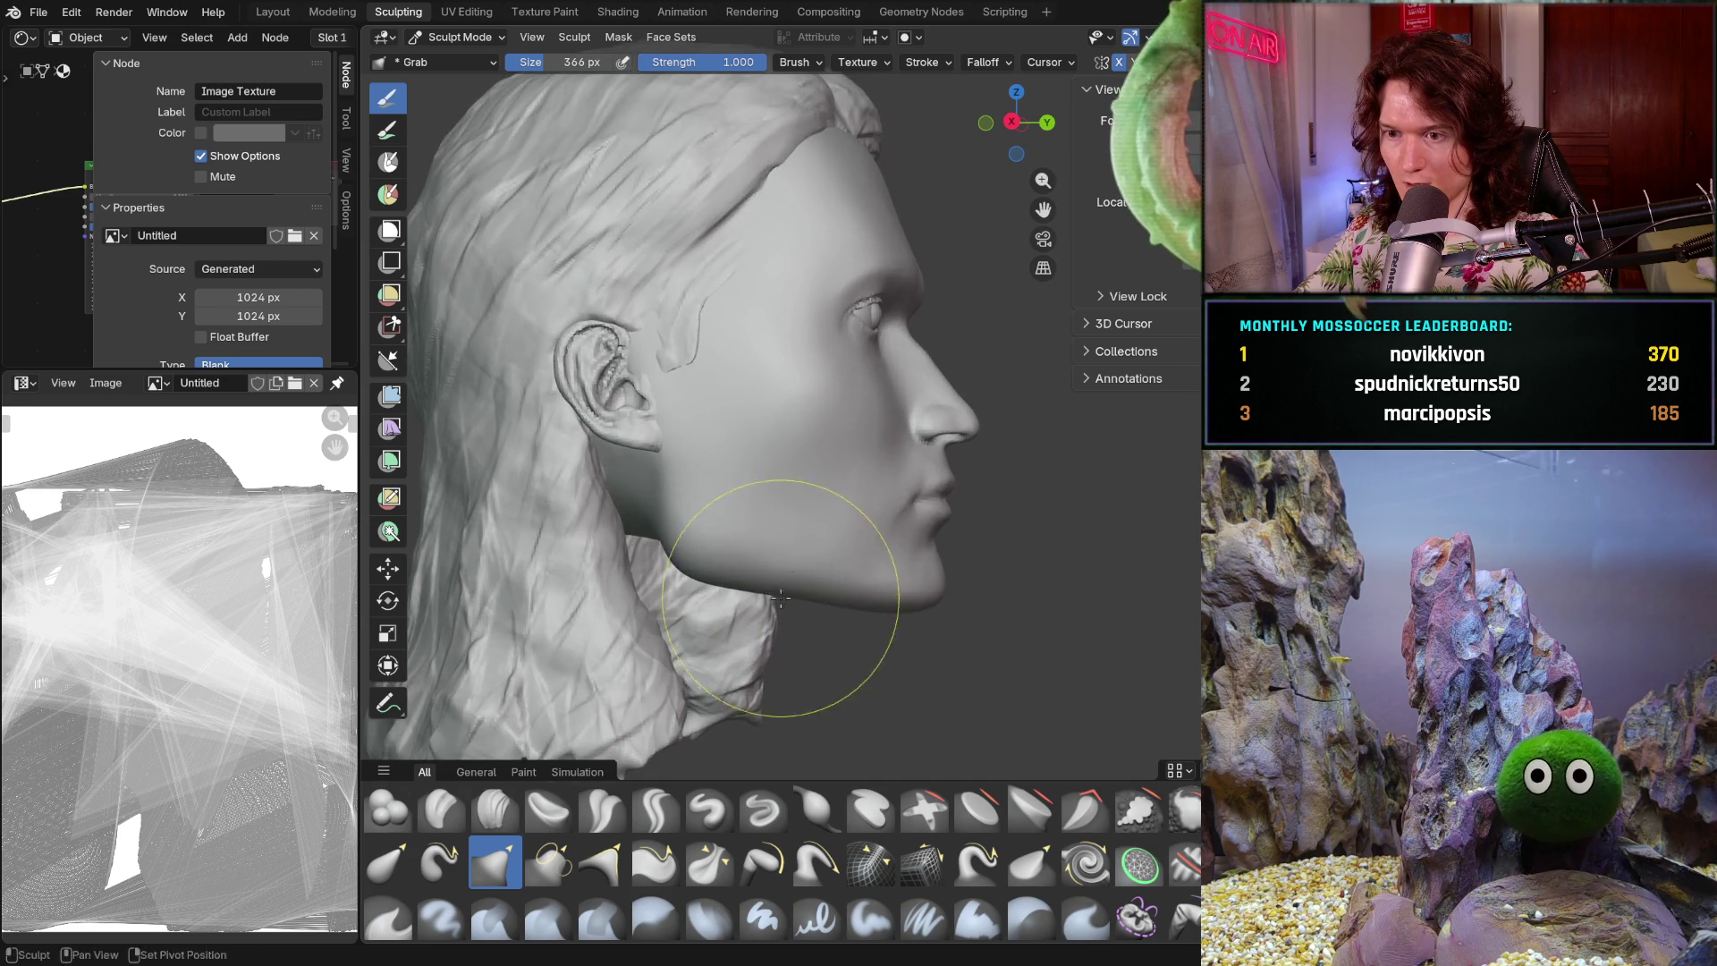
{"action": "middle_click_drag", "start_coordinate": [783, 593], "coordinate": [882, 537]}
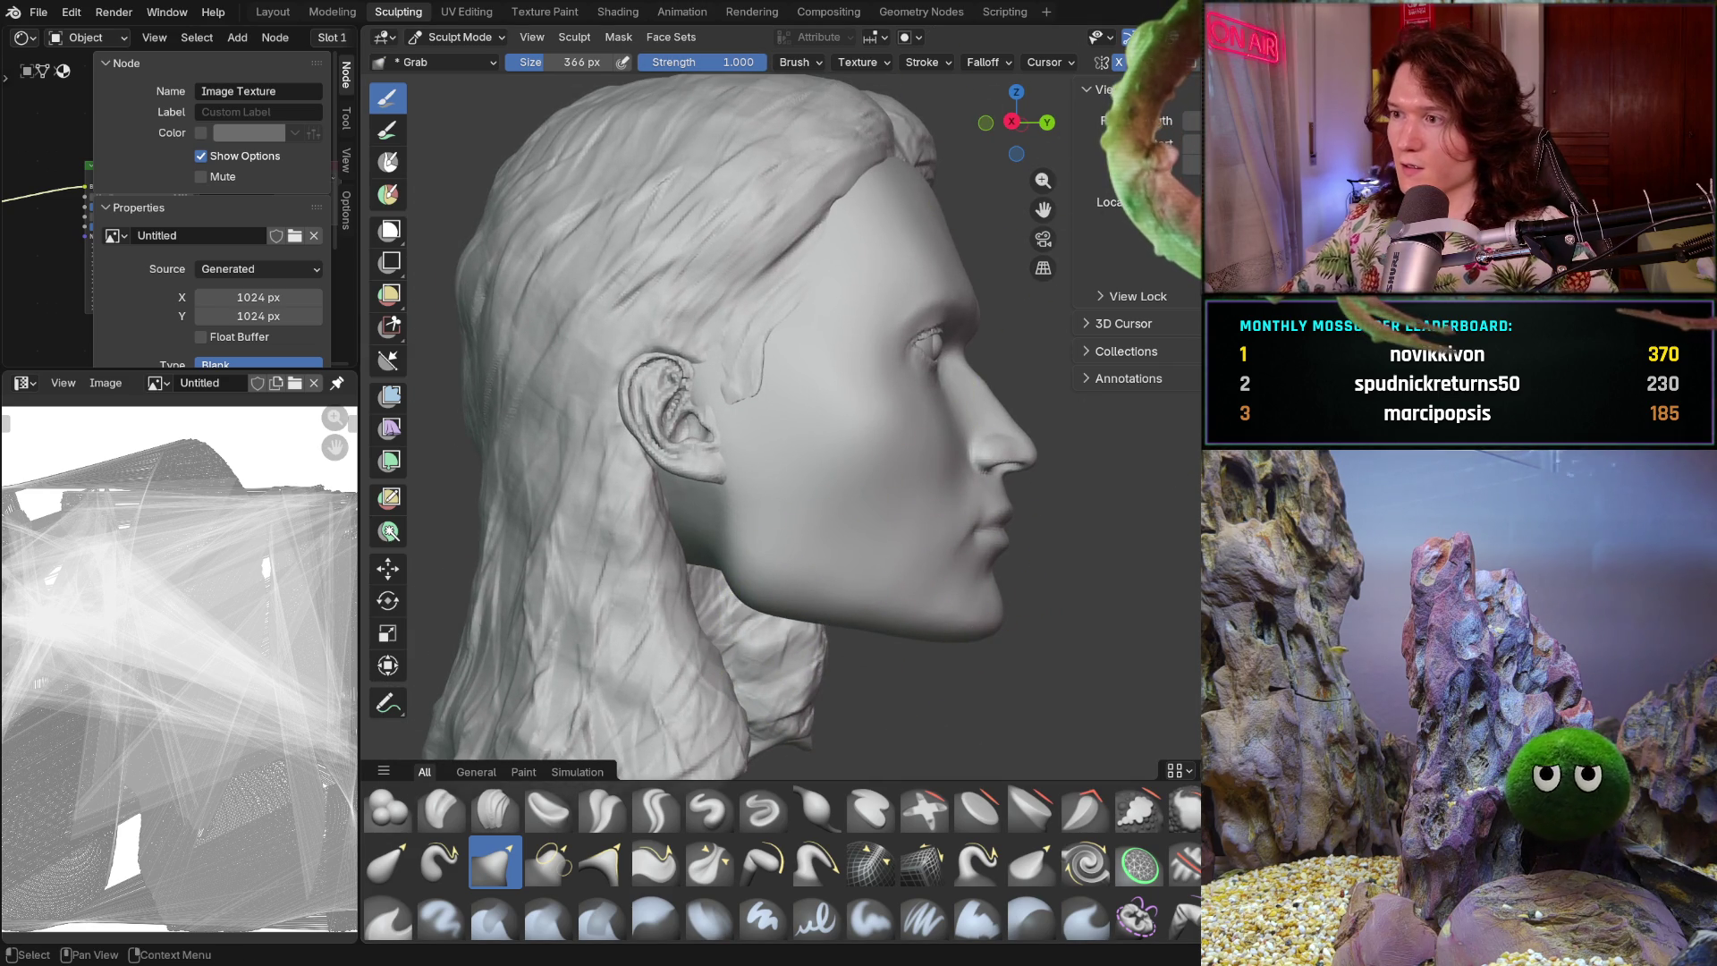
- Hide the hair object with H and orbit around the bald head from top, side and front
{"action": "key", "text": "h"}
{"action": "mouse_move", "coordinate": [958, 460]}
{"action": "middle_mouse_down"}
{"action": "mouse_move", "coordinate": [933, 552]}
{"action": "mouse_move", "coordinate": [760, 483]}
{"action": "mouse_move", "coordinate": [775, 567]}
{"action": "middle_mouse_up"}
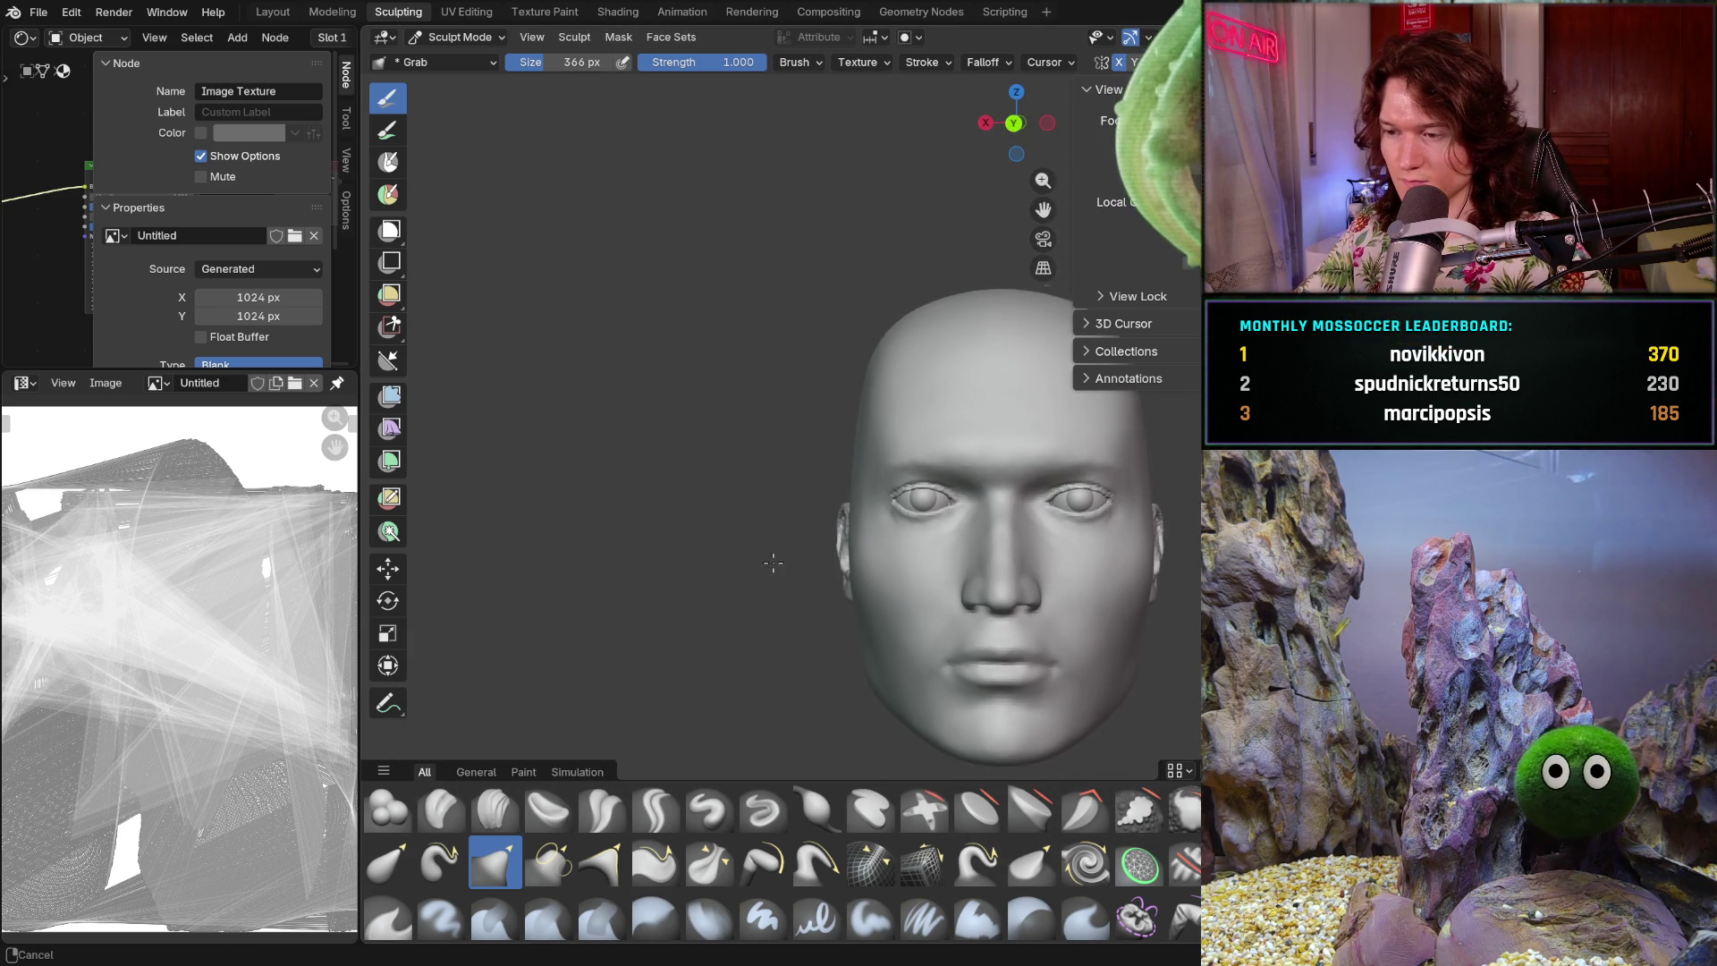
{"action": "scroll", "coordinate": [767, 644], "scroll_direction": "up", "scroll_amount": 3}
{"action": "mouse_move", "coordinate": [766, 640]}
{"action": "middle_mouse_down"}
{"action": "mouse_move", "coordinate": [737, 631]}
{"action": "mouse_move", "coordinate": [716, 587]}
{"action": "mouse_move", "coordinate": [724, 635]}
{"action": "mouse_move", "coordinate": [743, 565]}
{"action": "middle_mouse_up"}
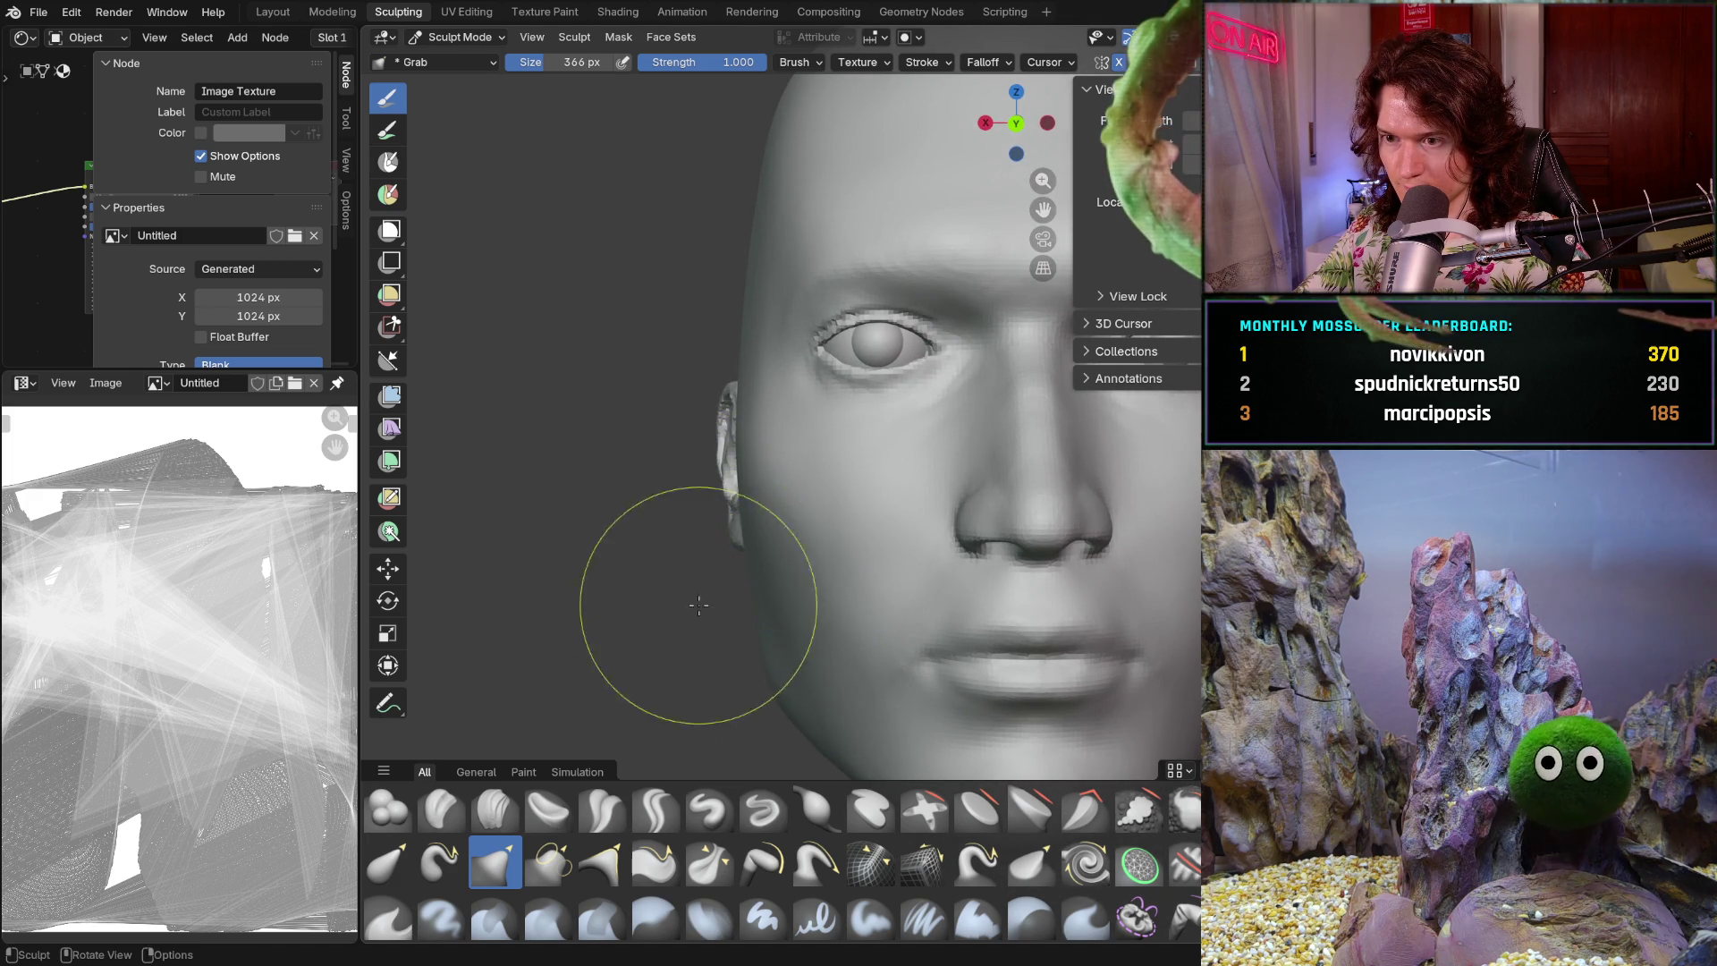
{"action": "mouse_move", "coordinate": [652, 650]}
{"action": "middle_mouse_down"}
{"action": "mouse_move", "coordinate": [715, 617]}
{"action": "mouse_move", "coordinate": [663, 613]}
{"action": "middle_mouse_up"}
{"action": "middle_click_drag", "start_coordinate": [776, 557], "coordinate": [732, 429]}
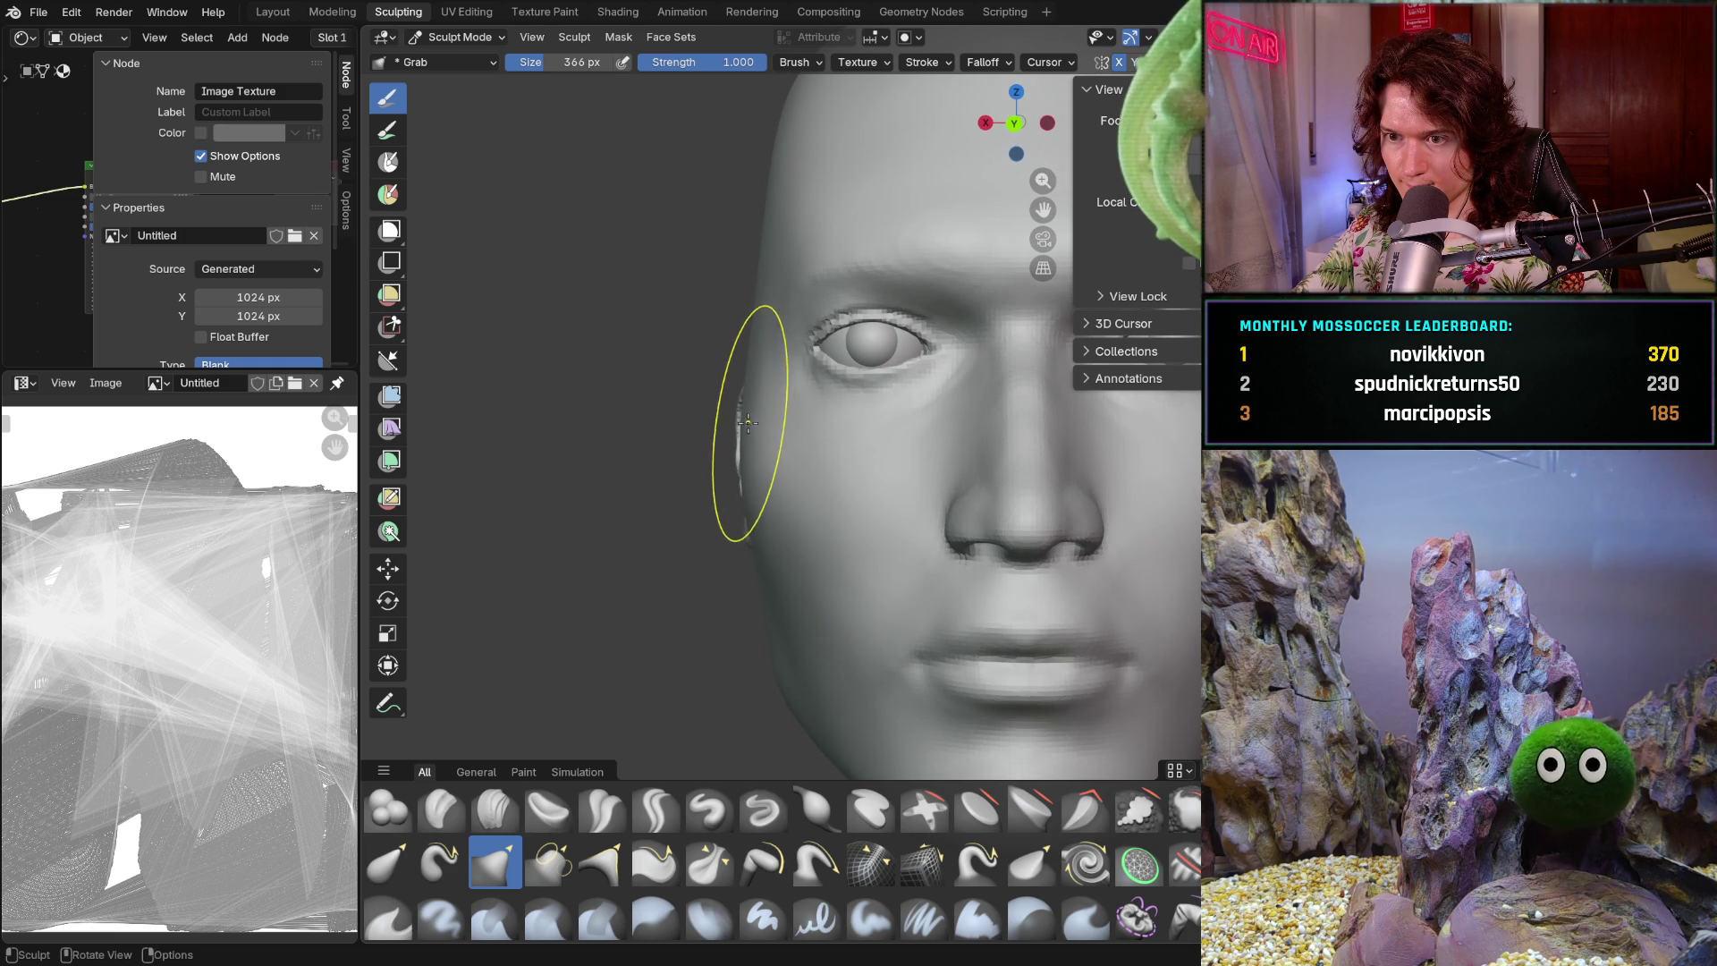
{"action": "mouse_move", "coordinate": [823, 461]}
{"action": "middle_mouse_down"}
{"action": "mouse_move", "coordinate": [933, 550]}
{"action": "mouse_move", "coordinate": [848, 529]}
{"action": "mouse_move", "coordinate": [850, 572]}
{"action": "mouse_move", "coordinate": [1015, 537]}
{"action": "middle_mouse_up"}
{"action": "scroll", "coordinate": [889, 536], "scroll_direction": "up", "scroll_amount": 3}
{"action": "mouse_move", "coordinate": [889, 536]}
{"action": "middle_mouse_down"}
{"action": "mouse_move", "coordinate": [727, 468]}
{"action": "mouse_move", "coordinate": [716, 594]}
{"action": "mouse_move", "coordinate": [766, 575]}
{"action": "mouse_move", "coordinate": [728, 575]}
{"action": "middle_mouse_up"}
{"action": "scroll", "coordinate": [727, 469], "scroll_direction": "up", "scroll_amount": 2}
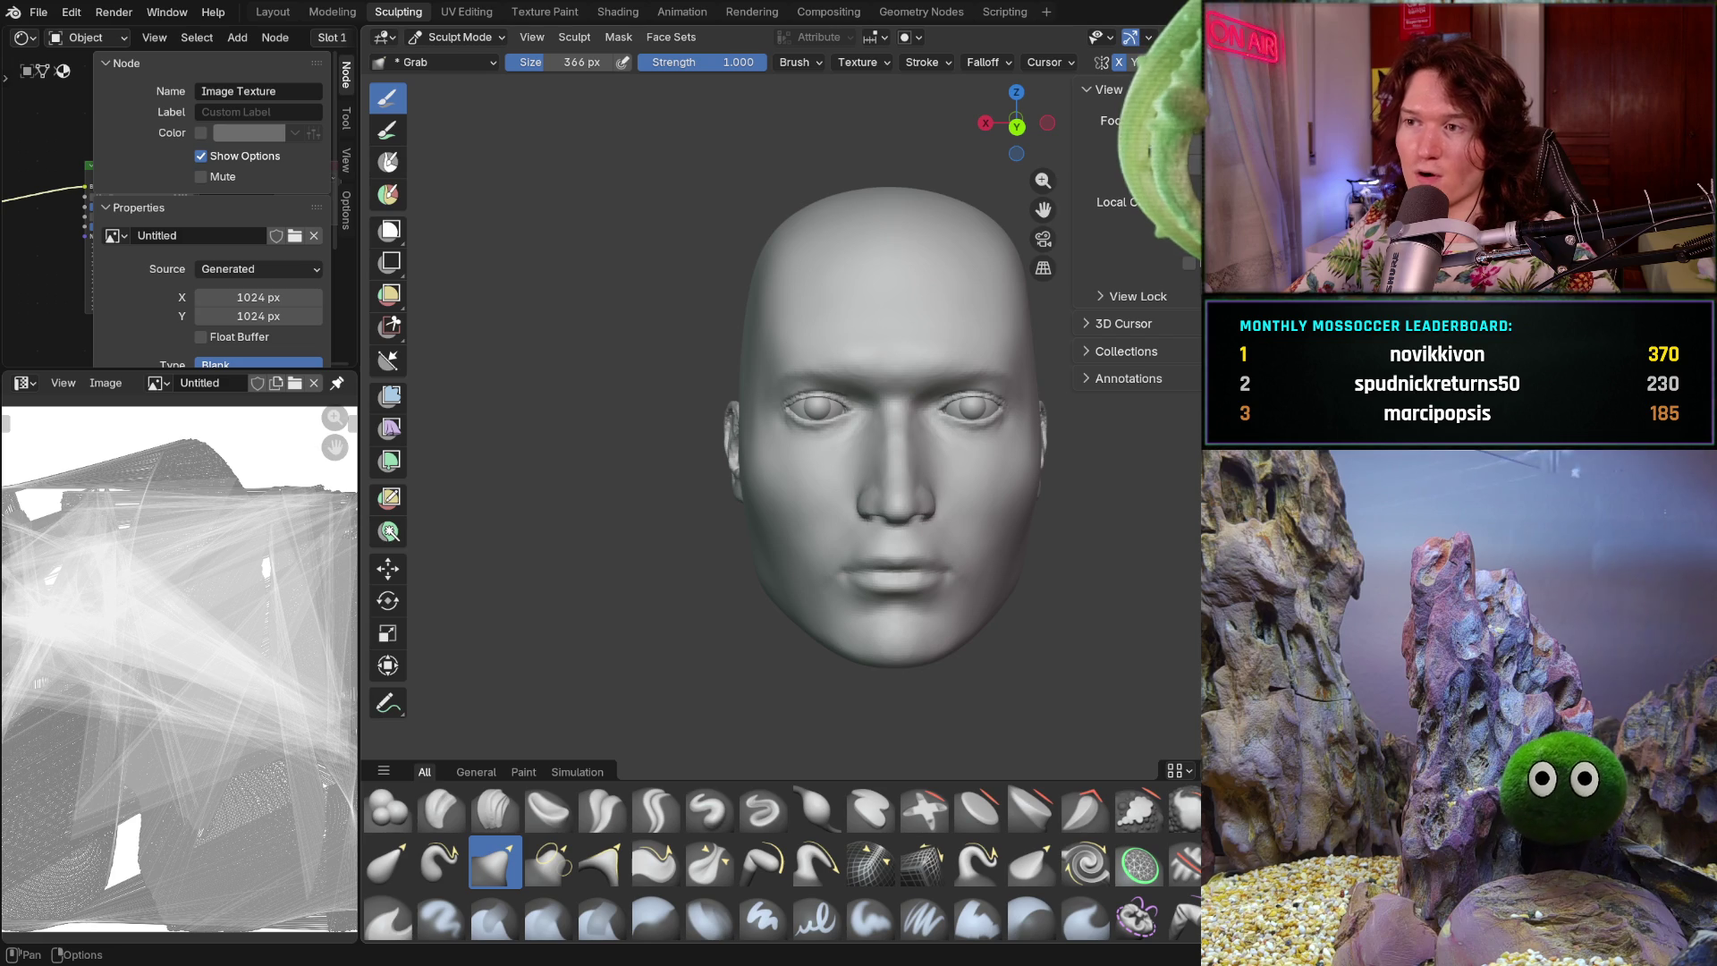
{"action": "key", "text": "shift+alt+z"}
{"action": "key", "text": "shift+alt+z"}
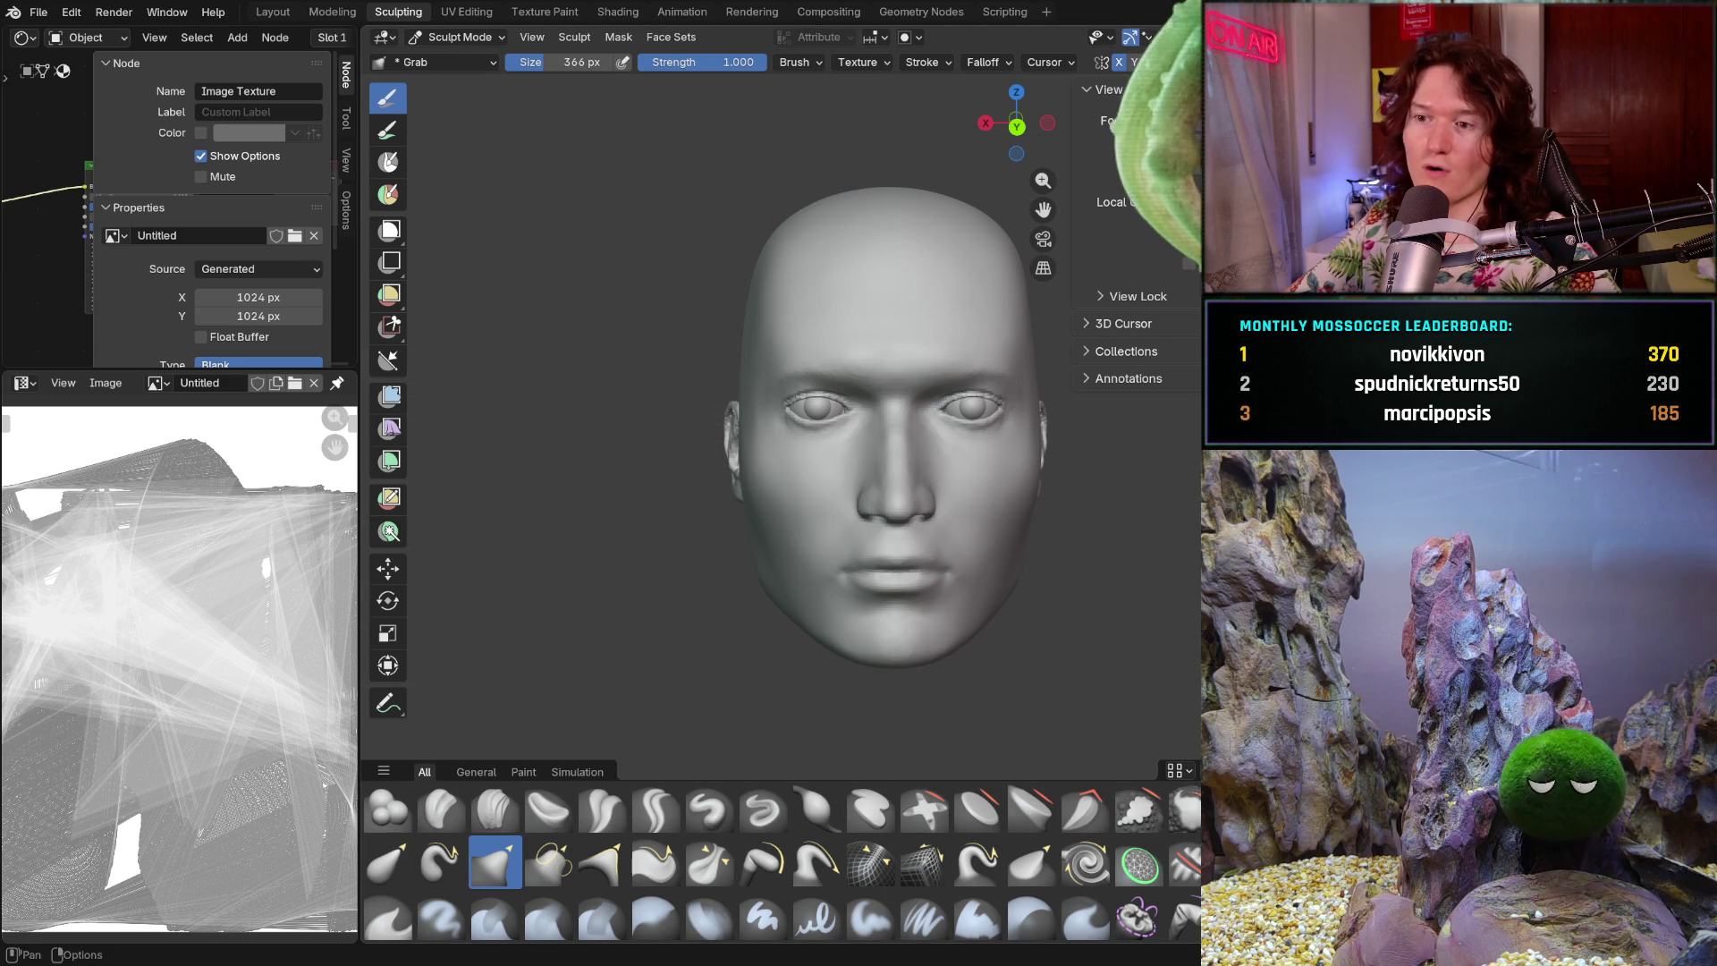
{"action": "mouse_move", "coordinate": [812, 537]}
{"action": "middle_mouse_down"}
{"action": "mouse_move", "coordinate": [718, 508]}
{"action": "mouse_move", "coordinate": [827, 465]}
{"action": "middle_mouse_up"}
{"action": "scroll", "coordinate": [821, 468], "scroll_direction": "up", "scroll_amount": 3}
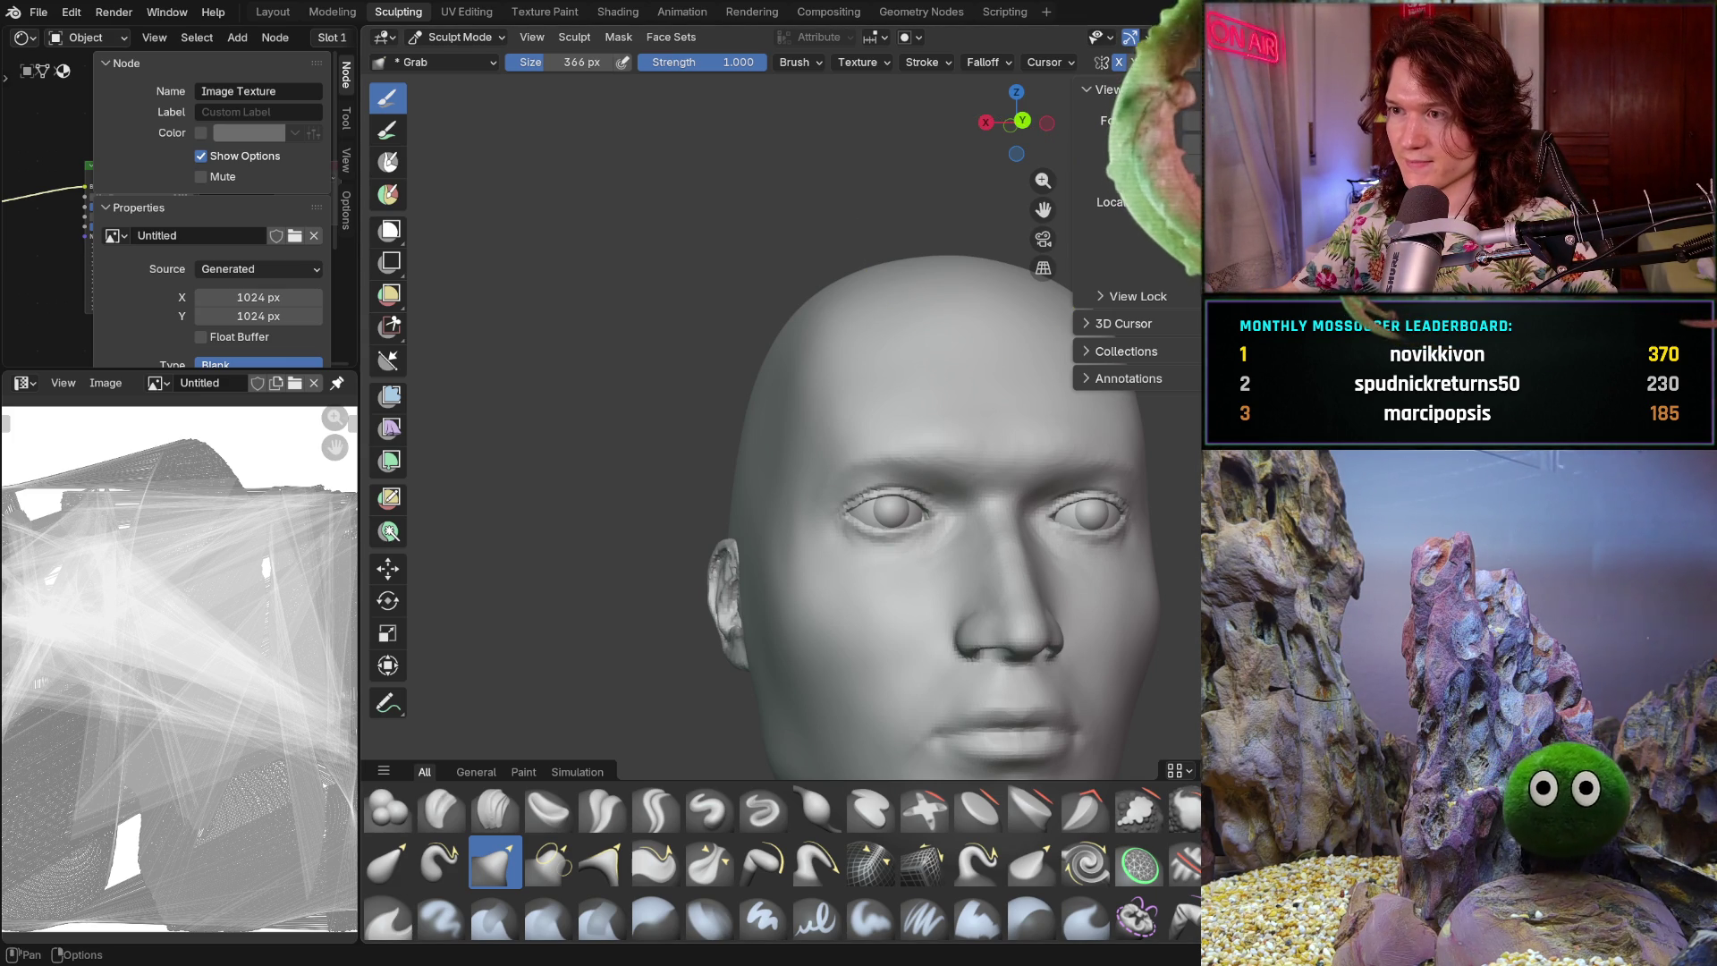
{"action": "key", "text": "shift+alt+z"}
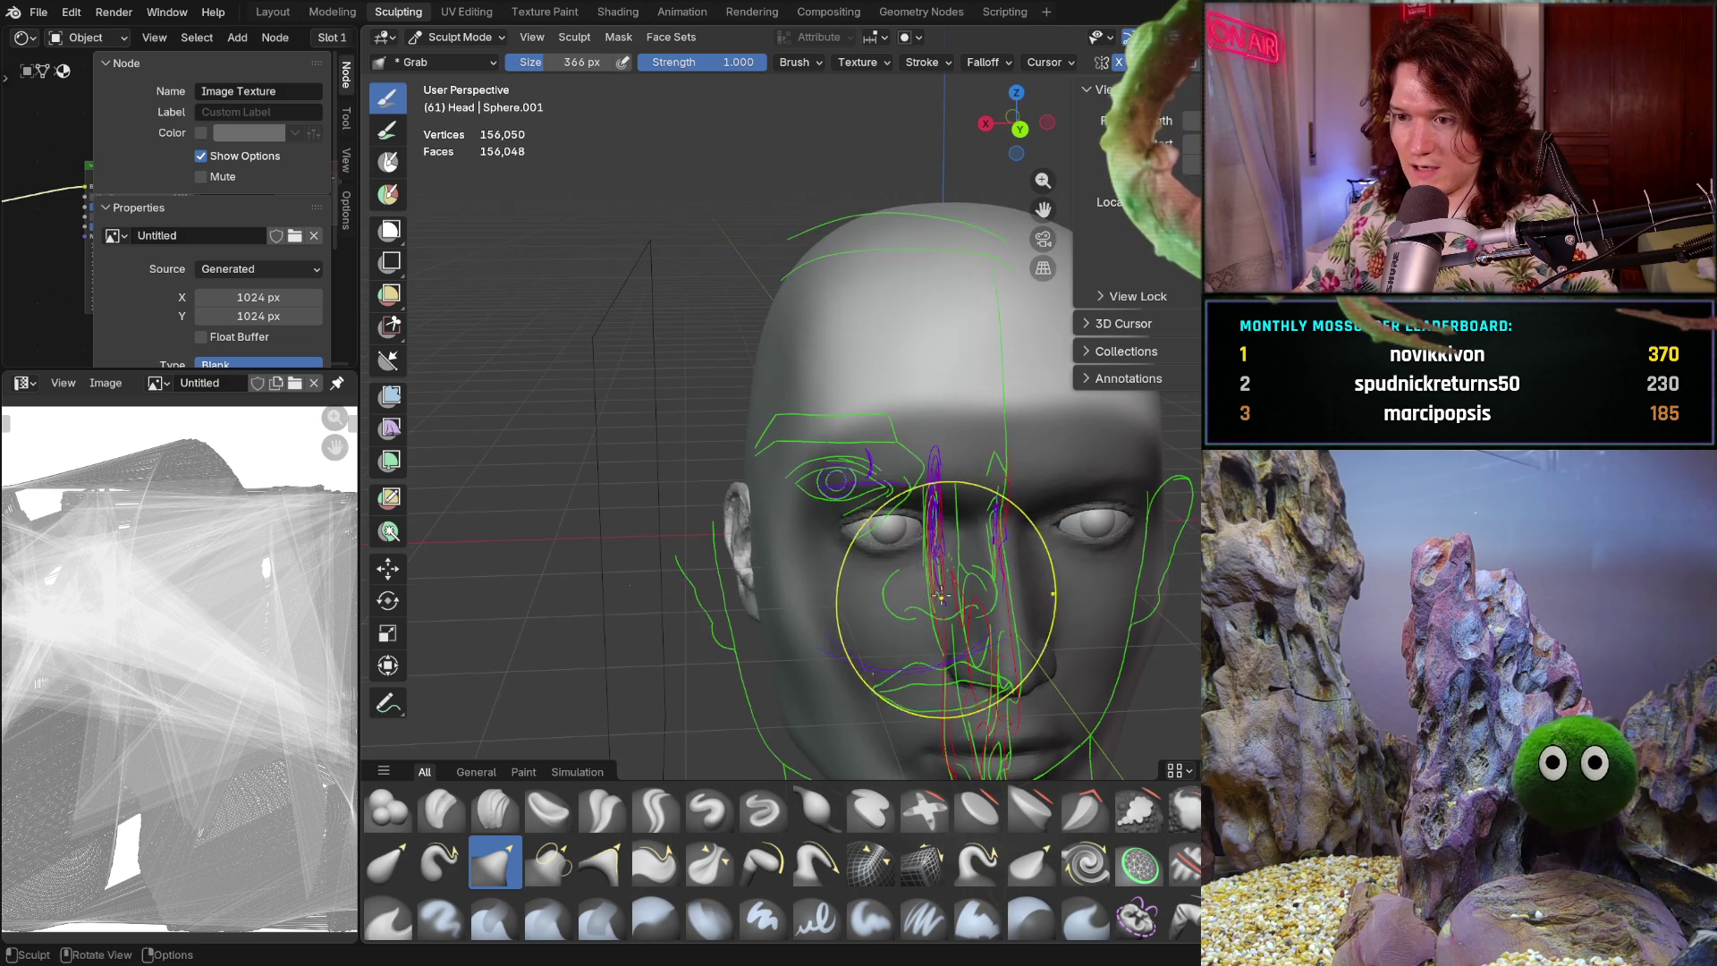
{"action": "scroll", "coordinate": [881, 612], "scroll_direction": "up", "scroll_amount": 3}
{"action": "scroll", "coordinate": [858, 610], "scroll_direction": "down", "scroll_amount": 4}
{"action": "mouse_move", "coordinate": [857, 609]}
{"action": "middle_mouse_down"}
{"action": "mouse_move", "coordinate": [935, 588]}
{"action": "mouse_move", "coordinate": [921, 586]}
{"action": "middle_mouse_up"}
{"action": "key", "text": "shift+alt+z"}
{"action": "mouse_move", "coordinate": [818, 536]}
{"action": "middle_mouse_down"}
{"action": "mouse_move", "coordinate": [705, 626]}
{"action": "mouse_move", "coordinate": [679, 594]}
{"action": "middle_mouse_up"}
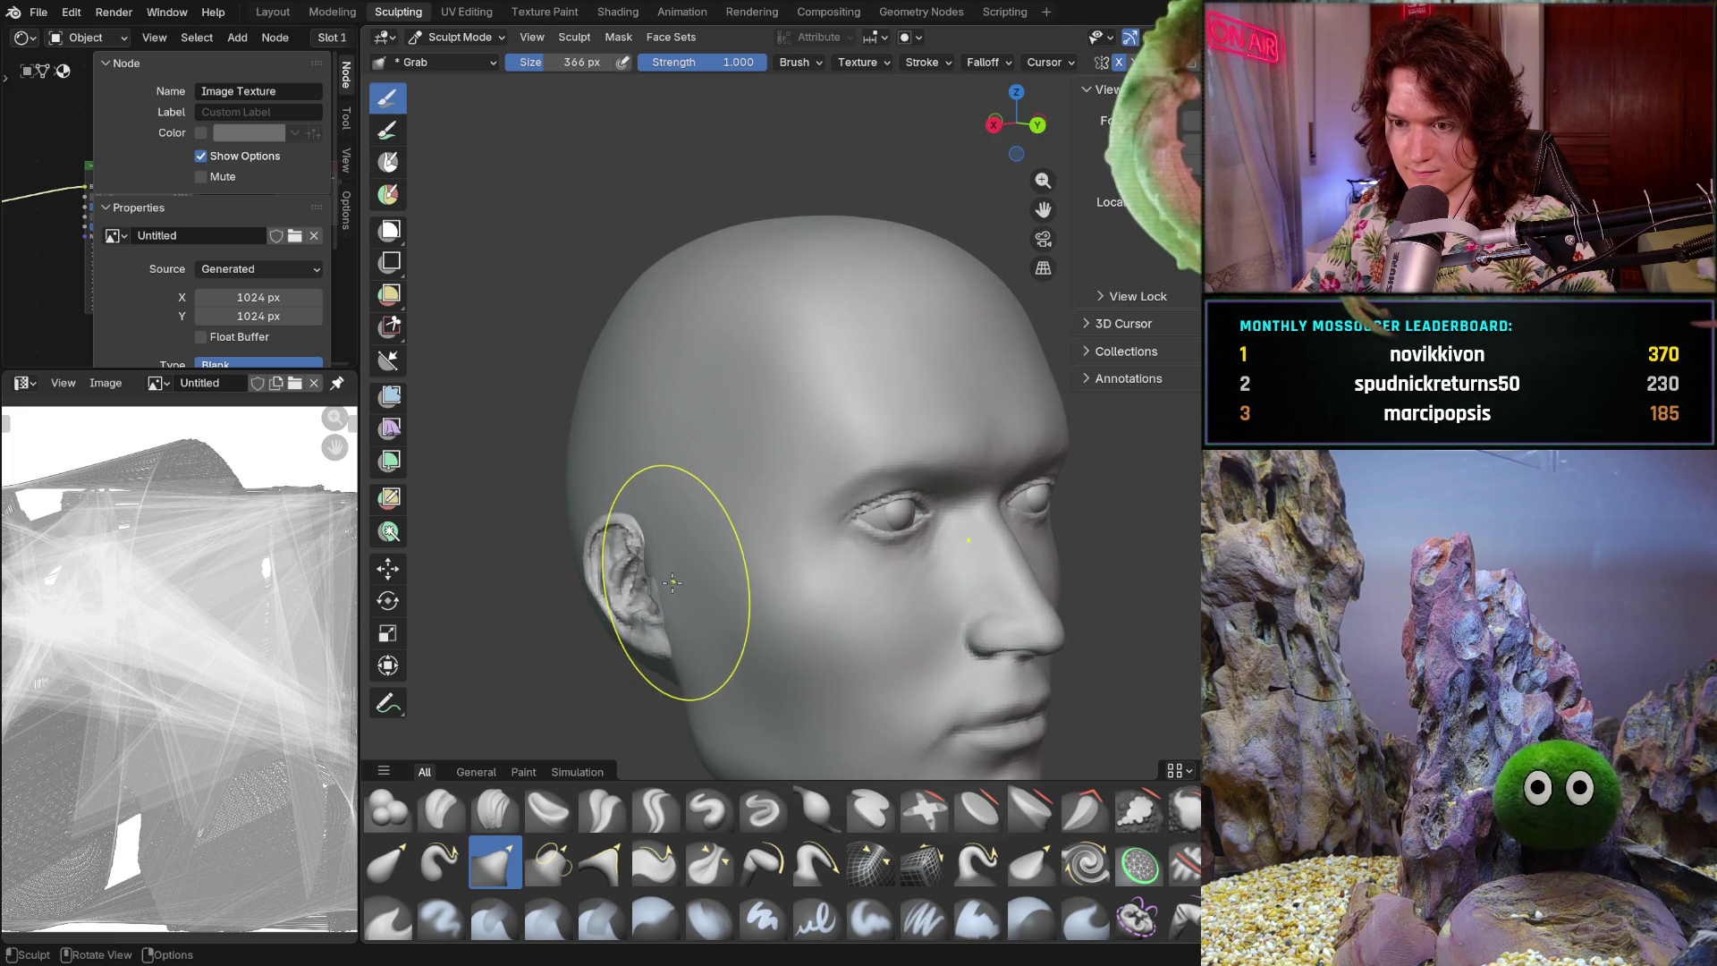
{"action": "mouse_move", "coordinate": [742, 548]}
{"action": "middle_mouse_down"}
{"action": "mouse_move", "coordinate": [677, 605]}
{"action": "mouse_move", "coordinate": [659, 594]}
{"action": "mouse_move", "coordinate": [905, 700]}
{"action": "mouse_move", "coordinate": [702, 675]}
{"action": "mouse_move", "coordinate": [939, 602]}
{"action": "mouse_move", "coordinate": [912, 632]}
{"action": "mouse_move", "coordinate": [911, 564]}
{"action": "middle_mouse_up"}
{"action": "scroll", "coordinate": [788, 644], "scroll_direction": "up", "scroll_amount": 5}
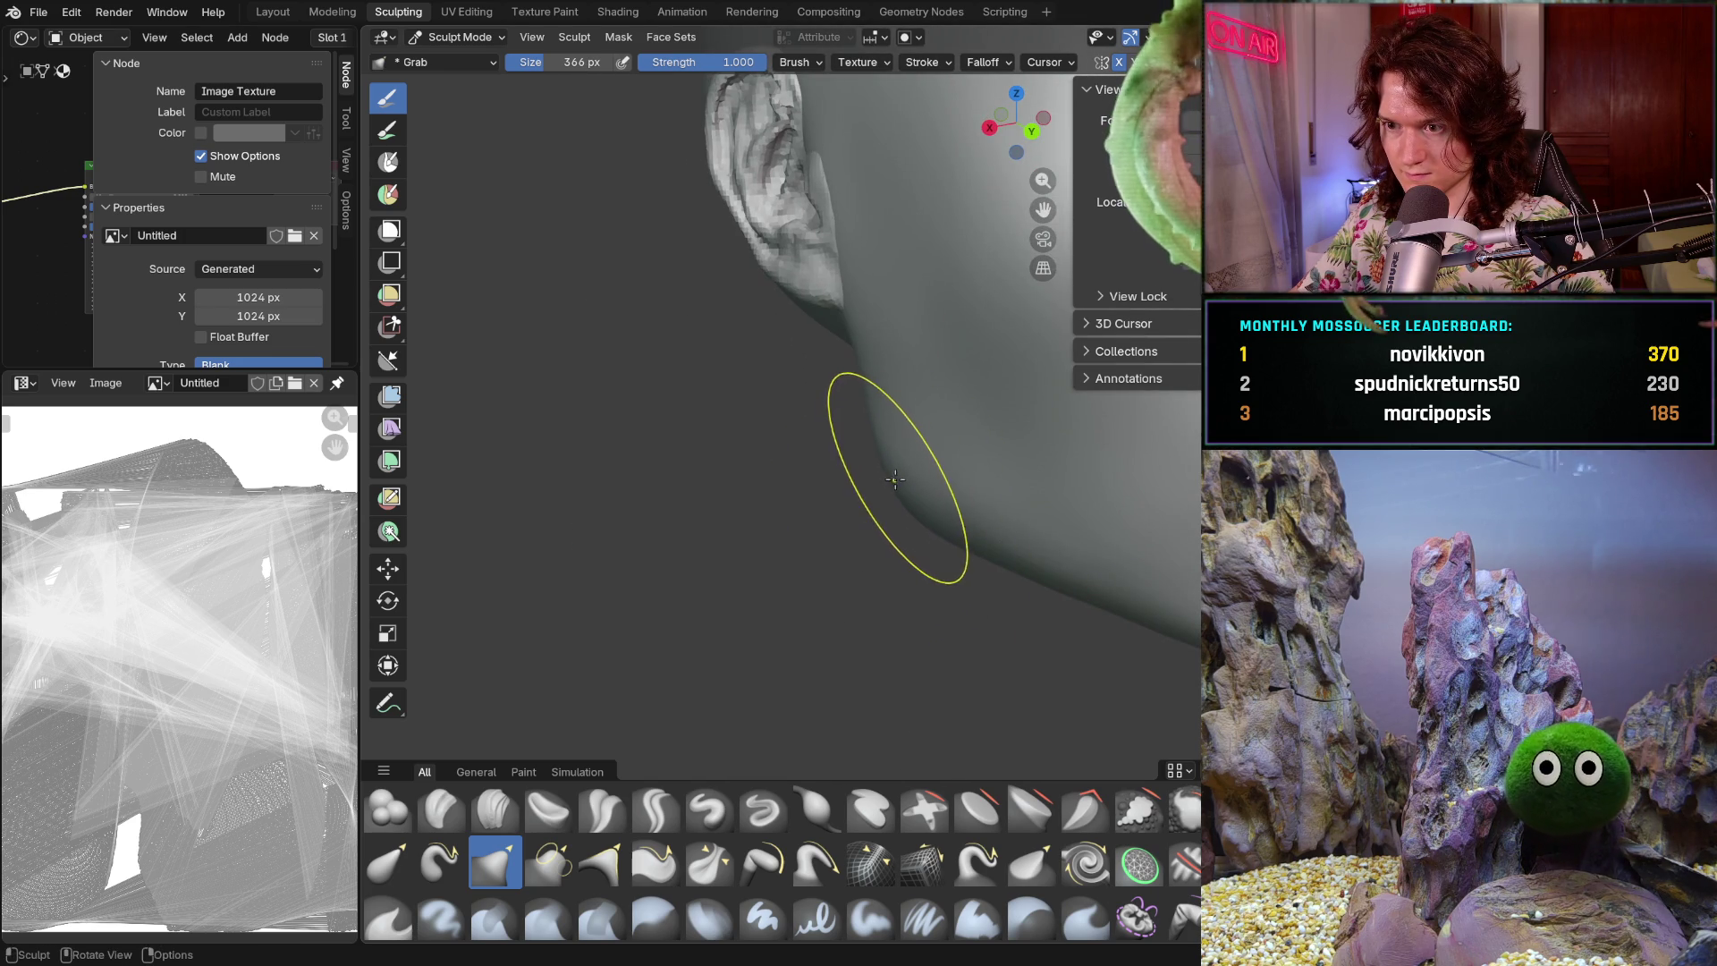
{"action": "scroll", "coordinate": [894, 471], "scroll_direction": "down", "scroll_amount": 4}
{"action": "mouse_move", "coordinate": [894, 472]}
{"action": "middle_mouse_down"}
{"action": "mouse_move", "coordinate": [861, 569]}
{"action": "mouse_move", "coordinate": [789, 547]}
{"action": "mouse_move", "coordinate": [817, 541]}
{"action": "mouse_move", "coordinate": [716, 541]}
{"action": "middle_mouse_up"}
{"action": "mouse_move", "coordinate": [766, 613]}
{"action": "middle_mouse_down"}
{"action": "mouse_move", "coordinate": [862, 594]}
{"action": "mouse_move", "coordinate": [1017, 610]}
{"action": "middle_mouse_up"}
{"action": "mouse_move", "coordinate": [881, 537]}
{"action": "middle_mouse_down", "text": "shift"}
{"action": "mouse_move", "coordinate": [874, 620]}
{"action": "mouse_move", "coordinate": [889, 632]}
{"action": "middle_mouse_up", "text": "shift"}
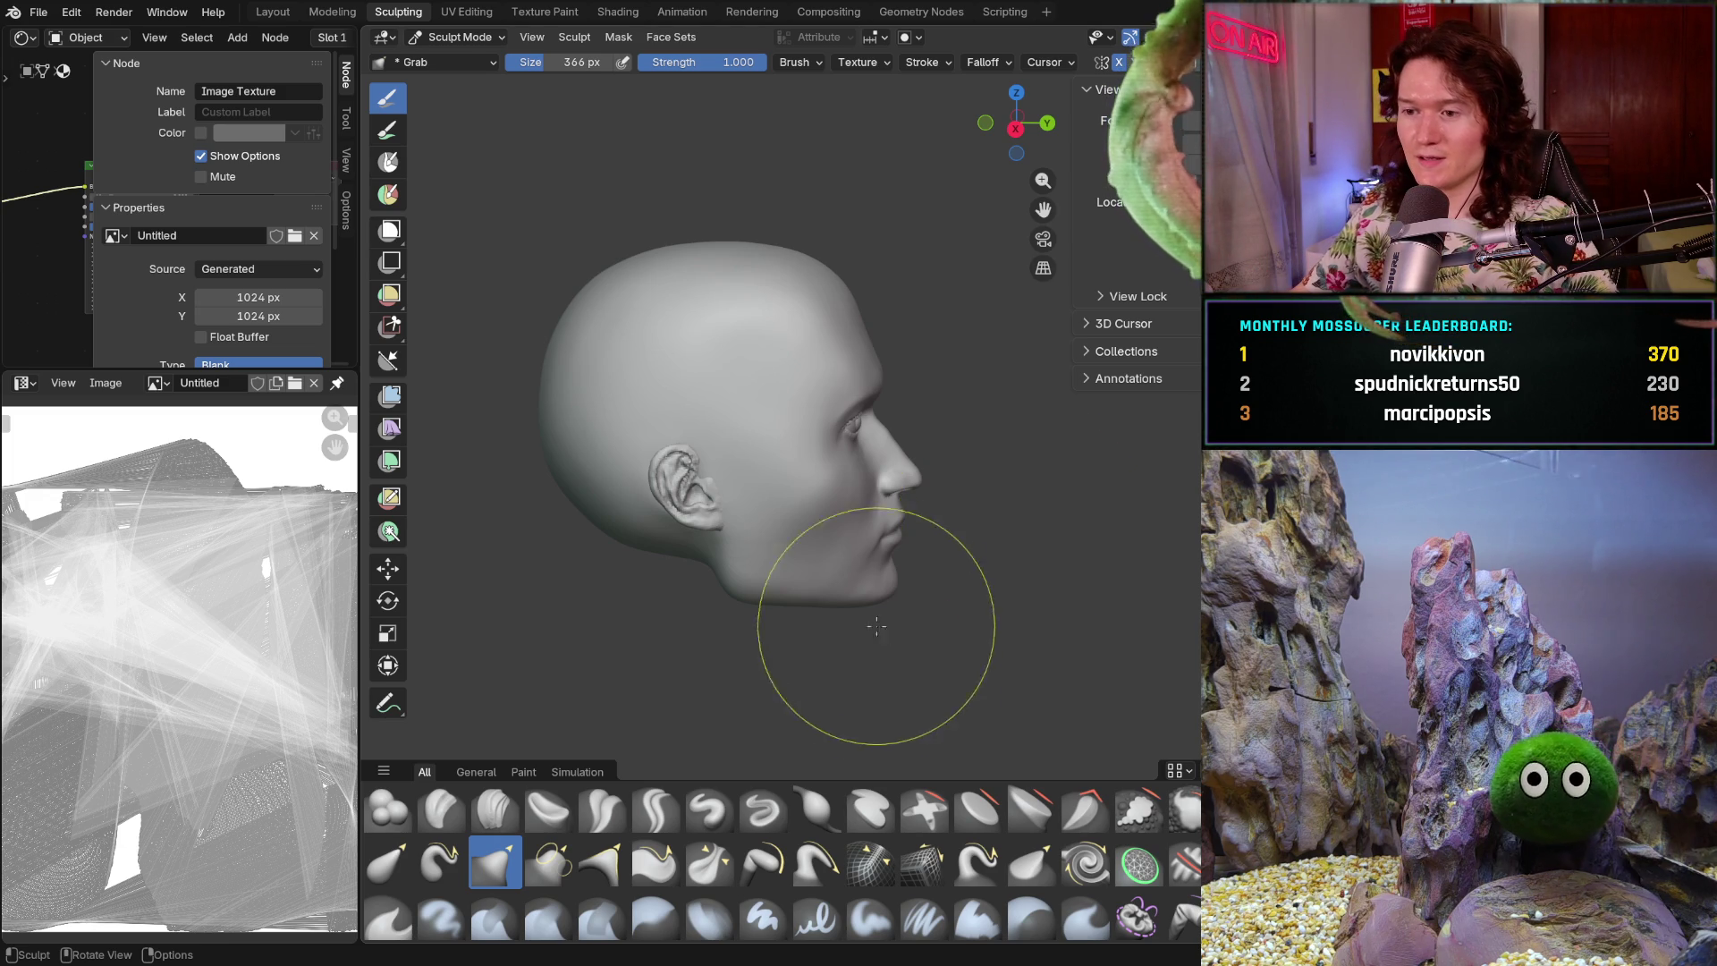
{"action": "scroll", "coordinate": [878, 548], "scroll_direction": "up", "scroll_amount": 4}
{"action": "mouse_move", "coordinate": [840, 563]}
{"action": "middle_mouse_down"}
{"action": "mouse_move", "coordinate": [815, 577]}
{"action": "mouse_move", "coordinate": [1019, 267]}
{"action": "middle_mouse_up"}
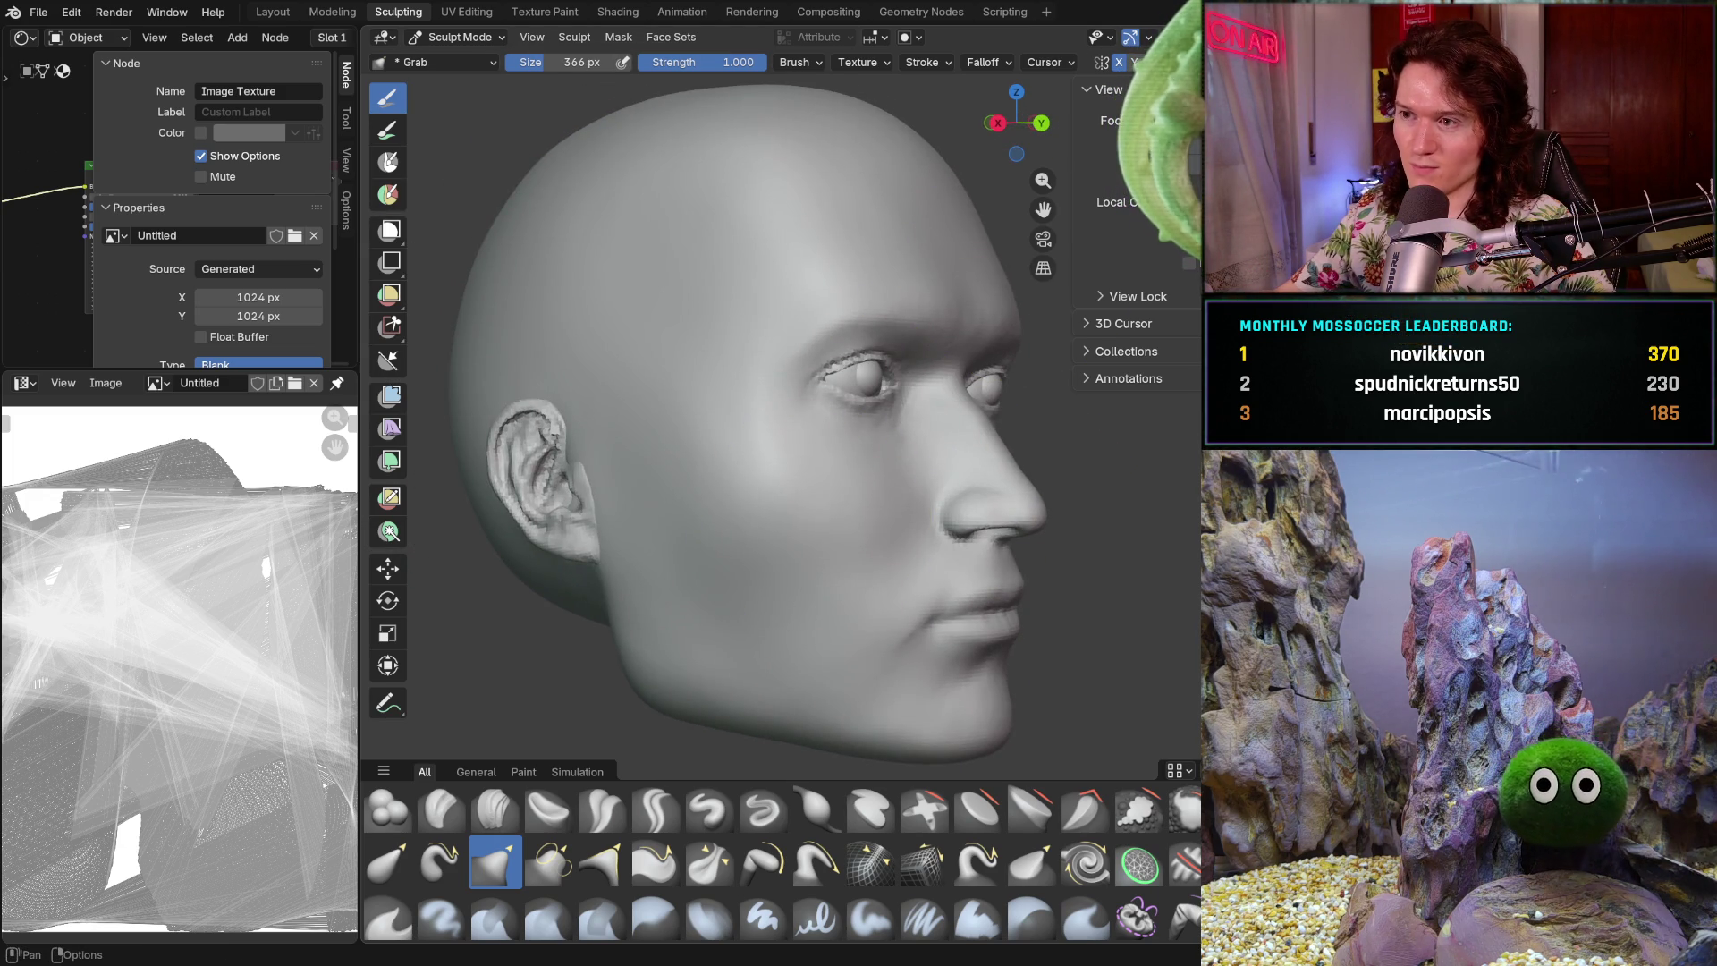
{"action": "key", "text": "shift+alt+z"}
{"action": "key", "text": "alt+z"}
{"action": "middle_click_drag", "start_coordinate": [1018, 266], "coordinate": [850, 536]}
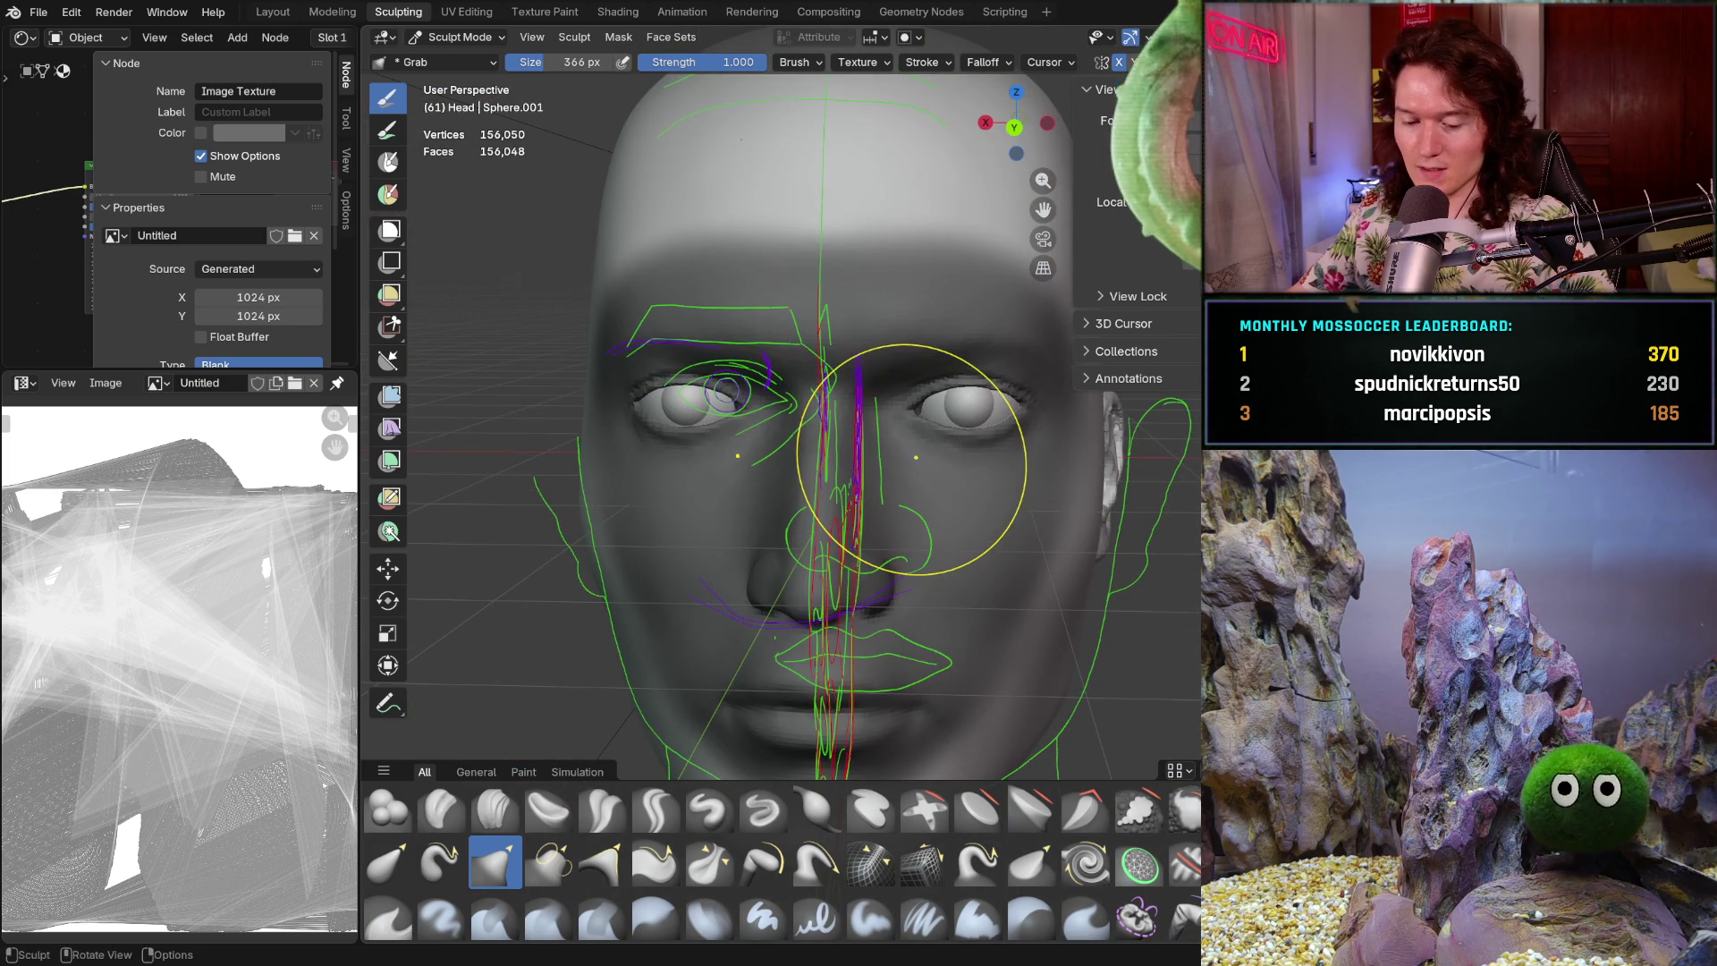
{"action": "key", "text": "alt+z"}
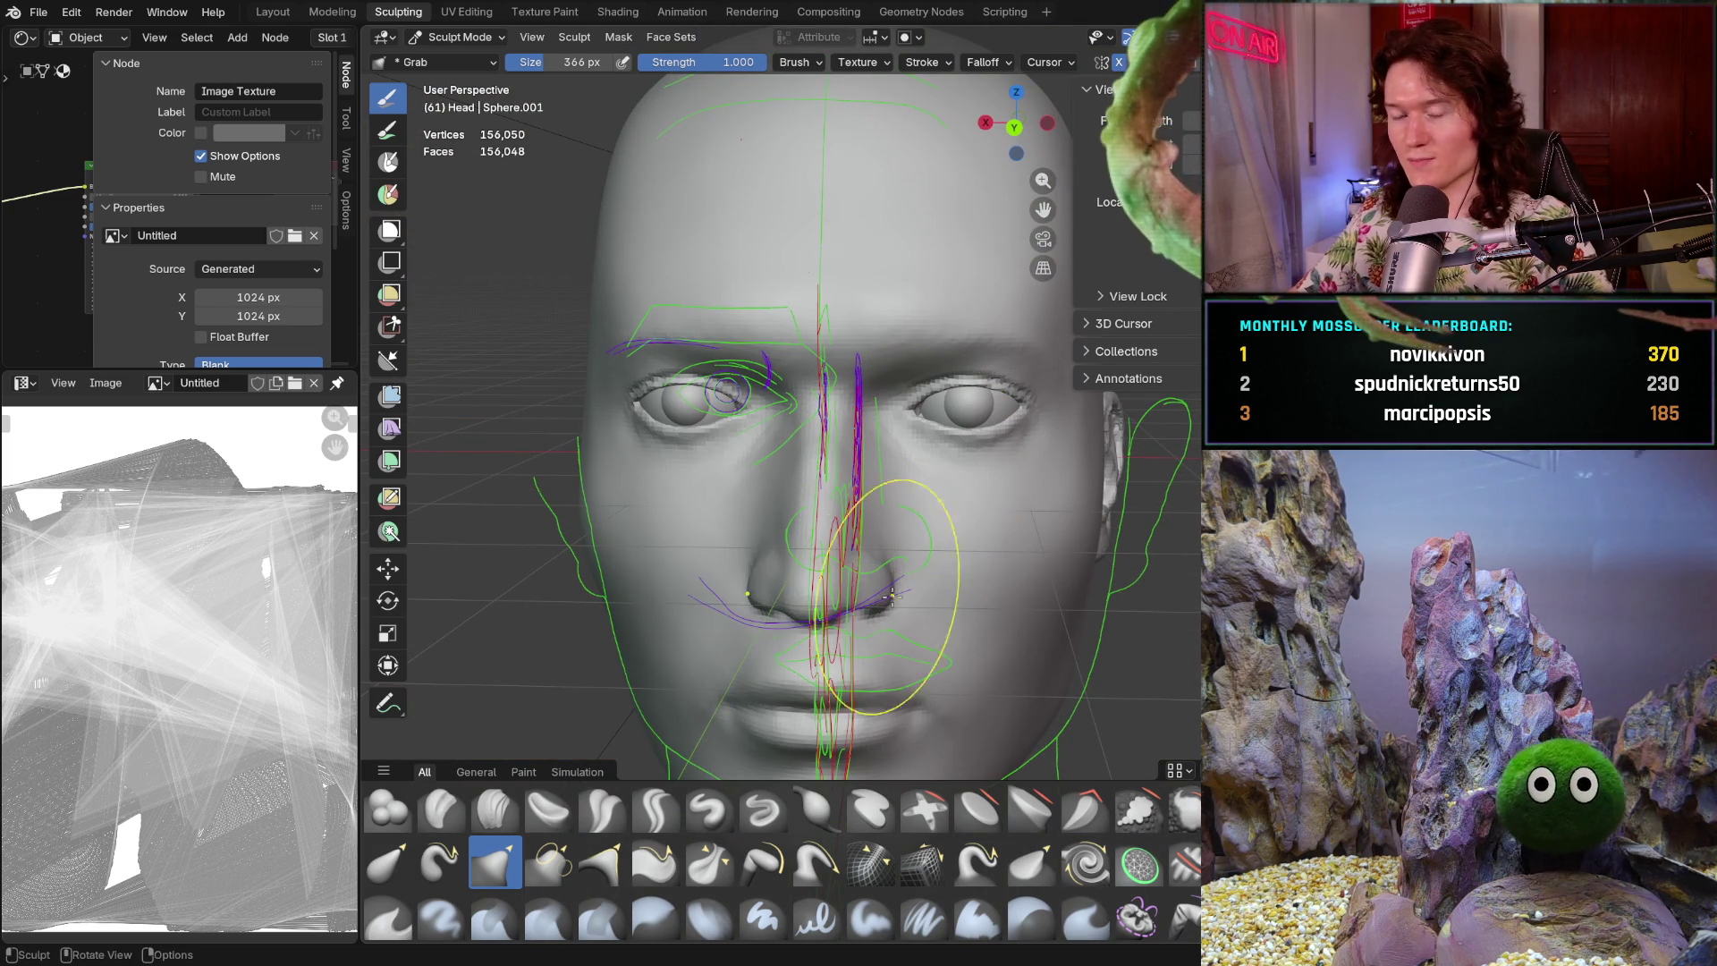
{"action": "middle_click_drag", "start_coordinate": [901, 479], "coordinate": [900, 479], "text": "shift"}
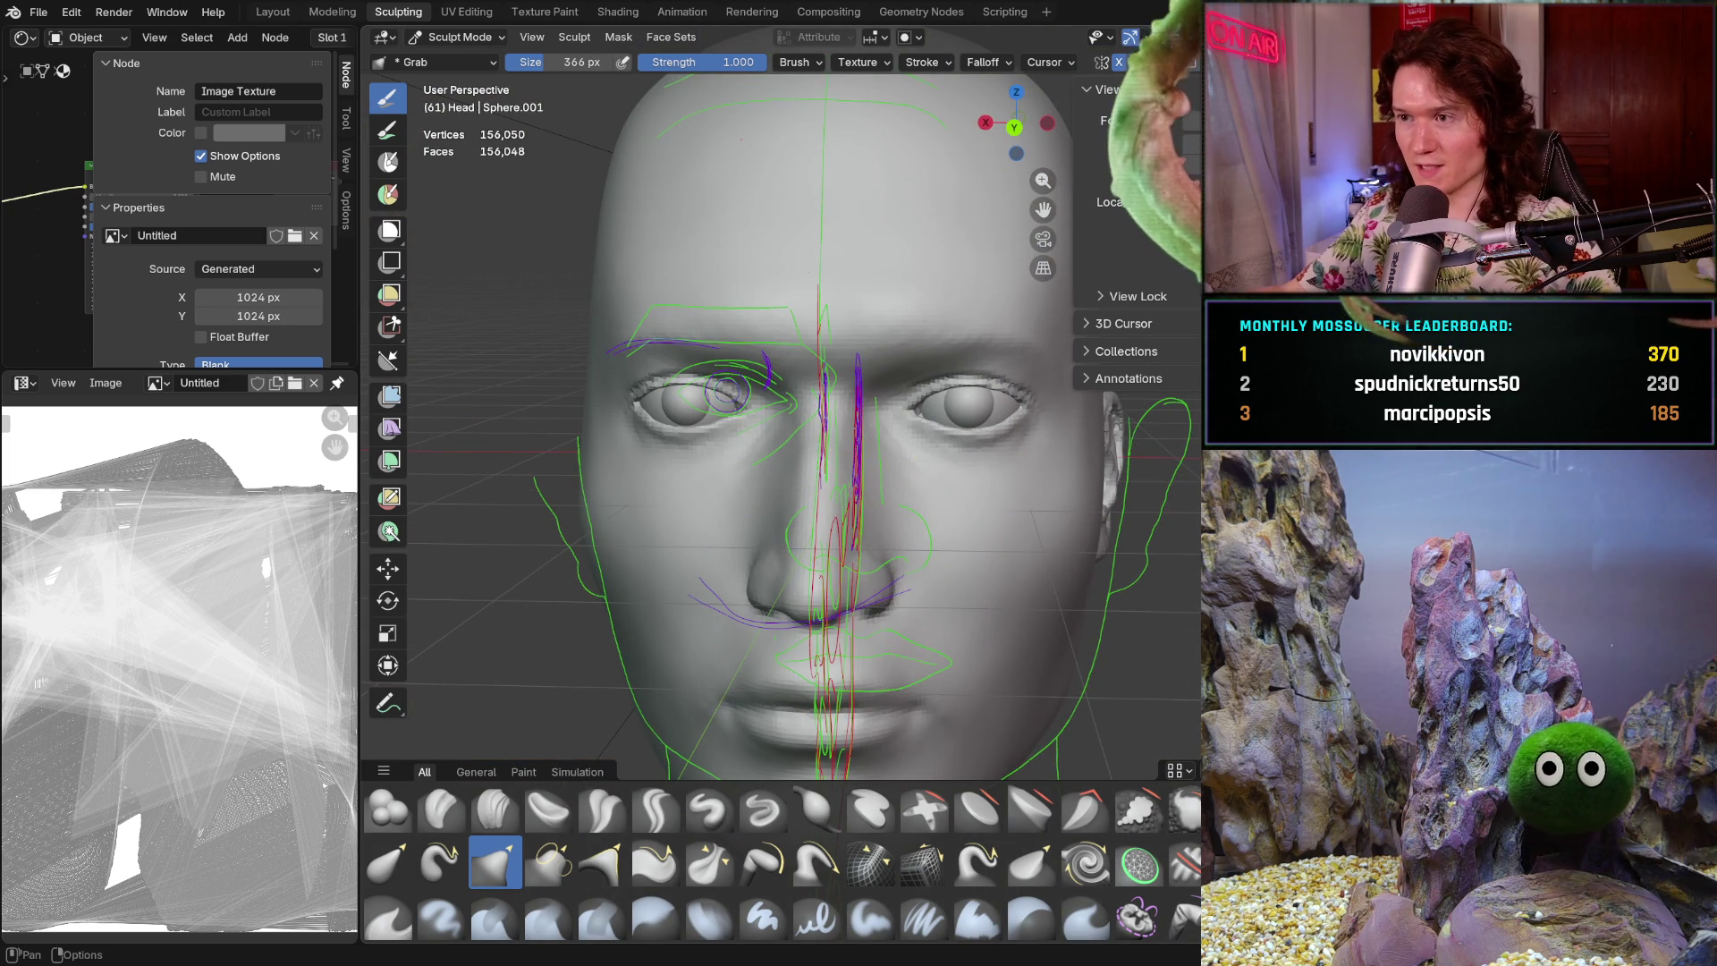
{"action": "key", "text": "shift+alt+z"}
{"action": "mouse_move", "coordinate": [767, 557]}
{"action": "middle_mouse_down"}
{"action": "mouse_move", "coordinate": [886, 542]}
{"action": "mouse_move", "coordinate": [835, 537]}
{"action": "middle_mouse_up"}
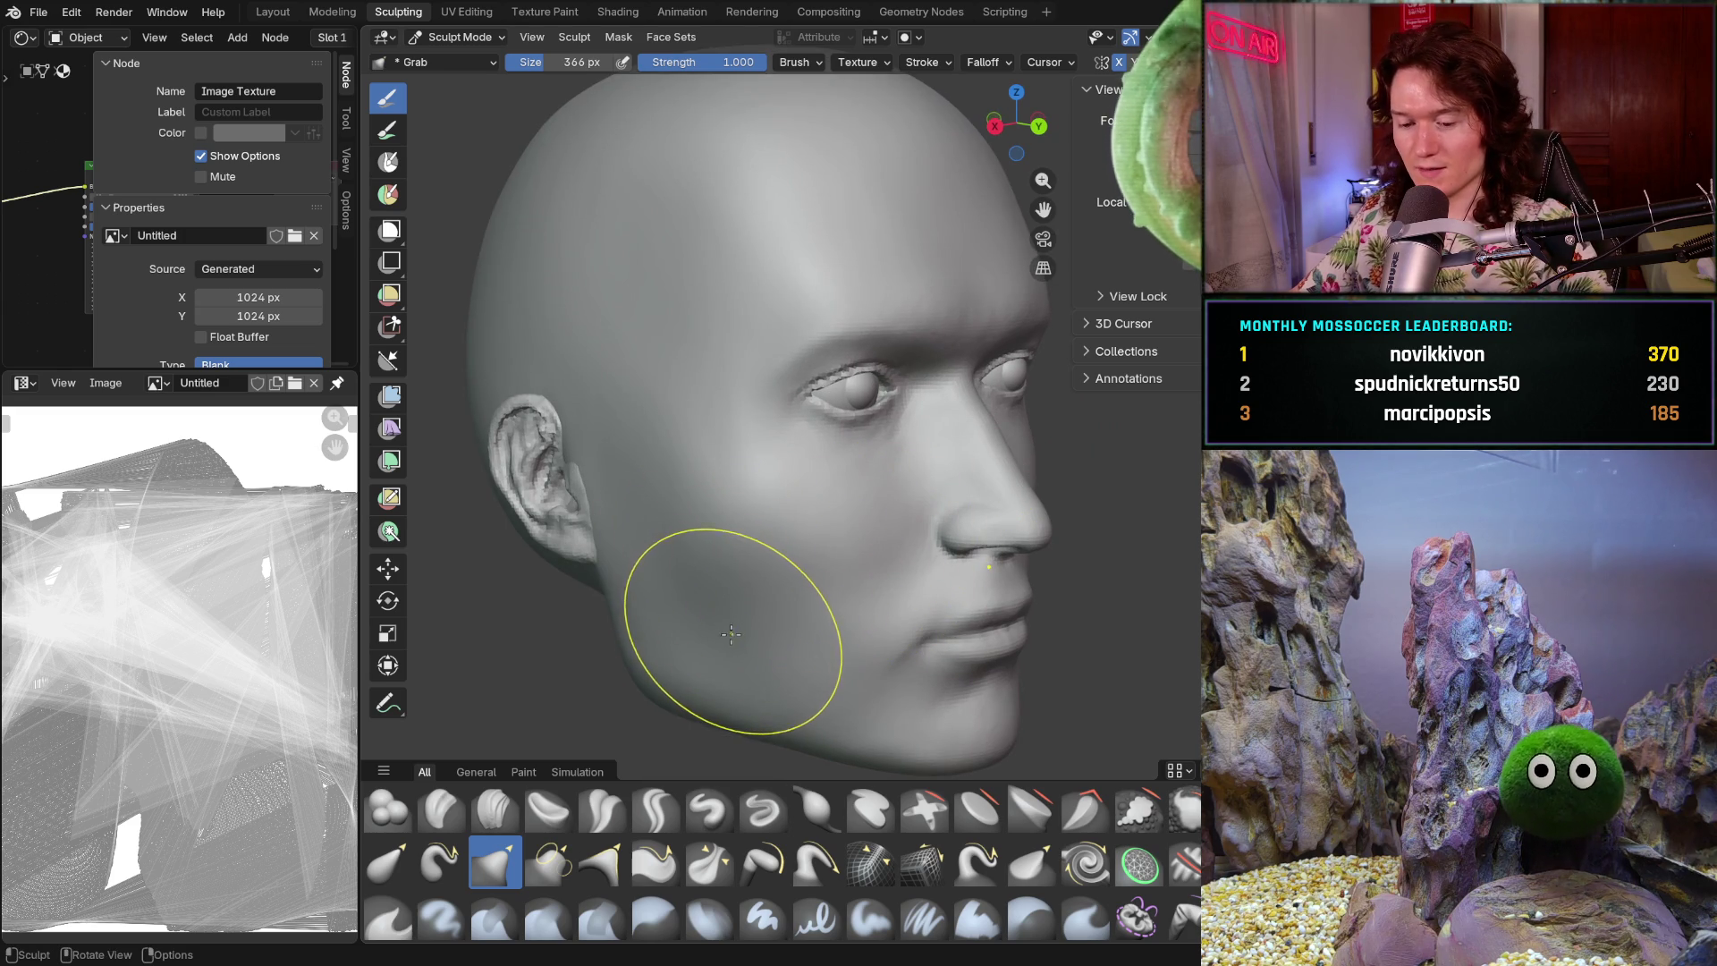
{"action": "left_click_drag", "start_coordinate": [728, 602], "coordinate": [684, 610], "text": "shift"}
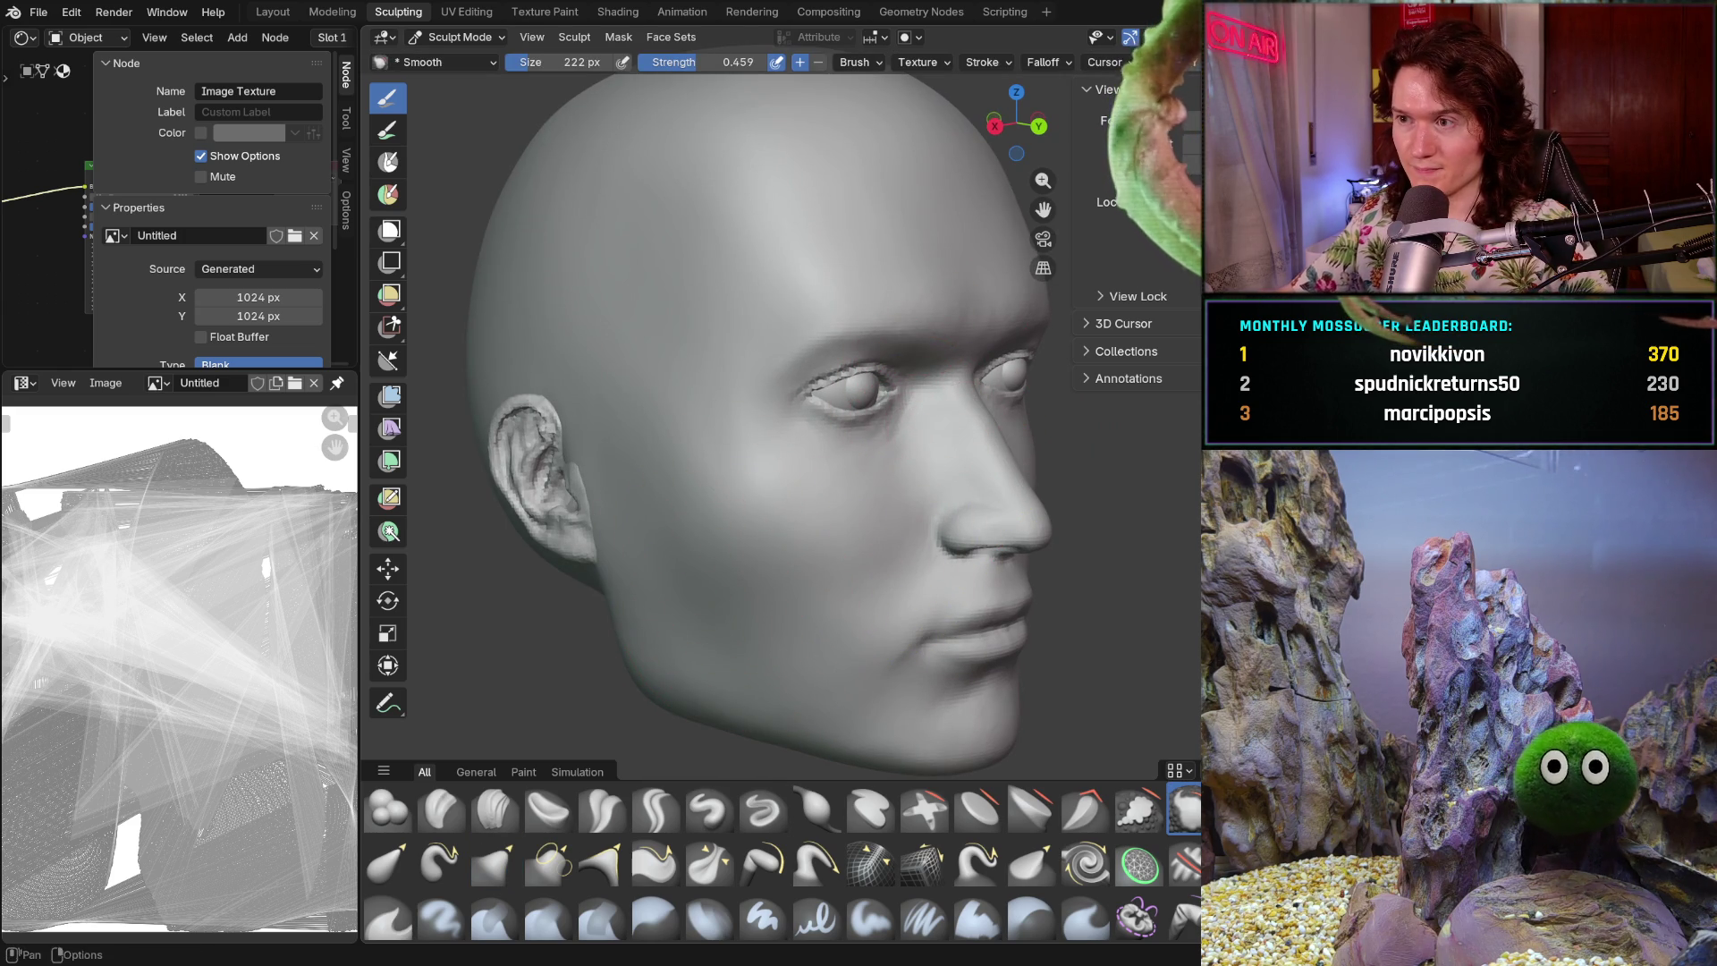
- Zoom and pan so the ear shows beside the eye
{"action": "scroll", "coordinate": [664, 472], "scroll_direction": "up", "scroll_amount": 3}
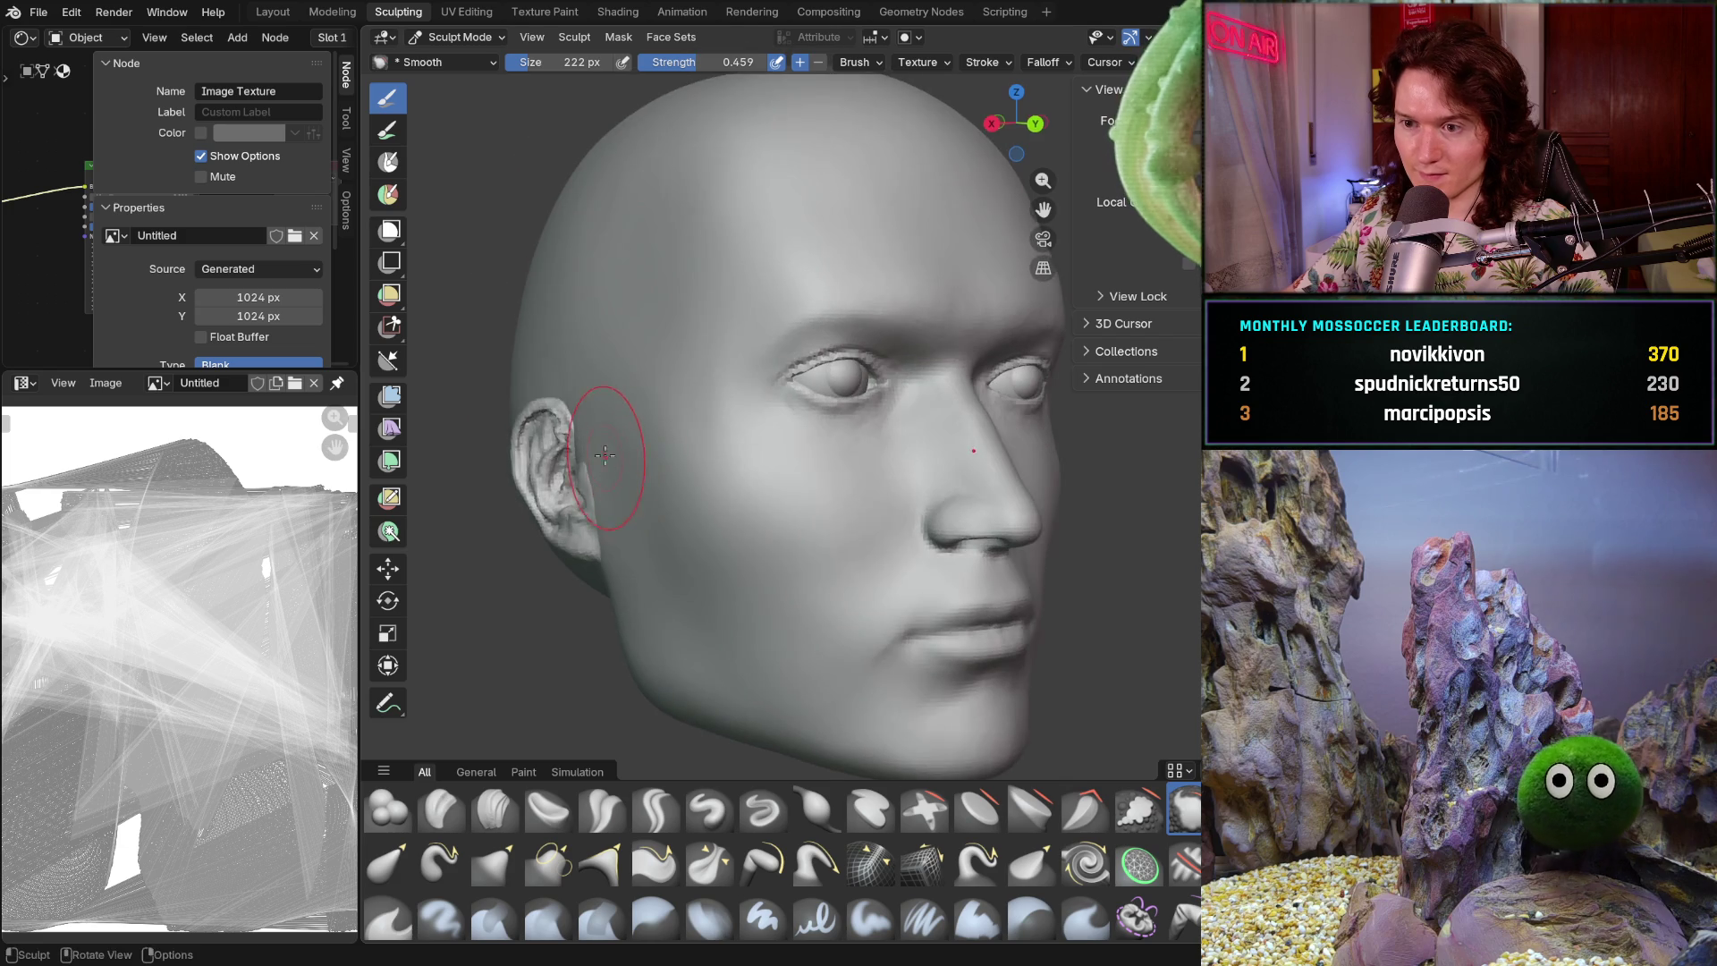
{"action": "scroll", "coordinate": [614, 364], "scroll_direction": "up", "scroll_amount": 3}
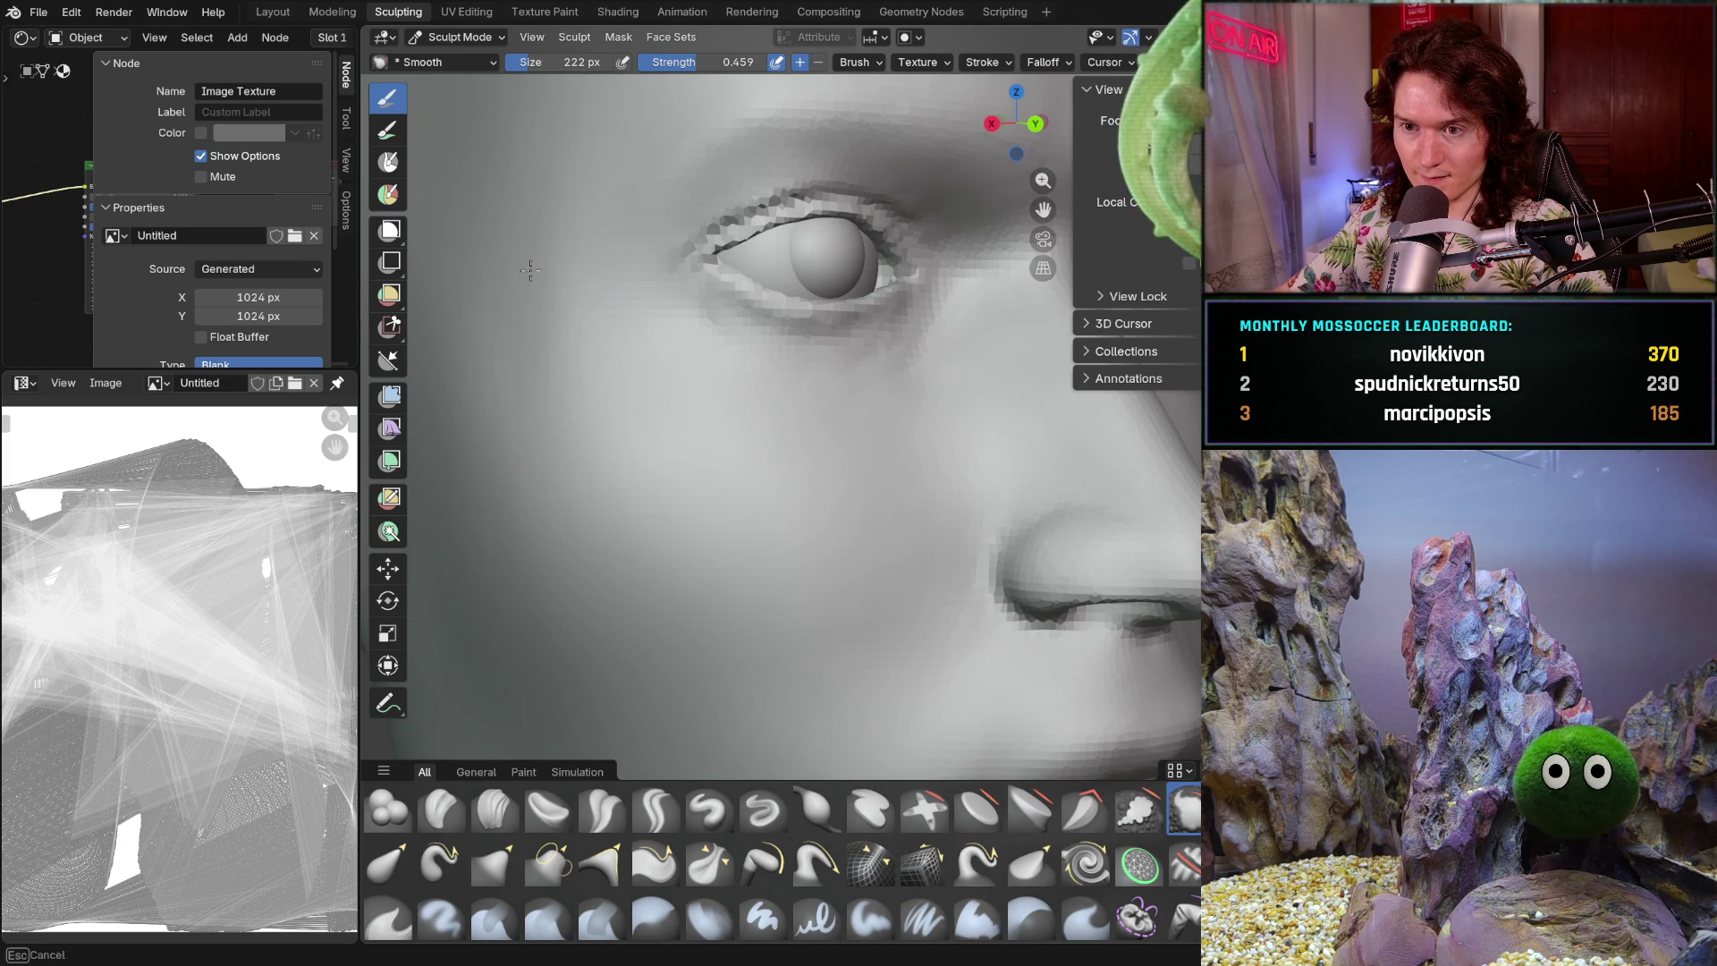
{"action": "mouse_move", "coordinate": [501, 398]}
{"action": "middle_mouse_down", "text": "shift"}
{"action": "mouse_move", "coordinate": [617, 439]}
{"action": "mouse_move", "coordinate": [628, 426]}
{"action": "middle_mouse_up", "text": "shift"}
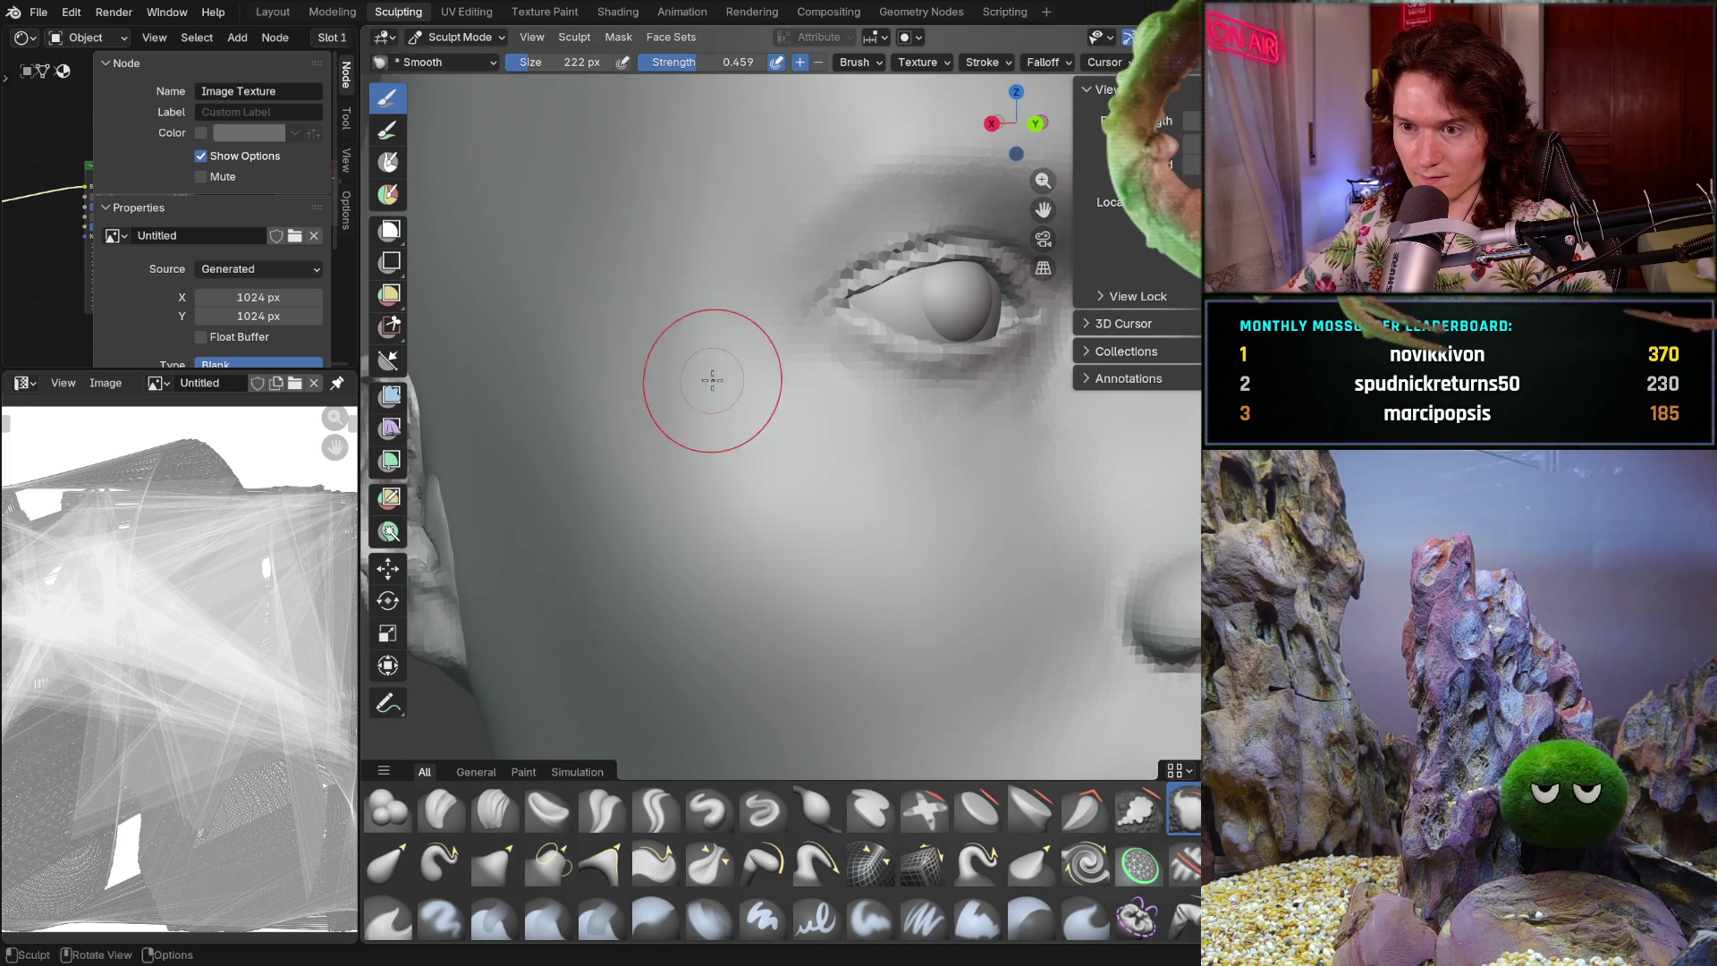
{"action": "scroll", "coordinate": [755, 449], "scroll_direction": "down", "scroll_amount": 5}
{"action": "scroll", "coordinate": [638, 564], "scroll_direction": "up", "scroll_amount": 3}
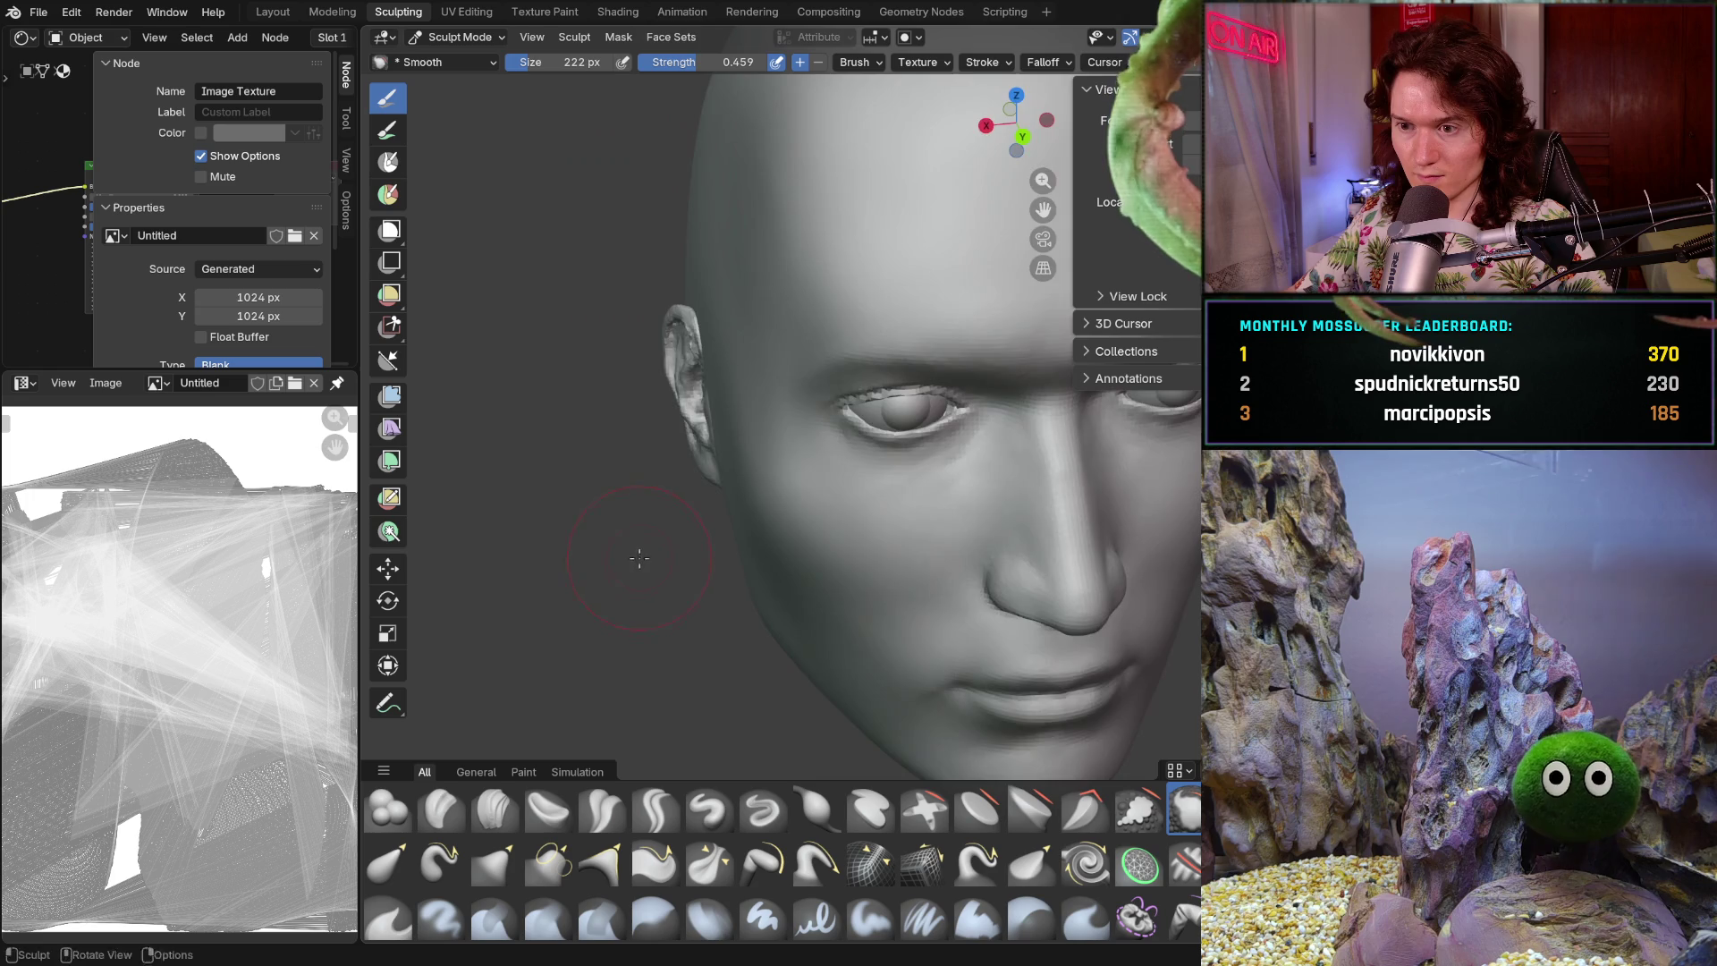
{"action": "scroll", "coordinate": [644, 461], "scroll_direction": "up", "scroll_amount": 5}
- Switch to the Clay Strips brush (184 px, strength 0.500) and orbit to a three-quarter view
{"action": "left_click", "coordinate": [495, 809]}
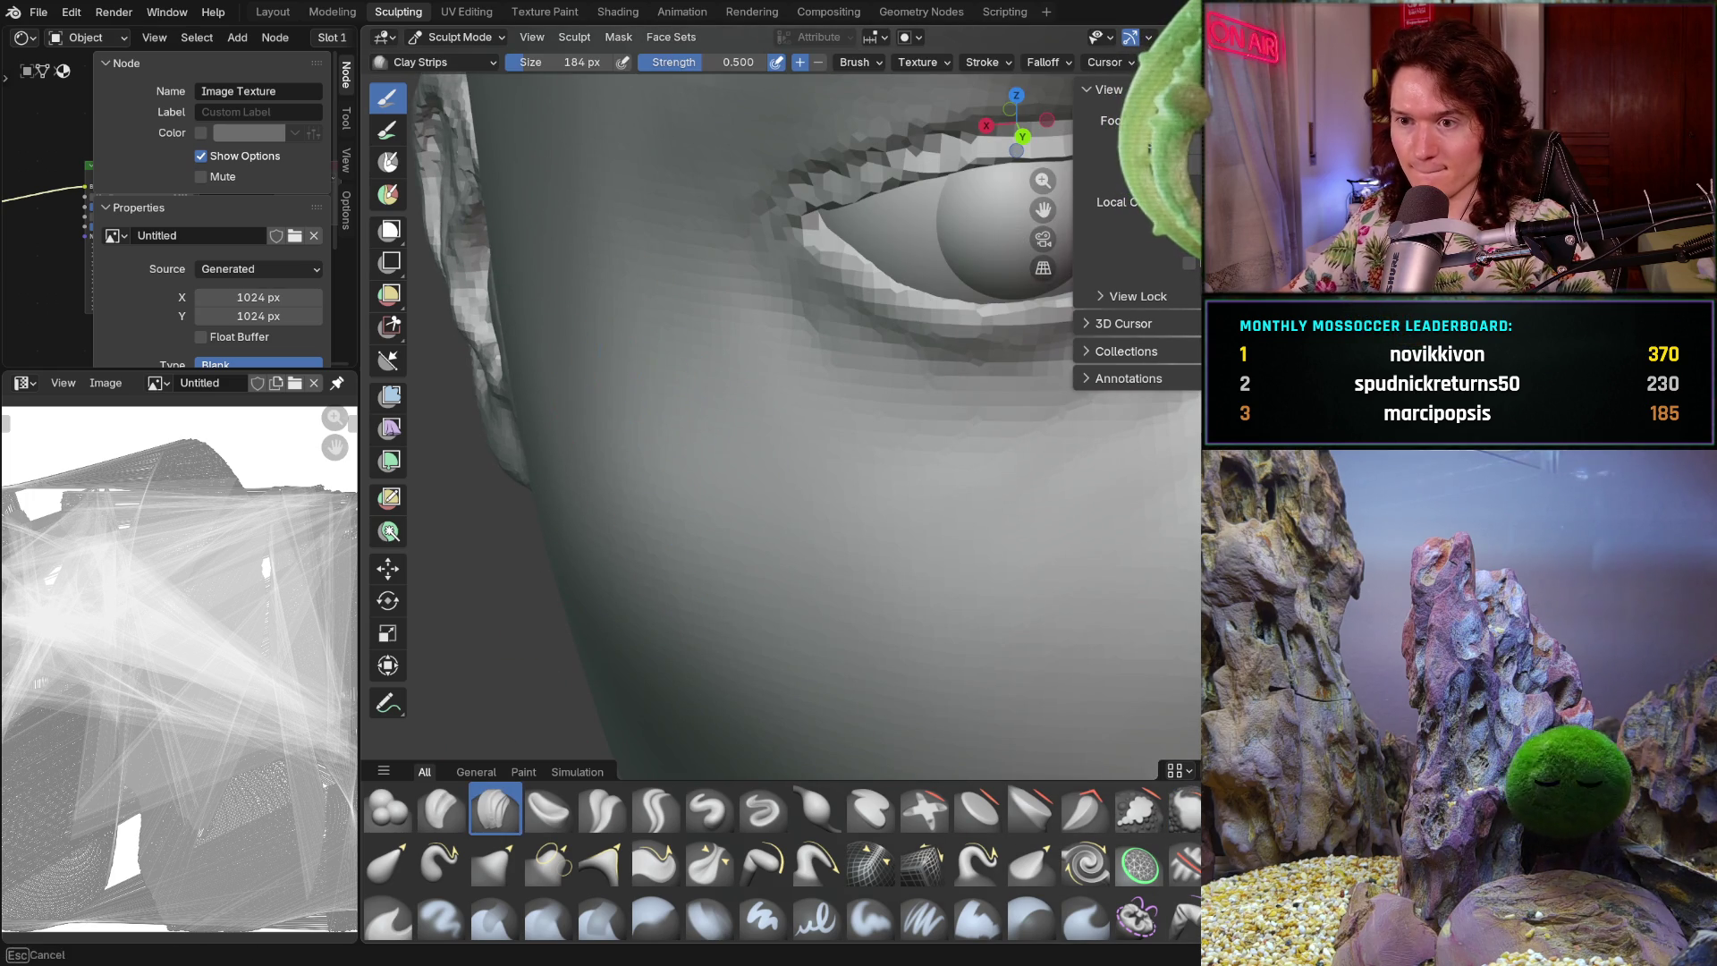
{"action": "scroll", "coordinate": [629, 285], "scroll_direction": "up", "scroll_amount": 3}
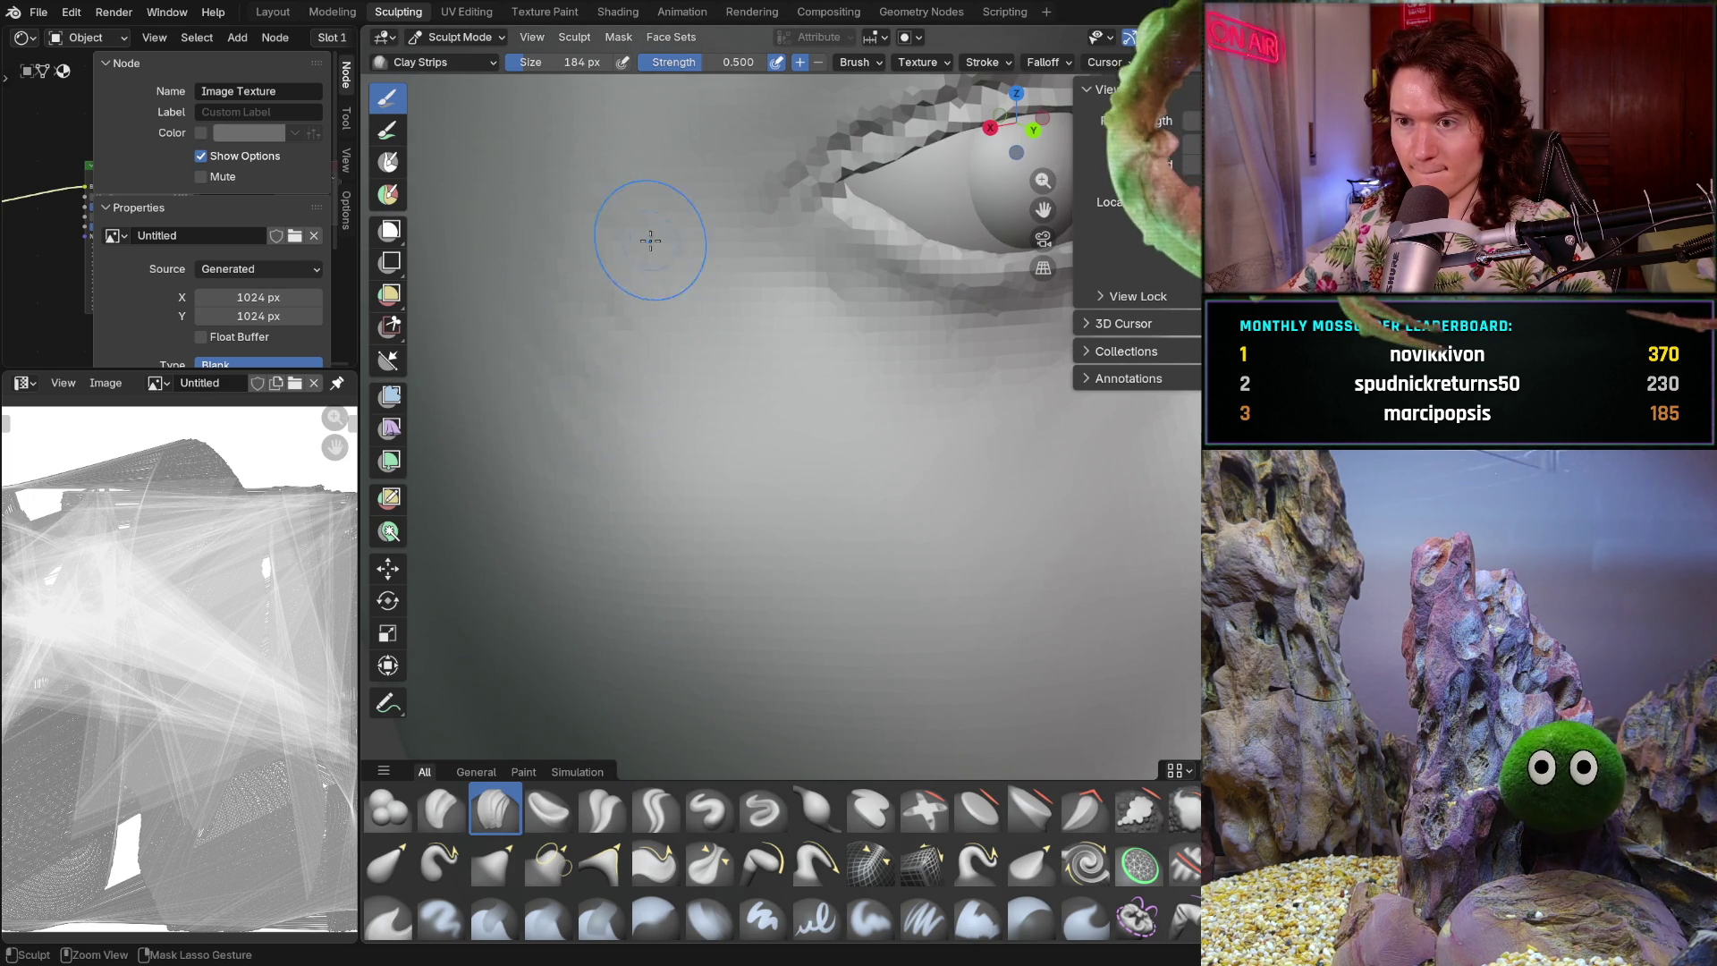
{"action": "scroll", "coordinate": [651, 238], "scroll_direction": "down", "scroll_amount": 8}
{"action": "scroll", "coordinate": [573, 397], "scroll_direction": "up", "scroll_amount": 3}
{"action": "scroll", "coordinate": [574, 397], "scroll_direction": "up", "scroll_amount": 4}
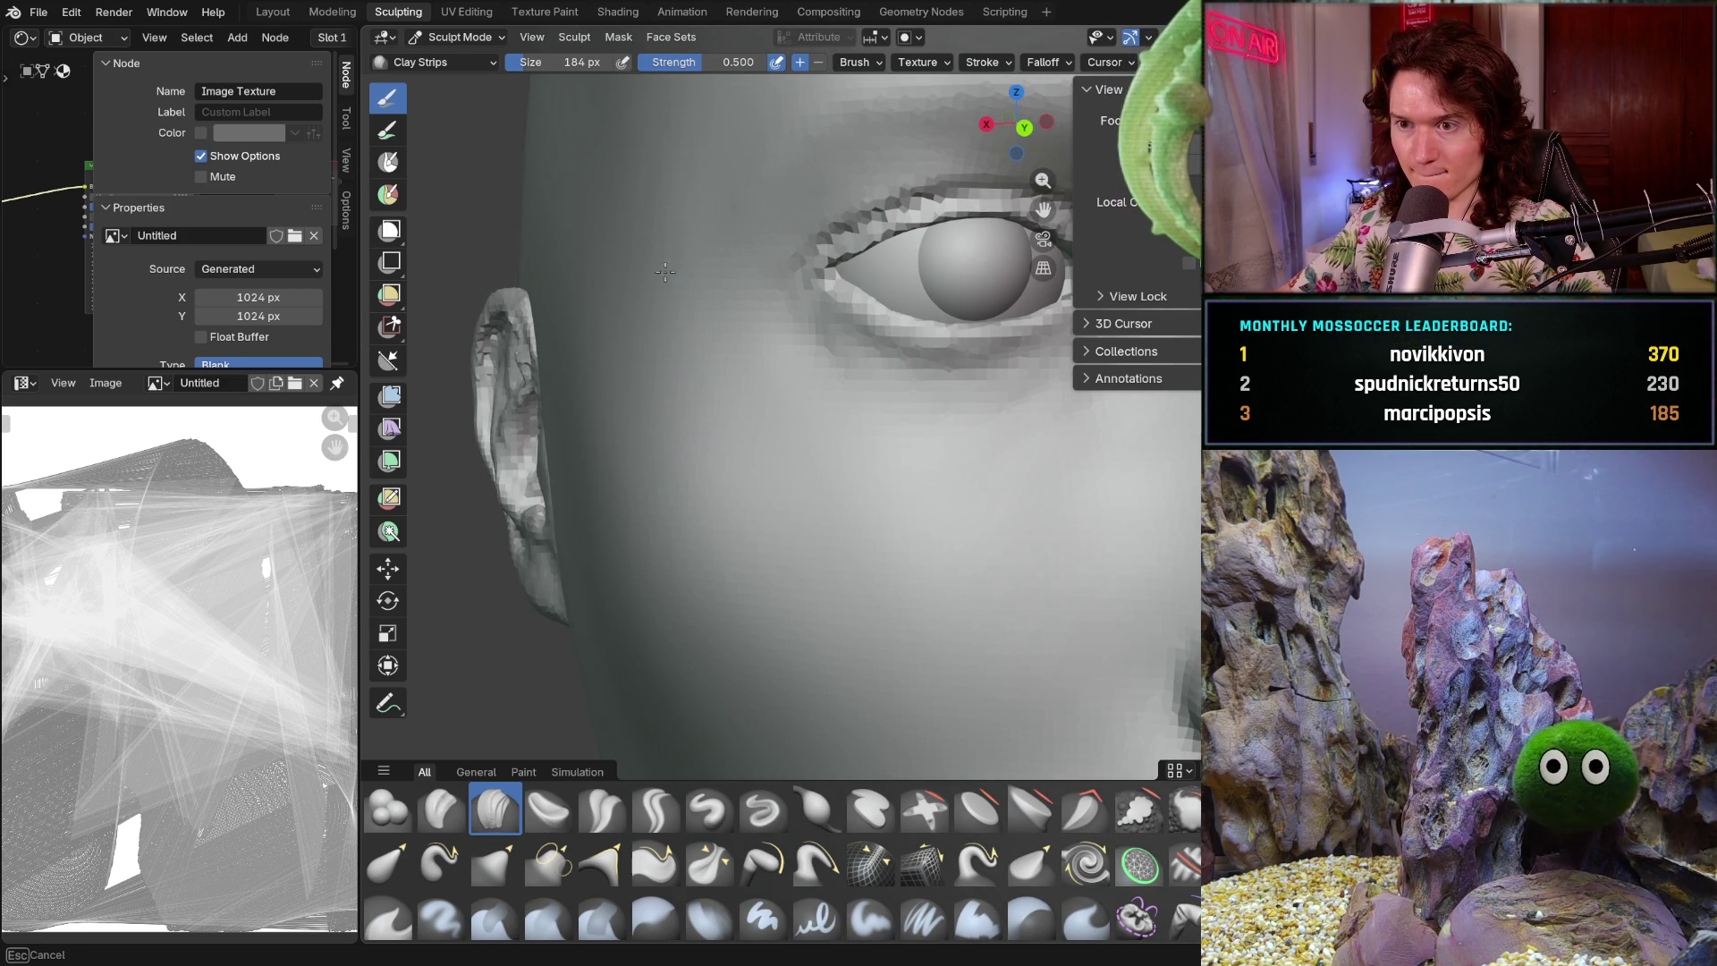
{"action": "scroll", "coordinate": [647, 341], "scroll_direction": "down", "scroll_amount": 6}
{"action": "scroll", "coordinate": [647, 341], "scroll_direction": "up", "scroll_amount": 7}
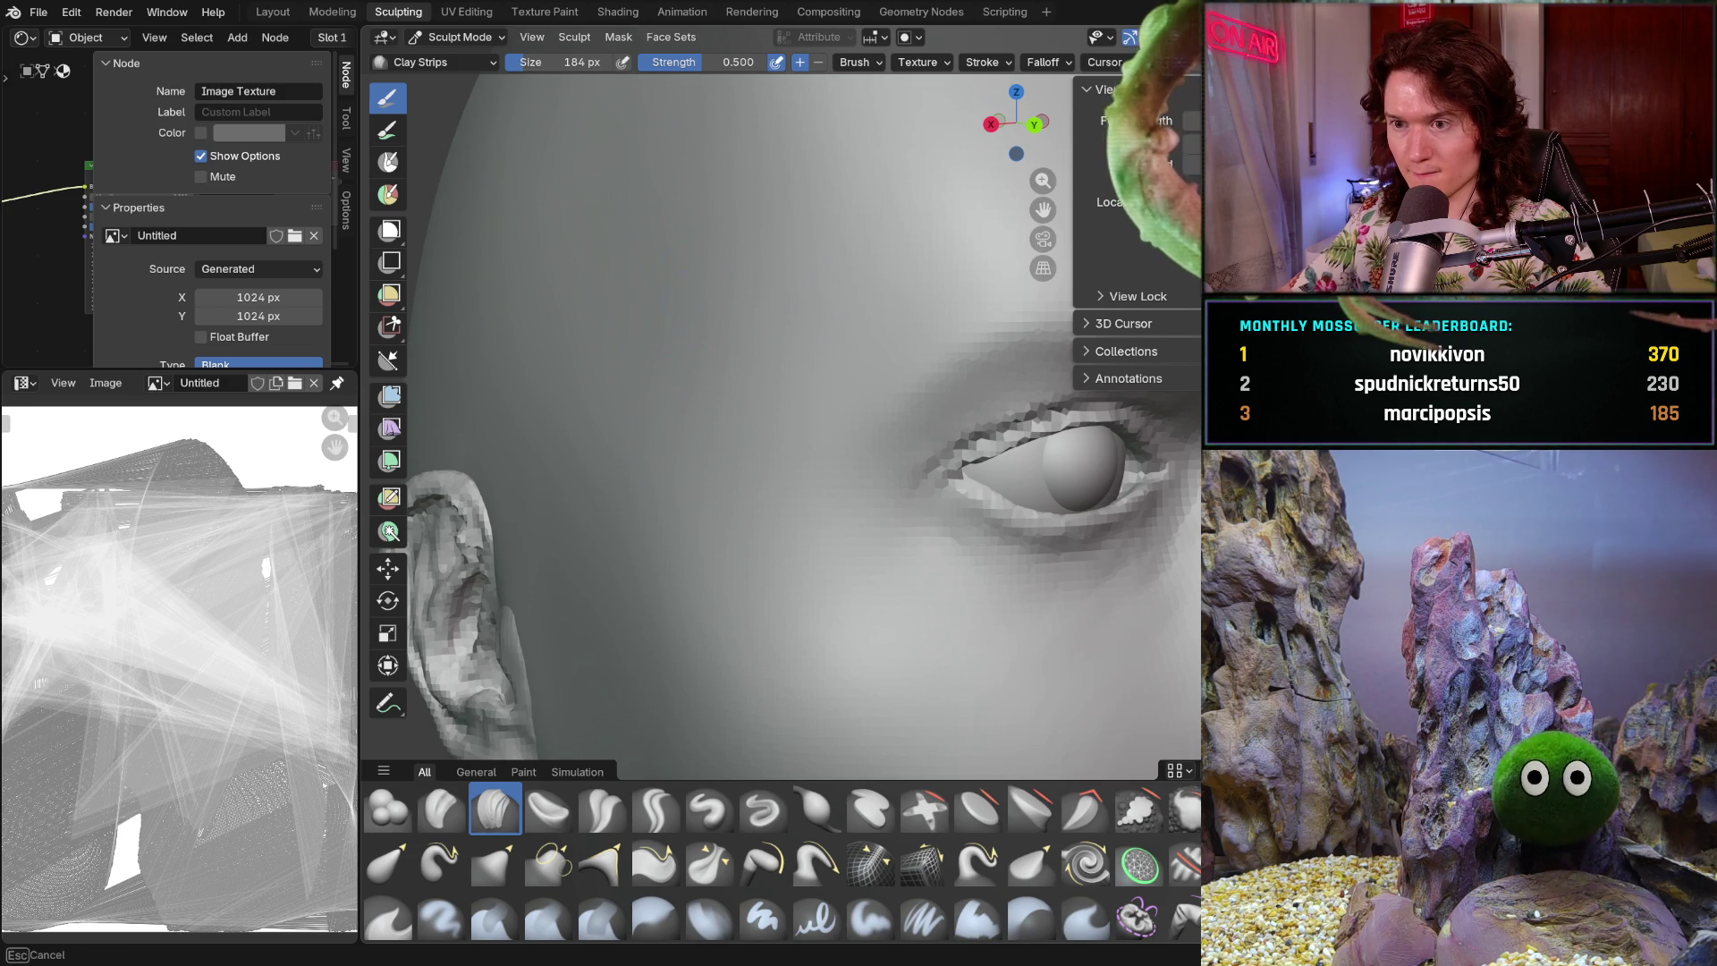
{"action": "scroll", "coordinate": [779, 337], "scroll_direction": "down", "scroll_amount": 5}
{"action": "mouse_move", "coordinate": [779, 337]}
{"action": "middle_mouse_down"}
{"action": "mouse_move", "coordinate": [702, 449]}
{"action": "mouse_move", "coordinate": [729, 449]}
{"action": "middle_mouse_up"}
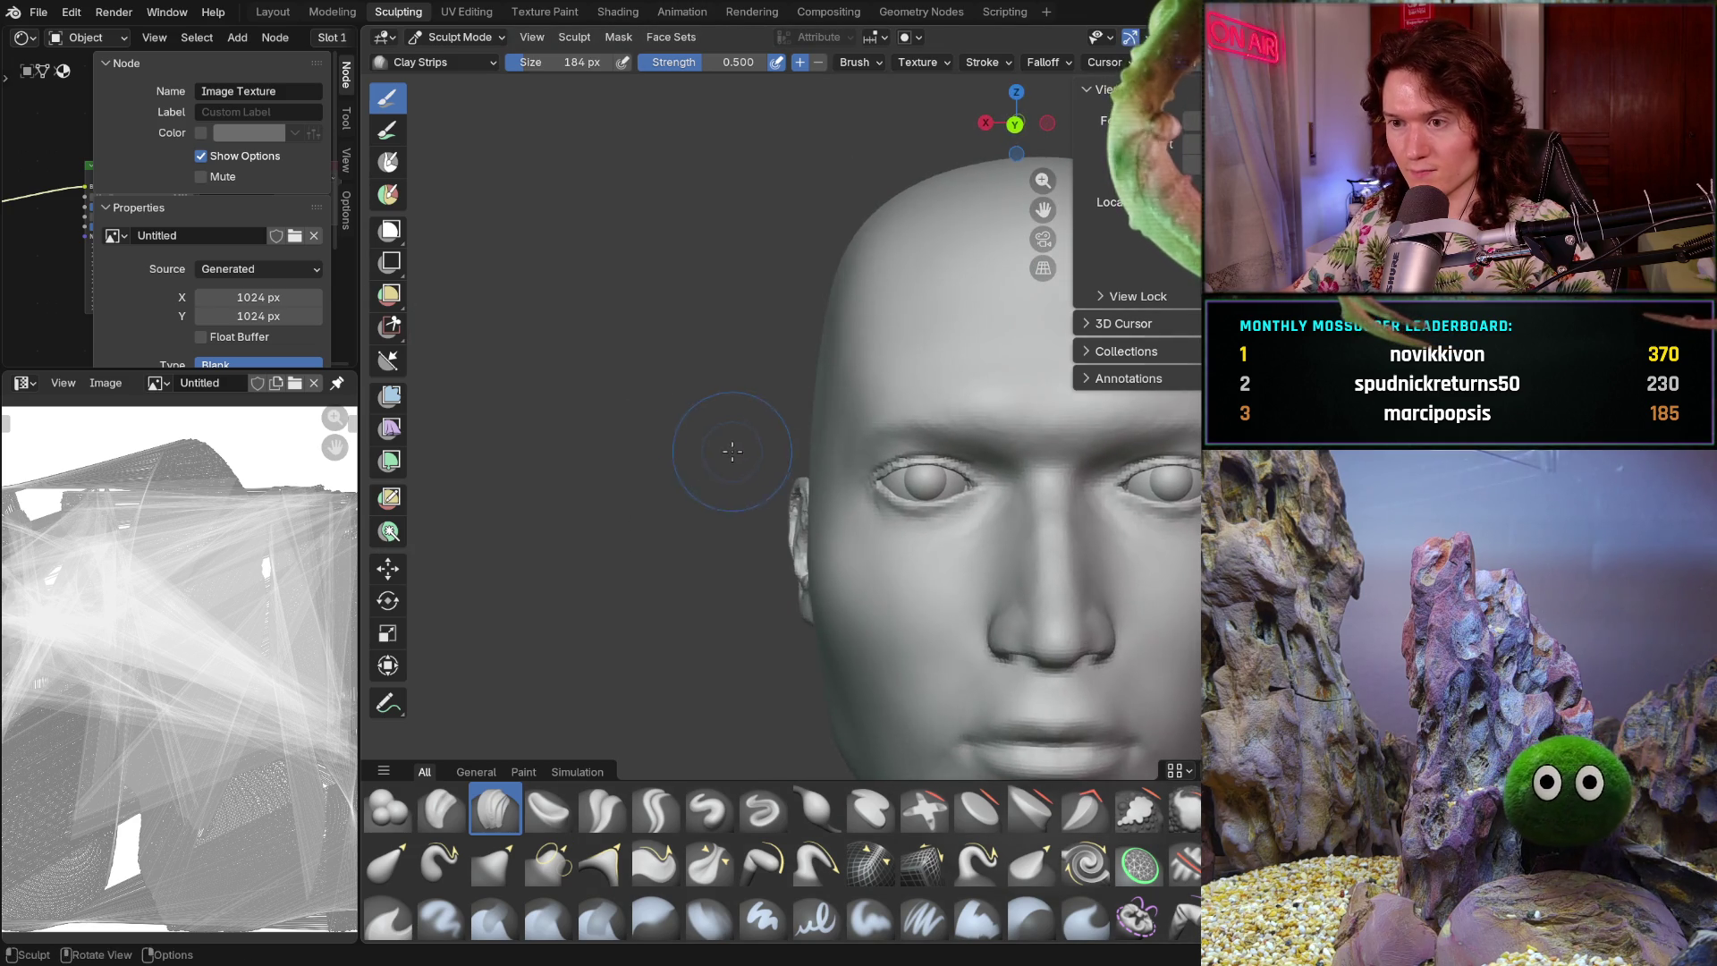
{"action": "scroll", "coordinate": [729, 449], "scroll_direction": "up", "scroll_amount": 5}
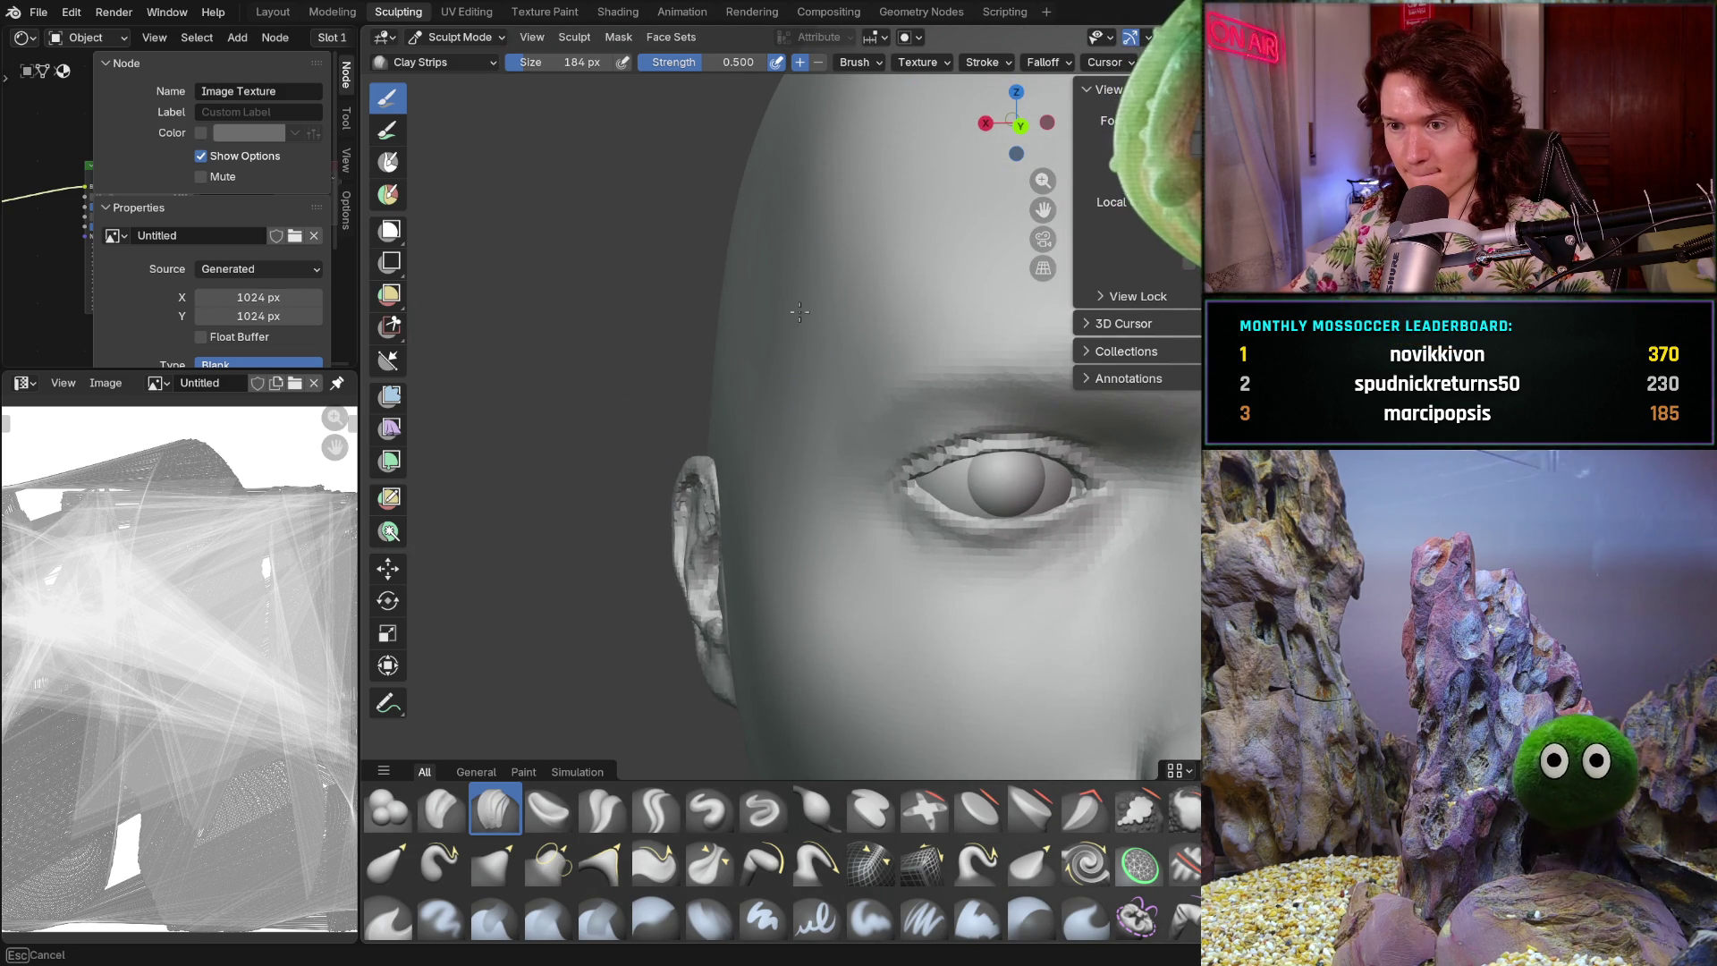
{"action": "scroll", "coordinate": [821, 357], "scroll_direction": "down", "scroll_amount": 5}
{"action": "mouse_move", "coordinate": [821, 357]}
{"action": "middle_mouse_down"}
{"action": "mouse_move", "coordinate": [862, 555]}
{"action": "mouse_move", "coordinate": [796, 504]}
{"action": "mouse_move", "coordinate": [793, 537]}
{"action": "mouse_move", "coordinate": [847, 620]}
{"action": "mouse_move", "coordinate": [1008, 594]}
{"action": "mouse_move", "coordinate": [1053, 641]}
{"action": "mouse_move", "coordinate": [878, 582]}
{"action": "mouse_move", "coordinate": [832, 408]}
{"action": "middle_mouse_up"}
{"action": "scroll", "coordinate": [863, 556], "scroll_direction": "up", "scroll_amount": 3}
- Build up the back of the skull with a Clay Strips stroke and orbit around it
{"action": "left_click_drag", "start_coordinate": [786, 416], "coordinate": [595, 479]}
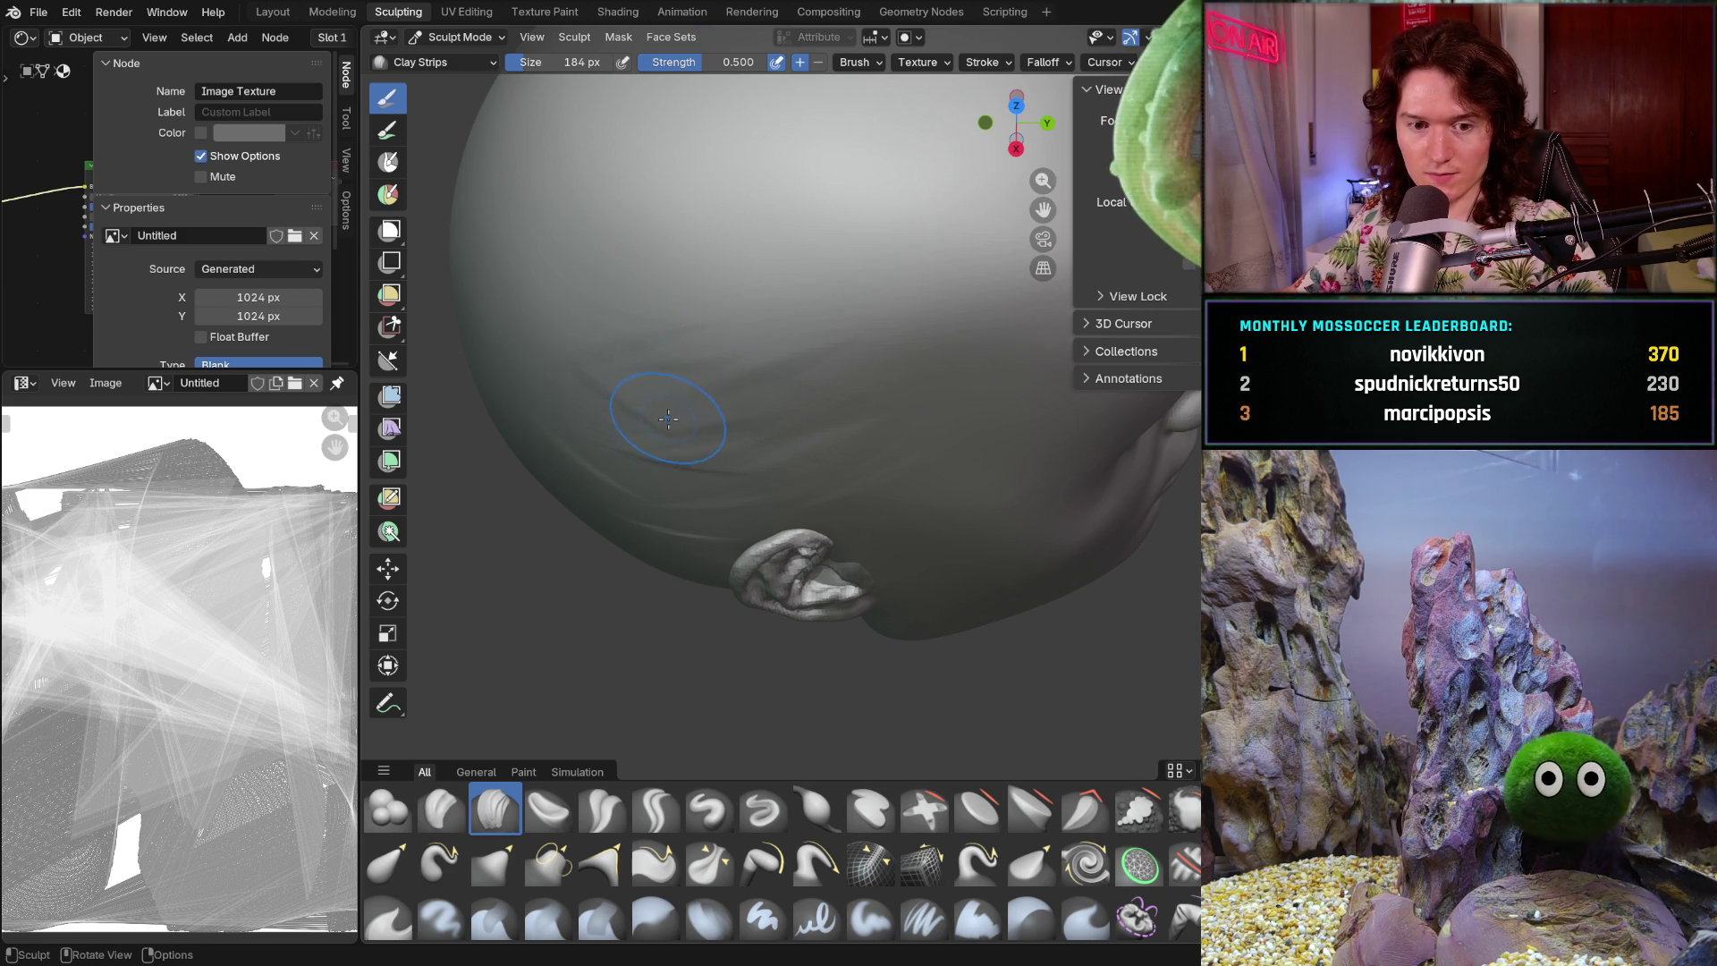
{"action": "middle_click_drag", "start_coordinate": [645, 420], "coordinate": [659, 383]}
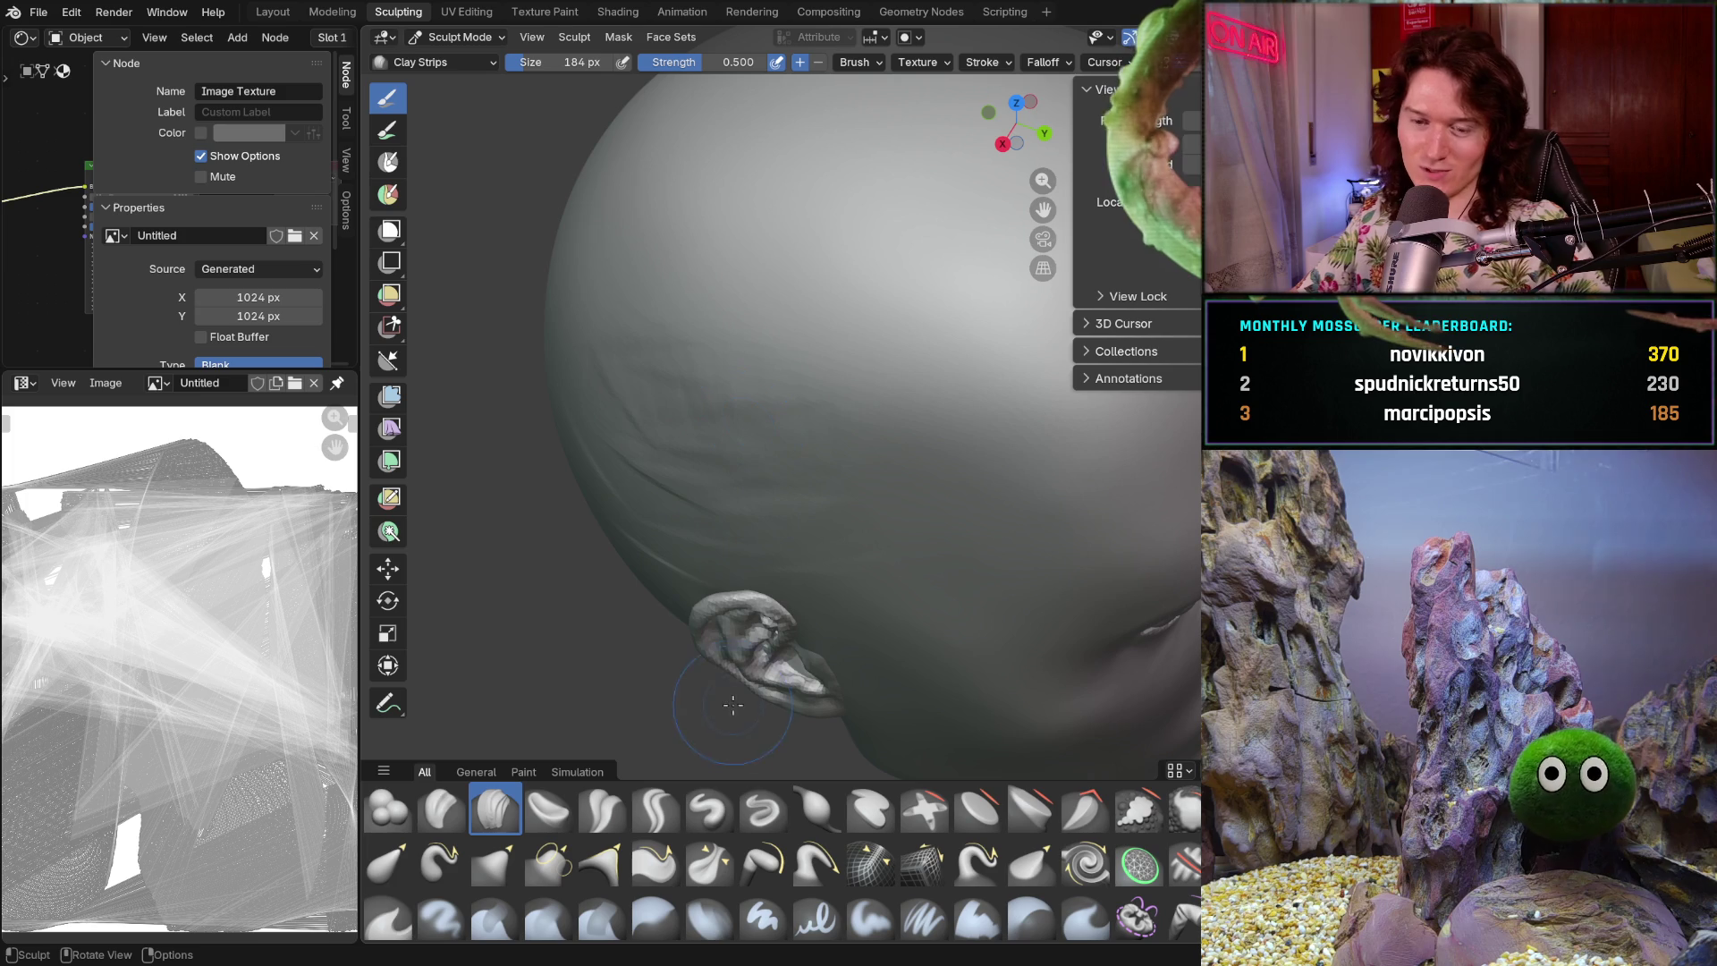
{"action": "mouse_move", "coordinate": [712, 481]}
{"action": "middle_mouse_down"}
{"action": "mouse_move", "coordinate": [647, 493]}
{"action": "mouse_move", "coordinate": [801, 510]}
{"action": "middle_mouse_up"}
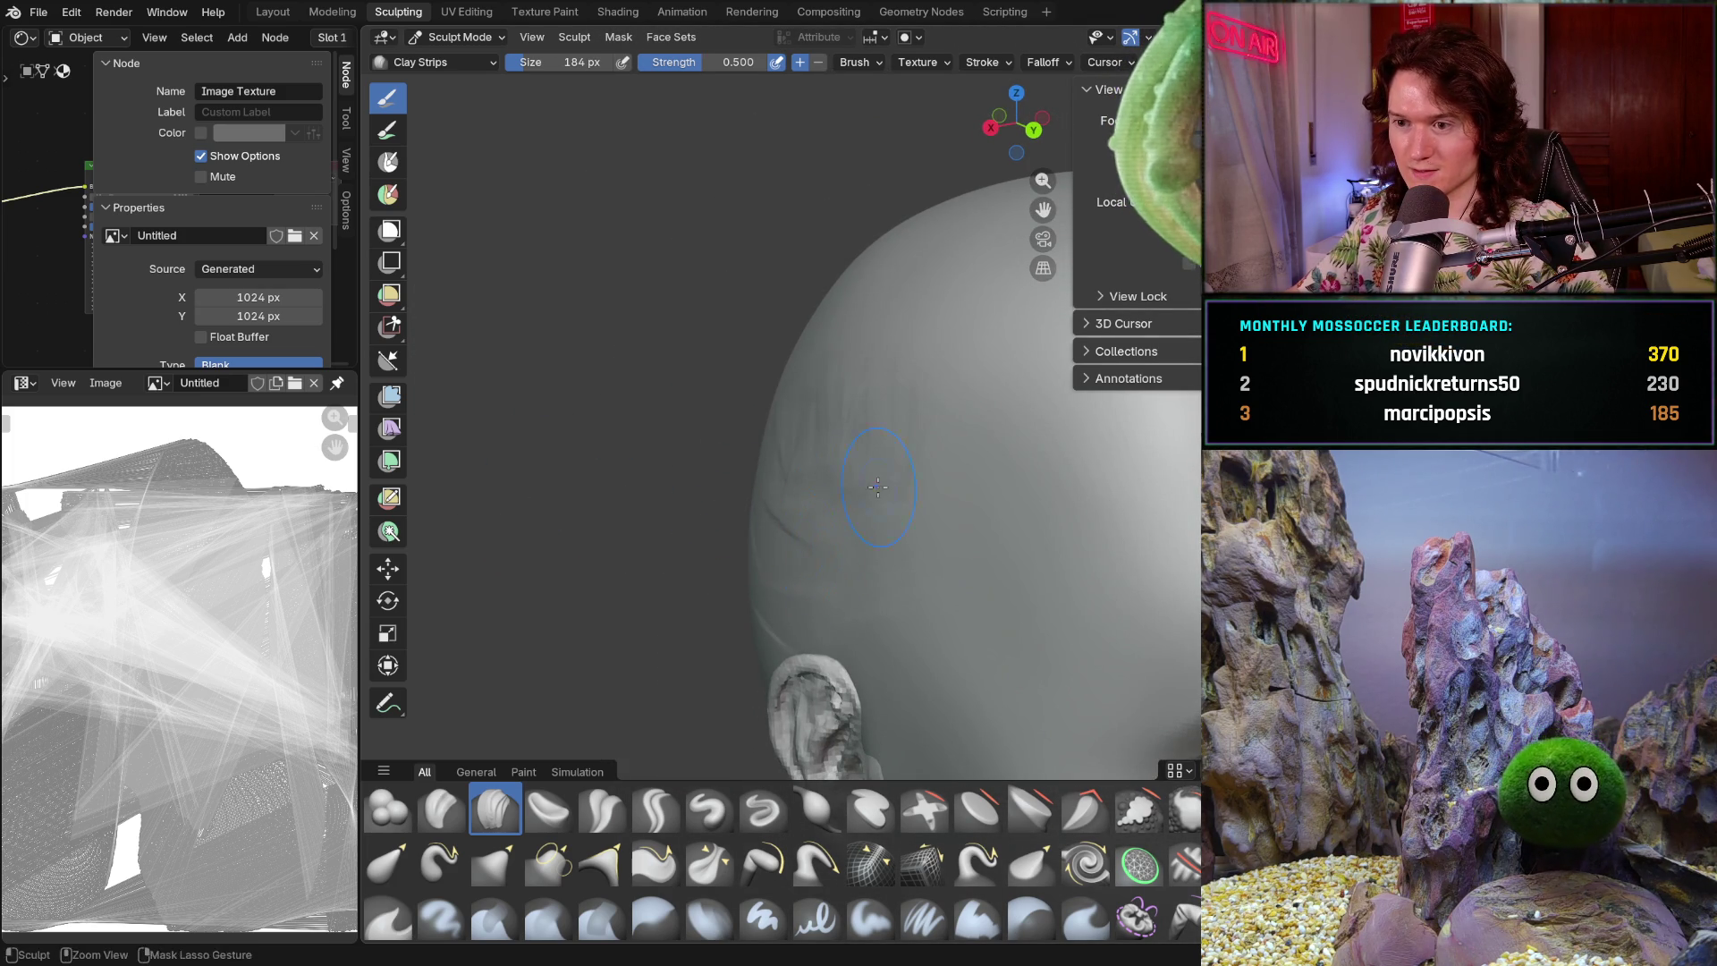
{"action": "middle_click_drag", "start_coordinate": [781, 399], "coordinate": [897, 396]}
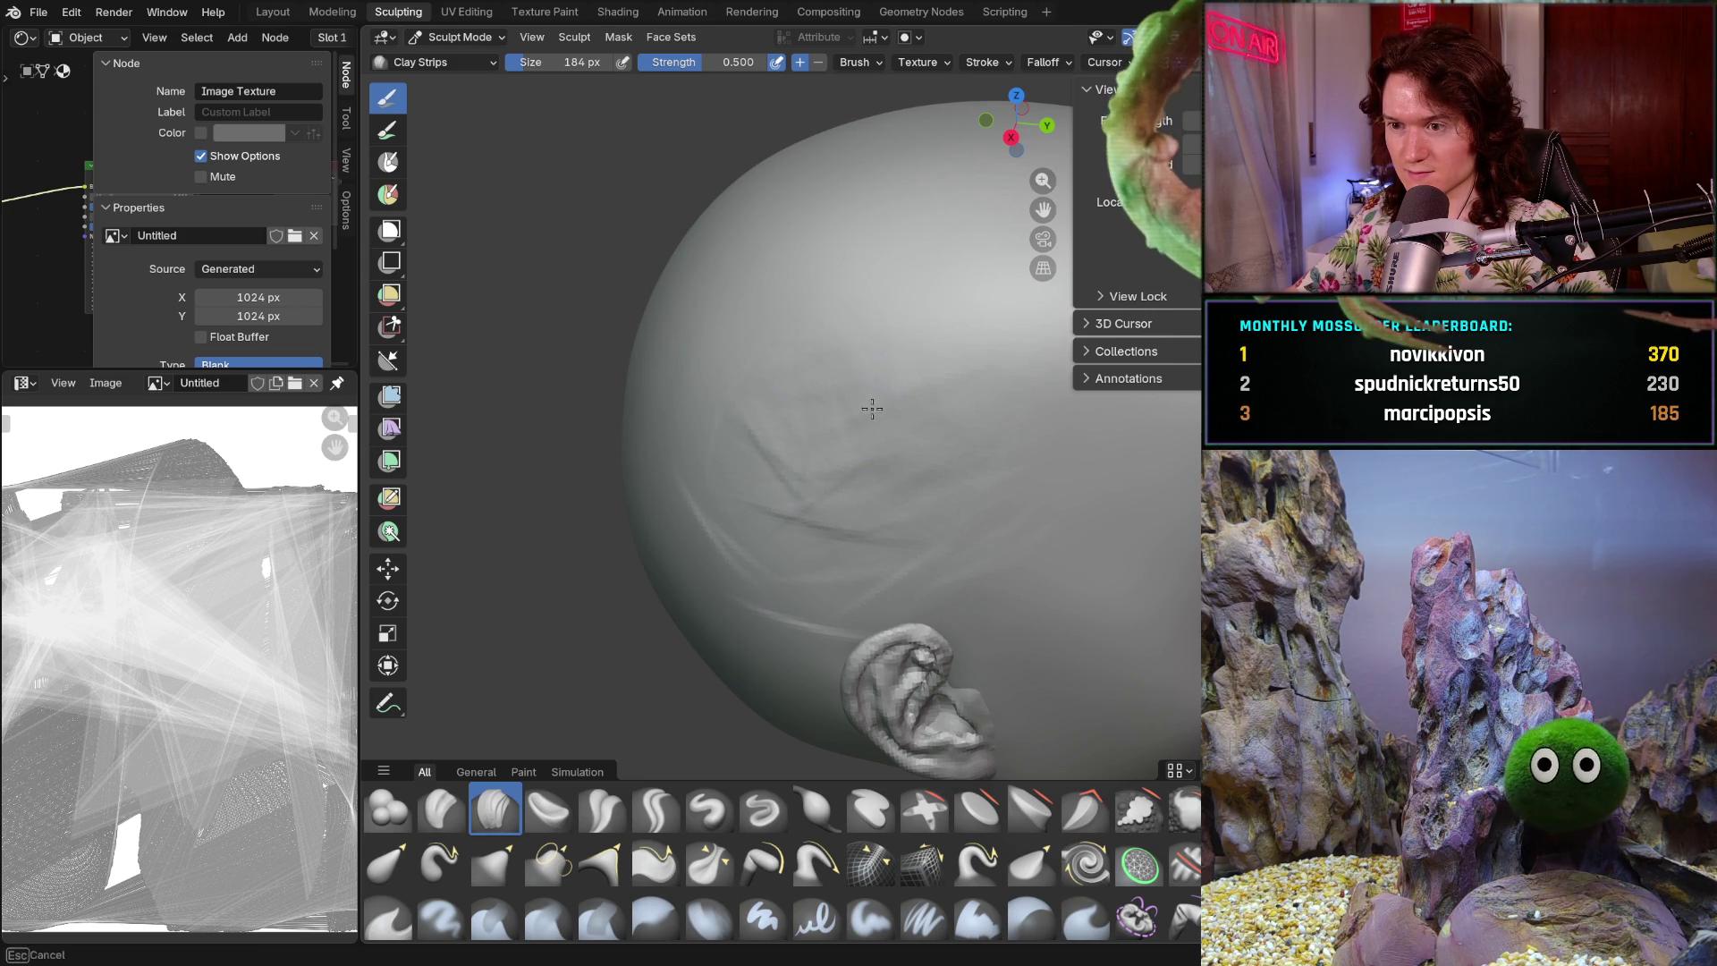
{"action": "key", "text": "ctrl+KP_1"}
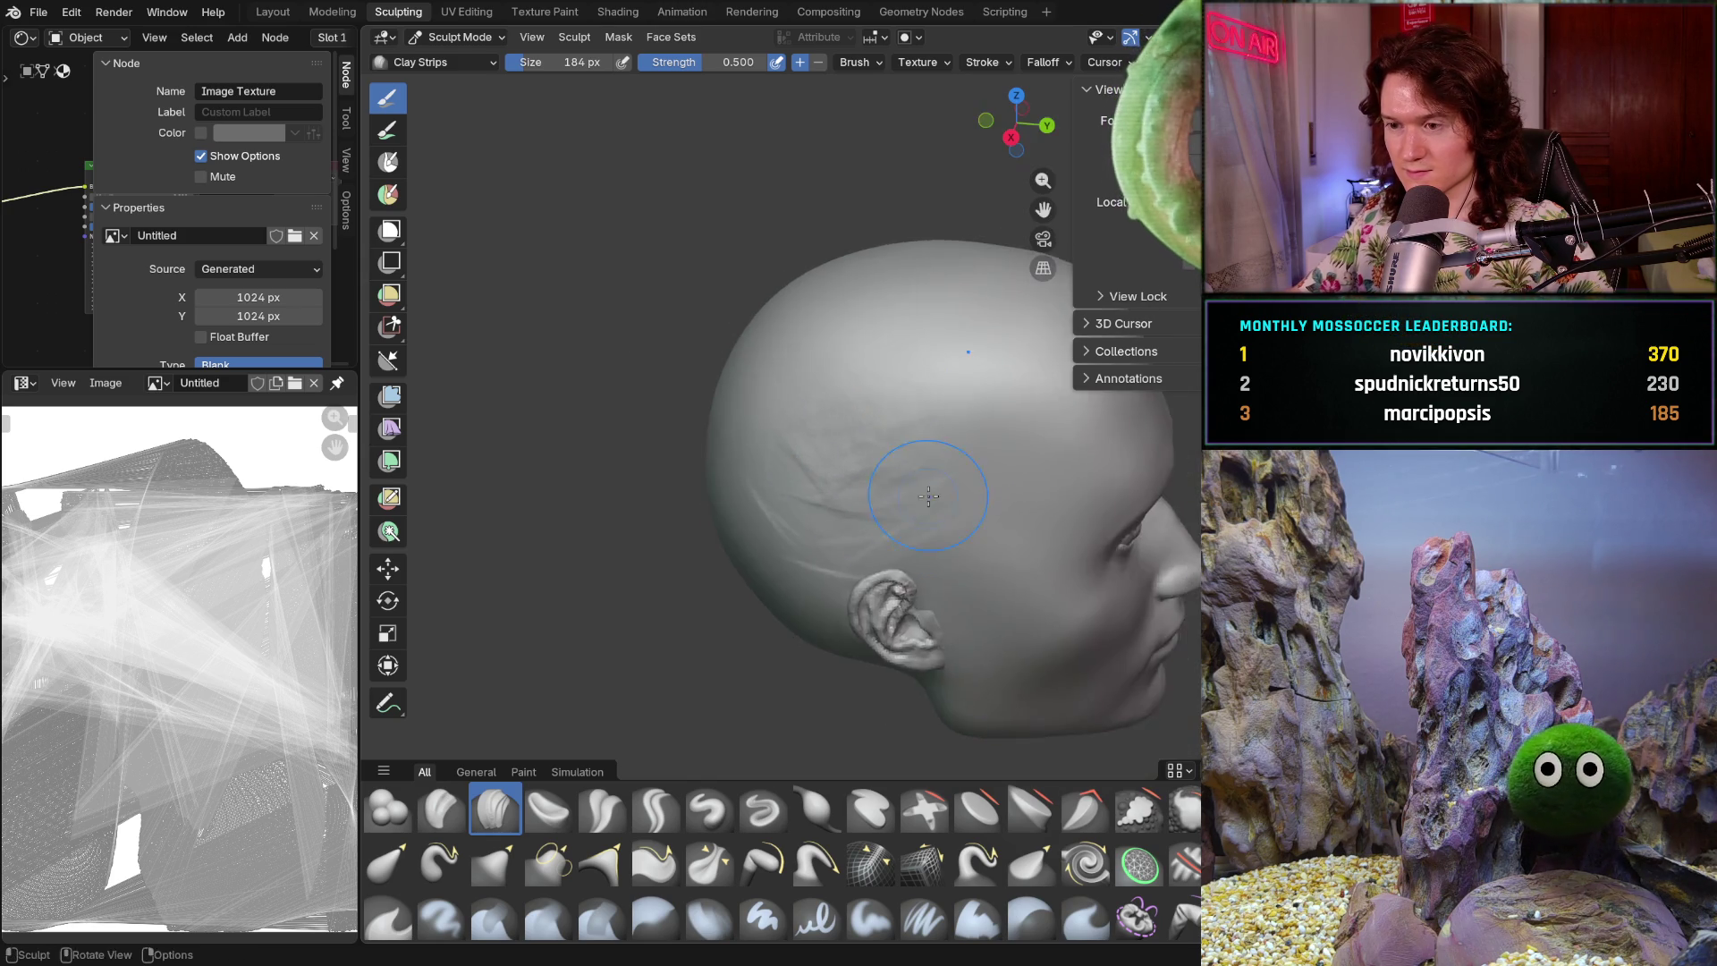
- Zoom out and orbit around the whole head to check the skull shape
{"action": "middle_click_drag", "start_coordinate": [789, 429], "coordinate": [915, 569]}
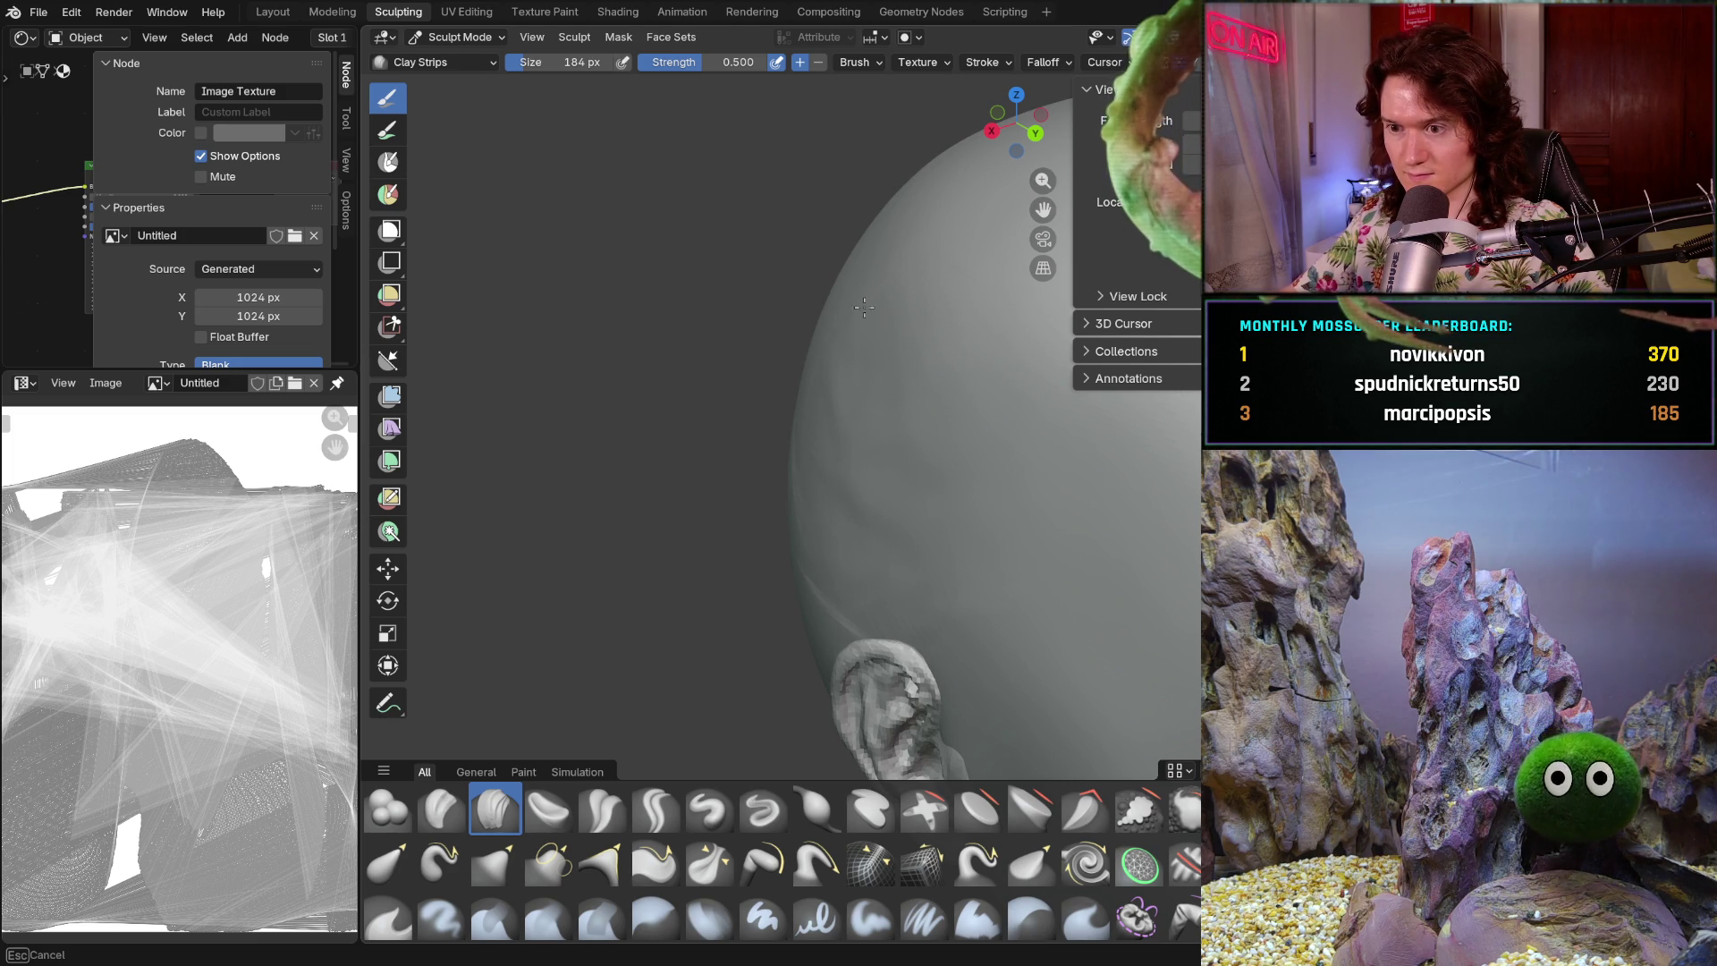
{"action": "middle_click_drag", "start_coordinate": [828, 605], "coordinate": [890, 543]}
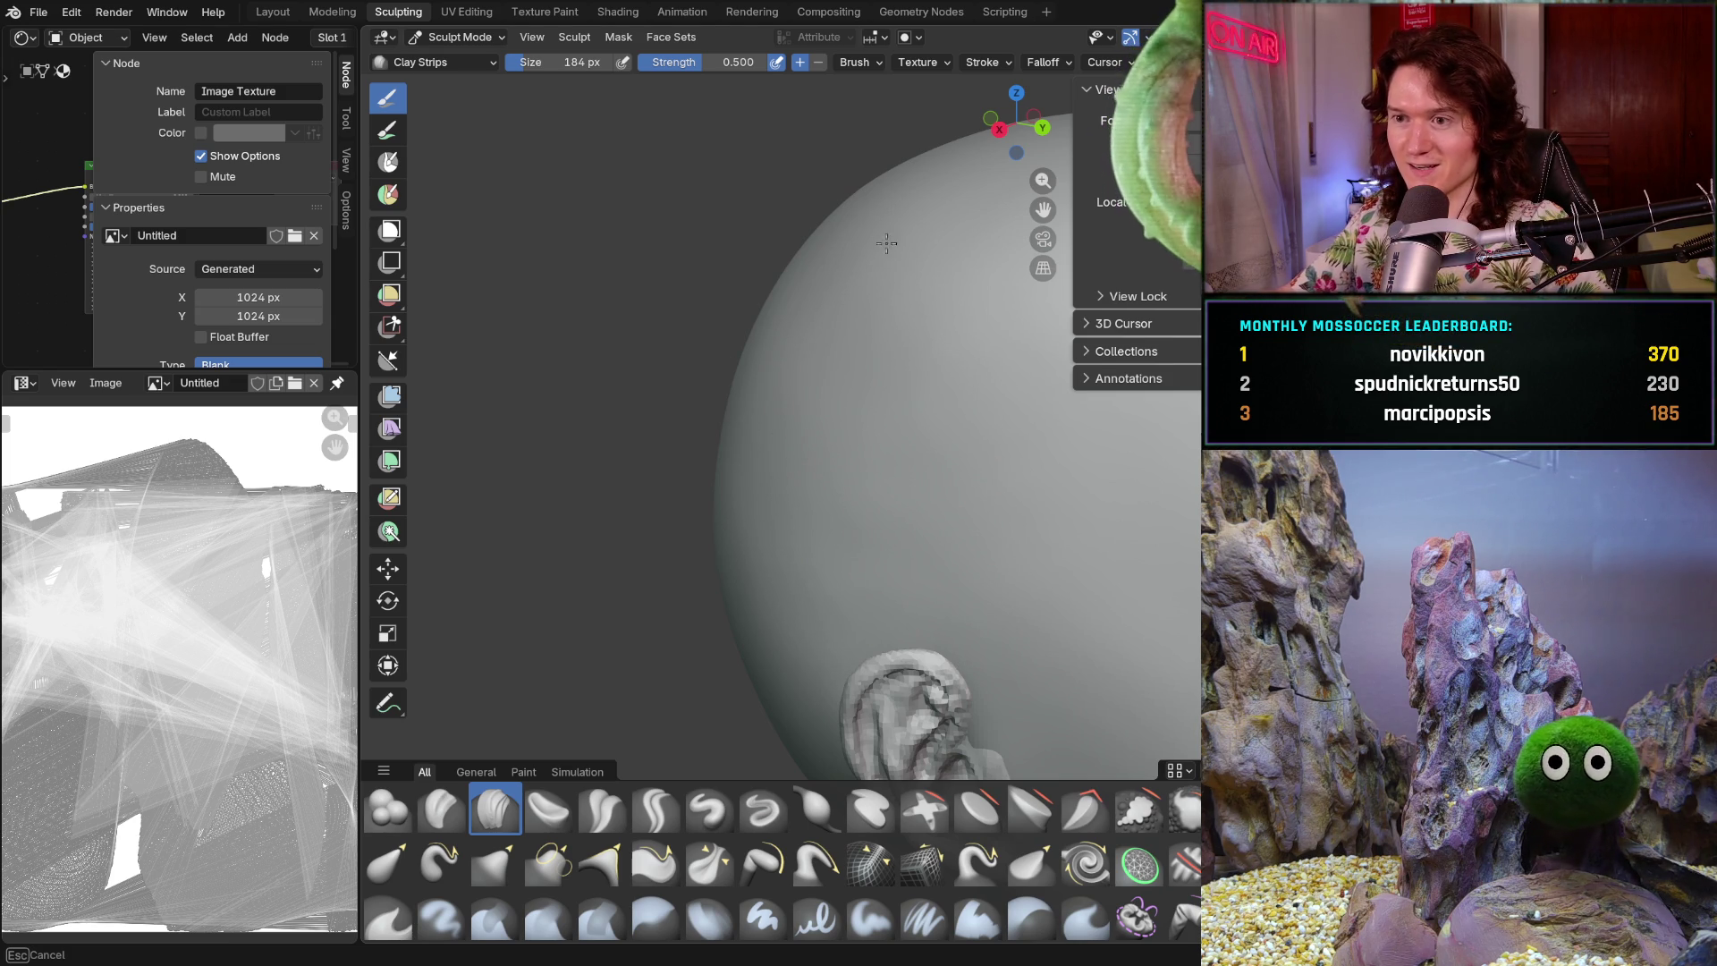
{"action": "scroll", "coordinate": [901, 337], "scroll_direction": "down", "scroll_amount": 5}
{"action": "mouse_move", "coordinate": [859, 447]}
{"action": "middle_mouse_down"}
{"action": "mouse_move", "coordinate": [787, 585]}
{"action": "mouse_move", "coordinate": [701, 422]}
{"action": "mouse_move", "coordinate": [804, 599]}
{"action": "mouse_move", "coordinate": [805, 567]}
{"action": "mouse_move", "coordinate": [866, 590]}
{"action": "mouse_move", "coordinate": [723, 604]}
{"action": "mouse_move", "coordinate": [808, 582]}
{"action": "mouse_move", "coordinate": [773, 590]}
{"action": "middle_mouse_up"}
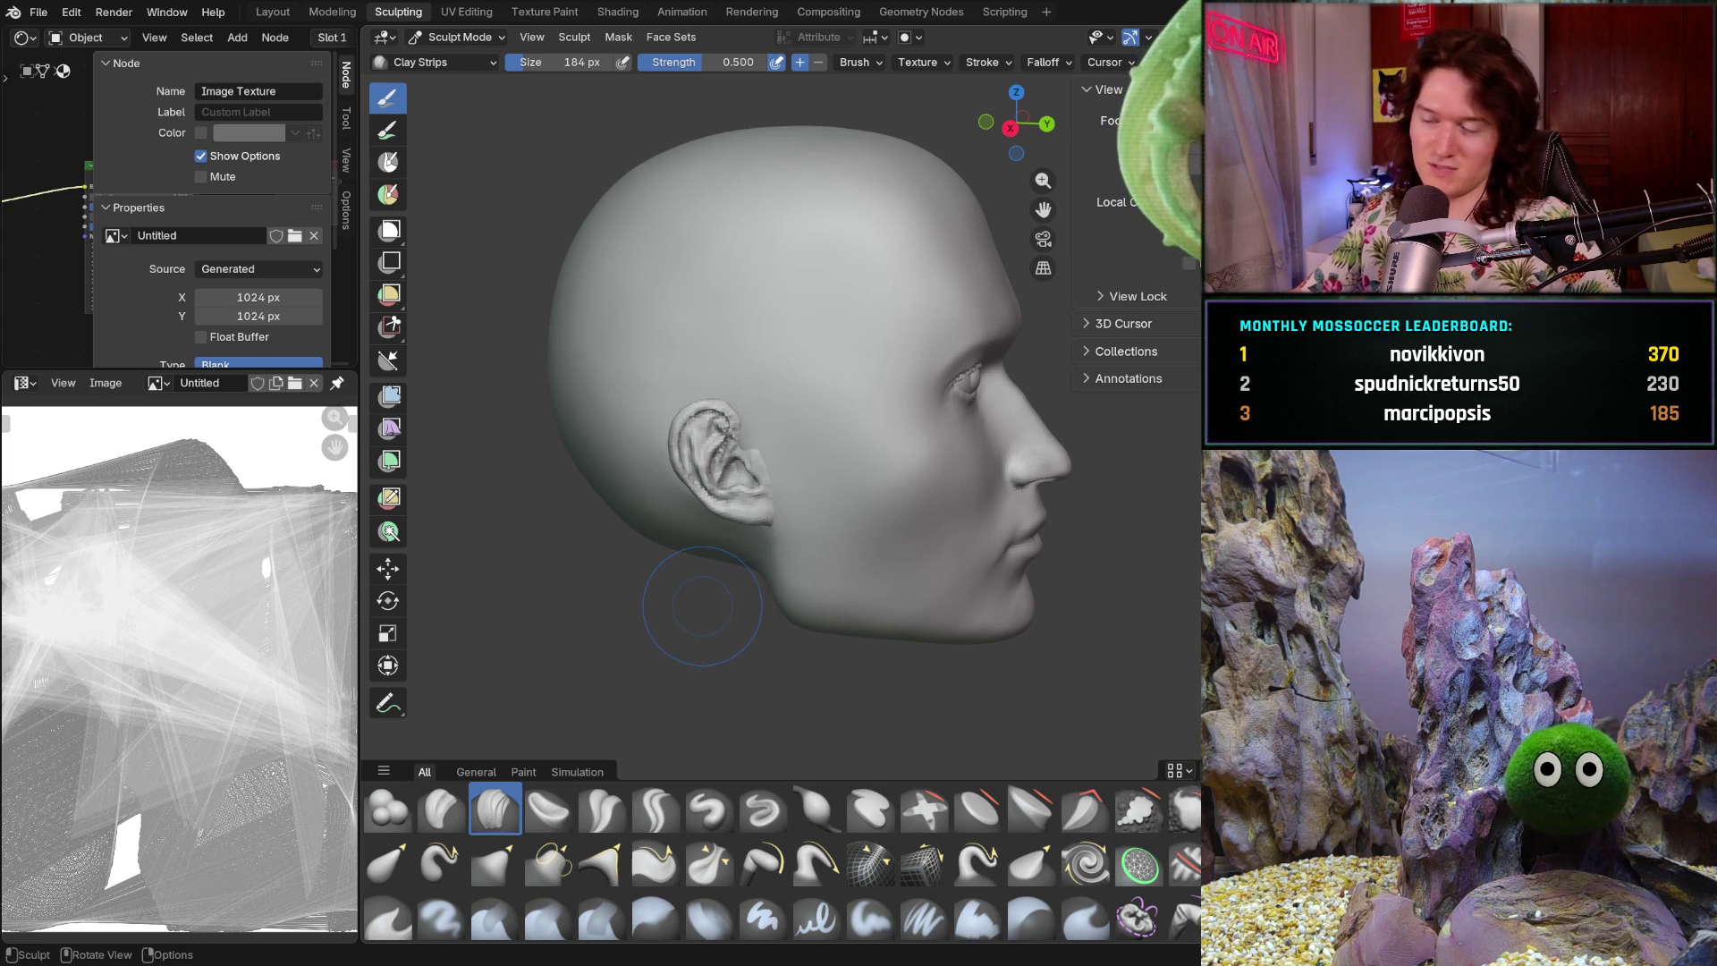
{"action": "mouse_move", "coordinate": [976, 579]}
{"action": "middle_mouse_down"}
{"action": "mouse_move", "coordinate": [889, 510]}
{"action": "mouse_move", "coordinate": [785, 537]}
{"action": "mouse_move", "coordinate": [826, 517]}
{"action": "mouse_move", "coordinate": [701, 619]}
{"action": "mouse_move", "coordinate": [805, 575]}
{"action": "mouse_move", "coordinate": [740, 582]}
{"action": "mouse_move", "coordinate": [786, 502]}
{"action": "mouse_move", "coordinate": [772, 630]}
{"action": "mouse_move", "coordinate": [770, 615]}
{"action": "middle_mouse_up"}
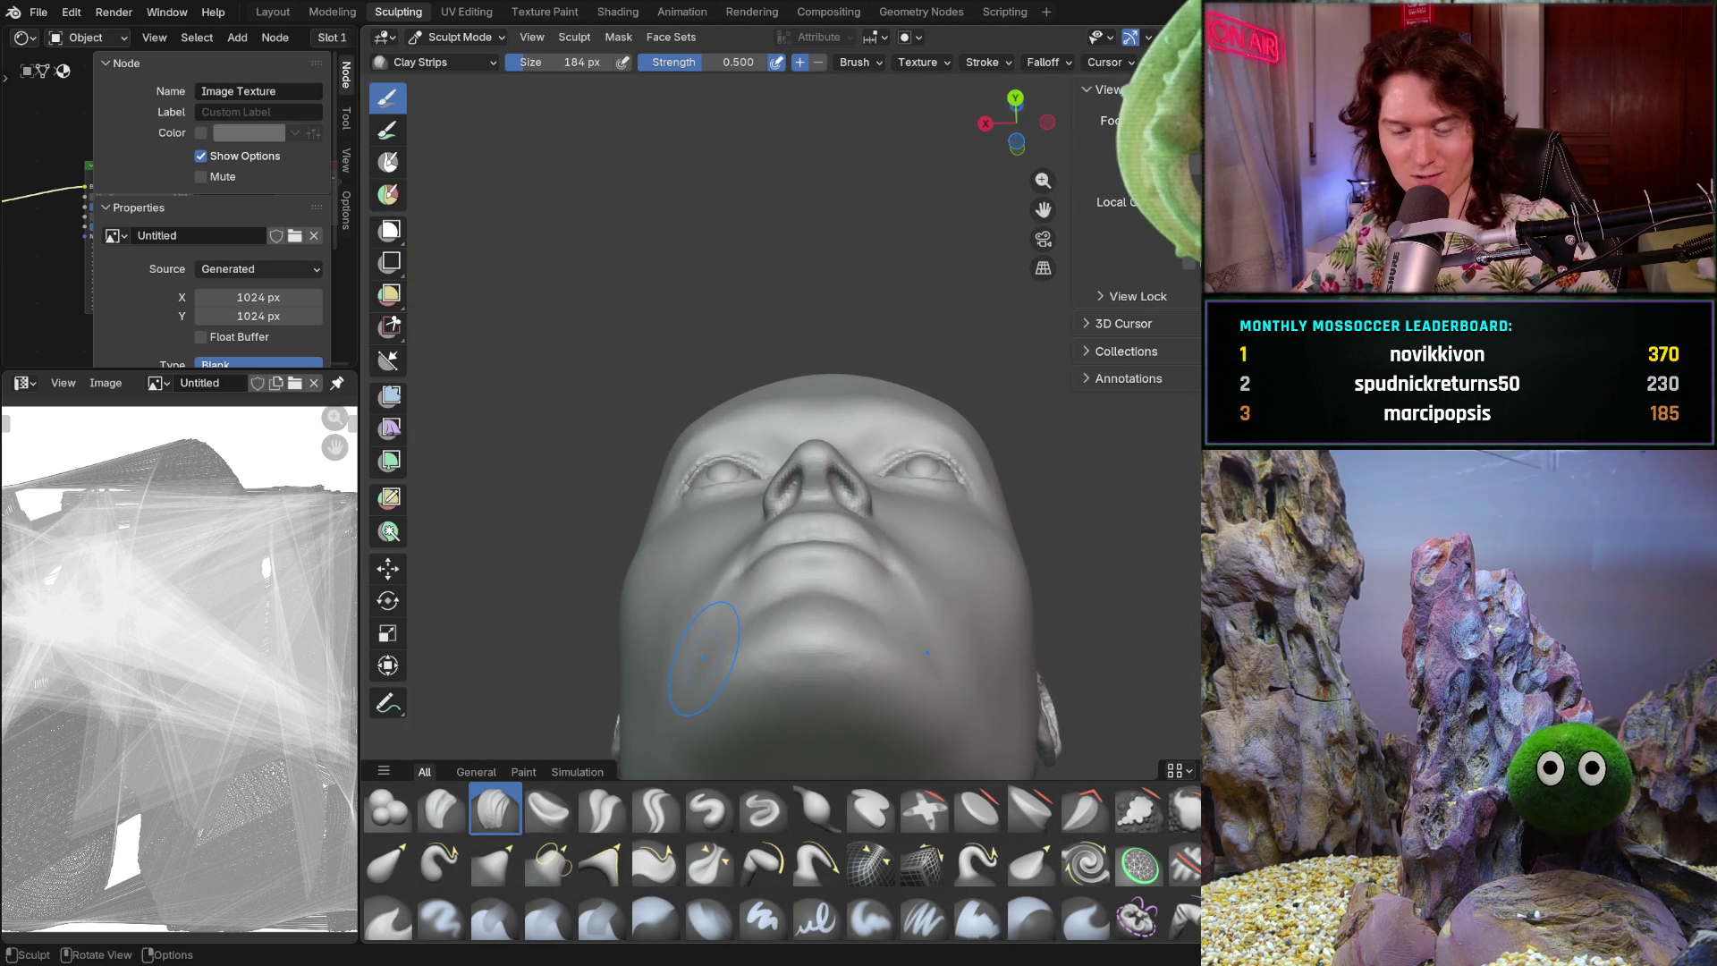
{"action": "mouse_move", "coordinate": [775, 558]}
{"action": "middle_mouse_down"}
{"action": "mouse_move", "coordinate": [752, 617]}
{"action": "mouse_move", "coordinate": [728, 617]}
{"action": "mouse_move", "coordinate": [729, 308]}
{"action": "middle_mouse_up"}
{"action": "middle_click_drag", "start_coordinate": [919, 324], "coordinate": [962, 378]}
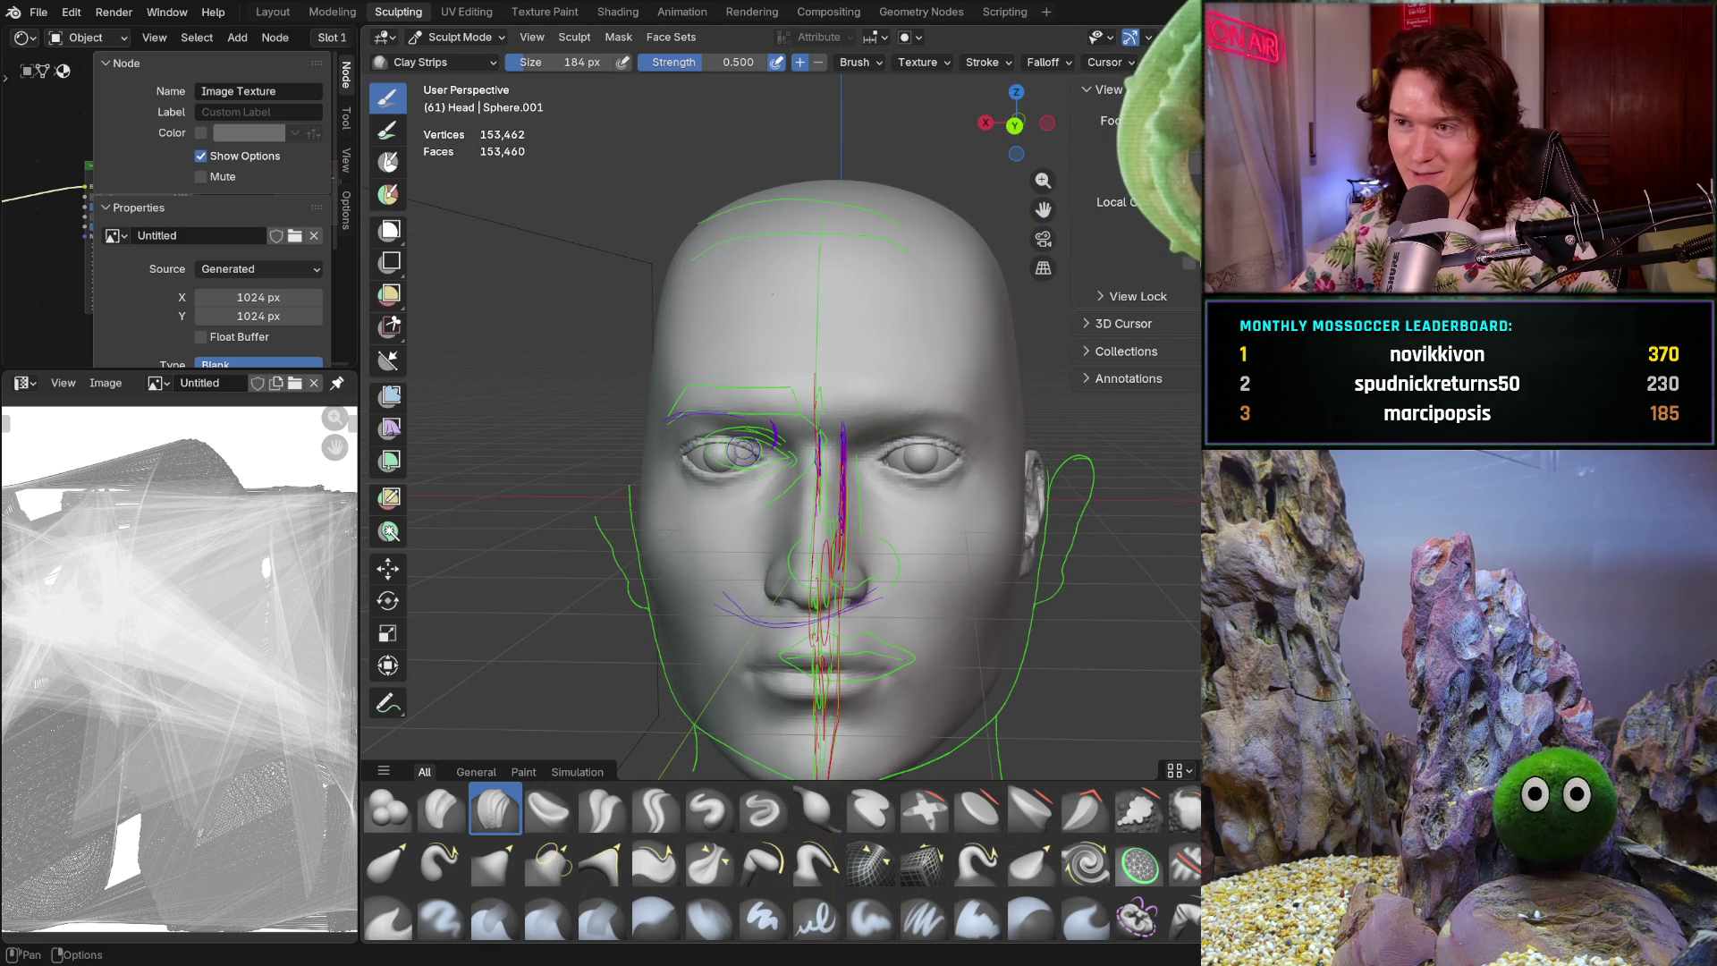
{"action": "key", "text": "shift+alt+z"}
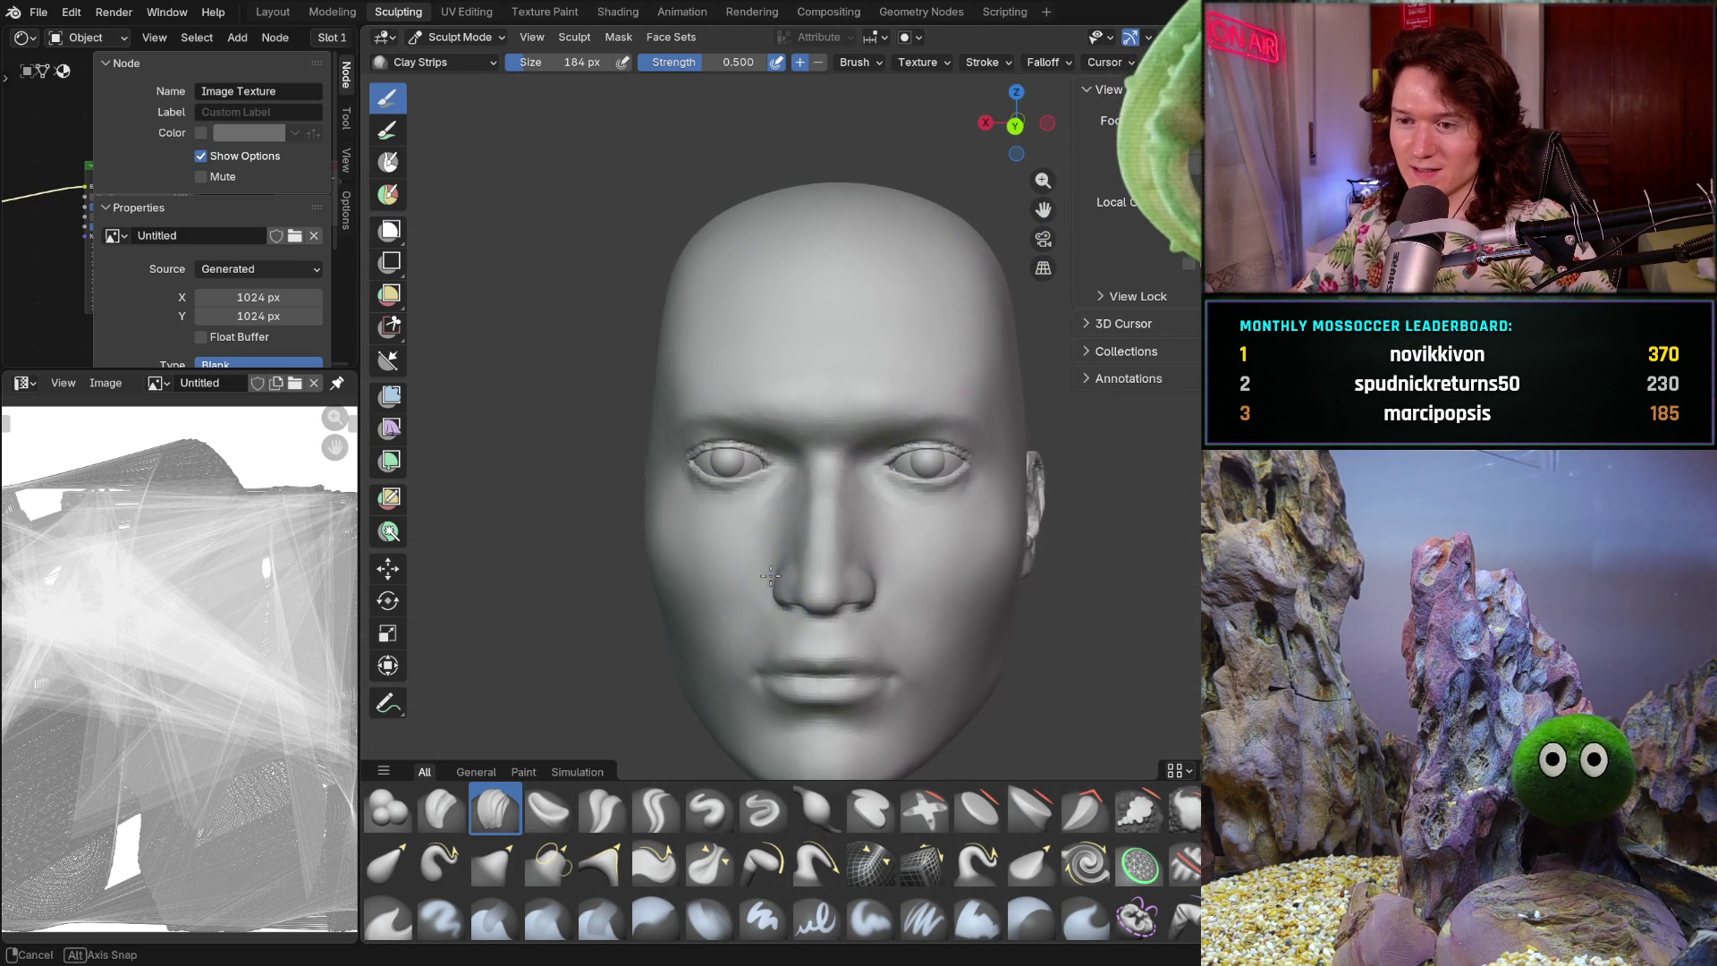
{"action": "scroll", "coordinate": [813, 575], "scroll_direction": "up", "scroll_amount": 5}
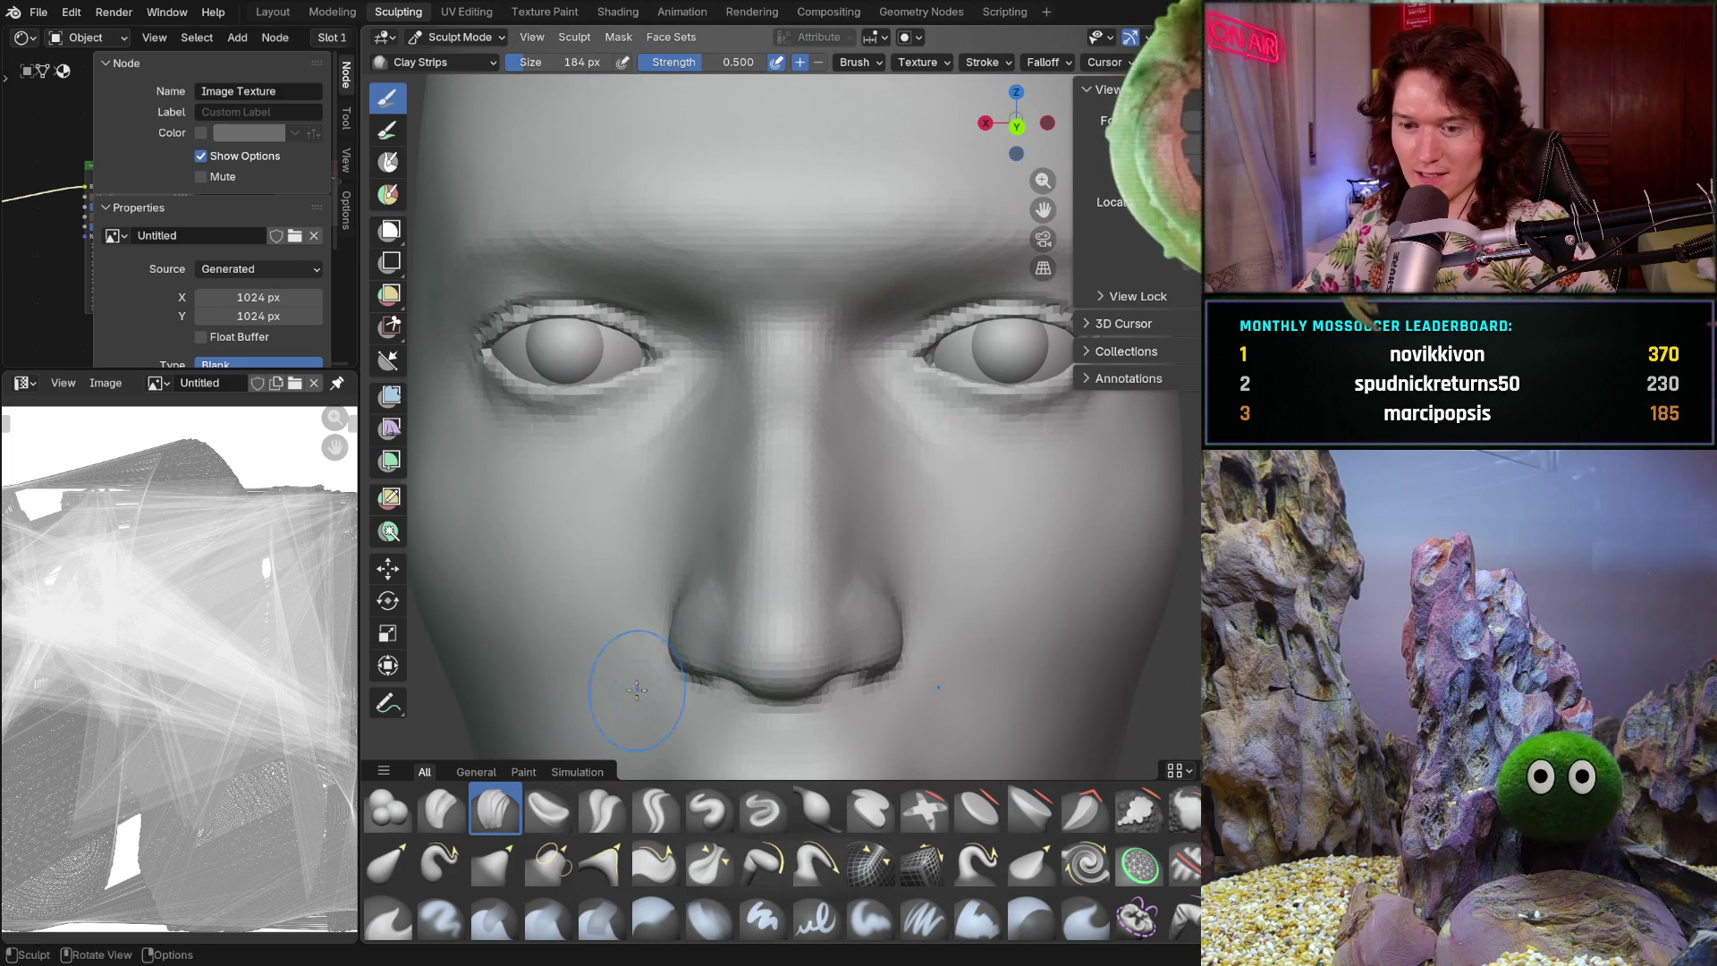
{"action": "key", "text": "f"}
{"action": "left_click", "coordinate": [748, 598]}
{"action": "mouse_move", "coordinate": [747, 598]}
{"action": "middle_mouse_down"}
{"action": "mouse_move", "coordinate": [774, 528]}
{"action": "mouse_move", "coordinate": [763, 474]}
{"action": "mouse_move", "coordinate": [813, 591]}
{"action": "middle_mouse_up"}
{"action": "scroll", "coordinate": [812, 590], "scroll_direction": "up", "scroll_amount": 8}
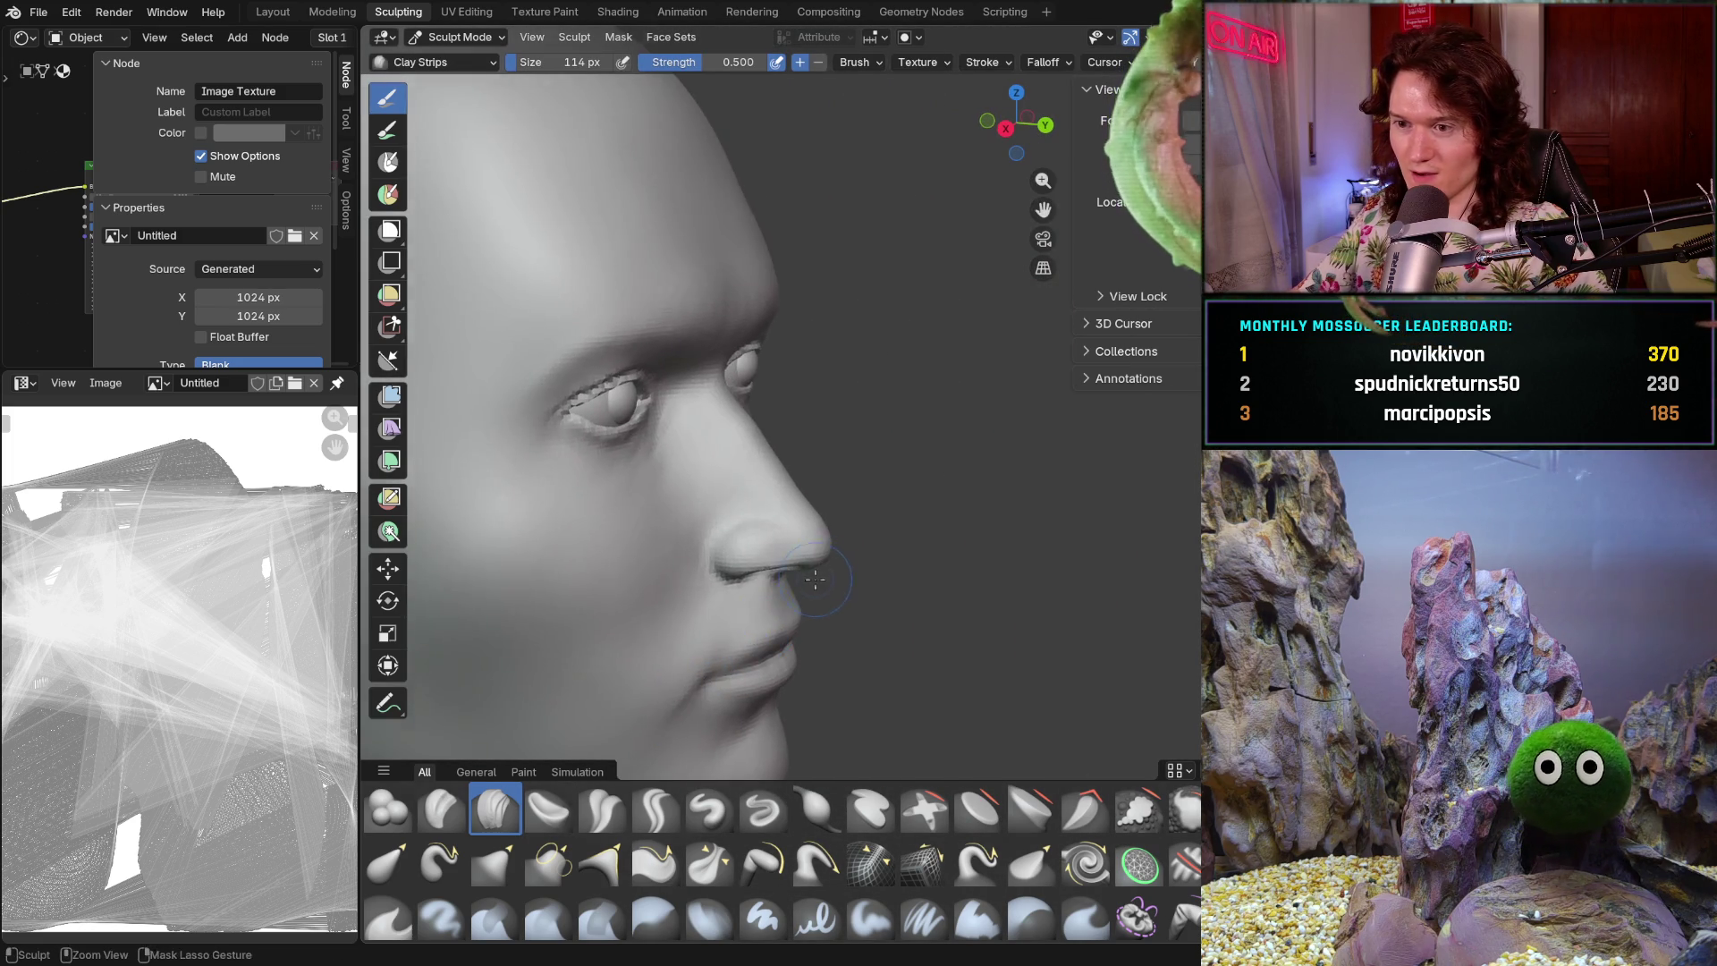
{"action": "scroll", "coordinate": [790, 567], "scroll_direction": "down", "scroll_amount": 3}
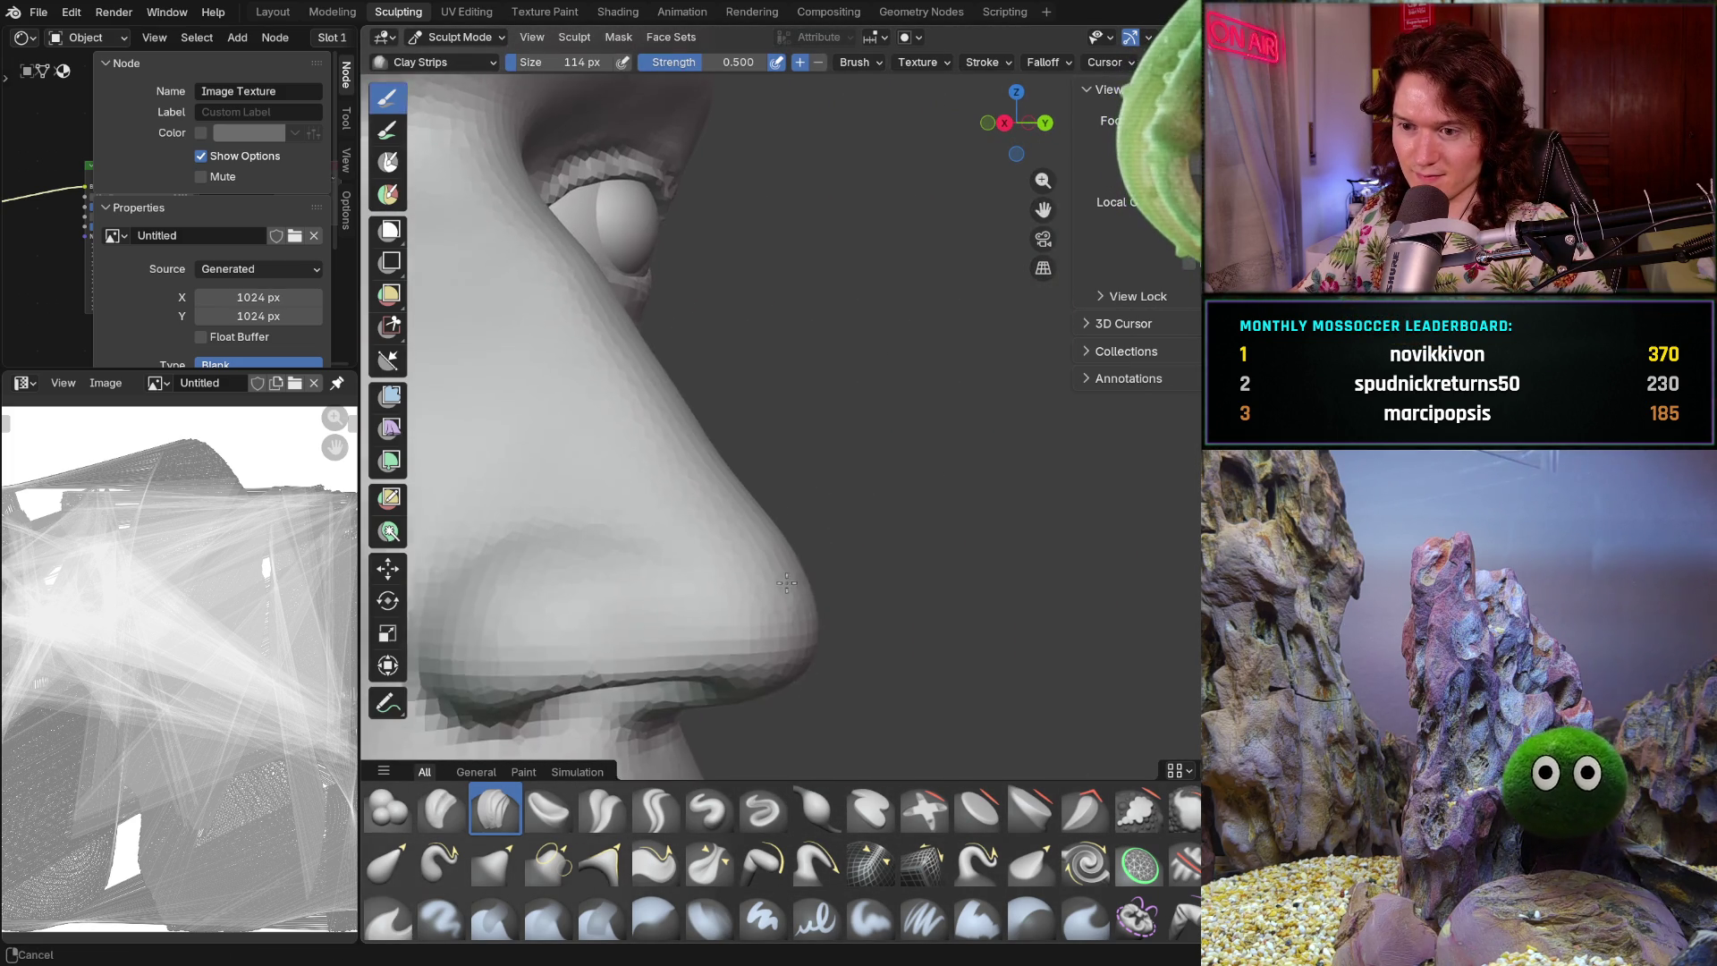
{"action": "mouse_move", "coordinate": [777, 602]}
{"action": "middle_mouse_down"}
{"action": "mouse_move", "coordinate": [743, 626]}
{"action": "mouse_move", "coordinate": [702, 582]}
{"action": "mouse_move", "coordinate": [537, 537]}
{"action": "mouse_move", "coordinate": [868, 499]}
{"action": "middle_mouse_up"}
{"action": "scroll", "coordinate": [869, 499], "scroll_direction": "down", "scroll_amount": 2}
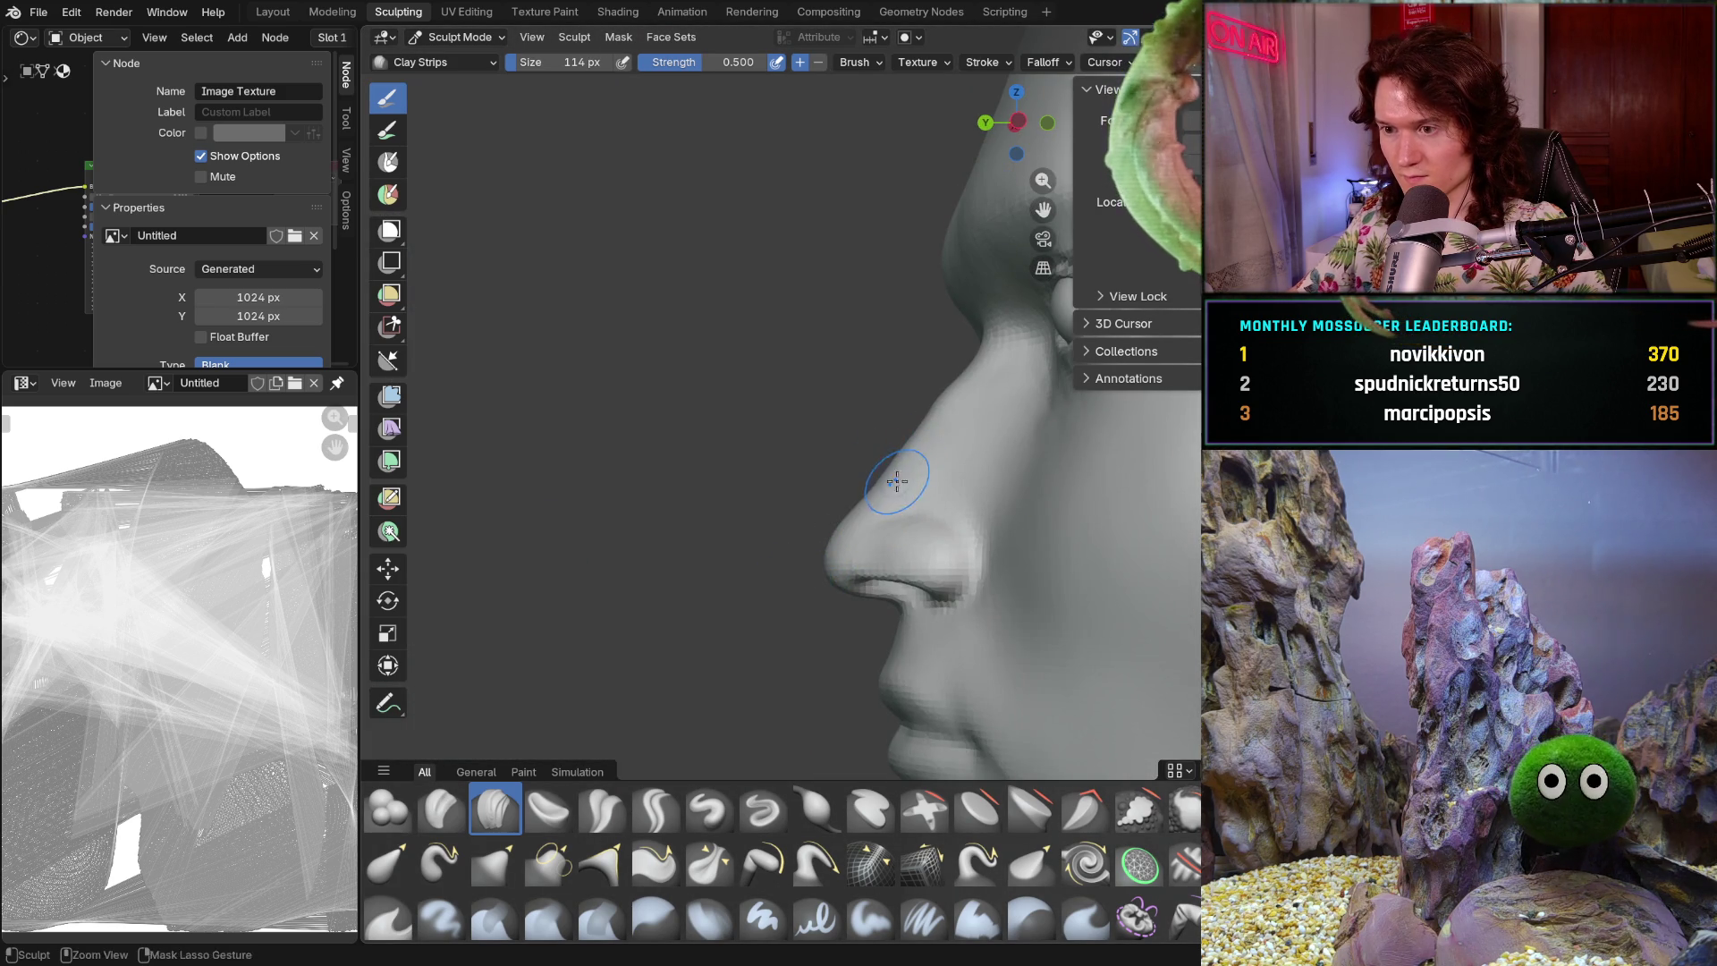
{"action": "scroll", "coordinate": [890, 461], "scroll_direction": "up", "scroll_amount": 3}
{"action": "mouse_move", "coordinate": [823, 448]}
{"action": "middle_mouse_down"}
{"action": "mouse_move", "coordinate": [1085, 441]}
{"action": "mouse_move", "coordinate": [957, 582]}
{"action": "mouse_move", "coordinate": [969, 600]}
{"action": "mouse_move", "coordinate": [981, 483]}
{"action": "middle_mouse_up"}
{"action": "scroll", "coordinate": [1014, 525], "scroll_direction": "down", "scroll_amount": 4}
{"action": "scroll", "coordinate": [981, 482], "scroll_direction": "up", "scroll_amount": 4}
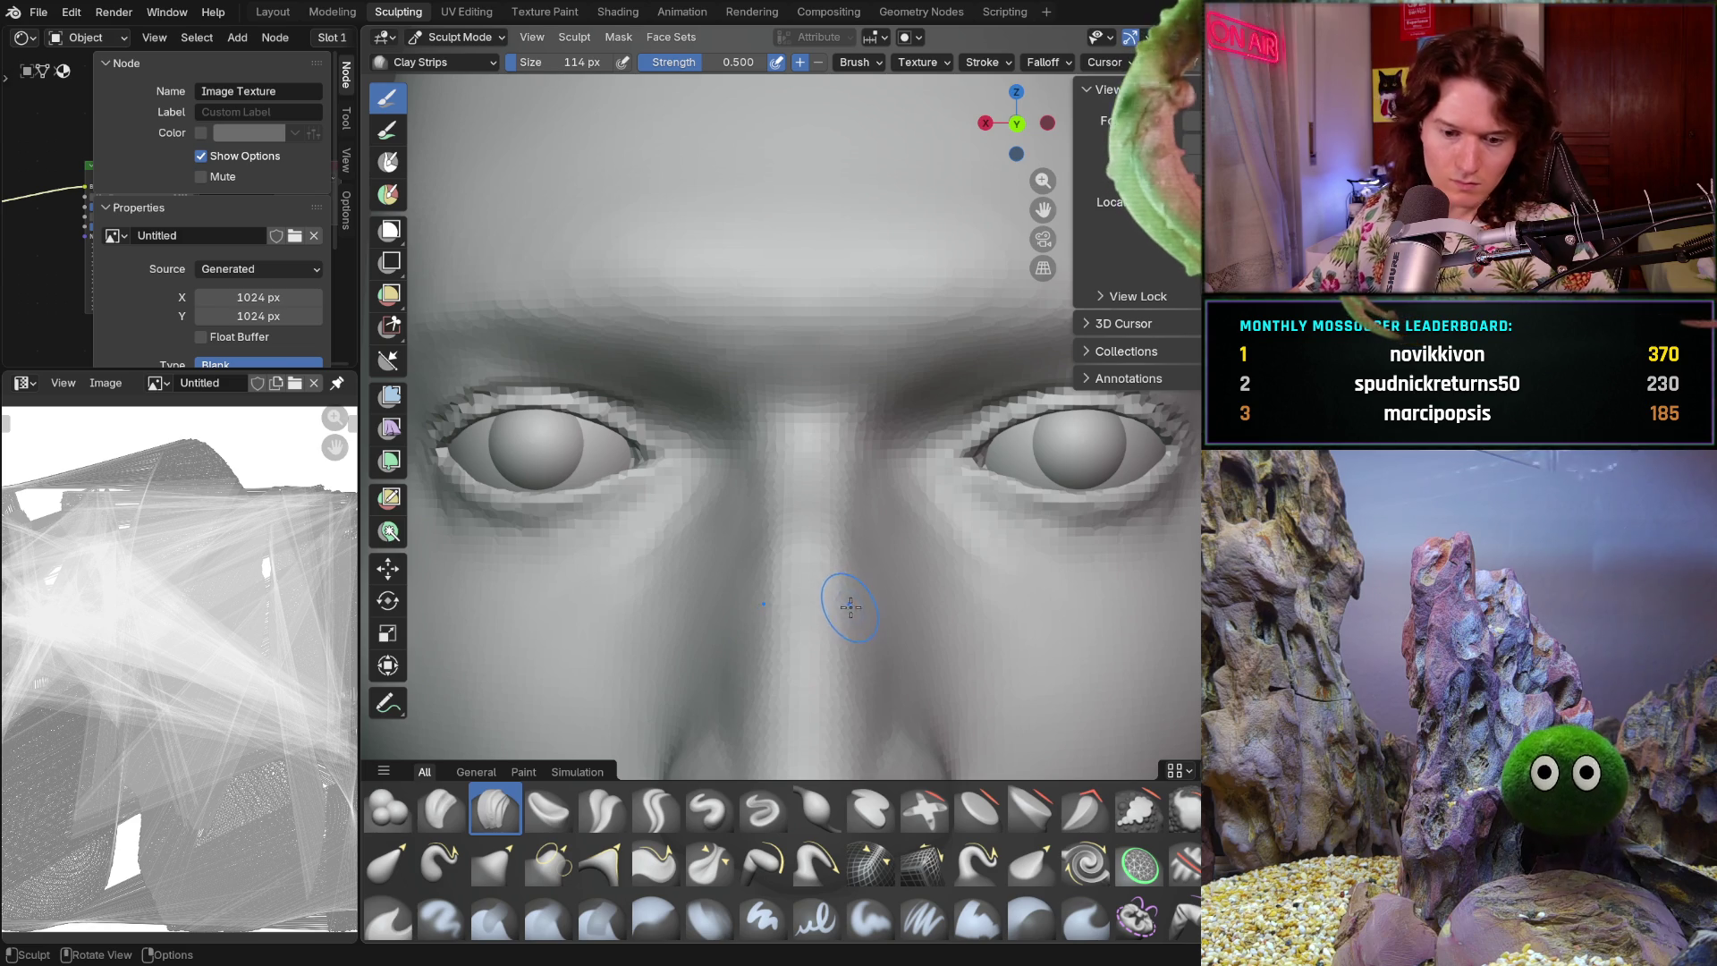
{"action": "mouse_move", "coordinate": [849, 609]}
{"action": "middle_mouse_down"}
{"action": "mouse_move", "coordinate": [779, 473]}
{"action": "mouse_move", "coordinate": [874, 376]}
{"action": "middle_mouse_up"}
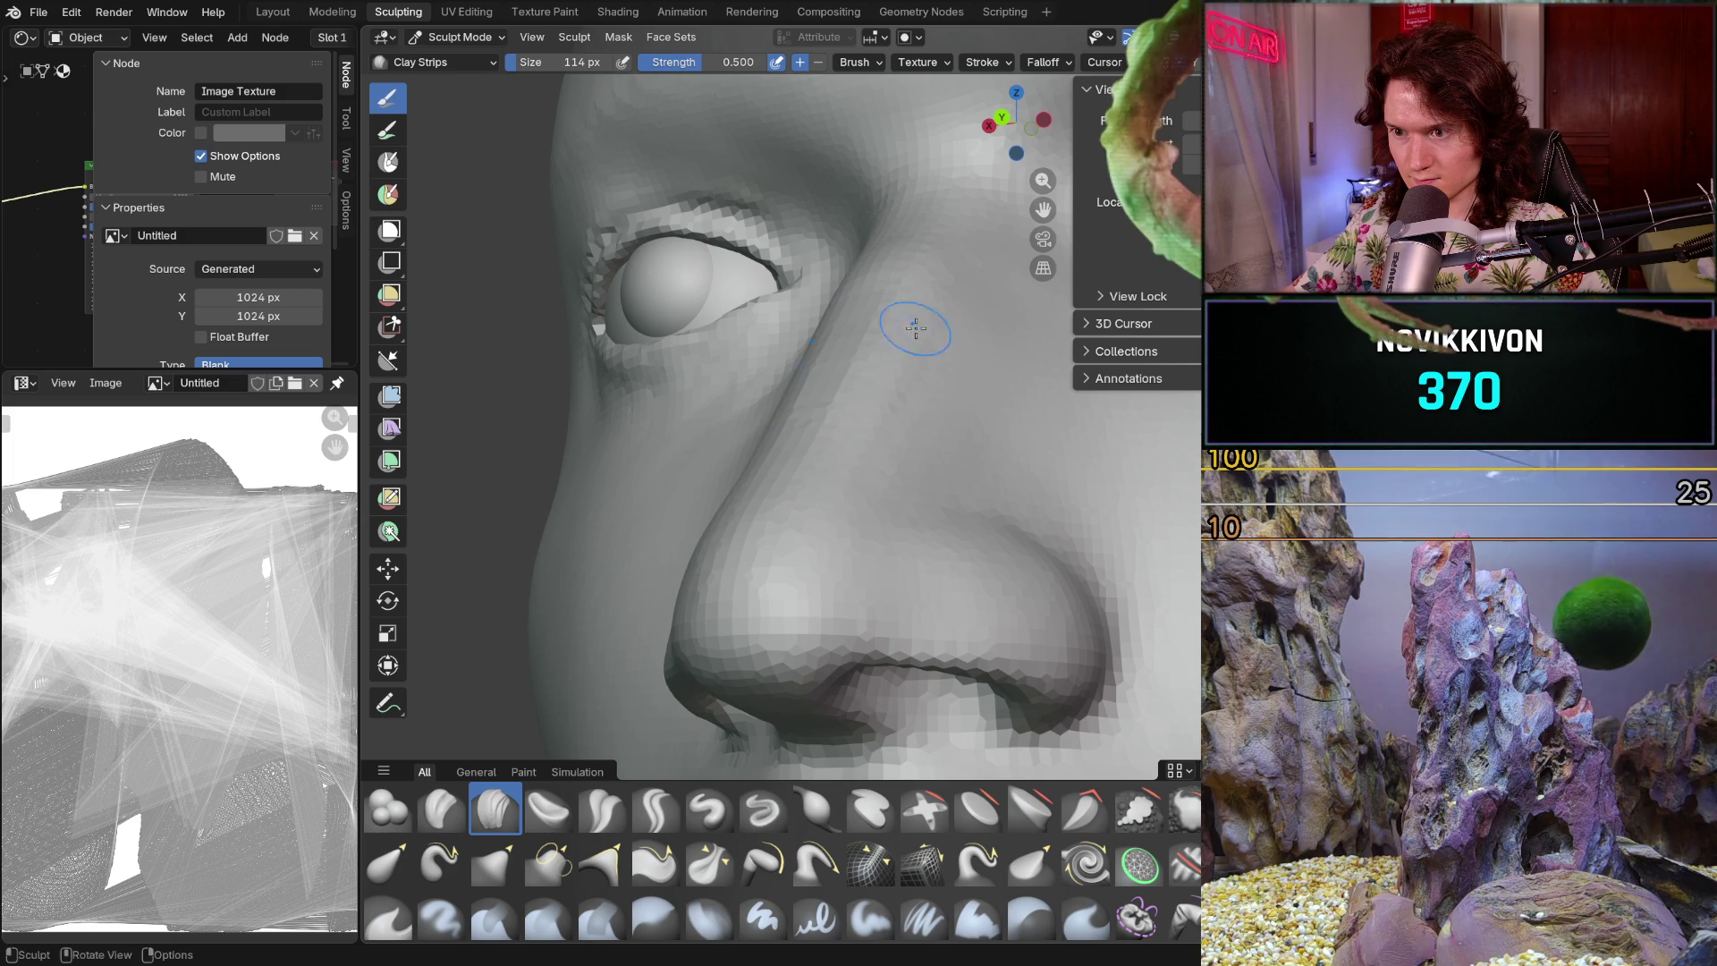
{"action": "mouse_move", "coordinate": [883, 475]}
{"action": "middle_mouse_down"}
{"action": "mouse_move", "coordinate": [982, 457]}
{"action": "mouse_move", "coordinate": [816, 464]}
{"action": "mouse_move", "coordinate": [784, 569]}
{"action": "middle_mouse_up"}
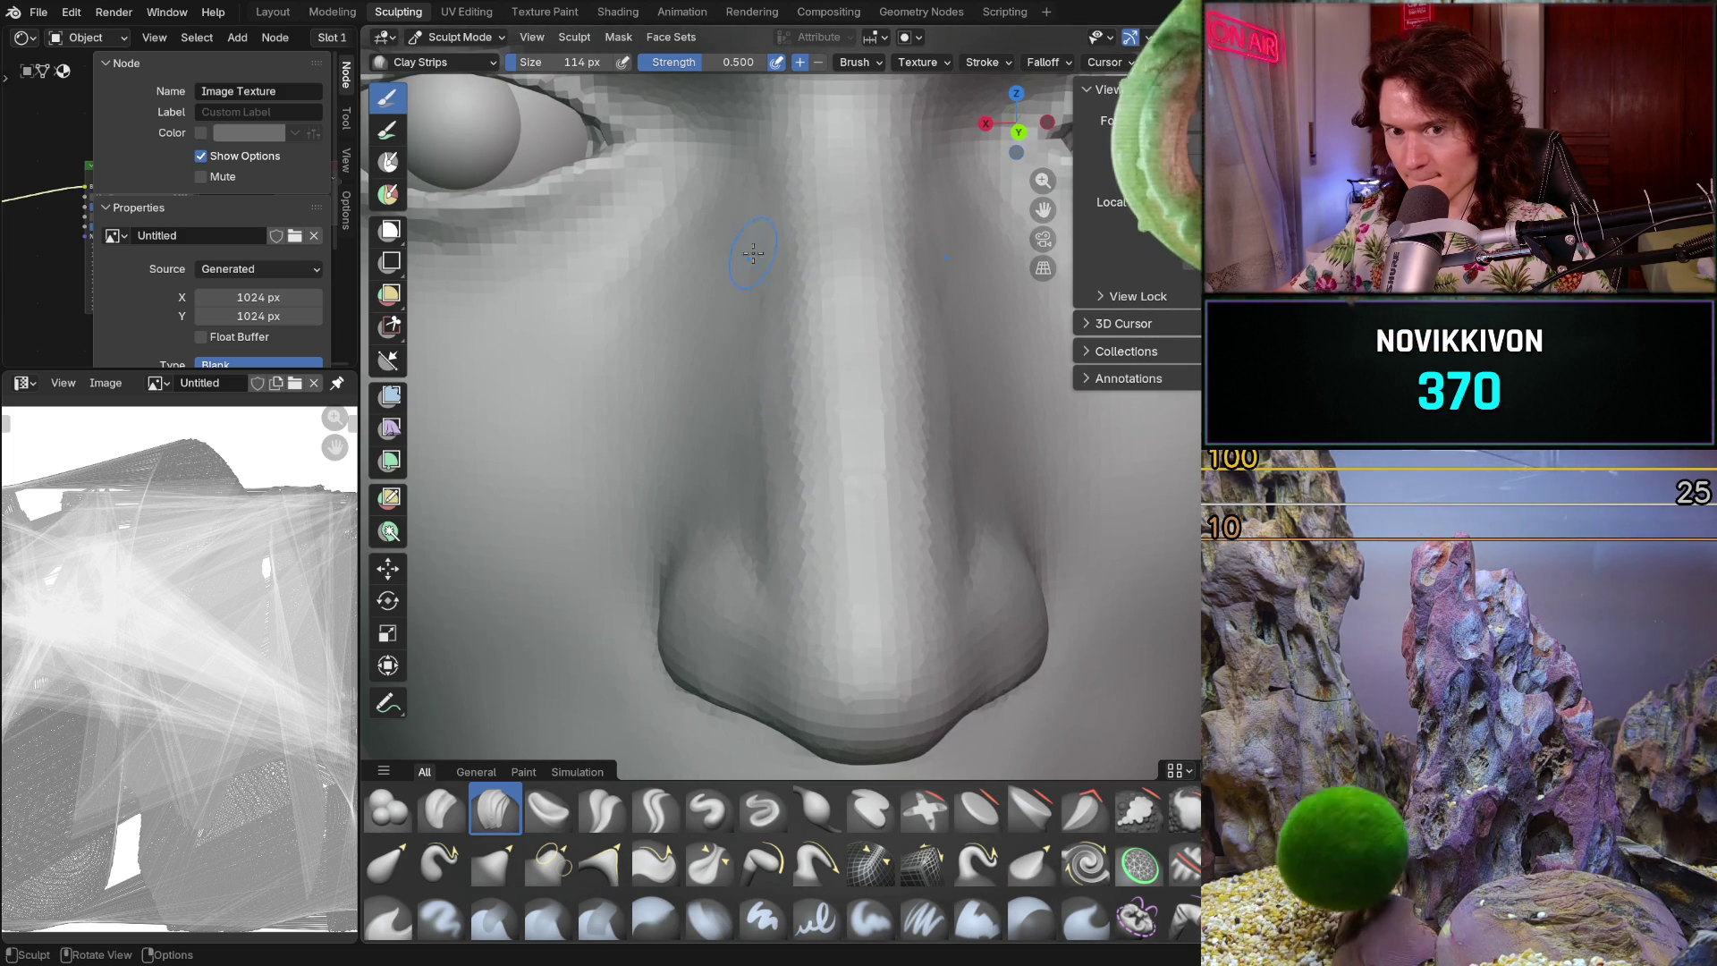
{"action": "middle_click_drag", "start_coordinate": [765, 259], "coordinate": [782, 284]}
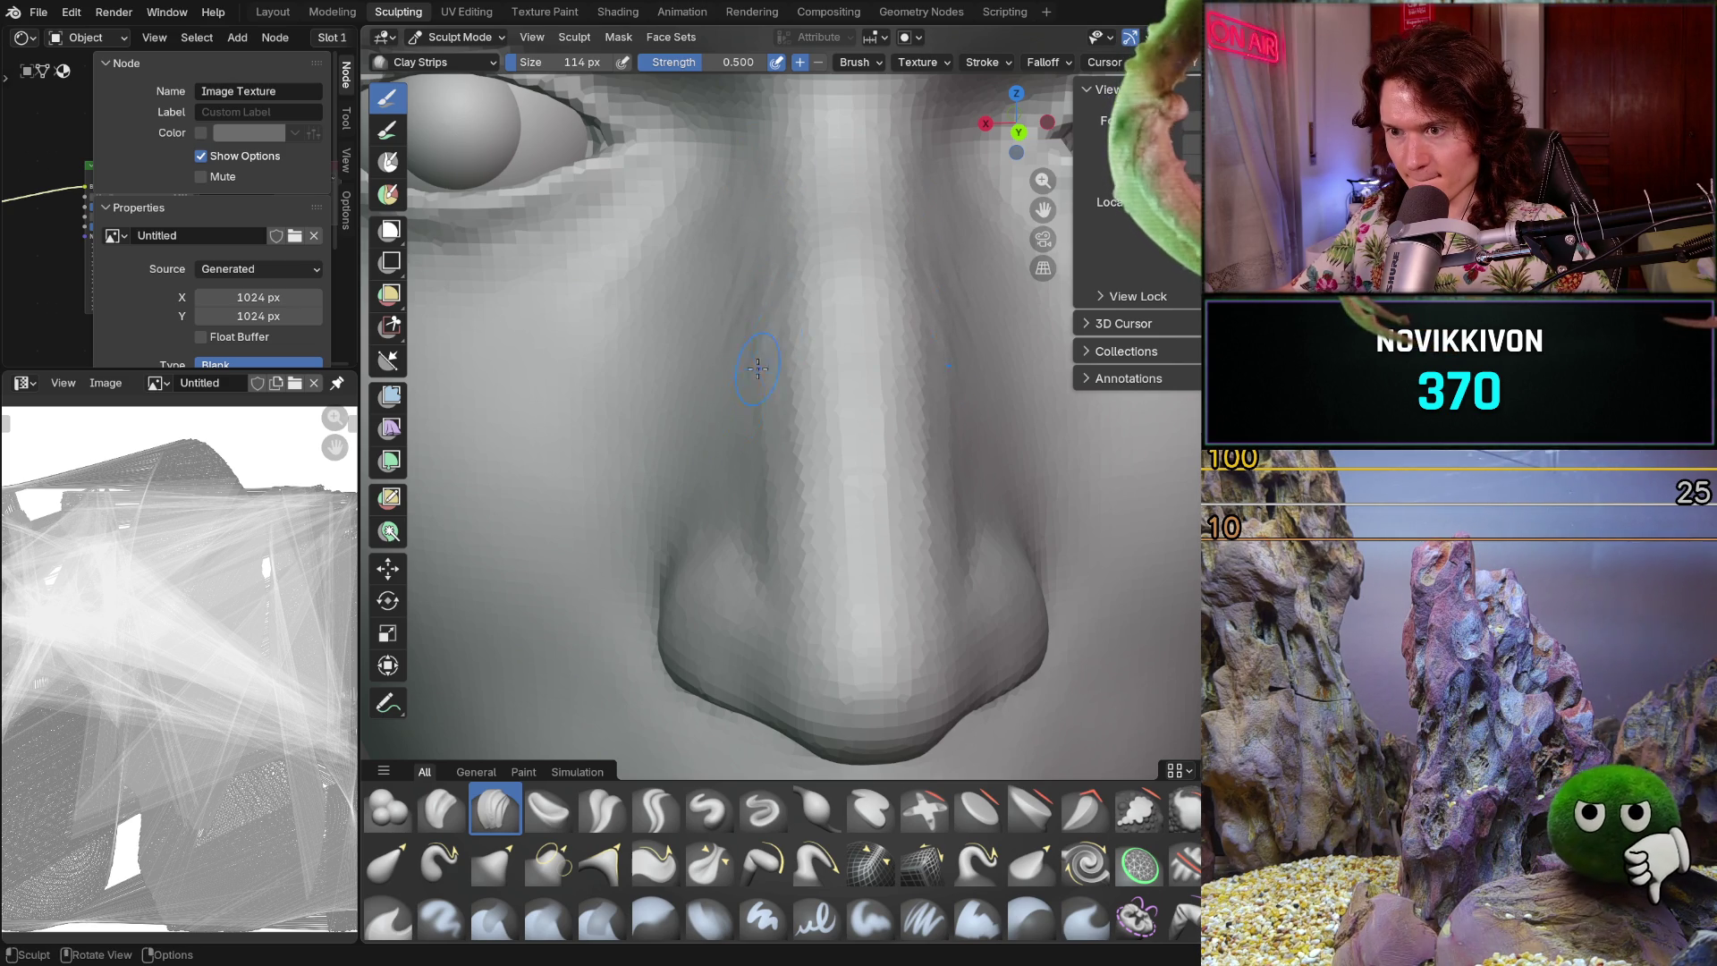
{"action": "mouse_move", "coordinate": [823, 525]}
{"action": "middle_mouse_down"}
{"action": "mouse_move", "coordinate": [851, 444]}
{"action": "mouse_move", "coordinate": [841, 369]}
{"action": "middle_mouse_up"}
{"action": "mouse_move", "coordinate": [788, 315]}
{"action": "middle_mouse_down"}
{"action": "mouse_move", "coordinate": [814, 193]}
{"action": "mouse_move", "coordinate": [760, 291]}
{"action": "mouse_move", "coordinate": [608, 442]}
{"action": "mouse_move", "coordinate": [689, 528]}
{"action": "mouse_move", "coordinate": [644, 498]}
{"action": "middle_mouse_up"}
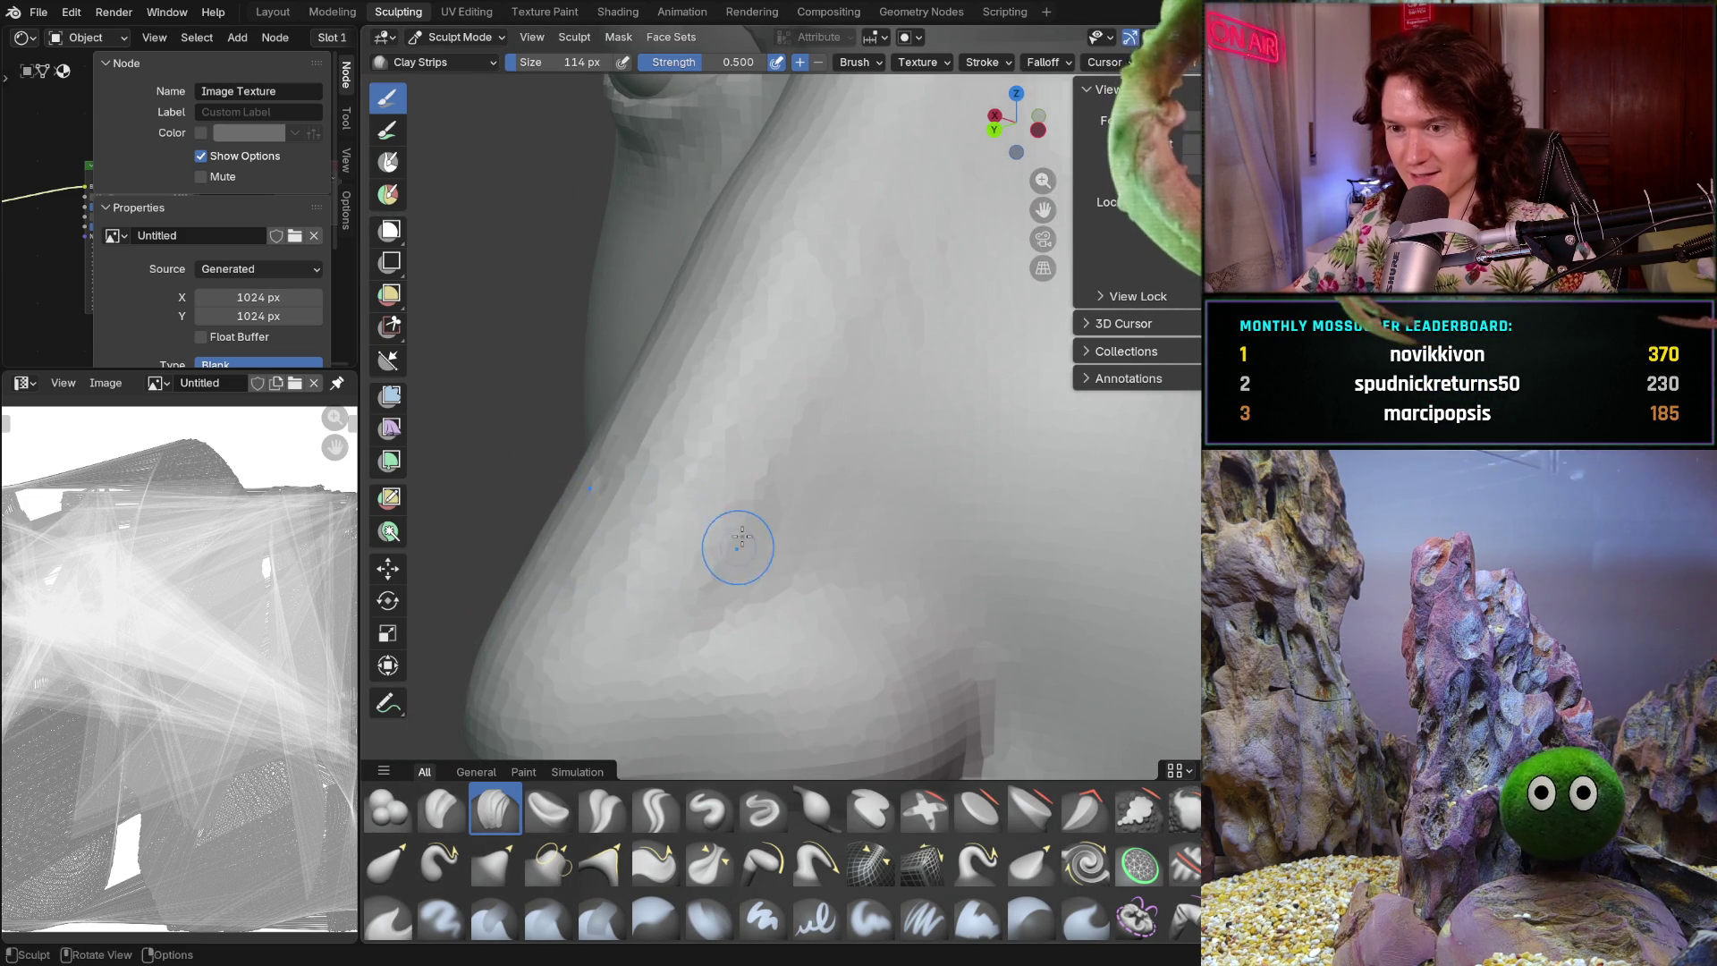
{"action": "scroll", "coordinate": [735, 551], "scroll_direction": "down", "scroll_amount": 3}
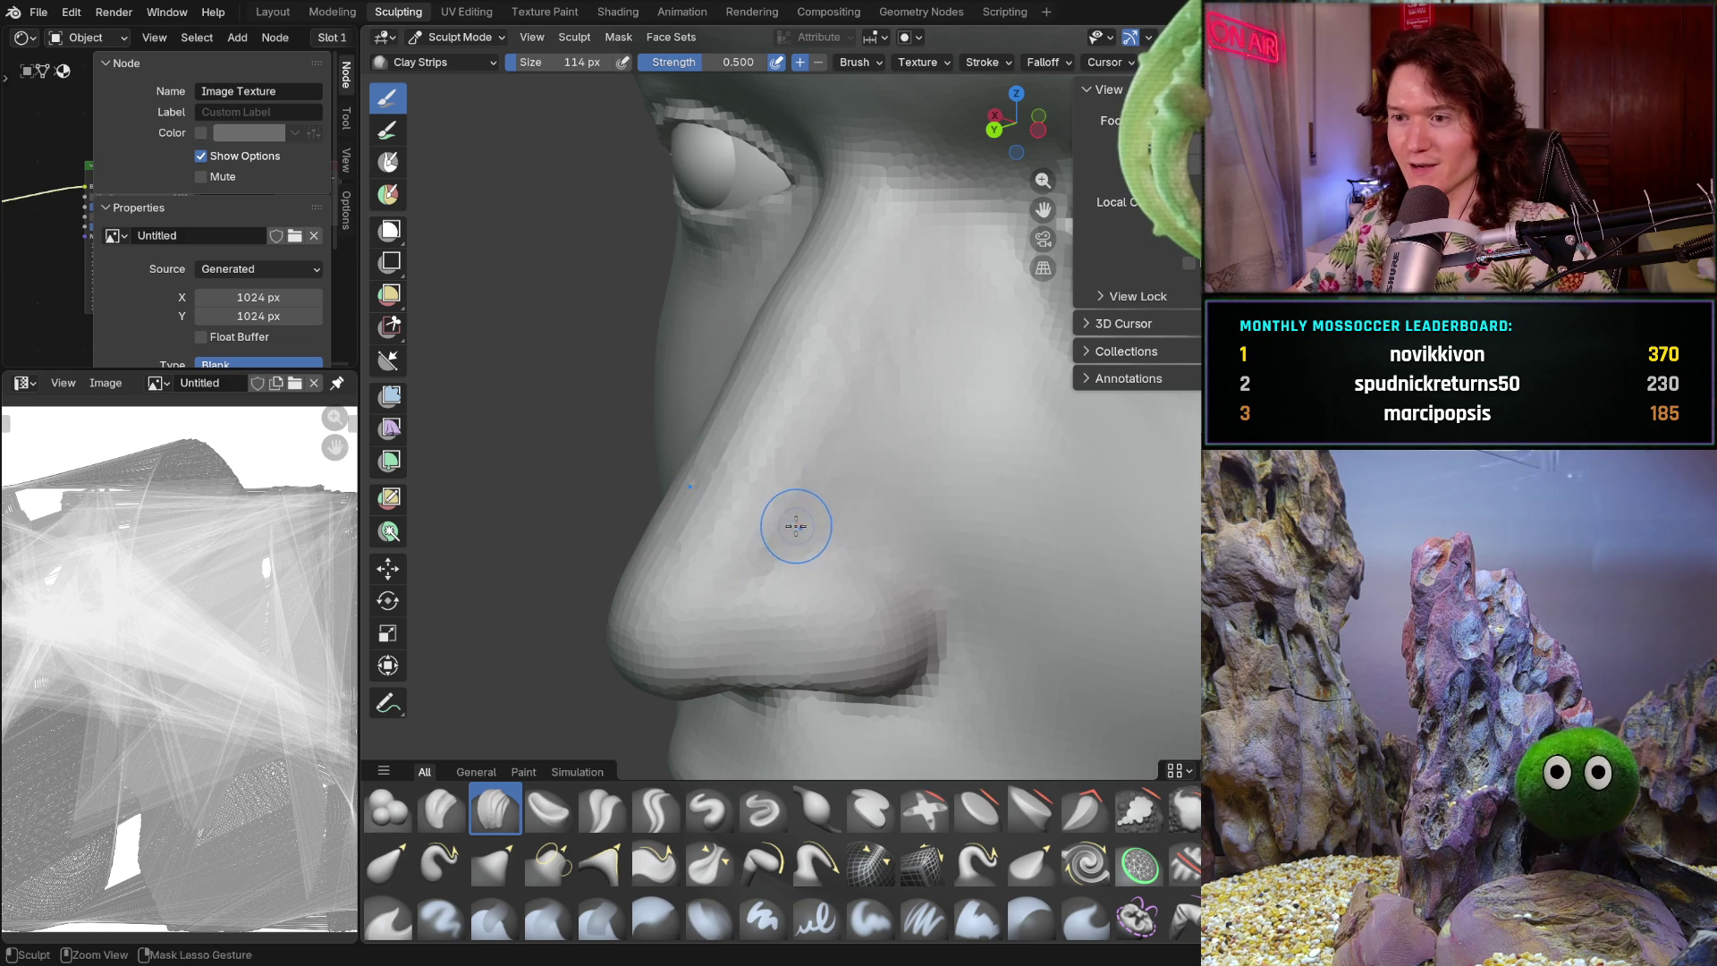
{"action": "scroll", "coordinate": [795, 501], "scroll_direction": "up", "scroll_amount": 2}
{"action": "middle_click_drag", "start_coordinate": [795, 499], "coordinate": [908, 453]}
{"action": "scroll", "coordinate": [850, 529], "scroll_direction": "up", "scroll_amount": 4}
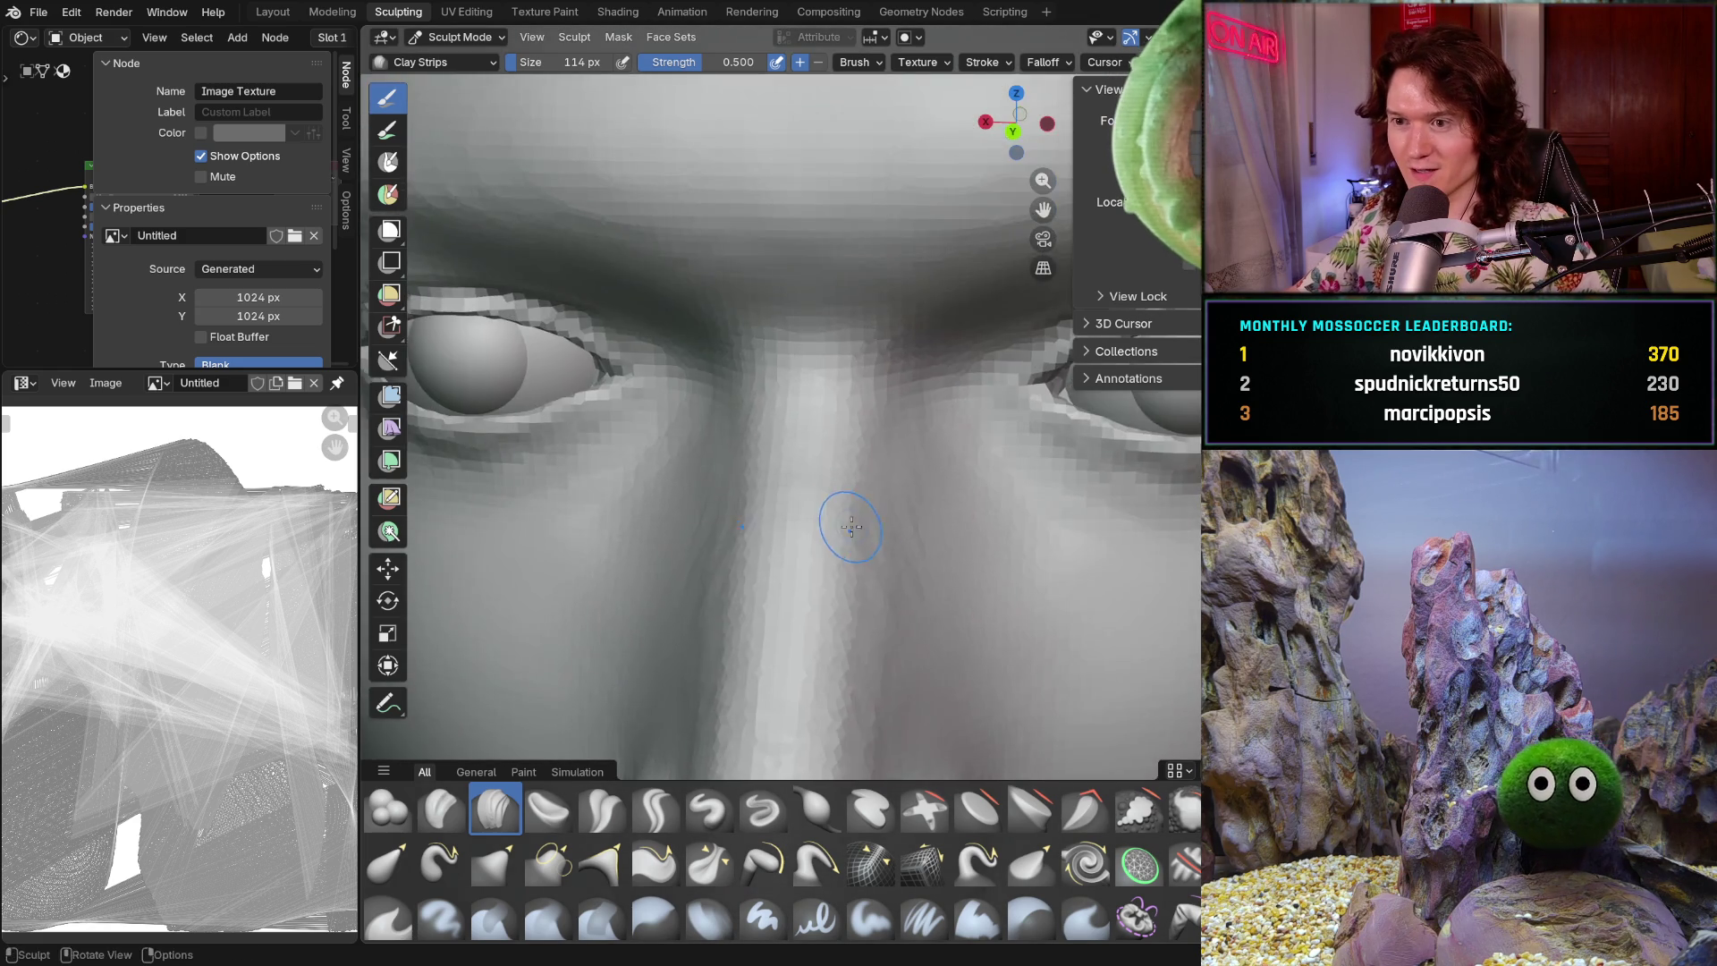
{"action": "scroll", "coordinate": [803, 563], "scroll_direction": "up", "scroll_amount": 3}
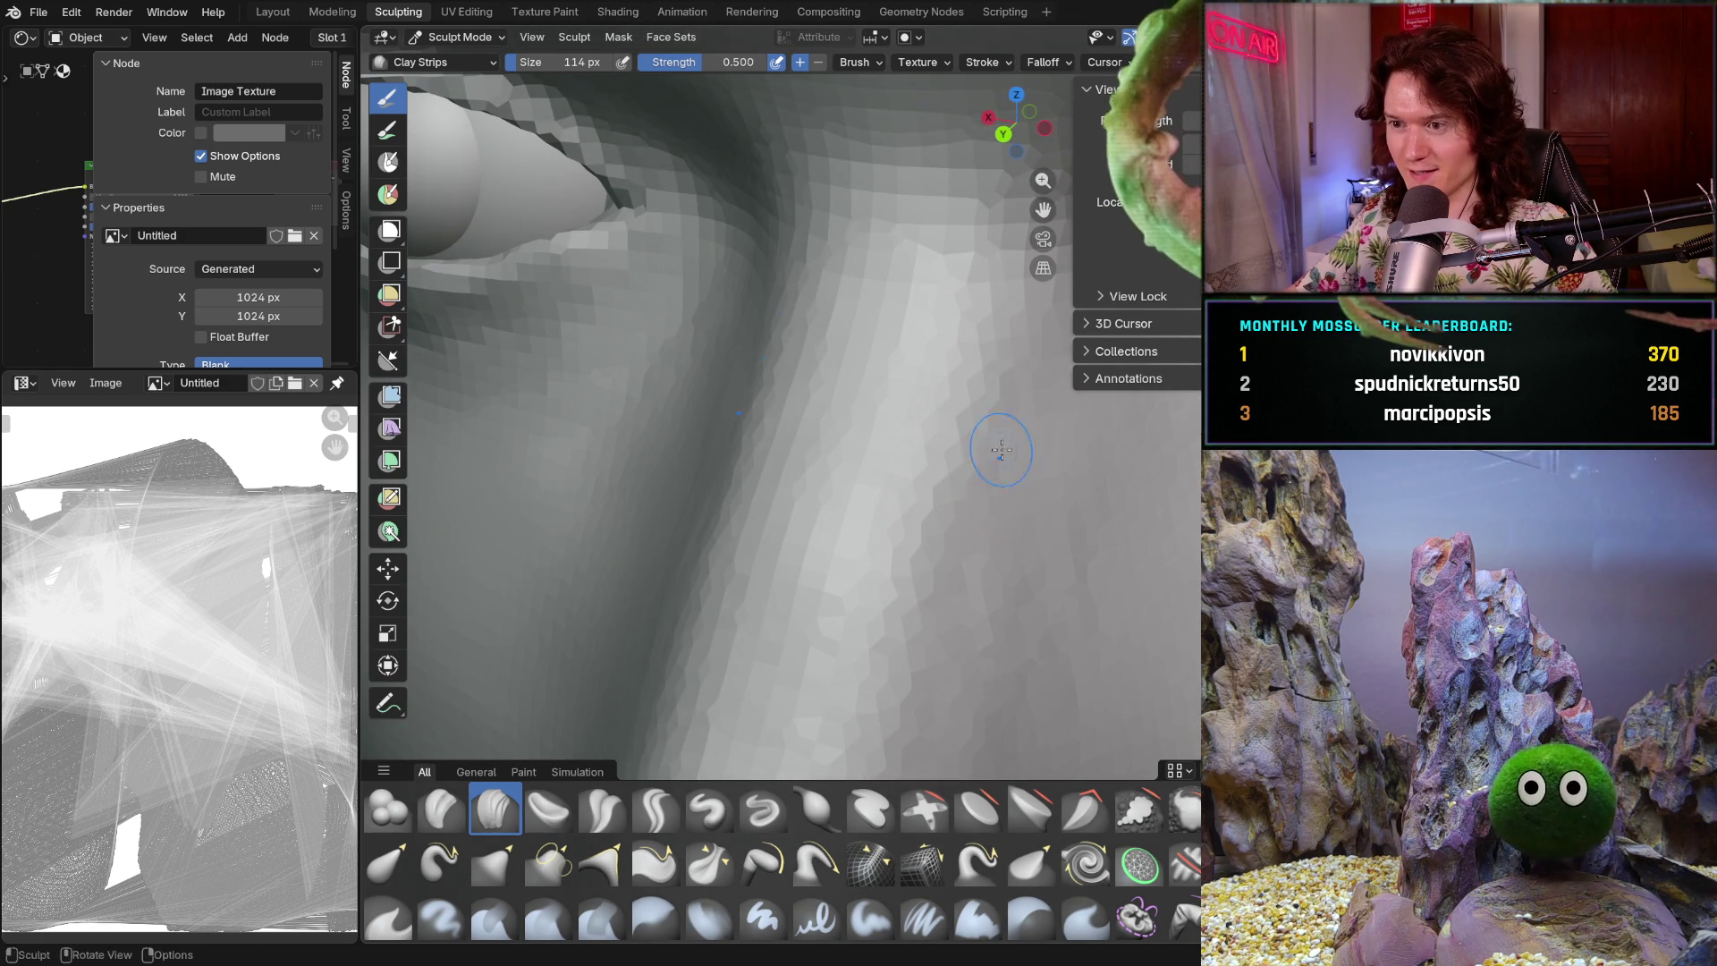
{"action": "scroll", "coordinate": [963, 424], "scroll_direction": "down", "scroll_amount": 3}
{"action": "mouse_move", "coordinate": [898, 556]}
{"action": "middle_mouse_down"}
{"action": "mouse_move", "coordinate": [832, 518]}
{"action": "mouse_move", "coordinate": [866, 491]}
{"action": "middle_mouse_up"}
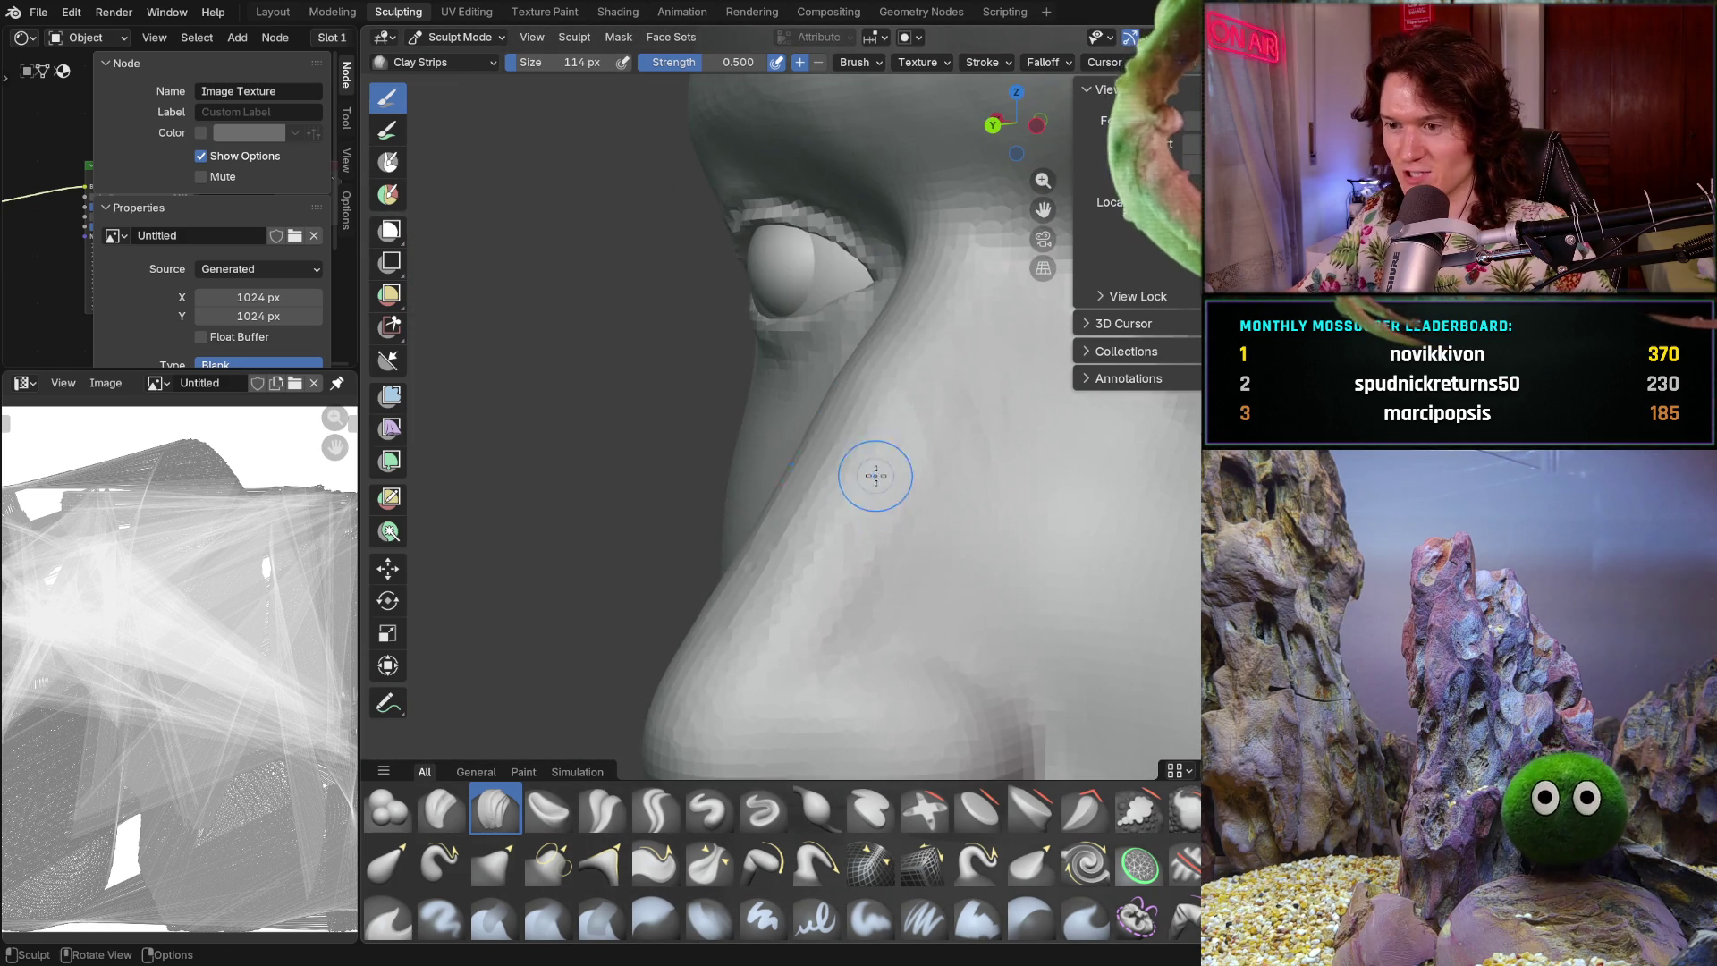
{"action": "mouse_move", "coordinate": [749, 614]}
{"action": "middle_mouse_down"}
{"action": "mouse_move", "coordinate": [786, 625]}
{"action": "mouse_move", "coordinate": [744, 542]}
{"action": "middle_mouse_up"}
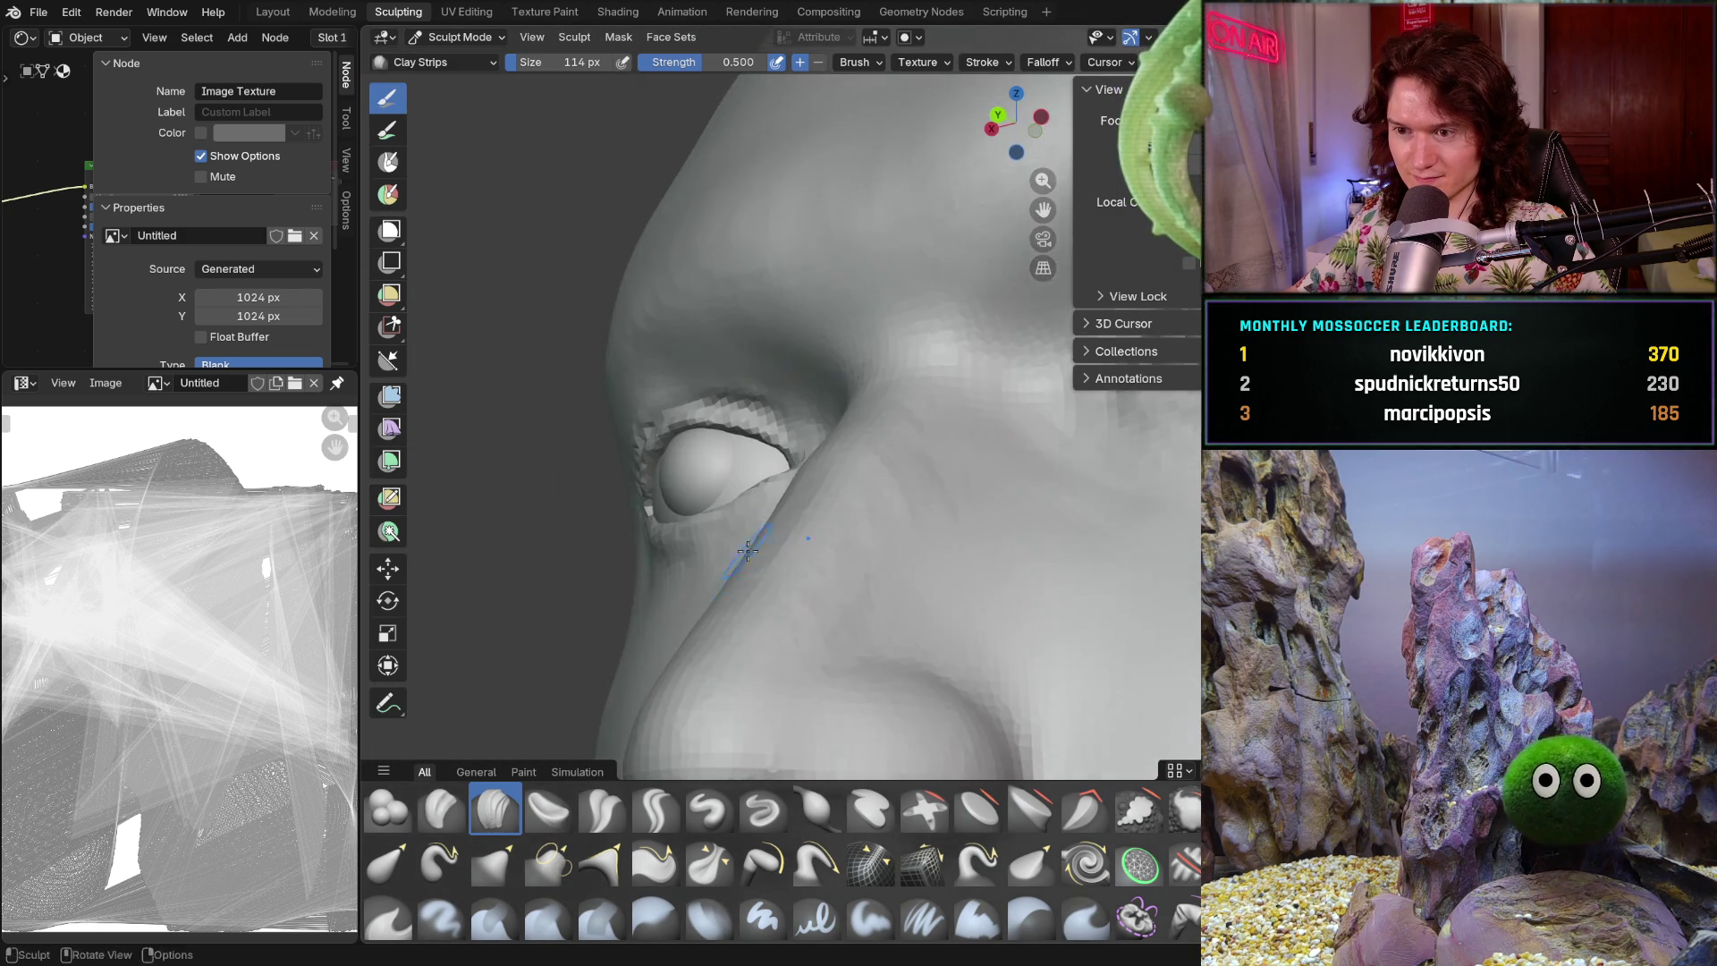
{"action": "scroll", "coordinate": [744, 542], "scroll_direction": "up", "scroll_amount": 2}
{"action": "middle_click_drag", "start_coordinate": [674, 649], "coordinate": [954, 287]}
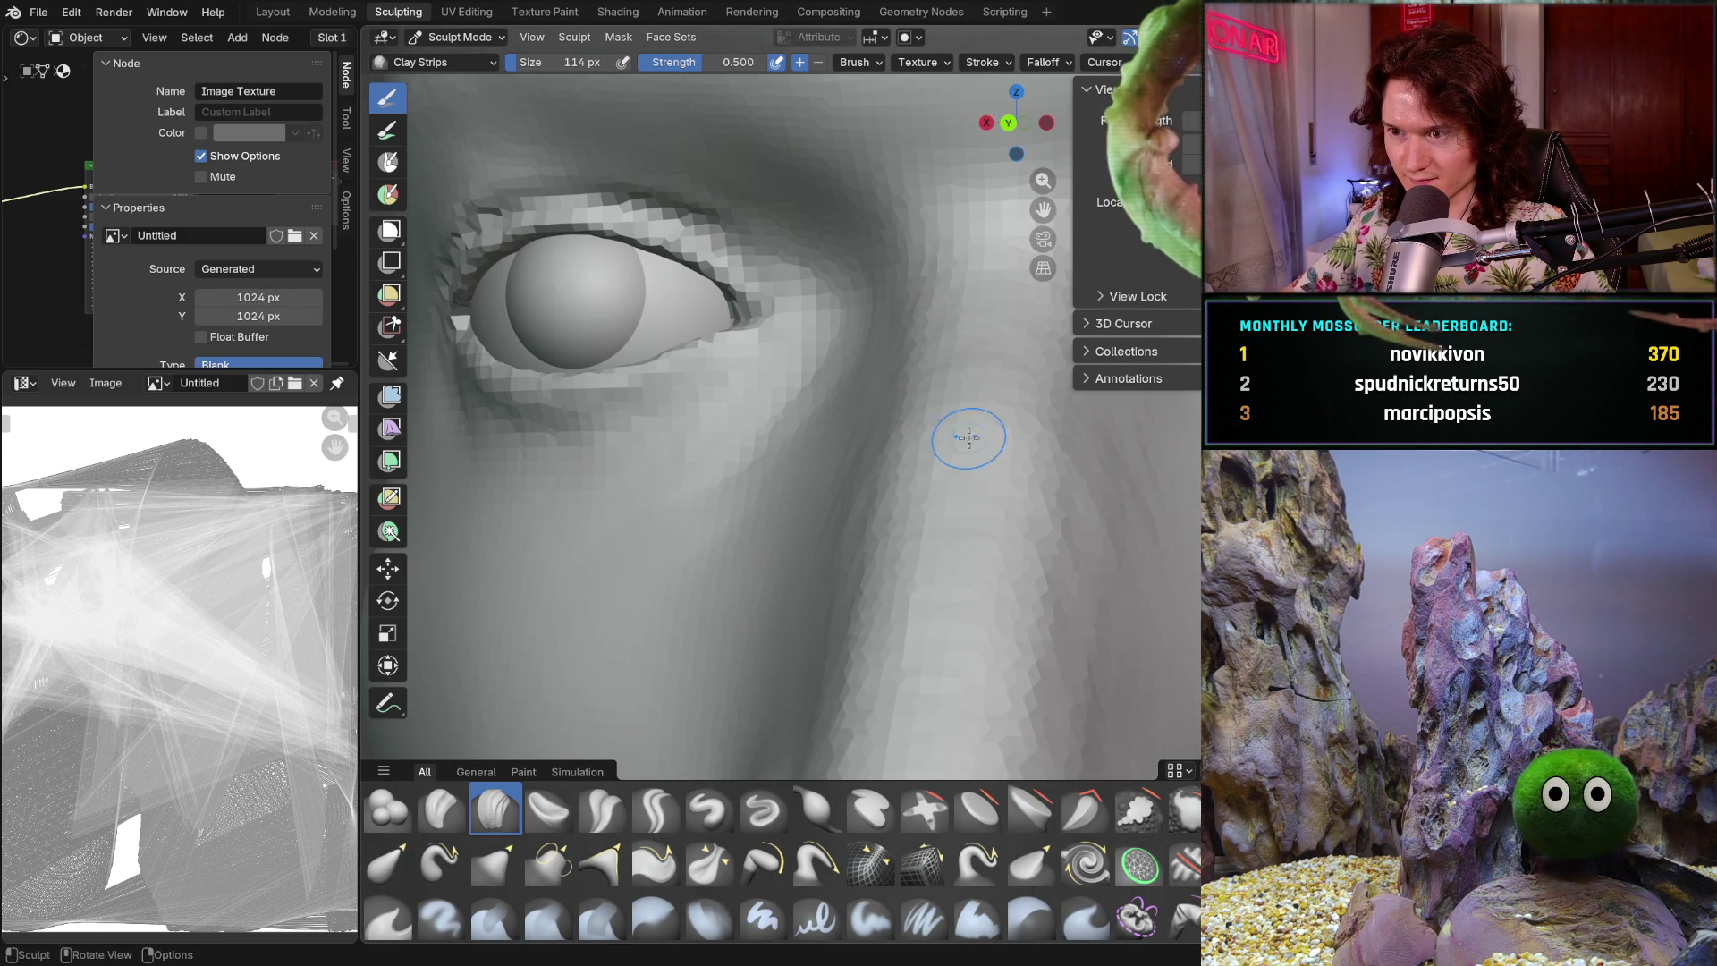
{"action": "middle_click_drag", "start_coordinate": [931, 569], "coordinate": [924, 395], "text": "shift"}
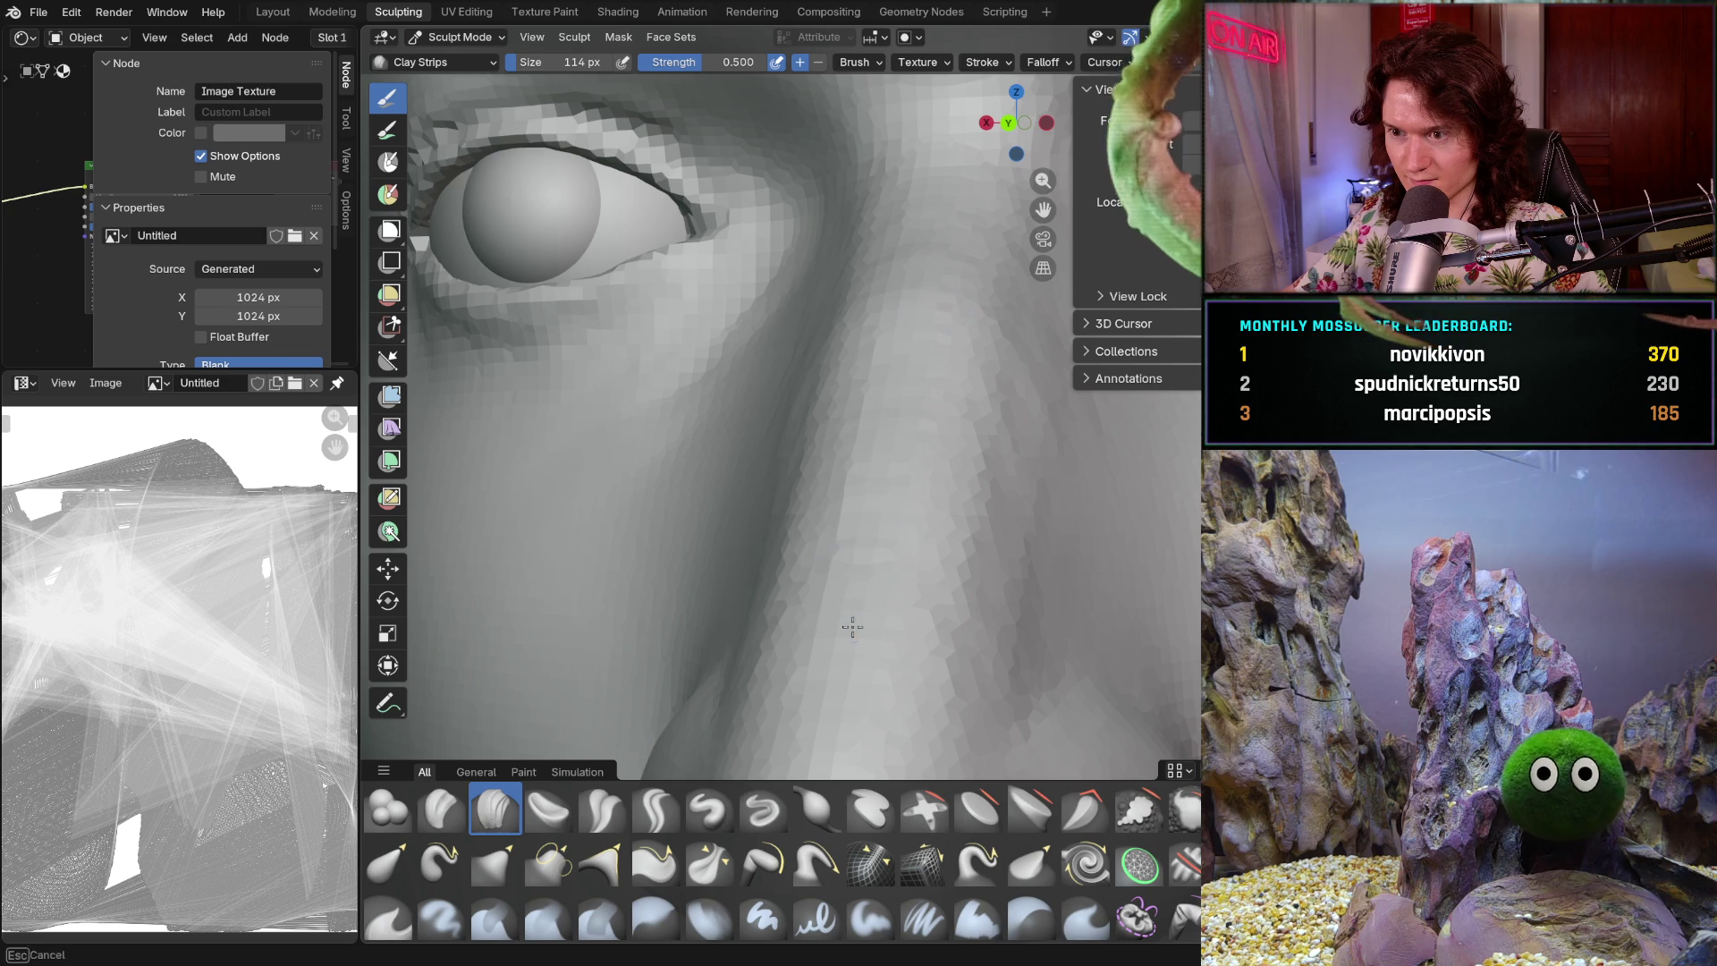
{"action": "middle_click_drag", "start_coordinate": [851, 575], "coordinate": [886, 418], "text": "shift"}
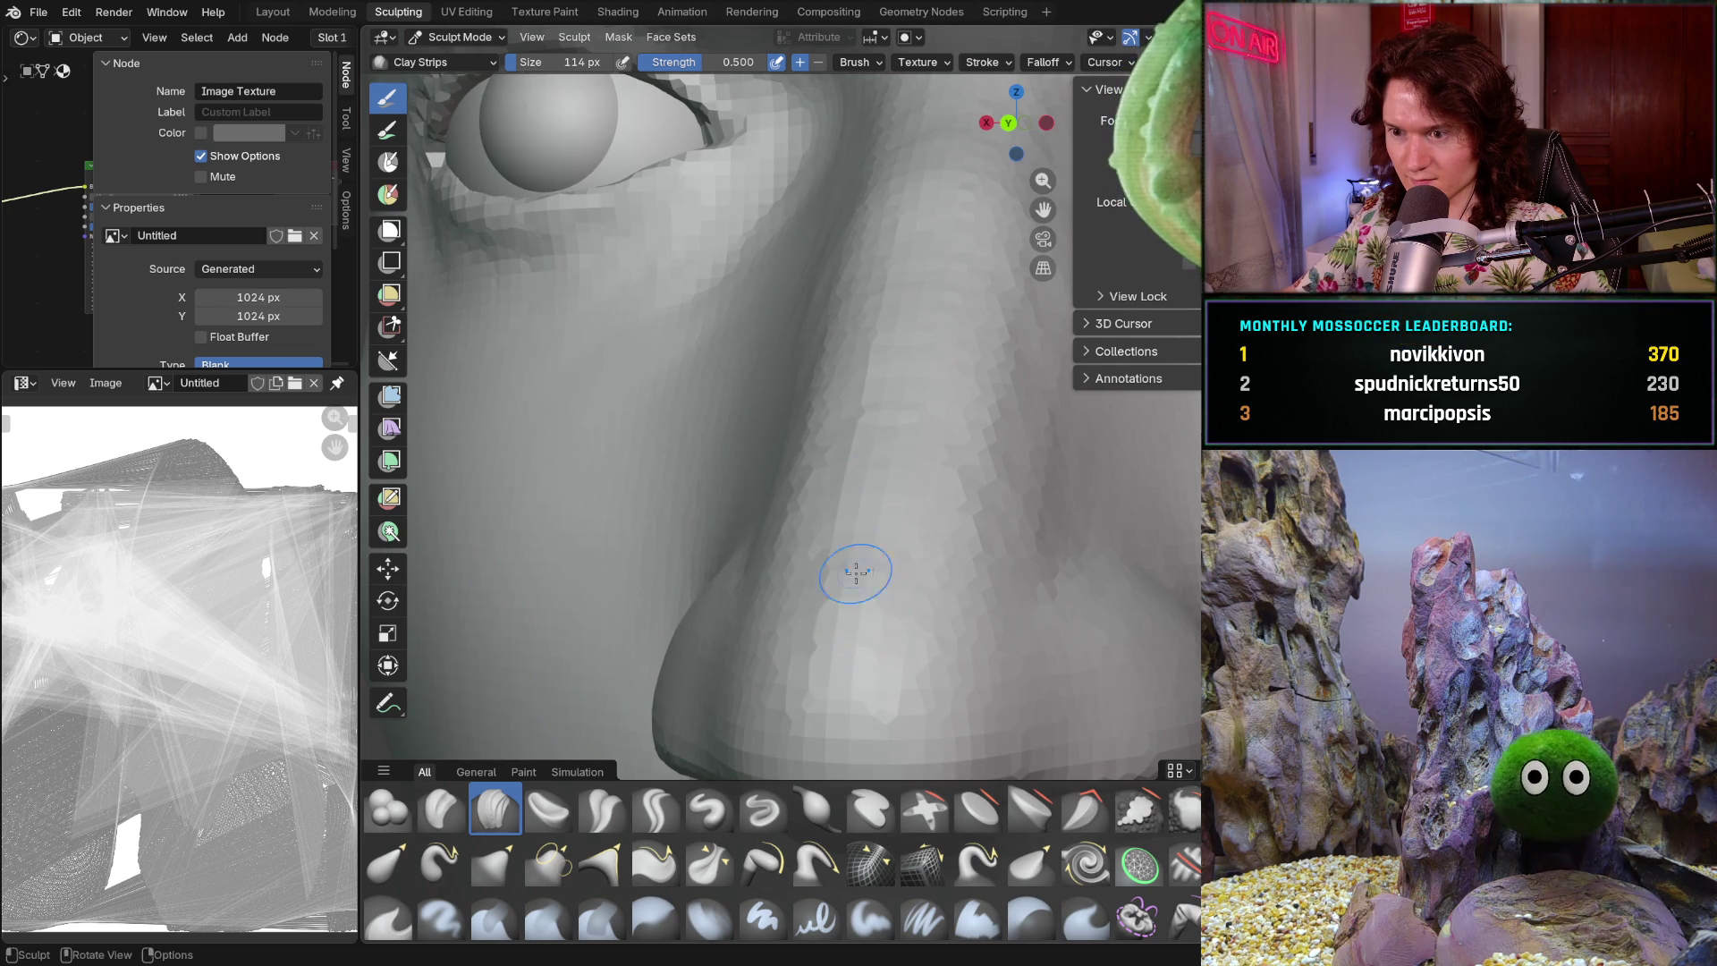
{"action": "scroll", "coordinate": [851, 602], "scroll_direction": "down", "scroll_amount": 5}
{"action": "mouse_move", "coordinate": [851, 602]}
{"action": "middle_mouse_down"}
{"action": "mouse_move", "coordinate": [916, 480]}
{"action": "mouse_move", "coordinate": [770, 488]}
{"action": "mouse_move", "coordinate": [652, 529]}
{"action": "mouse_move", "coordinate": [663, 643]}
{"action": "mouse_move", "coordinate": [679, 626]}
{"action": "middle_mouse_up"}
{"action": "scroll", "coordinate": [819, 523], "scroll_direction": "up", "scroll_amount": 3}
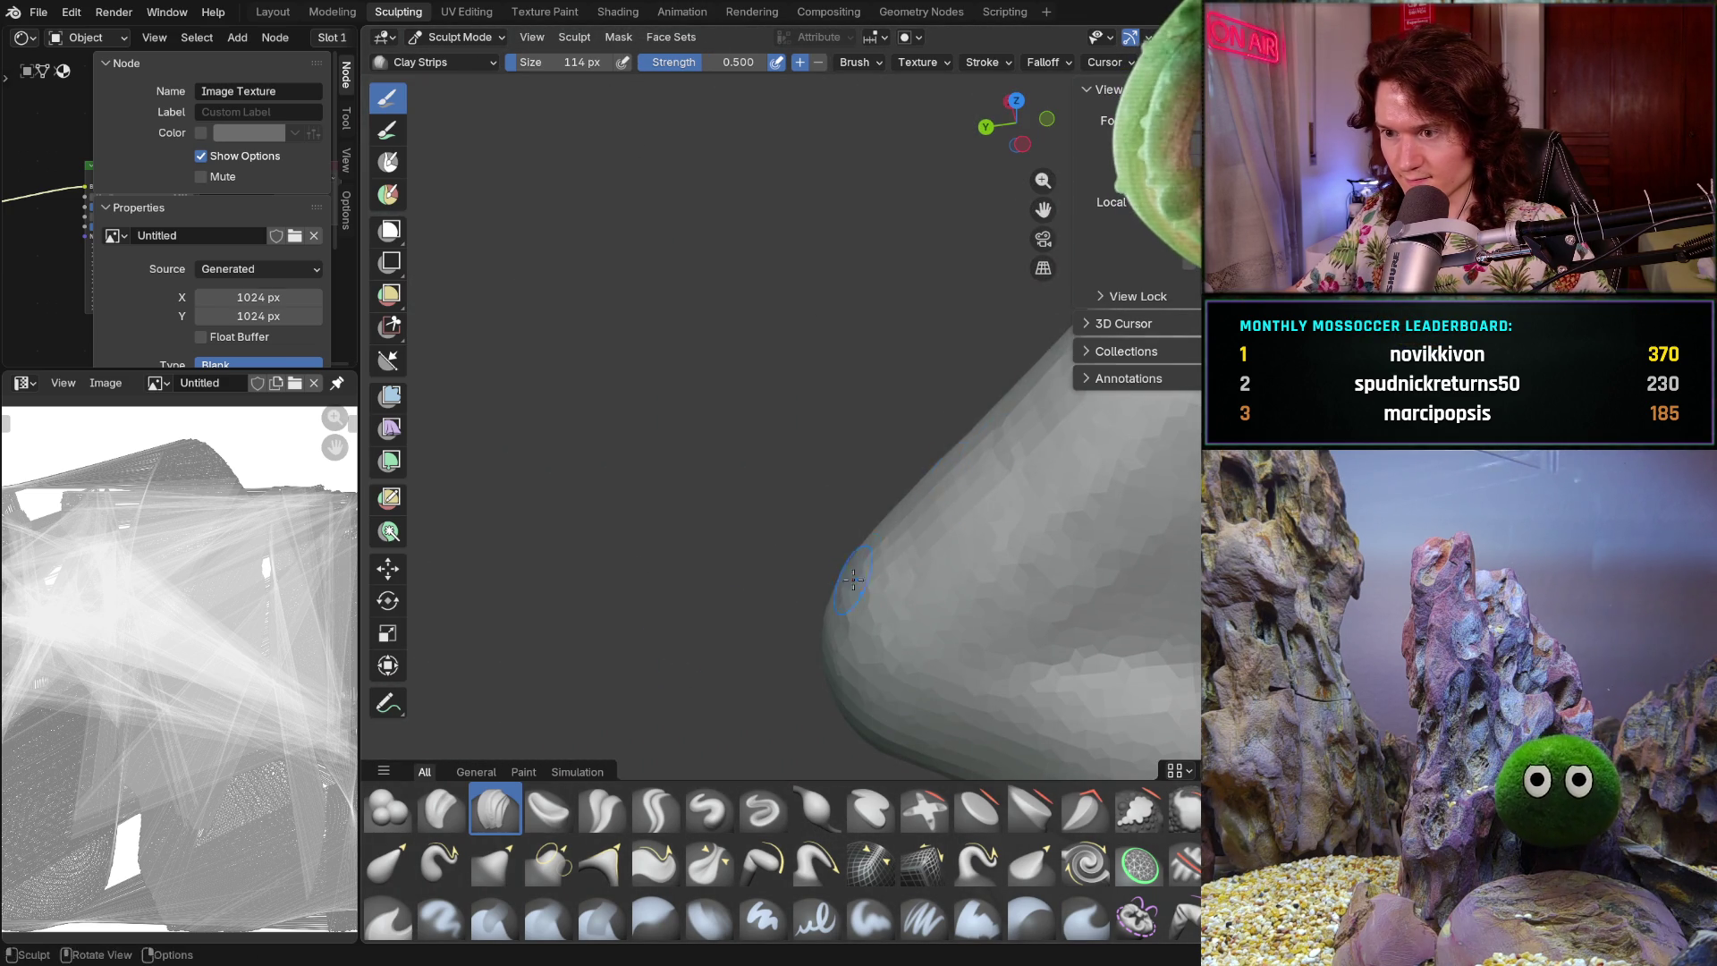
{"action": "mouse_move", "coordinate": [973, 465]}
{"action": "middle_mouse_down", "text": "shift"}
{"action": "mouse_move", "coordinate": [924, 400]}
{"action": "mouse_move", "coordinate": [966, 444]}
{"action": "middle_mouse_up", "text": "shift"}
{"action": "mouse_move", "coordinate": [917, 392]}
{"action": "middle_mouse_down", "text": "shift"}
{"action": "mouse_move", "coordinate": [971, 338]}
{"action": "mouse_move", "coordinate": [912, 416]}
{"action": "middle_mouse_up", "text": "shift"}
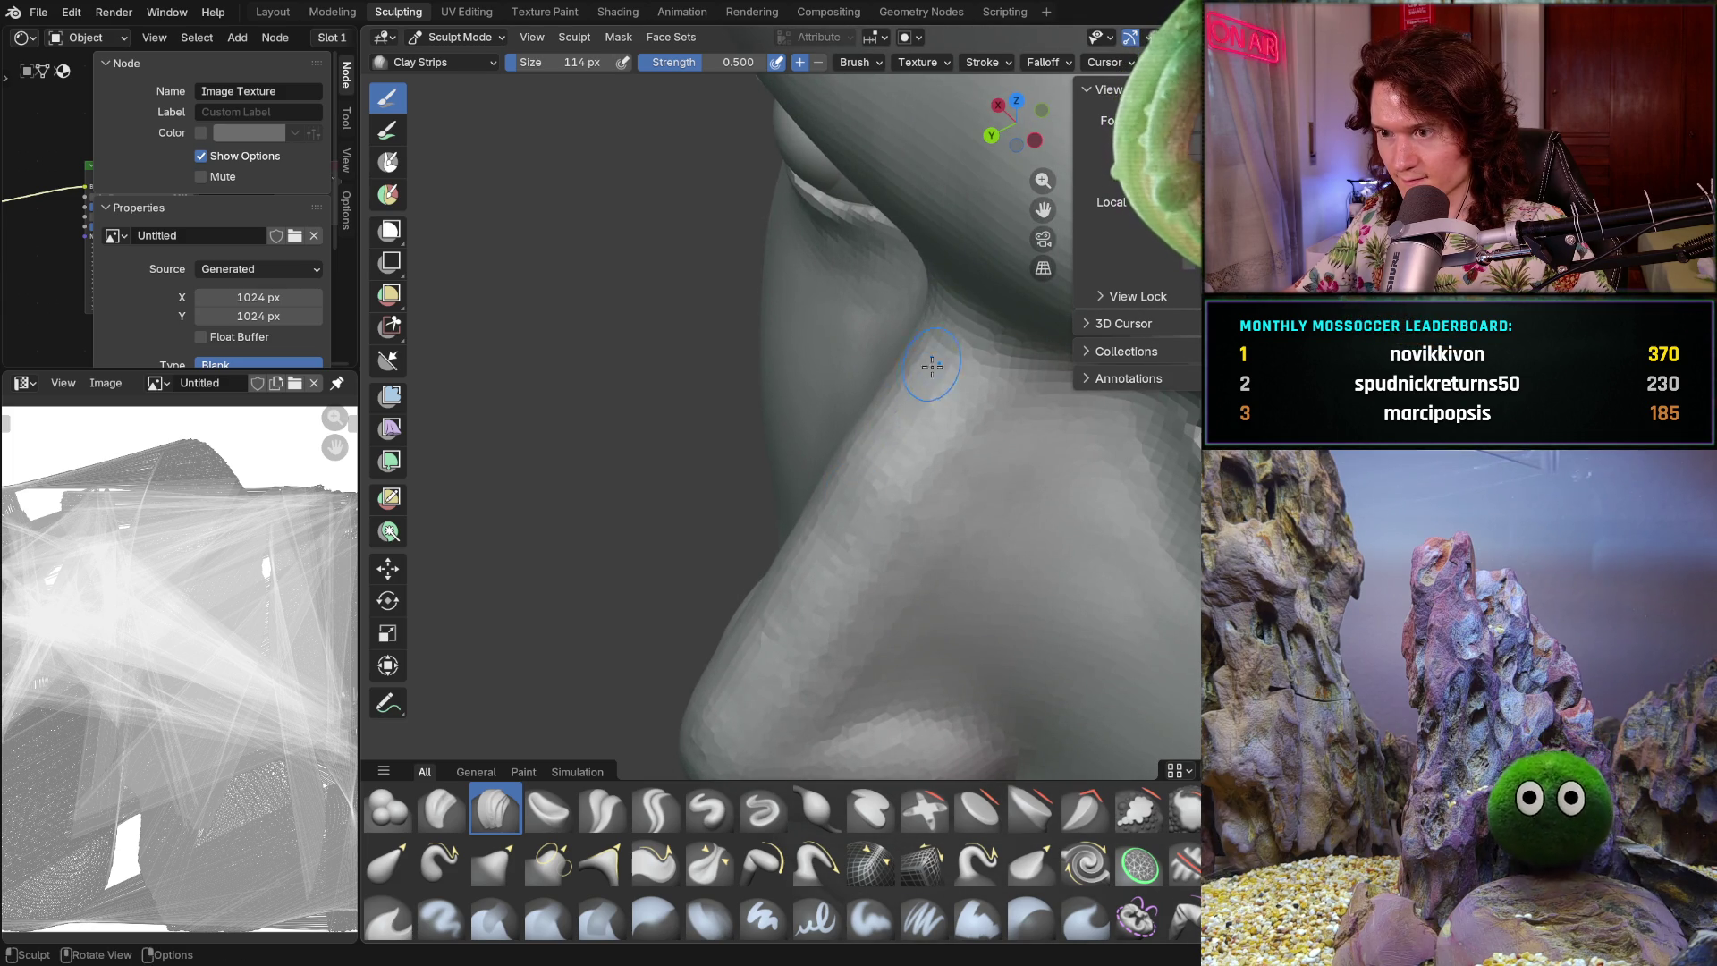
{"action": "mouse_move", "coordinate": [725, 696]}
{"action": "middle_mouse_down"}
{"action": "mouse_move", "coordinate": [602, 679]}
{"action": "mouse_move", "coordinate": [652, 652]}
{"action": "mouse_move", "coordinate": [785, 672]}
{"action": "mouse_move", "coordinate": [877, 536]}
{"action": "middle_mouse_up"}
{"action": "middle_click_drag", "start_coordinate": [922, 465], "coordinate": [916, 525]}
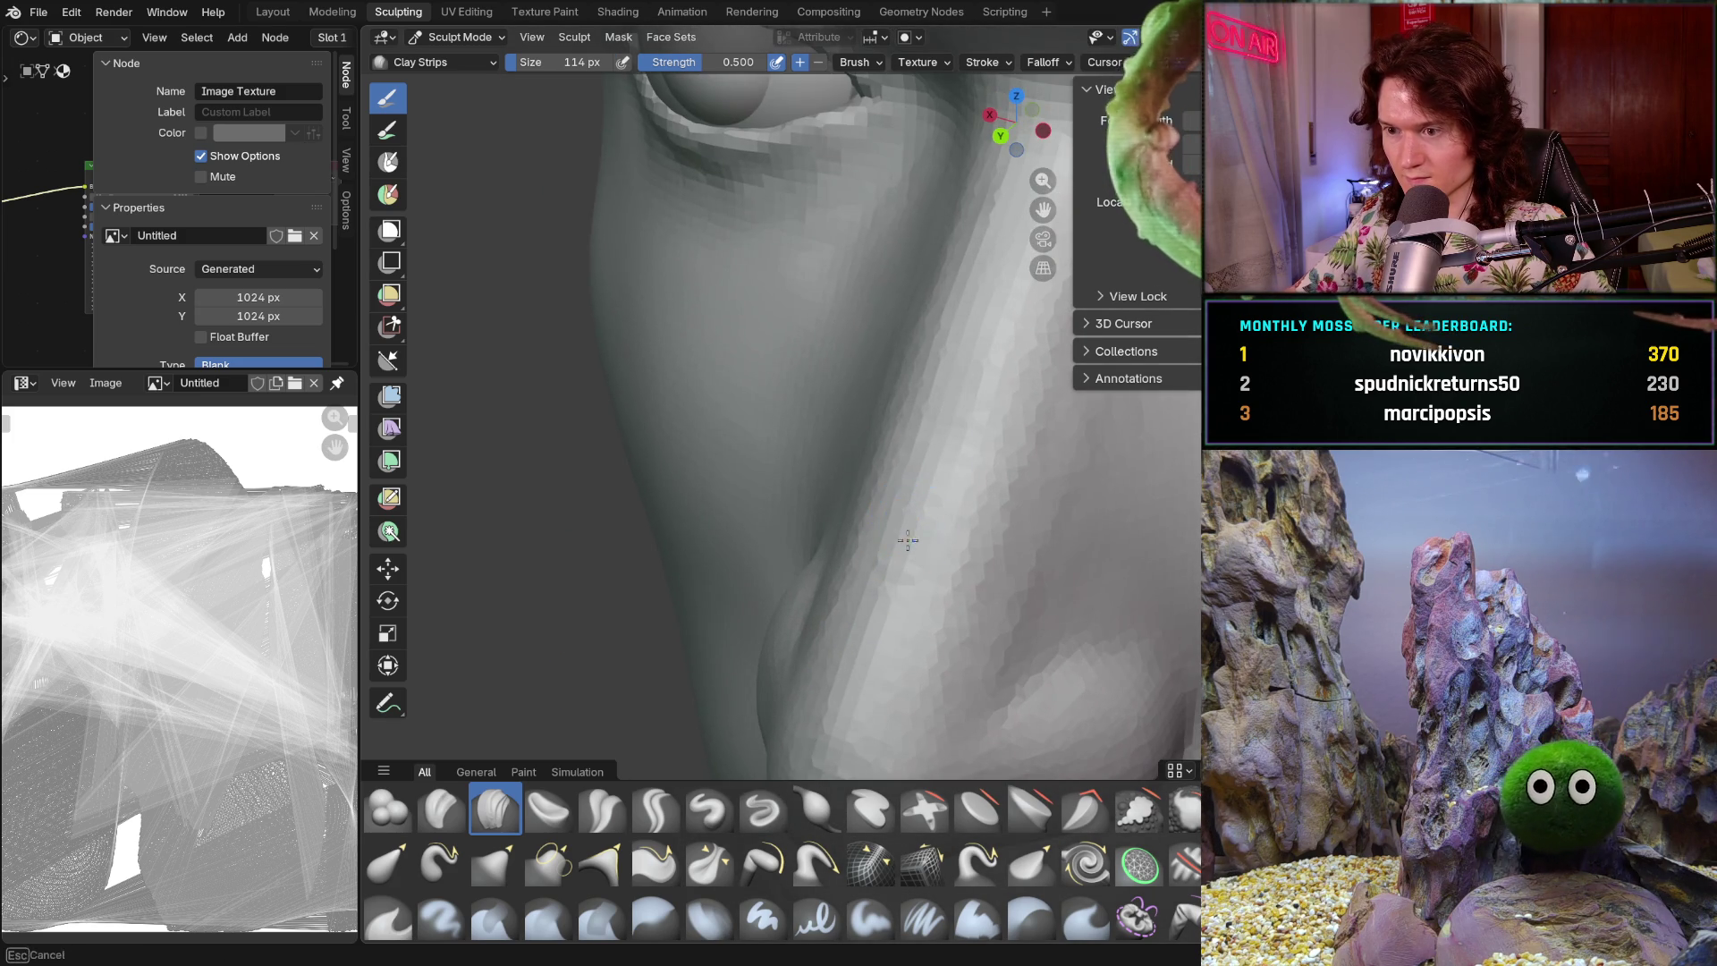
{"action": "mouse_move", "coordinate": [939, 402]}
{"action": "middle_mouse_down"}
{"action": "mouse_move", "coordinate": [889, 491]}
{"action": "mouse_move", "coordinate": [896, 443]}
{"action": "middle_mouse_up"}
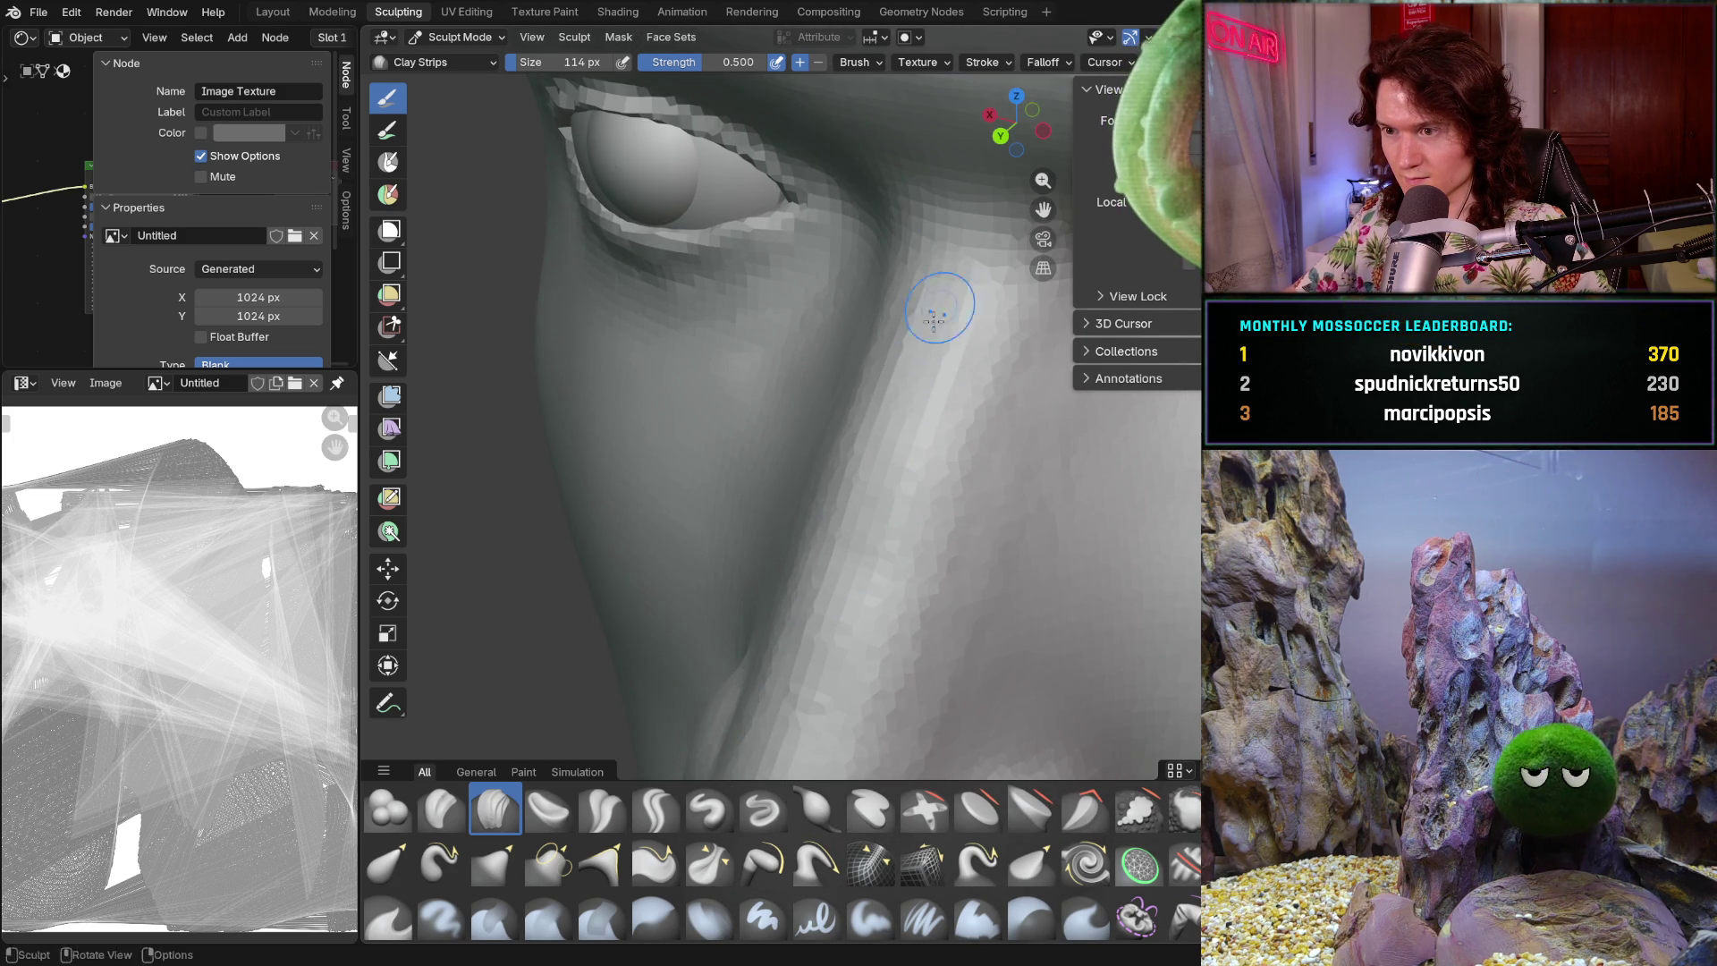
{"action": "mouse_move", "coordinate": [914, 355]}
{"action": "middle_mouse_down"}
{"action": "mouse_move", "coordinate": [994, 513]}
{"action": "mouse_move", "coordinate": [912, 523]}
{"action": "middle_mouse_up"}
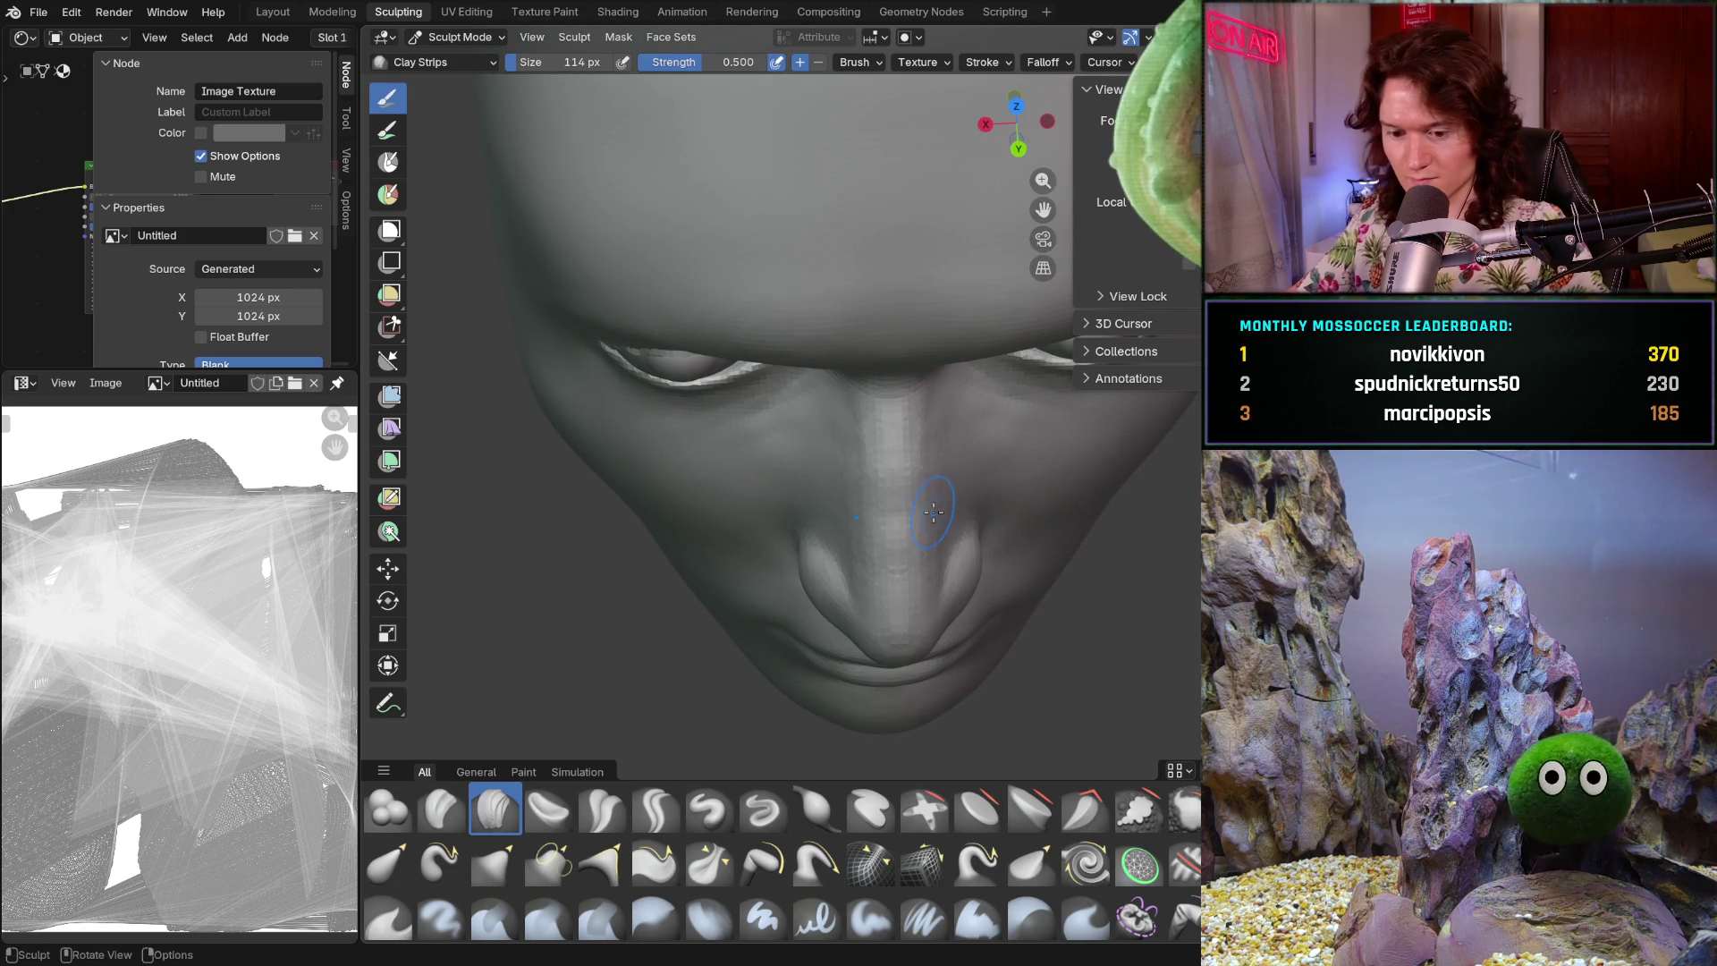
{"action": "key", "text": "shift"}
{"action": "key", "text": "f"}
- Set the Smooth brush radius to 268 px and orbit to a side view of the nose
{"action": "left_click", "coordinate": [889, 550]}
{"action": "middle_click_drag", "start_coordinate": [884, 553], "coordinate": [876, 428], "text": "ctrl"}
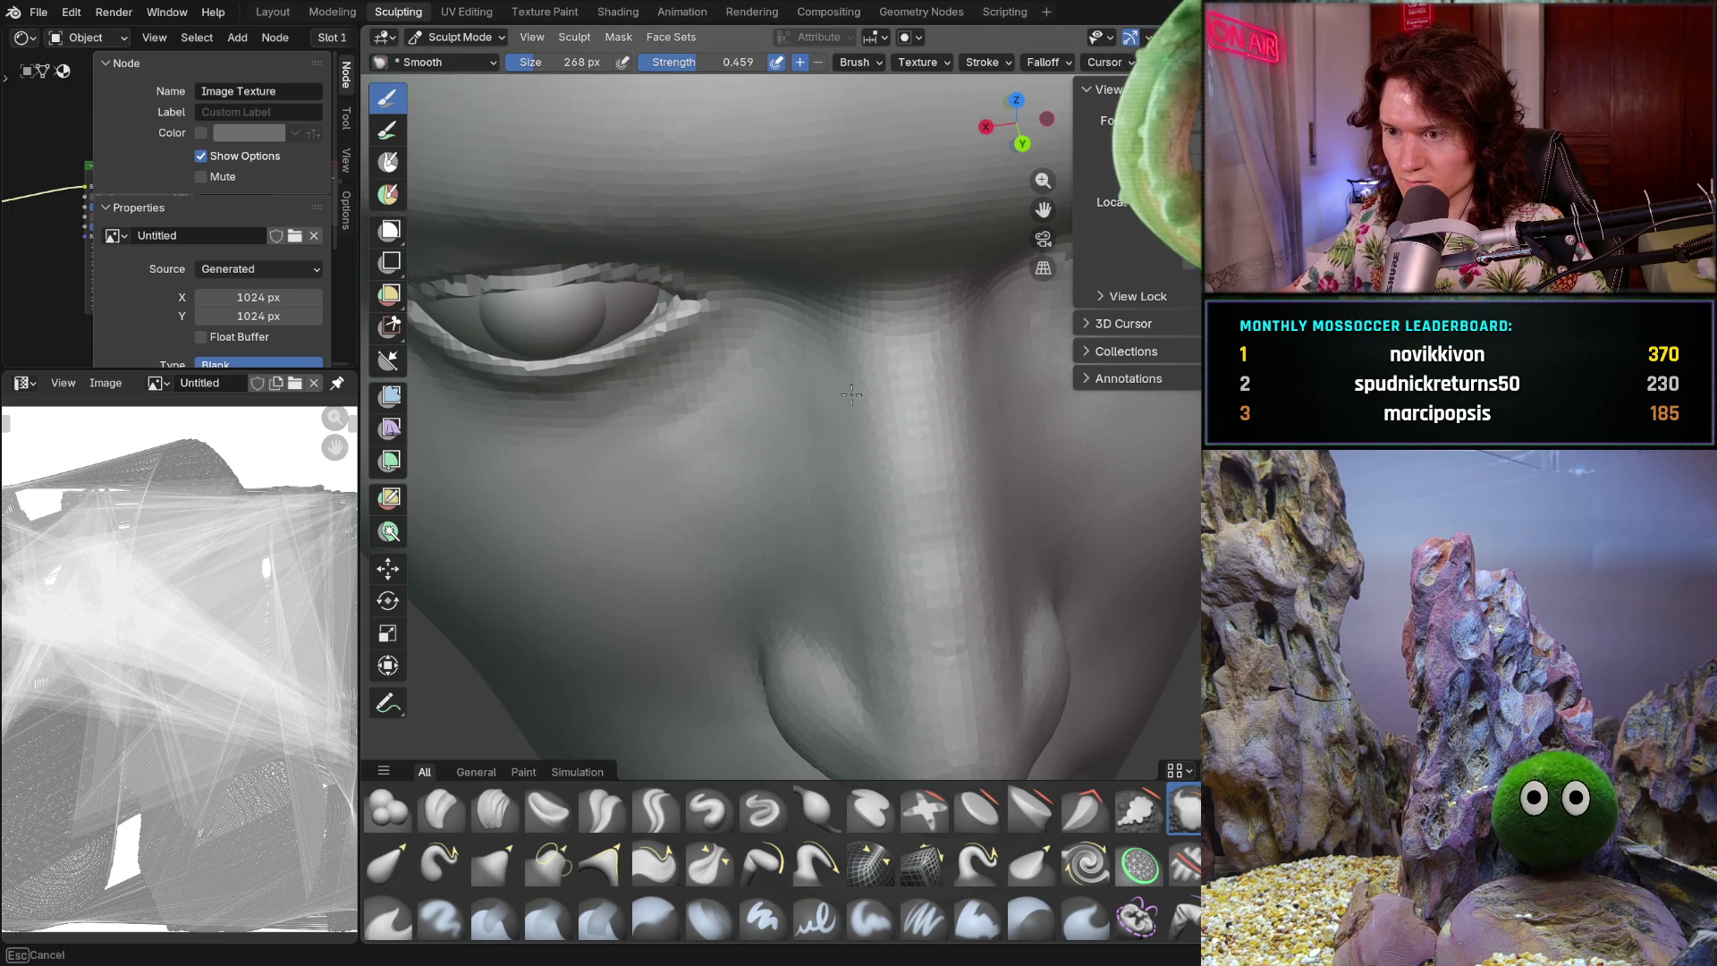
{"action": "scroll", "coordinate": [854, 537], "scroll_direction": "down", "scroll_amount": 4}
{"action": "mouse_move", "coordinate": [860, 512]}
{"action": "middle_mouse_down"}
{"action": "mouse_move", "coordinate": [841, 564]}
{"action": "mouse_move", "coordinate": [913, 510]}
{"action": "mouse_move", "coordinate": [885, 575]}
{"action": "mouse_move", "coordinate": [975, 475]}
{"action": "mouse_move", "coordinate": [793, 750]}
{"action": "mouse_move", "coordinate": [1011, 572]}
{"action": "mouse_move", "coordinate": [1019, 514]}
{"action": "middle_mouse_up"}
{"action": "scroll", "coordinate": [838, 567], "scroll_direction": "up", "scroll_amount": 6}
{"action": "scroll", "coordinate": [1028, 559], "scroll_direction": "up", "scroll_amount": 4}
{"action": "scroll", "coordinate": [1012, 577], "scroll_direction": "up", "scroll_amount": 3}
{"action": "mouse_move", "coordinate": [997, 591]}
{"action": "middle_mouse_down"}
{"action": "mouse_move", "coordinate": [1073, 555]}
{"action": "mouse_move", "coordinate": [966, 616]}
{"action": "middle_mouse_up"}
{"action": "scroll", "coordinate": [1073, 555], "scroll_direction": "down", "scroll_amount": 3}
{"action": "scroll", "coordinate": [966, 616], "scroll_direction": "up", "scroll_amount": 2}
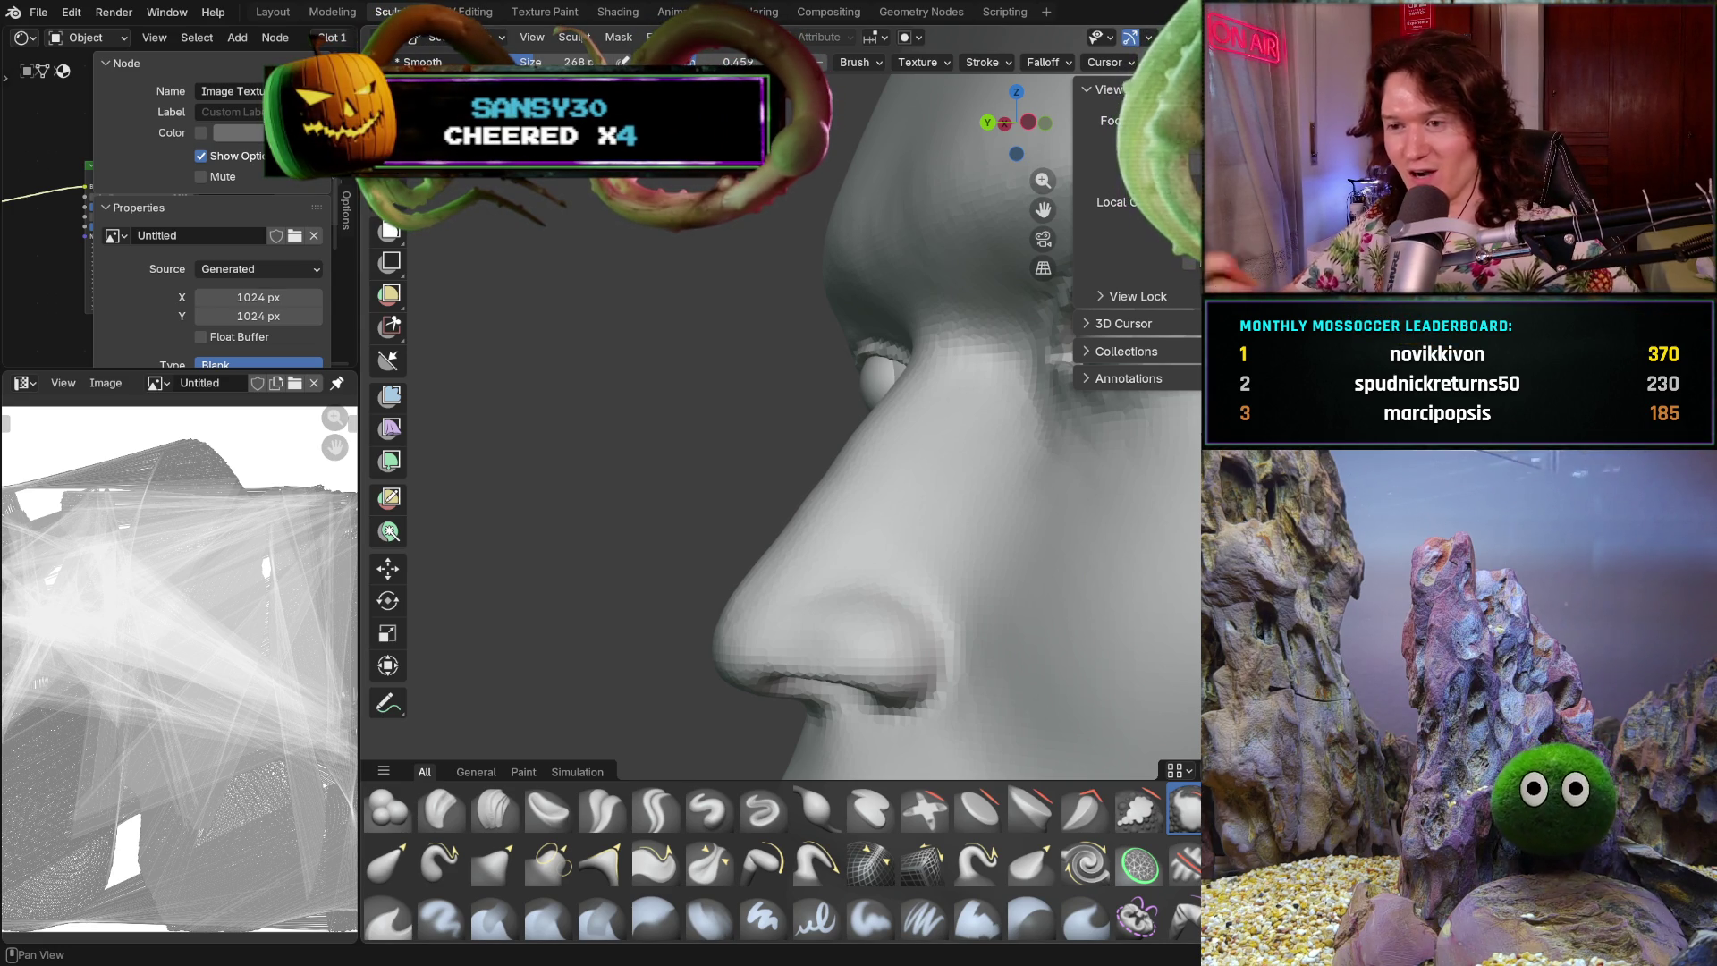
- Orbit the head toward the front, reveal hidden parts with Alt+H, and turn to a right profile
{"action": "mouse_move", "coordinate": [787, 501]}
{"action": "middle_mouse_down"}
{"action": "mouse_move", "coordinate": [824, 639]}
{"action": "mouse_move", "coordinate": [805, 652]}
{"action": "middle_mouse_up"}
{"action": "scroll", "coordinate": [805, 555], "scroll_direction": "down", "scroll_amount": 4}
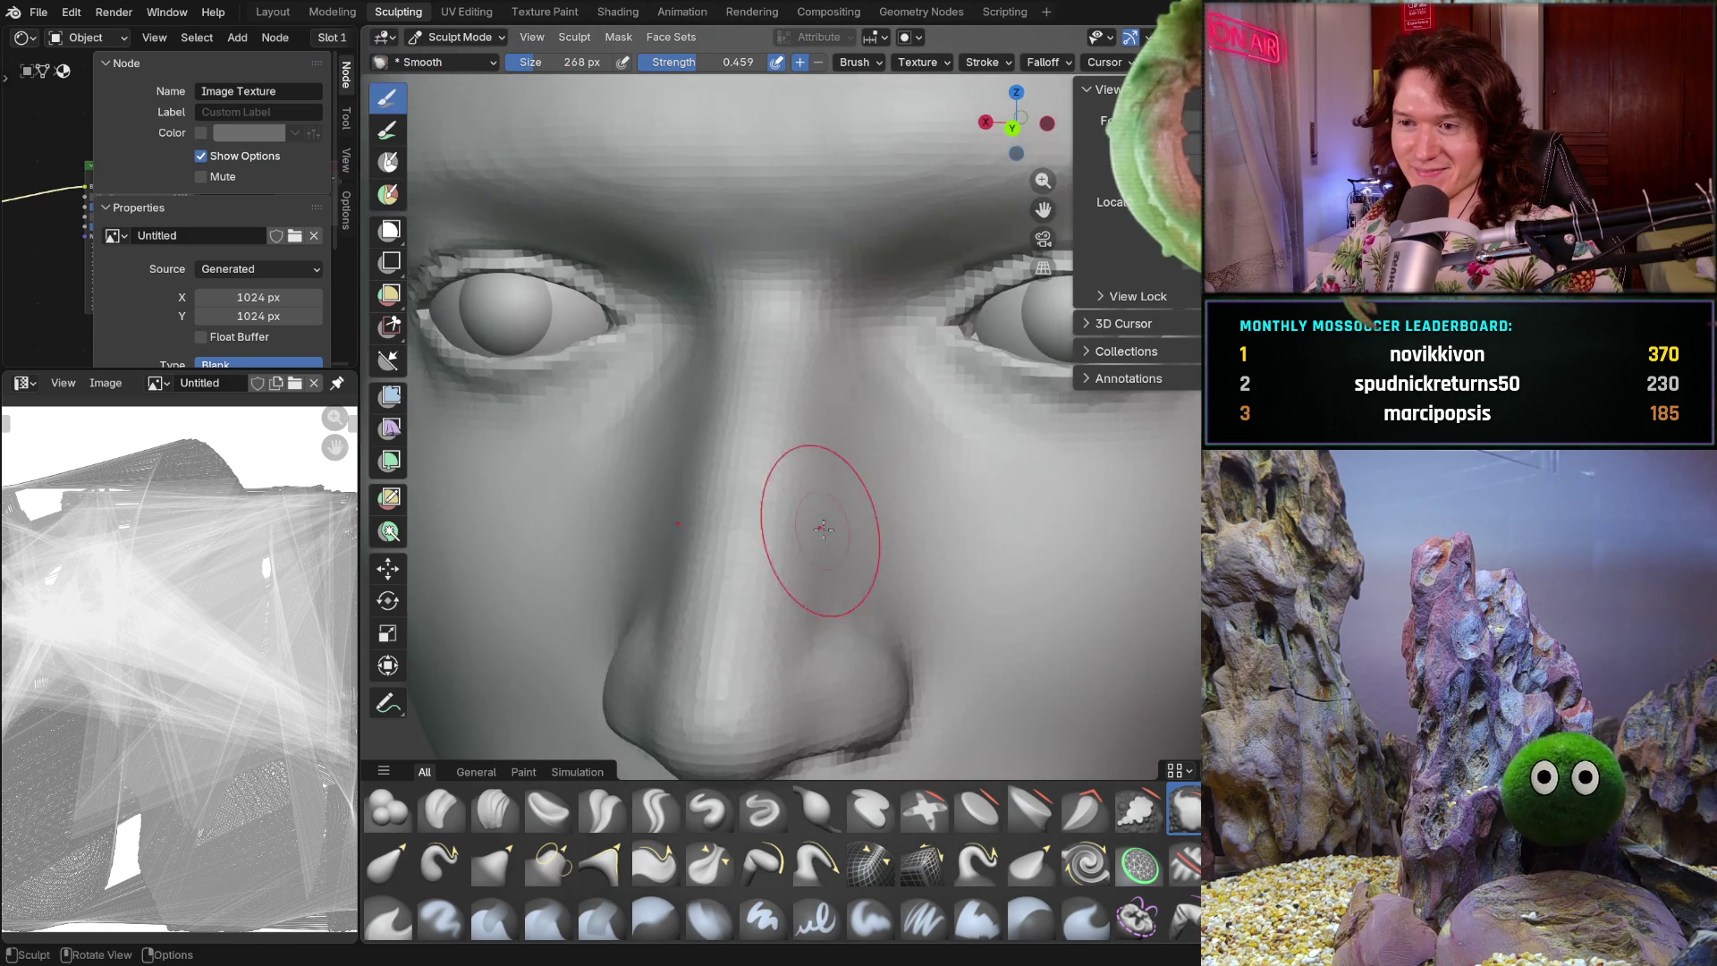
{"action": "middle_click_drag", "start_coordinate": [786, 536], "coordinate": [809, 594]}
{"action": "middle_click_drag", "start_coordinate": [778, 621], "coordinate": [722, 613]}
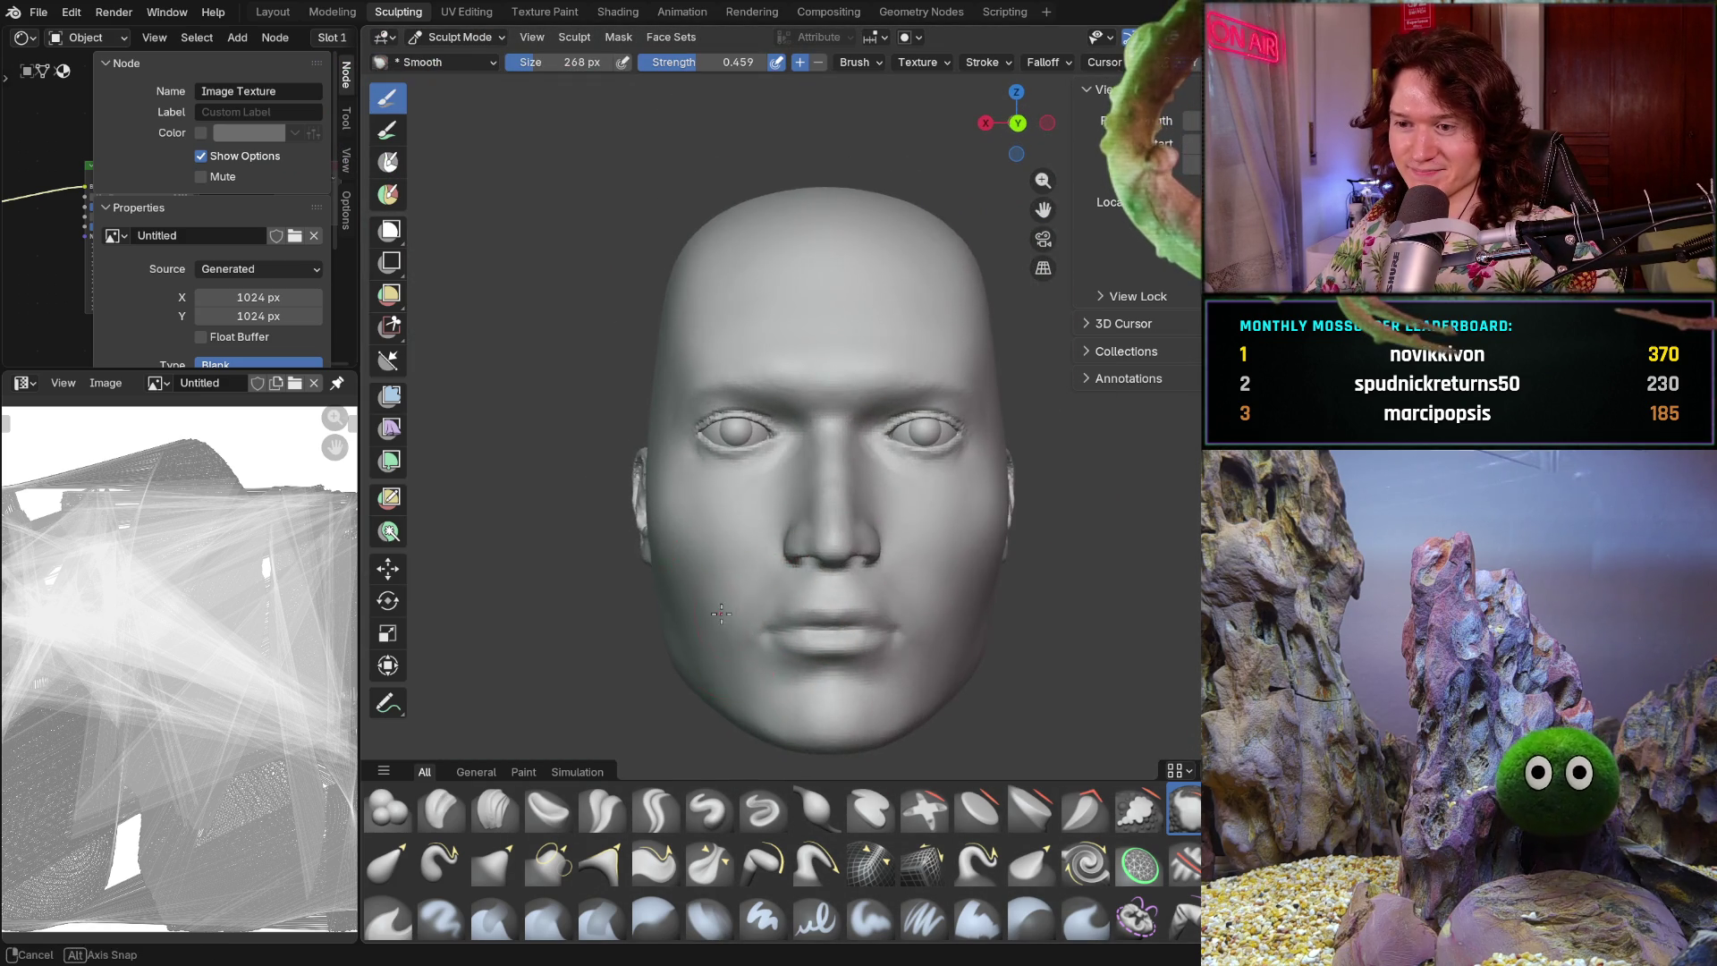
{"action": "scroll", "coordinate": [890, 495], "scroll_direction": "down", "scroll_amount": 2}
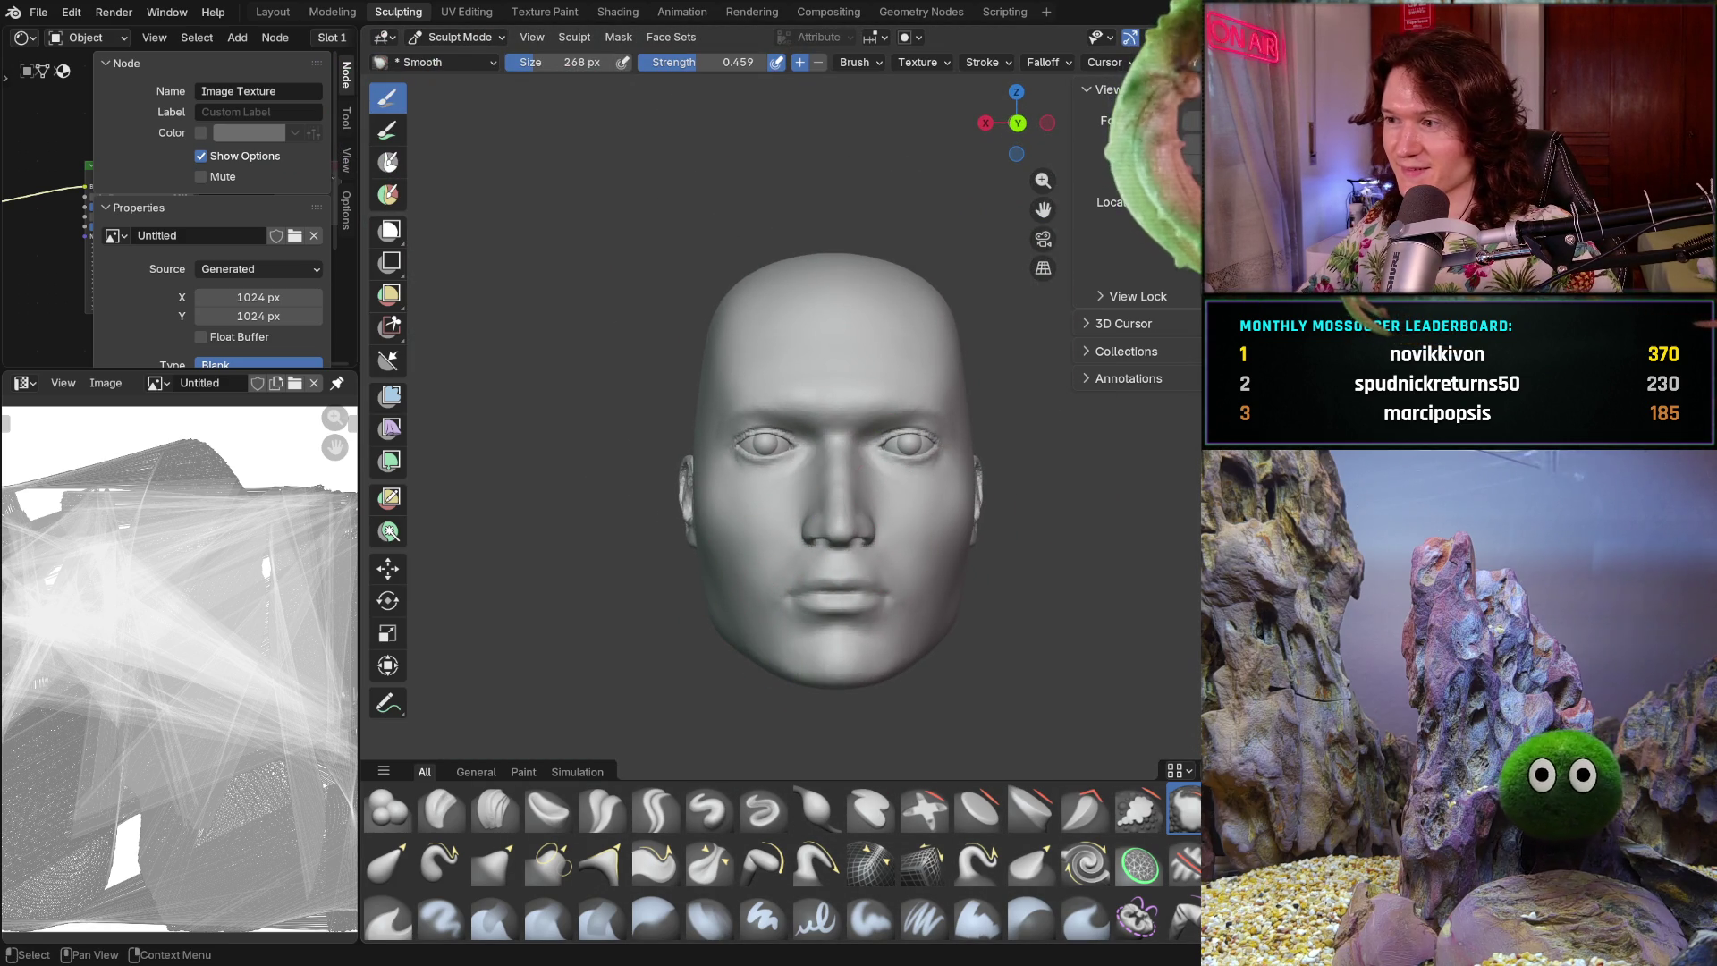
{"action": "key", "text": "alt+h"}
{"action": "mouse_move", "coordinate": [1009, 485]}
{"action": "middle_mouse_down"}
{"action": "mouse_move", "coordinate": [1088, 529]}
{"action": "mouse_move", "coordinate": [962, 608]}
{"action": "middle_mouse_up"}
{"action": "mouse_move", "coordinate": [702, 685]}
{"action": "middle_mouse_down", "text": "shift"}
{"action": "mouse_move", "coordinate": [709, 594]}
{"action": "mouse_move", "coordinate": [793, 573]}
{"action": "mouse_move", "coordinate": [710, 627]}
{"action": "mouse_move", "coordinate": [748, 716]}
{"action": "mouse_move", "coordinate": [690, 601]}
{"action": "mouse_move", "coordinate": [766, 669]}
{"action": "mouse_move", "coordinate": [786, 617]}
{"action": "mouse_move", "coordinate": [785, 671]}
{"action": "mouse_move", "coordinate": [824, 632]}
{"action": "mouse_move", "coordinate": [892, 637]}
{"action": "mouse_move", "coordinate": [953, 549]}
{"action": "mouse_move", "coordinate": [796, 582]}
{"action": "middle_mouse_up", "text": "shift"}
{"action": "scroll", "coordinate": [709, 627], "scroll_direction": "up", "scroll_amount": 2}
- Smooth the surface around the nose and lips, checking it from several angles
{"action": "scroll", "coordinate": [766, 614], "scroll_direction": "up", "scroll_amount": 2}
{"action": "scroll", "coordinate": [892, 636], "scroll_direction": "up", "scroll_amount": 2}
{"action": "scroll", "coordinate": [892, 636], "scroll_direction": "up", "scroll_amount": 3}
{"action": "scroll", "coordinate": [967, 489], "scroll_direction": "down", "scroll_amount": 5}
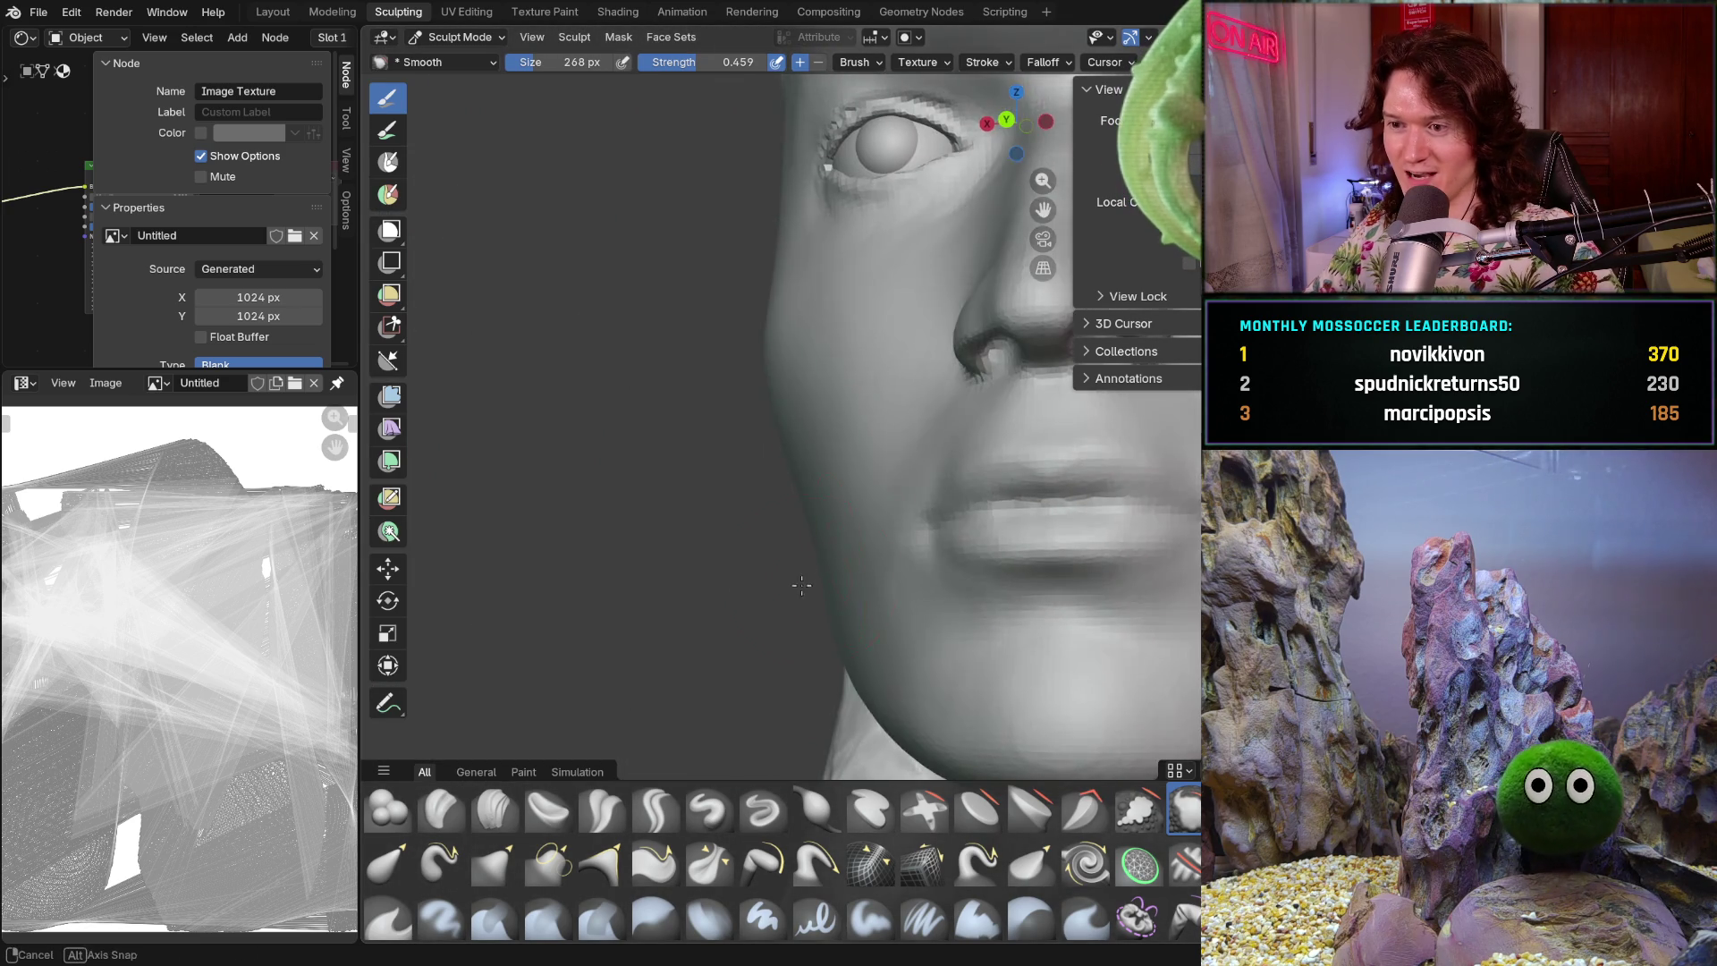
{"action": "scroll", "coordinate": [984, 572], "scroll_direction": "up", "scroll_amount": 2}
{"action": "mouse_move", "coordinate": [984, 573]}
{"action": "middle_mouse_down"}
{"action": "mouse_move", "coordinate": [1008, 574]}
{"action": "mouse_move", "coordinate": [895, 662]}
{"action": "mouse_move", "coordinate": [812, 626]}
{"action": "mouse_move", "coordinate": [813, 594]}
{"action": "middle_mouse_up"}
{"action": "scroll", "coordinate": [970, 594], "scroll_direction": "down", "scroll_amount": 2}
{"action": "scroll", "coordinate": [882, 709], "scroll_direction": "up", "scroll_amount": 4}
{"action": "scroll", "coordinate": [813, 623], "scroll_direction": "down", "scroll_amount": 2}
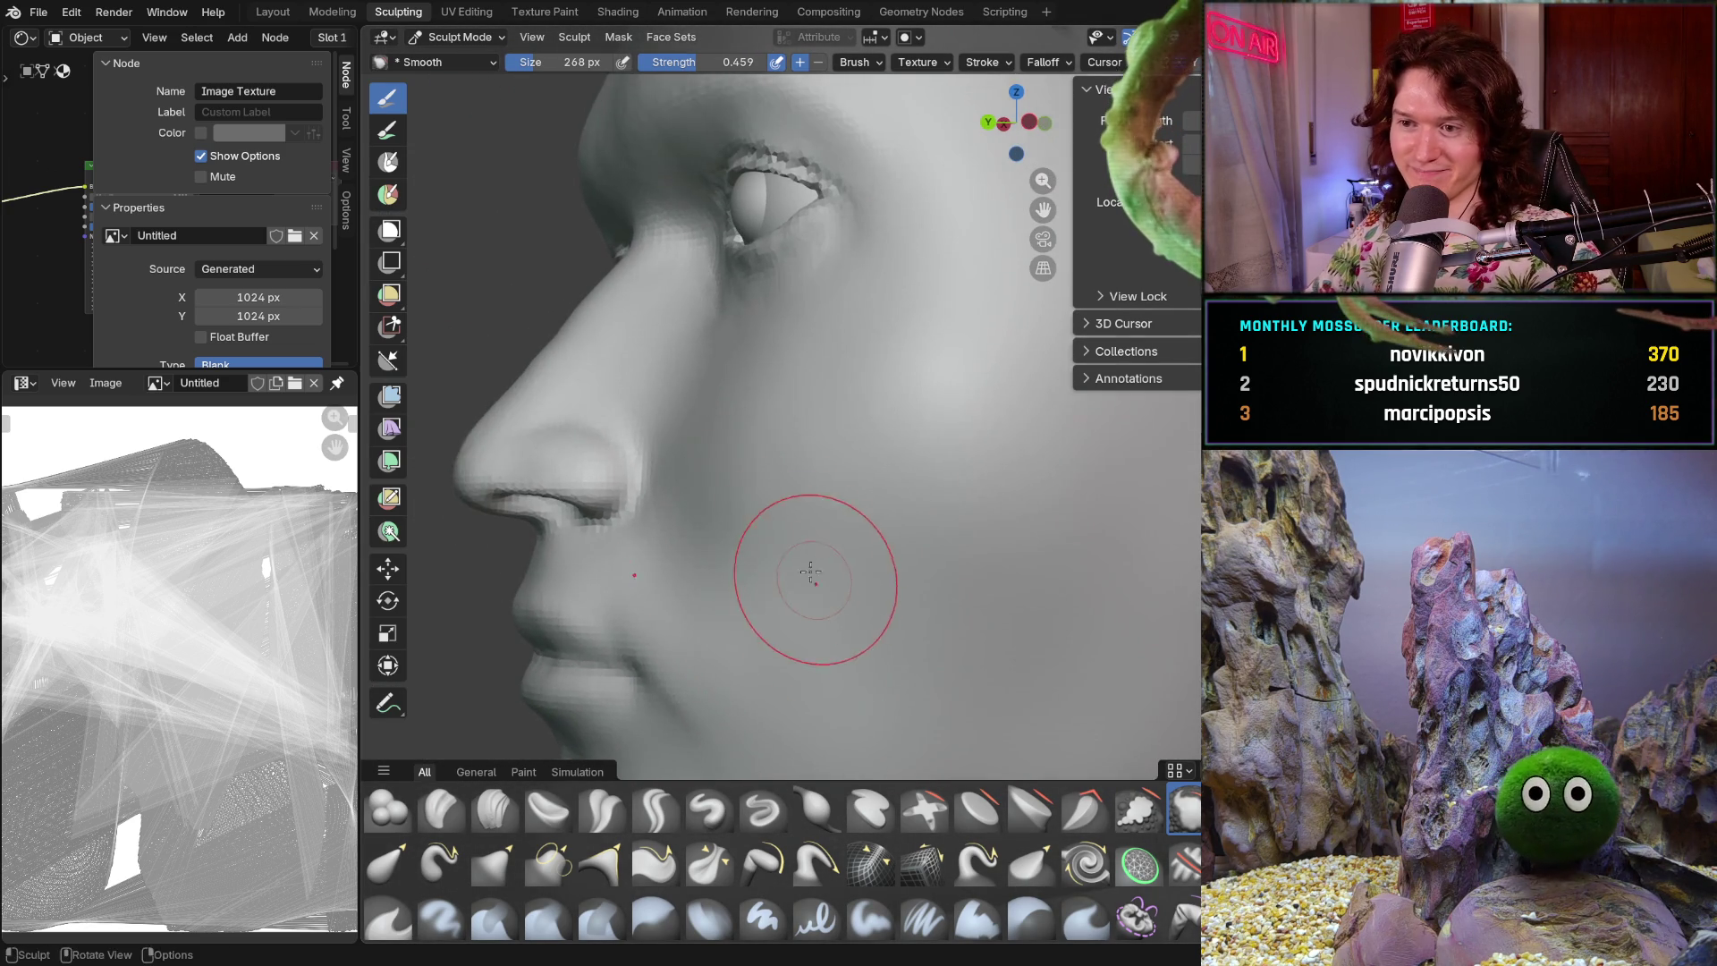
{"action": "scroll", "coordinate": [778, 403], "scroll_direction": "up", "scroll_amount": 3}
{"action": "middle_click_drag", "start_coordinate": [778, 403], "coordinate": [770, 380]}
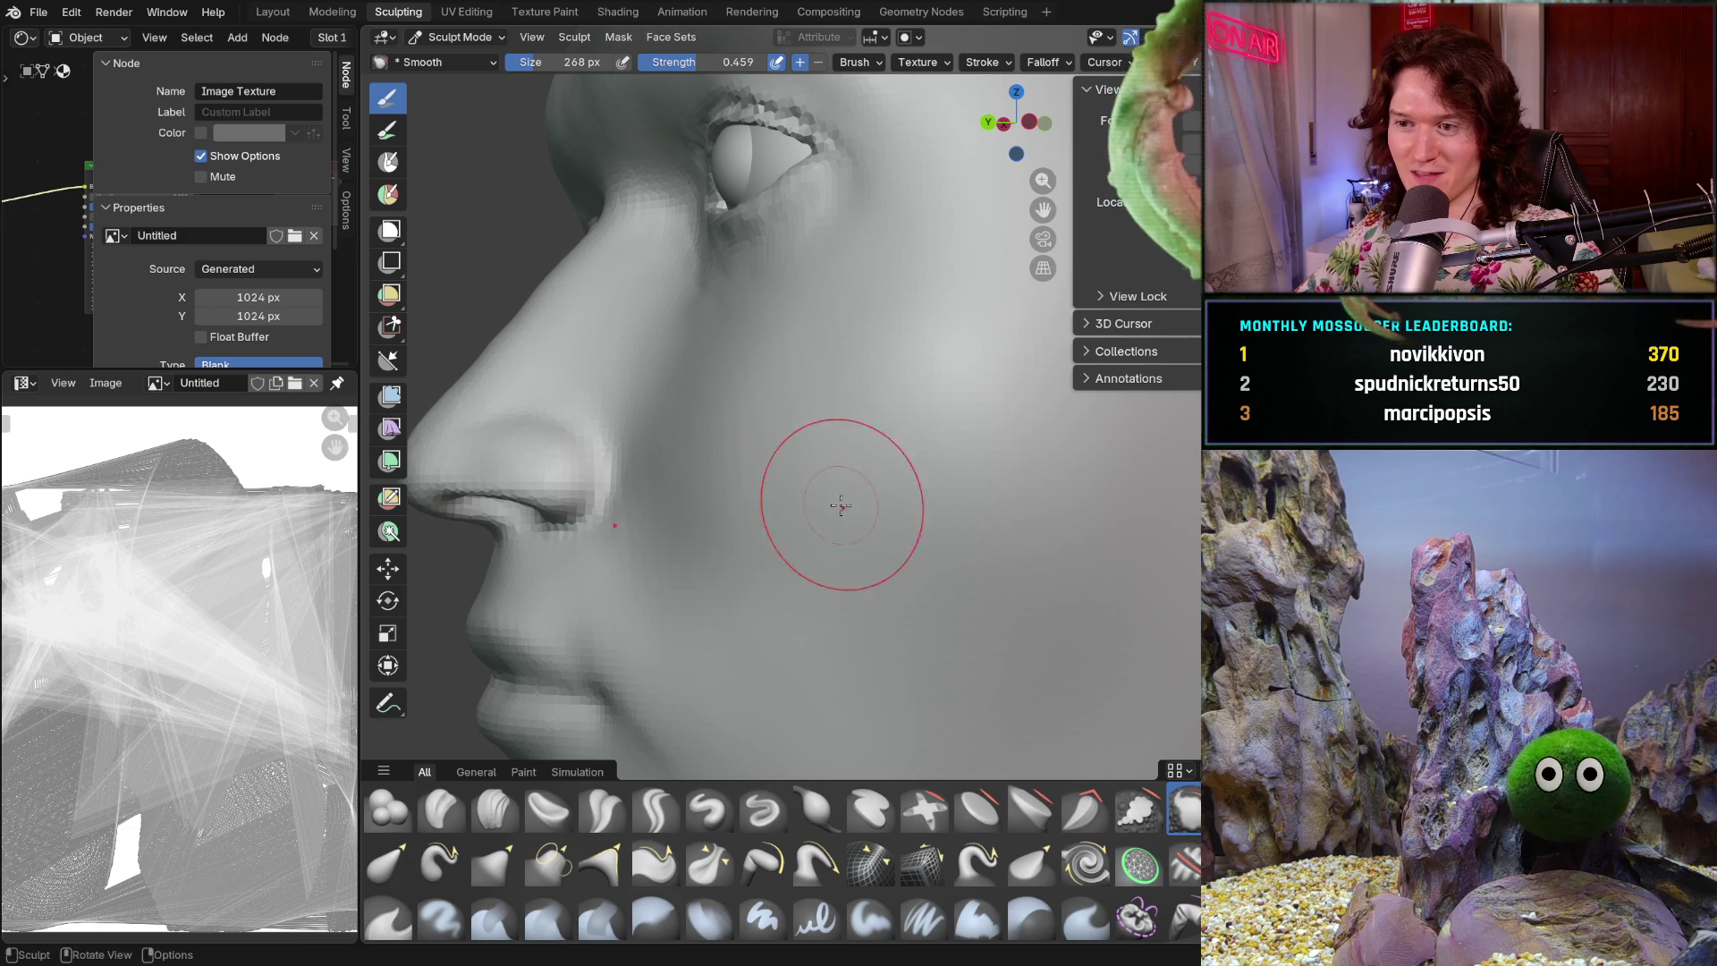
{"action": "mouse_move", "coordinate": [873, 433]}
{"action": "middle_mouse_down"}
{"action": "mouse_move", "coordinate": [941, 566]}
{"action": "mouse_move", "coordinate": [882, 572]}
{"action": "middle_mouse_up"}
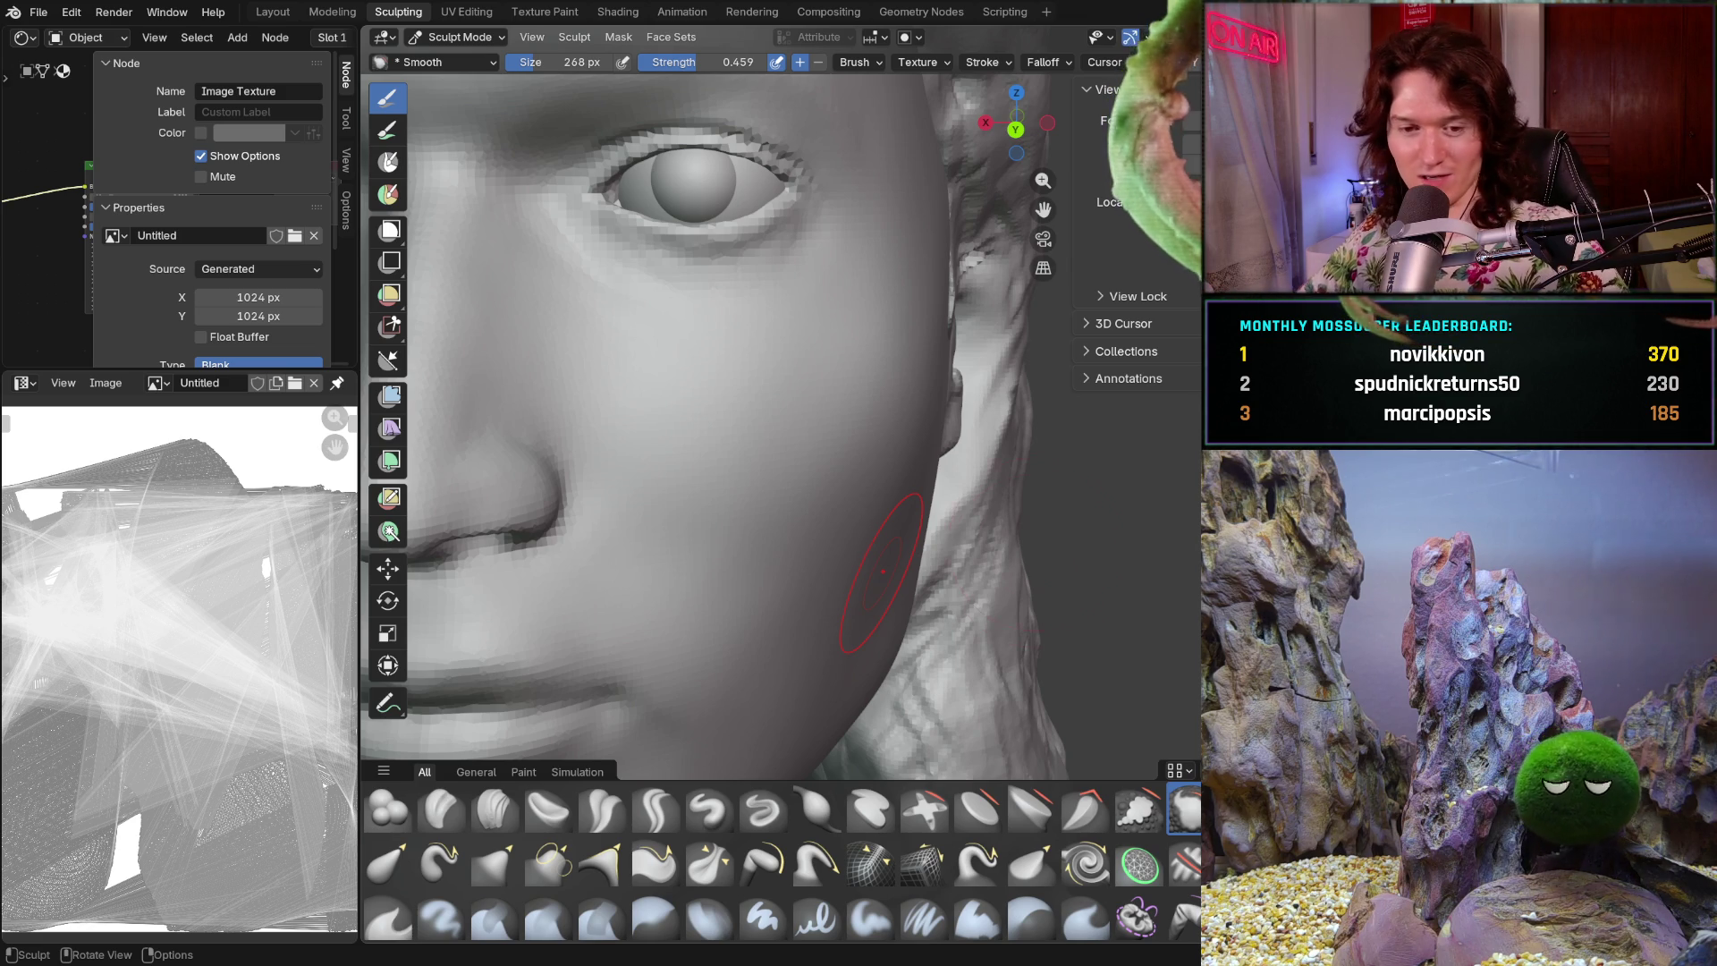
{"action": "mouse_move", "coordinate": [999, 491]}
{"action": "middle_mouse_down"}
{"action": "mouse_move", "coordinate": [889, 525]}
{"action": "mouse_move", "coordinate": [829, 506]}
{"action": "mouse_move", "coordinate": [878, 579]}
{"action": "mouse_move", "coordinate": [835, 567]}
{"action": "mouse_move", "coordinate": [904, 560]}
{"action": "mouse_move", "coordinate": [890, 532]}
{"action": "middle_mouse_up"}
{"action": "scroll", "coordinate": [874, 491], "scroll_direction": "up", "scroll_amount": 3}
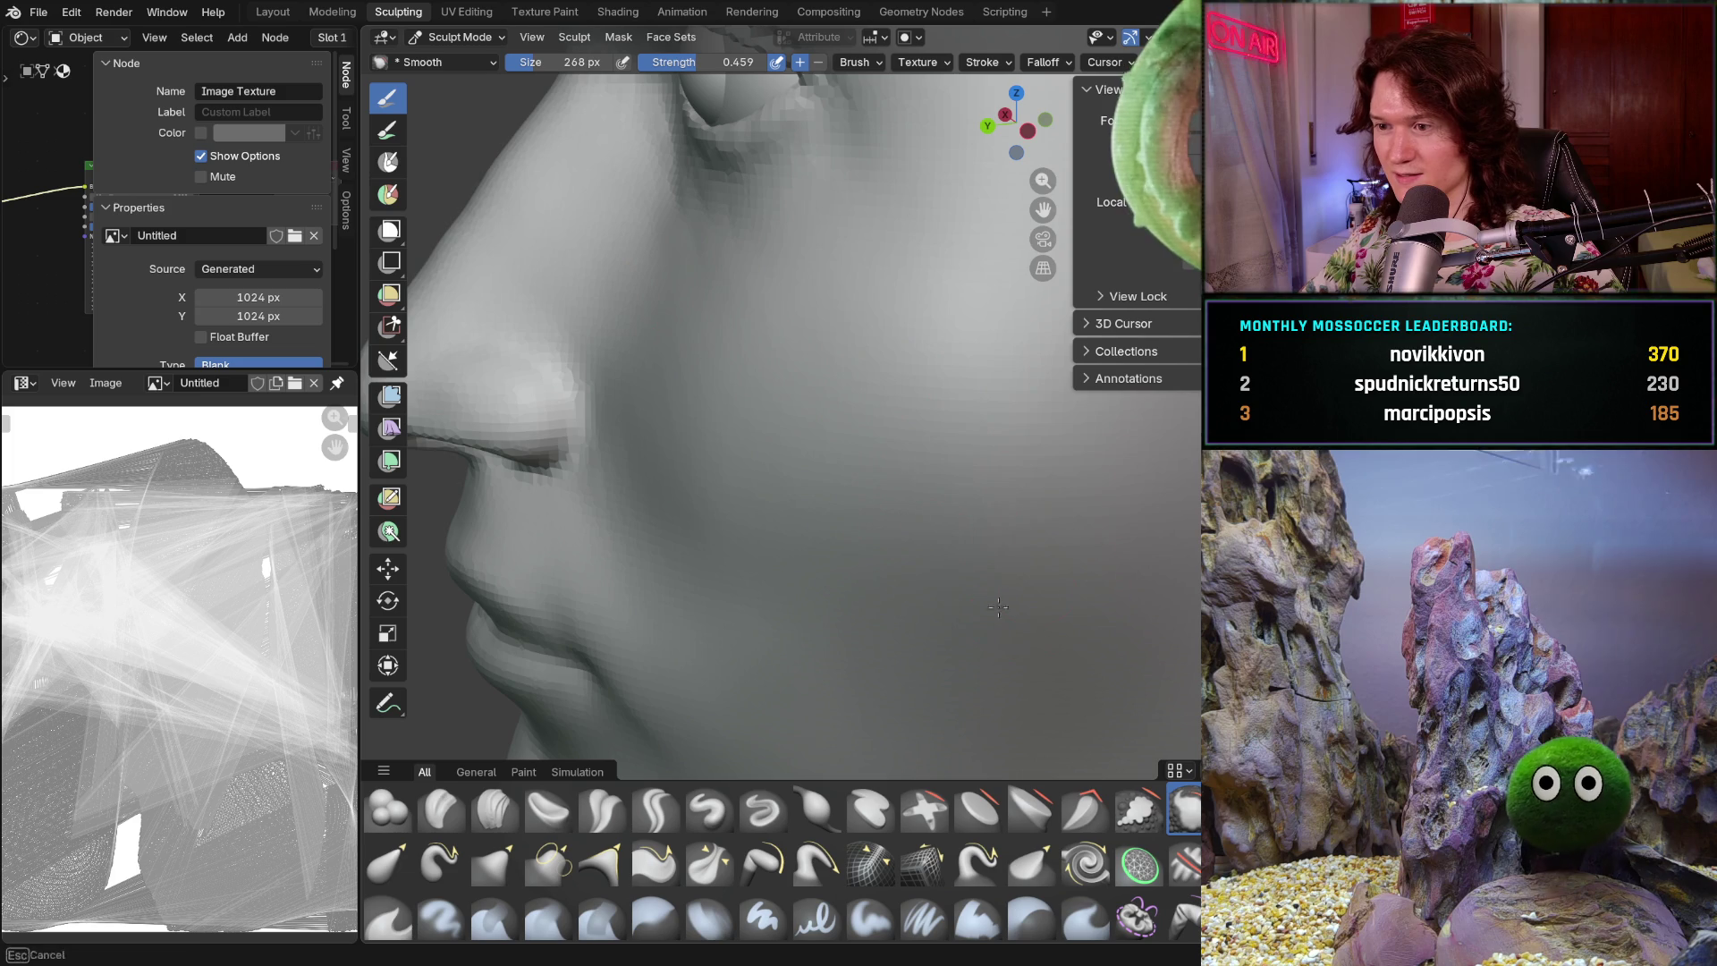
- Smooth the cheek beside the nose, then check the face from the side and below
{"action": "left_click_drag", "start_coordinate": [962, 514], "coordinate": [1020, 532]}
{"action": "scroll", "coordinate": [1092, 498], "scroll_direction": "down", "scroll_amount": 5}
{"action": "mouse_move", "coordinate": [1092, 501]}
{"action": "middle_mouse_down"}
{"action": "mouse_move", "coordinate": [1038, 529]}
{"action": "mouse_move", "coordinate": [1065, 557]}
{"action": "middle_mouse_up"}
{"action": "middle_click_drag", "start_coordinate": [824, 537], "coordinate": [845, 568]}
{"action": "scroll", "coordinate": [939, 465], "scroll_direction": "up", "scroll_amount": 2}
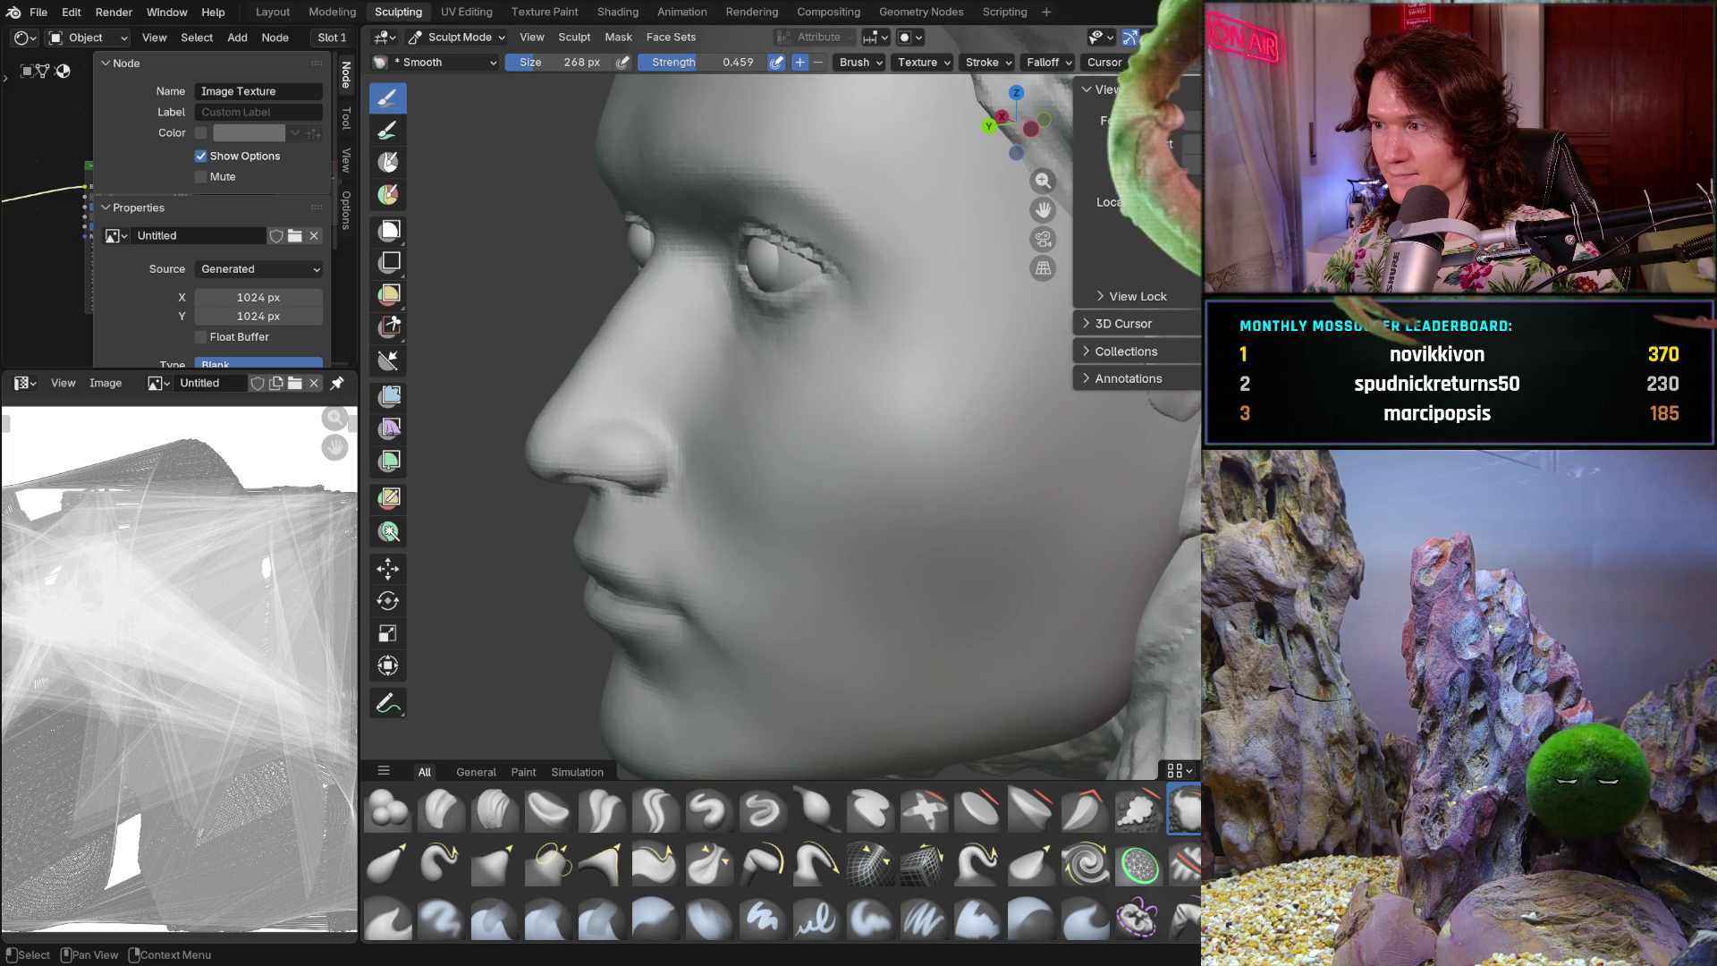
{"action": "mouse_move", "coordinate": [1127, 720]}
{"action": "middle_mouse_down", "text": "shift"}
{"action": "mouse_move", "coordinate": [1007, 574]}
{"action": "mouse_move", "coordinate": [966, 578]}
{"action": "middle_mouse_up", "text": "shift"}
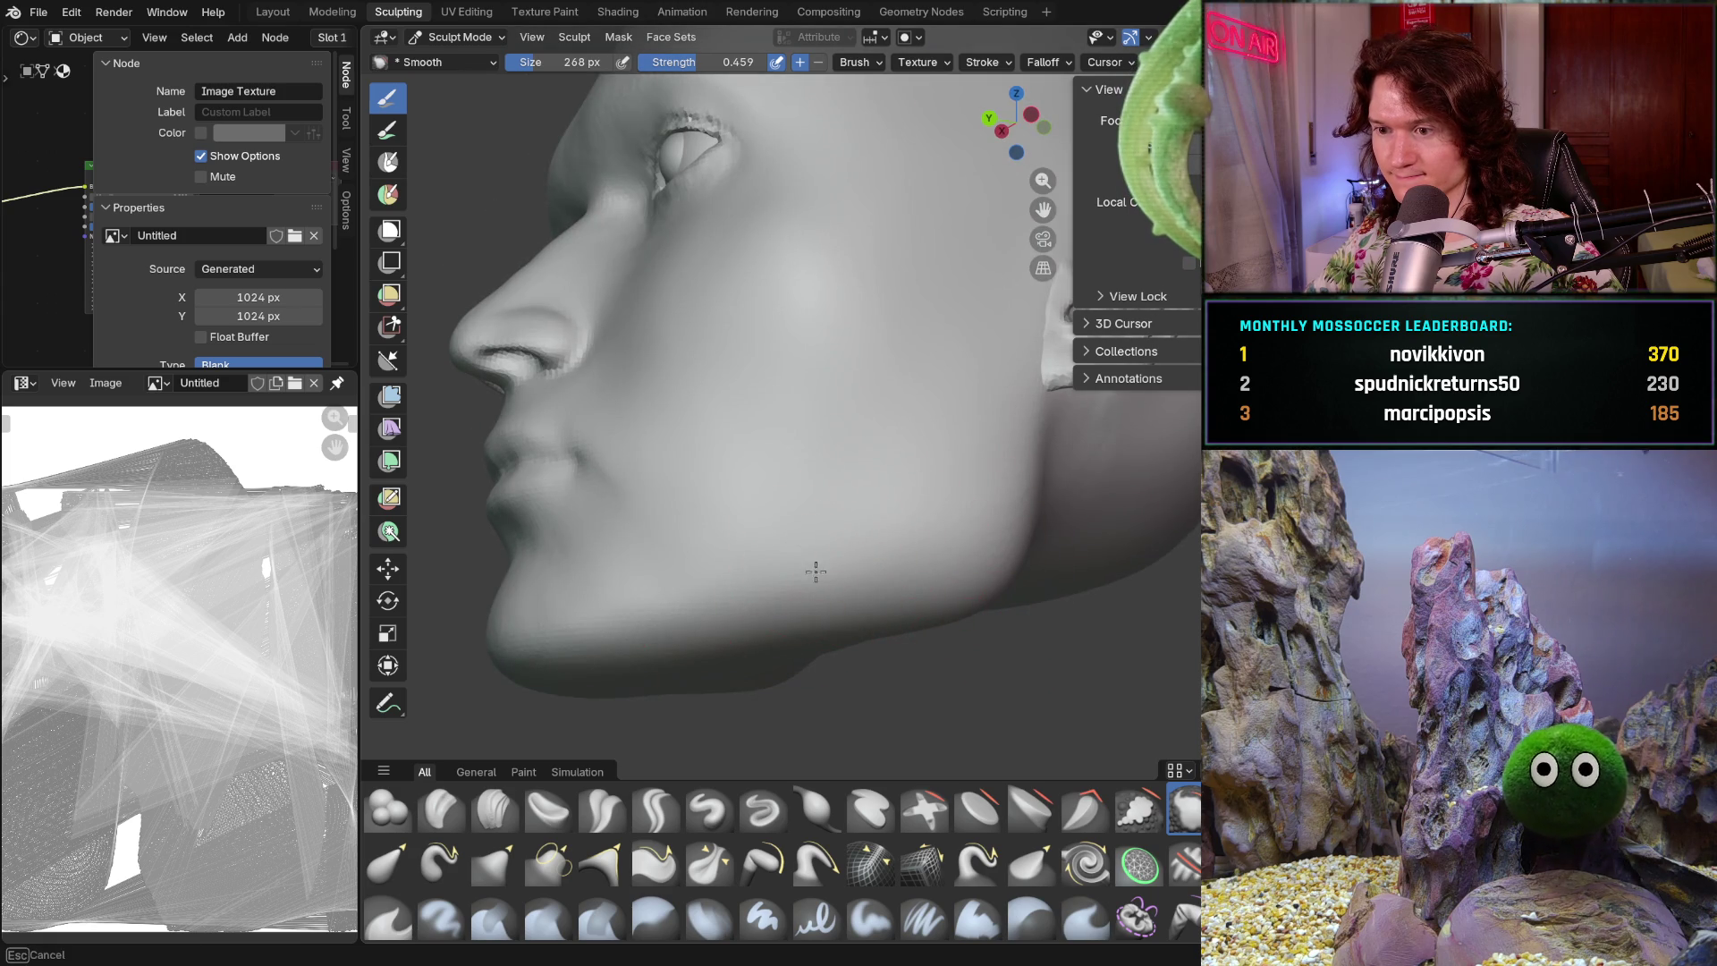
{"action": "middle_click_drag", "start_coordinate": [849, 556], "coordinate": [850, 555]}
{"action": "middle_click_drag", "start_coordinate": [613, 617], "coordinate": [523, 625]}
{"action": "mouse_move", "coordinate": [621, 656]}
{"action": "middle_mouse_down"}
{"action": "mouse_move", "coordinate": [716, 533]}
{"action": "mouse_move", "coordinate": [697, 636]}
{"action": "mouse_move", "coordinate": [721, 671]}
{"action": "mouse_move", "coordinate": [874, 698]}
{"action": "mouse_move", "coordinate": [889, 632]}
{"action": "mouse_move", "coordinate": [876, 656]}
{"action": "middle_mouse_up"}
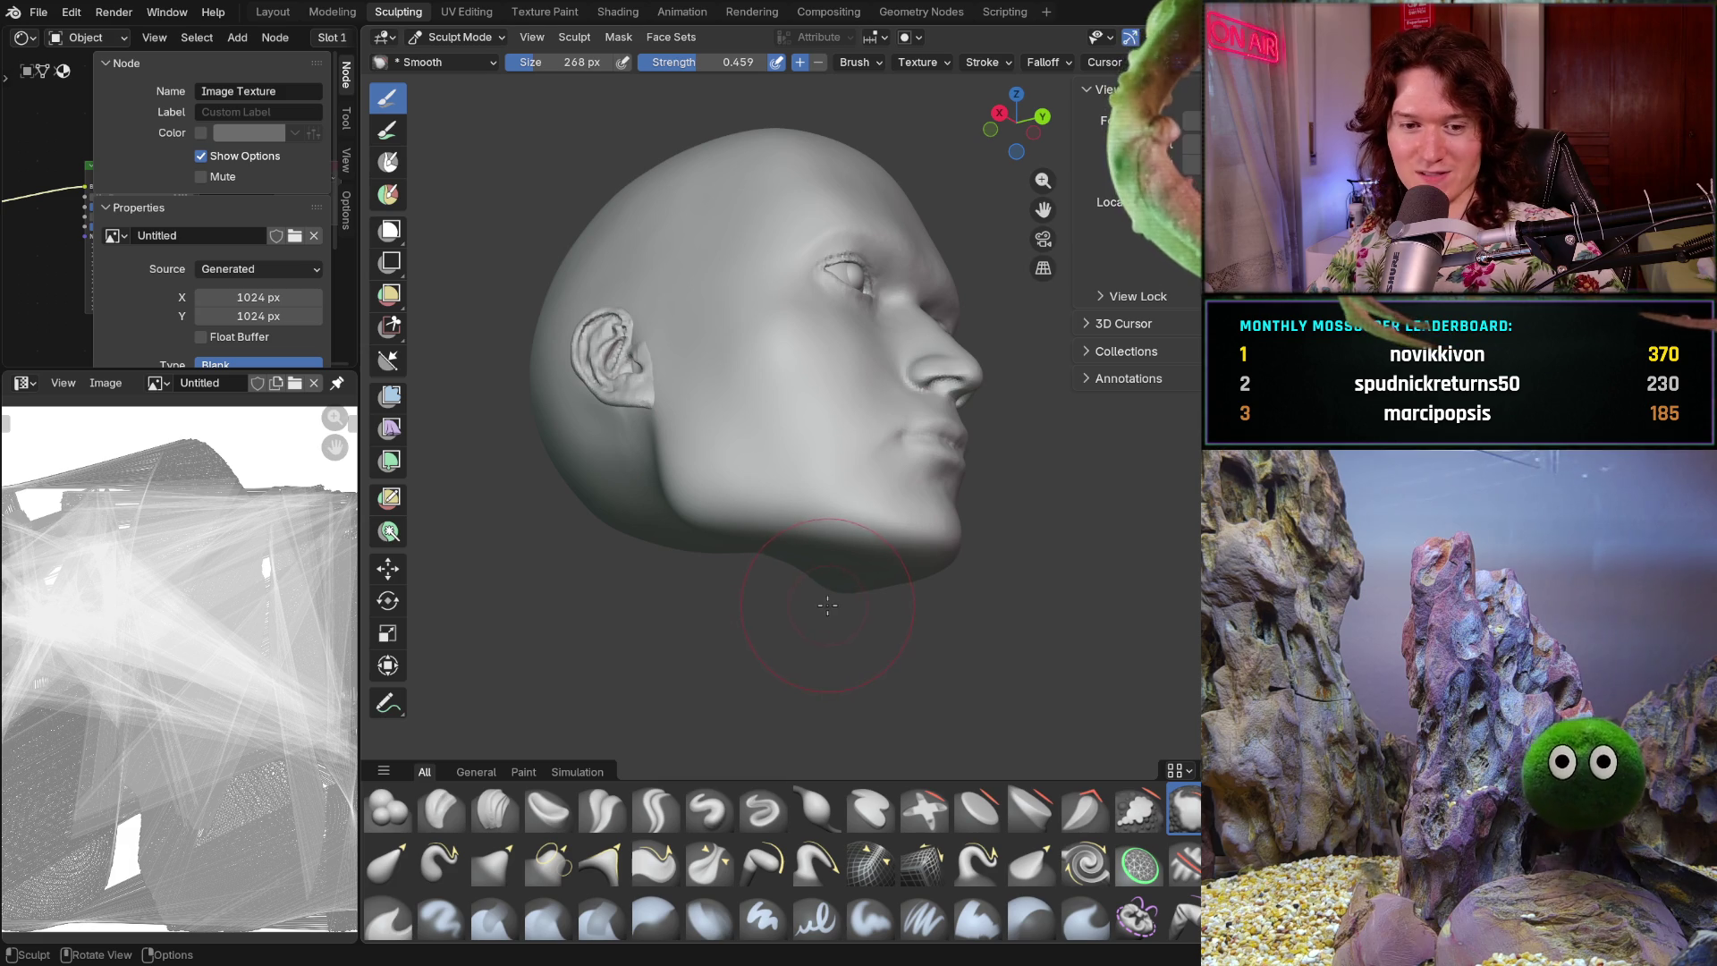
- Smooth the neck below the jaw and the jaw surface, orbiting around the ear and nose
{"action": "scroll", "coordinate": [830, 628], "scroll_direction": "up", "scroll_amount": 5}
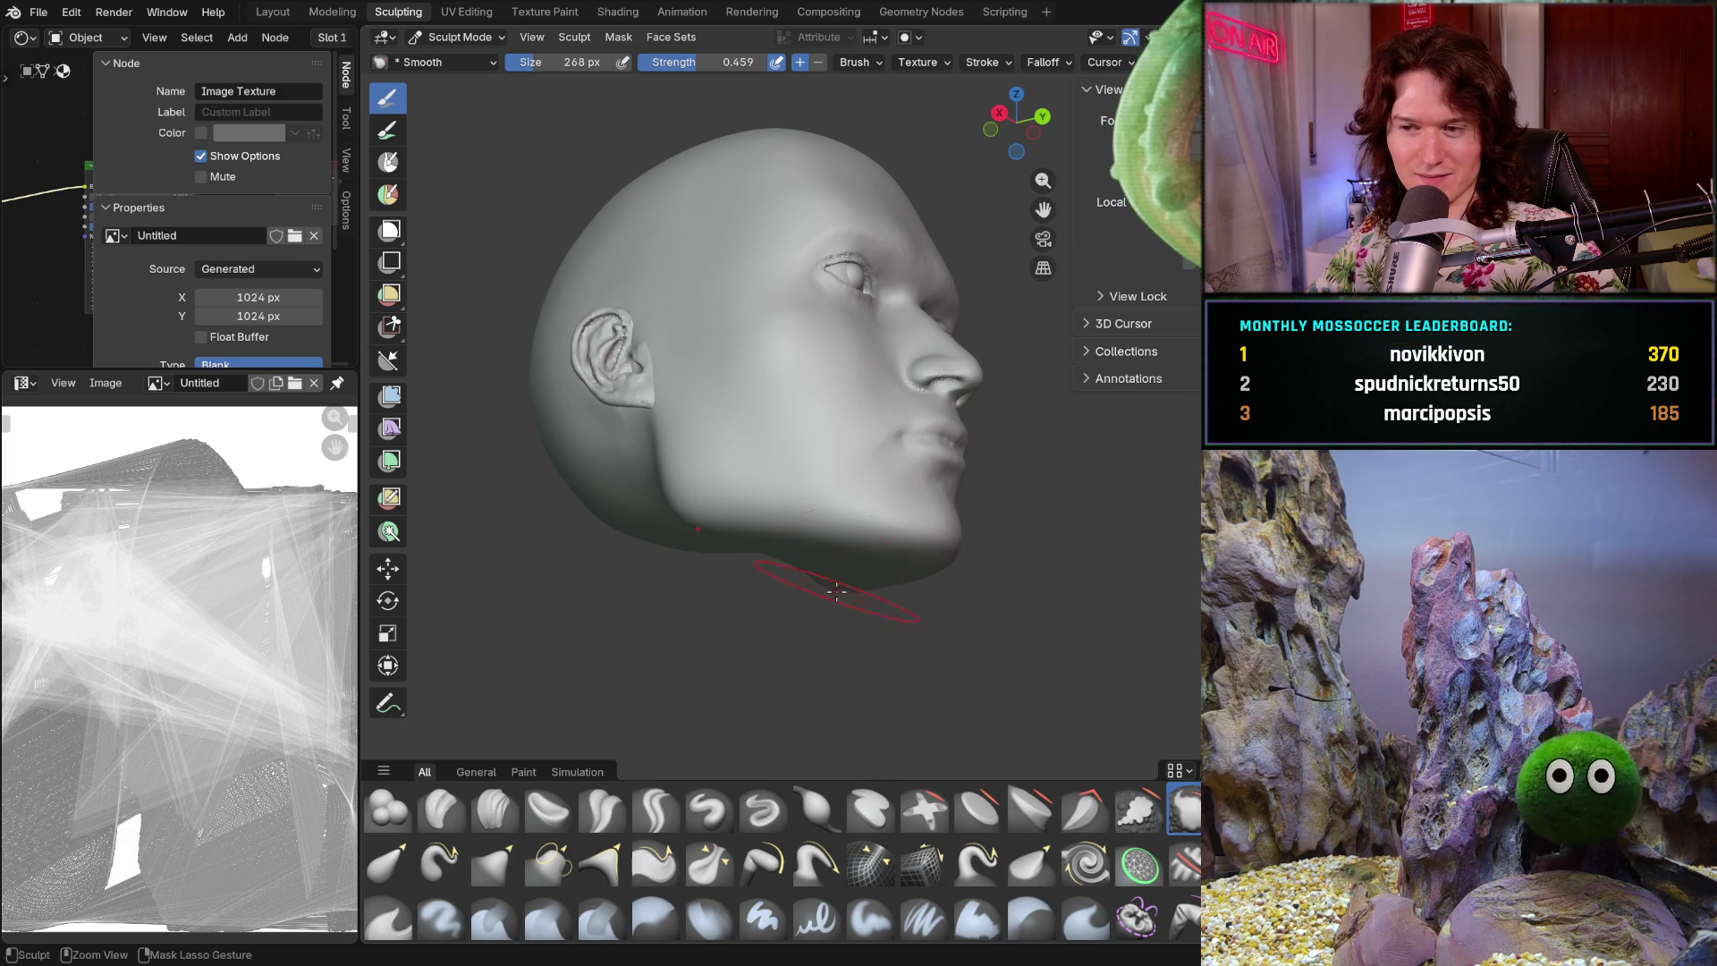
{"action": "mouse_move", "coordinate": [862, 518]}
{"action": "middle_mouse_down", "text": "ctrl"}
{"action": "mouse_move", "coordinate": [851, 536]}
{"action": "mouse_move", "coordinate": [886, 604]}
{"action": "mouse_move", "coordinate": [847, 612]}
{"action": "mouse_move", "coordinate": [751, 539]}
{"action": "mouse_move", "coordinate": [617, 494]}
{"action": "middle_mouse_up", "text": "ctrl"}
{"action": "scroll", "coordinate": [894, 585], "scroll_direction": "down", "scroll_amount": 3}
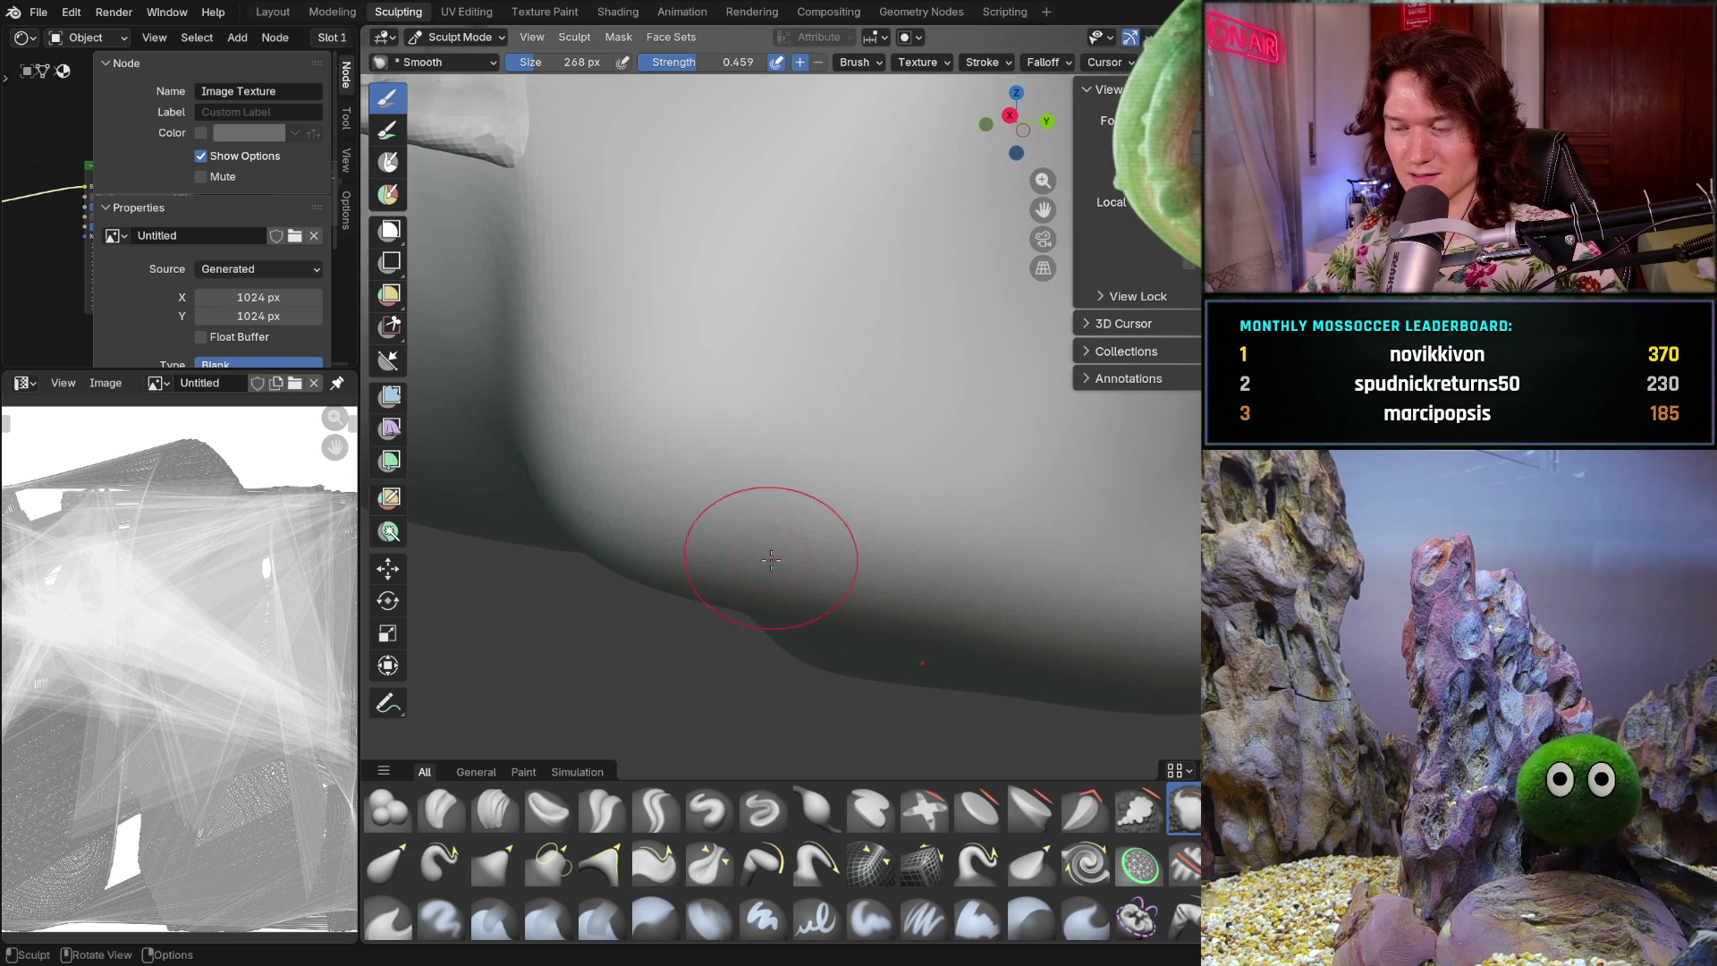
{"action": "left_click_drag", "start_coordinate": [805, 552], "coordinate": [1056, 572]}
{"action": "mouse_move", "coordinate": [1015, 592]}
{"action": "middle_mouse_down"}
{"action": "mouse_move", "coordinate": [836, 575]}
{"action": "mouse_move", "coordinate": [1008, 583]}
{"action": "middle_mouse_up"}
{"action": "mouse_move", "coordinate": [1139, 613]}
{"action": "middle_mouse_down"}
{"action": "mouse_move", "coordinate": [1008, 577]}
{"action": "mouse_move", "coordinate": [1188, 610]}
{"action": "mouse_move", "coordinate": [1028, 631]}
{"action": "middle_mouse_up"}
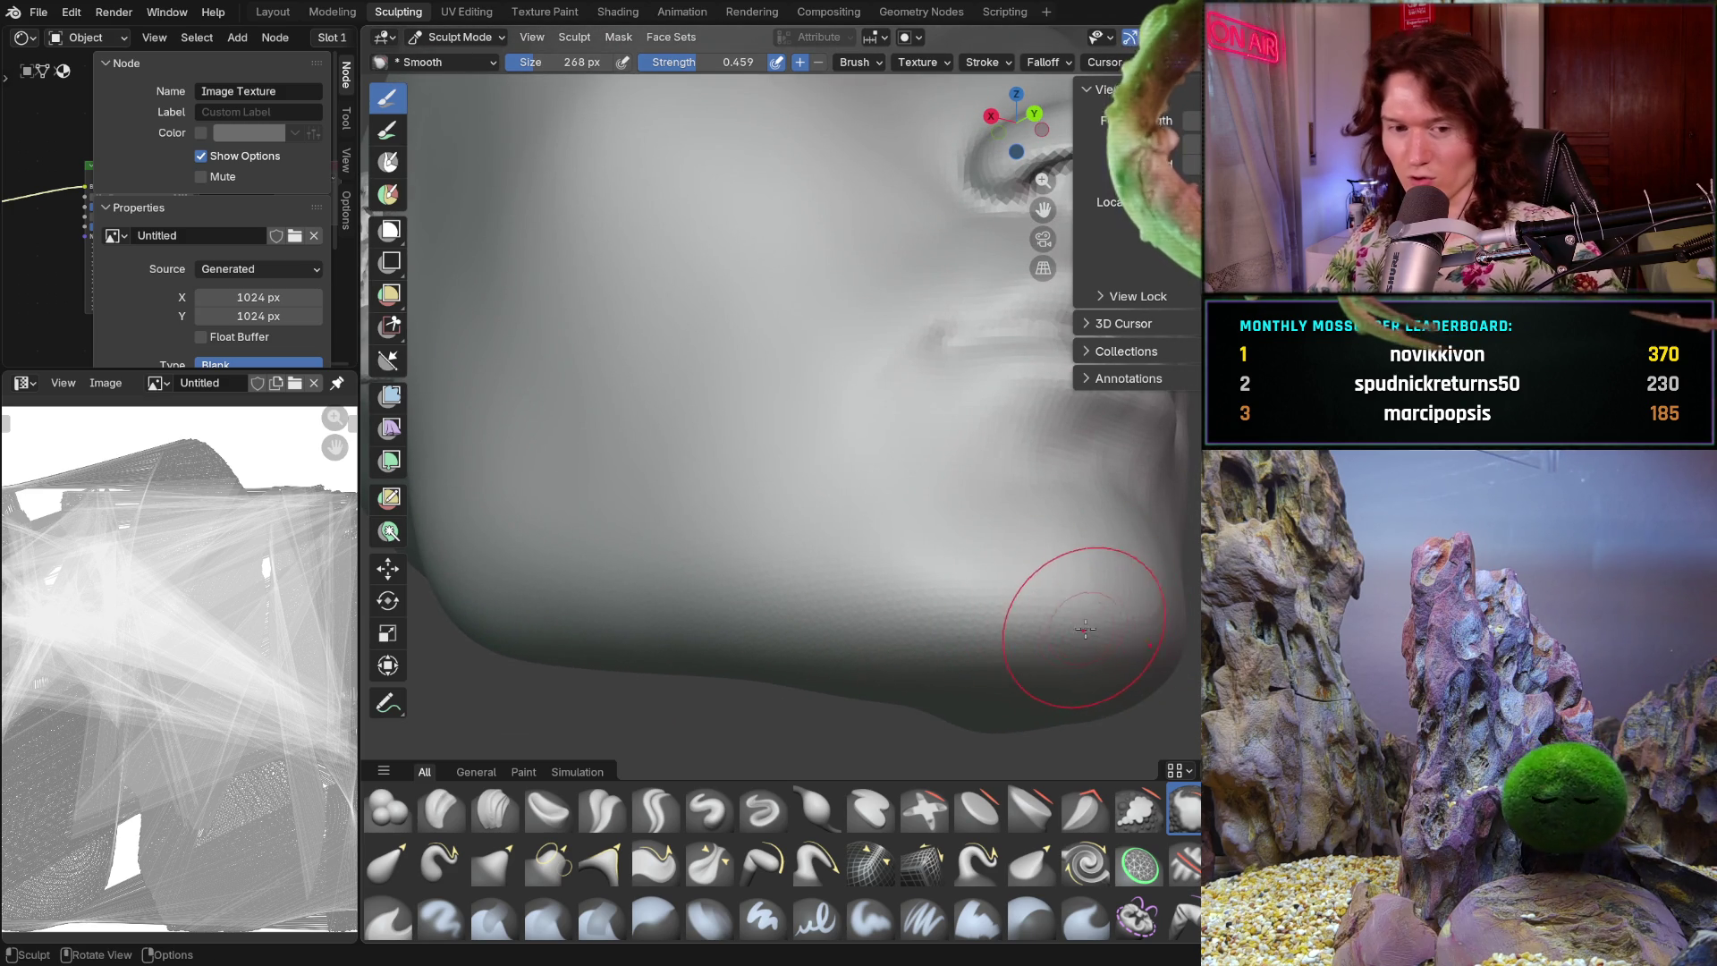
{"action": "middle_click_drag", "start_coordinate": [1092, 649], "coordinate": [977, 576]}
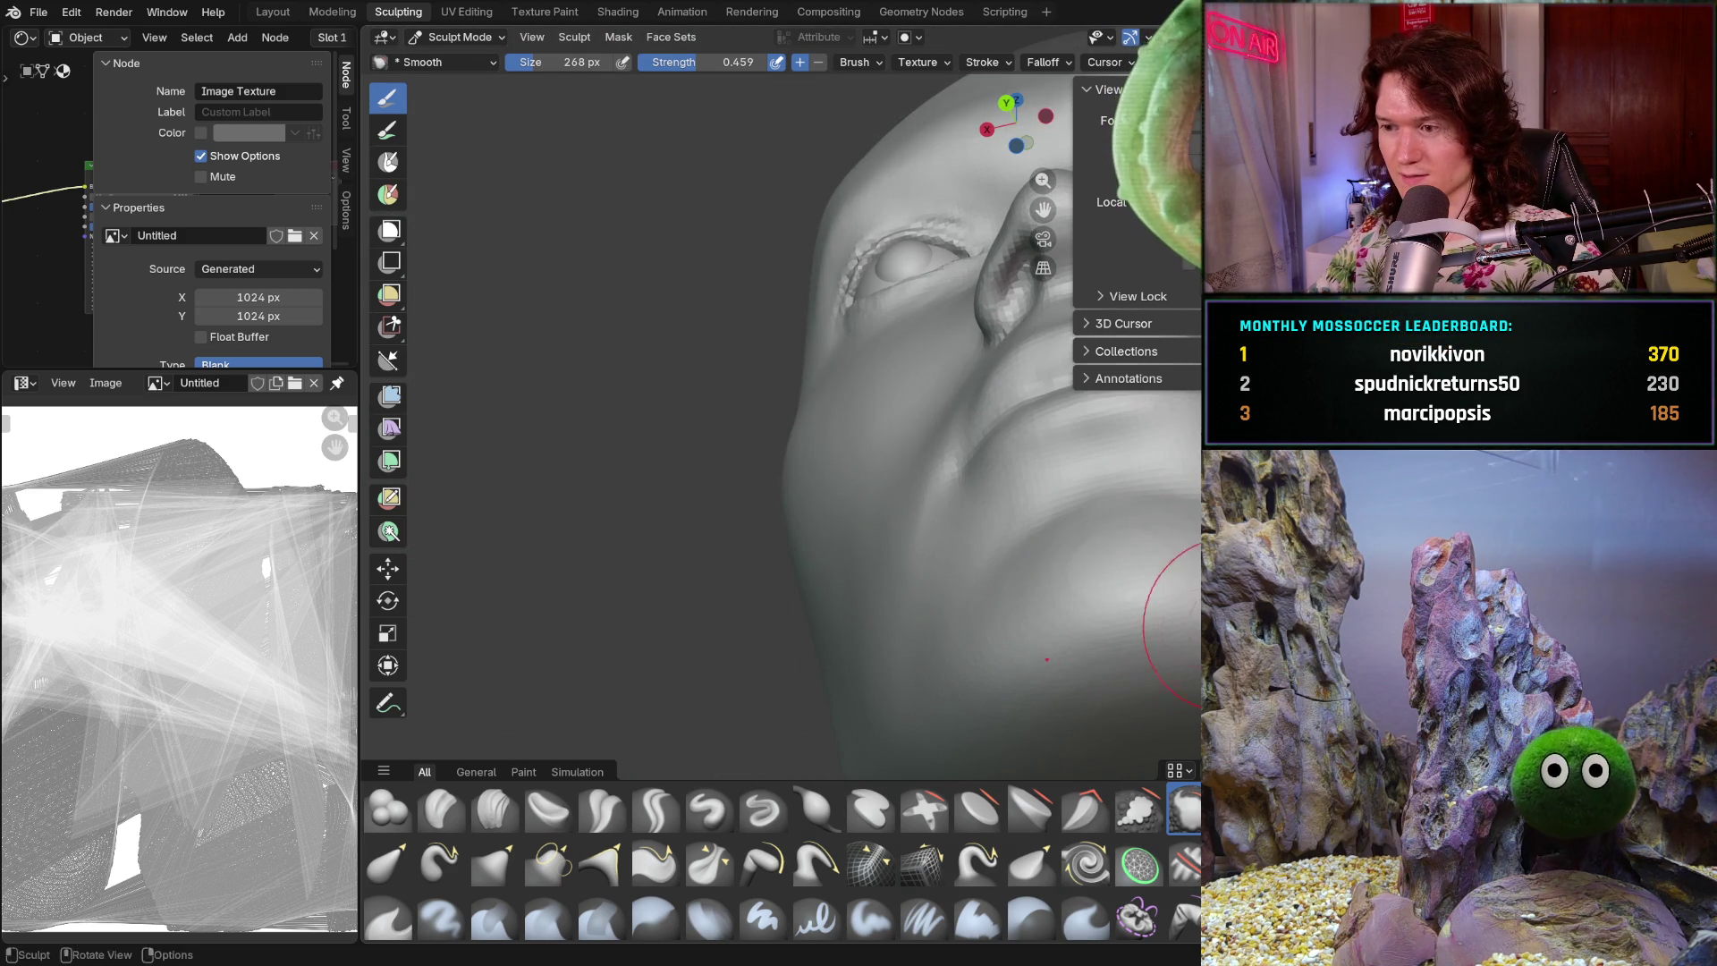
{"action": "mouse_move", "coordinate": [953, 652]}
{"action": "middle_mouse_down", "text": "shift"}
{"action": "mouse_move", "coordinate": [1044, 577]}
{"action": "mouse_move", "coordinate": [1004, 491]}
{"action": "middle_mouse_up", "text": "shift"}
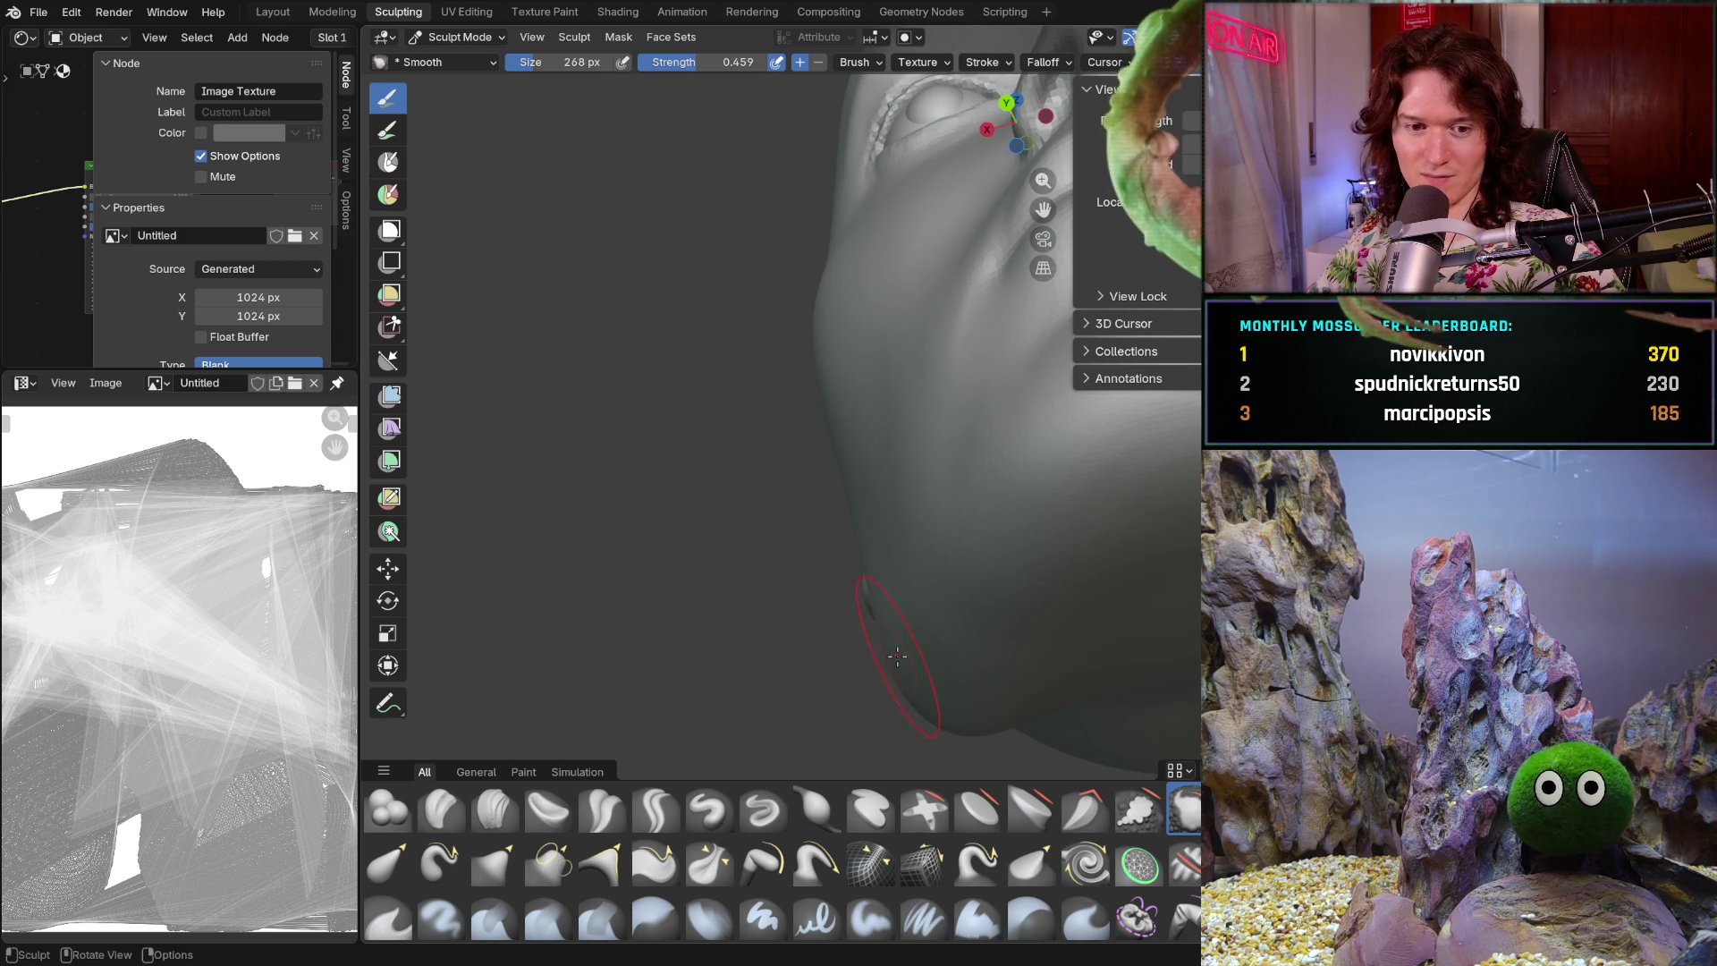
{"action": "mouse_move", "coordinate": [930, 616]}
{"action": "middle_mouse_down"}
{"action": "mouse_move", "coordinate": [1073, 633]}
{"action": "mouse_move", "coordinate": [984, 653]}
{"action": "middle_mouse_up"}
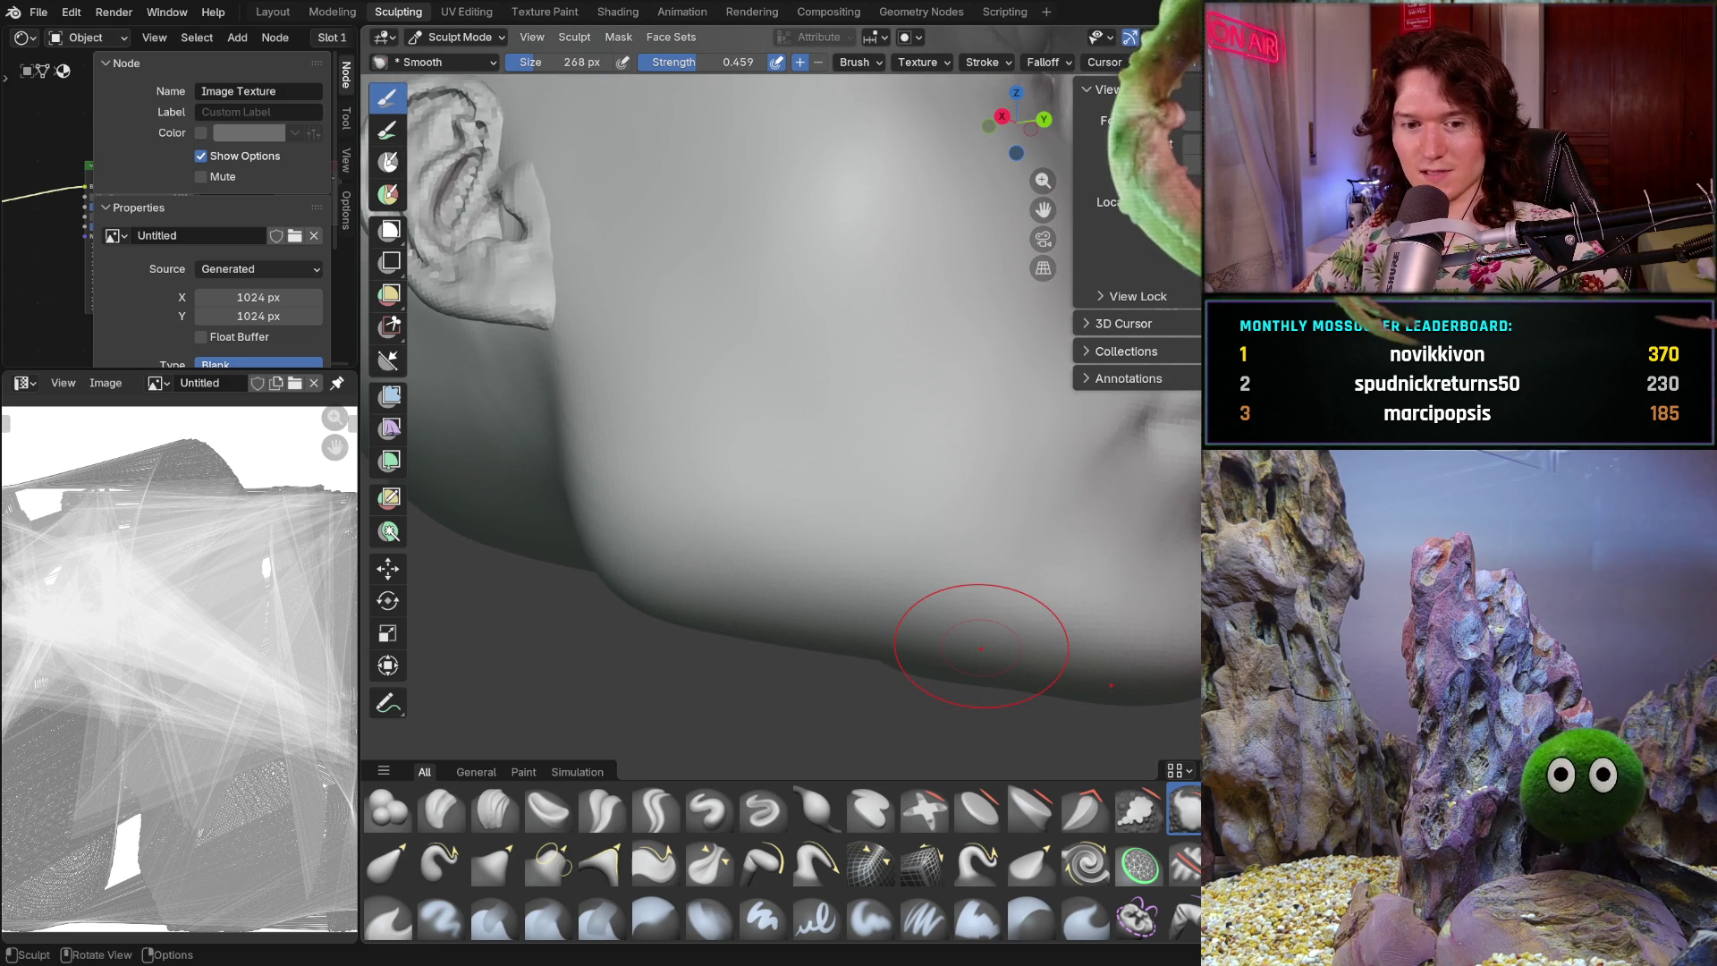
{"action": "middle_click_drag", "start_coordinate": [759, 575], "coordinate": [659, 536]}
{"action": "mouse_move", "coordinate": [806, 647]}
{"action": "left_mouse_down"}
{"action": "mouse_move", "coordinate": [614, 555]}
{"action": "mouse_move", "coordinate": [786, 597]}
{"action": "left_mouse_up"}
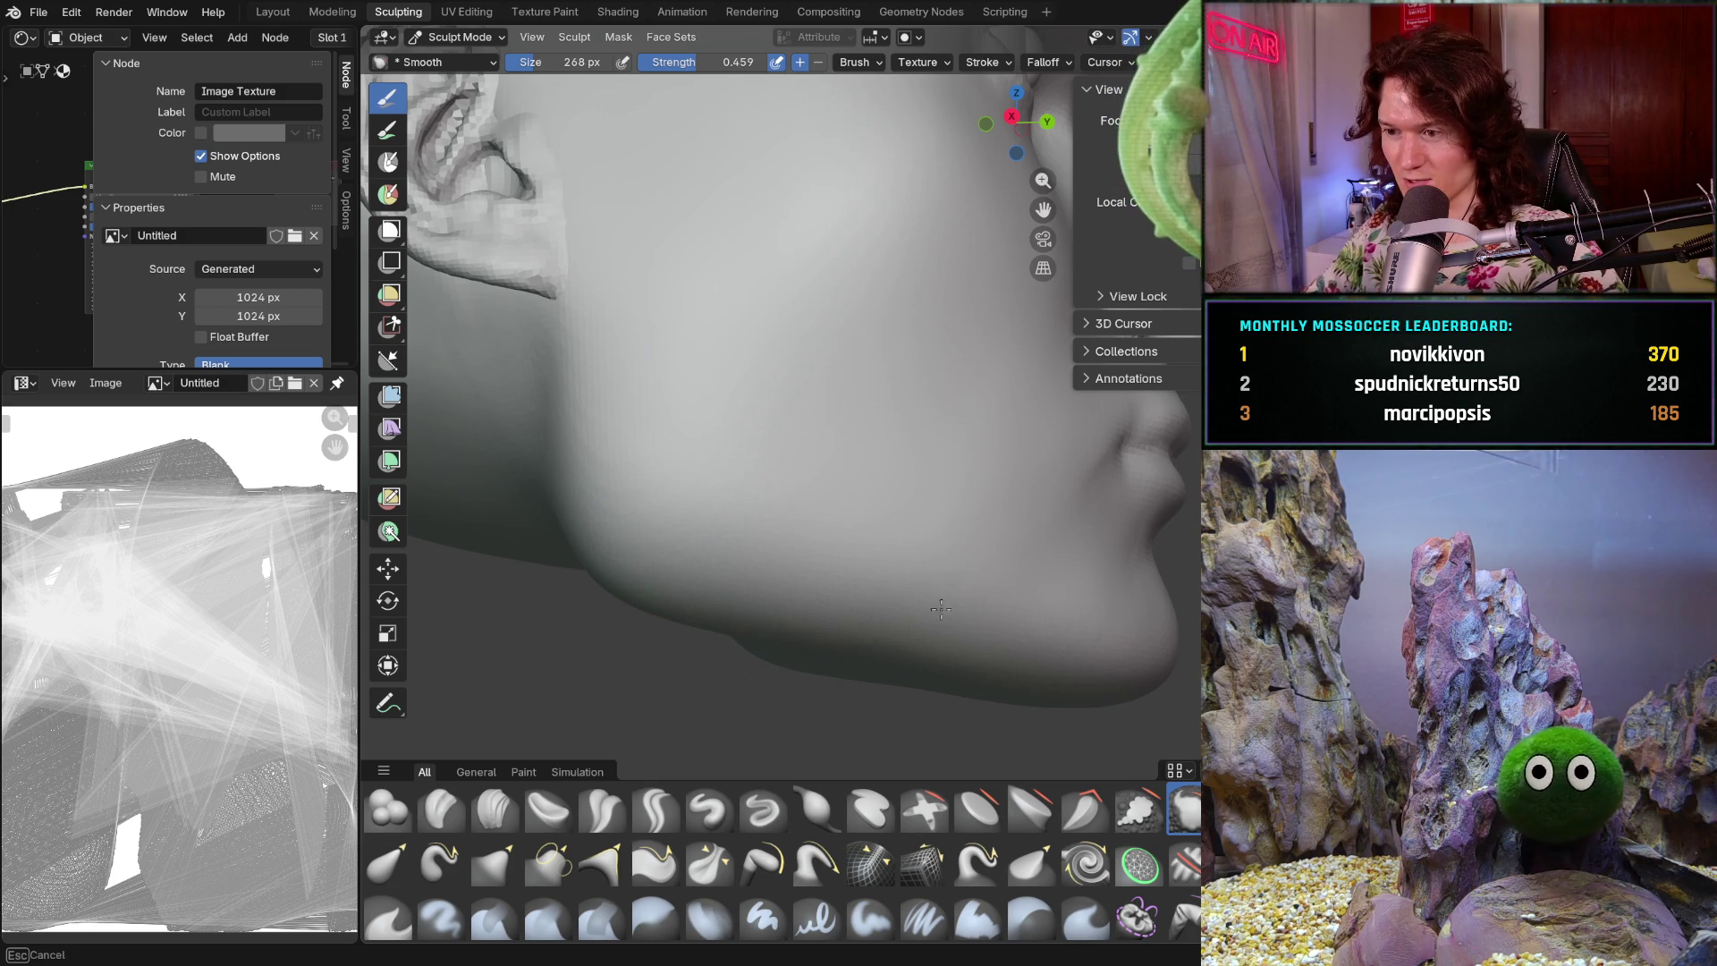
- Inspect the smoothed cheek and jaw between front and side-profile views
{"action": "middle_click_drag", "start_coordinate": [978, 623], "coordinate": [1015, 559]}
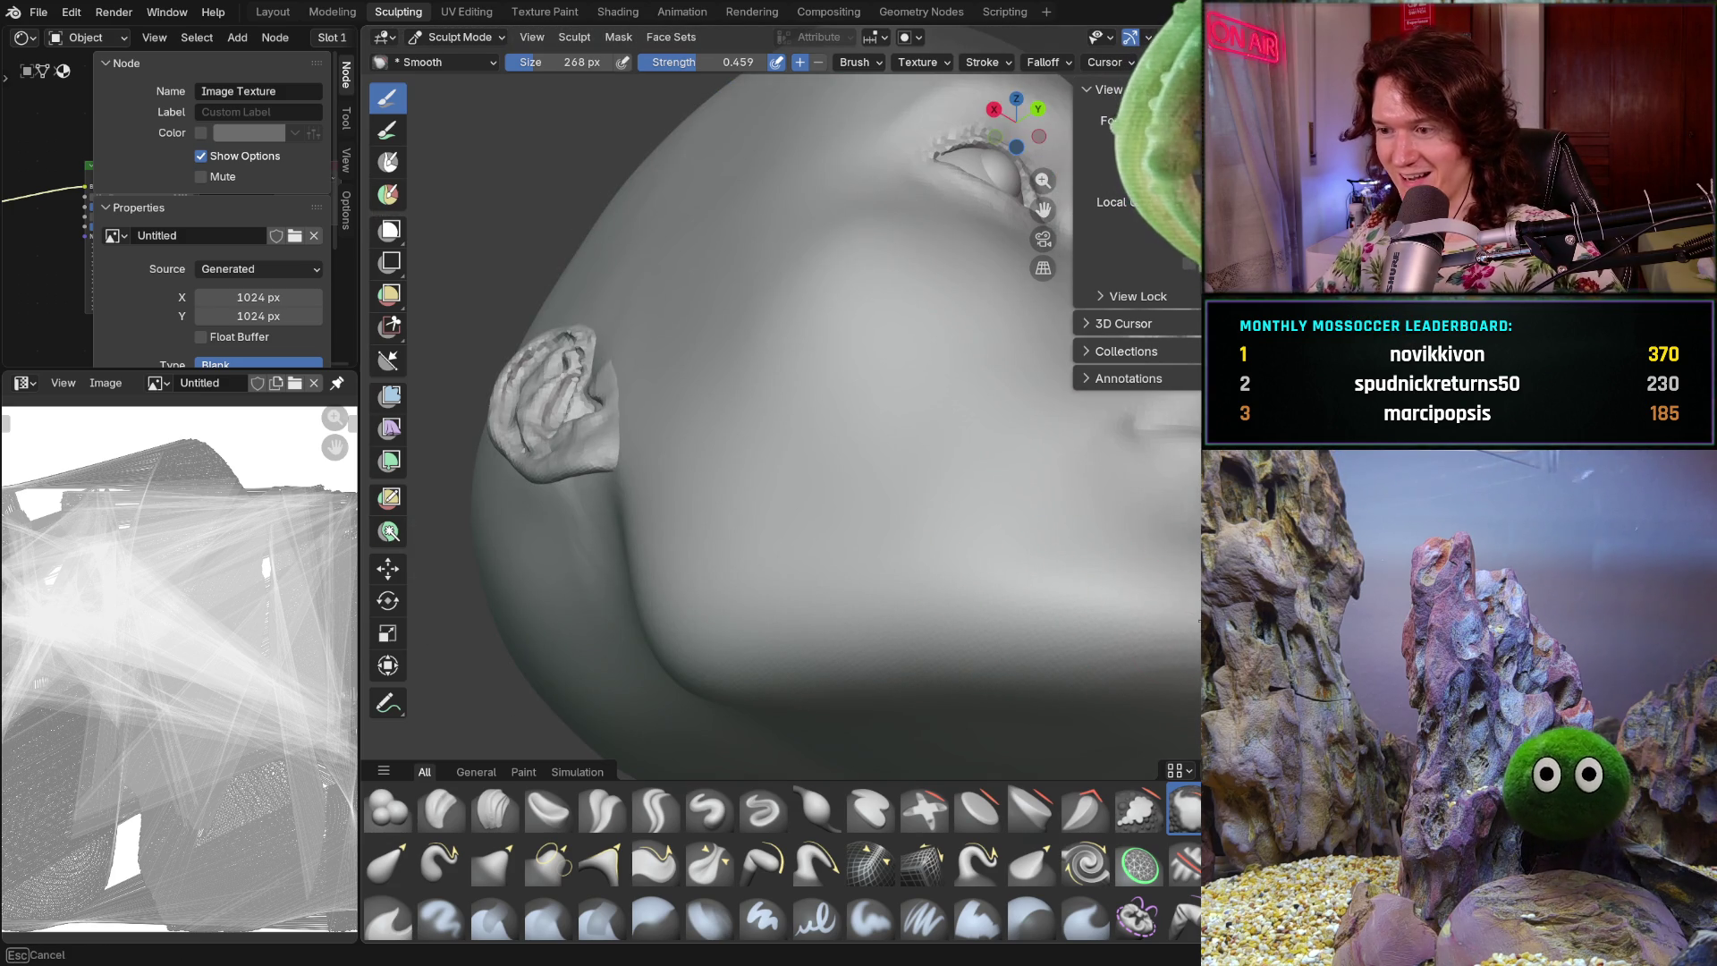
{"action": "scroll", "coordinate": [1150, 556], "scroll_direction": "down", "scroll_amount": 3}
{"action": "mouse_move", "coordinate": [1150, 555]}
{"action": "middle_mouse_down"}
{"action": "mouse_move", "coordinate": [966, 712]}
{"action": "mouse_move", "coordinate": [1043, 652]}
{"action": "mouse_move", "coordinate": [1099, 722]}
{"action": "mouse_move", "coordinate": [1189, 707]}
{"action": "mouse_move", "coordinate": [1035, 652]}
{"action": "mouse_move", "coordinate": [993, 567]}
{"action": "mouse_move", "coordinate": [956, 570]}
{"action": "mouse_move", "coordinate": [1006, 542]}
{"action": "mouse_move", "coordinate": [683, 623]}
{"action": "mouse_move", "coordinate": [728, 602]}
{"action": "mouse_move", "coordinate": [806, 620]}
{"action": "middle_mouse_up"}
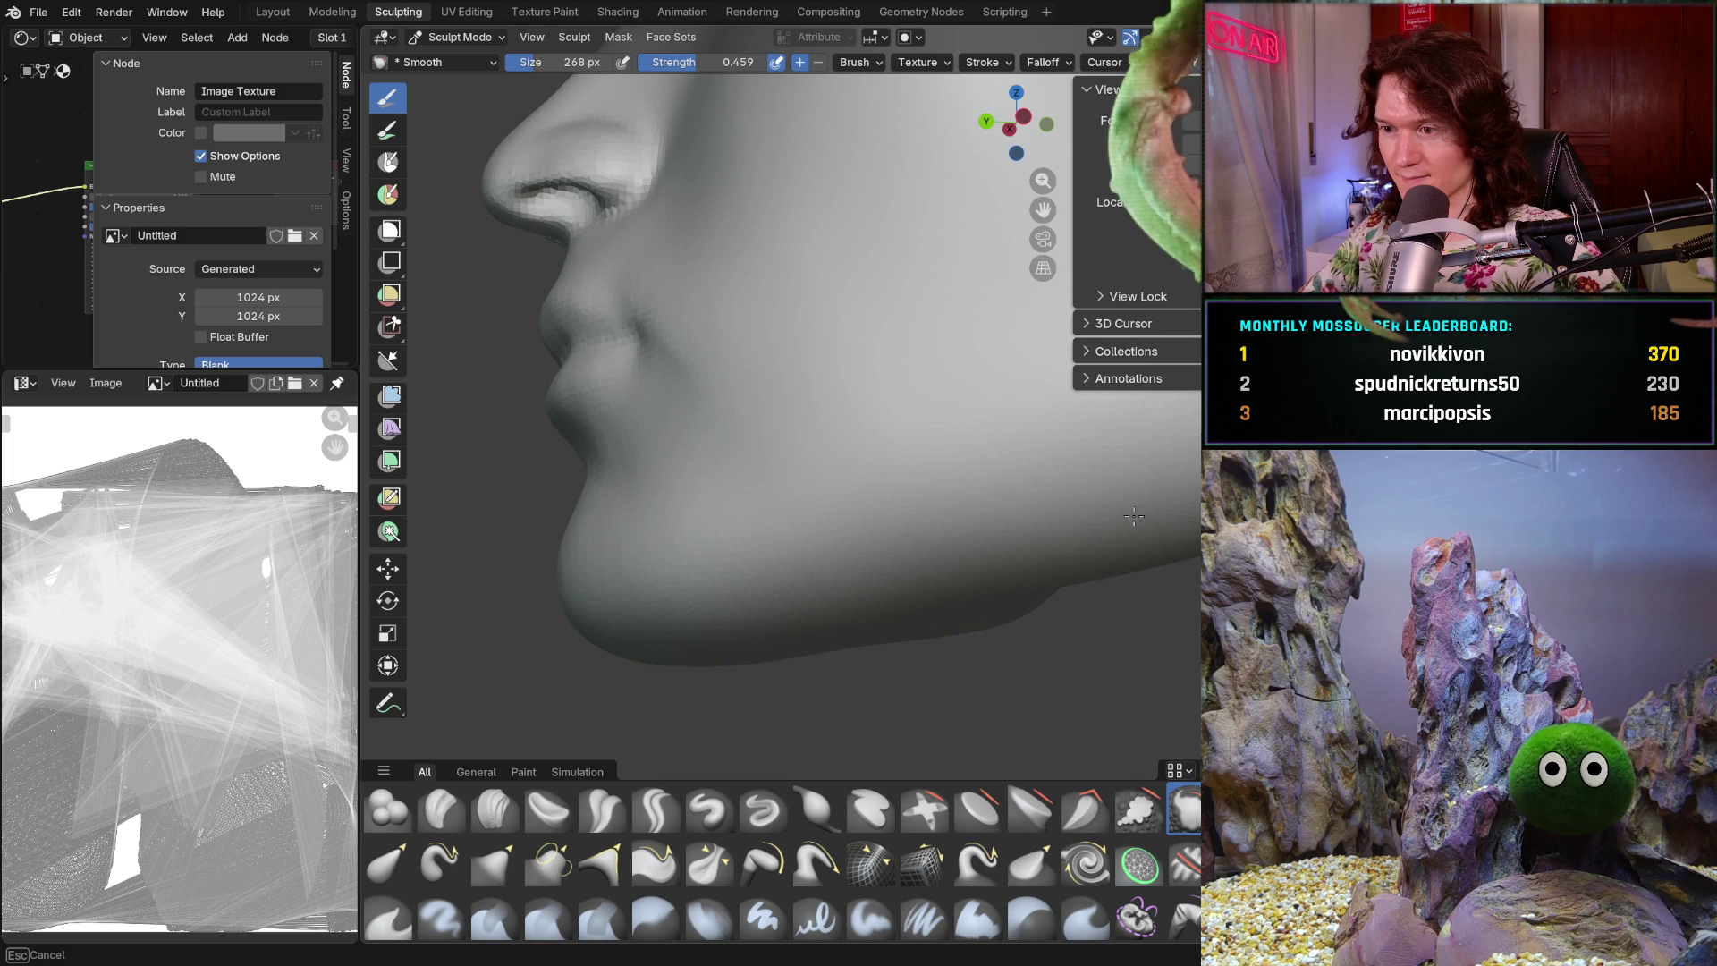
{"action": "scroll", "coordinate": [930, 581], "scroll_direction": "down", "scroll_amount": 6}
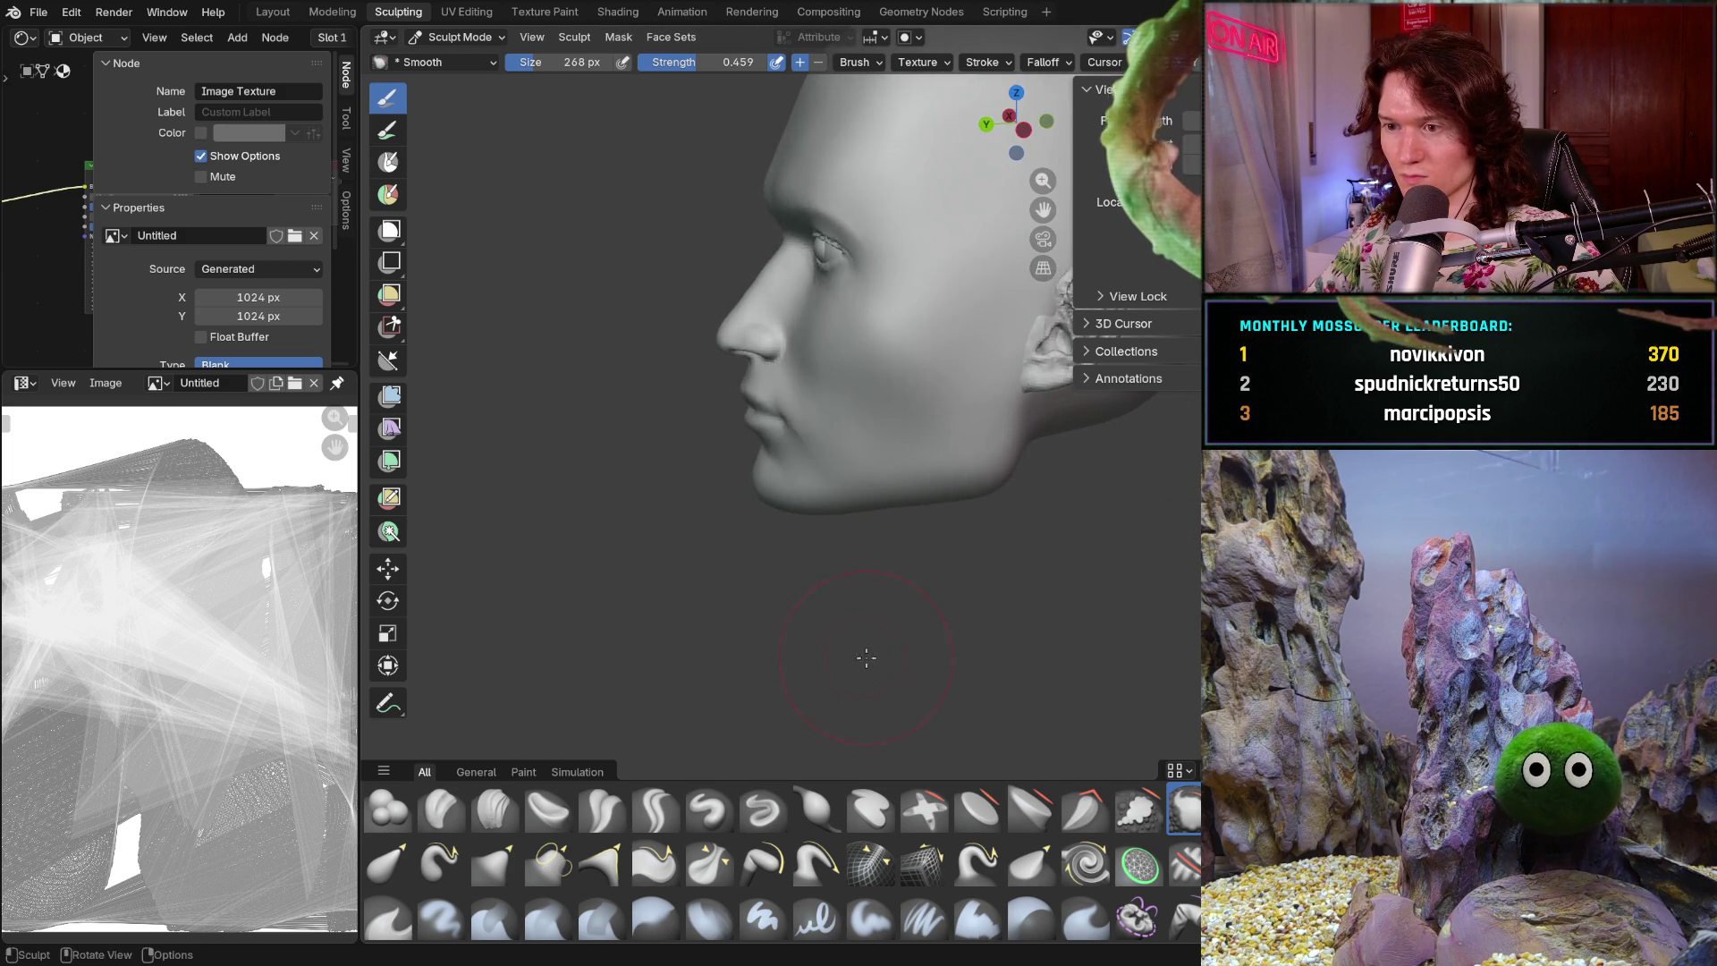
{"action": "mouse_move", "coordinate": [829, 606]}
{"action": "middle_mouse_down"}
{"action": "mouse_move", "coordinate": [981, 625]}
{"action": "mouse_move", "coordinate": [939, 621]}
{"action": "mouse_move", "coordinate": [924, 587]}
{"action": "mouse_move", "coordinate": [969, 613]}
{"action": "mouse_move", "coordinate": [895, 625]}
{"action": "mouse_move", "coordinate": [1030, 629]}
{"action": "mouse_move", "coordinate": [1004, 567]}
{"action": "middle_mouse_up"}
{"action": "scroll", "coordinate": [984, 573], "scroll_direction": "up", "scroll_amount": 4}
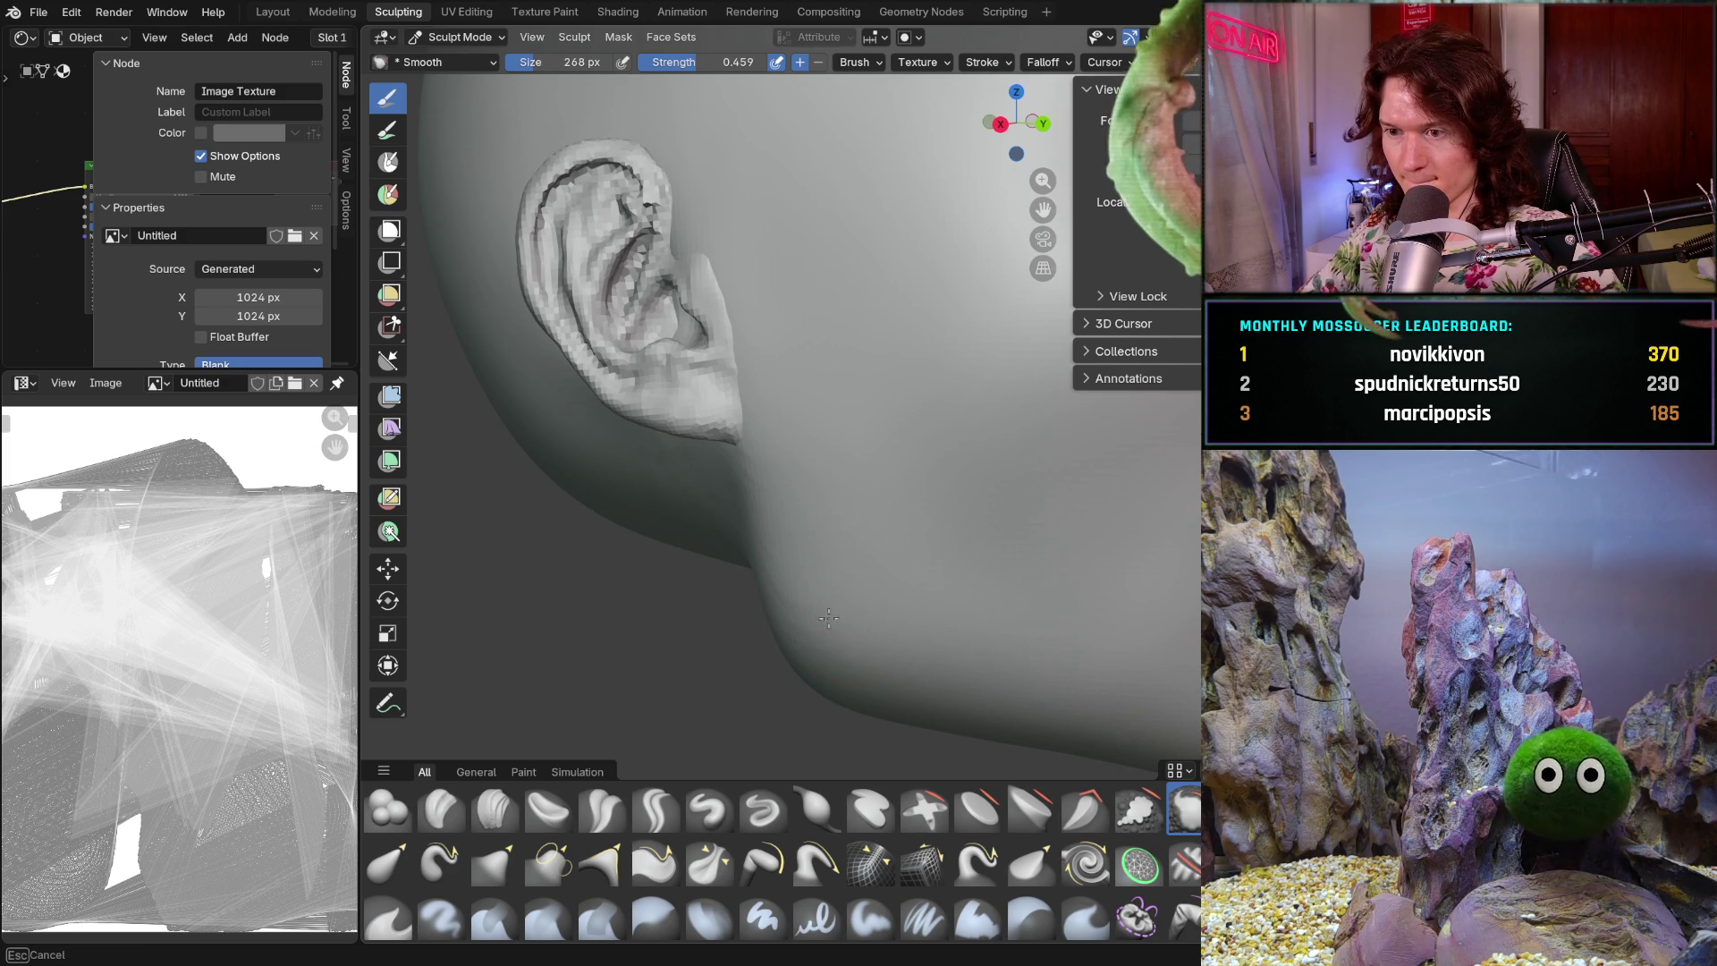
{"action": "scroll", "coordinate": [1002, 573], "scroll_direction": "down", "scroll_amount": 4}
{"action": "mouse_move", "coordinate": [989, 576]}
{"action": "middle_mouse_down"}
{"action": "mouse_move", "coordinate": [889, 582]}
{"action": "mouse_move", "coordinate": [905, 613]}
{"action": "mouse_move", "coordinate": [766, 453]}
{"action": "middle_mouse_up"}
{"action": "scroll", "coordinate": [889, 585], "scroll_direction": "up", "scroll_amount": 3}
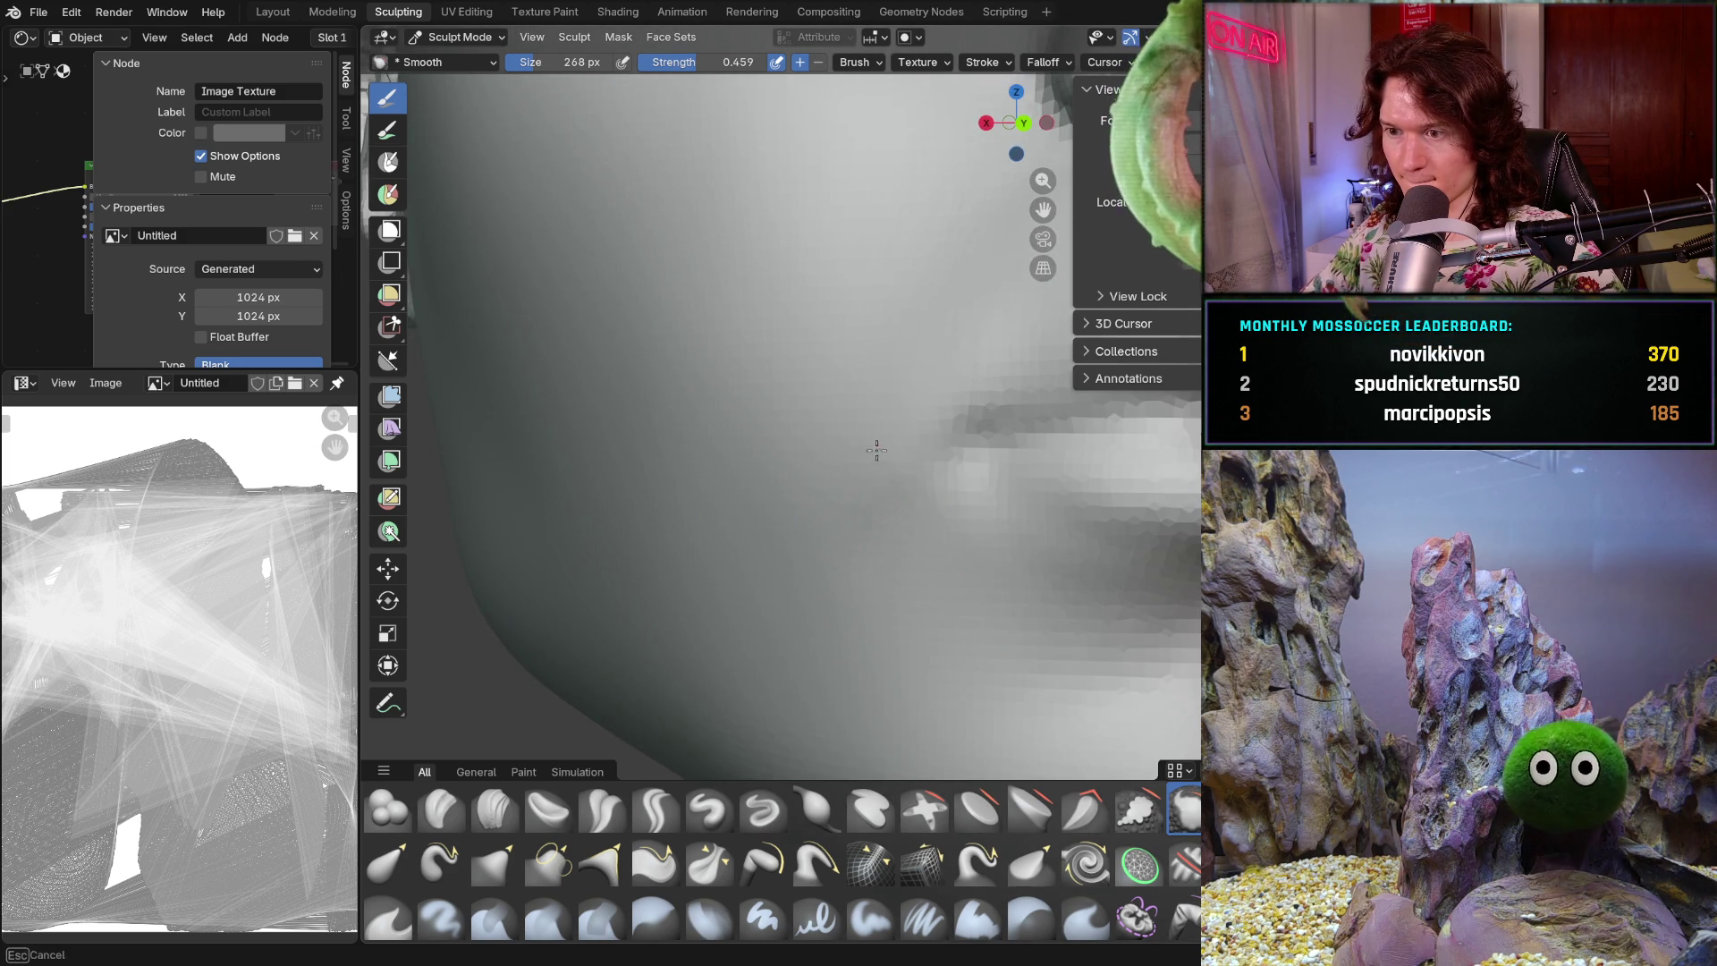
{"action": "scroll", "coordinate": [677, 631], "scroll_direction": "down", "scroll_amount": 3}
{"action": "mouse_move", "coordinate": [677, 631]}
{"action": "middle_mouse_down"}
{"action": "mouse_move", "coordinate": [912, 614]}
{"action": "mouse_move", "coordinate": [540, 605]}
{"action": "mouse_move", "coordinate": [602, 567]}
{"action": "mouse_move", "coordinate": [723, 610]}
{"action": "mouse_move", "coordinate": [824, 556]}
{"action": "mouse_move", "coordinate": [884, 352]}
{"action": "middle_mouse_up"}
{"action": "scroll", "coordinate": [540, 605], "scroll_direction": "up", "scroll_amount": 2}
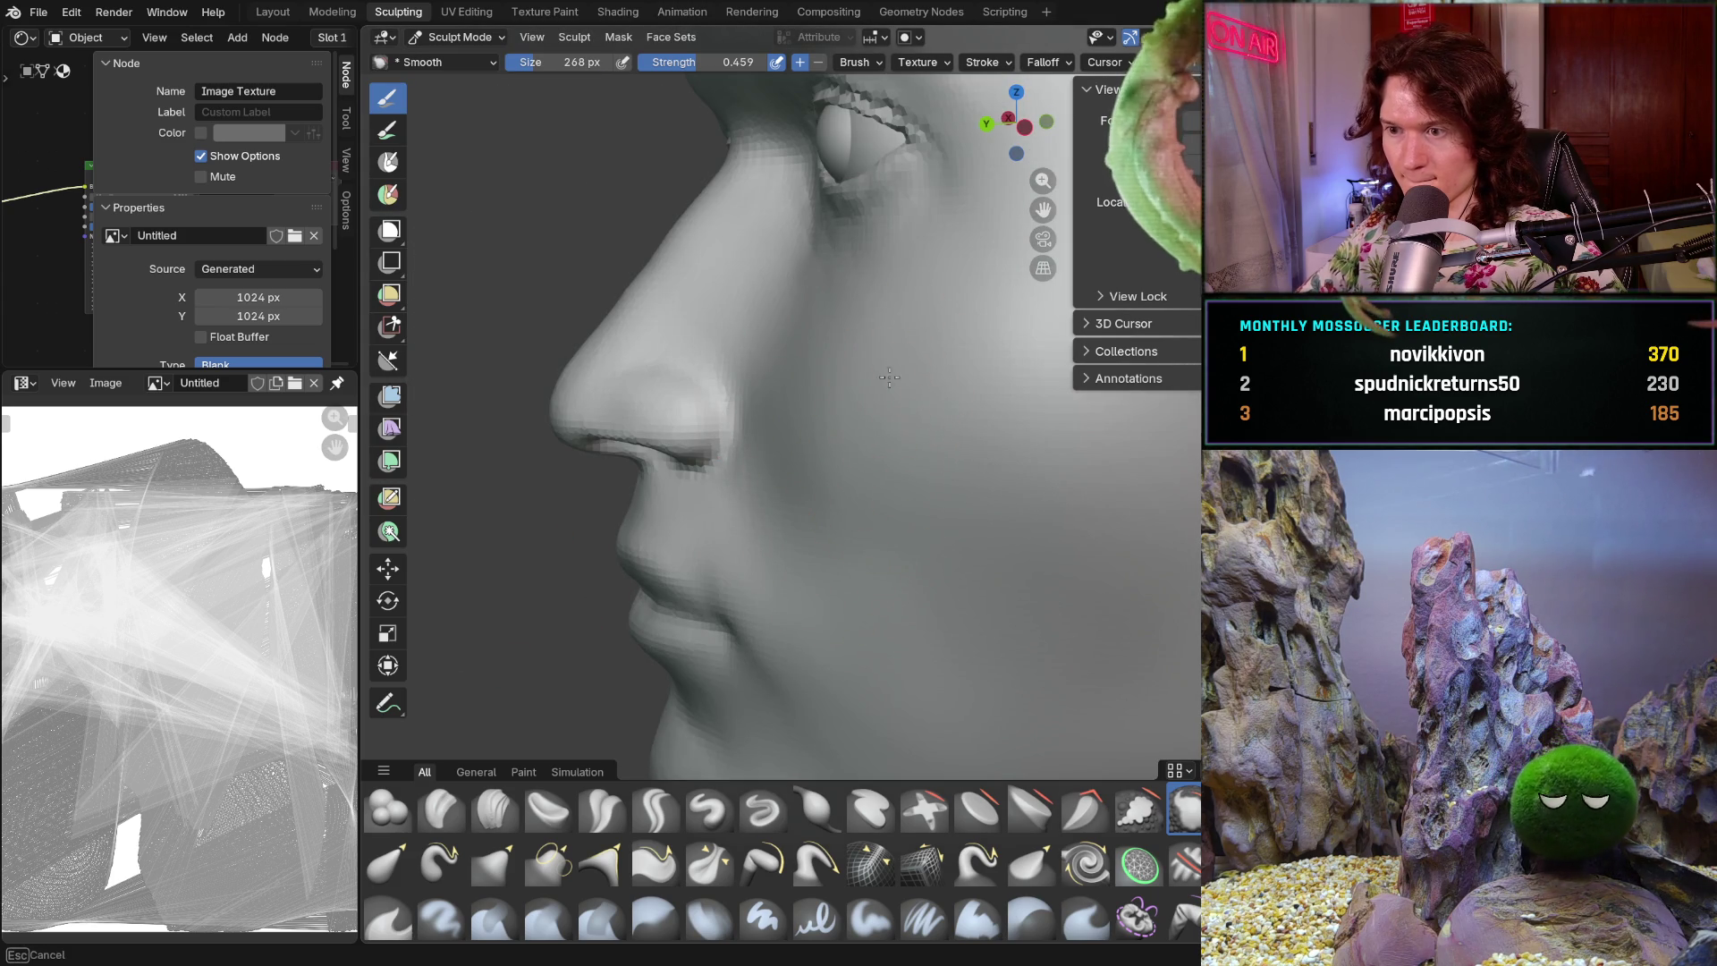
{"action": "middle_click_drag", "start_coordinate": [812, 467], "coordinate": [811, 468], "text": "ctrl"}
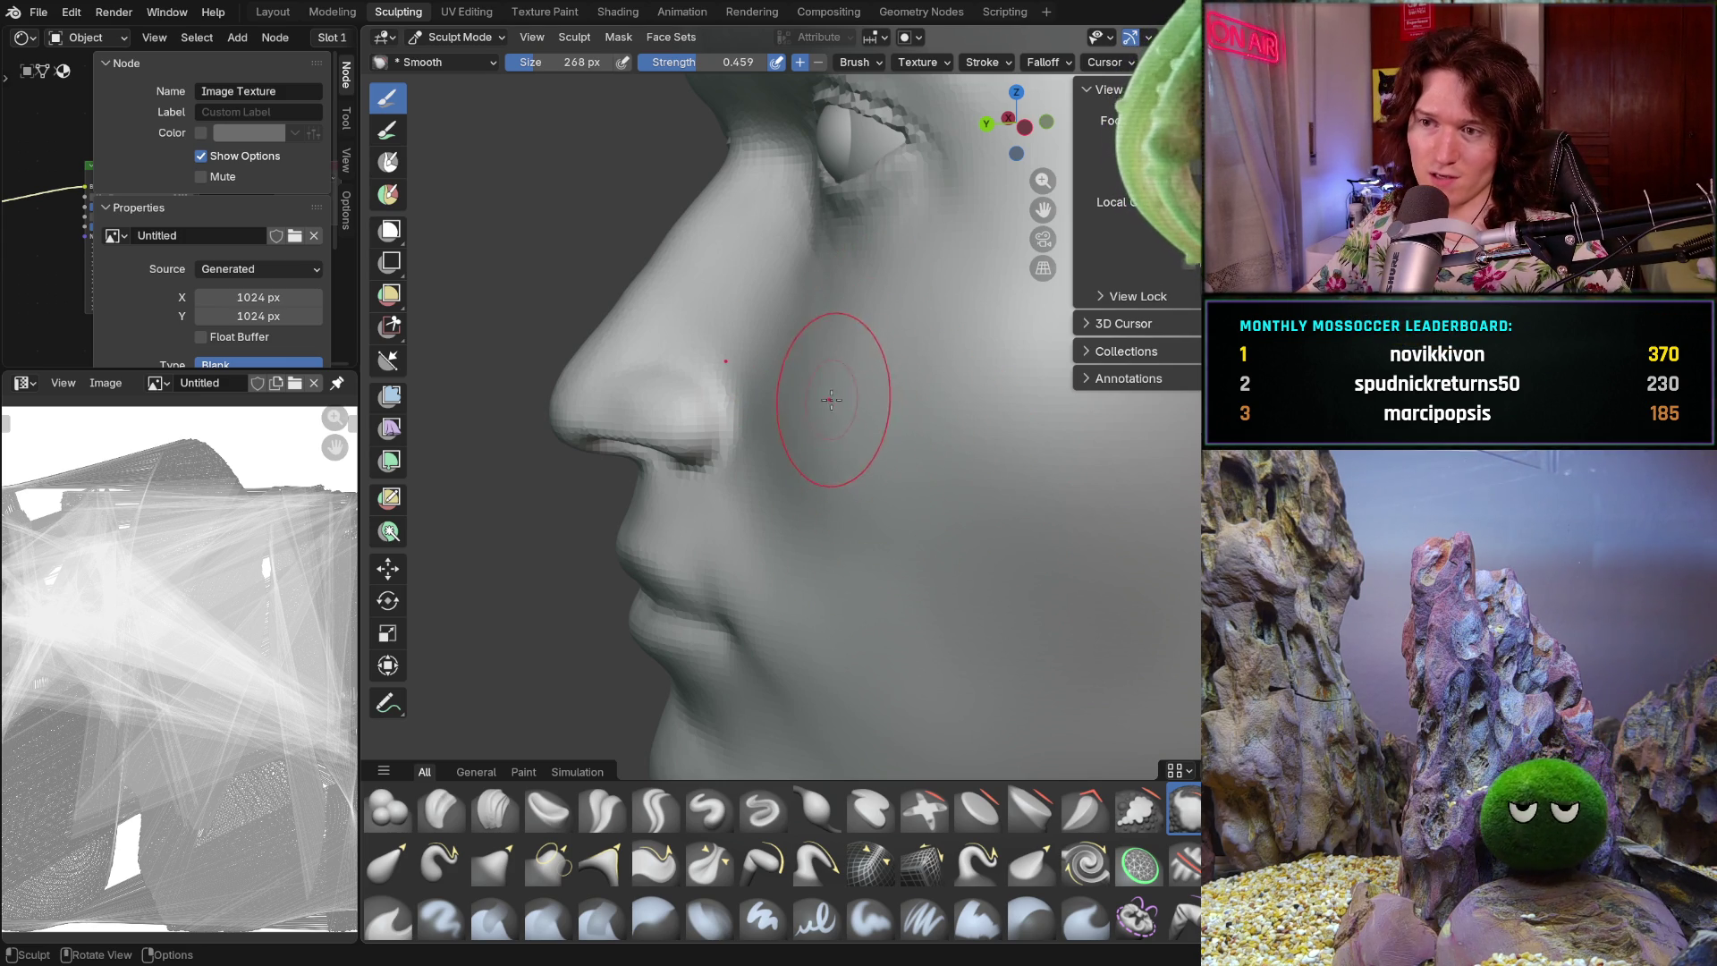
- Smooth the cheek just below the eye with a short Smooth brush stroke
{"action": "middle_click_drag", "start_coordinate": [836, 422], "coordinate": [958, 449]}
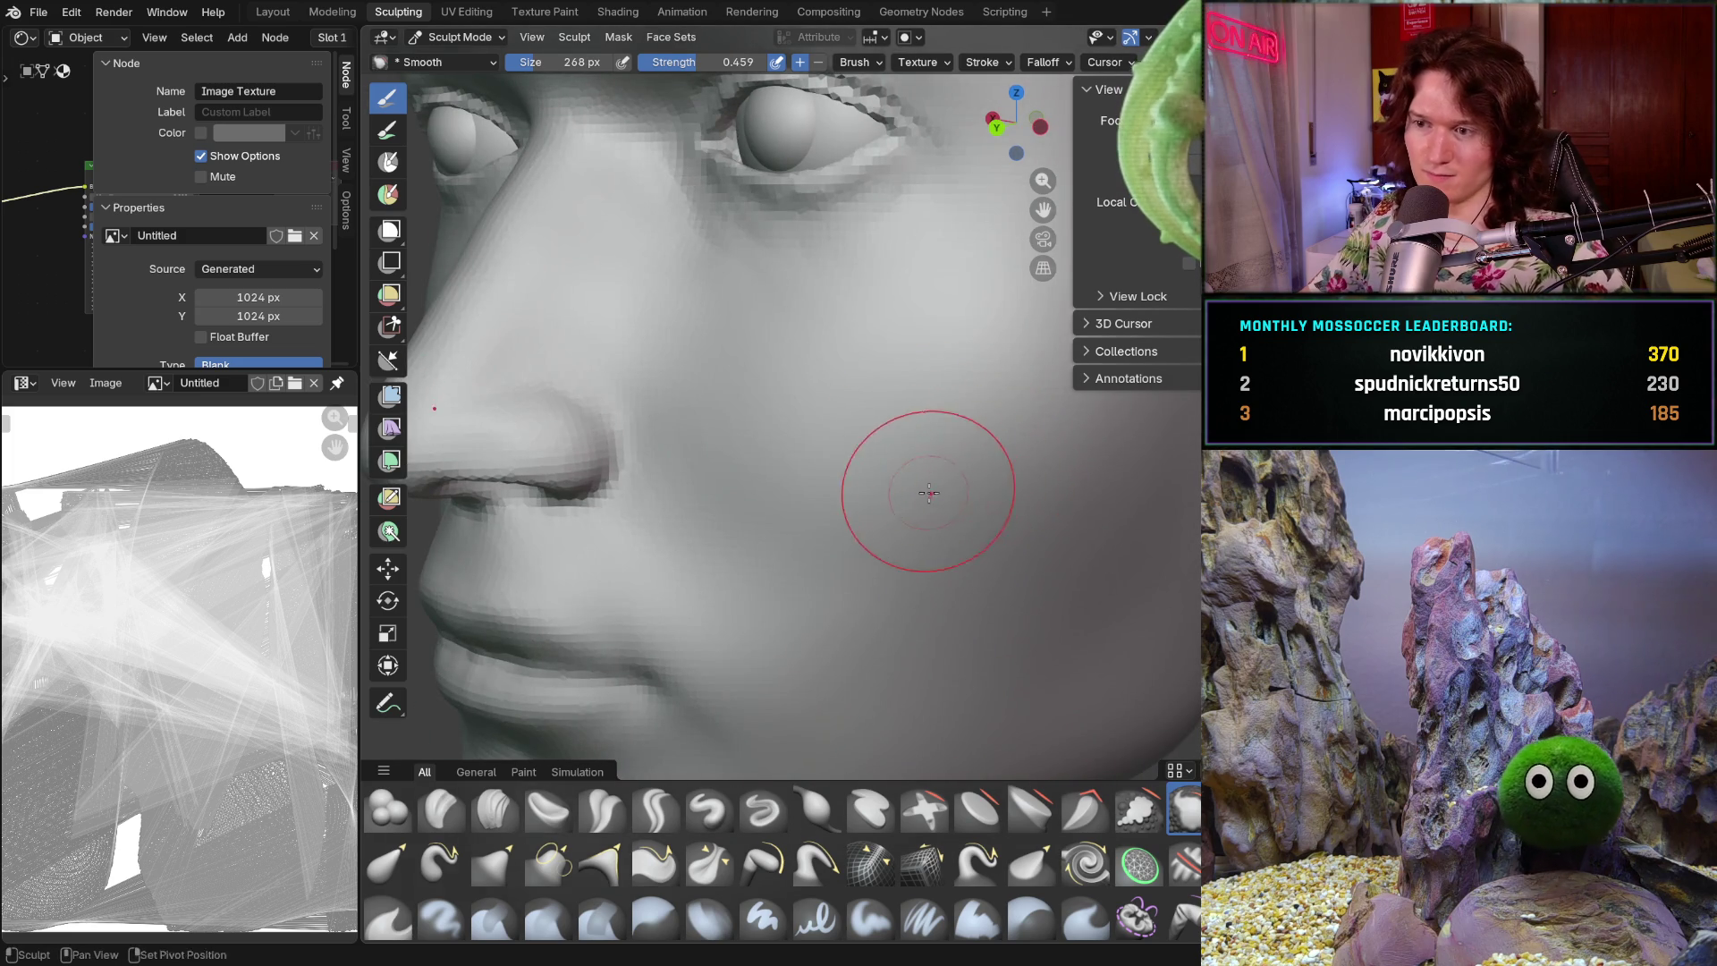
{"action": "scroll", "coordinate": [931, 487], "scroll_direction": "up", "scroll_amount": 2}
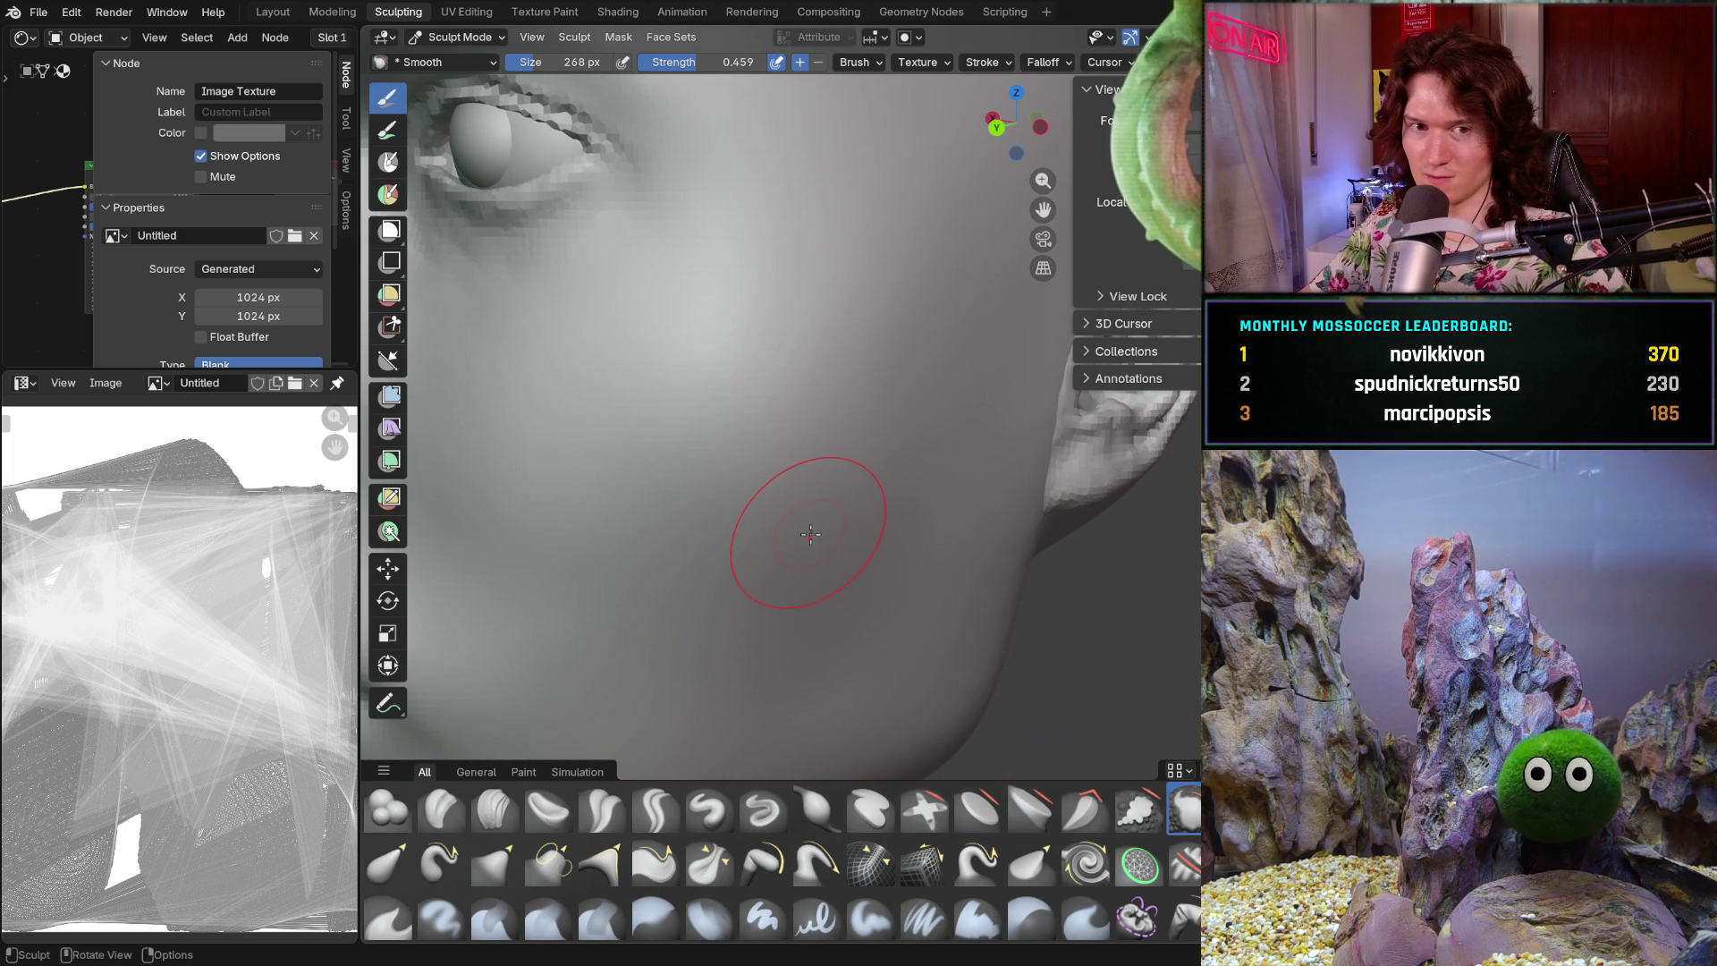
{"action": "left_click_drag", "start_coordinate": [786, 547], "coordinate": [686, 403]}
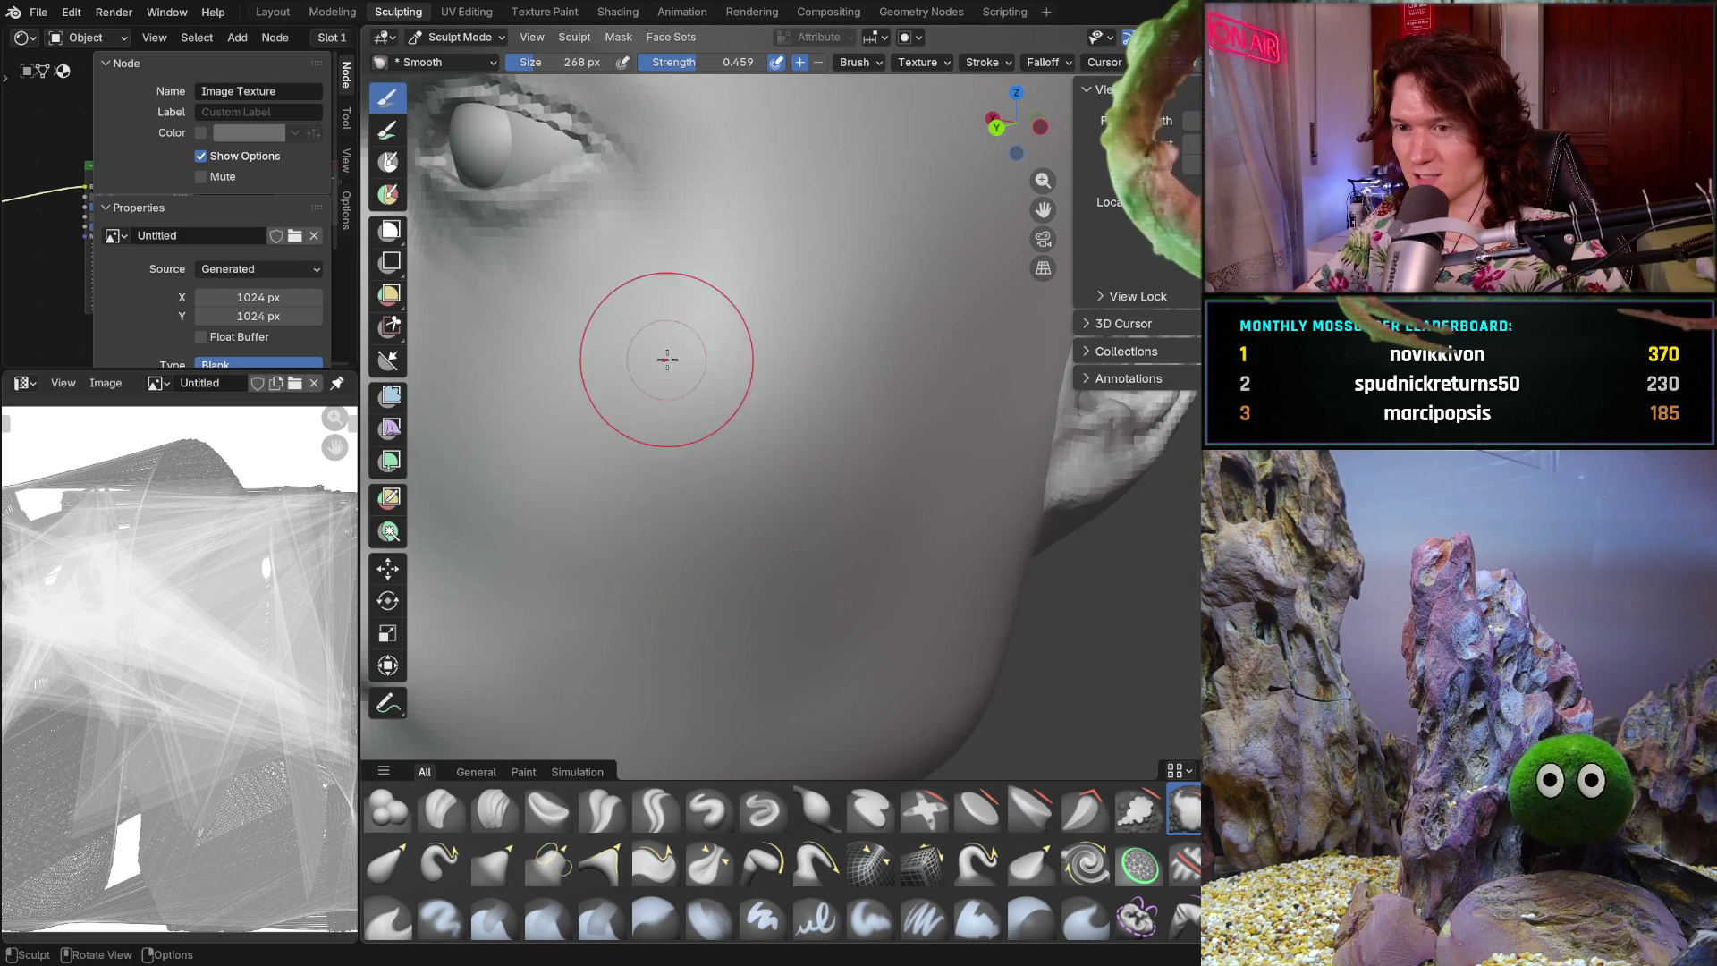
{"action": "scroll", "coordinate": [932, 425], "scroll_direction": "down", "scroll_amount": 10}
- Inspect the smoothed face from the front and left profile, closing in on the eye and brow
{"action": "mouse_move", "coordinate": [933, 426]}
{"action": "middle_mouse_down"}
{"action": "mouse_move", "coordinate": [962, 479]}
{"action": "mouse_move", "coordinate": [905, 526]}
{"action": "mouse_move", "coordinate": [778, 512]}
{"action": "mouse_move", "coordinate": [781, 457]}
{"action": "middle_mouse_up"}
{"action": "scroll", "coordinate": [905, 526], "scroll_direction": "up", "scroll_amount": 8}
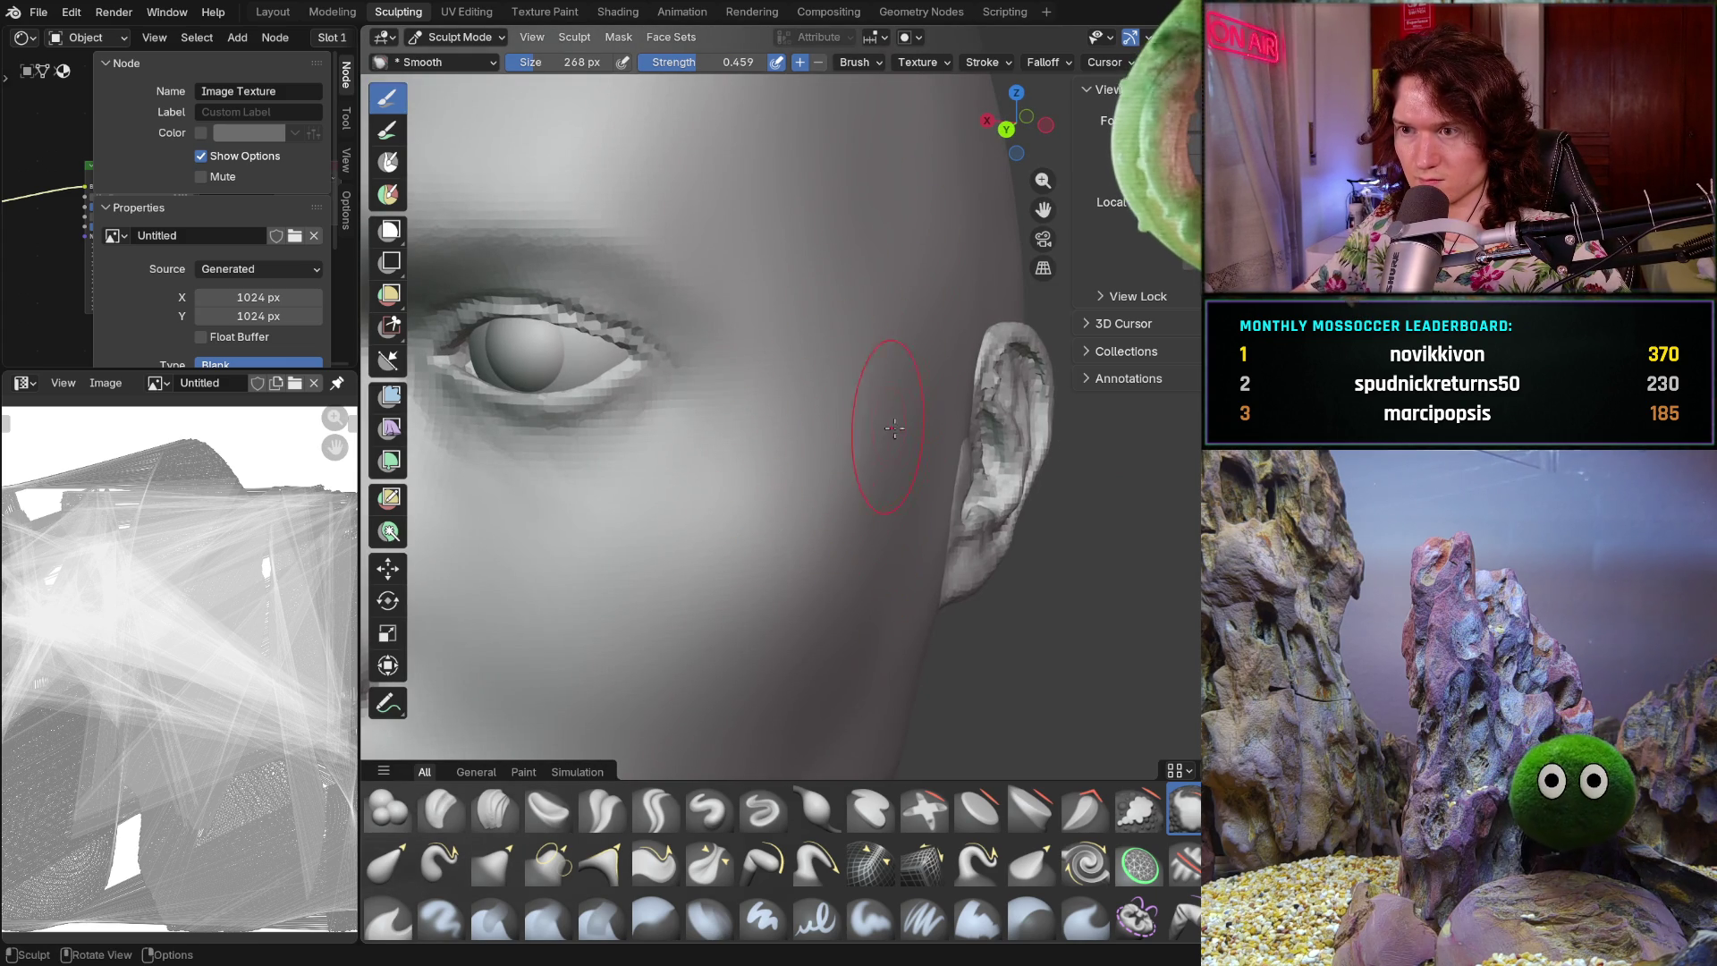
{"action": "scroll", "coordinate": [888, 421], "scroll_direction": "down", "scroll_amount": 8}
{"action": "middle_click_drag", "start_coordinate": [888, 421], "coordinate": [924, 483]}
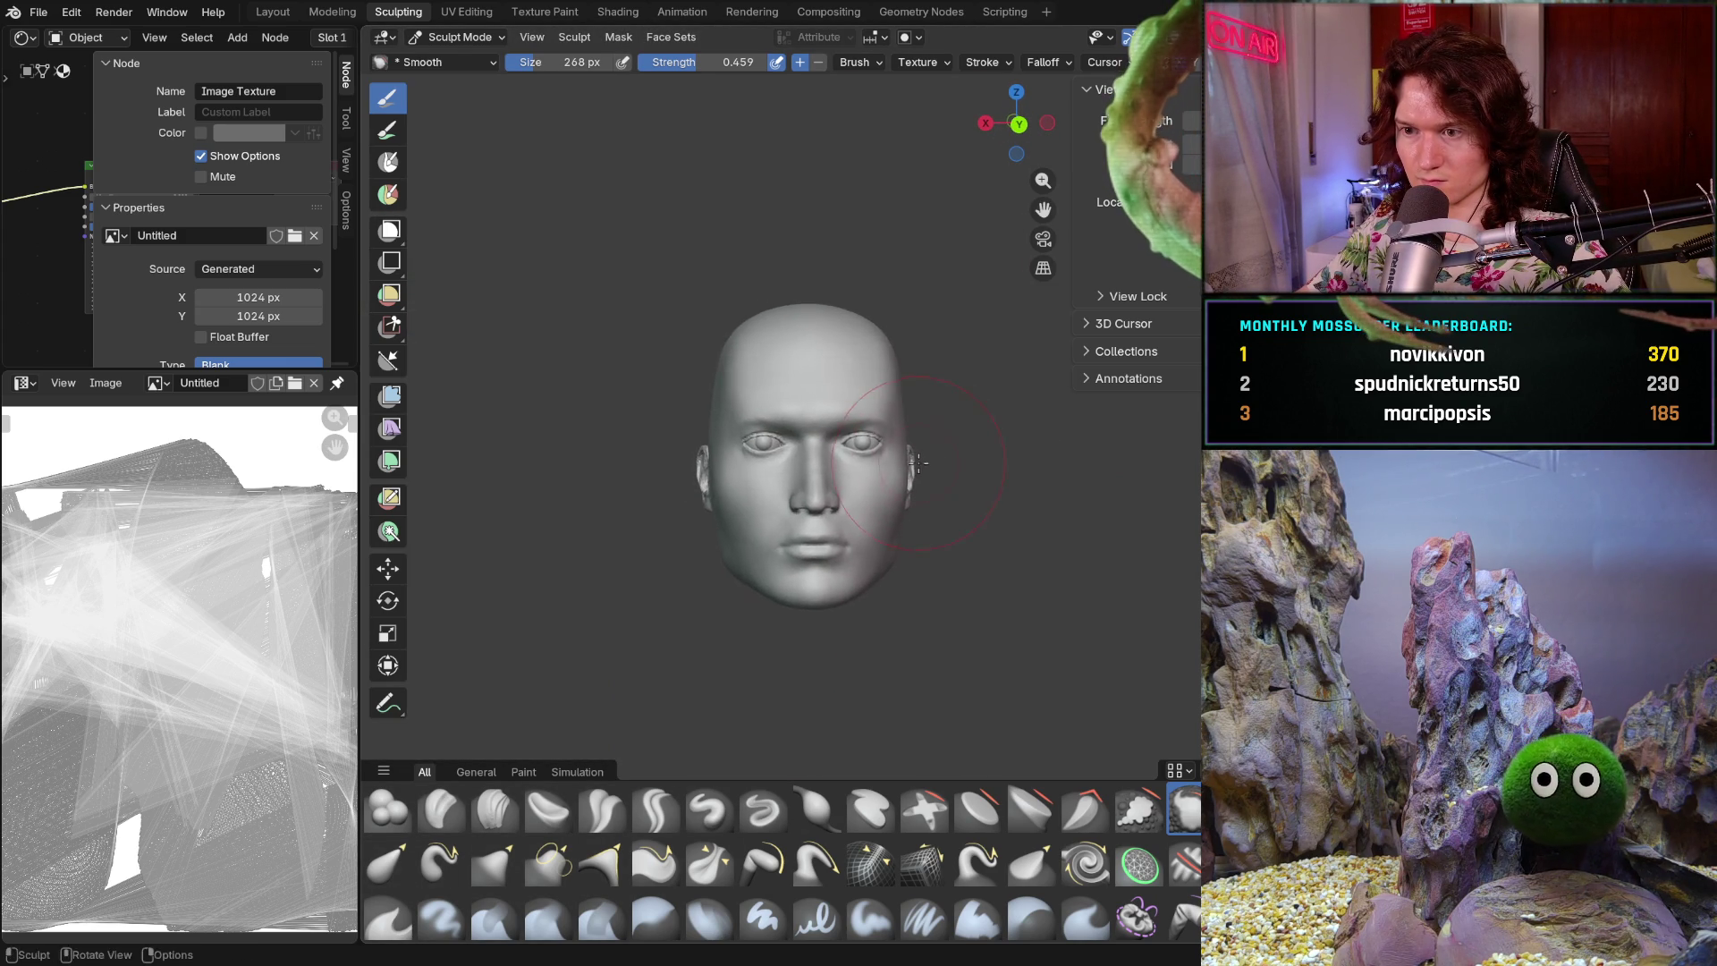
{"action": "scroll", "coordinate": [920, 464], "scroll_direction": "up", "scroll_amount": 6}
{"action": "mouse_move", "coordinate": [996, 519]}
{"action": "middle_mouse_down"}
{"action": "mouse_move", "coordinate": [966, 487]}
{"action": "mouse_move", "coordinate": [813, 506]}
{"action": "mouse_move", "coordinate": [778, 444]}
{"action": "mouse_move", "coordinate": [816, 555]}
{"action": "mouse_move", "coordinate": [899, 536]}
{"action": "middle_mouse_up"}
{"action": "scroll", "coordinate": [977, 473], "scroll_direction": "up", "scroll_amount": 5}
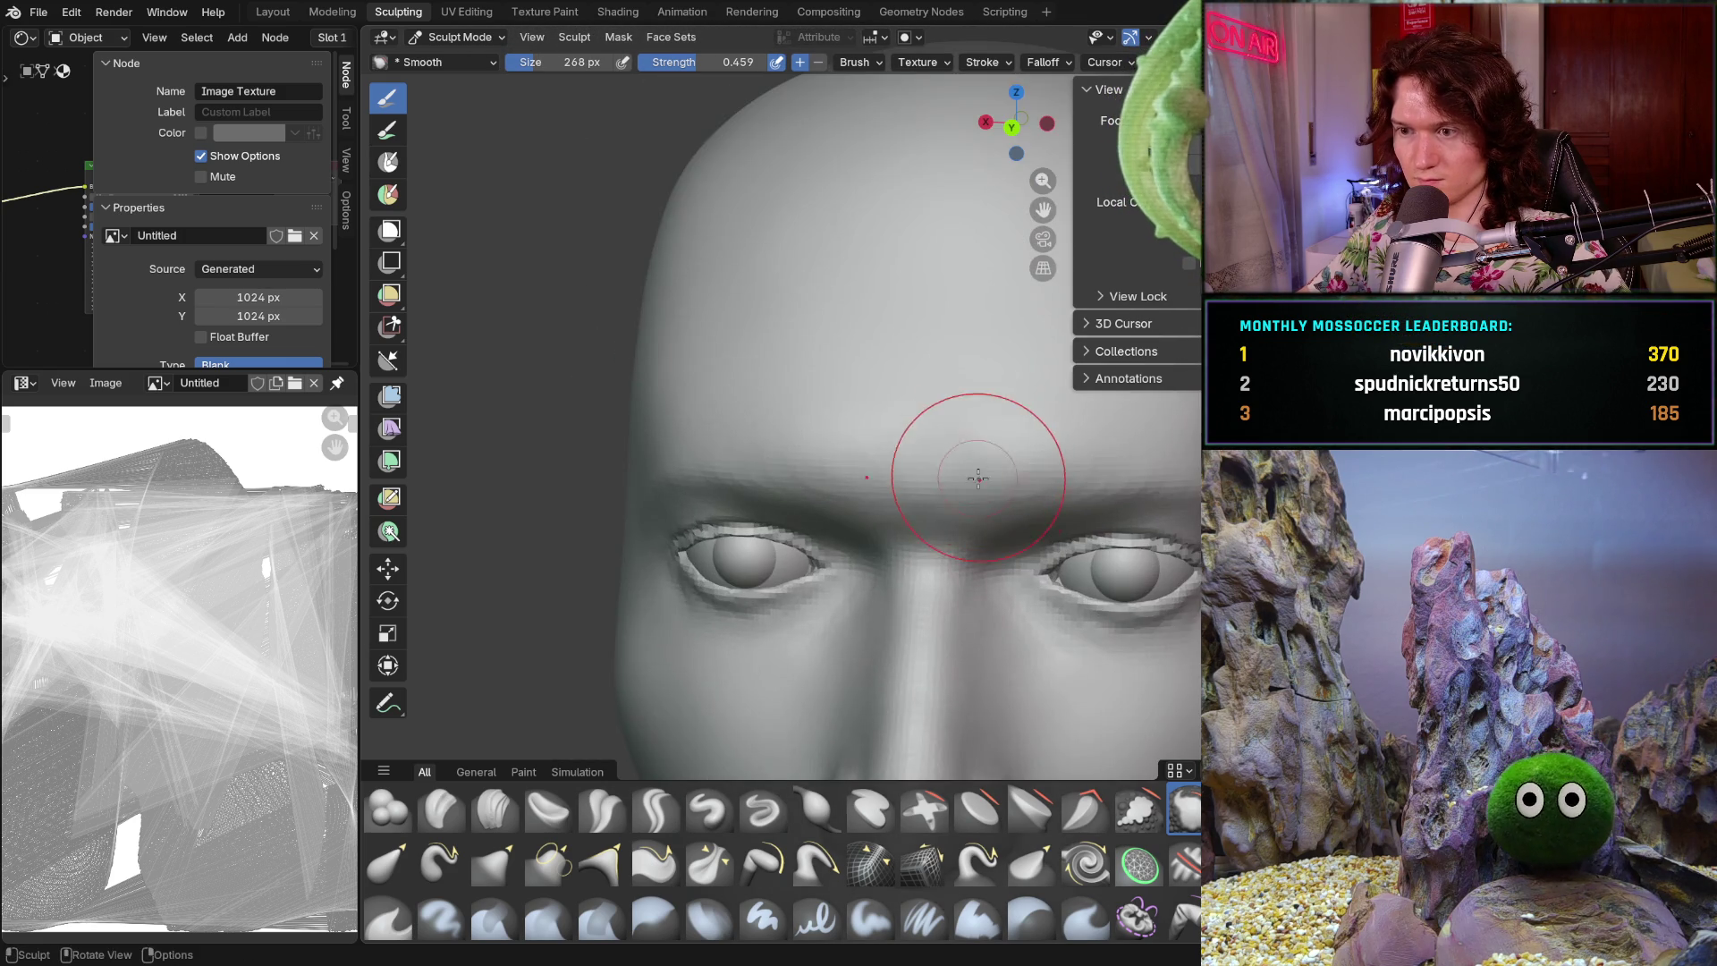
{"action": "middle_click_drag", "start_coordinate": [977, 473], "coordinate": [1002, 451]}
{"action": "scroll", "coordinate": [1027, 441], "scroll_direction": "up", "scroll_amount": 3}
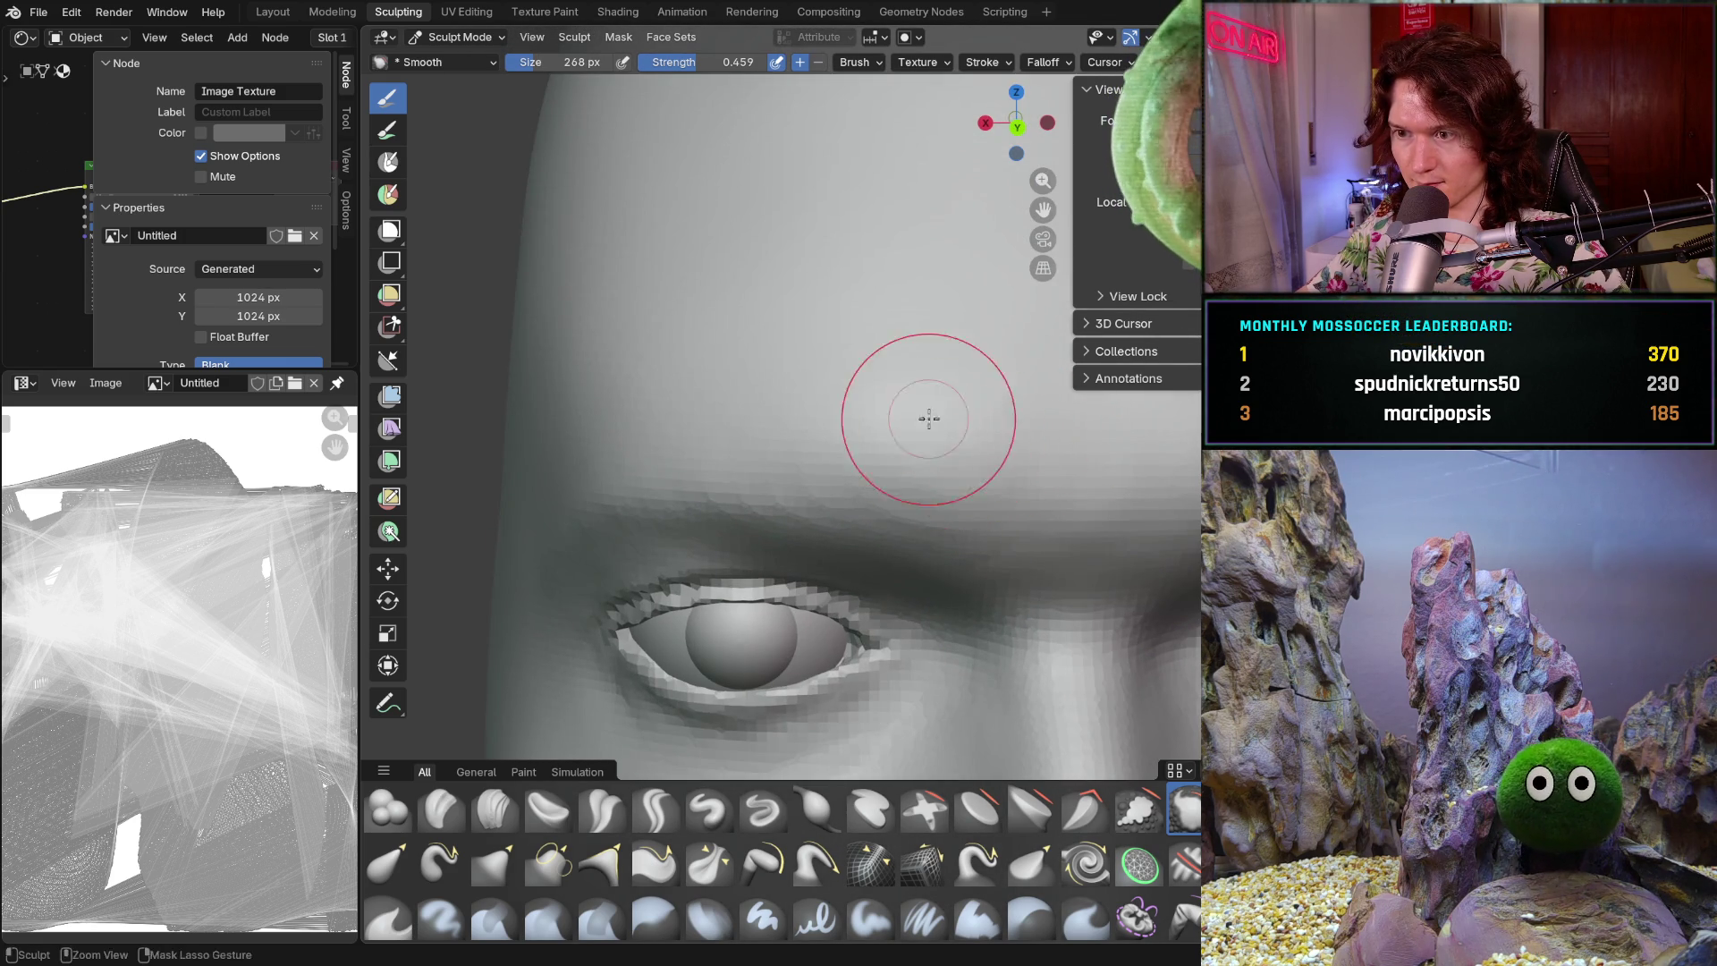
{"action": "scroll", "coordinate": [921, 429], "scroll_direction": "down", "scroll_amount": 6}
{"action": "middle_click_drag", "start_coordinate": [862, 460], "coordinate": [1038, 488]}
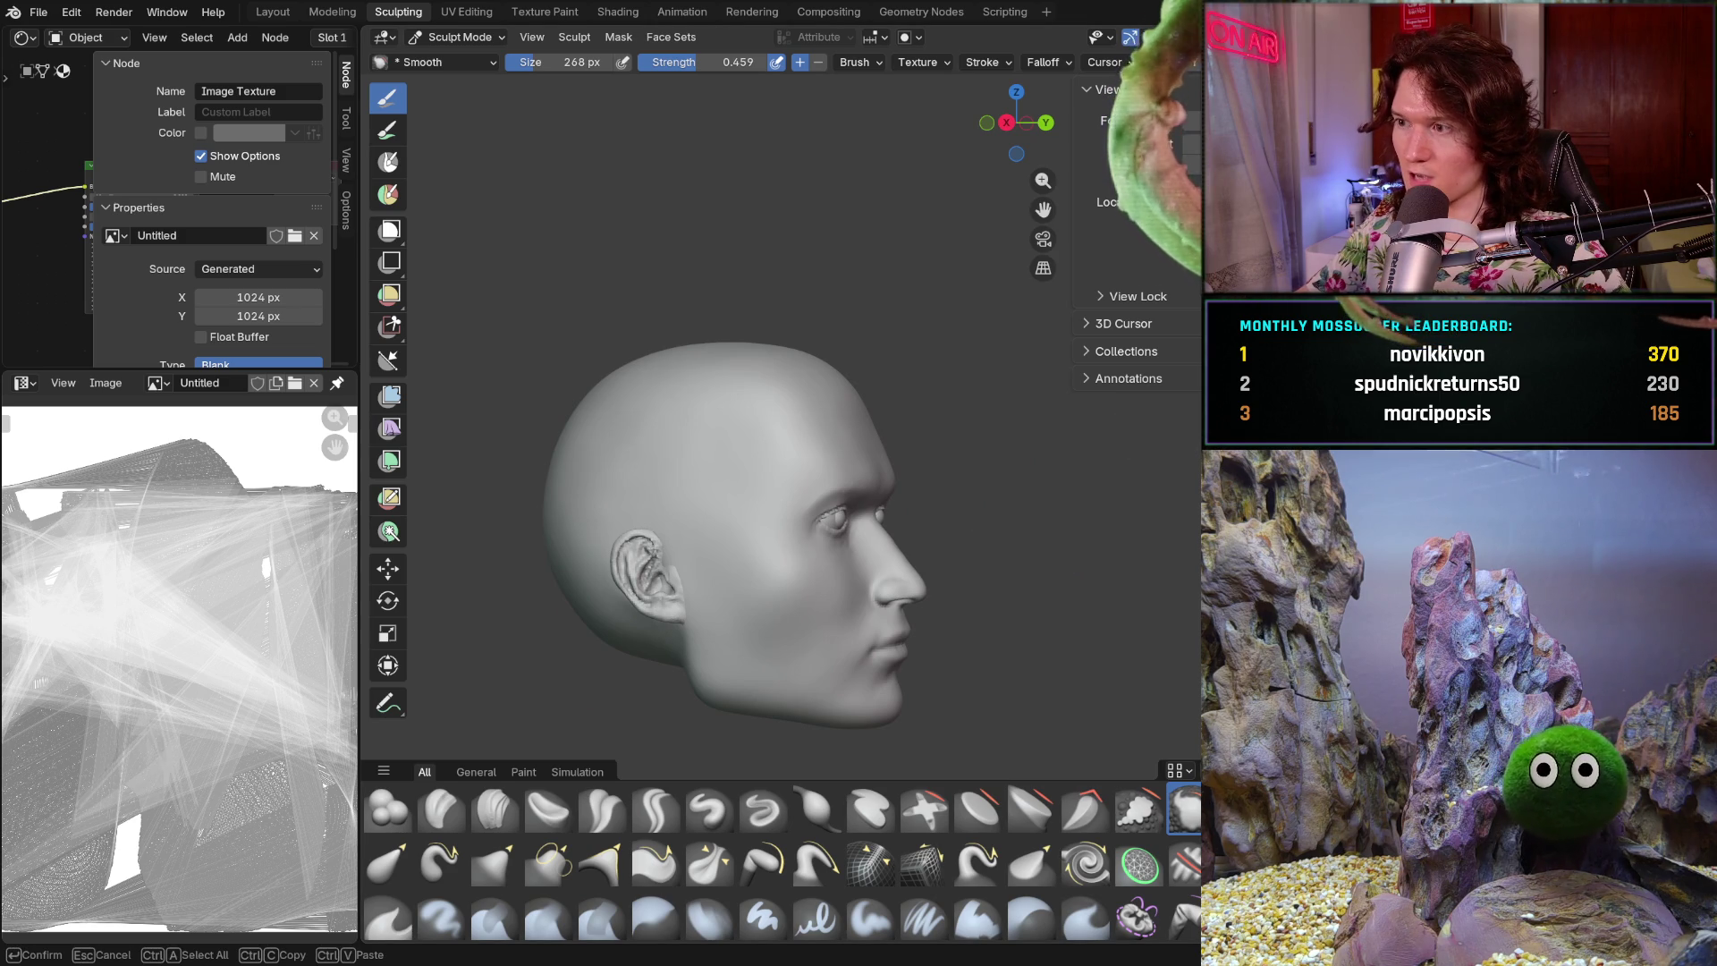
- Leave Sculpt Mode and switch to Object Mode
{"action": "key", "text": "Return"}
{"action": "middle_click_drag", "start_coordinate": [966, 516], "coordinate": [967, 466]}
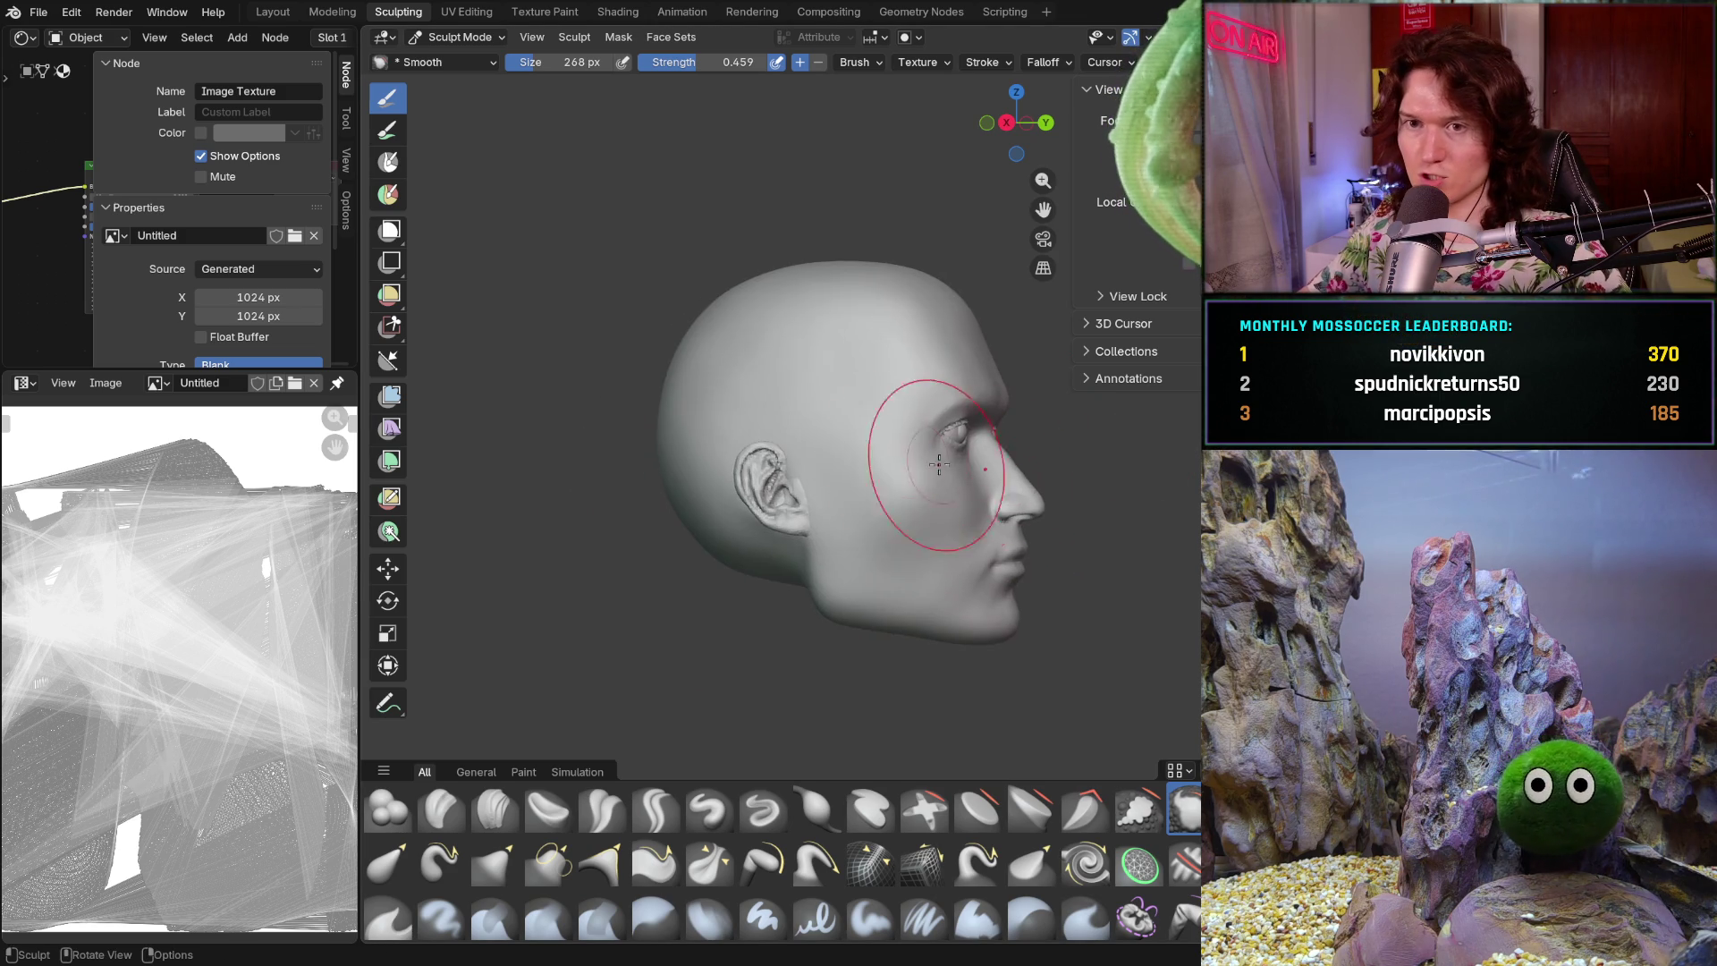
{"action": "left_click", "coordinate": [461, 37]}
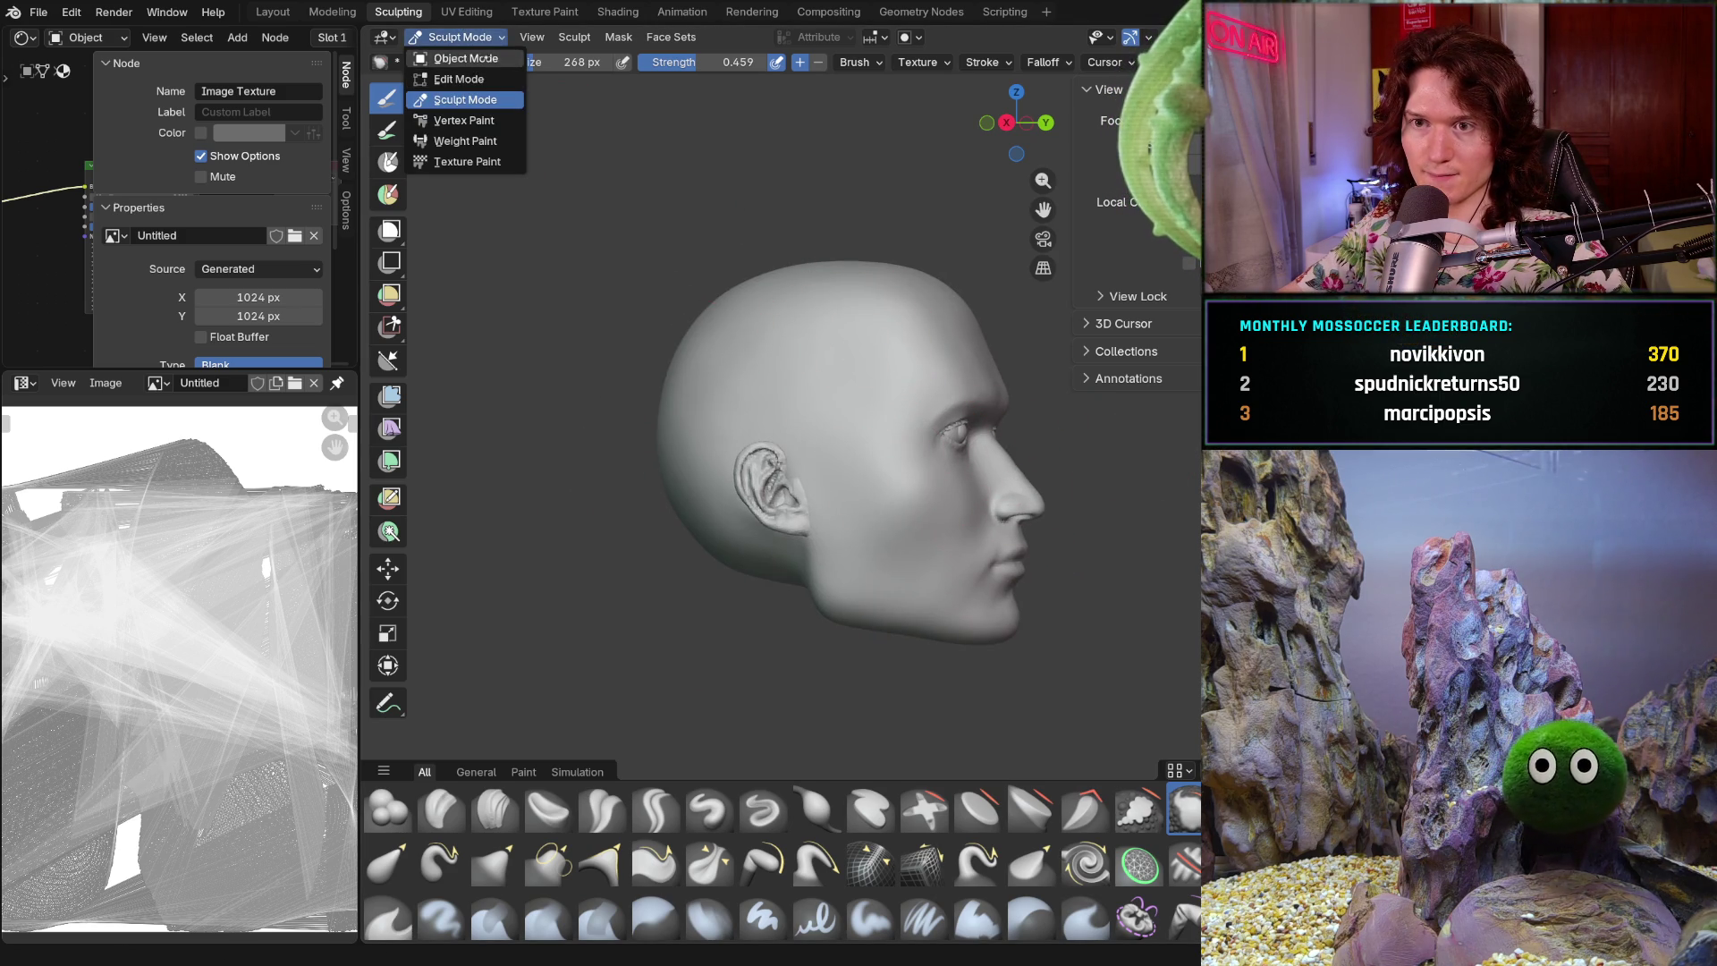
{"action": "left_click", "coordinate": [465, 57]}
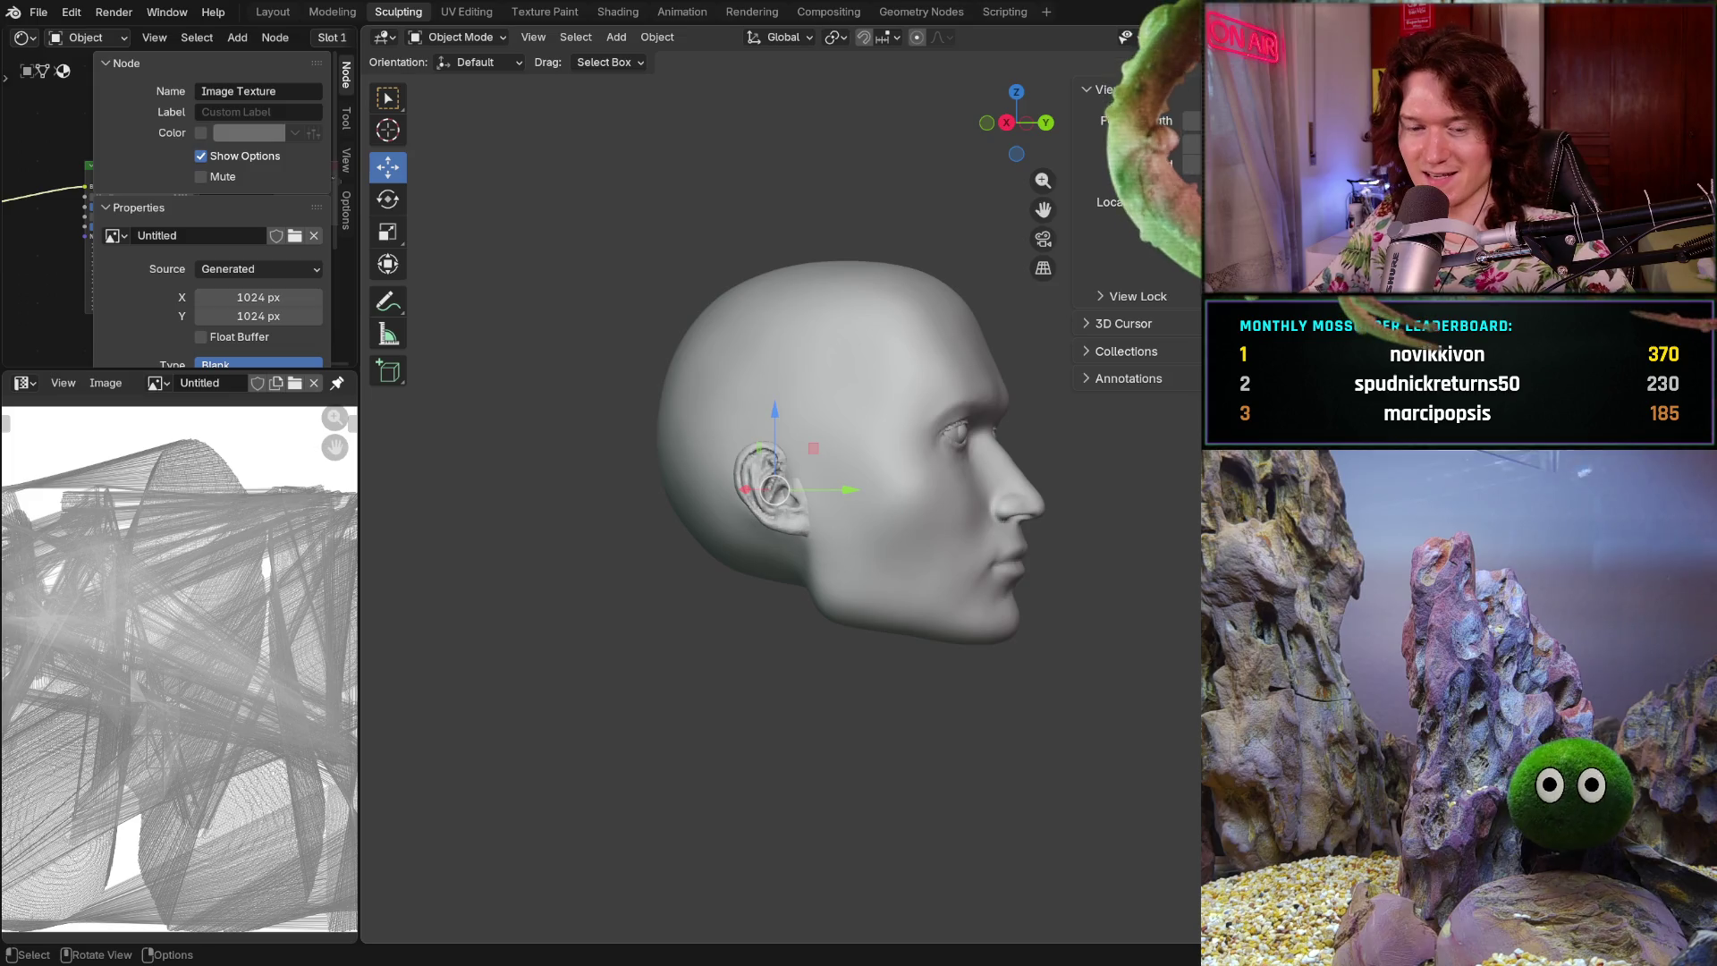
- In front view, slide the ear object about 0.0032 m along X and reselect it
{"action": "key", "text": "ctrl+KP_1"}
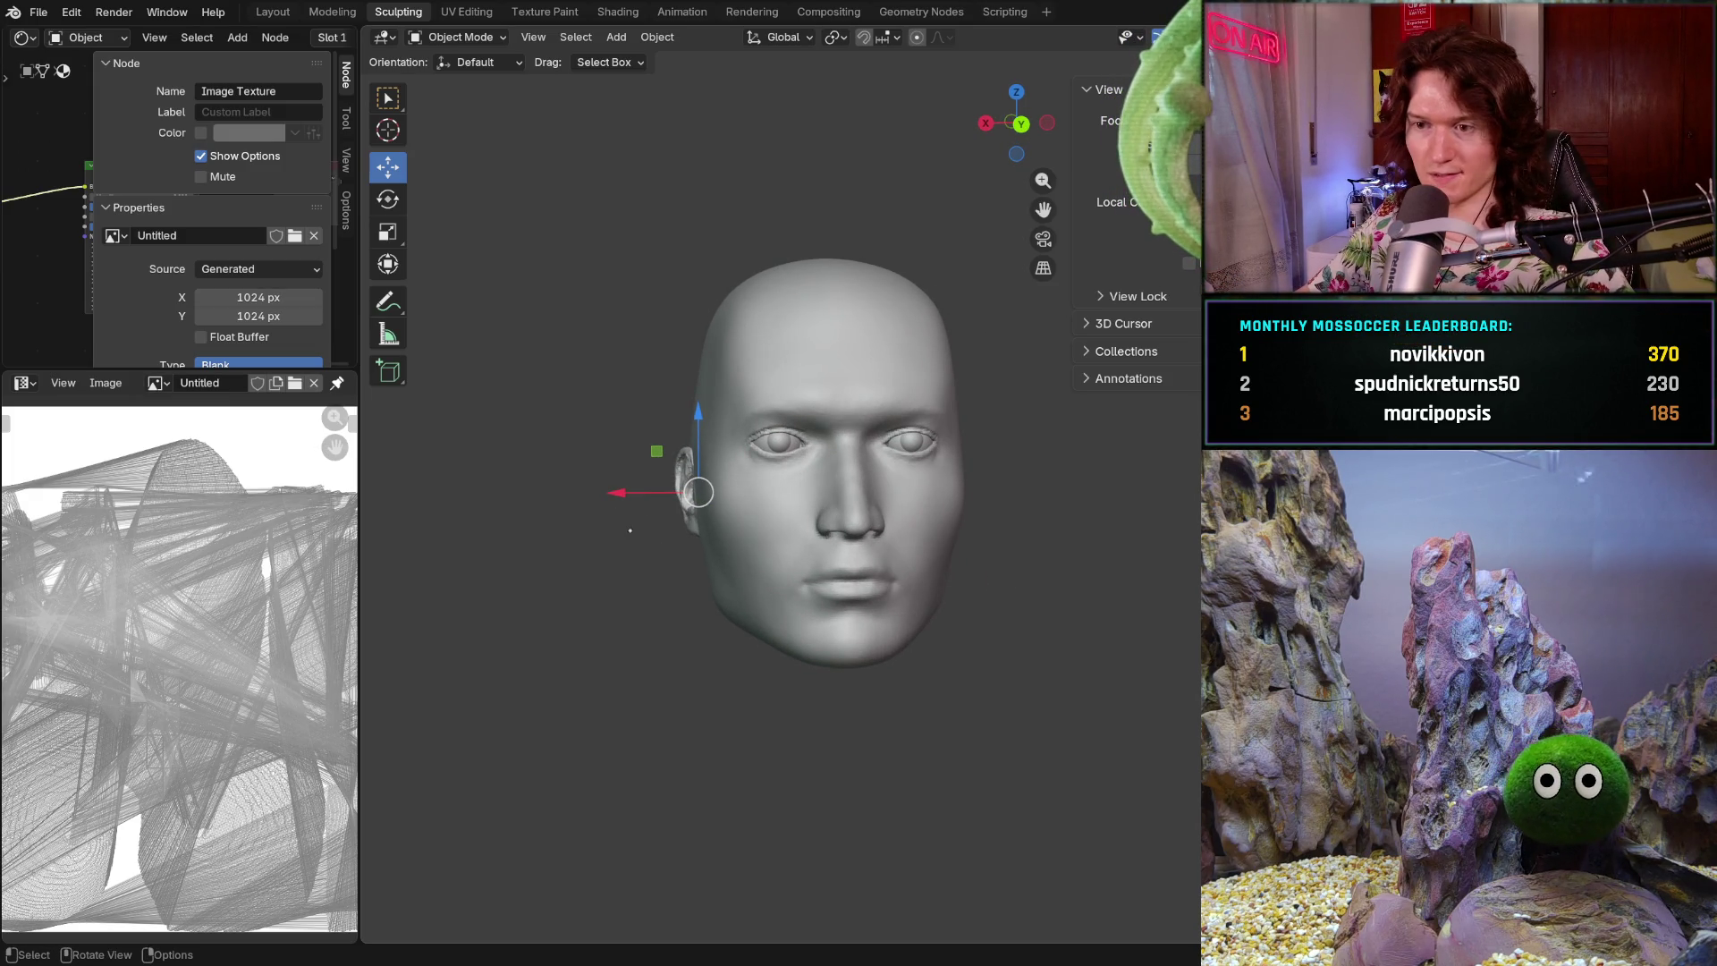
{"action": "scroll", "coordinate": [637, 506], "scroll_direction": "up", "scroll_amount": 5}
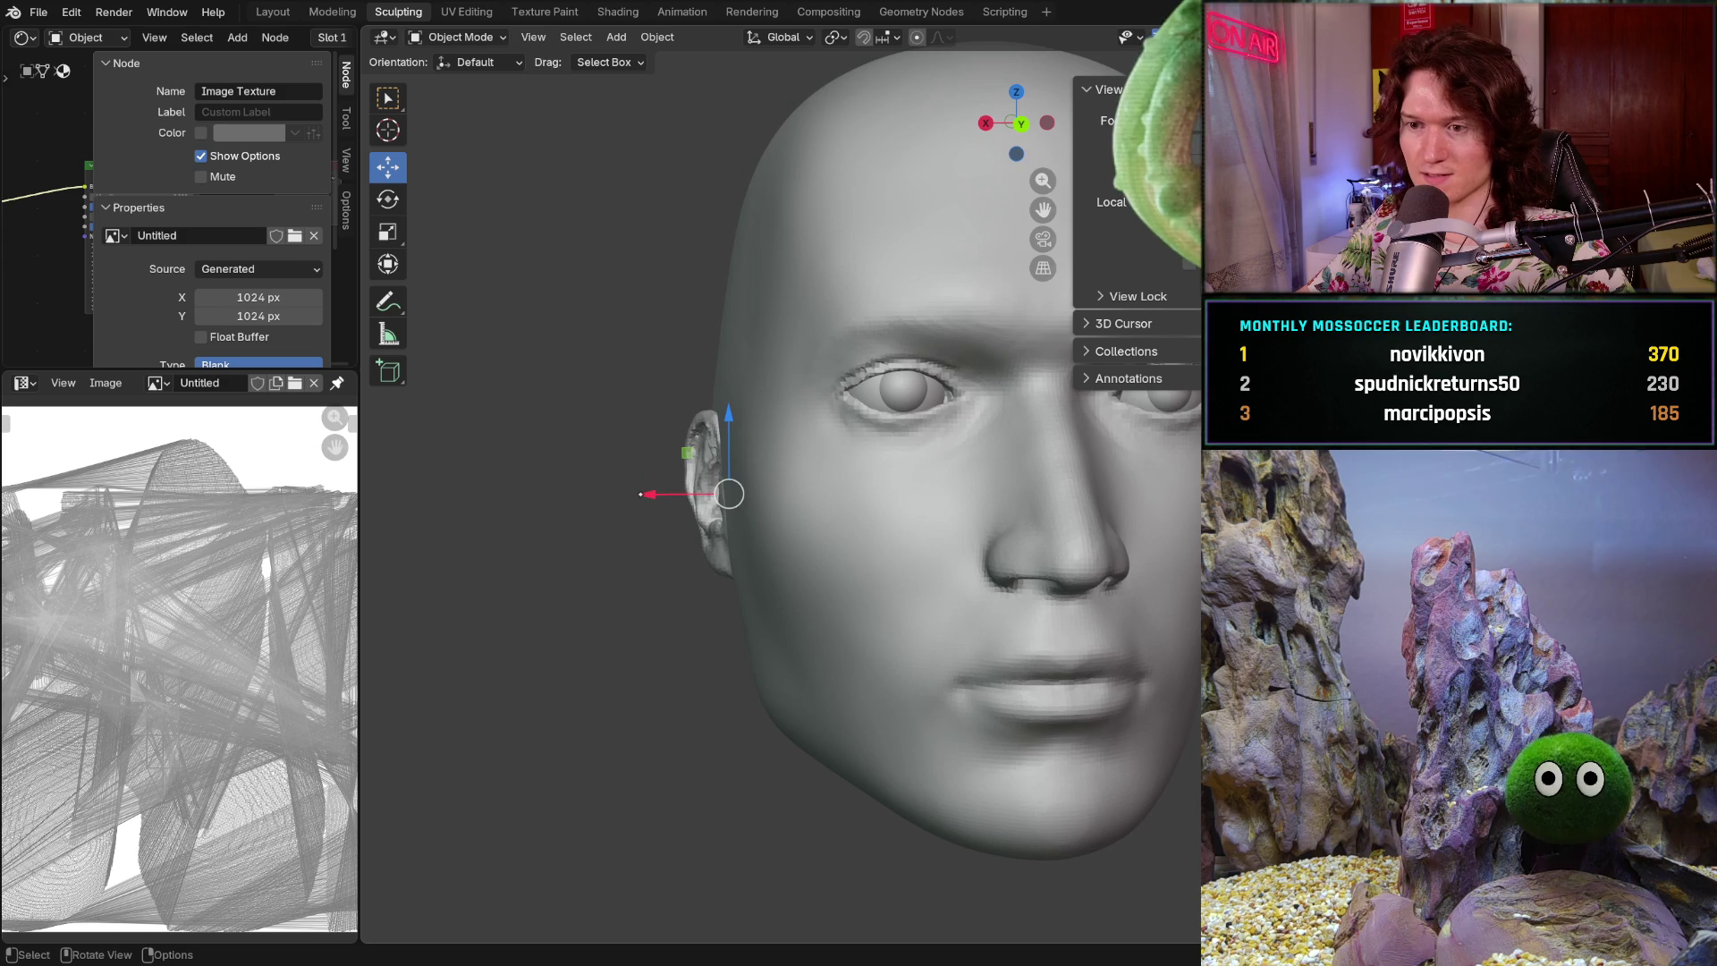
{"action": "left_click_drag", "start_coordinate": [642, 496], "coordinate": [632, 496]}
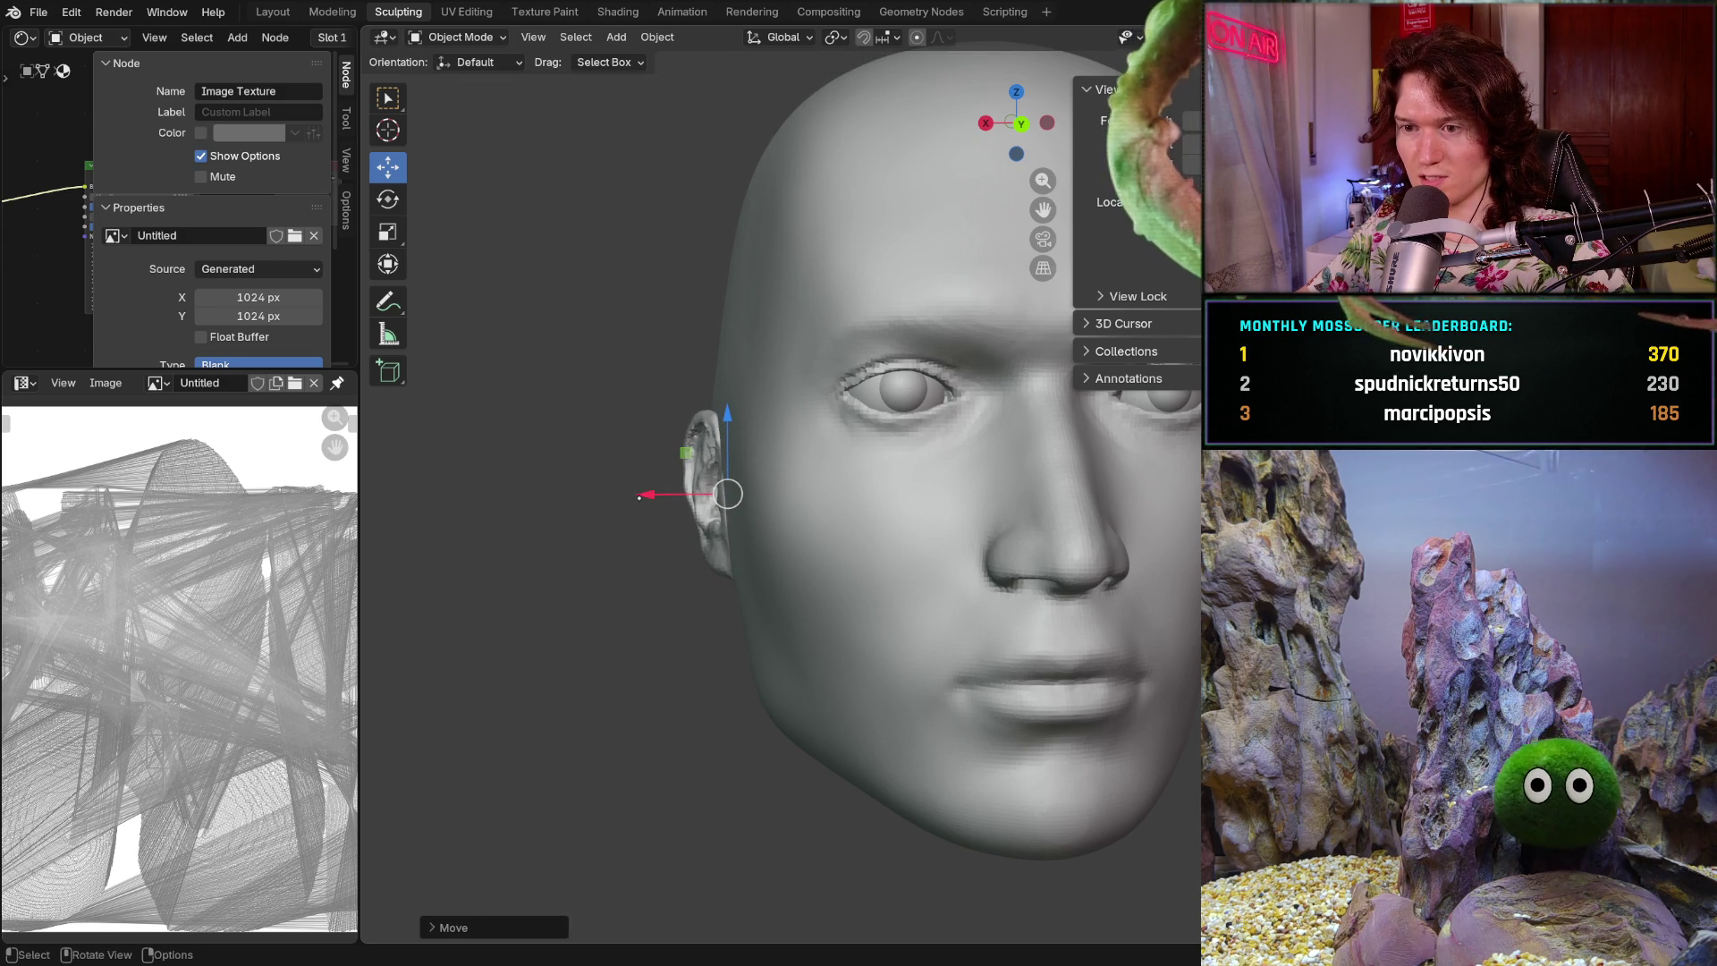
{"action": "left_click", "coordinate": [690, 494]}
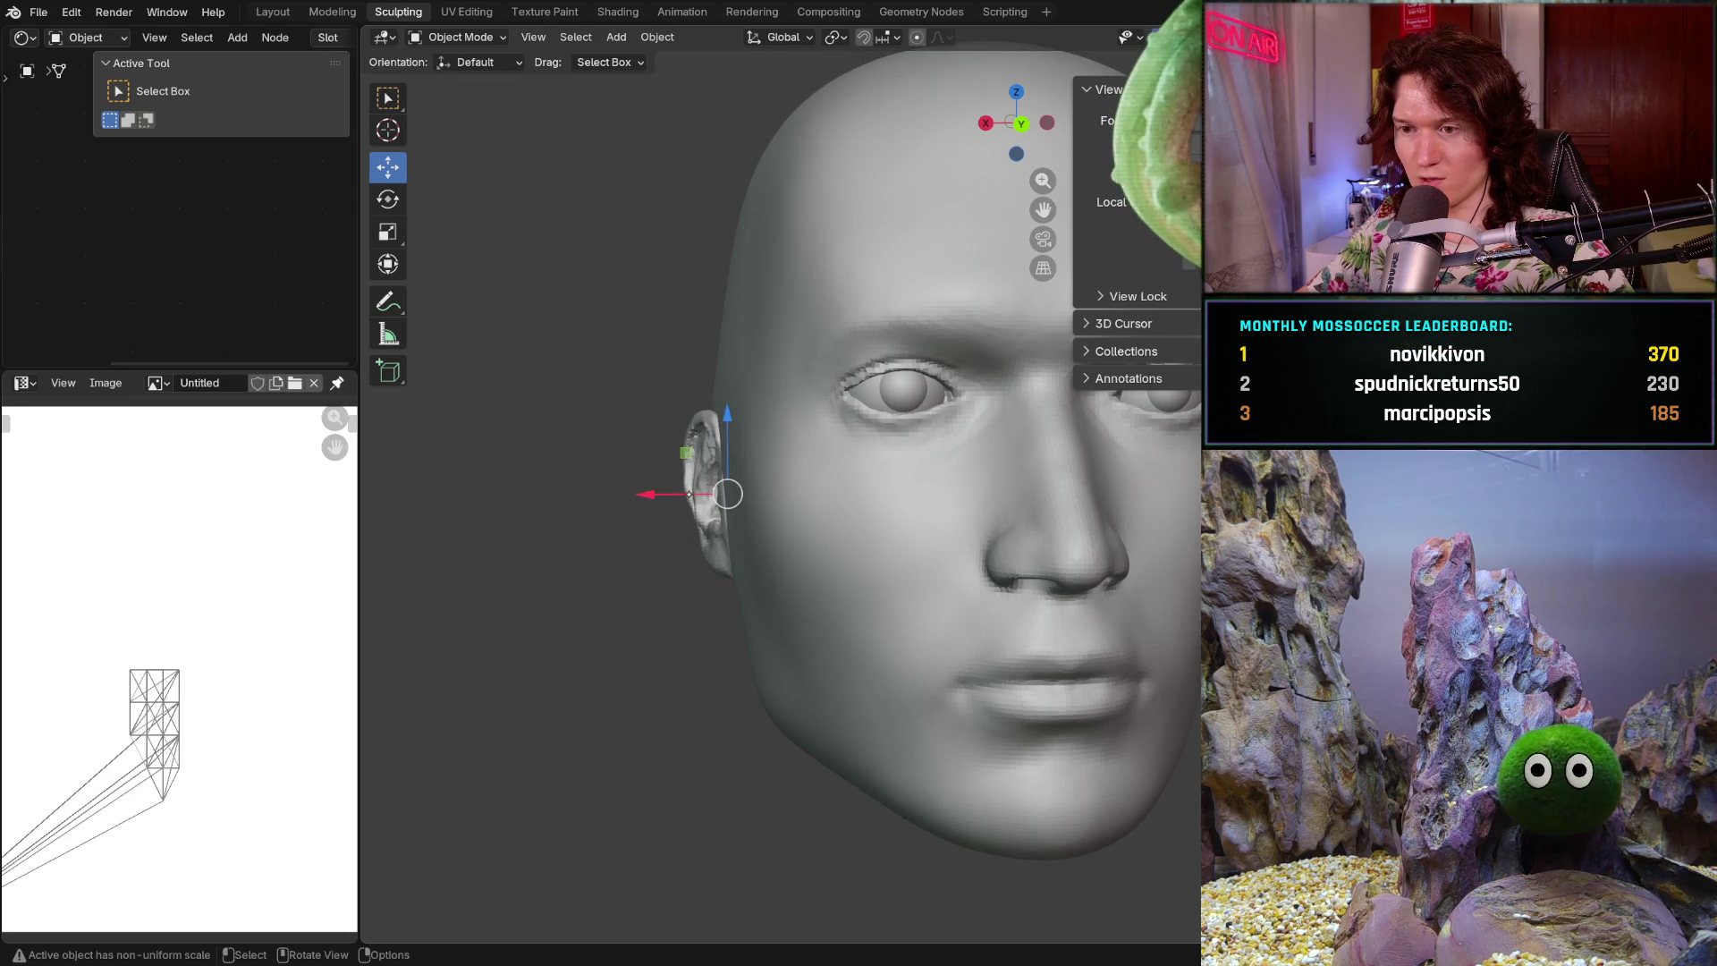
- Push the ear further along the X axis toward the side of the head
{"action": "left_click_drag", "start_coordinate": [646, 496], "coordinate": [641, 498]}
{"action": "mouse_move", "coordinate": [590, 540]}
{"action": "middle_mouse_down"}
{"action": "mouse_move", "coordinate": [864, 556]}
{"action": "mouse_move", "coordinate": [633, 505]}
{"action": "middle_mouse_up"}
{"action": "left_click_drag", "start_coordinate": [644, 492], "coordinate": [640, 495]}
{"action": "middle_click_drag", "start_coordinate": [641, 494], "coordinate": [894, 490]}
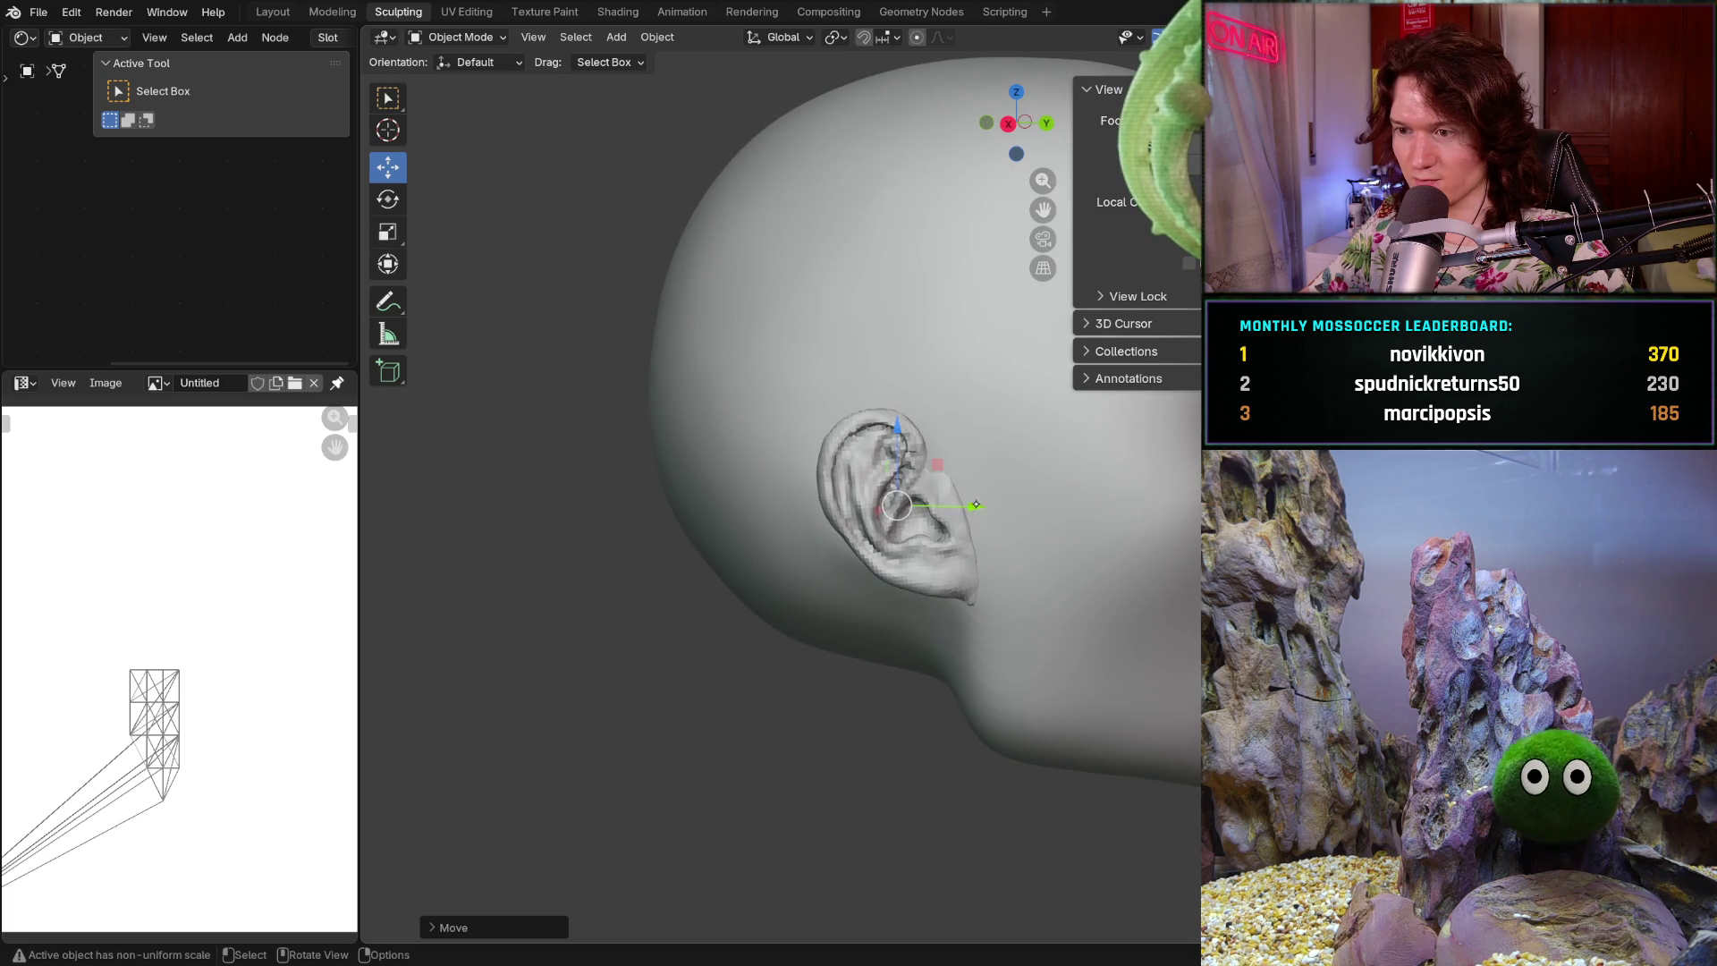
- Shift the ear along Y and orbit around to check it sits flush against the skull
{"action": "left_click_drag", "start_coordinate": [976, 506], "coordinate": [993, 499]}
{"action": "mouse_move", "coordinate": [1010, 509]}
{"action": "middle_mouse_down"}
{"action": "mouse_move", "coordinate": [894, 505]}
{"action": "mouse_move", "coordinate": [1020, 505]}
{"action": "mouse_move", "coordinate": [972, 528]}
{"action": "middle_mouse_up"}
{"action": "scroll", "coordinate": [1028, 502], "scroll_direction": "up", "scroll_amount": 4}
{"action": "scroll", "coordinate": [1029, 503], "scroll_direction": "down", "scroll_amount": 5}
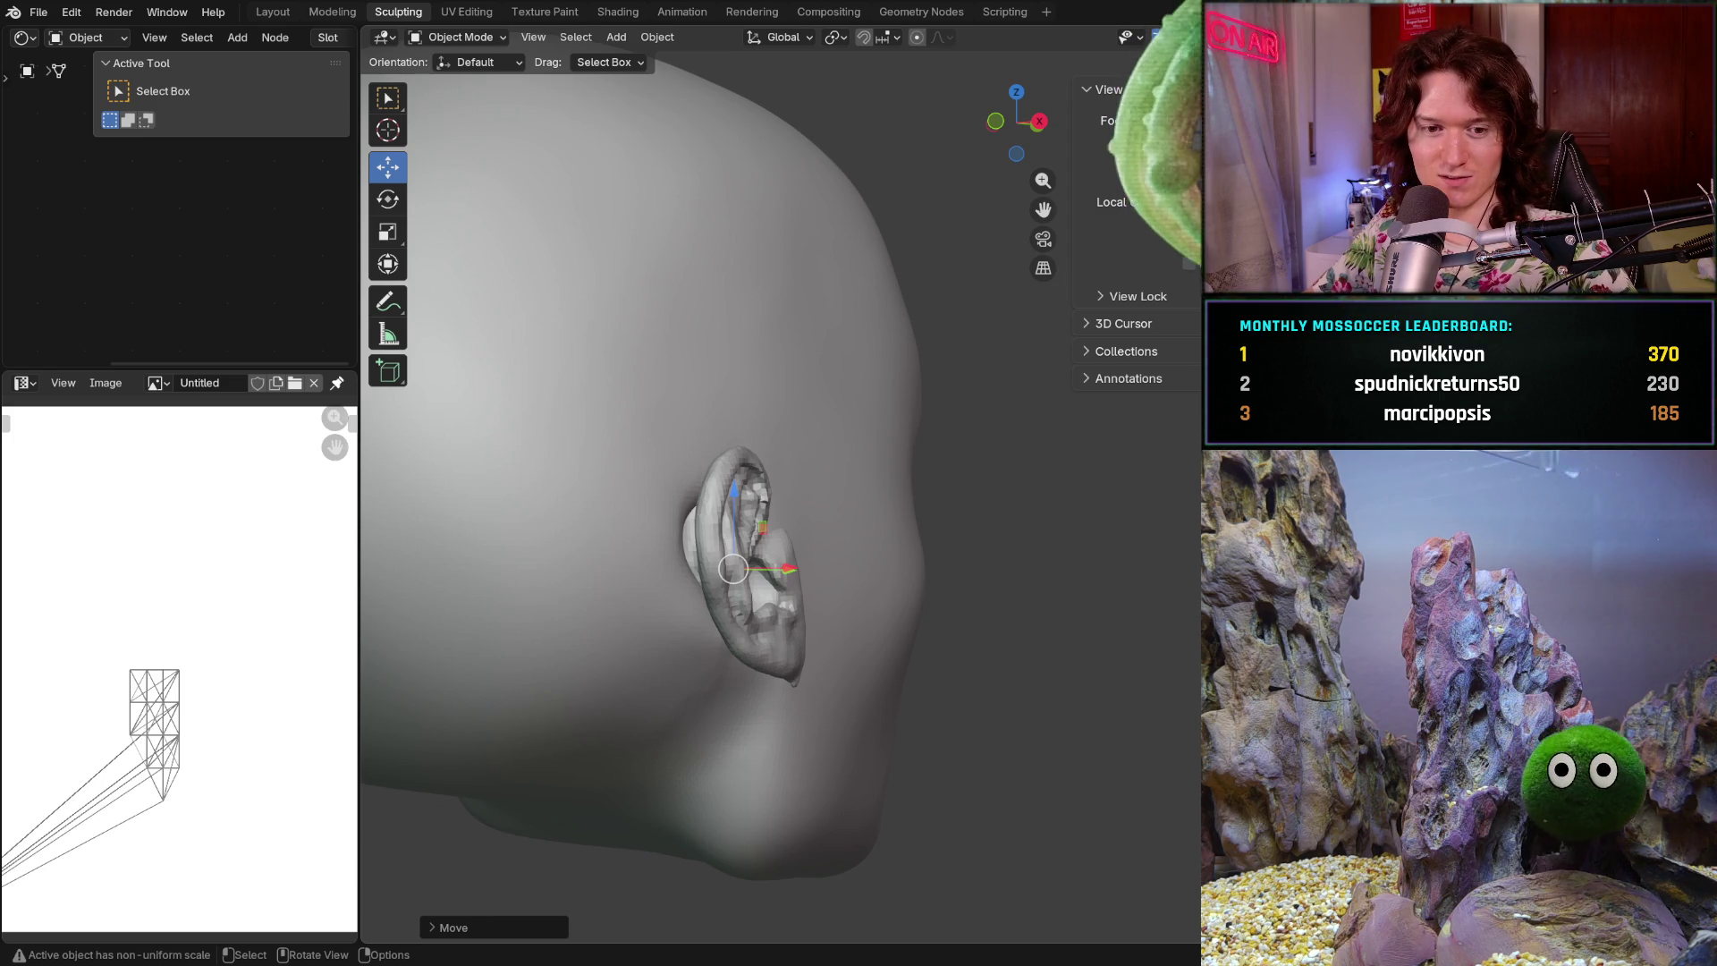
{"action": "middle_click_drag", "start_coordinate": [778, 501], "coordinate": [850, 501]}
{"action": "mouse_move", "coordinate": [796, 661]}
{"action": "middle_mouse_down"}
{"action": "mouse_move", "coordinate": [582, 690]}
{"action": "mouse_move", "coordinate": [886, 617]}
{"action": "middle_mouse_up"}
{"action": "scroll", "coordinate": [581, 680], "scroll_direction": "down", "scroll_amount": 8}
{"action": "scroll", "coordinate": [1026, 510], "scroll_direction": "up", "scroll_amount": 6}
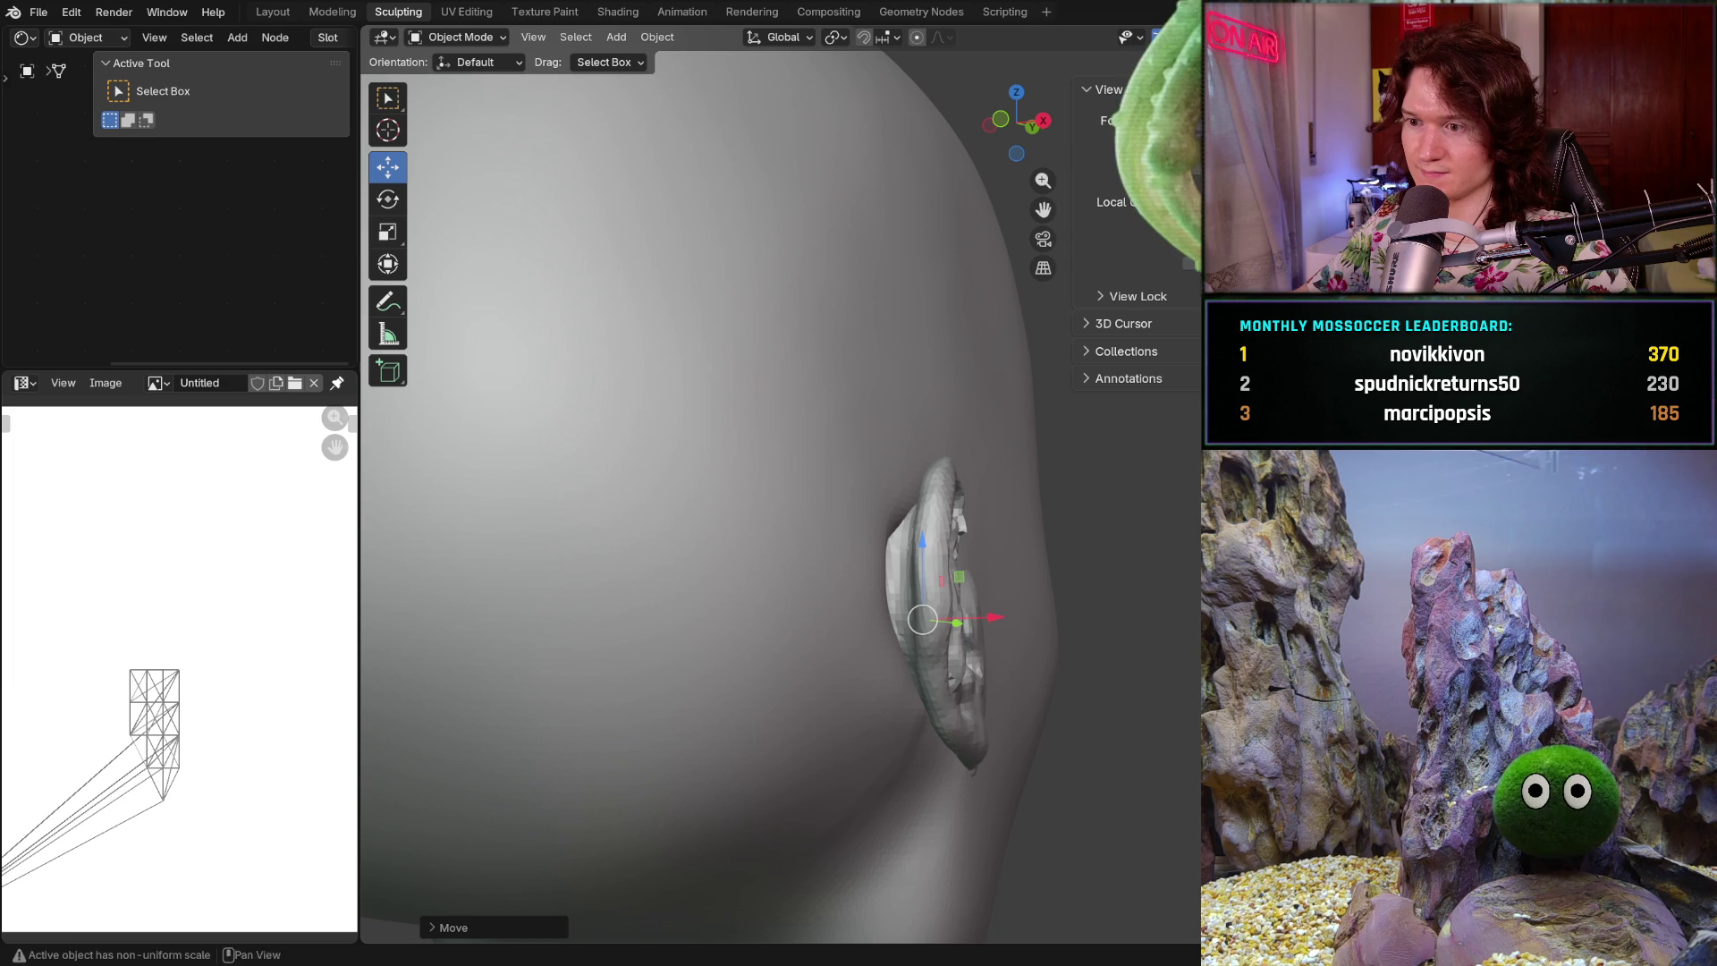
{"action": "left_click", "coordinate": [456, 37]}
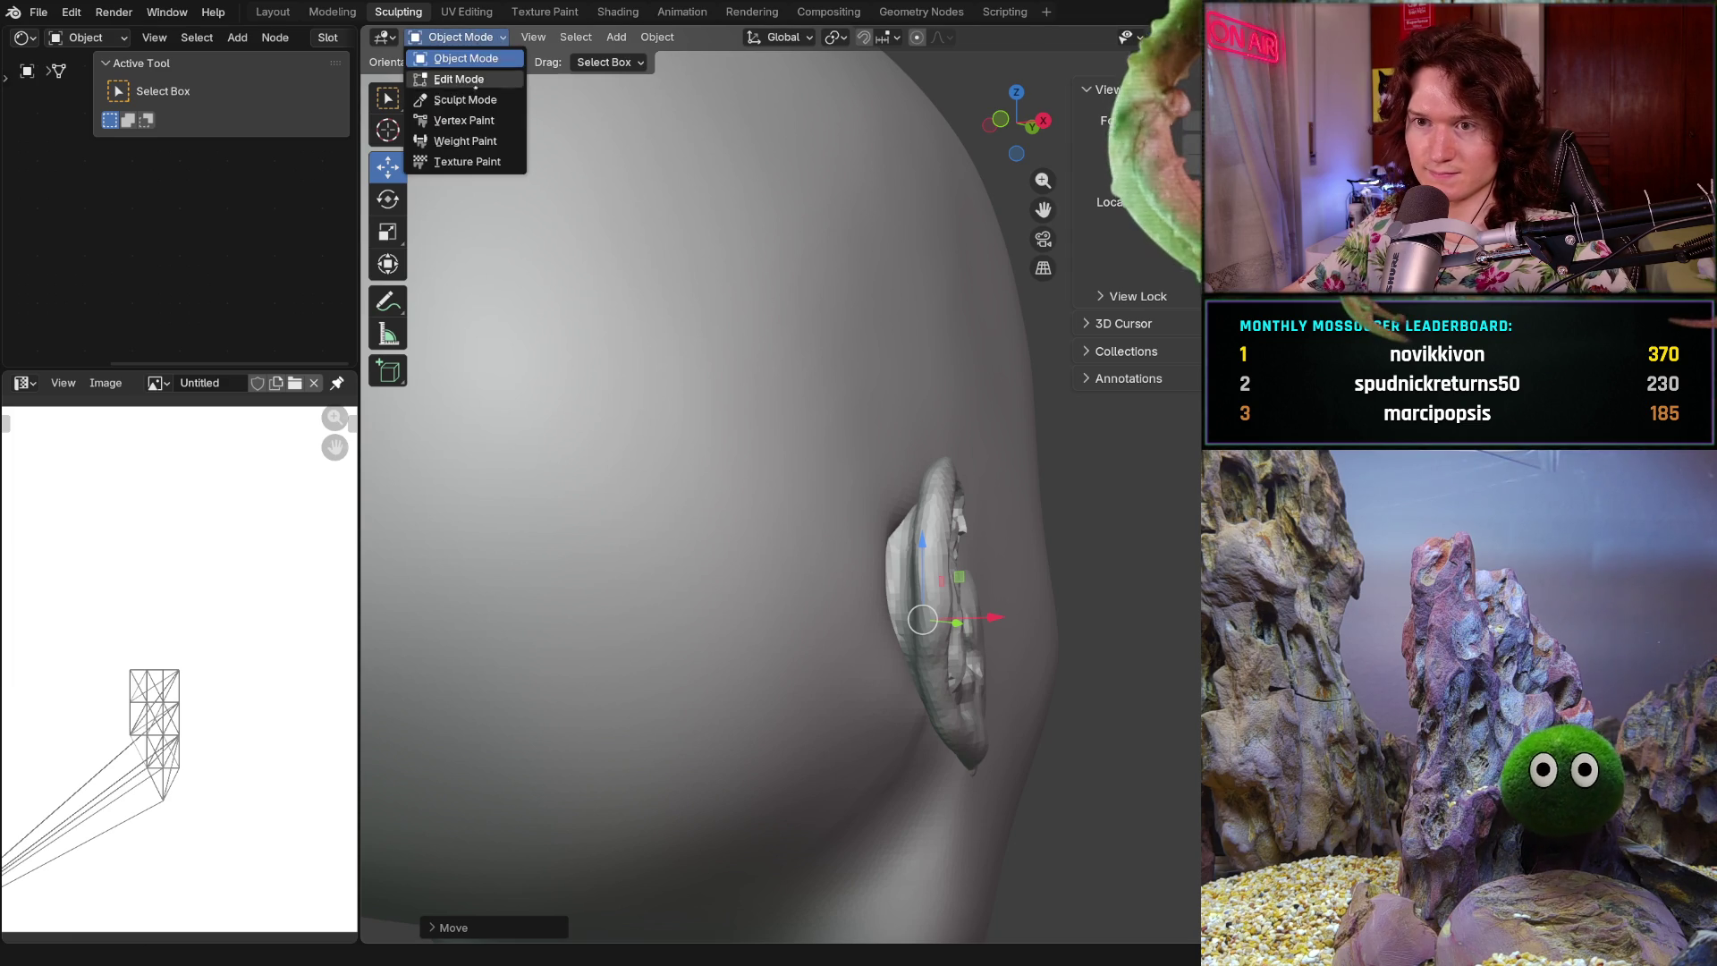
- Sculpt the ear object with the Clay Strips brush reduced to 156 px
{"action": "left_click", "coordinate": [456, 97]}
{"action": "scroll", "coordinate": [779, 503], "scroll_direction": "down", "scroll_amount": 5}
{"action": "mouse_move", "coordinate": [670, 518]}
{"action": "middle_mouse_down"}
{"action": "mouse_move", "coordinate": [683, 461]}
{"action": "mouse_move", "coordinate": [700, 503]}
{"action": "mouse_move", "coordinate": [727, 499]}
{"action": "mouse_move", "coordinate": [721, 519]}
{"action": "mouse_move", "coordinate": [713, 479]}
{"action": "mouse_move", "coordinate": [755, 536]}
{"action": "middle_mouse_up"}
{"action": "scroll", "coordinate": [700, 503], "scroll_direction": "up", "scroll_amount": 5}
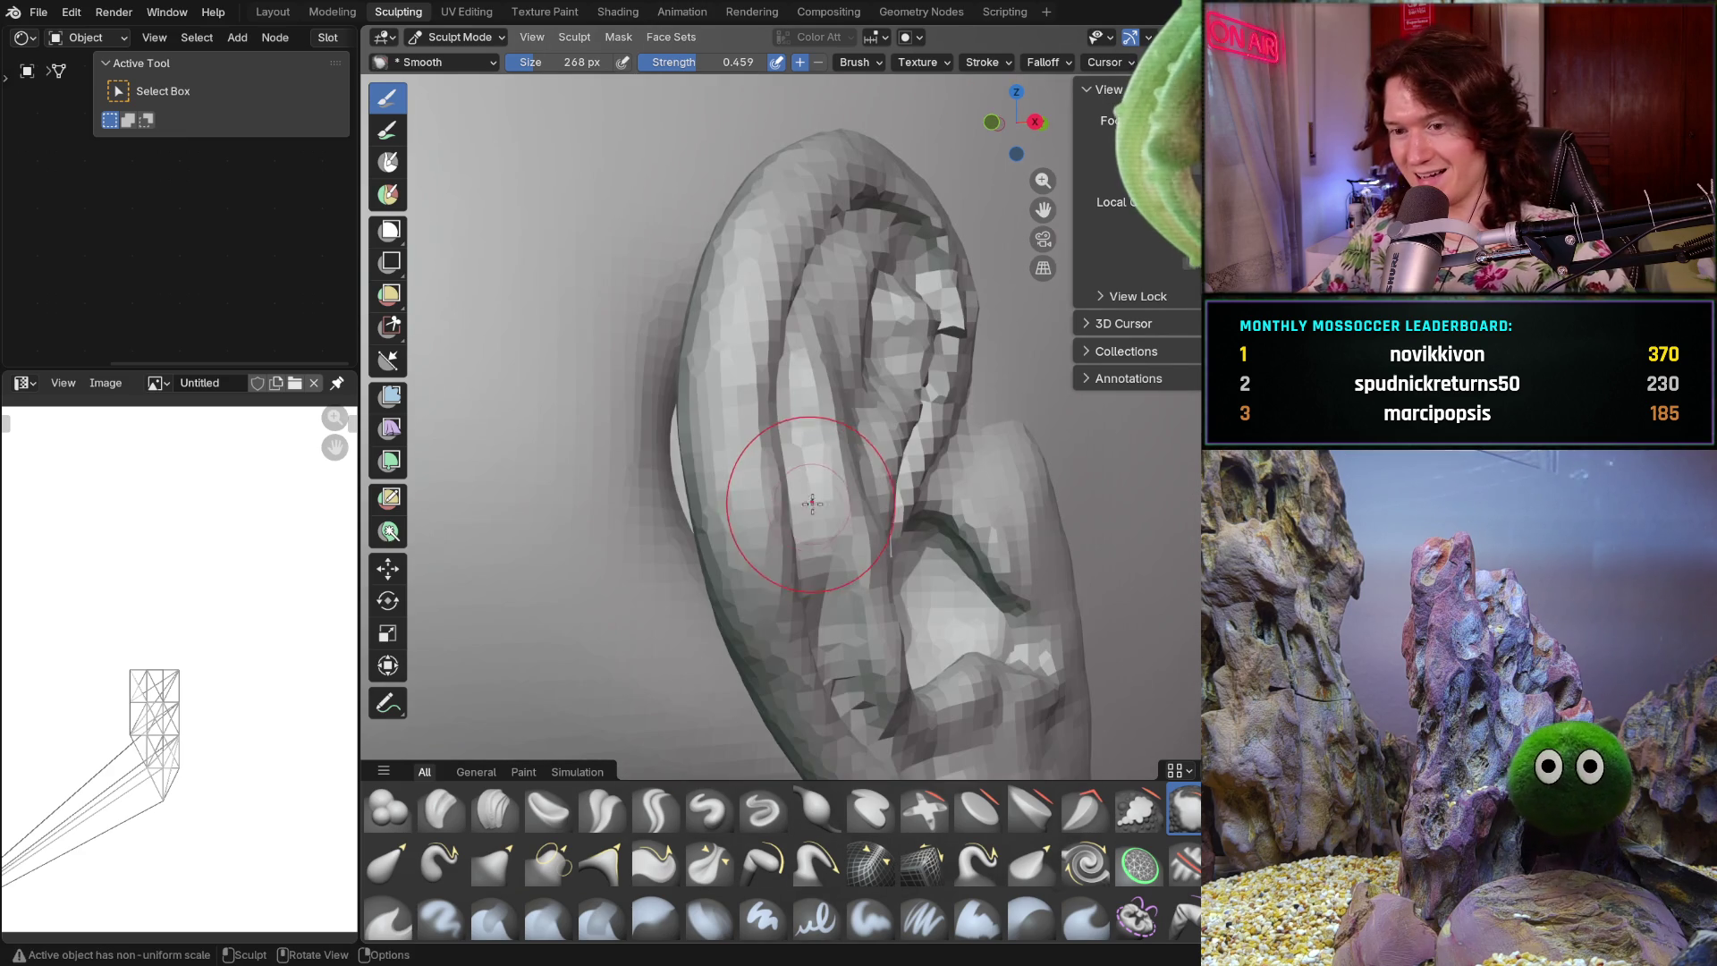
{"action": "key", "text": "c"}
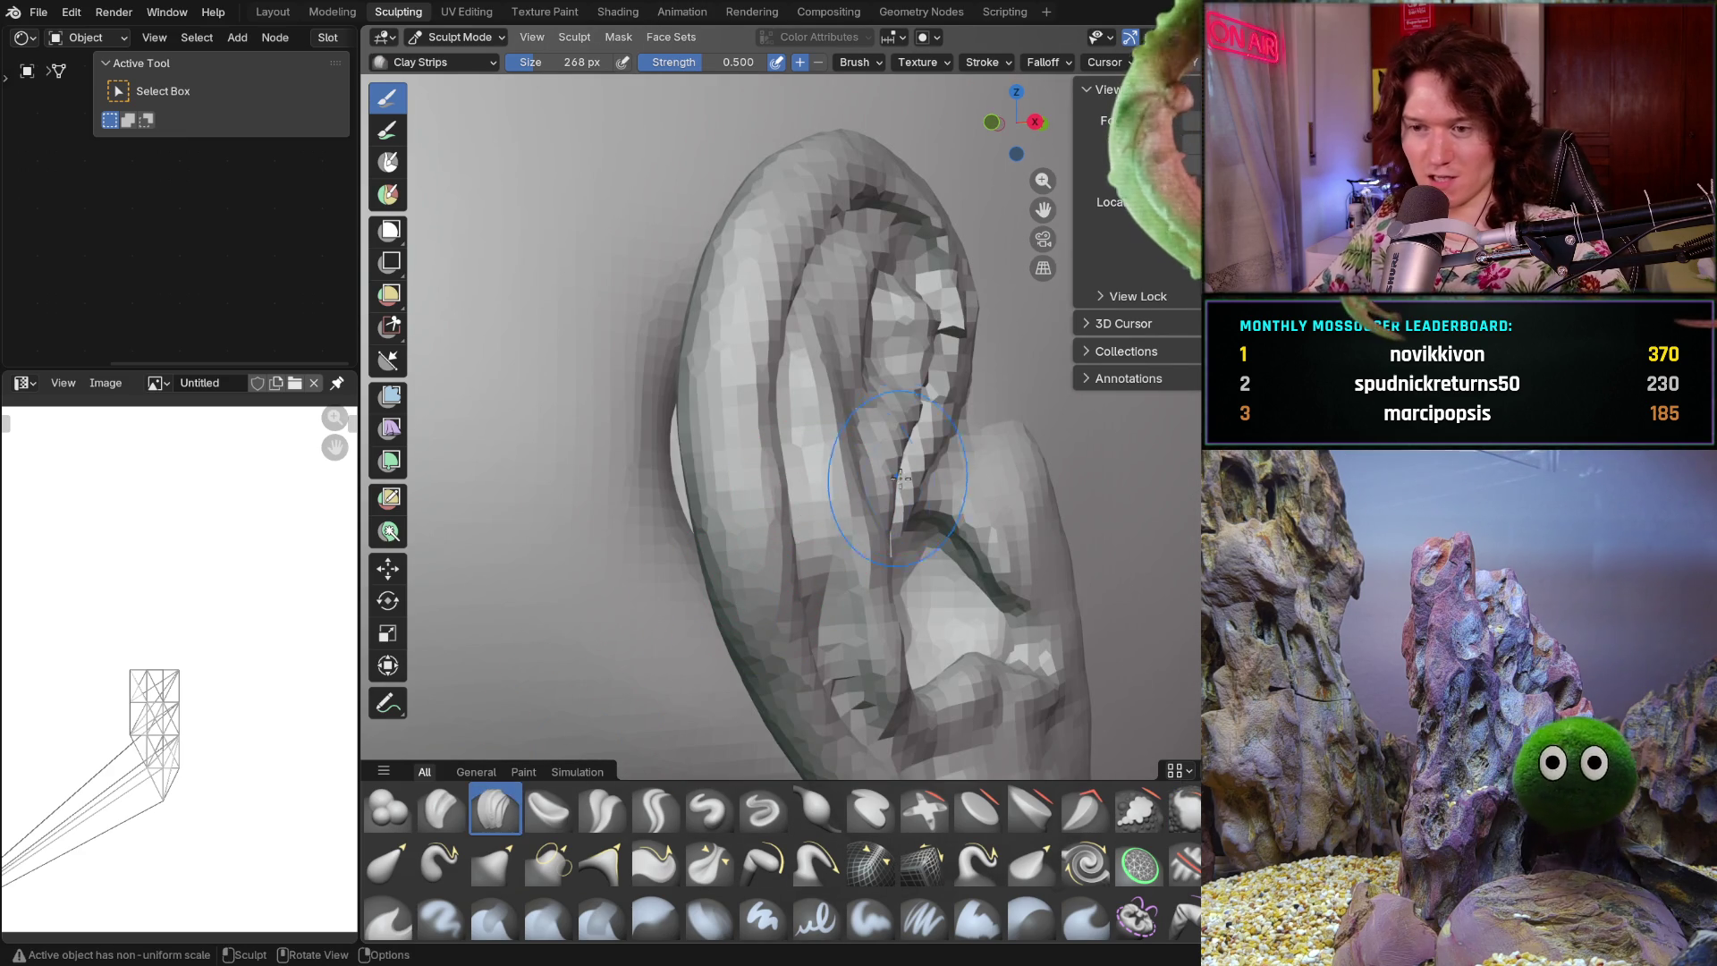
{"action": "key", "text": "f"}
{"action": "left_click", "coordinate": [858, 465]}
- Orbit and zoom around the ear mesh, ending on a view of the whole head
{"action": "mouse_move", "coordinate": [858, 465]}
{"action": "middle_mouse_down"}
{"action": "mouse_move", "coordinate": [783, 530]}
{"action": "mouse_move", "coordinate": [807, 545]}
{"action": "middle_mouse_up"}
{"action": "scroll", "coordinate": [806, 545], "scroll_direction": "up", "scroll_amount": 2}
{"action": "middle_click_drag", "start_coordinate": [830, 479], "coordinate": [834, 474]}
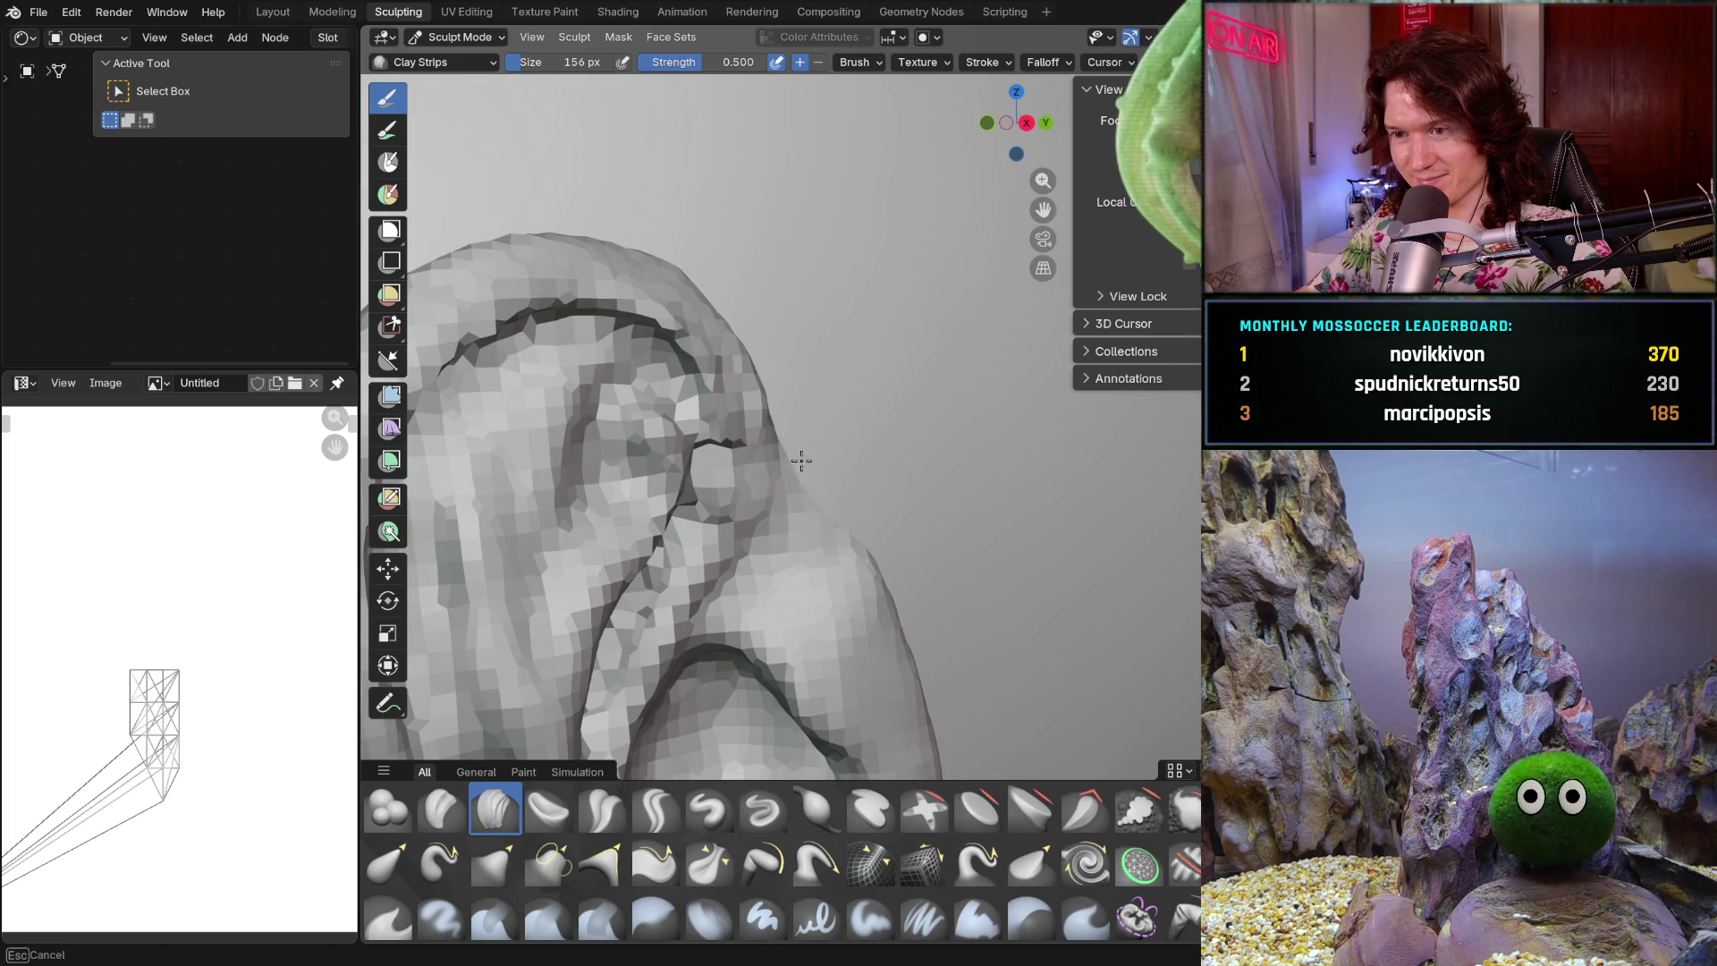
{"action": "mouse_move", "coordinate": [813, 514]}
{"action": "middle_mouse_down"}
{"action": "mouse_move", "coordinate": [778, 538]}
{"action": "mouse_move", "coordinate": [874, 460]}
{"action": "mouse_move", "coordinate": [851, 548]}
{"action": "middle_mouse_up"}
{"action": "middle_click_drag", "start_coordinate": [886, 603], "coordinate": [762, 316]}
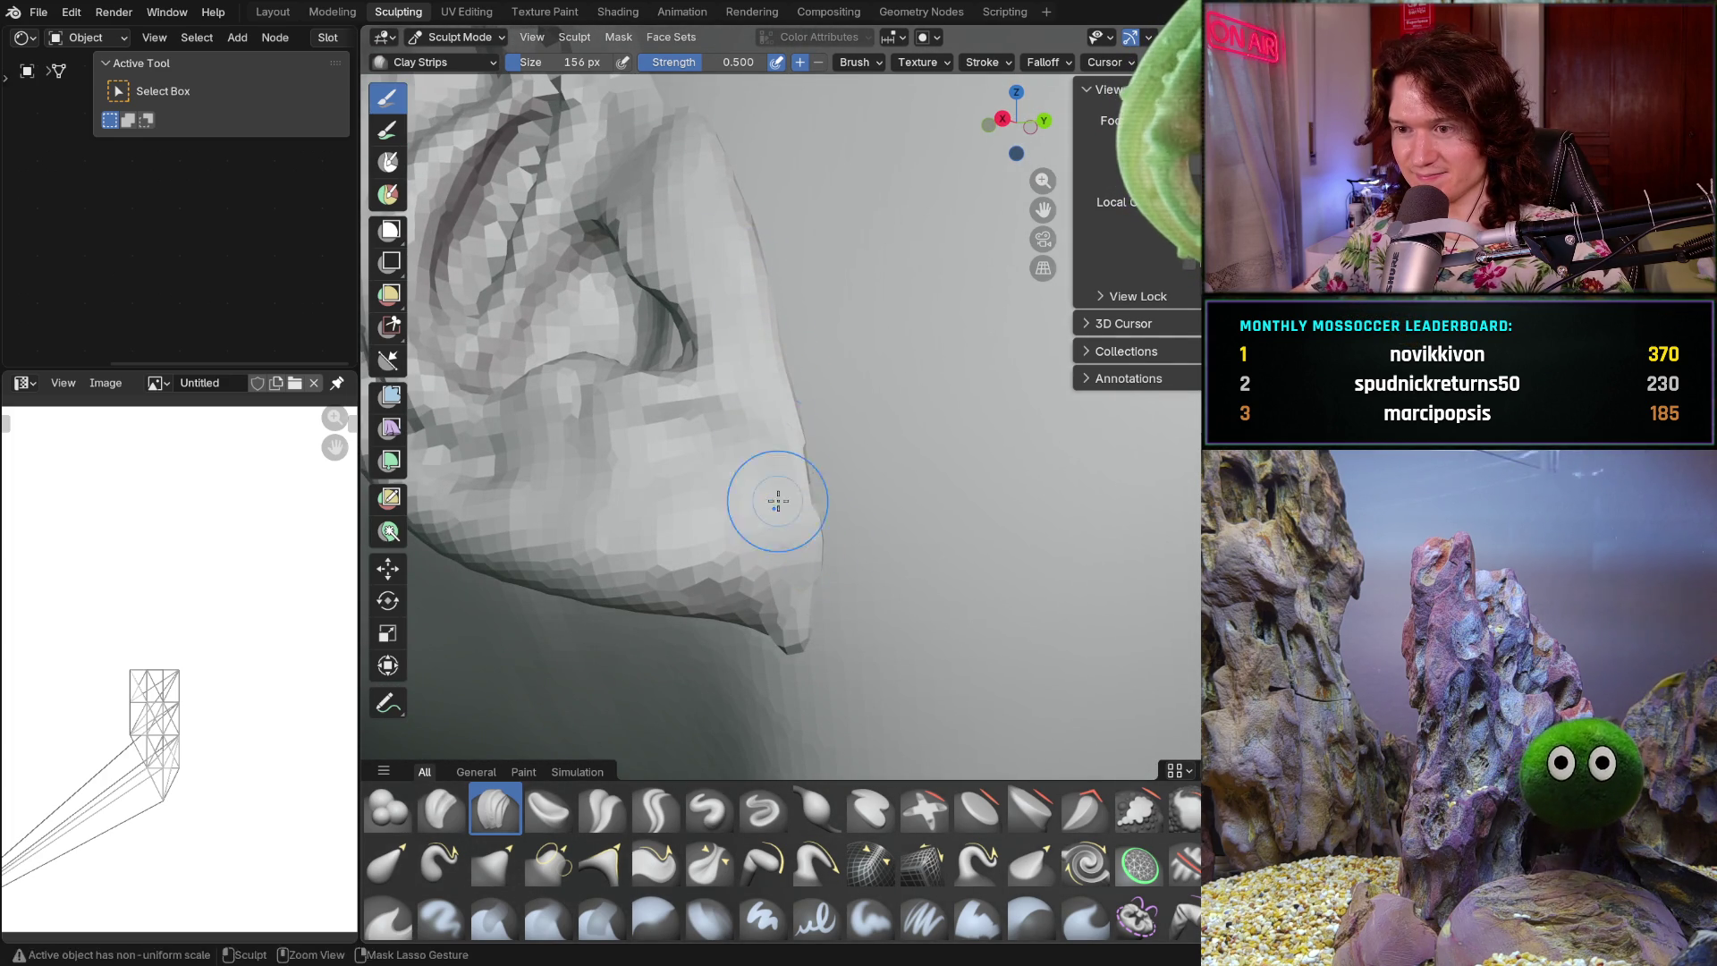
{"action": "middle_click_drag", "start_coordinate": [790, 487], "coordinate": [794, 392], "text": "ctrl"}
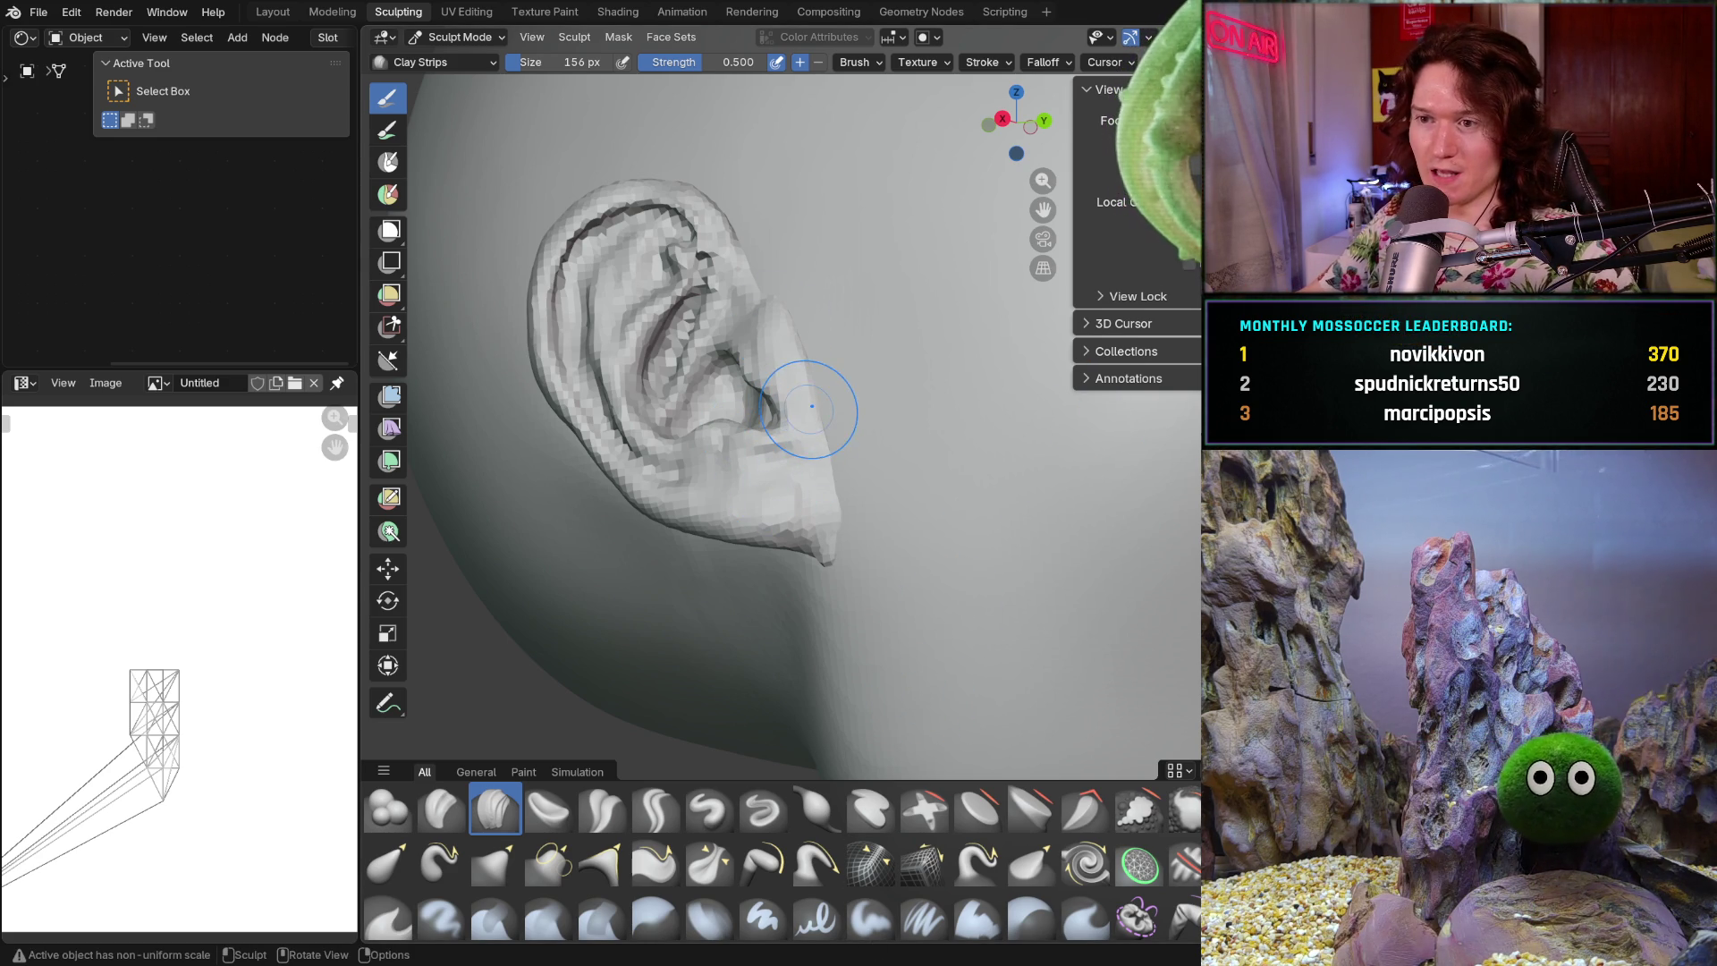
{"action": "middle_click_drag", "start_coordinate": [791, 496], "coordinate": [740, 526]}
{"action": "mouse_move", "coordinate": [781, 426]}
{"action": "middle_mouse_down"}
{"action": "mouse_move", "coordinate": [899, 555]}
{"action": "mouse_move", "coordinate": [818, 545]}
{"action": "middle_mouse_up"}
{"action": "scroll", "coordinate": [844, 726], "scroll_direction": "down", "scroll_amount": 6}
{"action": "mouse_move", "coordinate": [844, 726]}
{"action": "middle_mouse_down"}
{"action": "mouse_move", "coordinate": [973, 552]}
{"action": "mouse_move", "coordinate": [849, 501]}
{"action": "middle_mouse_up"}
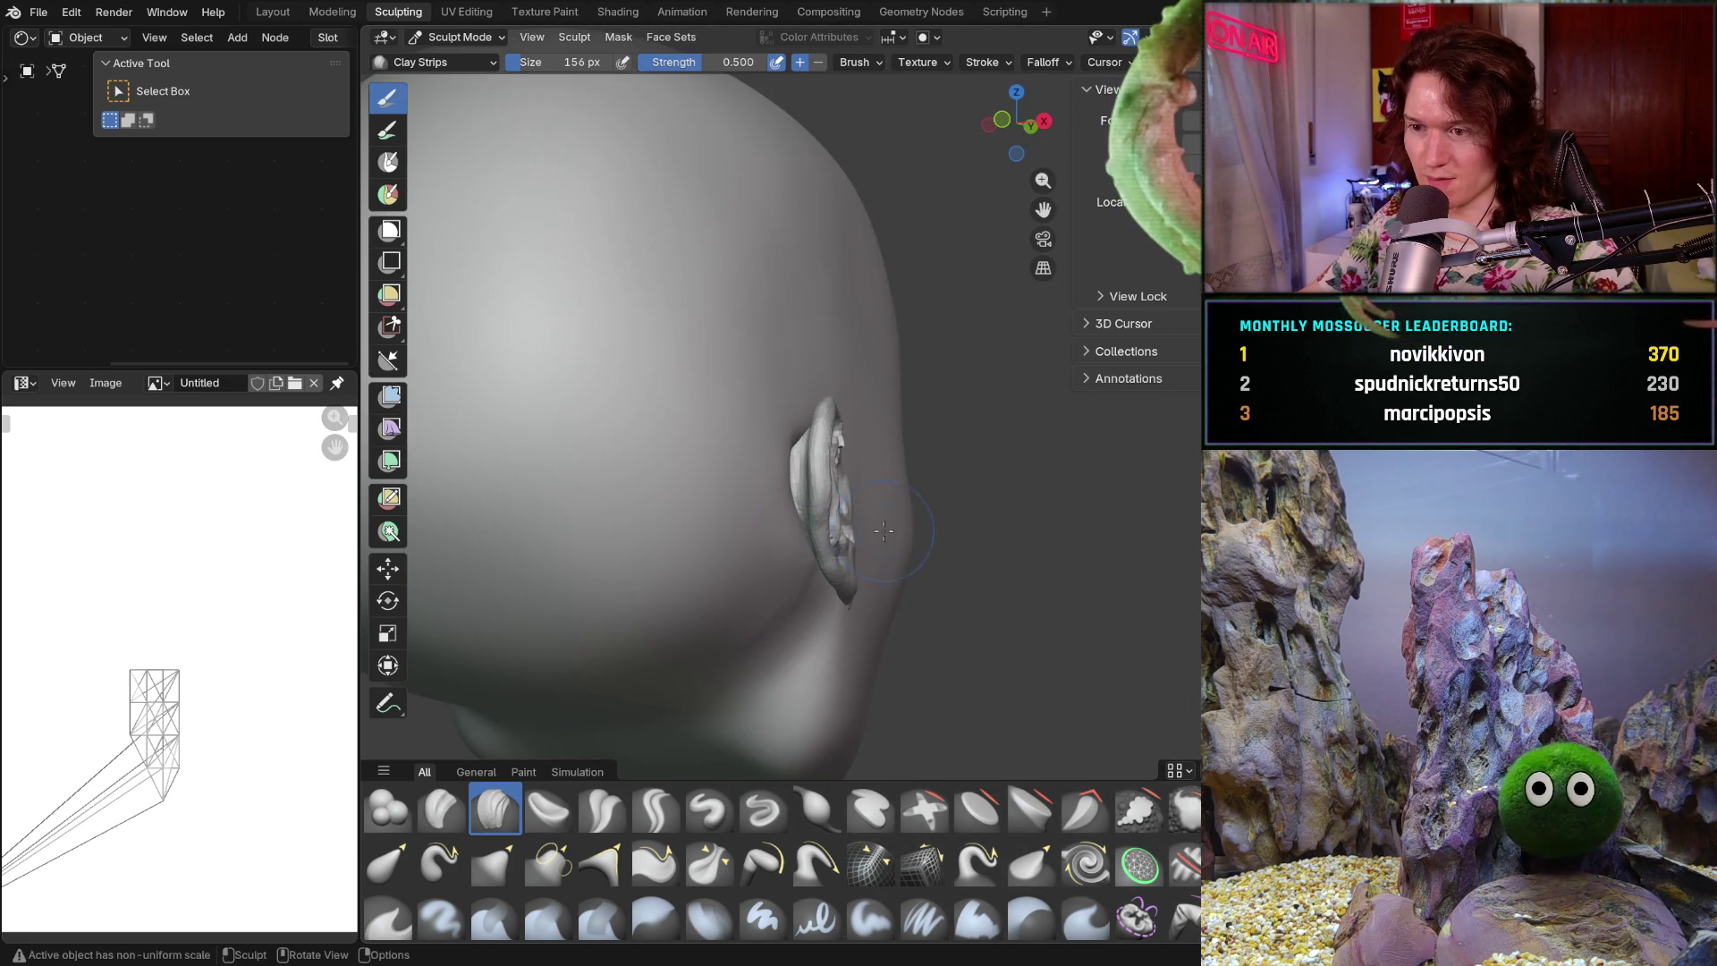
{"action": "scroll", "coordinate": [695, 390], "scroll_direction": "up", "scroll_amount": 5}
- Switch to the Grab brush (406 px, strength 1.000) and orbit to a side-on view of the ear
{"action": "mouse_move", "coordinate": [609, 506]}
{"action": "middle_mouse_down"}
{"action": "mouse_move", "coordinate": [625, 498]}
{"action": "mouse_move", "coordinate": [619, 534]}
{"action": "middle_mouse_up"}
{"action": "key", "text": "g"}
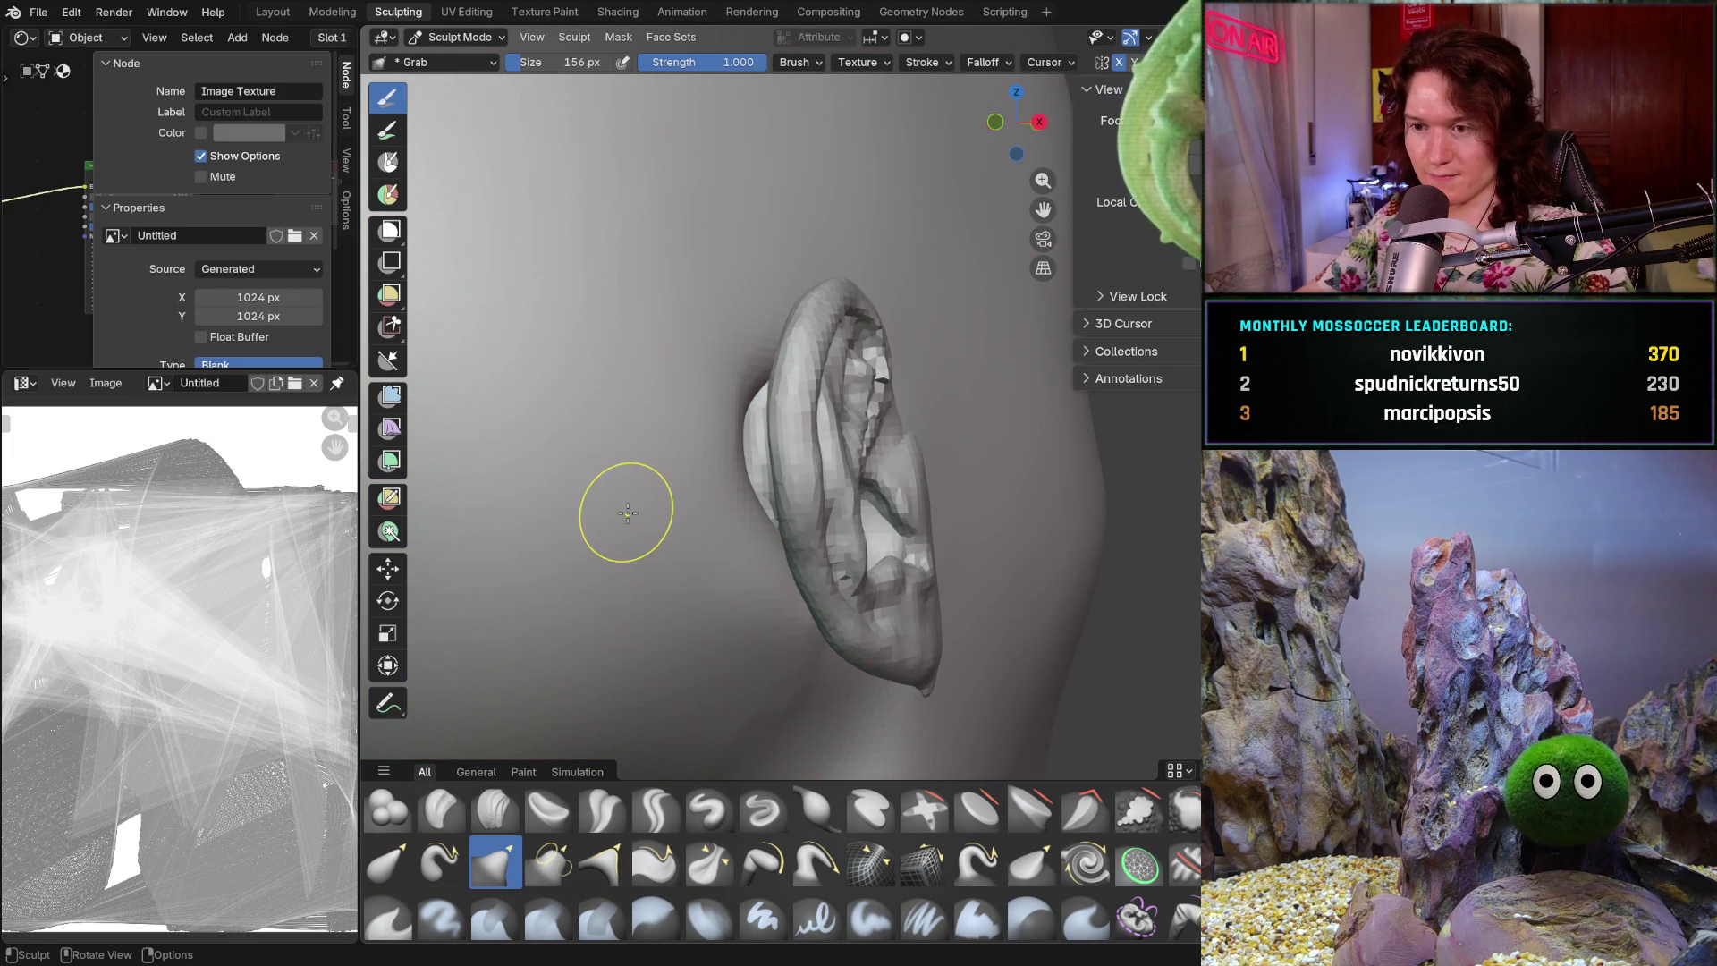
{"action": "mouse_move", "coordinate": [749, 433]}
{"action": "middle_mouse_down"}
{"action": "mouse_move", "coordinate": [689, 461]}
{"action": "mouse_move", "coordinate": [632, 659]}
{"action": "middle_mouse_up"}
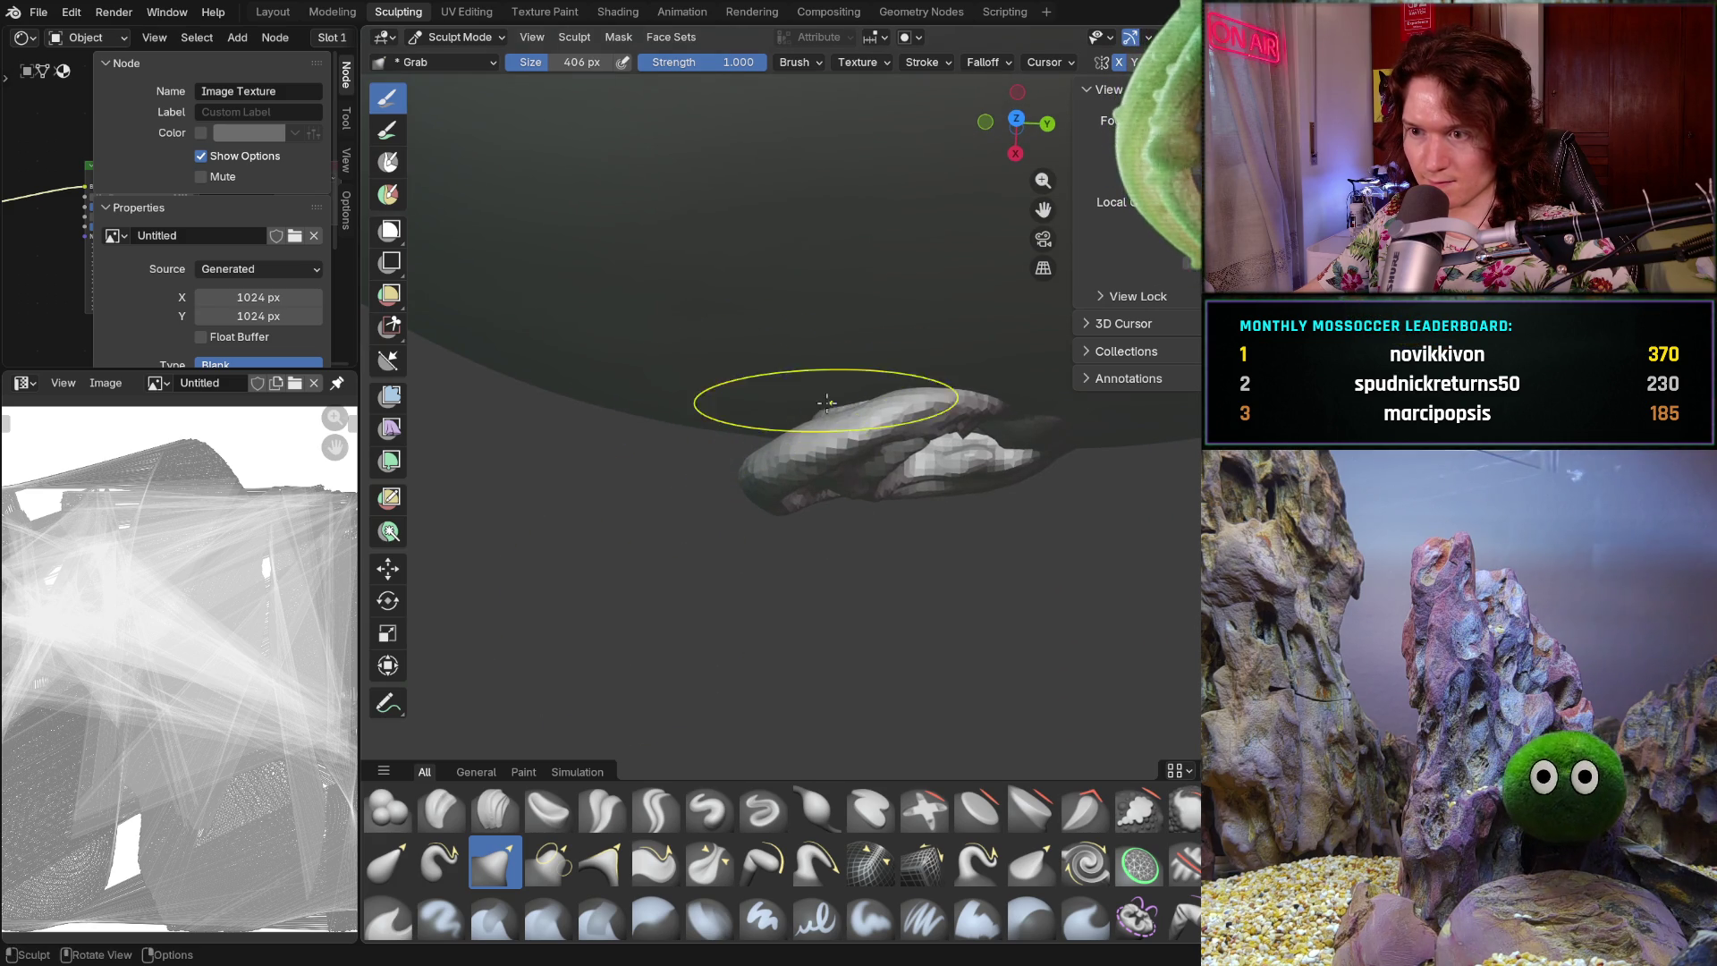
{"action": "mouse_move", "coordinate": [857, 416]}
{"action": "middle_mouse_down"}
{"action": "mouse_move", "coordinate": [1016, 191]}
{"action": "mouse_move", "coordinate": [794, 587]}
{"action": "middle_mouse_up"}
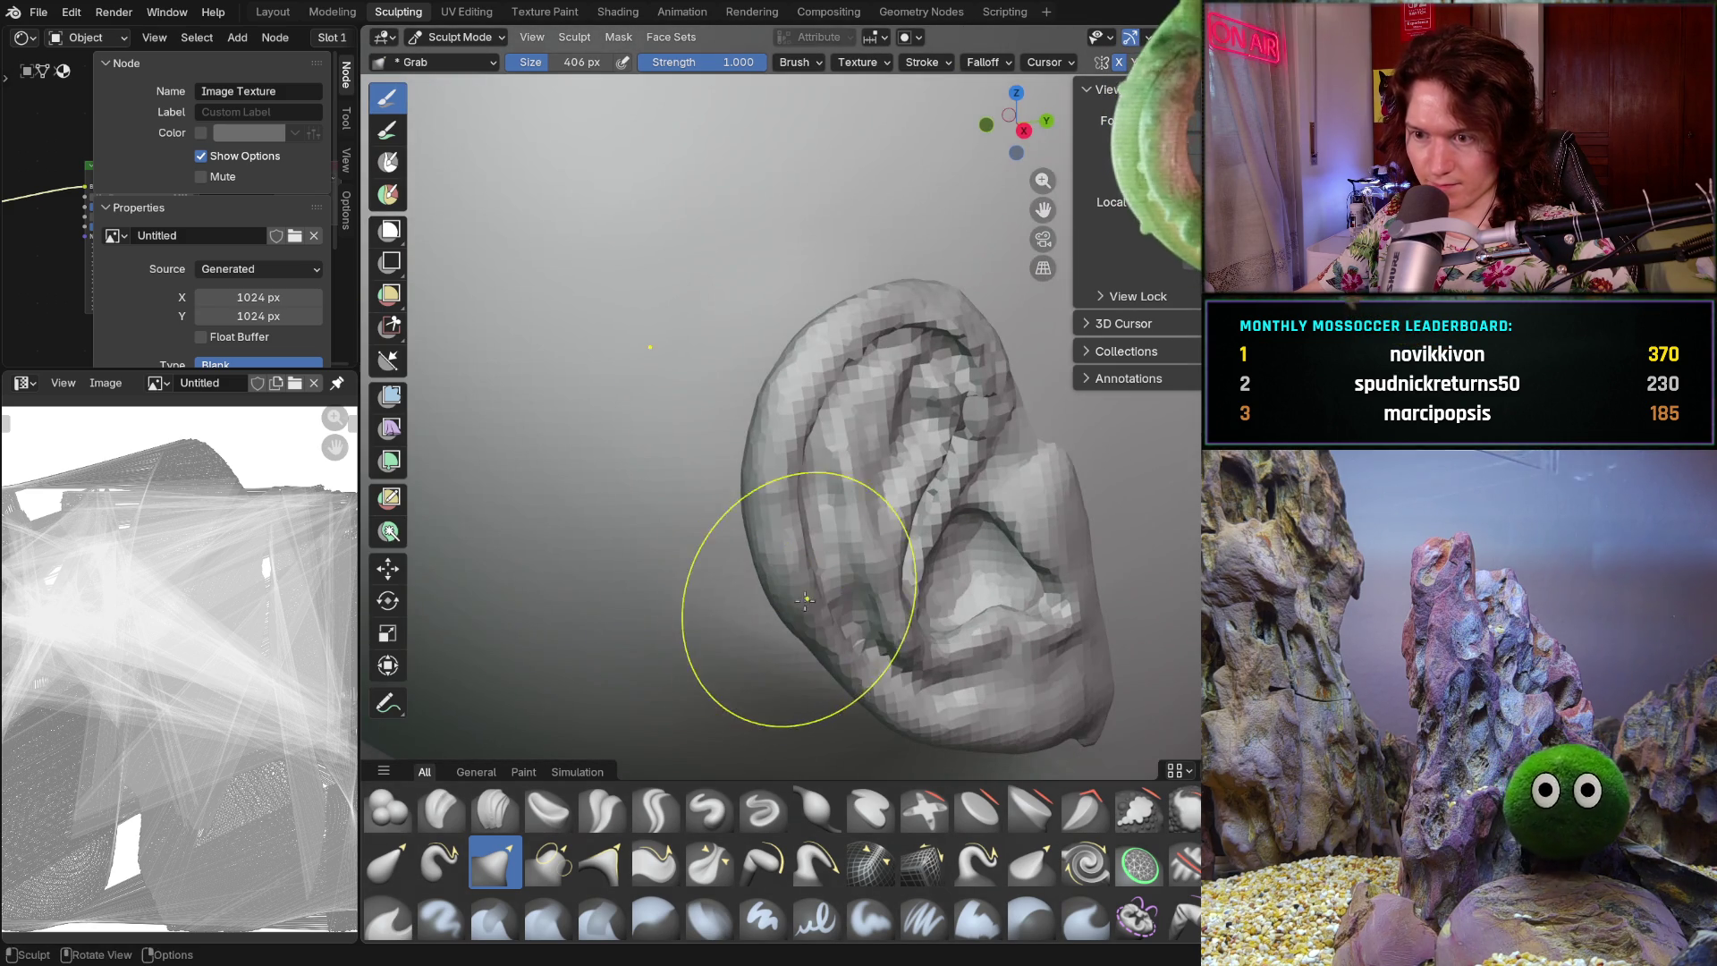
{"action": "middle_click_drag", "start_coordinate": [809, 487], "coordinate": [721, 506]}
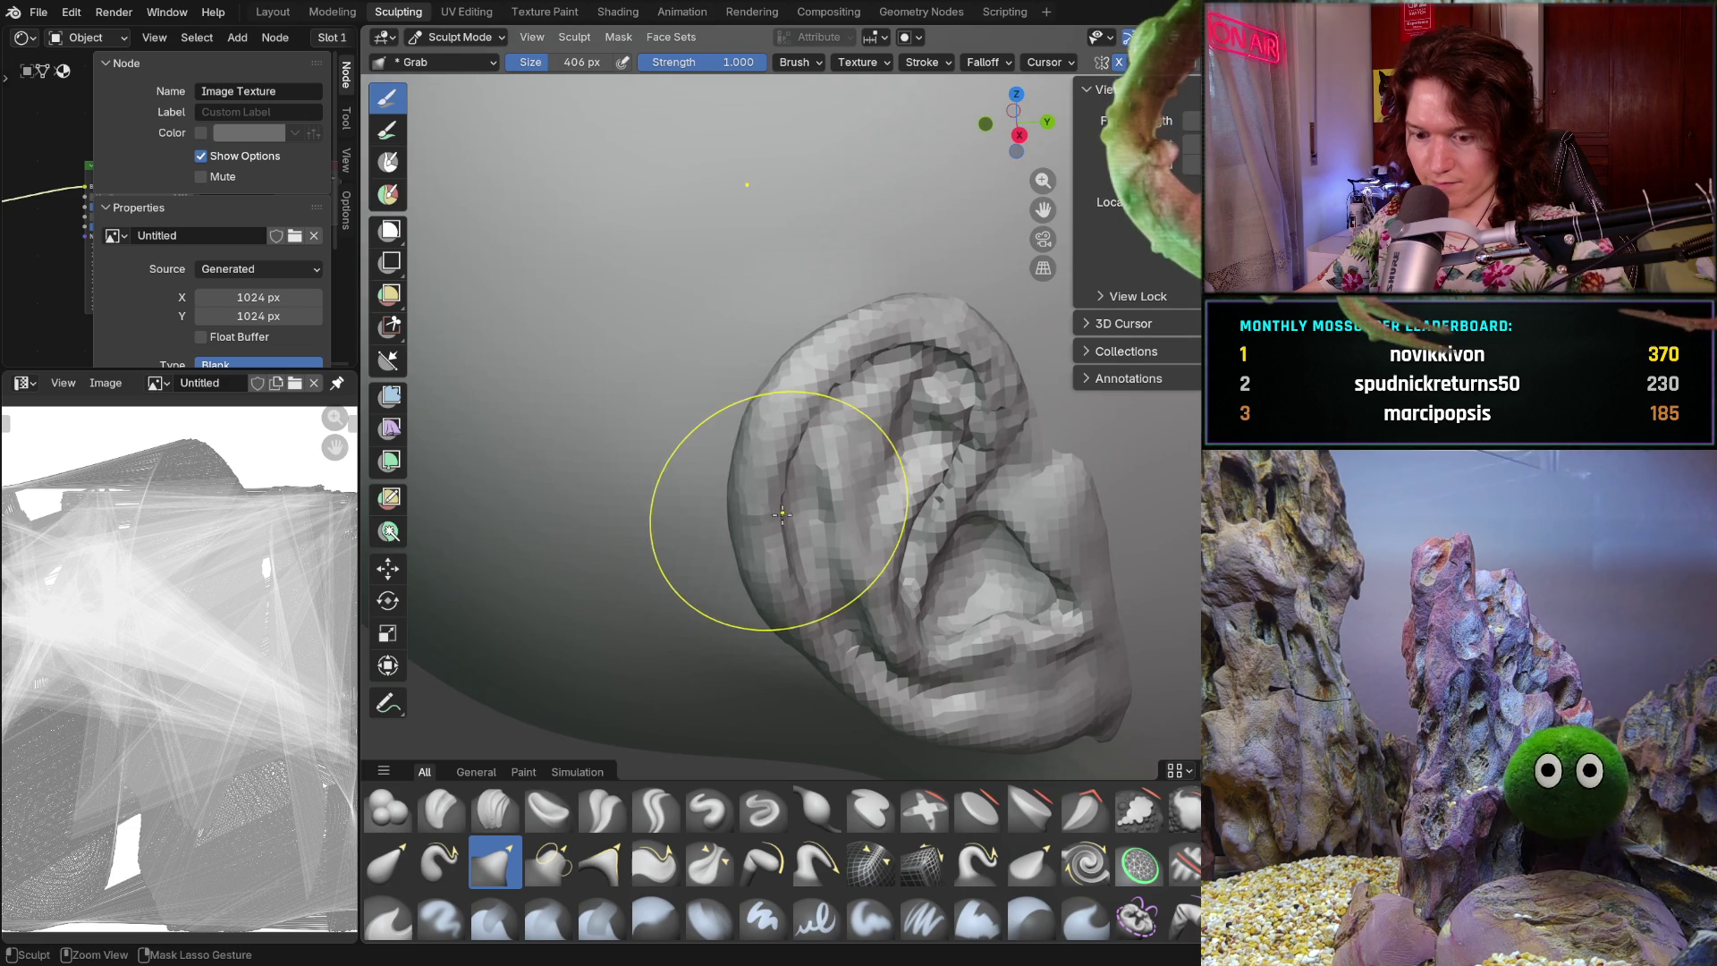
{"action": "middle_click_drag", "start_coordinate": [805, 364], "coordinate": [893, 525]}
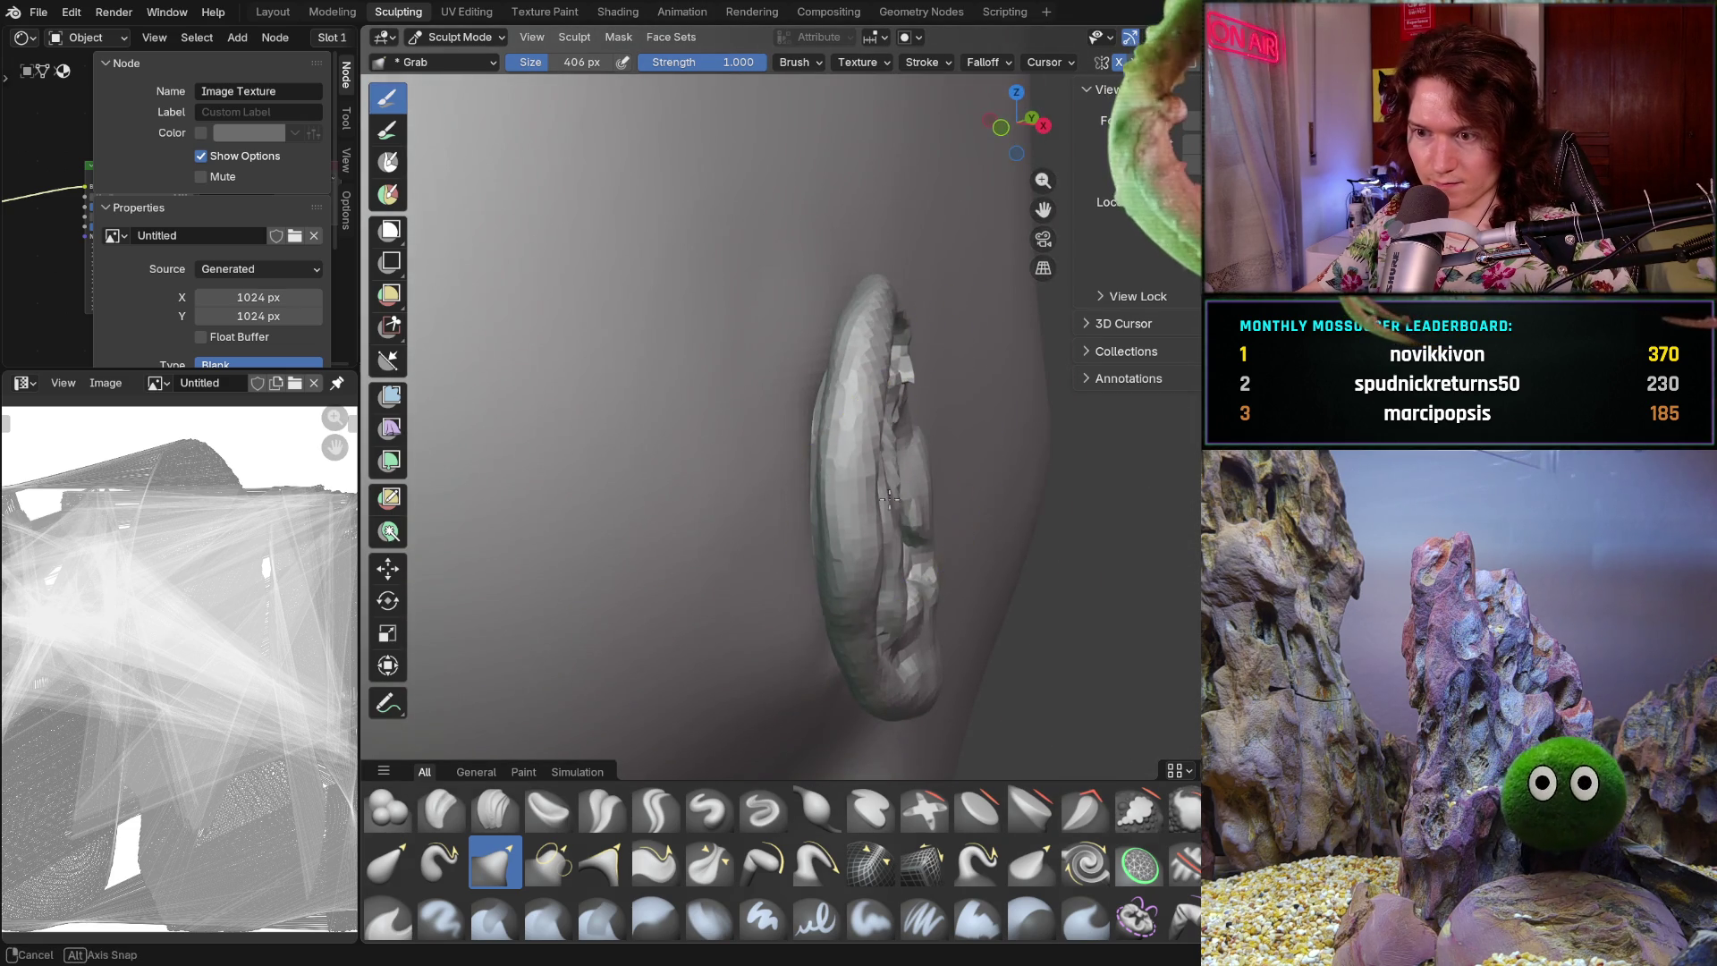
{"action": "mouse_move", "coordinate": [812, 487]}
{"action": "middle_mouse_down"}
{"action": "mouse_move", "coordinate": [674, 513]}
{"action": "mouse_move", "coordinate": [785, 575]}
{"action": "middle_mouse_up"}
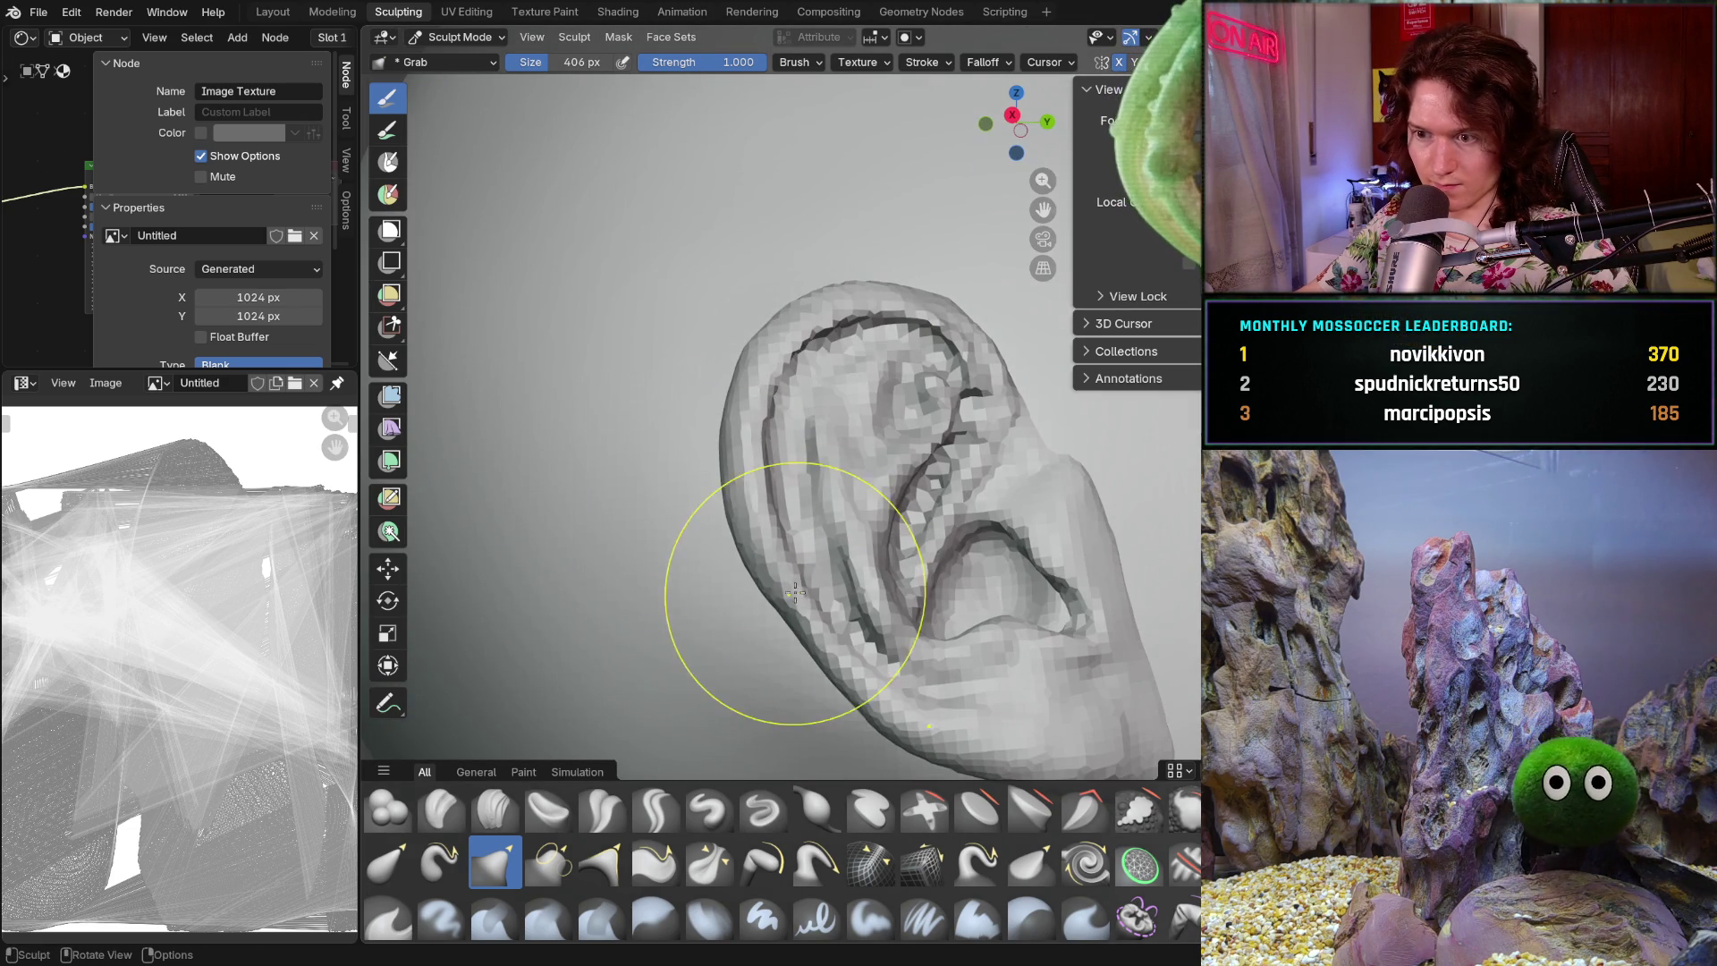
{"action": "mouse_move", "coordinate": [798, 427]}
{"action": "middle_mouse_down"}
{"action": "mouse_move", "coordinate": [1028, 518]}
{"action": "mouse_move", "coordinate": [1068, 451]}
{"action": "mouse_move", "coordinate": [996, 471]}
{"action": "mouse_move", "coordinate": [779, 606]}
{"action": "middle_mouse_up"}
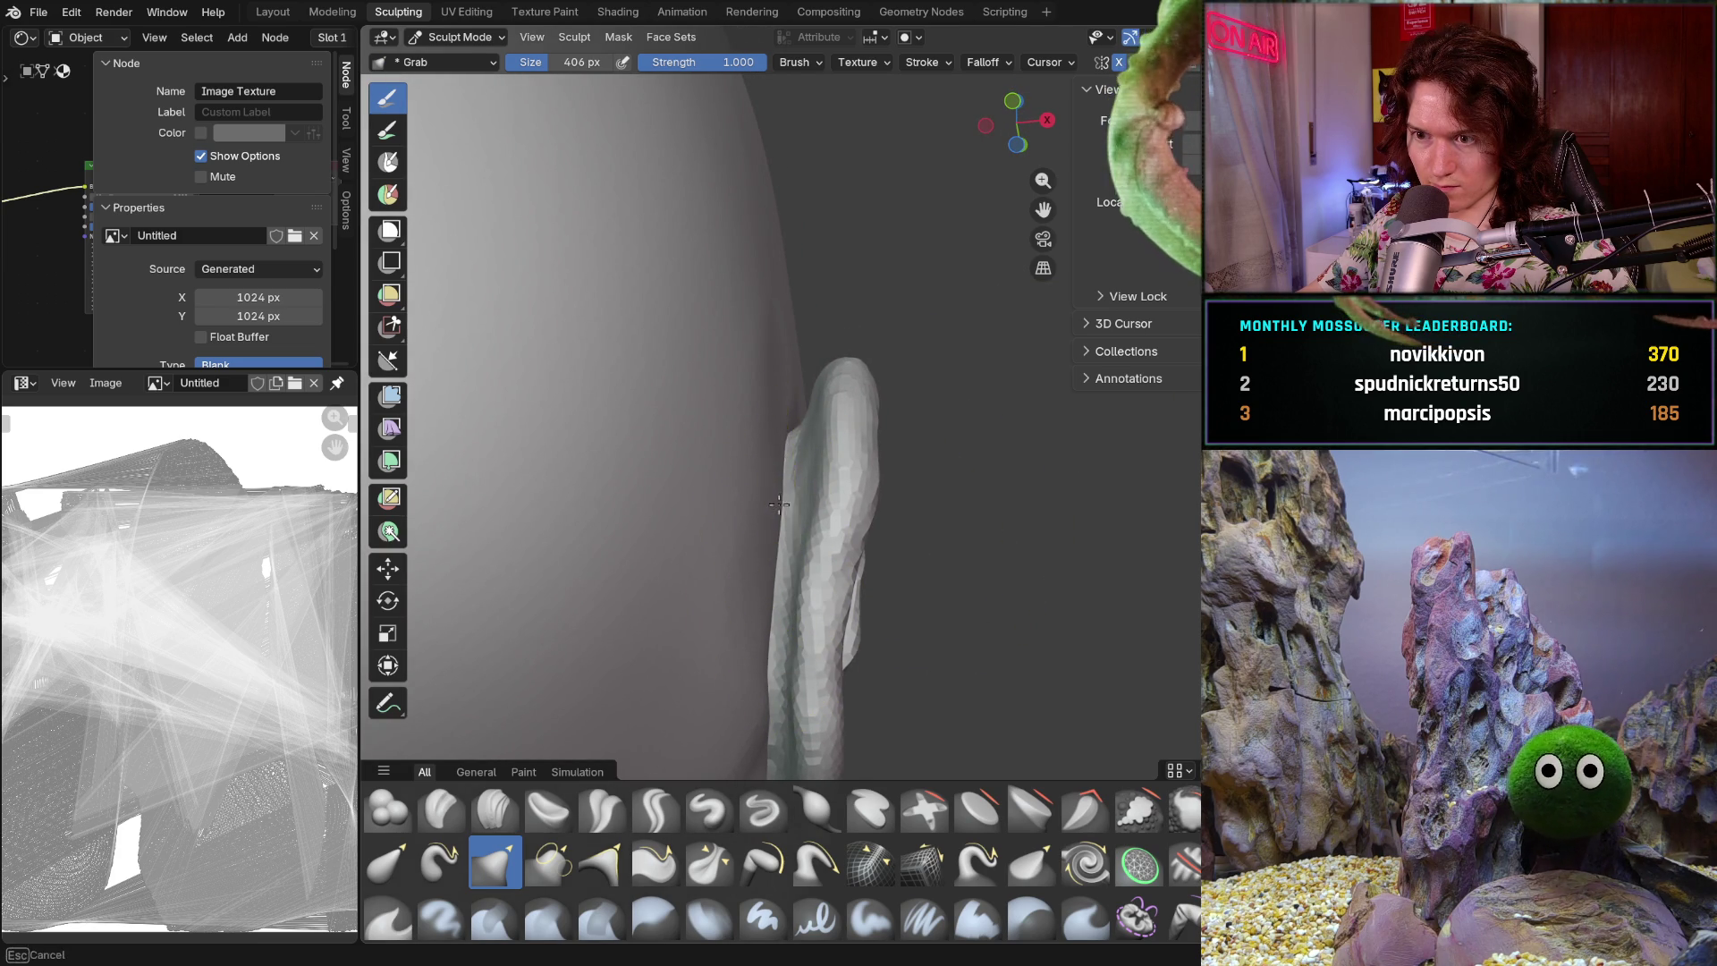
- Pull the ear's rim into a new shape, then check it from the front and back of the head
{"action": "left_click_drag", "start_coordinate": [749, 690], "coordinate": [760, 665]}
{"action": "middle_click_drag", "start_coordinate": [761, 669], "coordinate": [747, 441], "text": "shift"}
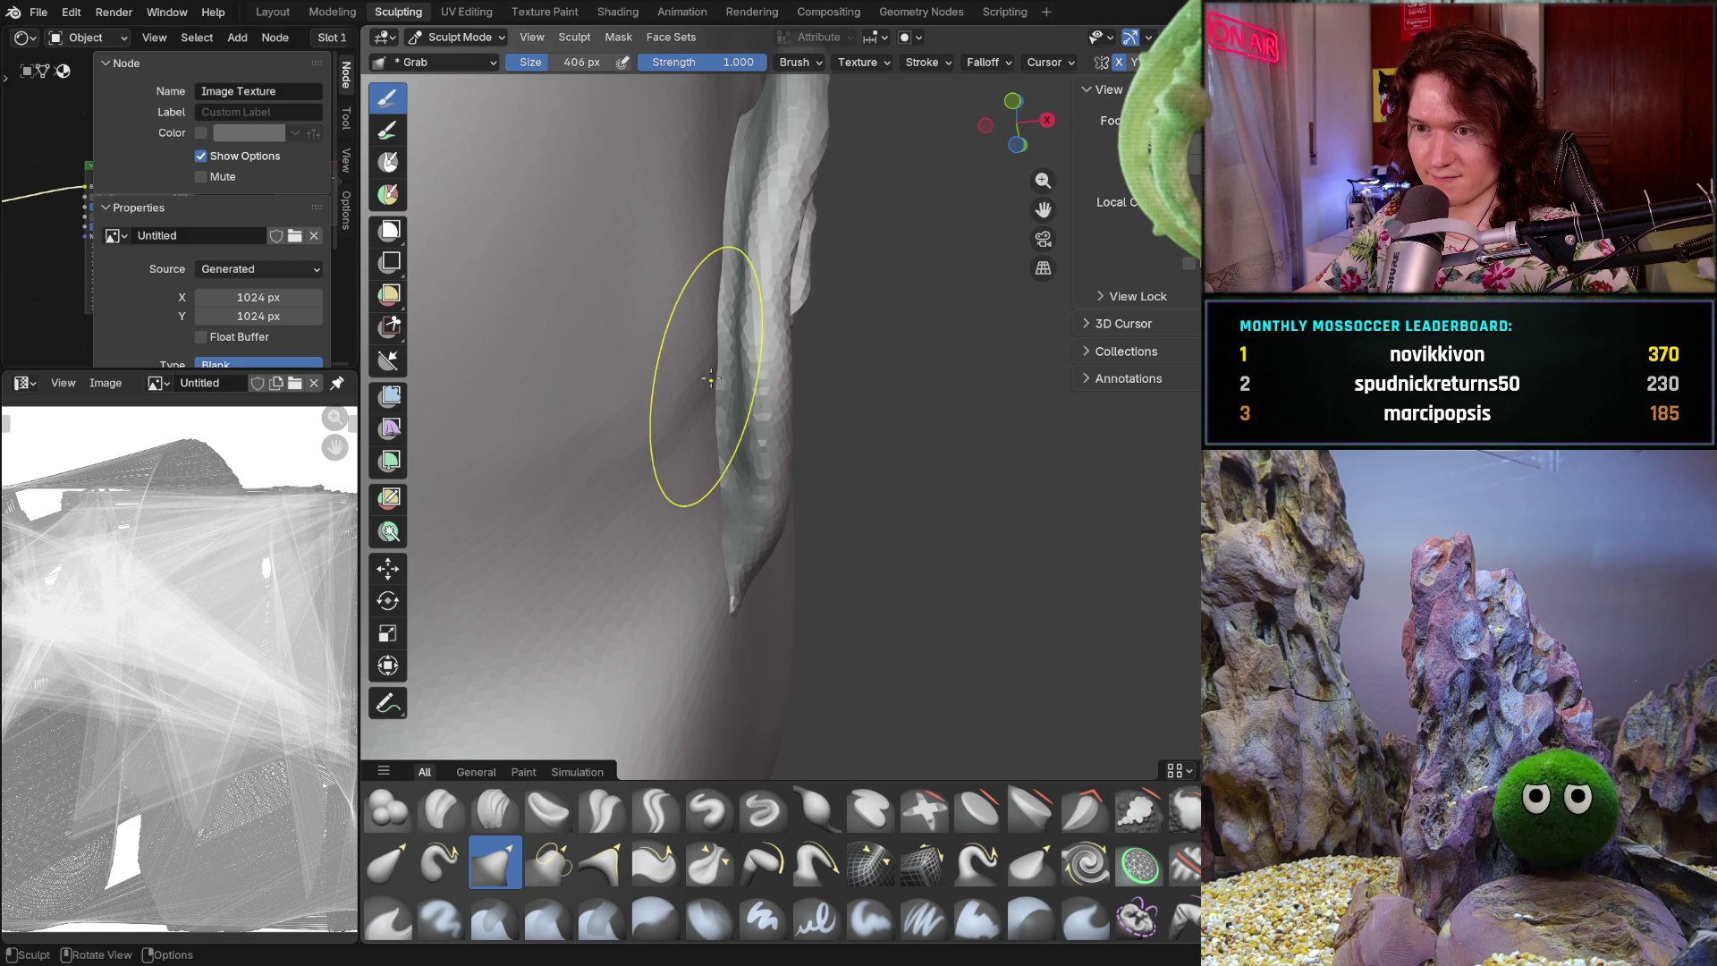
{"action": "scroll", "coordinate": [714, 582], "scroll_direction": "down", "scroll_amount": 6}
{"action": "mouse_move", "coordinate": [714, 581]}
{"action": "middle_mouse_down"}
{"action": "mouse_move", "coordinate": [621, 582]}
{"action": "mouse_move", "coordinate": [569, 675]}
{"action": "middle_mouse_up"}
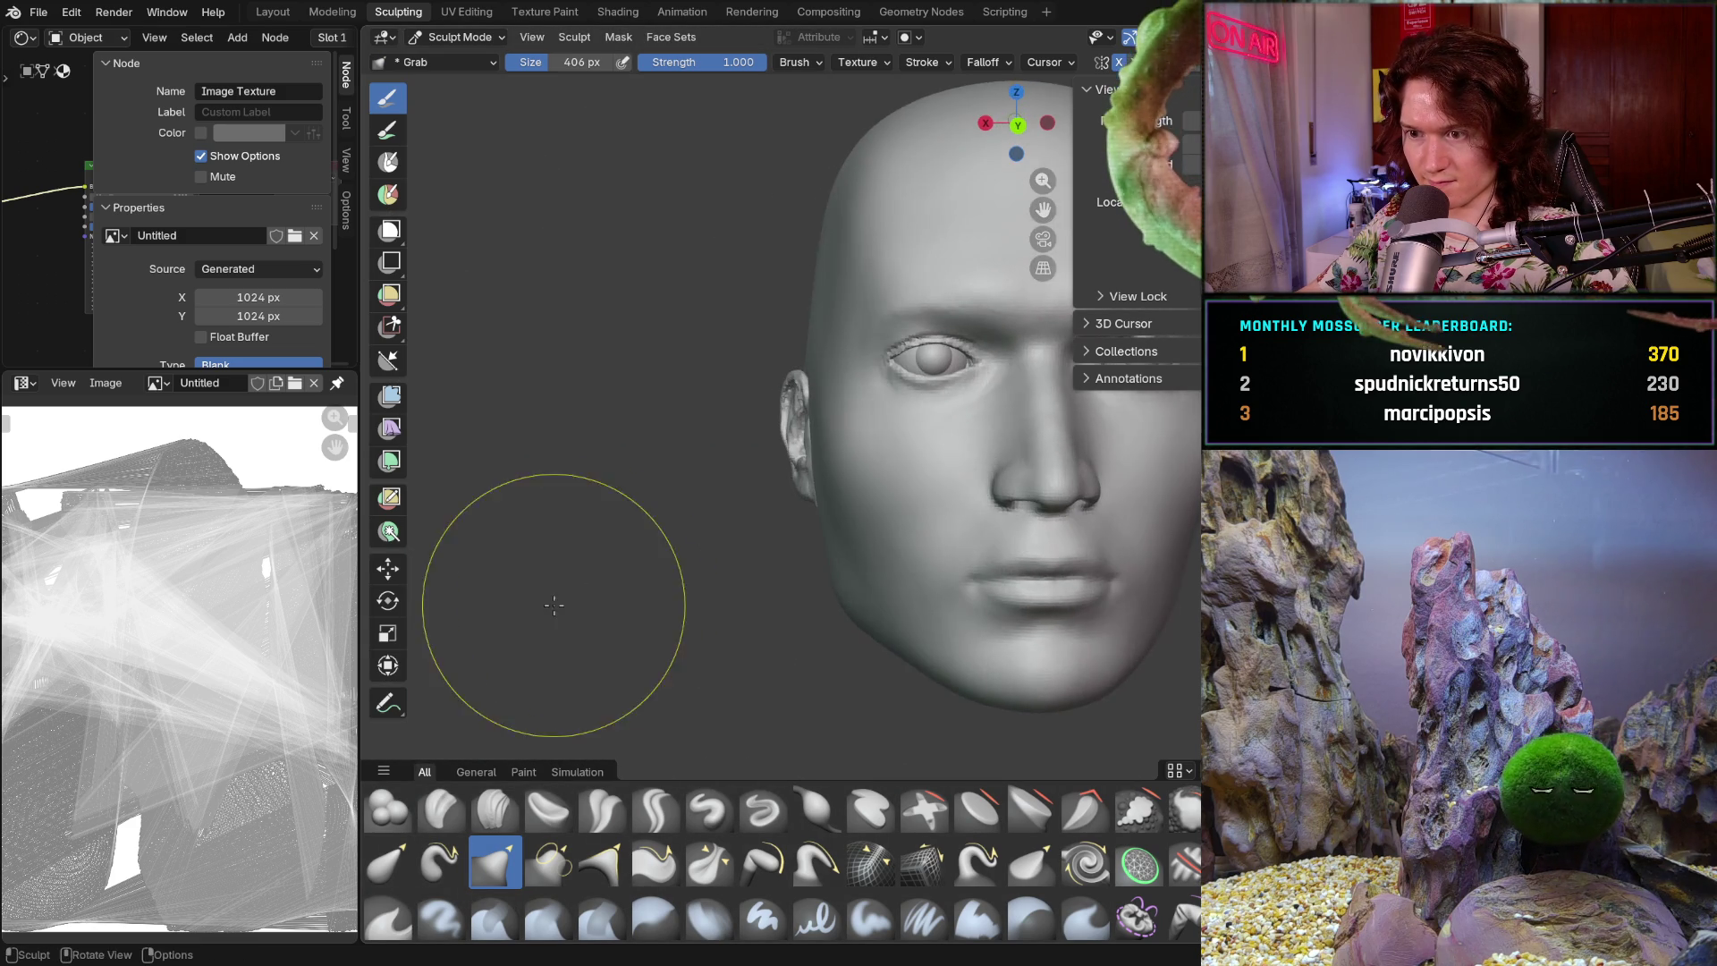
{"action": "scroll", "coordinate": [690, 614], "scroll_direction": "up", "scroll_amount": 6}
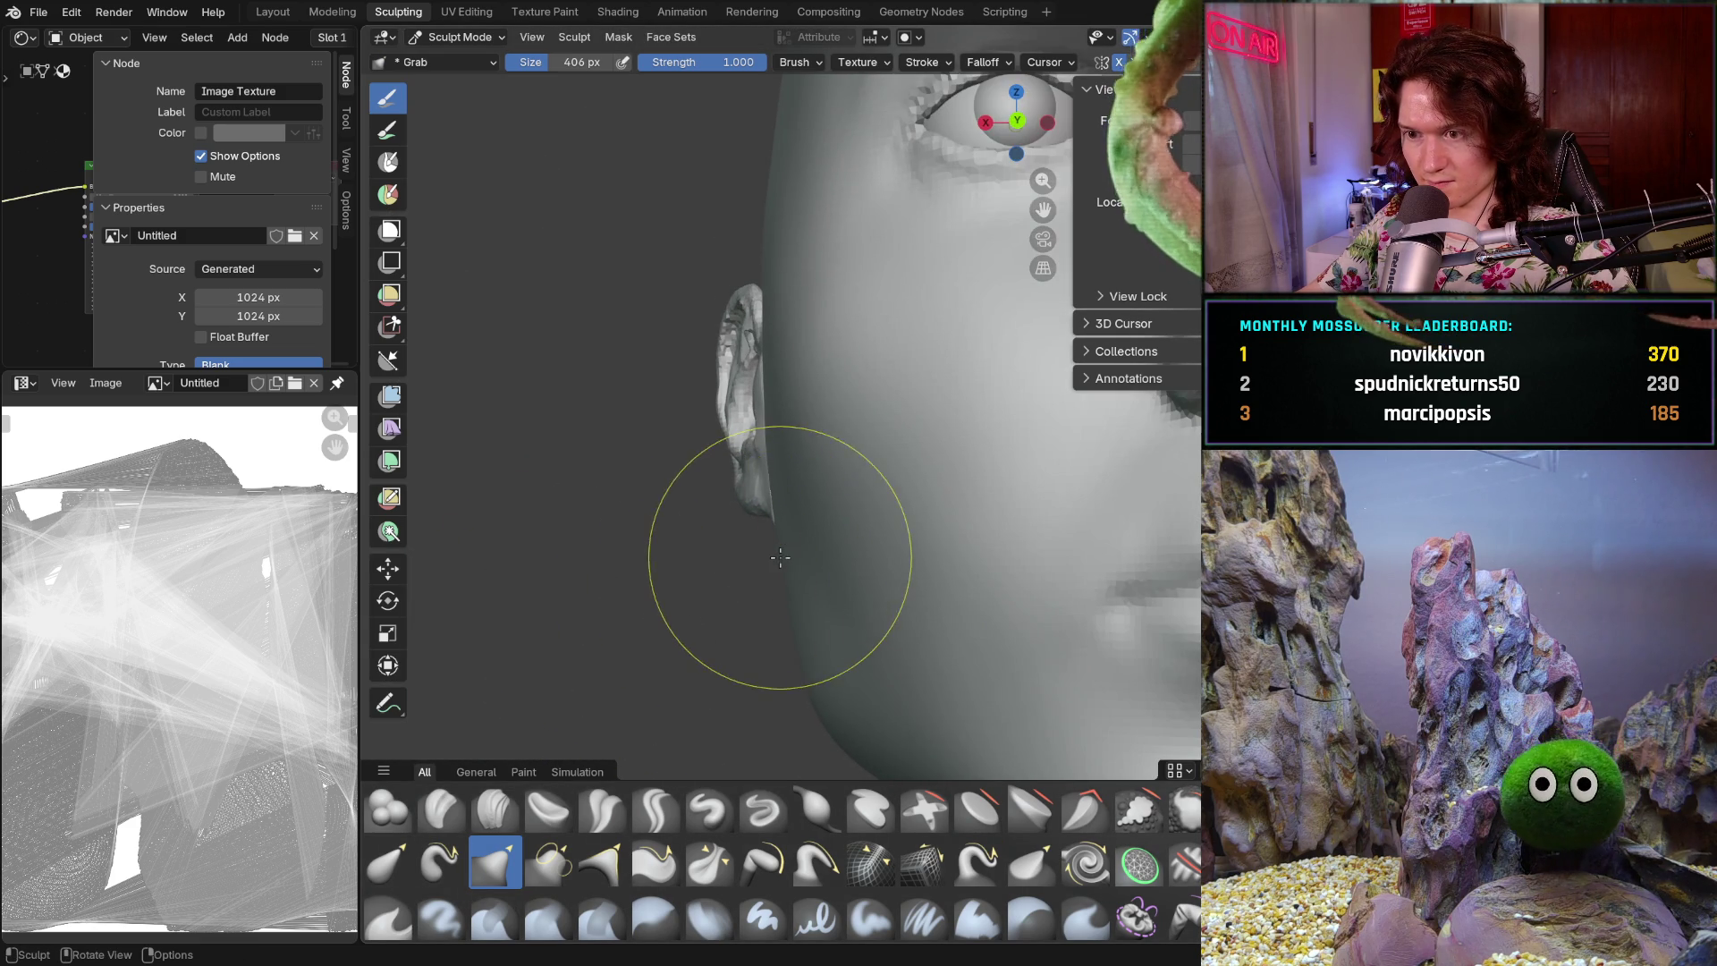
{"action": "scroll", "coordinate": [811, 462], "scroll_direction": "down", "scroll_amount": 10}
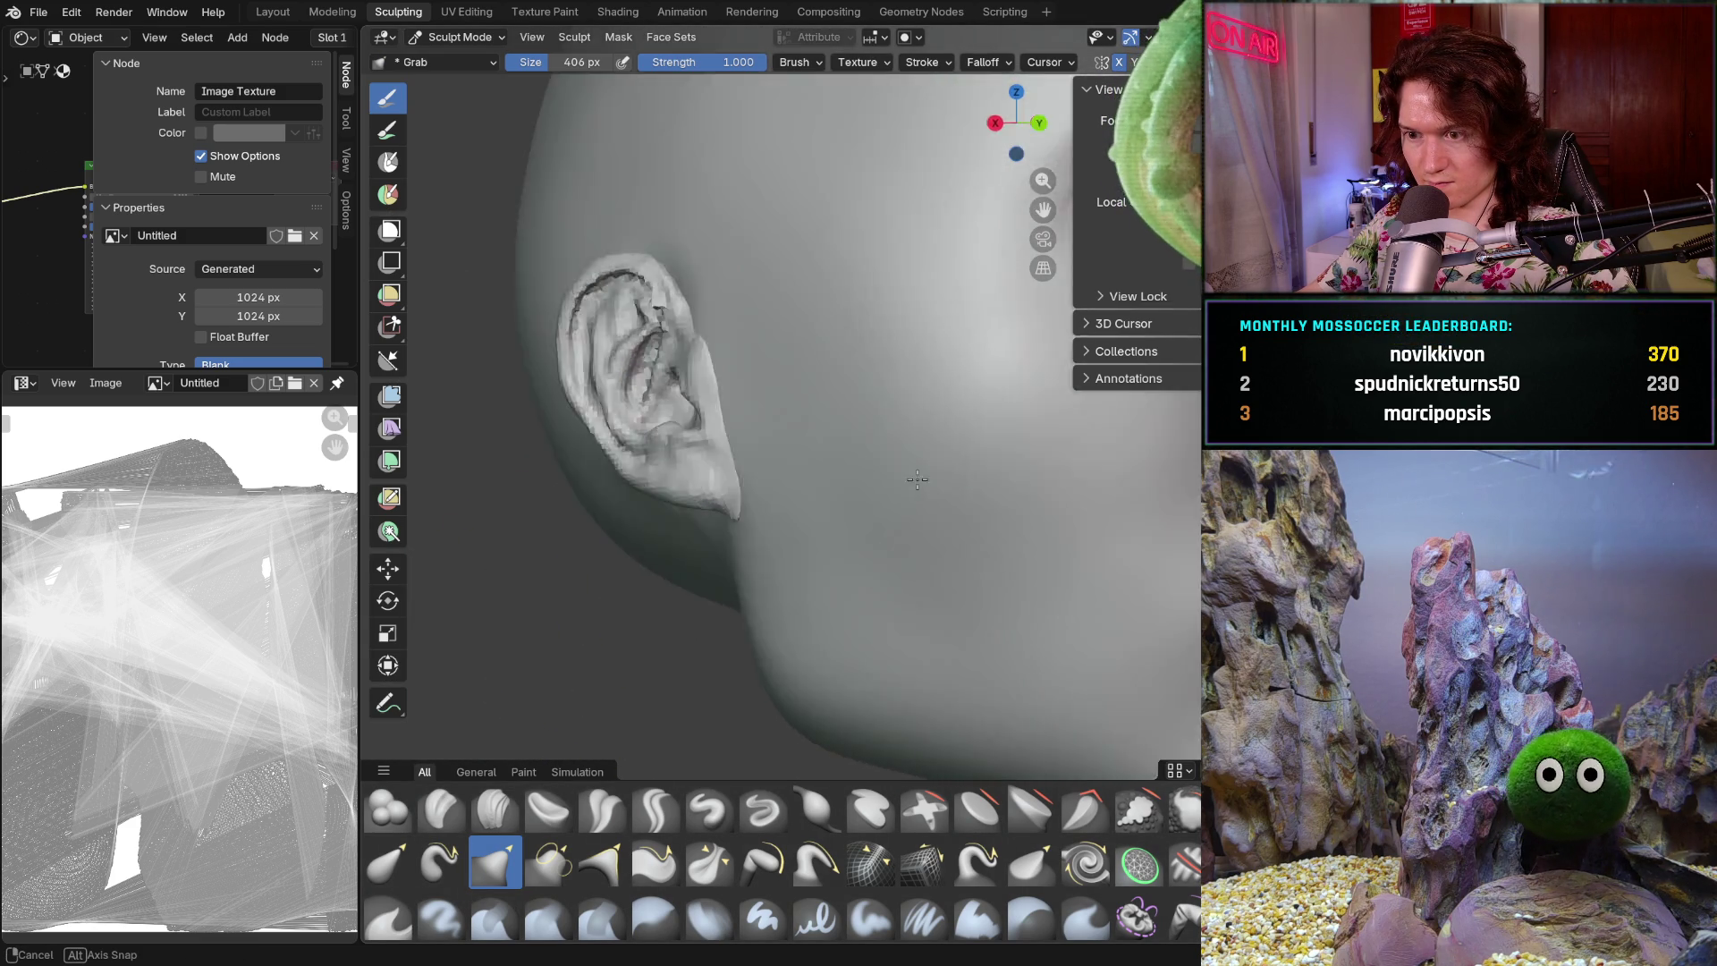
{"action": "mouse_move", "coordinate": [626, 541]}
{"action": "middle_mouse_down"}
{"action": "mouse_move", "coordinate": [695, 545]}
{"action": "mouse_move", "coordinate": [671, 533]}
{"action": "mouse_move", "coordinate": [684, 577]}
{"action": "mouse_move", "coordinate": [717, 567]}
{"action": "mouse_move", "coordinate": [921, 599]}
{"action": "middle_mouse_up"}
{"action": "scroll", "coordinate": [717, 572], "scroll_direction": "up", "scroll_amount": 5}
{"action": "scroll", "coordinate": [689, 555], "scroll_direction": "up", "scroll_amount": 4}
{"action": "mouse_move", "coordinate": [689, 556]}
{"action": "middle_mouse_down"}
{"action": "mouse_move", "coordinate": [836, 602]}
{"action": "mouse_move", "coordinate": [1009, 578]}
{"action": "mouse_move", "coordinate": [963, 594]}
{"action": "mouse_move", "coordinate": [1004, 537]}
{"action": "mouse_move", "coordinate": [1028, 567]}
{"action": "middle_mouse_up"}
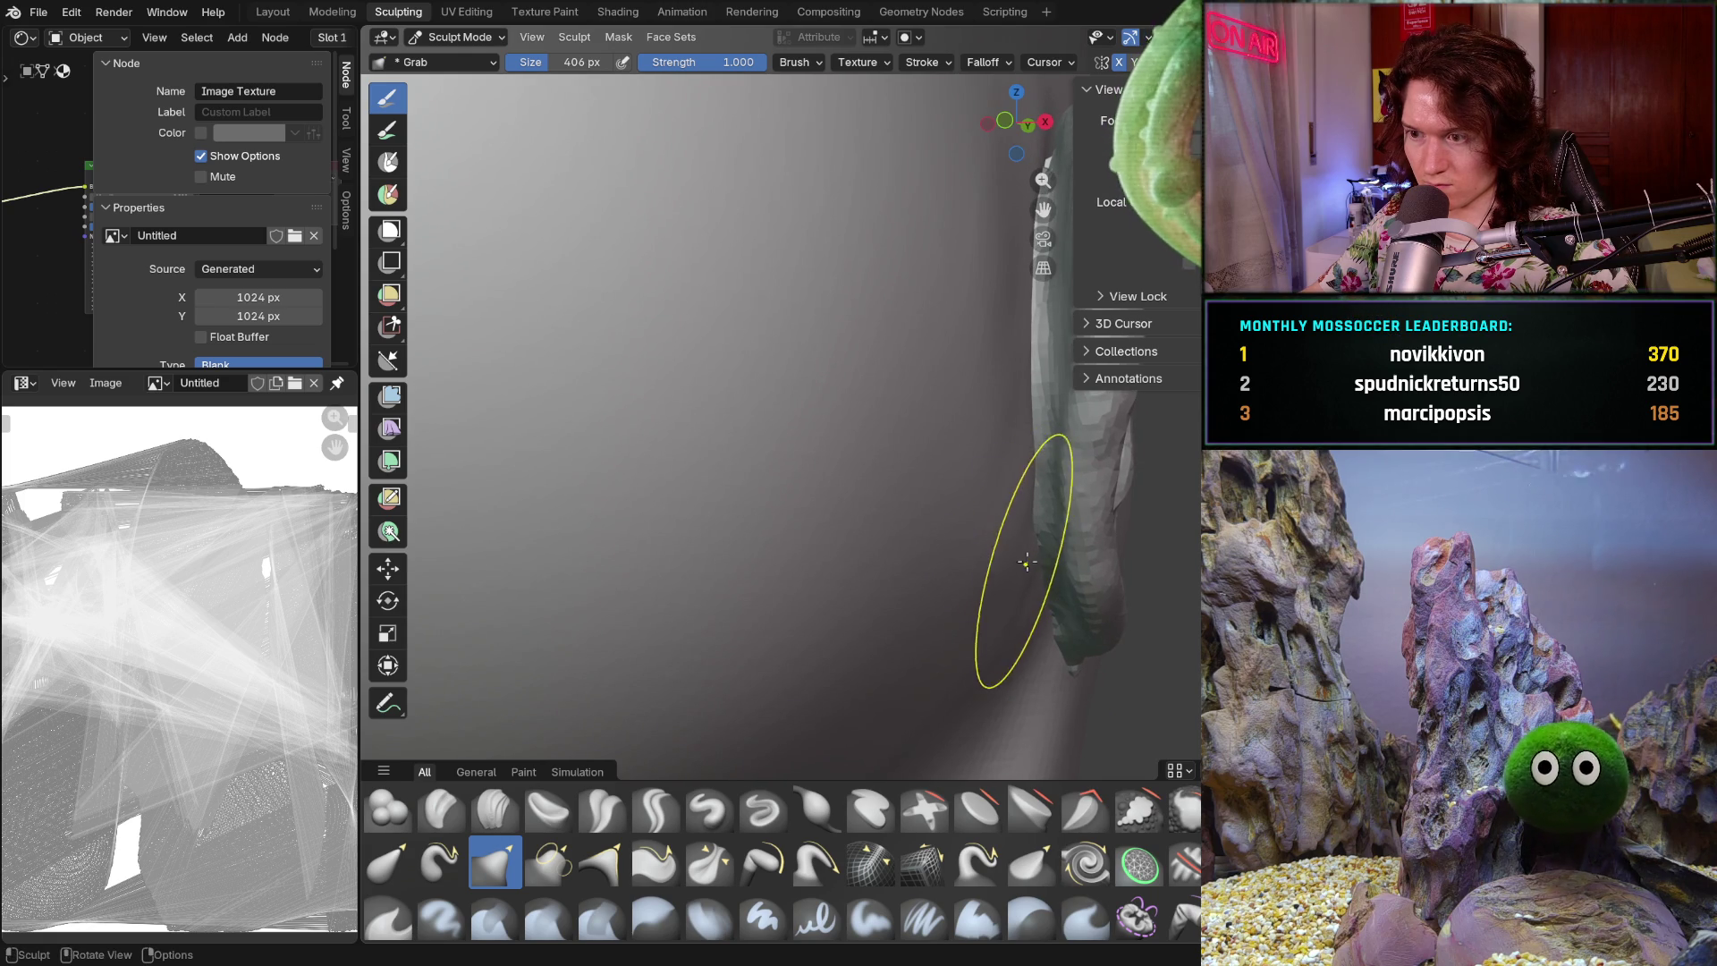
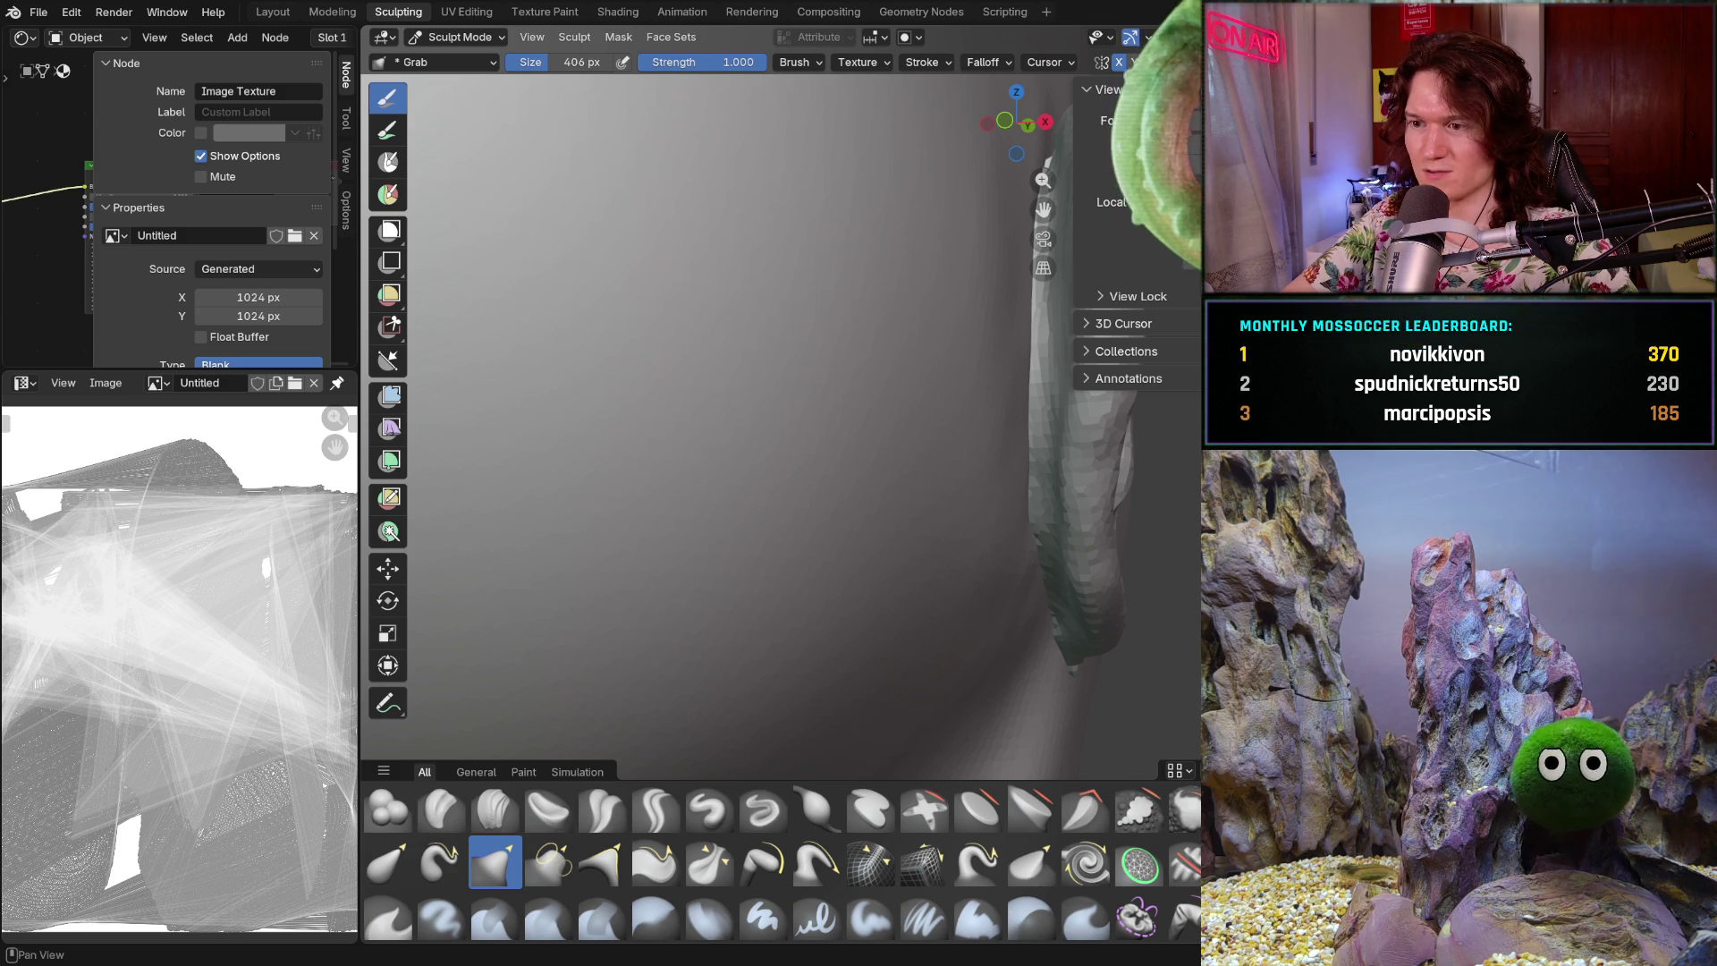
- Pull the ear into shape with the Grab brush, then begin smoothing its surface
{"action": "mouse_move", "coordinate": [951, 490]}
{"action": "middle_mouse_down", "text": "shift"}
{"action": "mouse_move", "coordinate": [989, 518]}
{"action": "mouse_move", "coordinate": [933, 503]}
{"action": "middle_mouse_up", "text": "shift"}
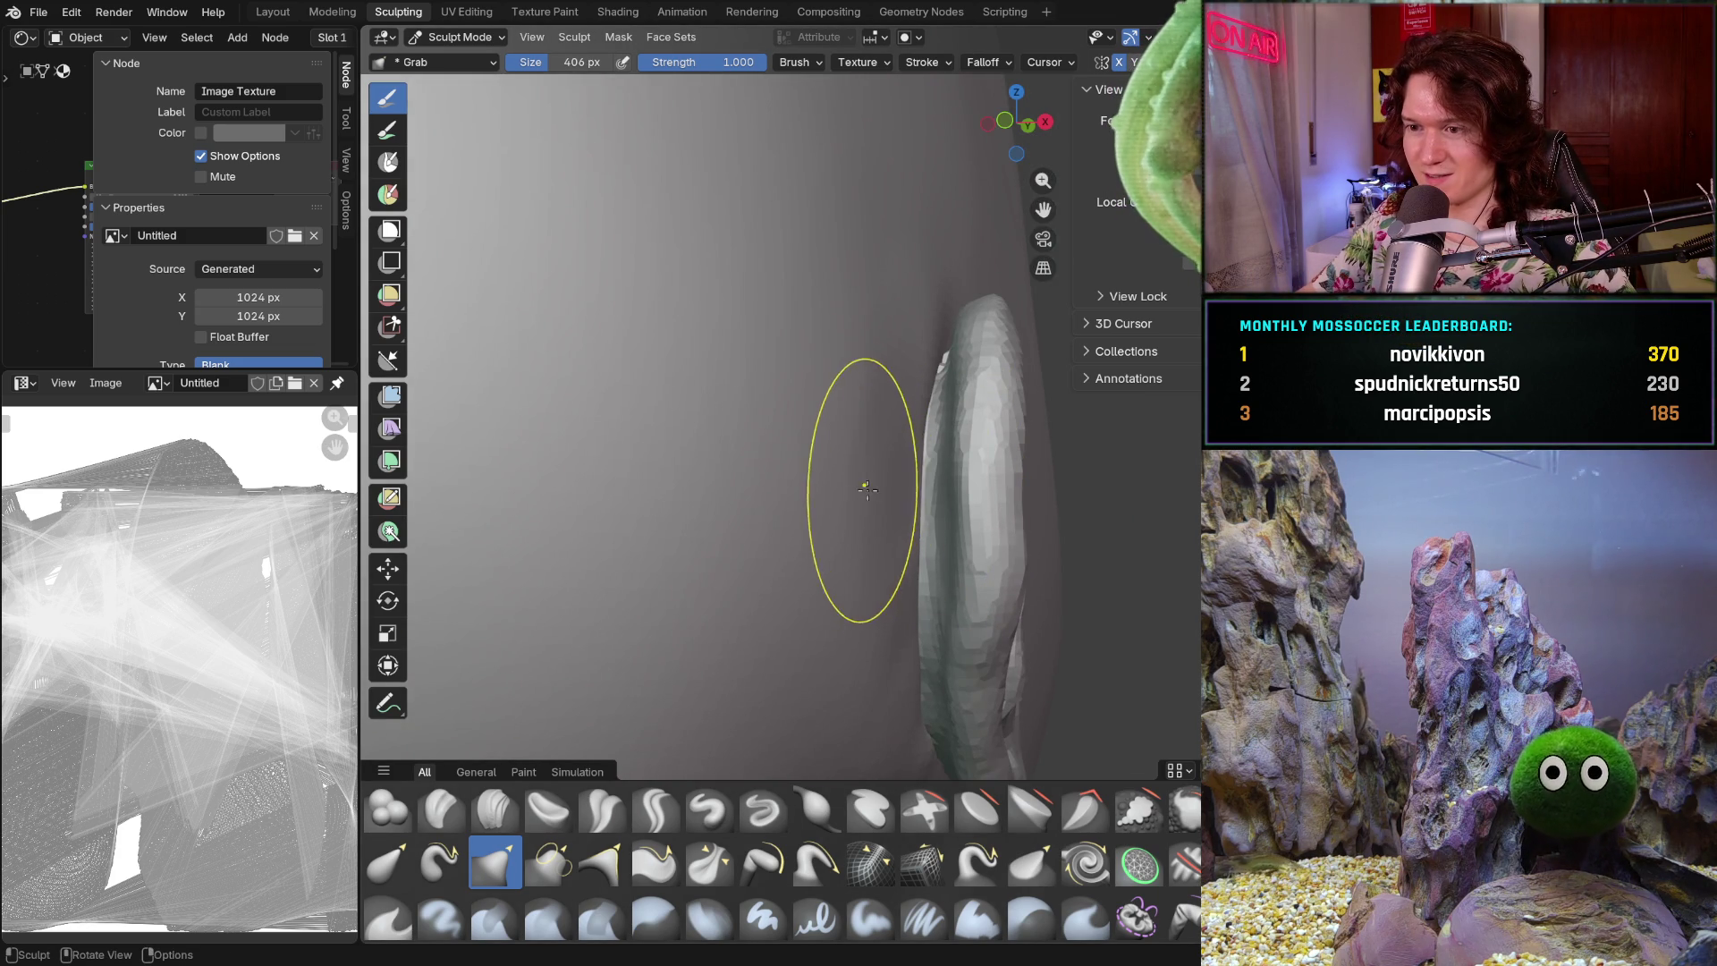
{"action": "mouse_move", "coordinate": [943, 336]}
{"action": "middle_mouse_down"}
{"action": "mouse_move", "coordinate": [919, 337]}
{"action": "mouse_move", "coordinate": [946, 366]}
{"action": "mouse_move", "coordinate": [905, 303]}
{"action": "middle_mouse_up"}
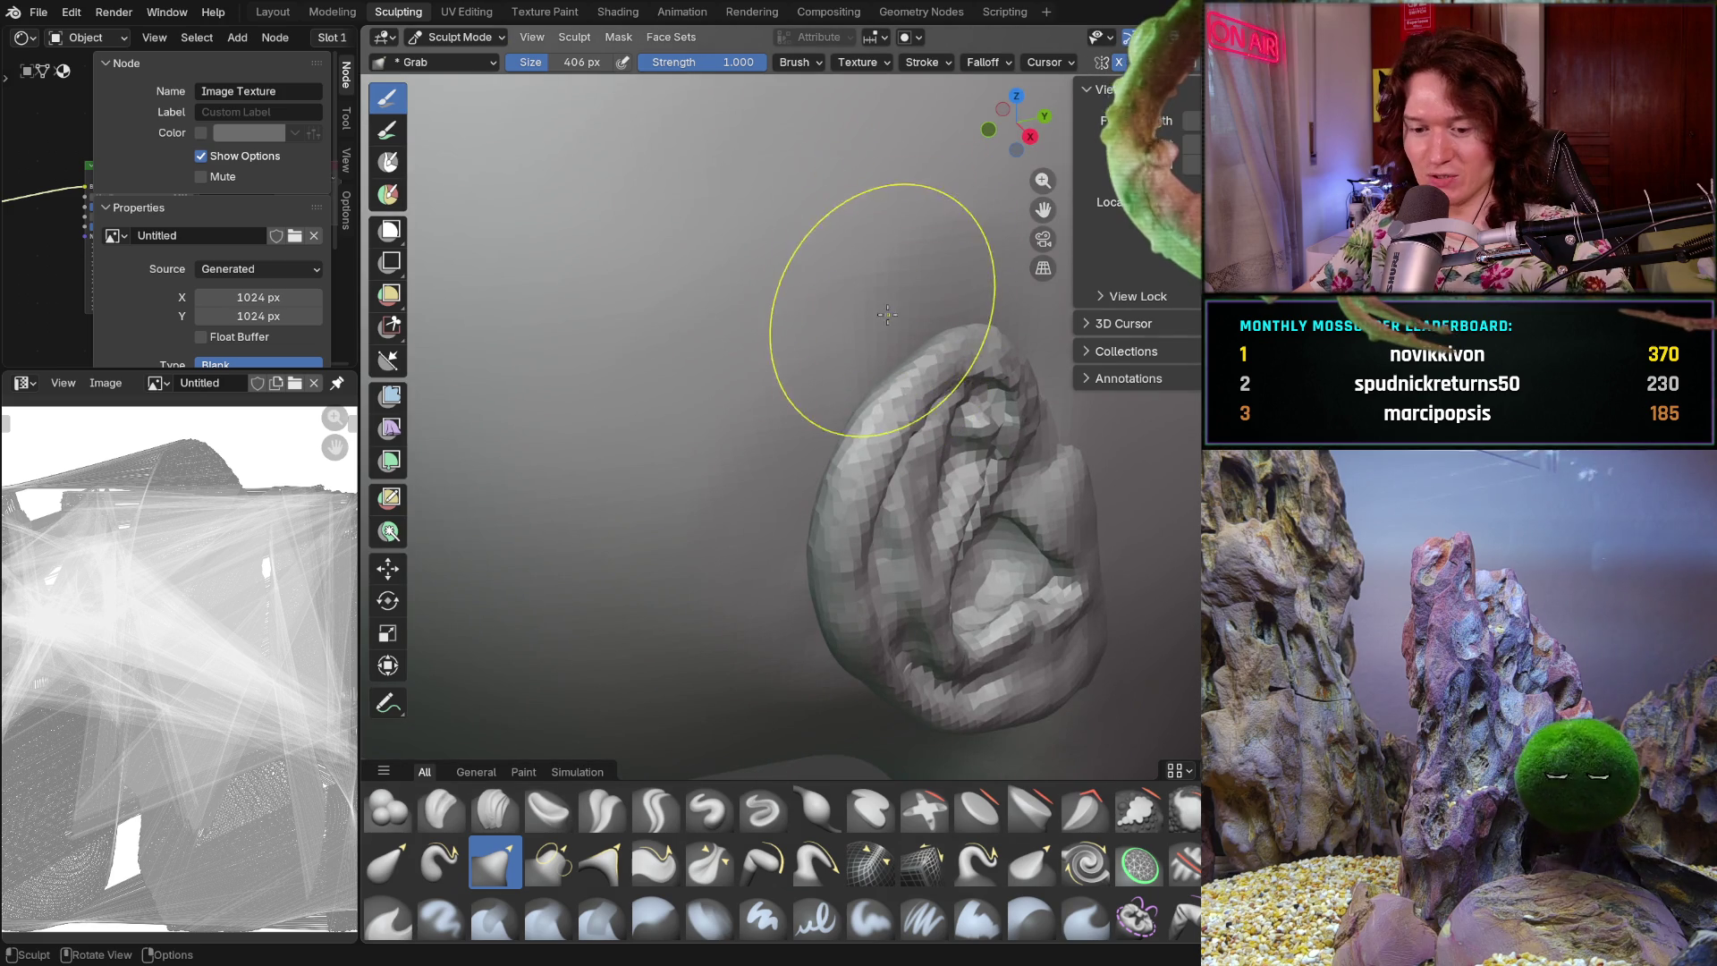
{"action": "mouse_move", "coordinate": [921, 246]}
{"action": "left_mouse_down", "text": "shift"}
{"action": "mouse_move", "coordinate": [936, 294]}
{"action": "mouse_move", "coordinate": [712, 484]}
{"action": "left_mouse_up", "text": "shift"}
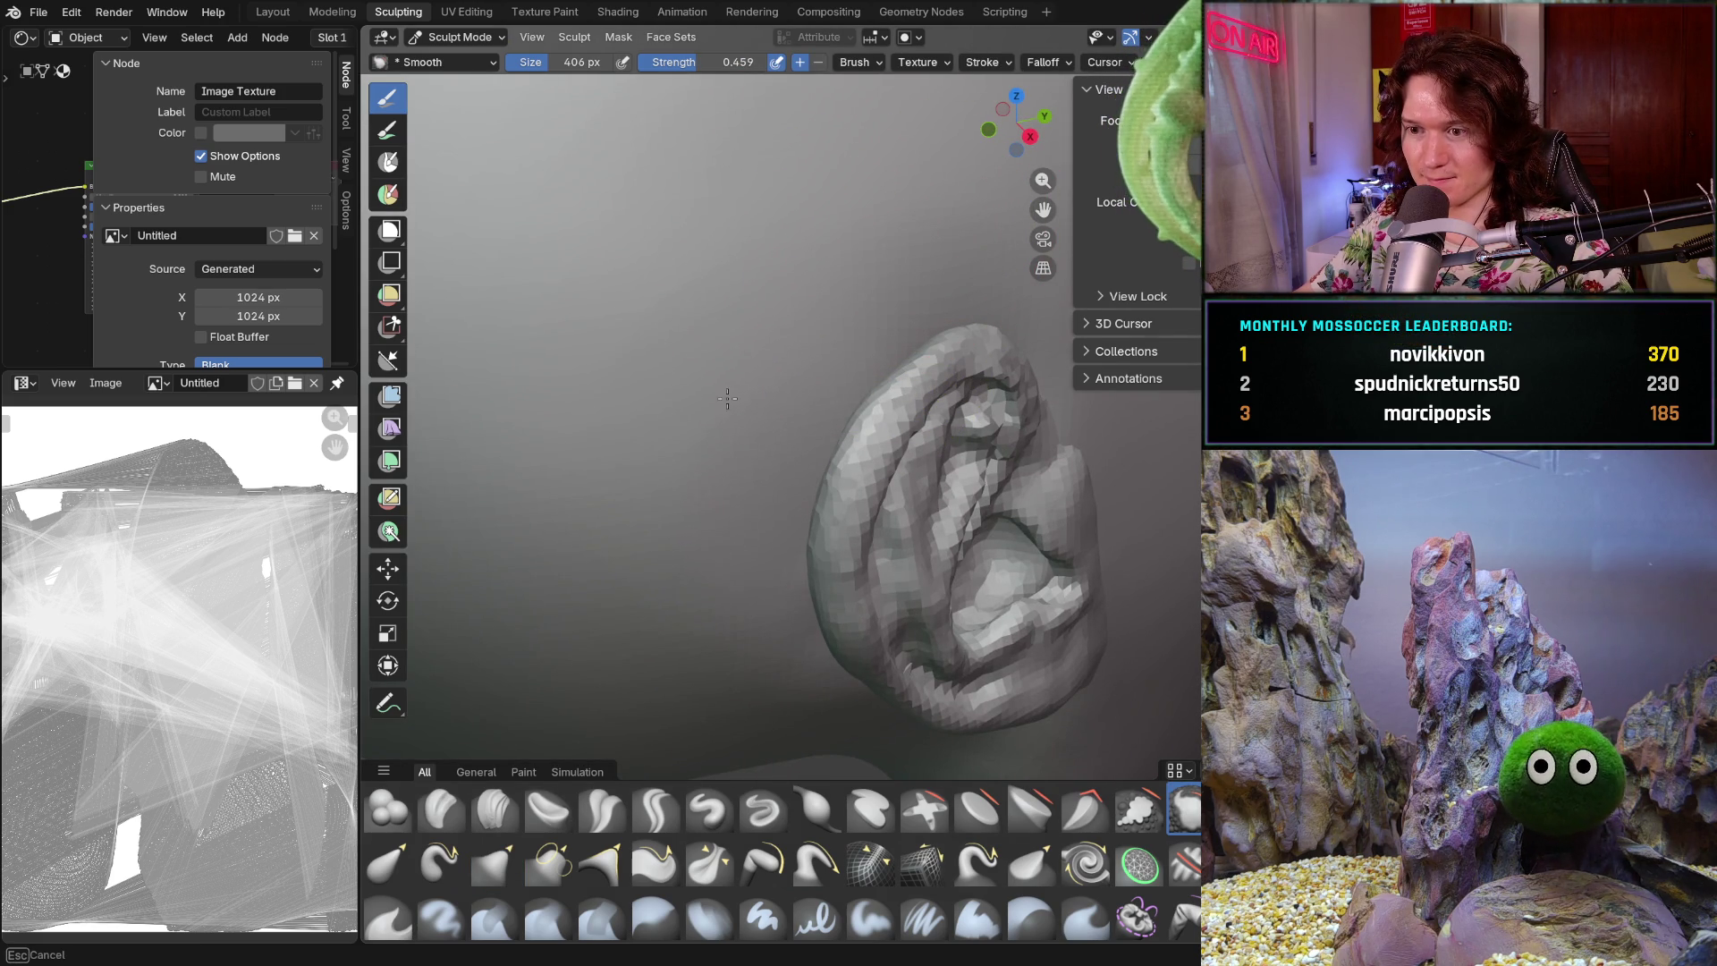
{"action": "left_click_drag", "start_coordinate": [817, 723], "coordinate": [861, 222], "text": "shift"}
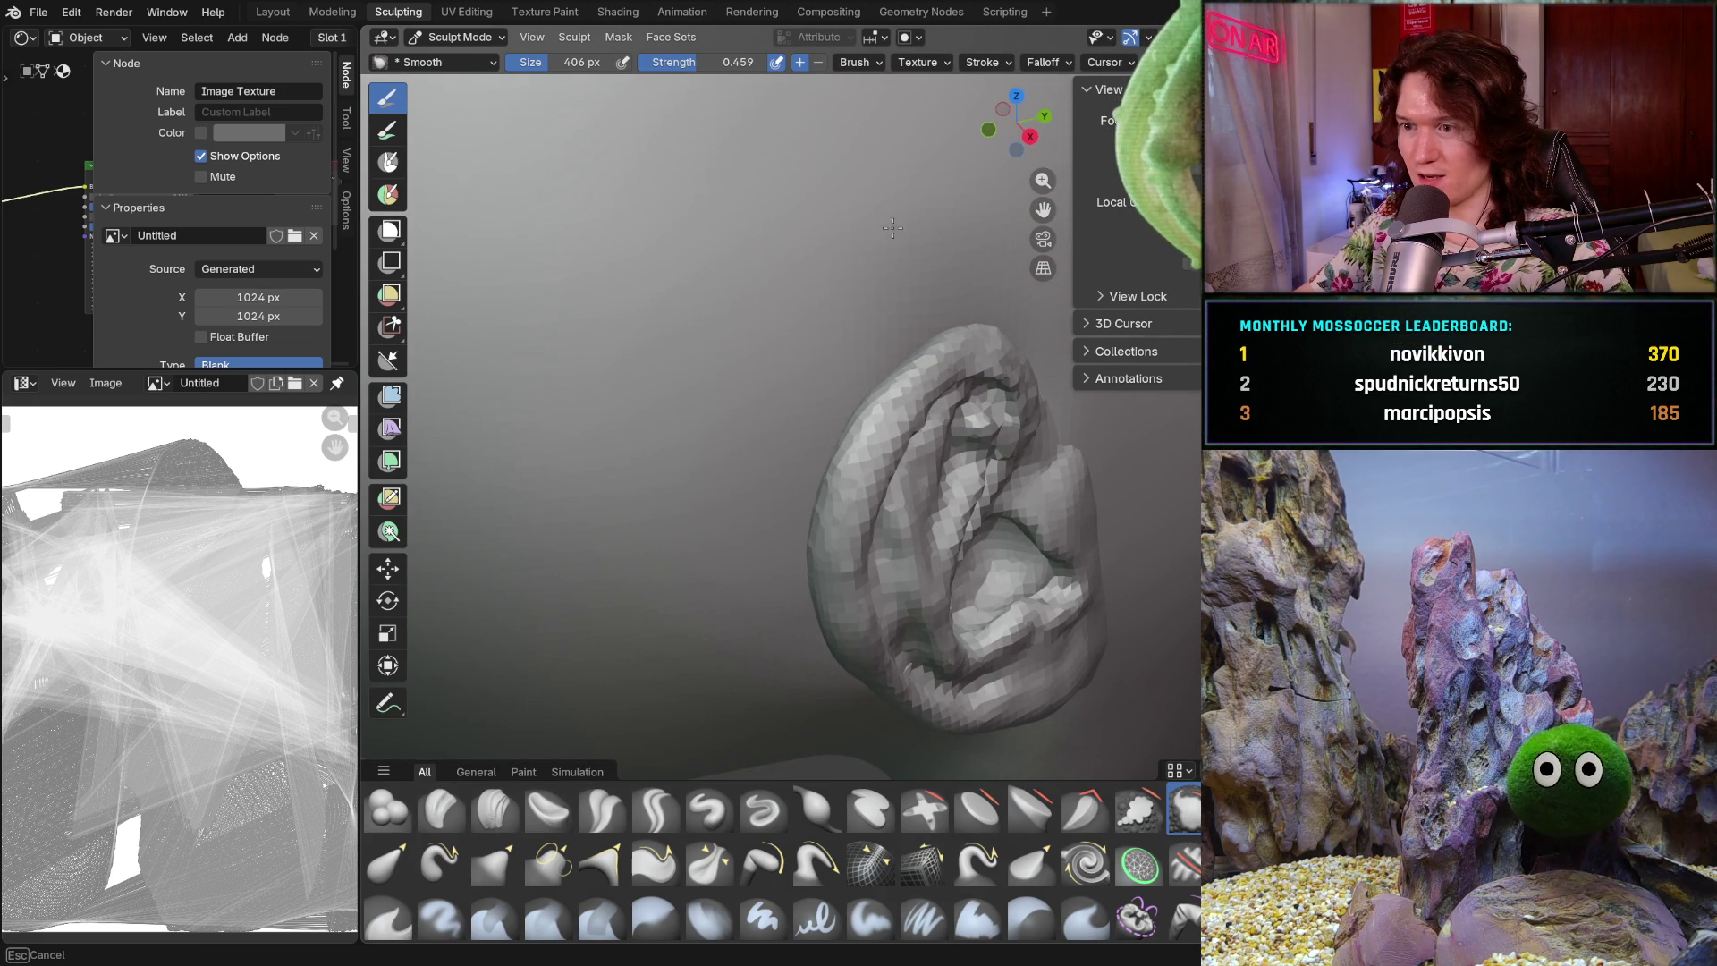
- Smooth the ear from its thin side and other angles, then zoom out to the full head
{"action": "mouse_move", "coordinate": [905, 313]}
{"action": "middle_mouse_down"}
{"action": "mouse_move", "coordinate": [767, 673]}
{"action": "mouse_move", "coordinate": [727, 566]}
{"action": "middle_mouse_up"}
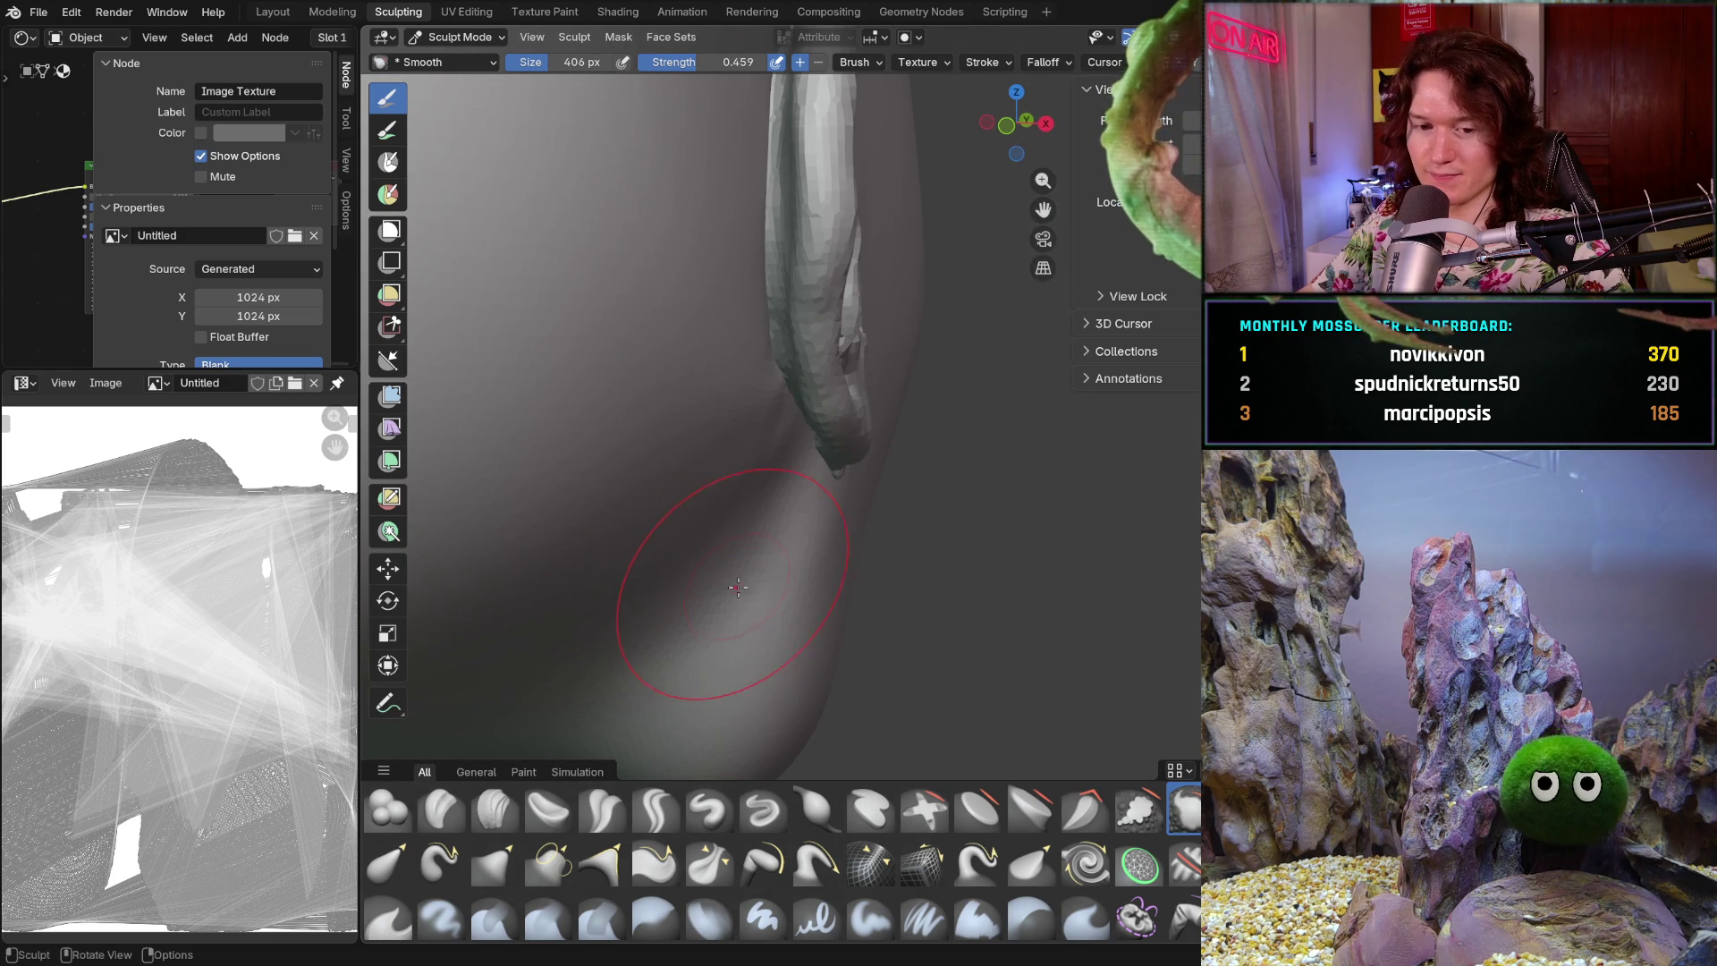
{"action": "mouse_move", "coordinate": [715, 448]}
{"action": "middle_mouse_down"}
{"action": "mouse_move", "coordinate": [812, 607]}
{"action": "mouse_move", "coordinate": [805, 575]}
{"action": "mouse_move", "coordinate": [931, 446]}
{"action": "mouse_move", "coordinate": [856, 507]}
{"action": "middle_mouse_up"}
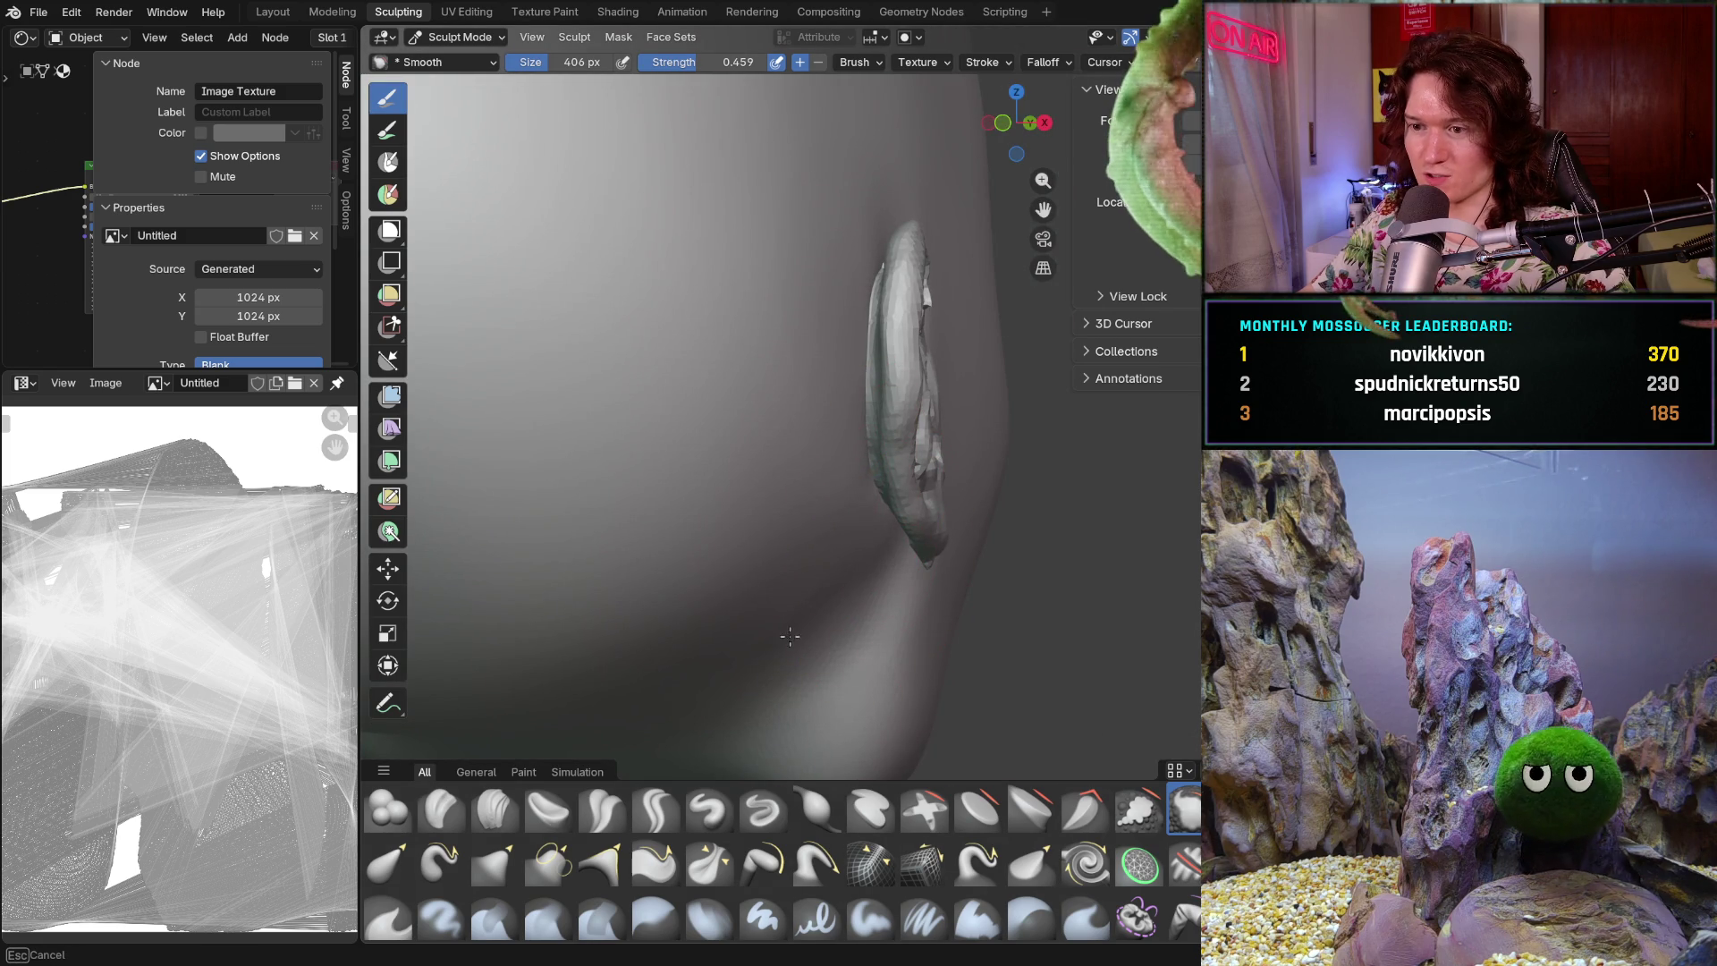
{"action": "mouse_move", "coordinate": [759, 491]}
{"action": "middle_mouse_down"}
{"action": "mouse_move", "coordinate": [812, 421]}
{"action": "mouse_move", "coordinate": [671, 516]}
{"action": "mouse_move", "coordinate": [624, 525]}
{"action": "mouse_move", "coordinate": [701, 522]}
{"action": "mouse_move", "coordinate": [698, 507]}
{"action": "middle_mouse_up"}
{"action": "scroll", "coordinate": [672, 516], "scroll_direction": "down", "scroll_amount": 5}
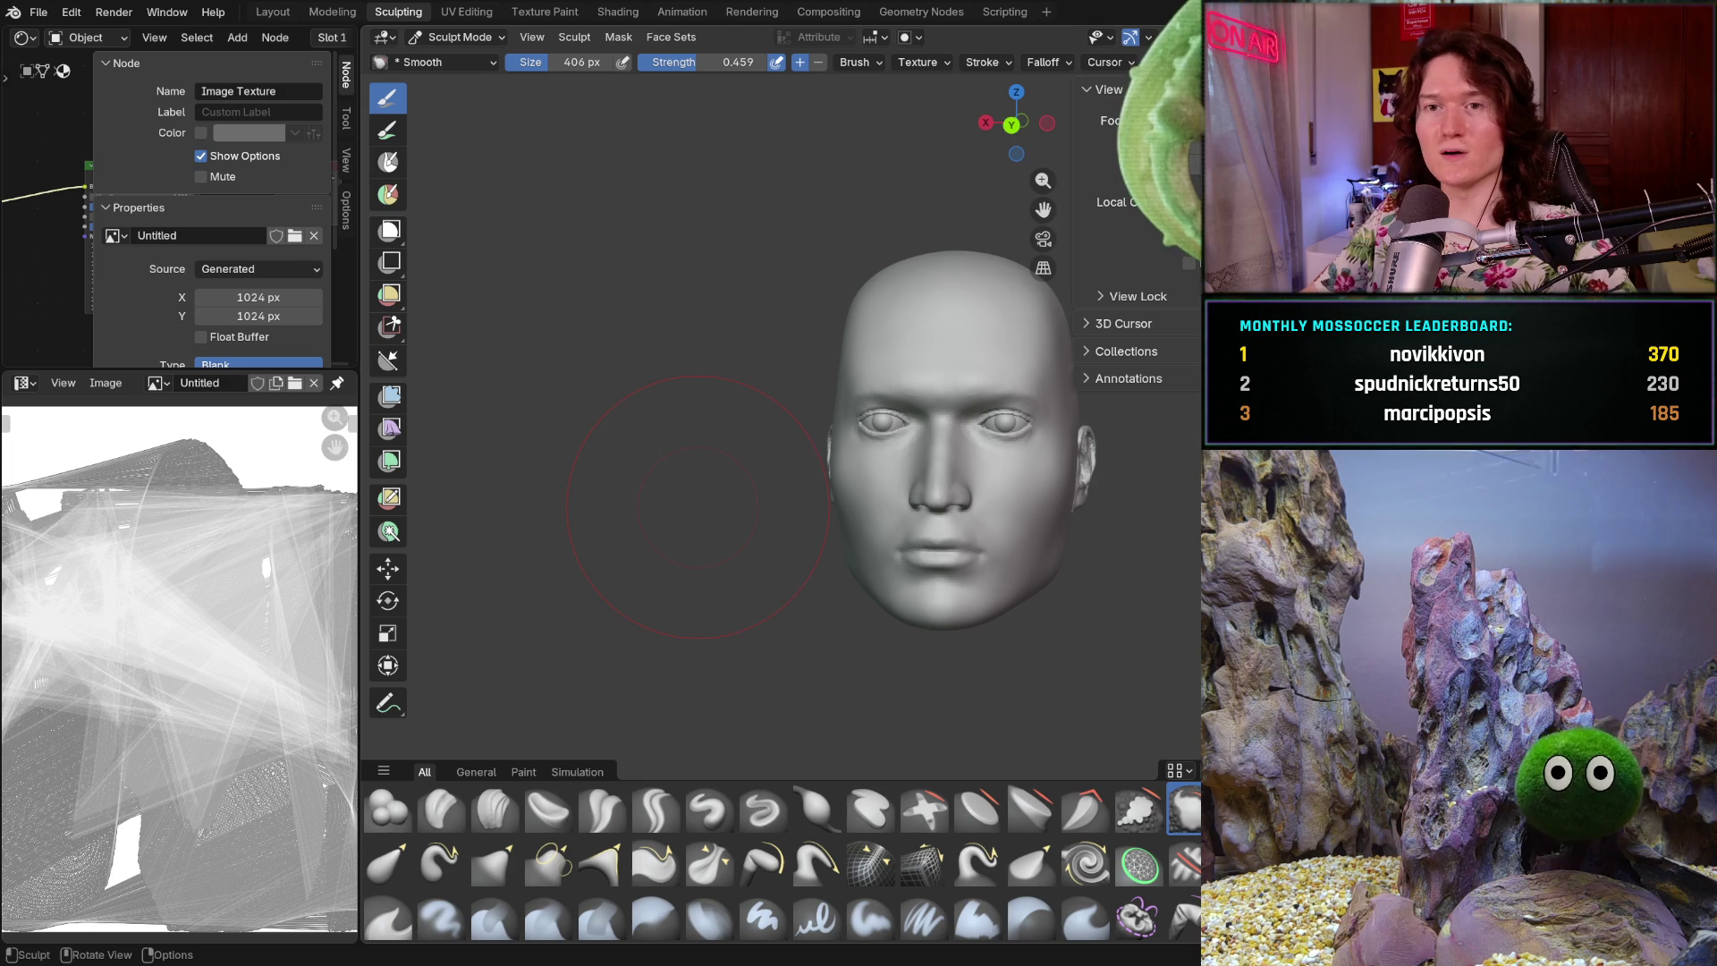
- Save the sculpt as V2_main_char_10.blend and inspect the face from front and three-quarter views
{"action": "key", "text": "ctrl+s"}
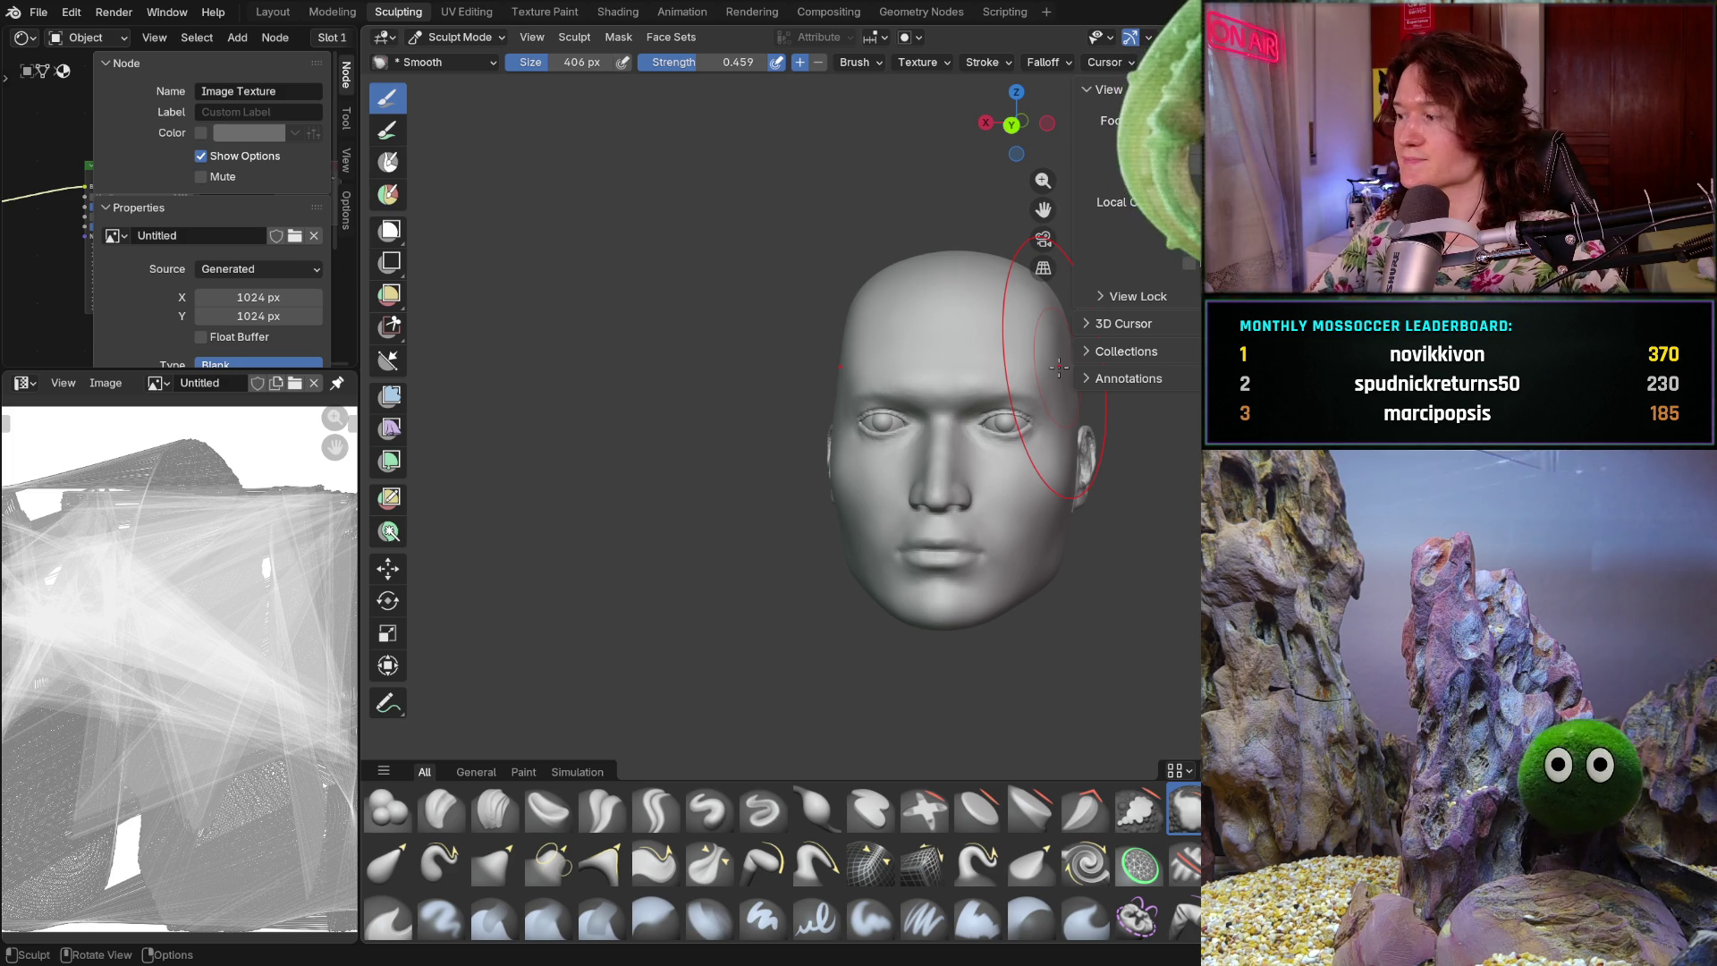
{"action": "middle_click_drag", "start_coordinate": [864, 303], "coordinate": [984, 306]}
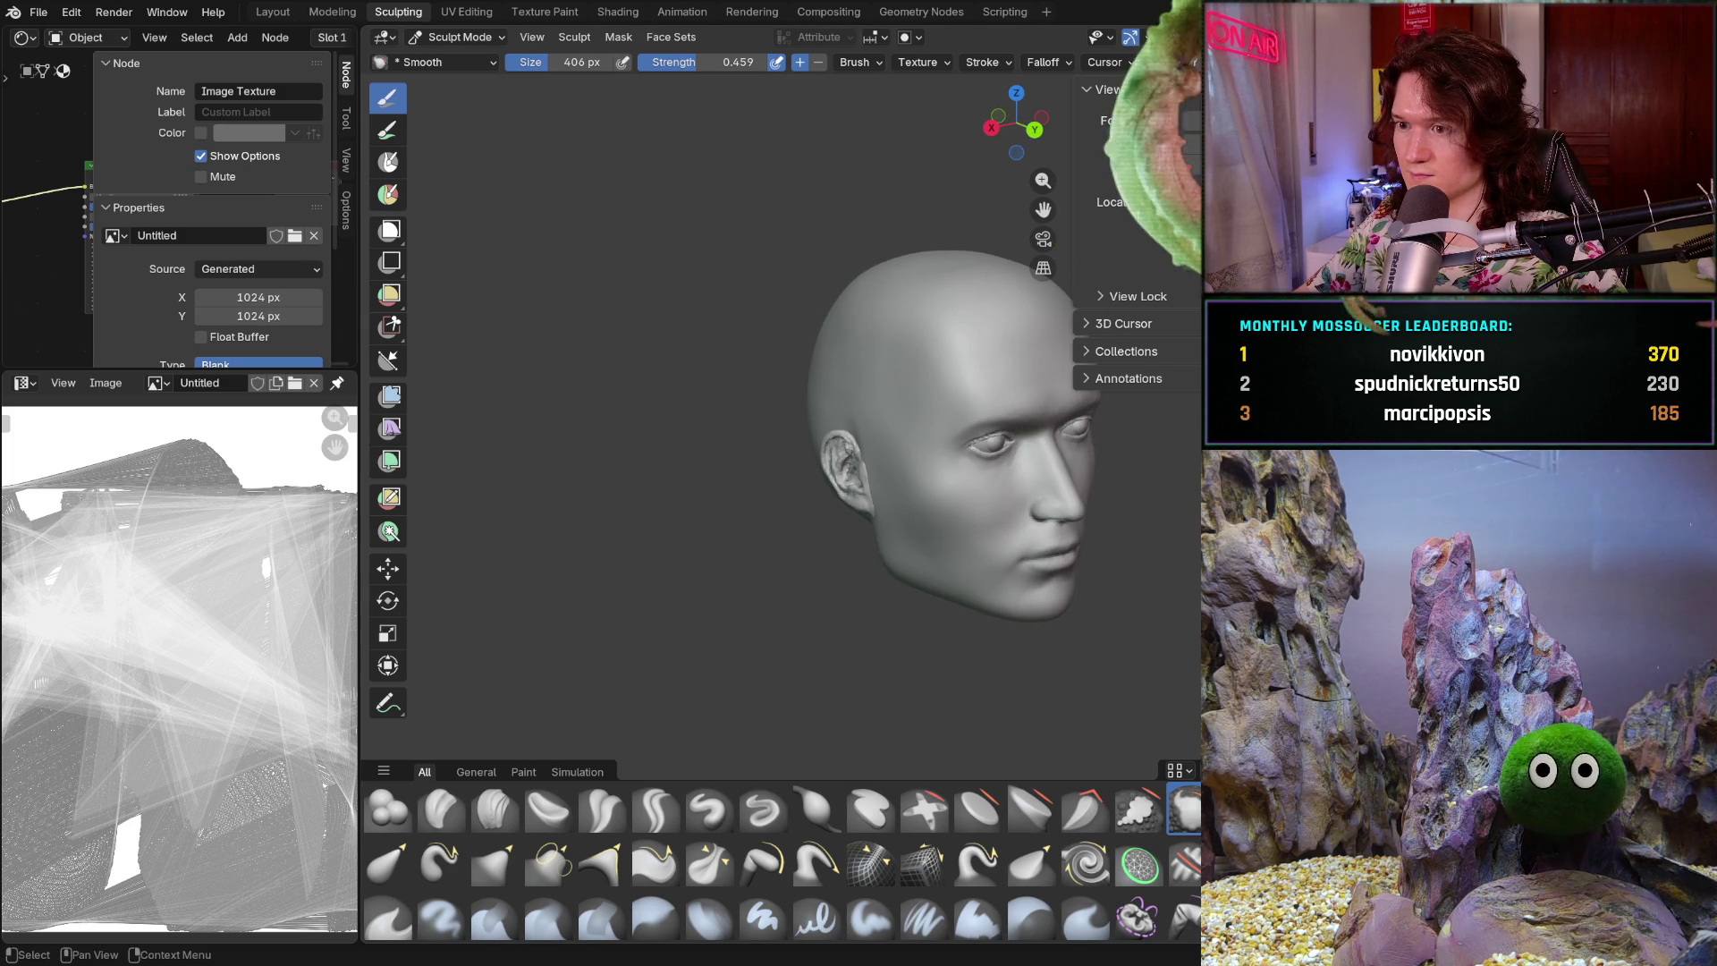
{"action": "key", "text": "ctrl+KP_1"}
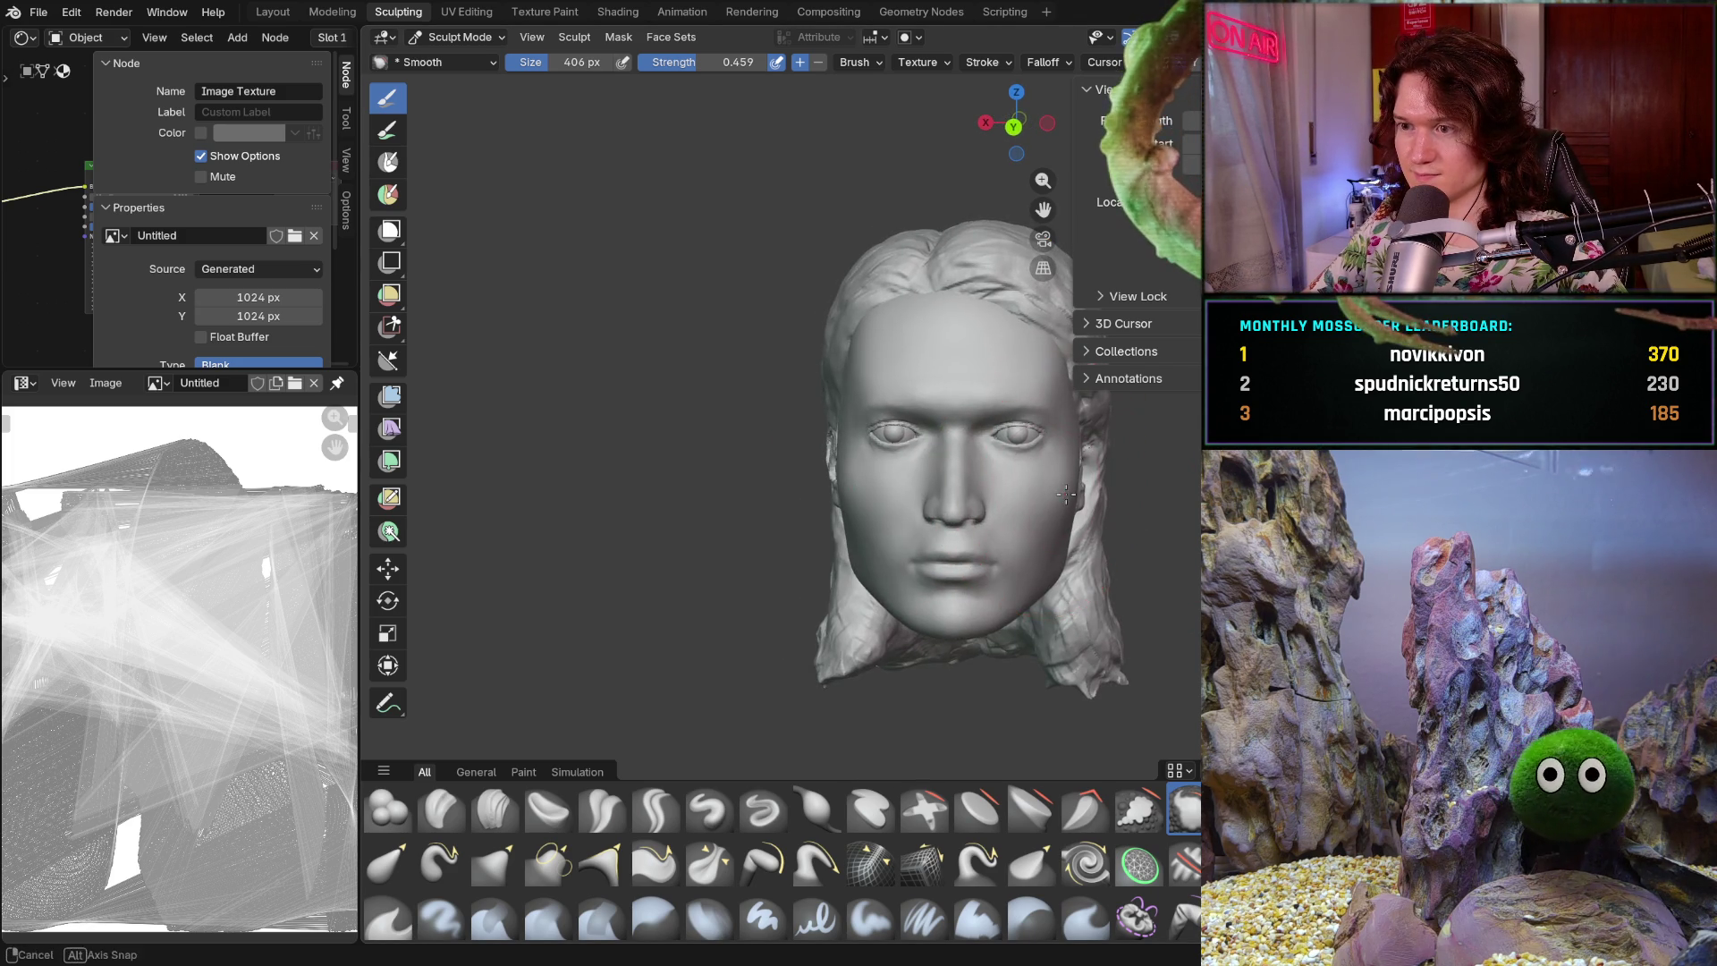
{"action": "scroll", "coordinate": [999, 512], "scroll_direction": "up", "scroll_amount": 7}
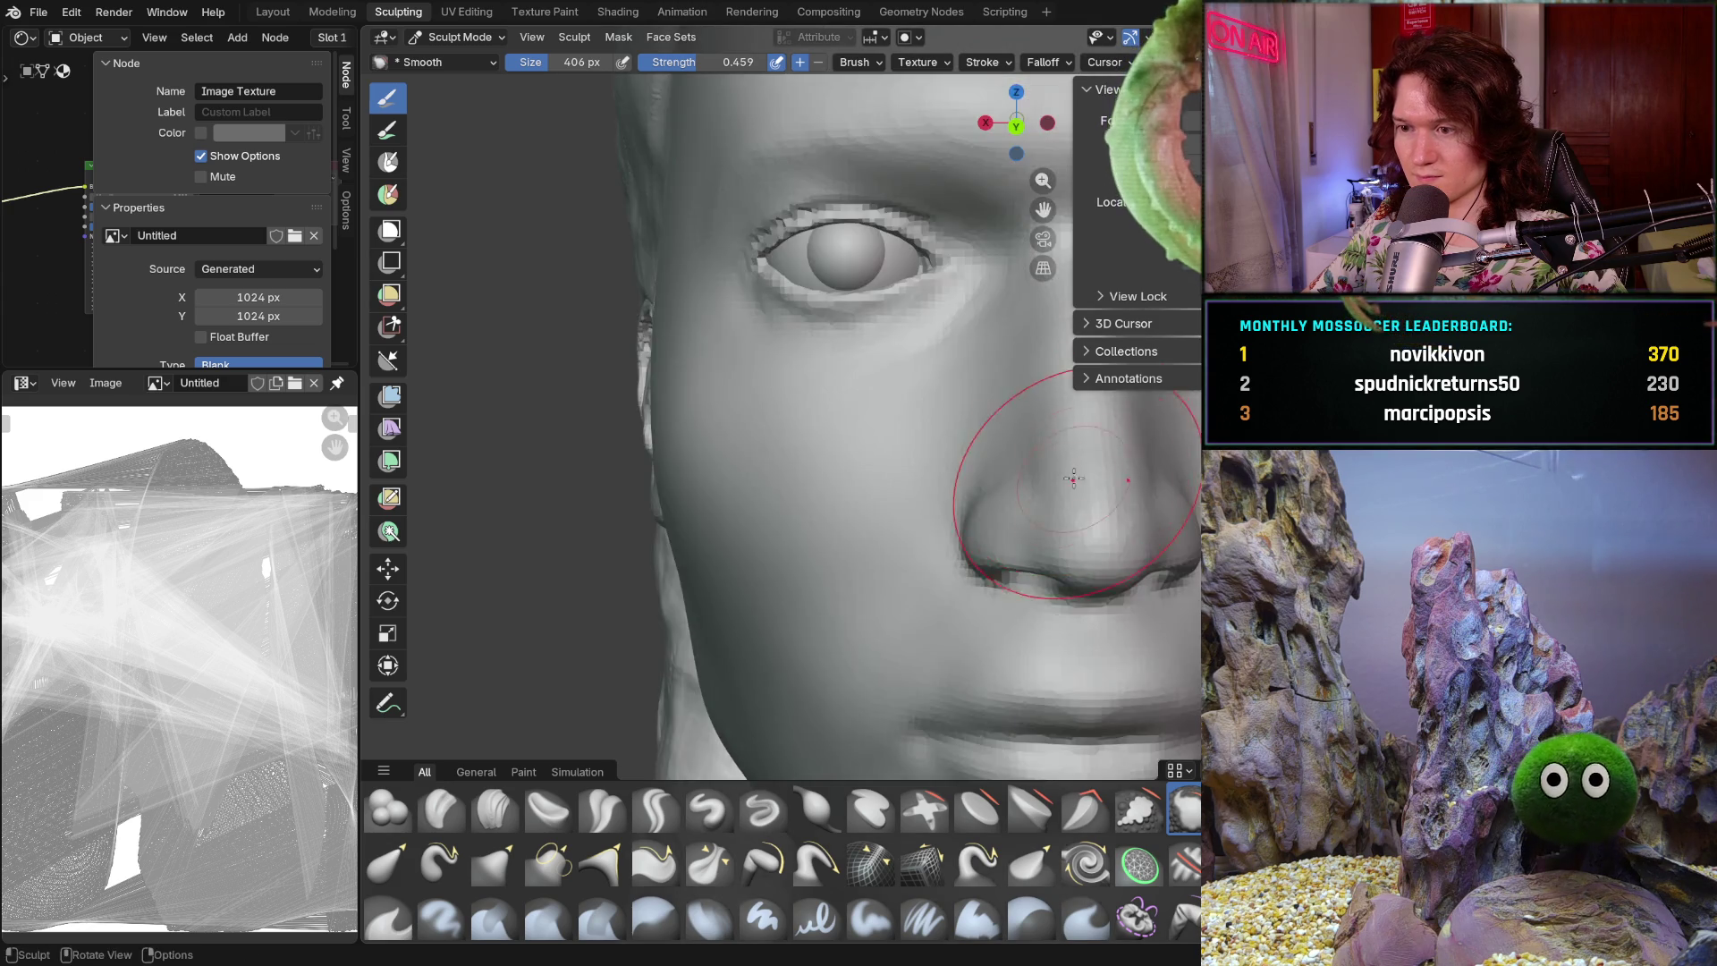
{"action": "middle_click_drag", "start_coordinate": [844, 555], "coordinate": [881, 614]}
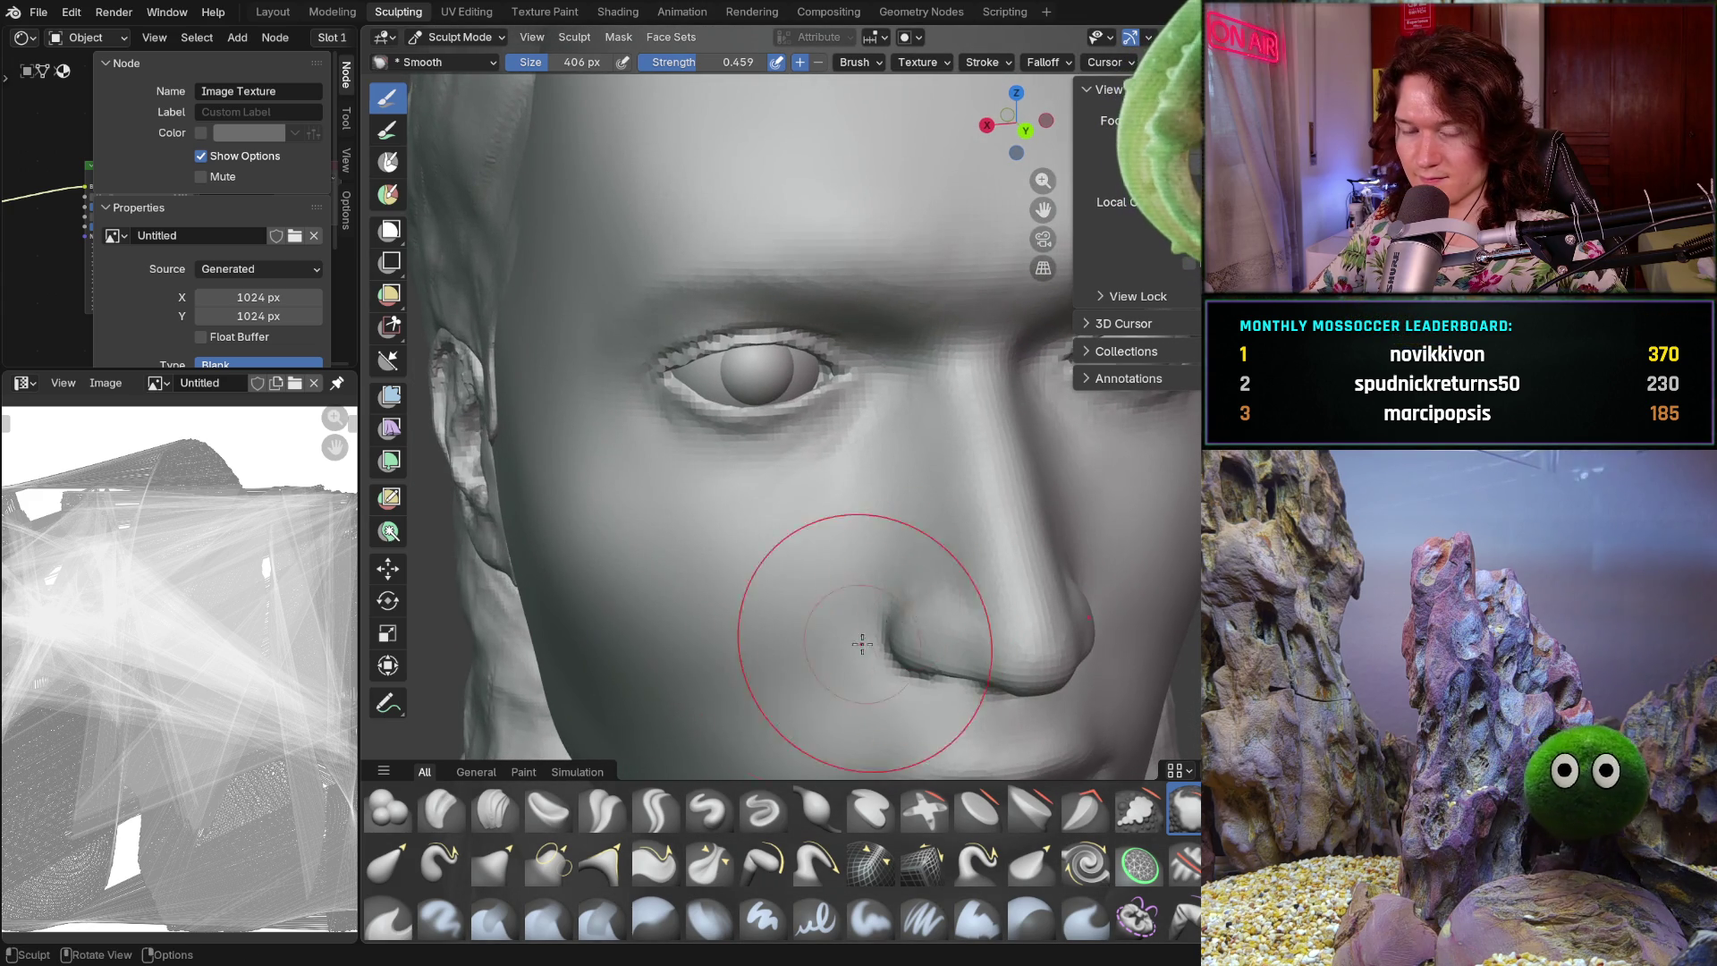
{"action": "middle_click_drag", "start_coordinate": [726, 657], "coordinate": [727, 660], "text": "shift"}
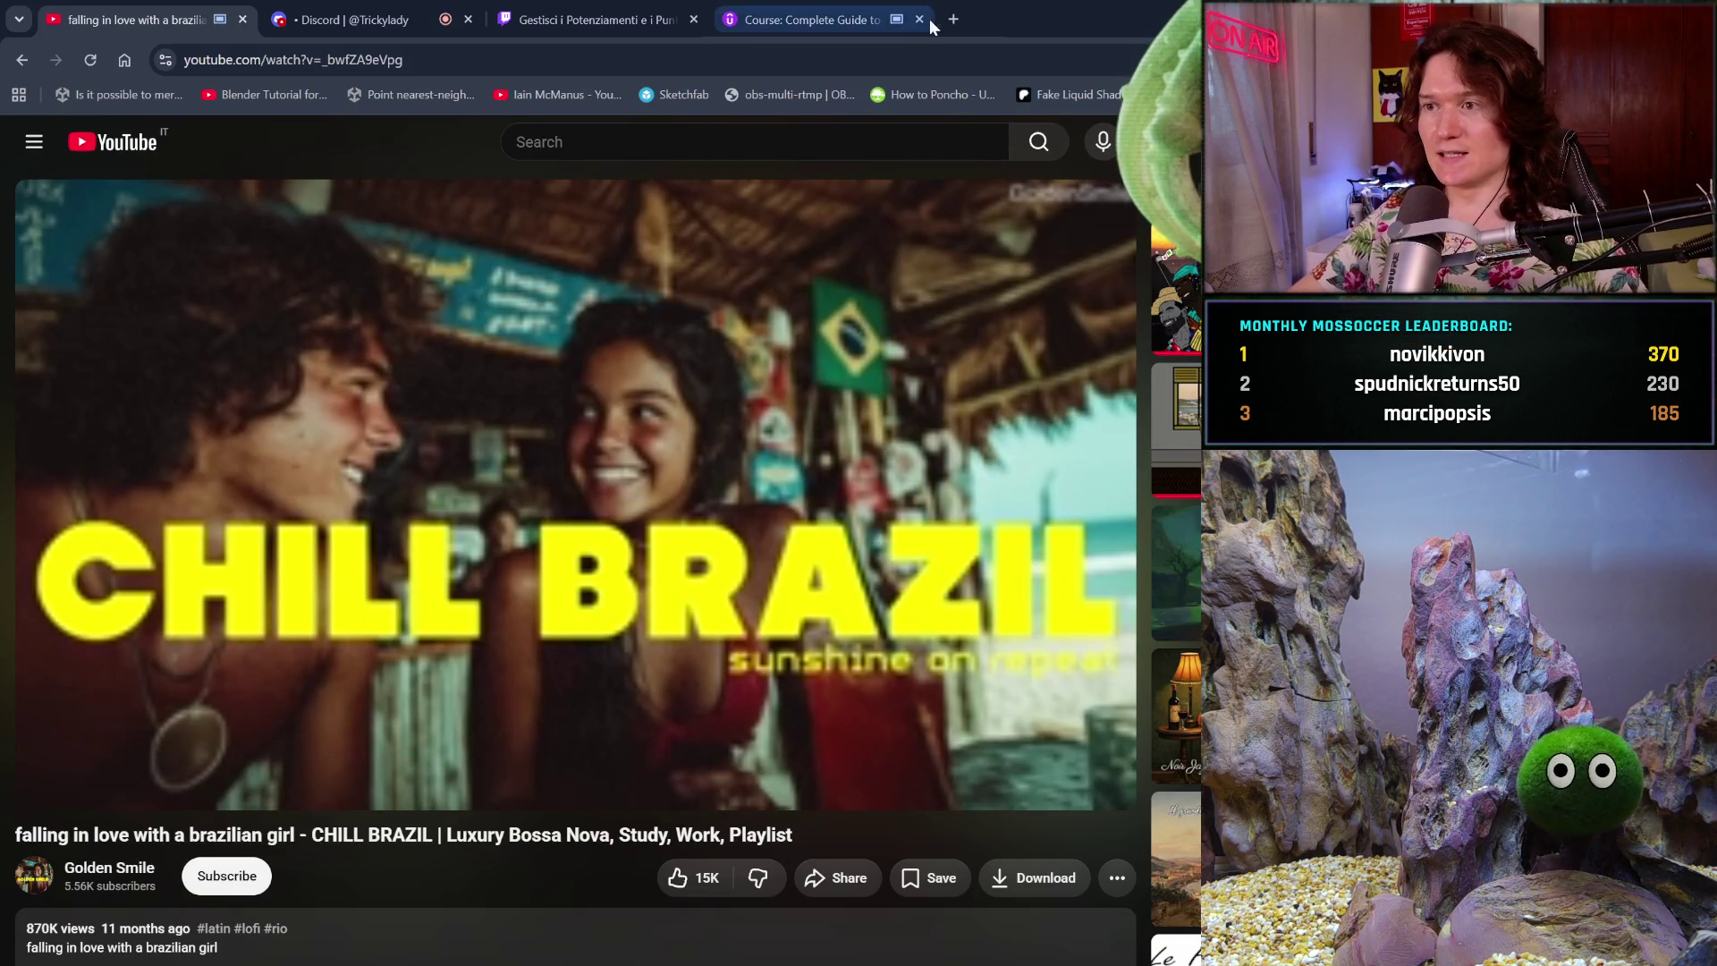
- Search Google for 'btc price' in a new tab
{"action": "left_click", "coordinate": [951, 20]}
{"action": "type", "text": "btc "}
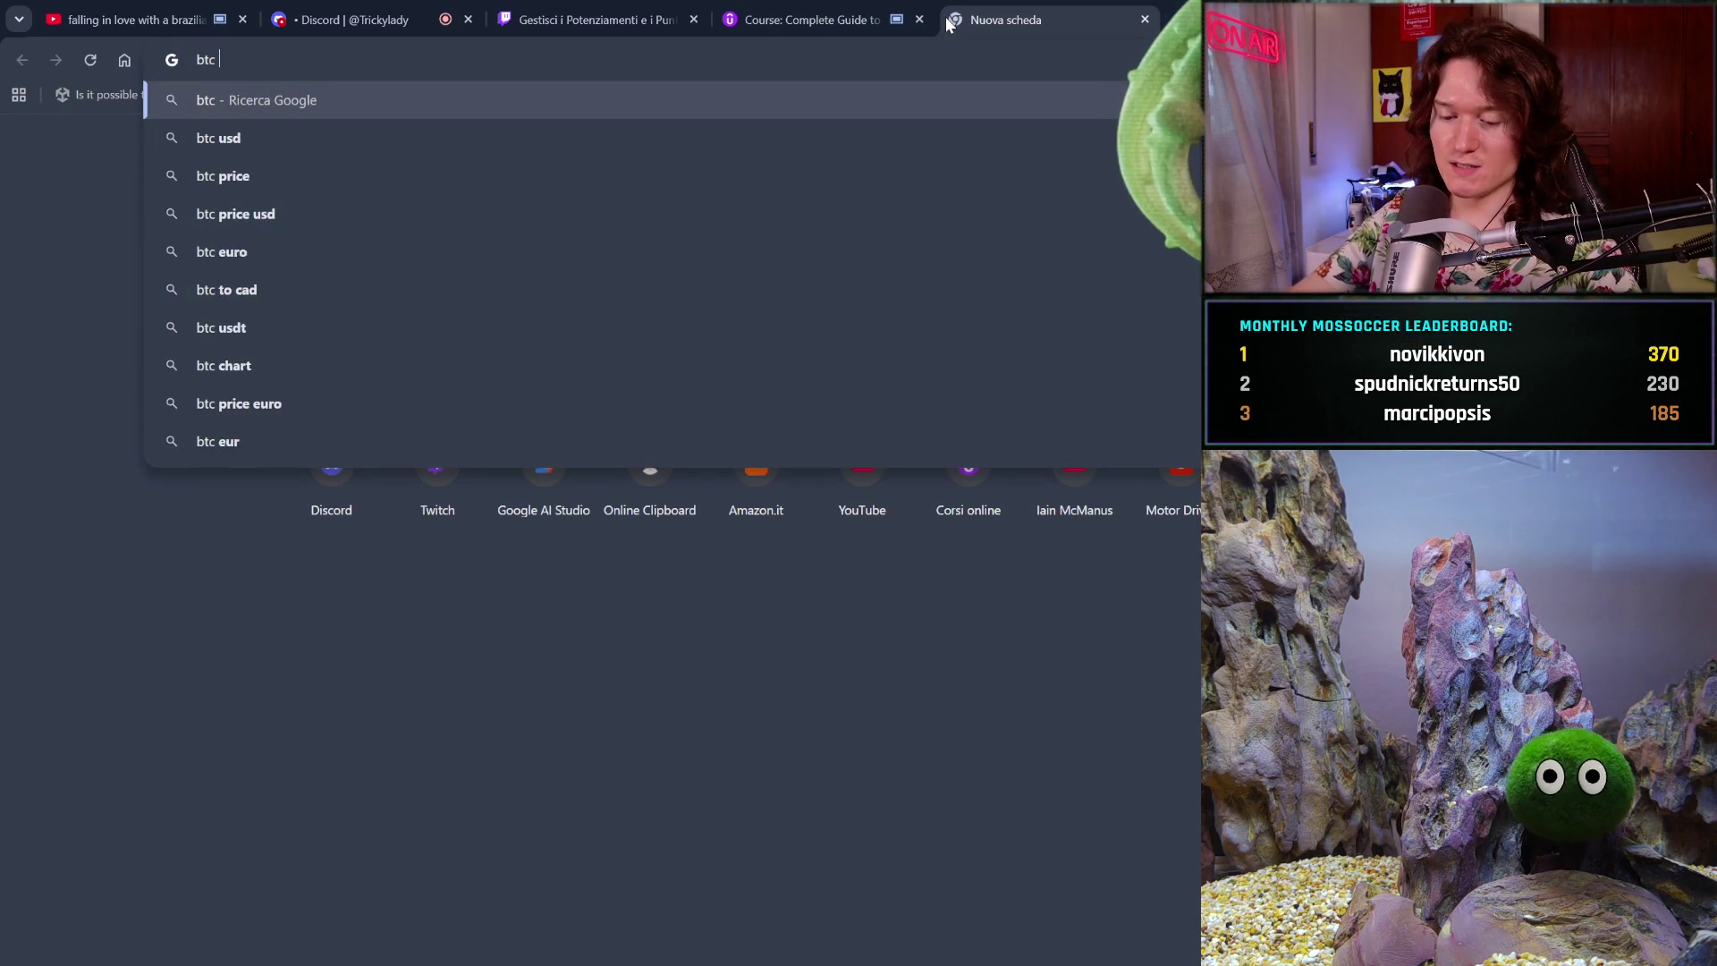
{"action": "type", "text": "price"}
{"action": "key", "text": "Return"}
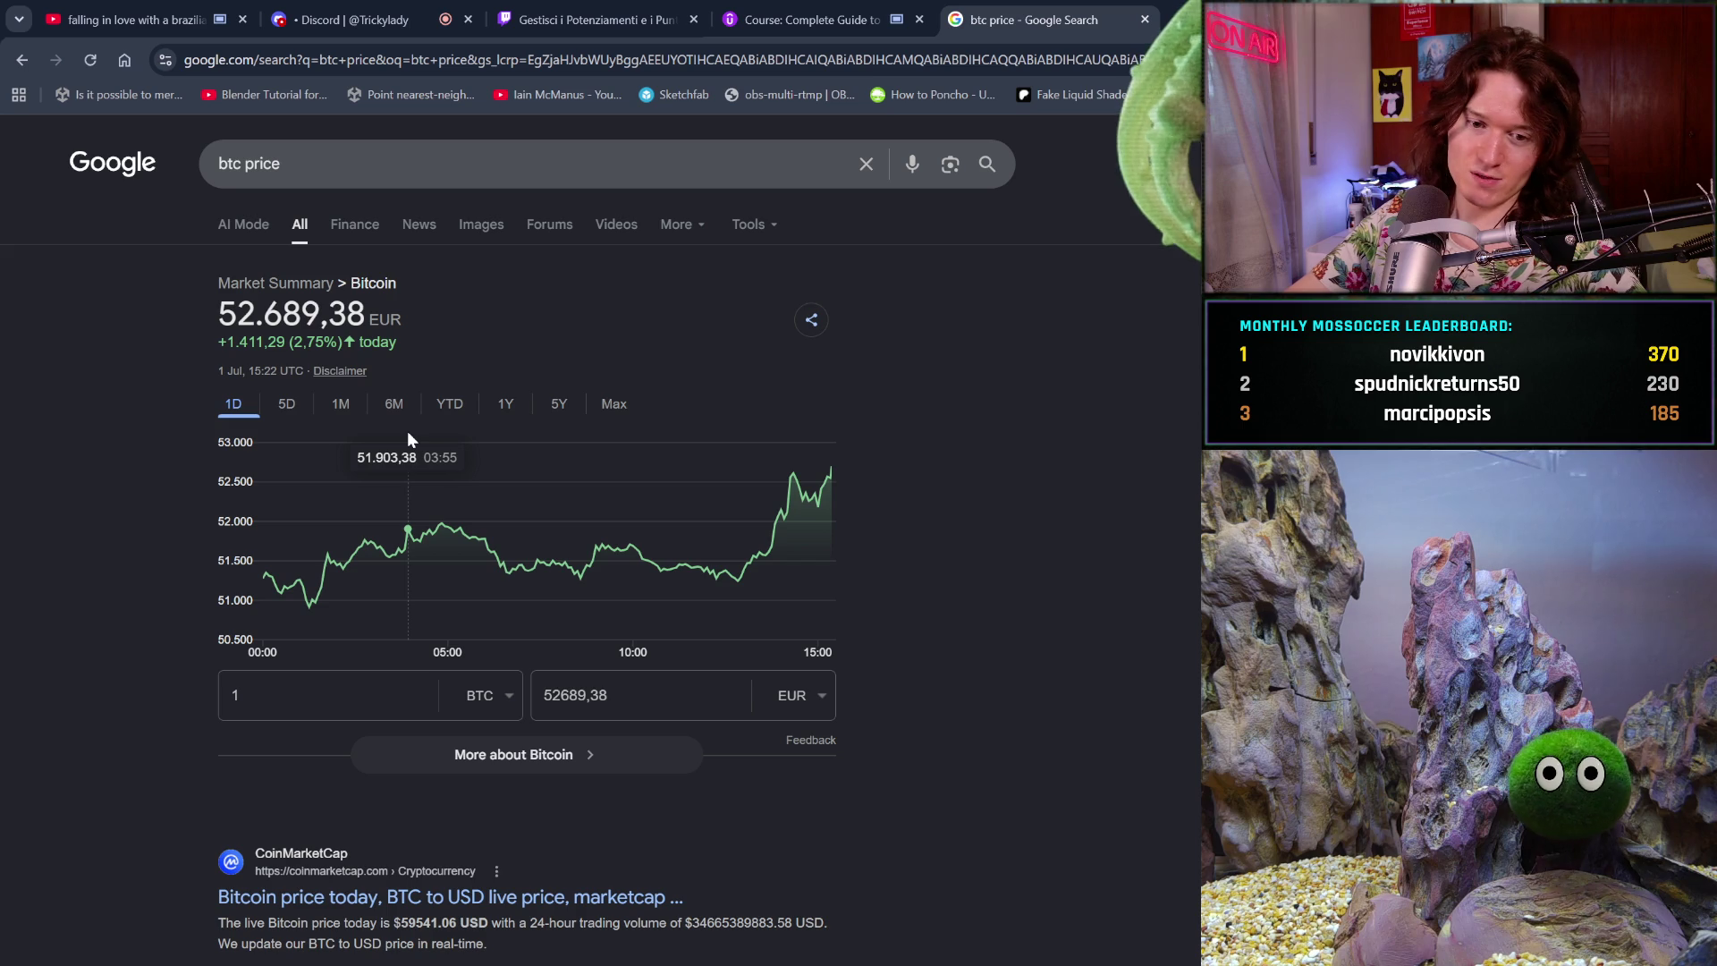
- Compare Bitcoin's 1M, 6M, YTD and 1Y charts, then start a new 'halving' query
{"action": "left_click", "coordinate": [325, 413]}
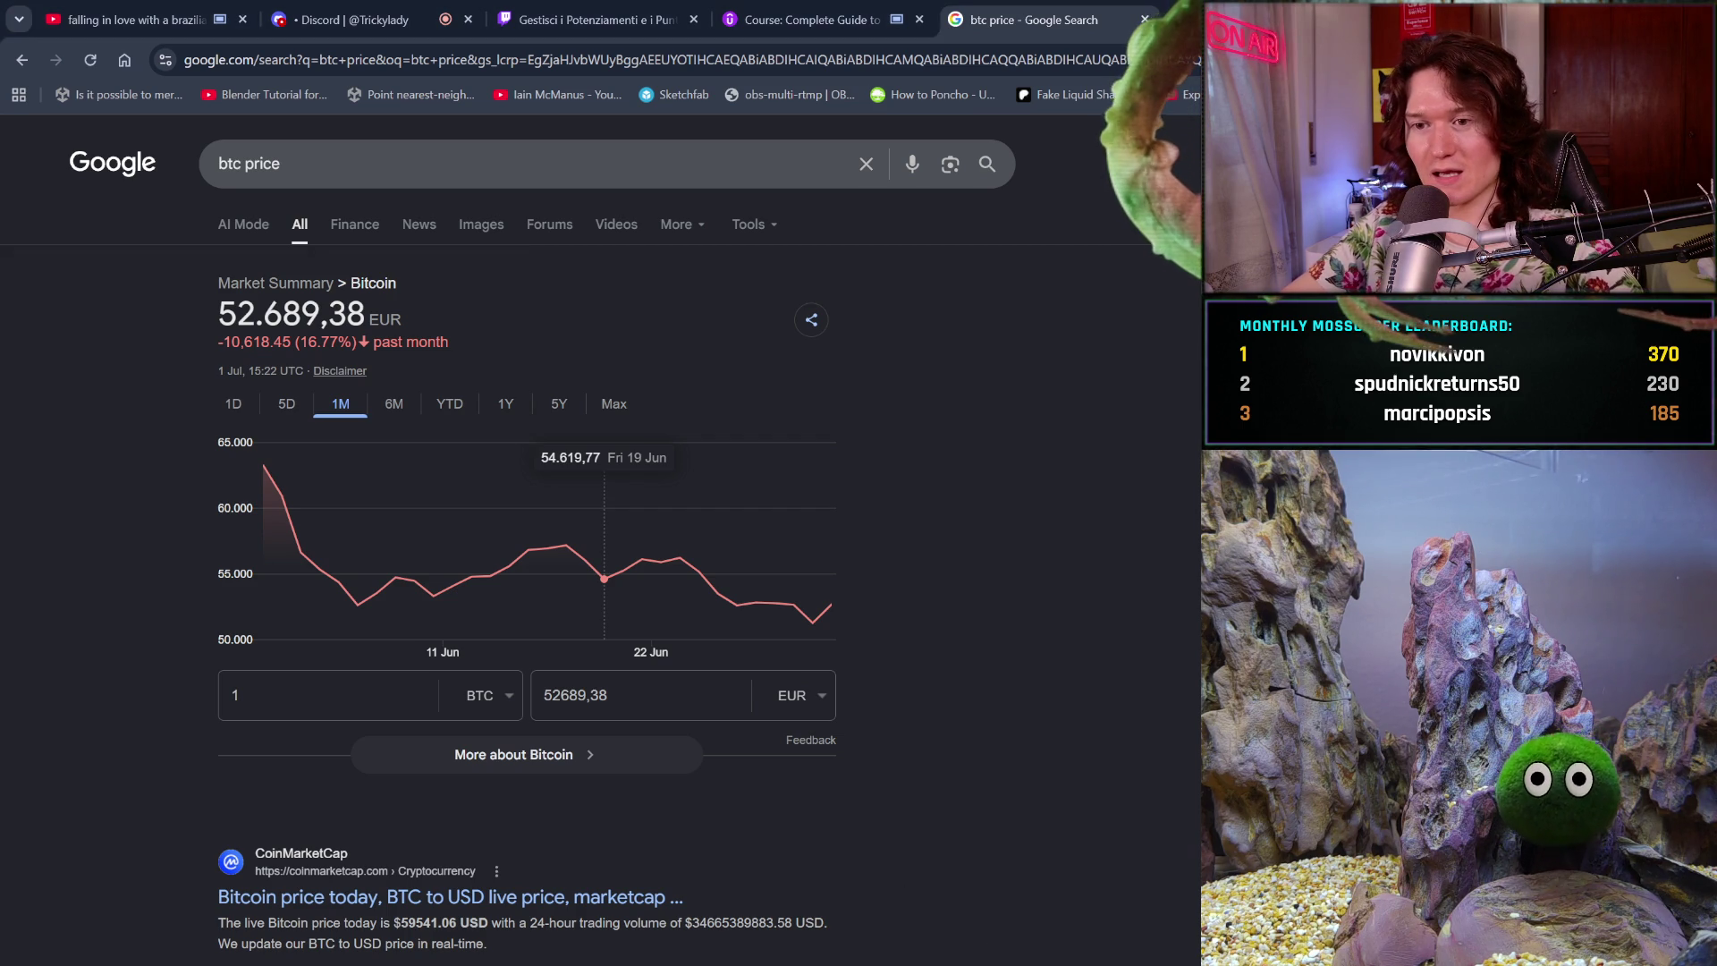
{"action": "left_click", "coordinate": [397, 421]}
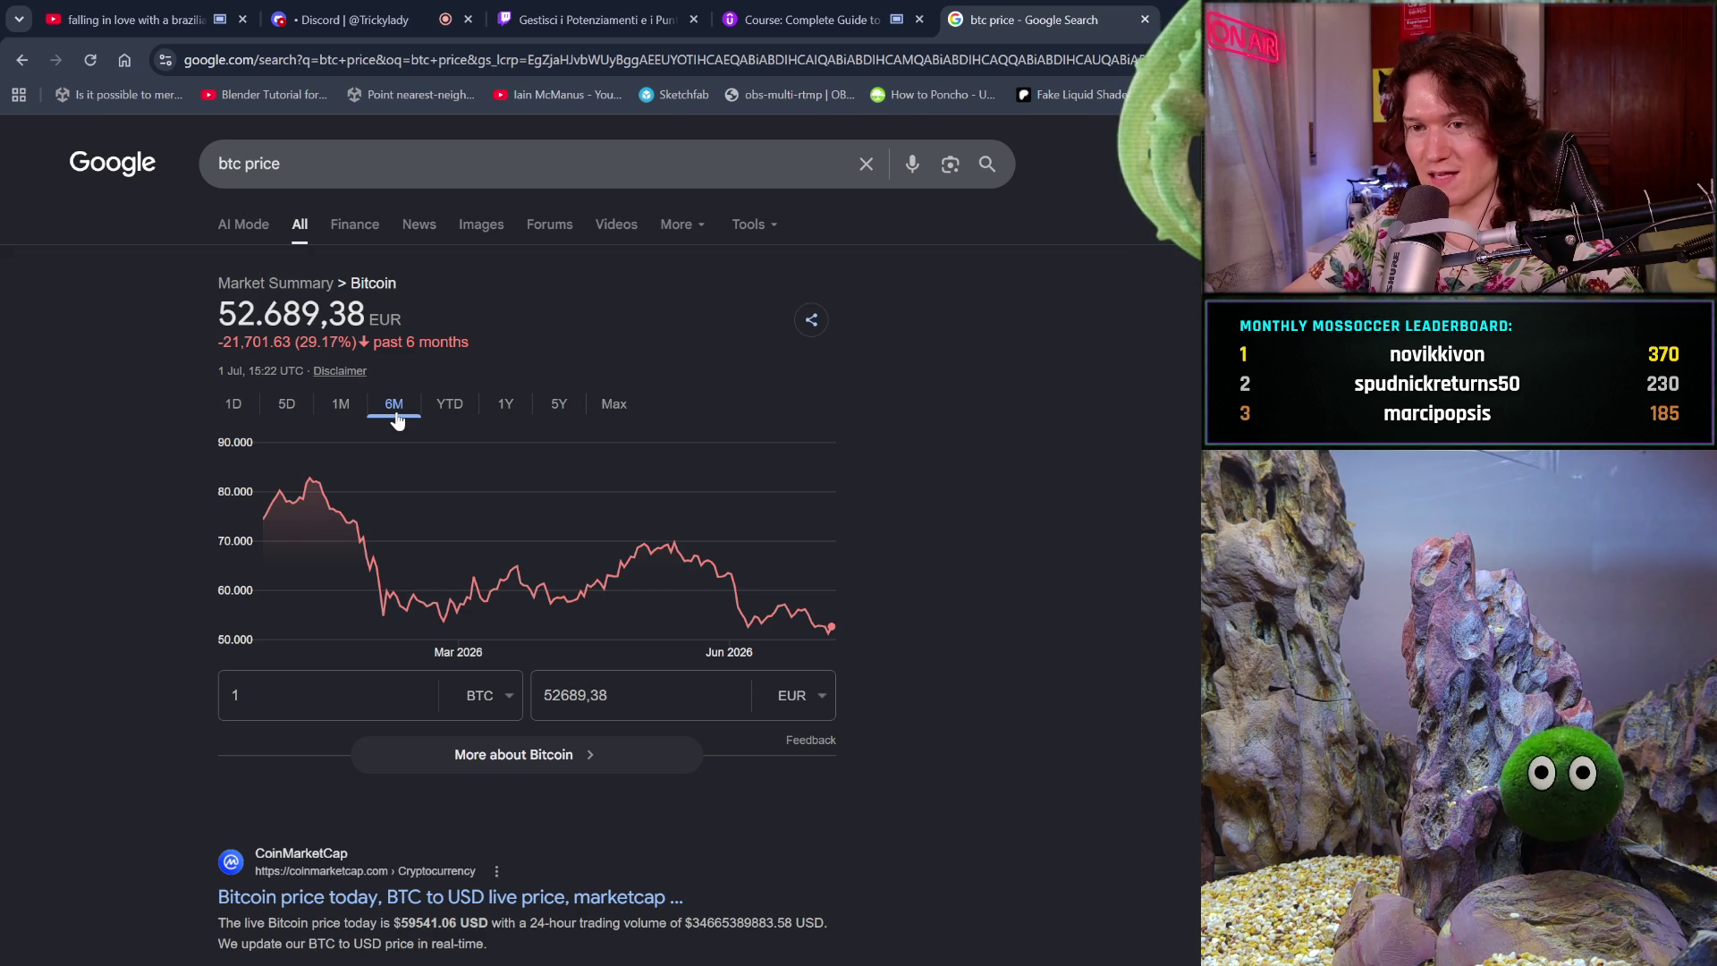
{"action": "left_click", "coordinate": [442, 416]}
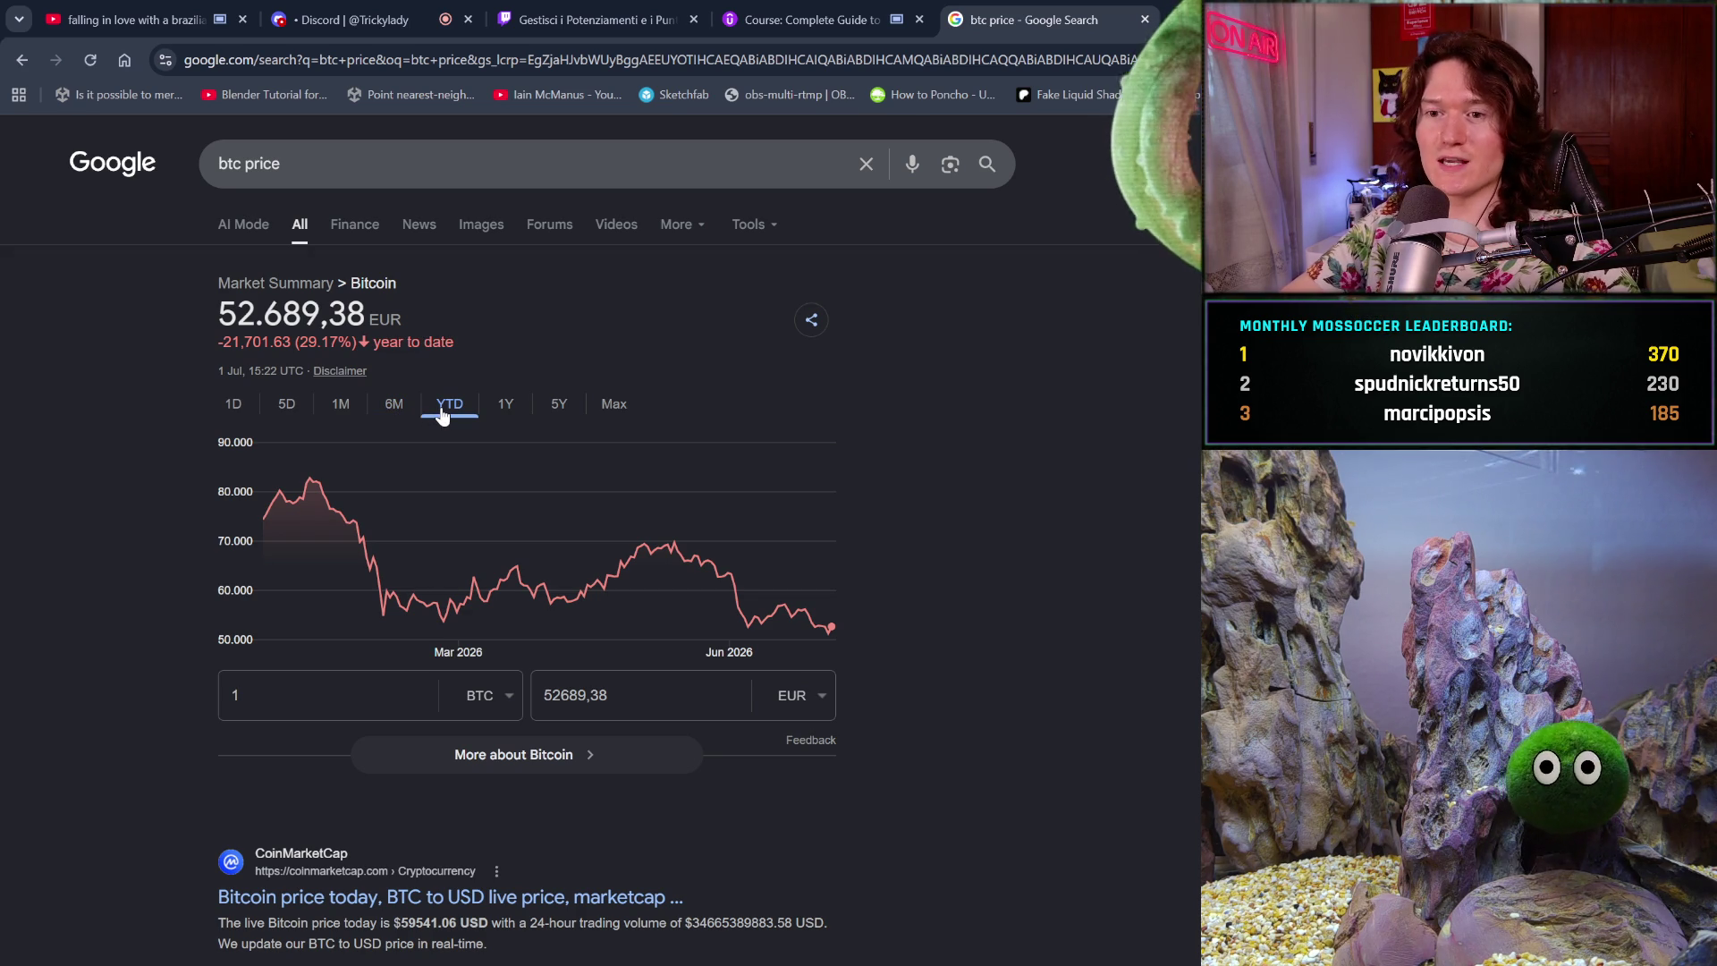
{"action": "left_click", "coordinate": [399, 414]}
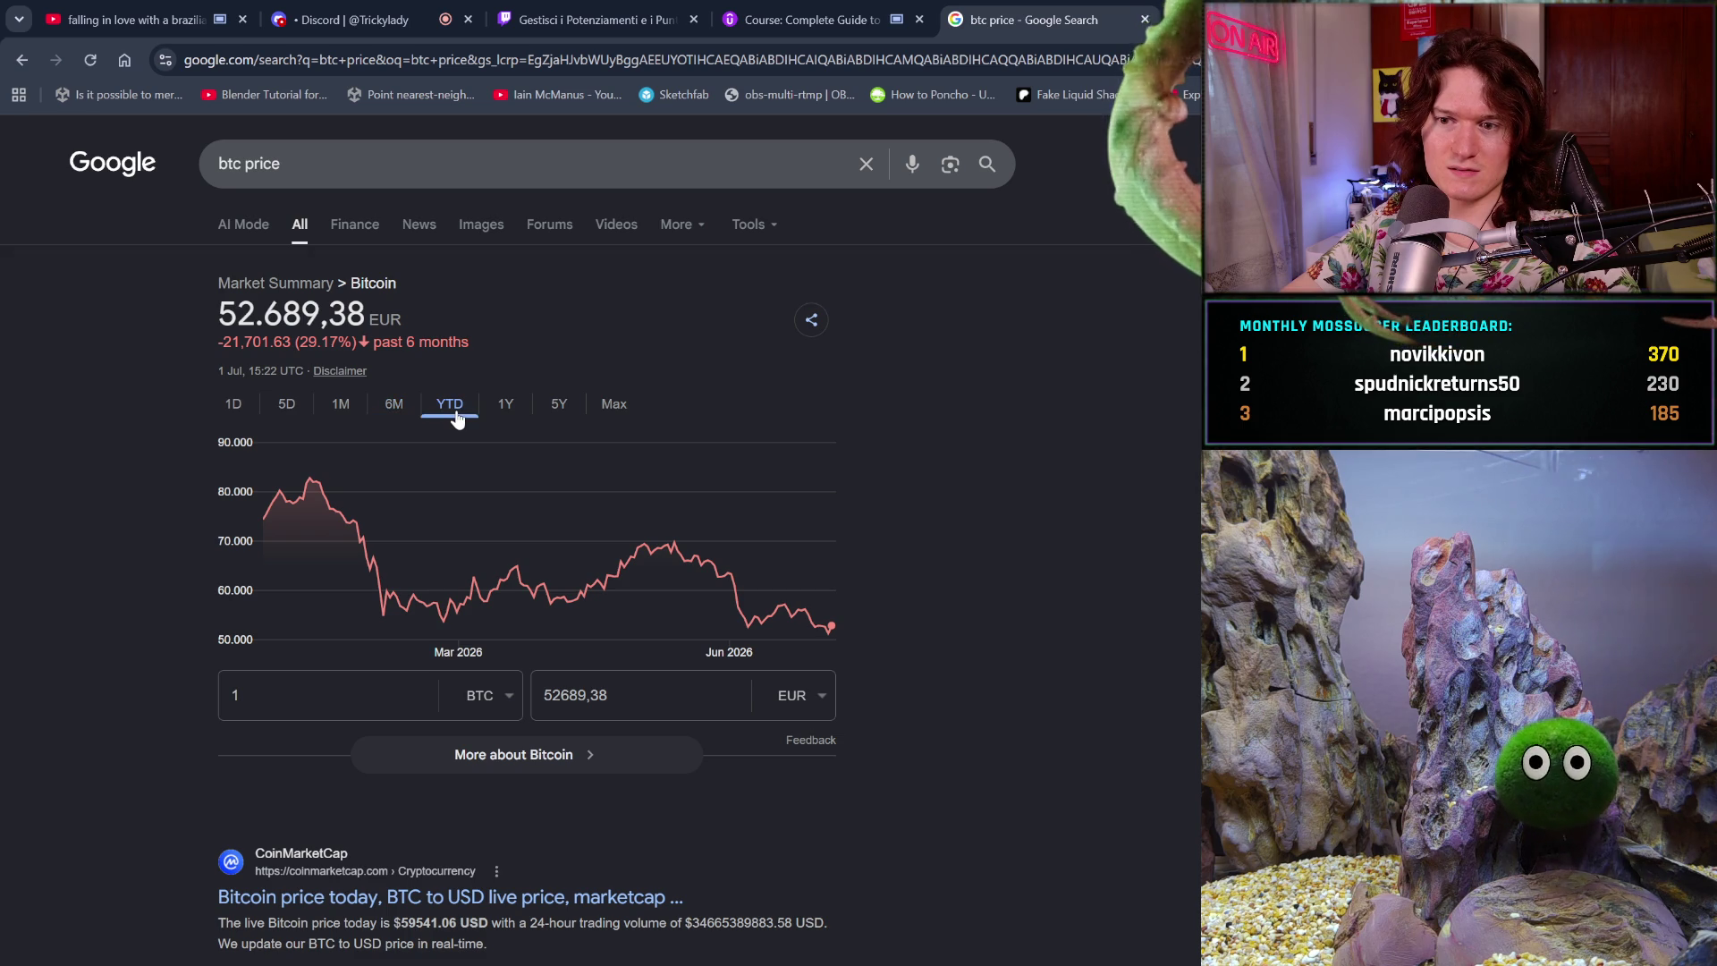
{"action": "left_click", "coordinate": [522, 413]}
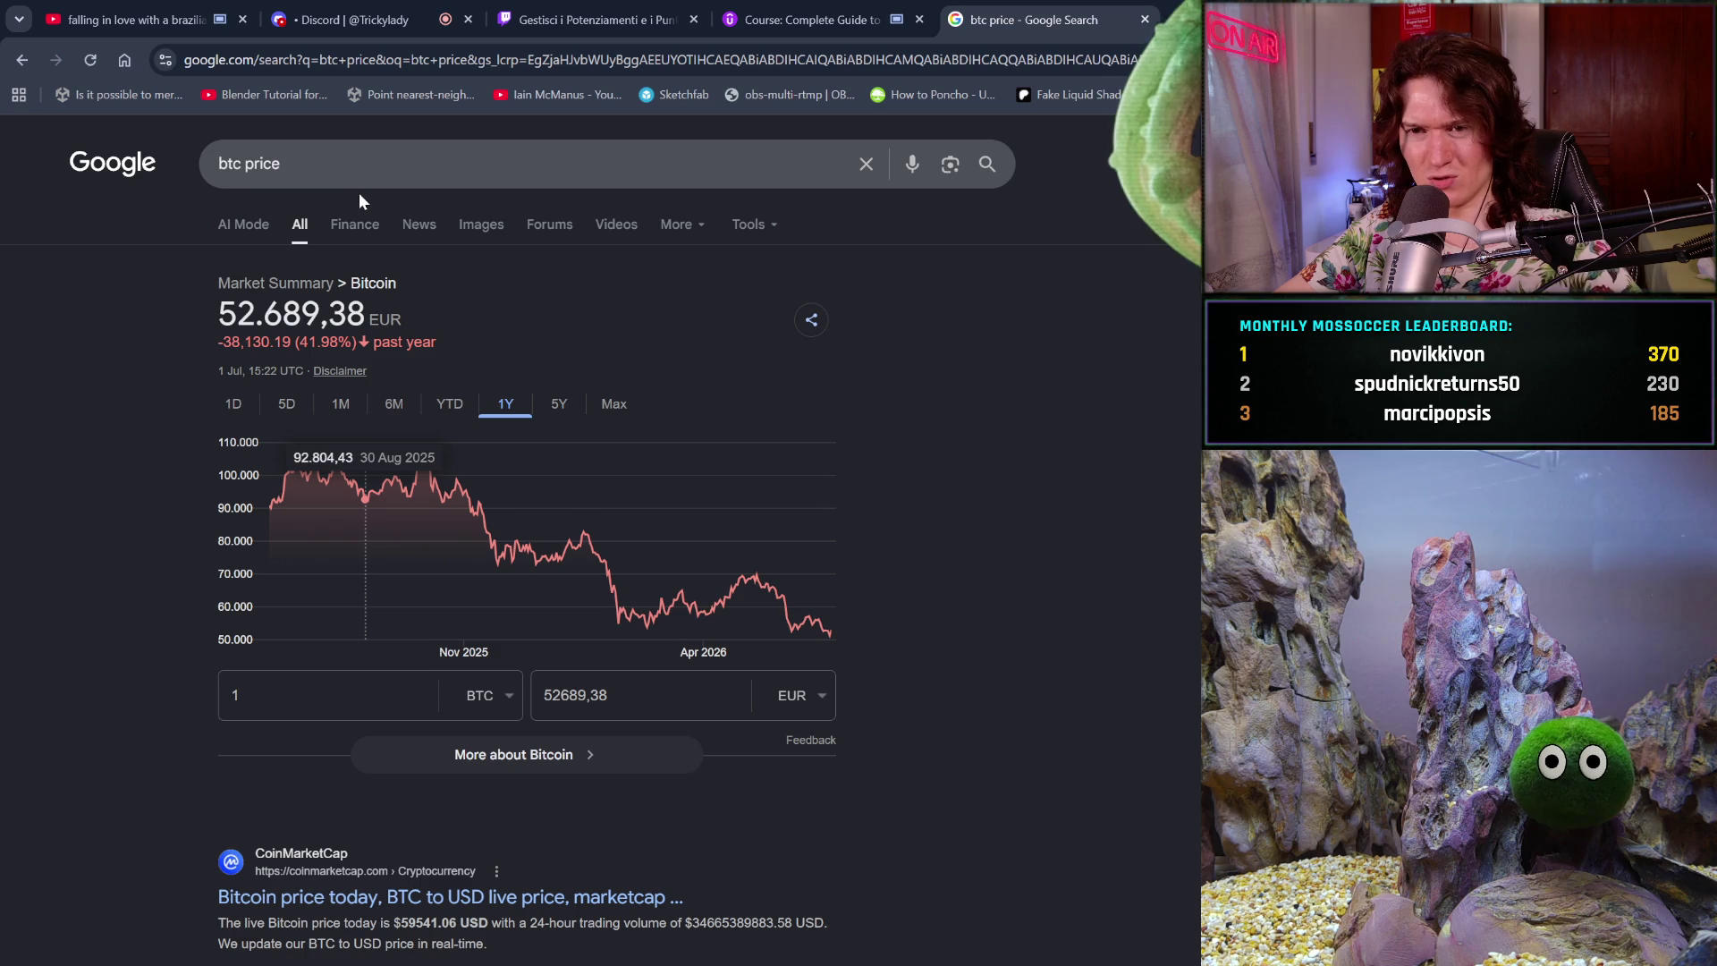
{"action": "triple_click", "coordinate": [394, 174]}
{"action": "type", "text": "halving"}
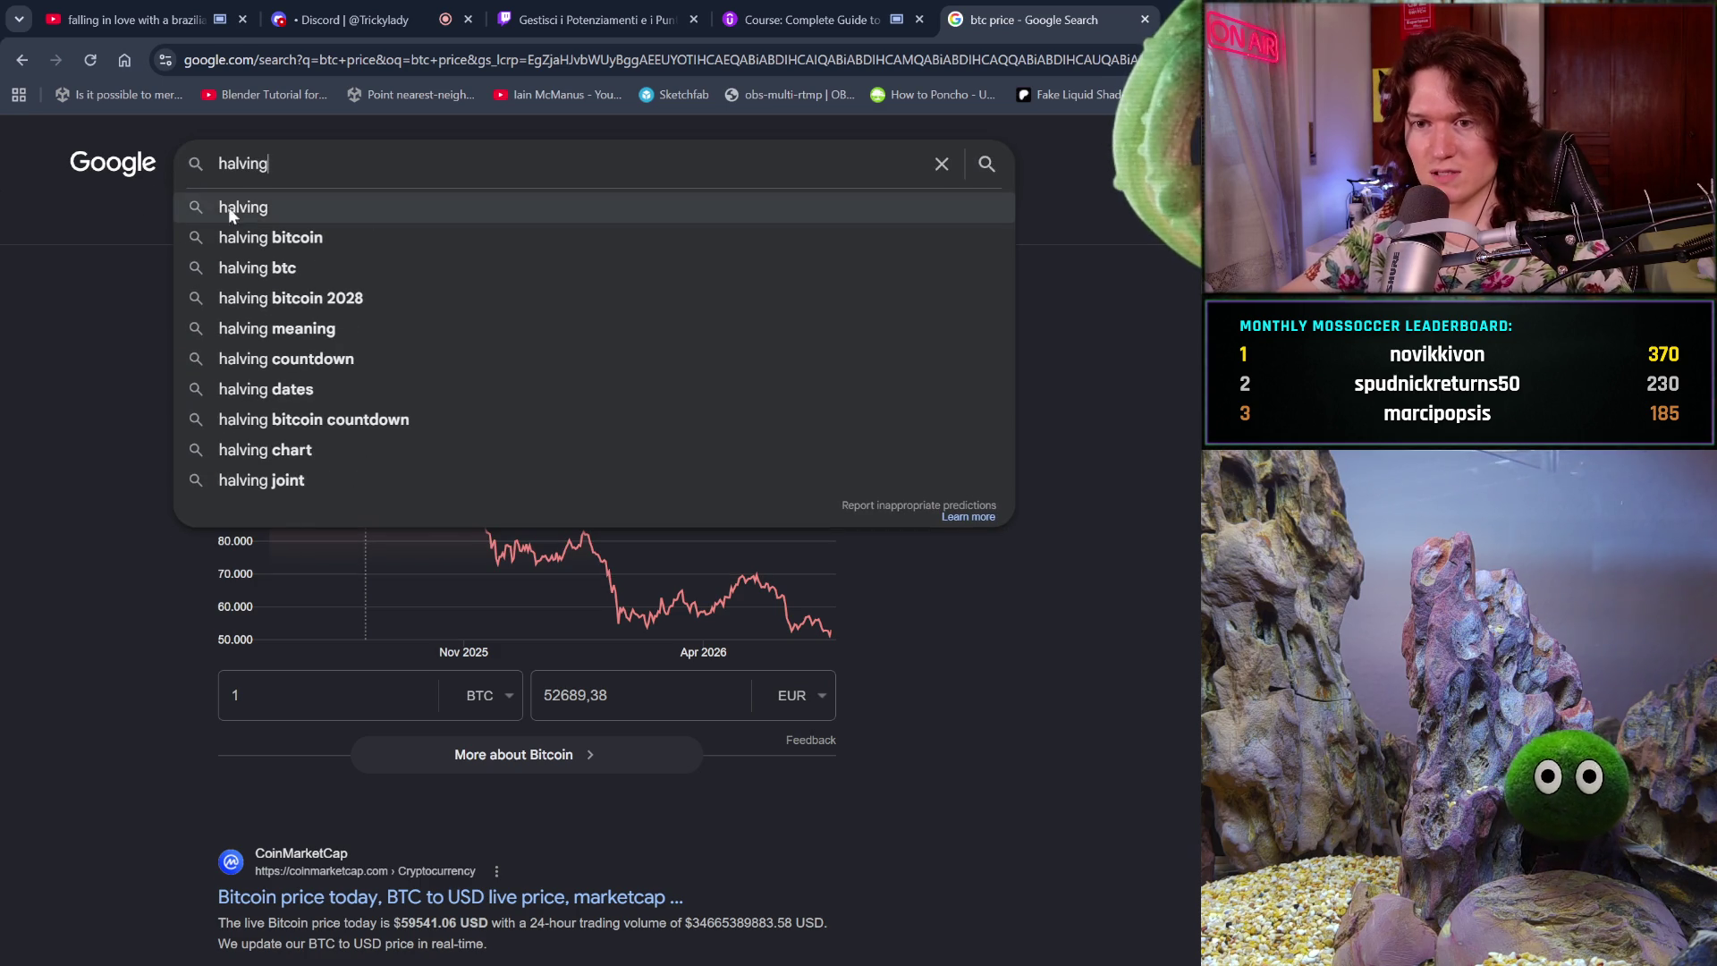
{"action": "left_click", "coordinate": [281, 236]}
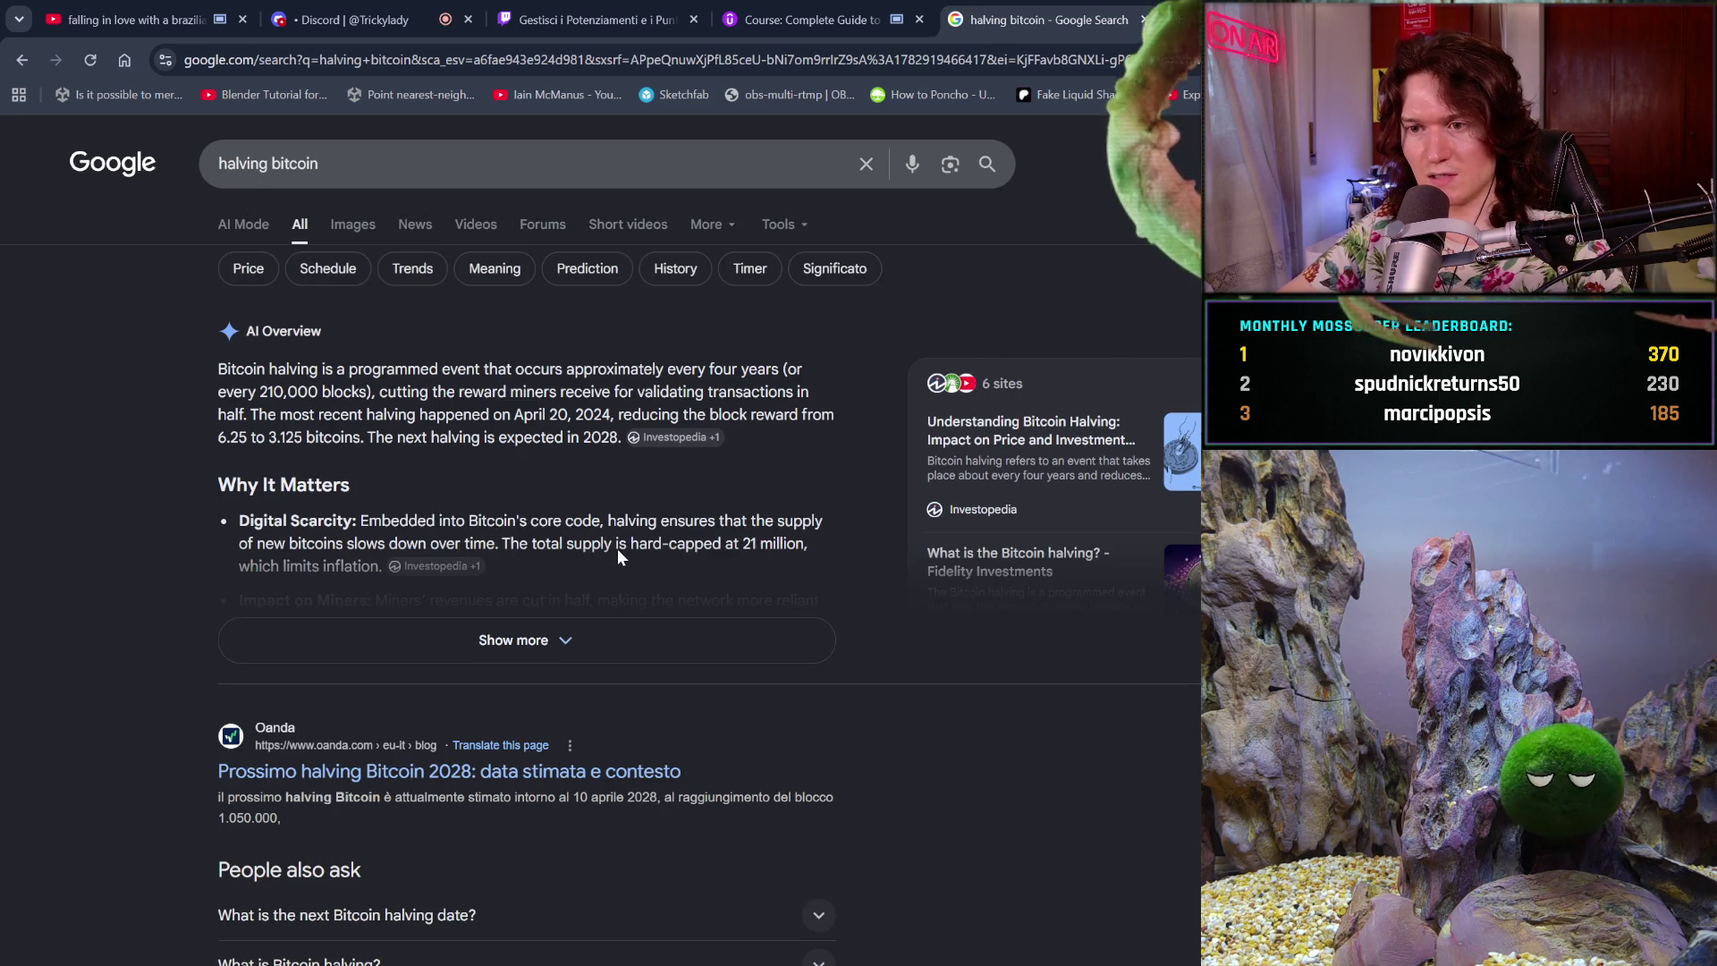
{"action": "left_click", "coordinate": [712, 643]}
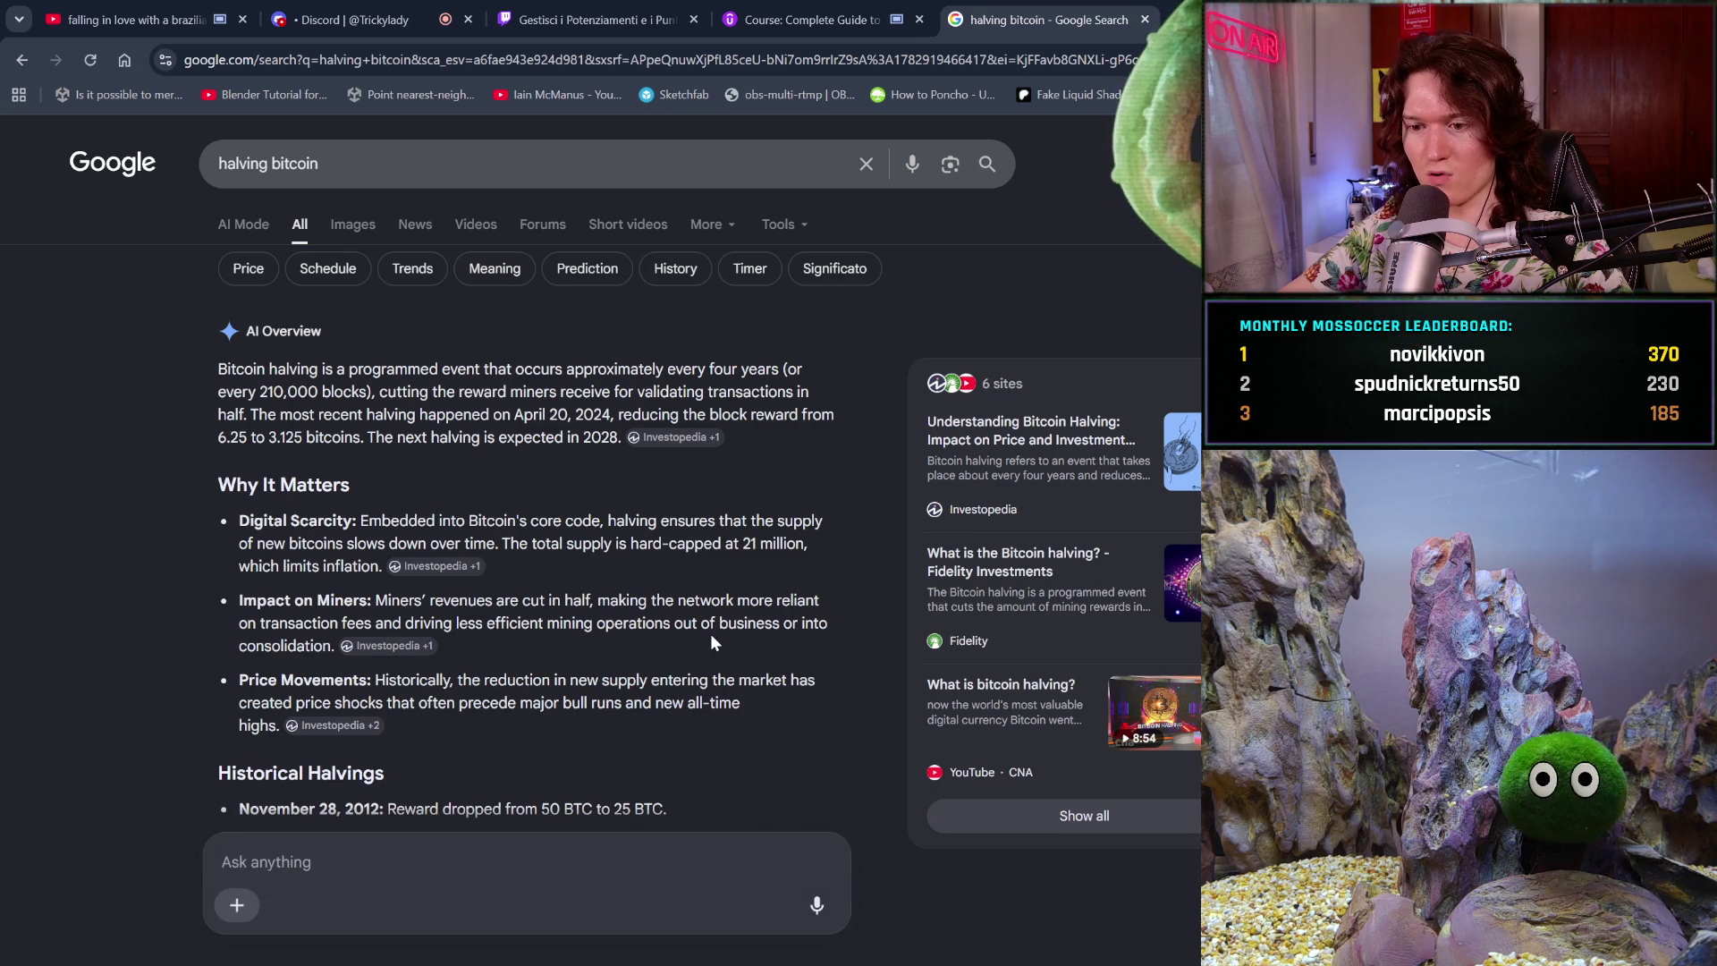
{"action": "scroll", "coordinate": [712, 642], "scroll_direction": "down", "scroll_amount": 3}
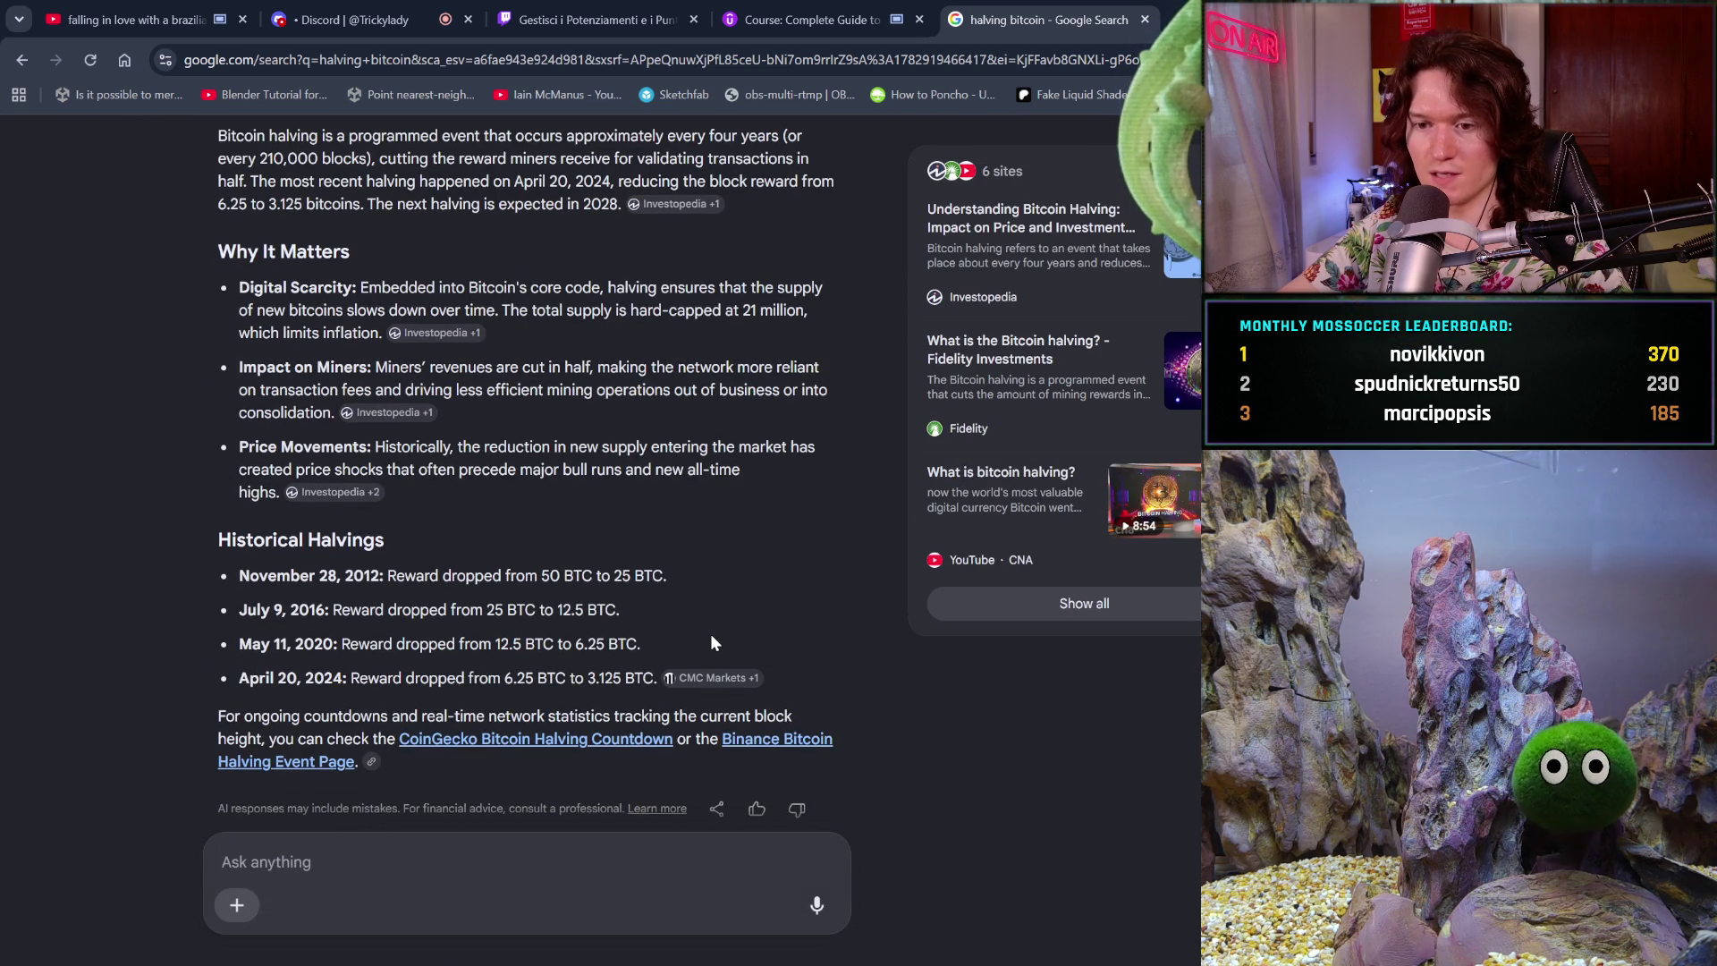
{"action": "scroll", "coordinate": [712, 637], "scroll_direction": "up", "scroll_amount": 3}
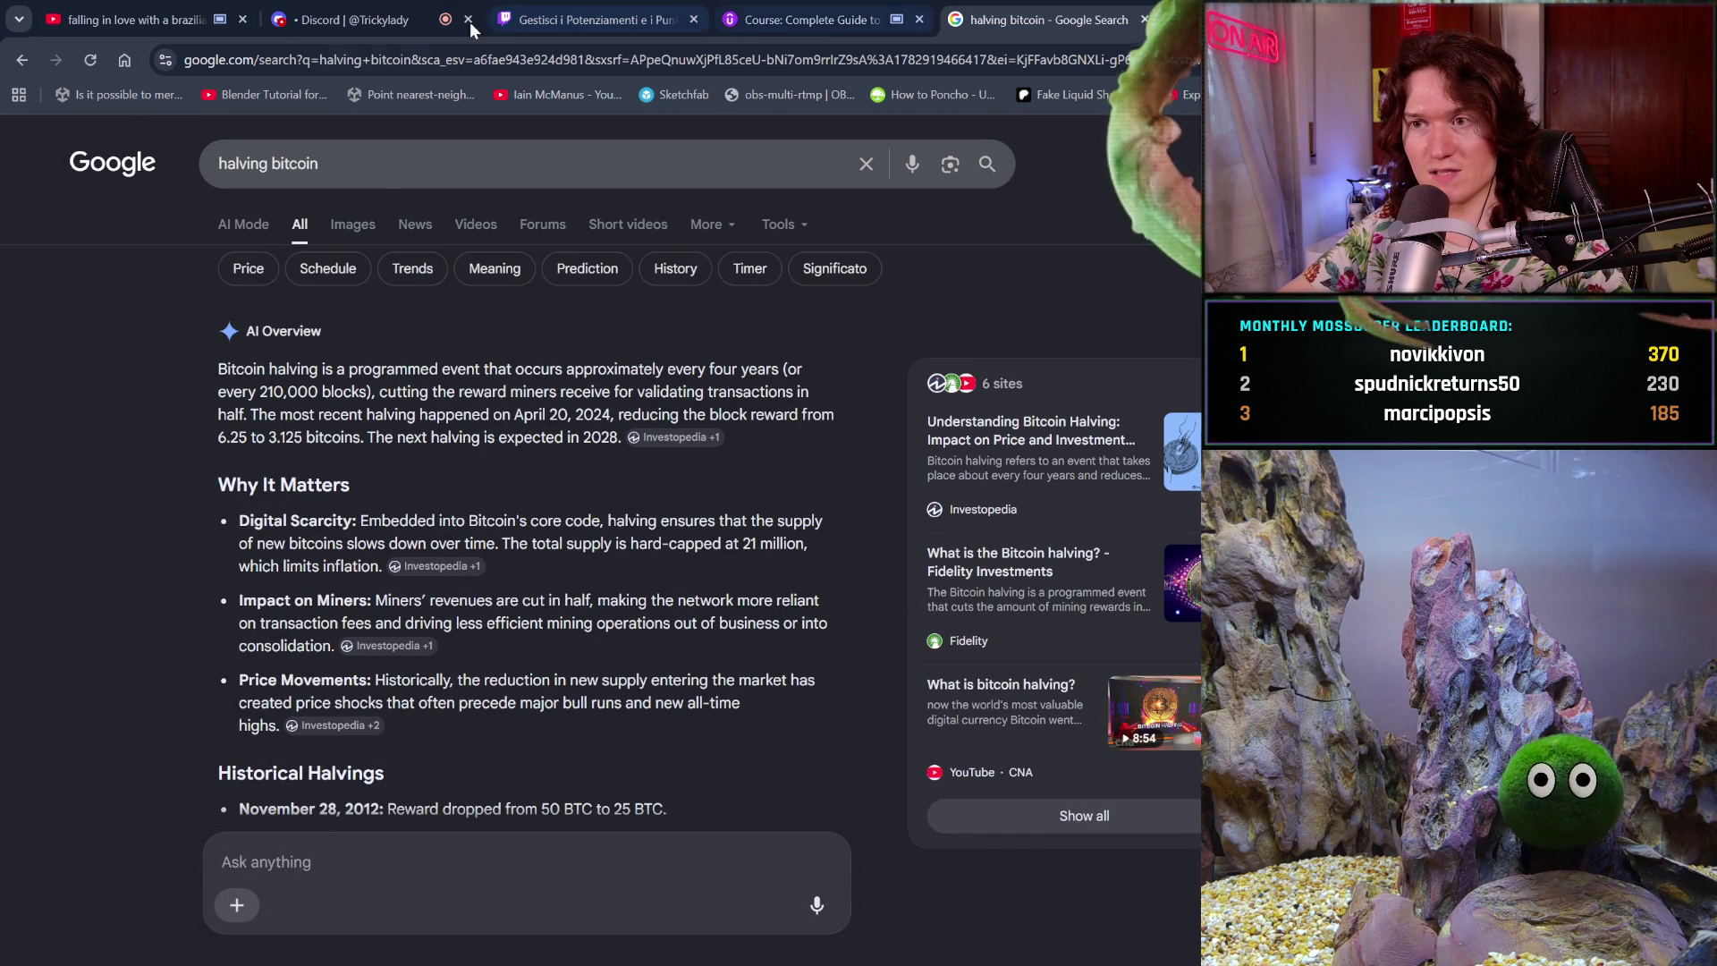
{"action": "left_click", "coordinate": [17, 61]}
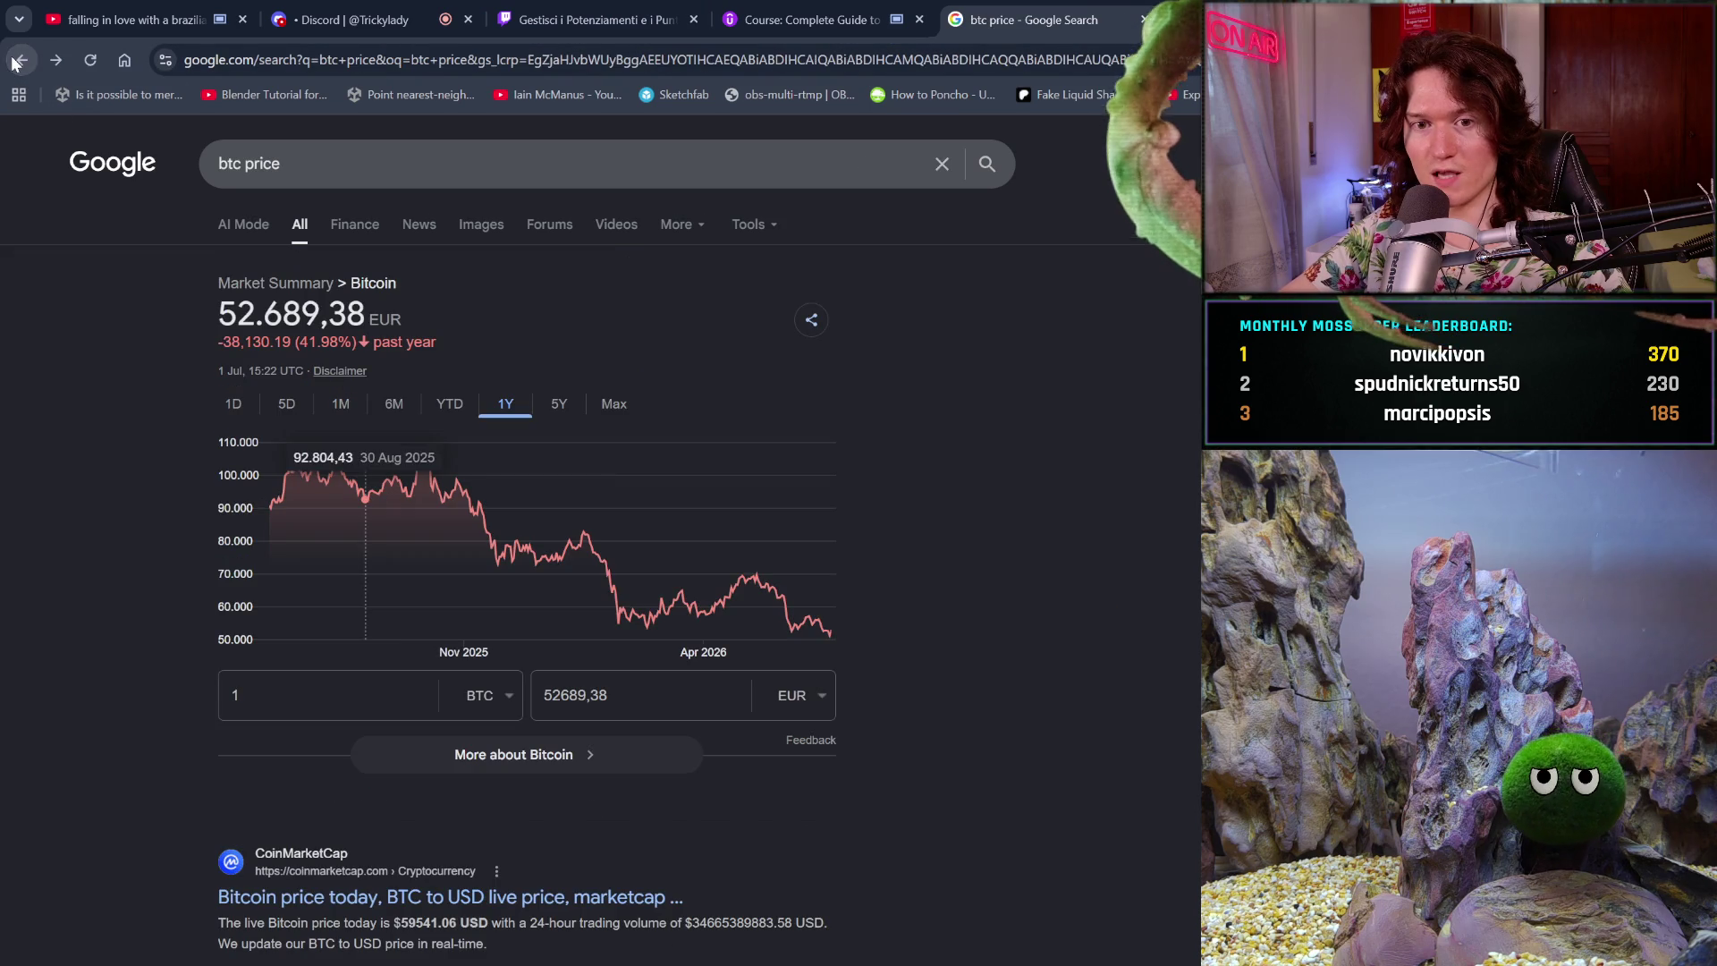
- Compare Bitcoin's 5-year and full-history (Max) price charts
{"action": "left_click", "coordinate": [560, 408]}
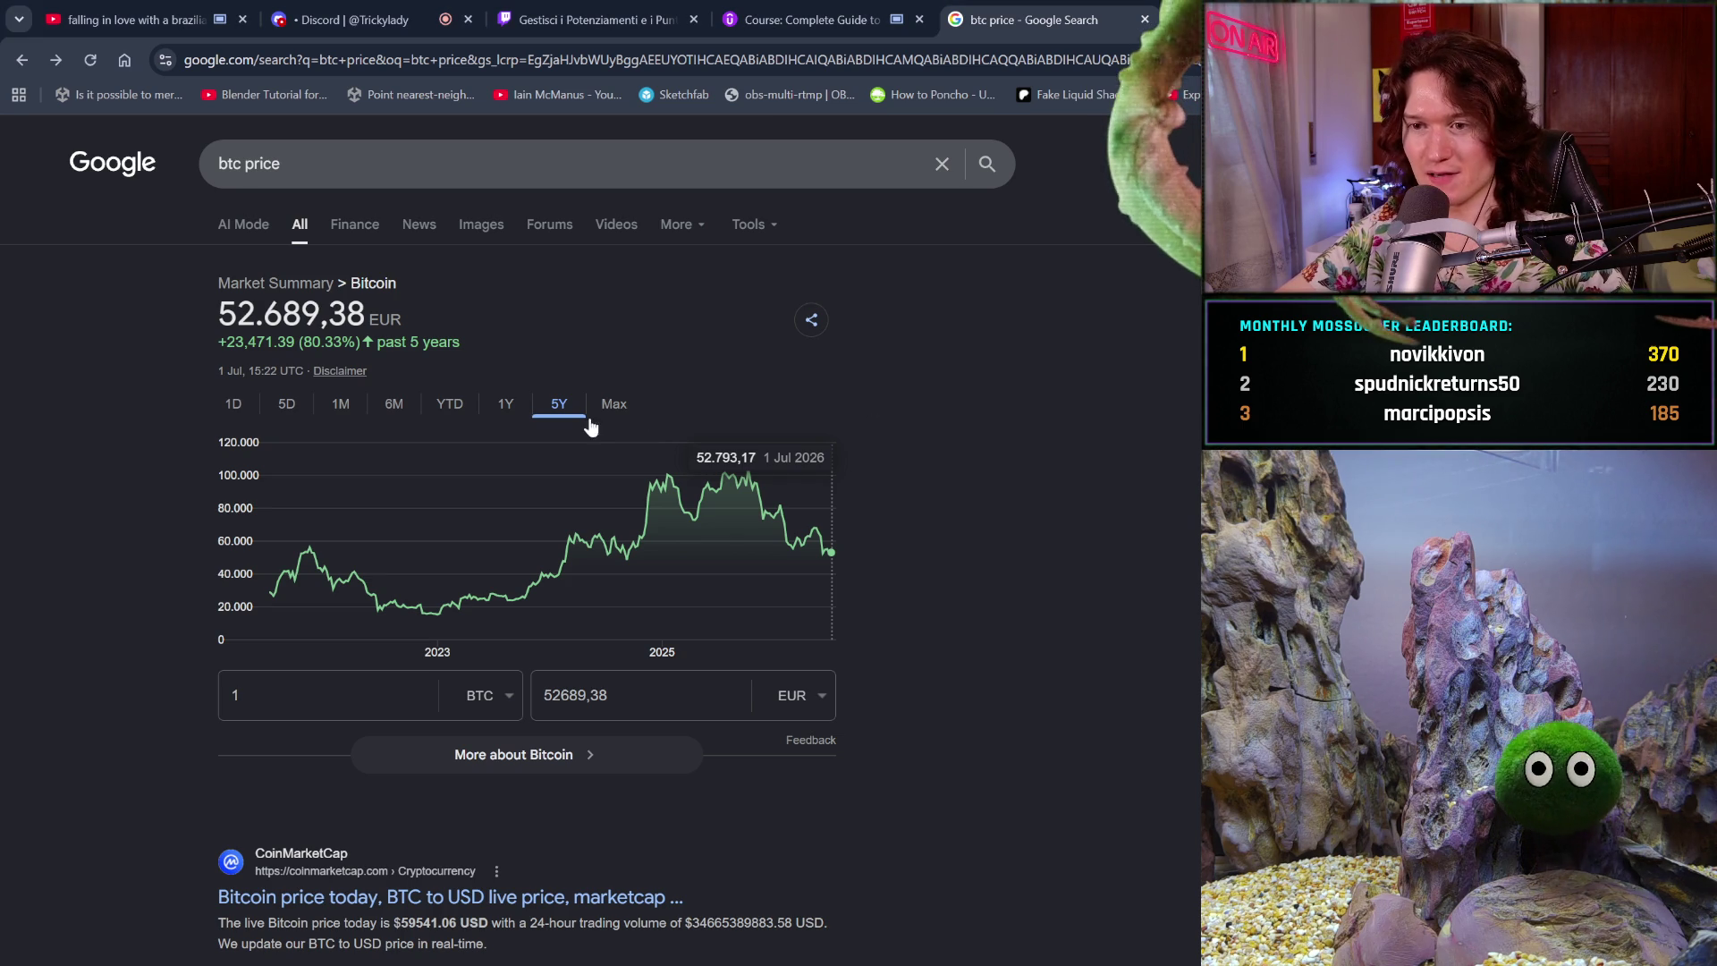
{"action": "left_click", "coordinate": [613, 405]}
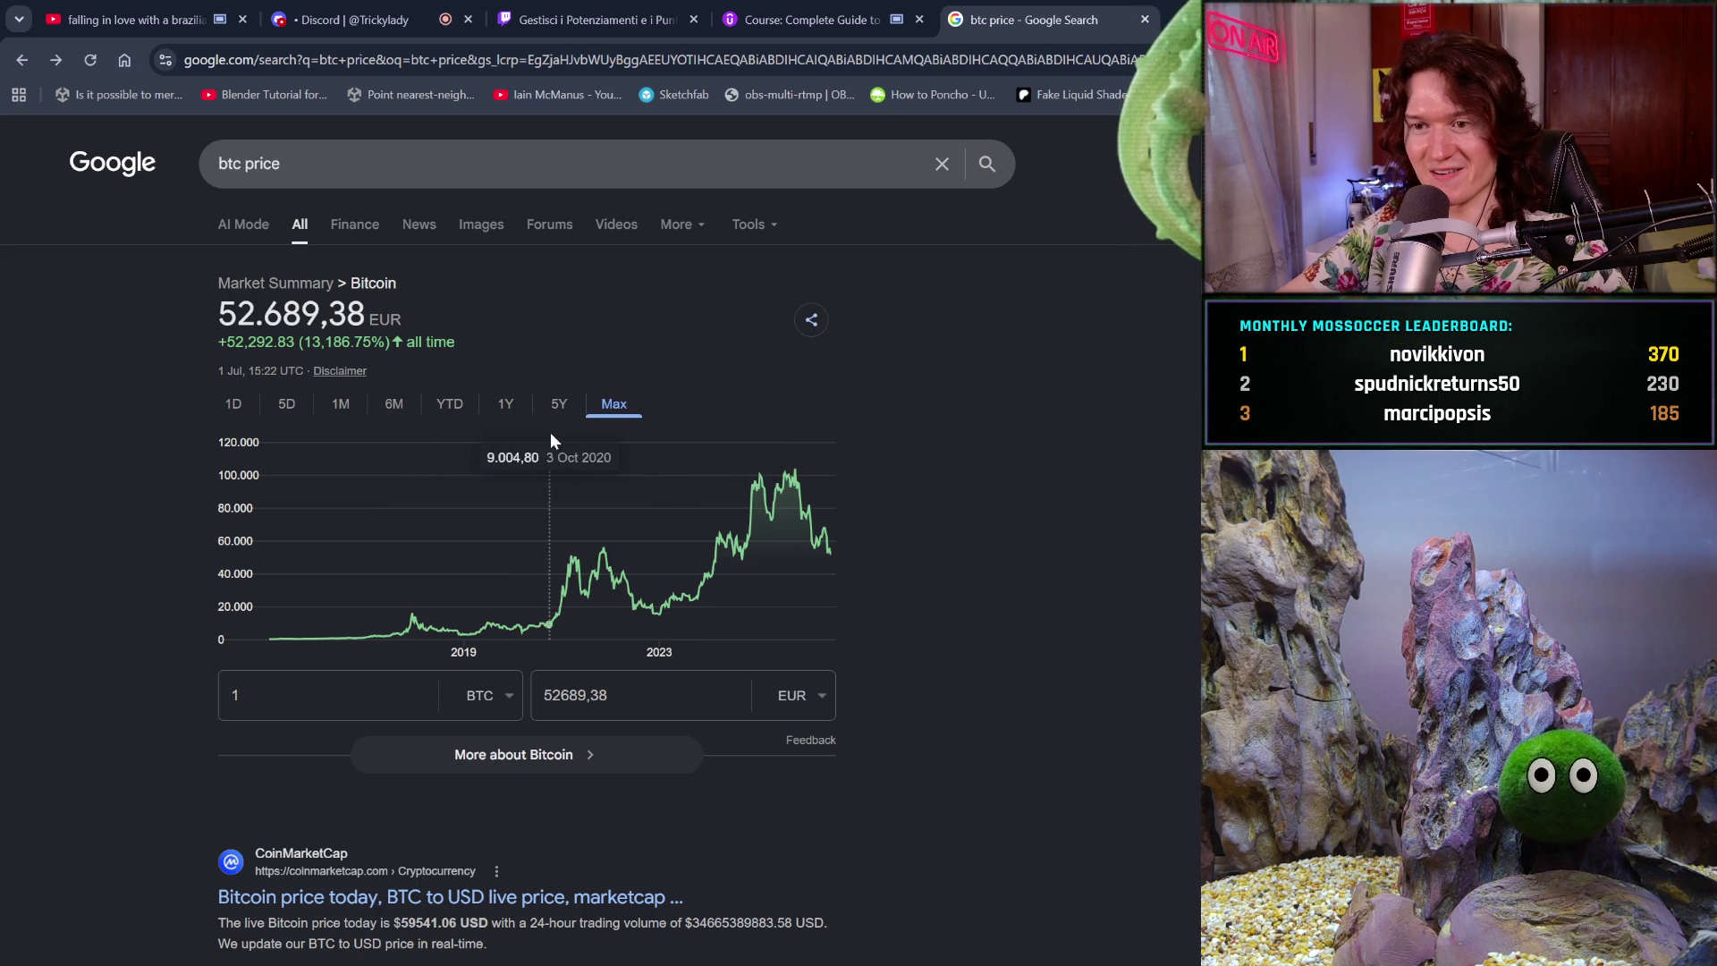
{"action": "left_click", "coordinate": [562, 407]}
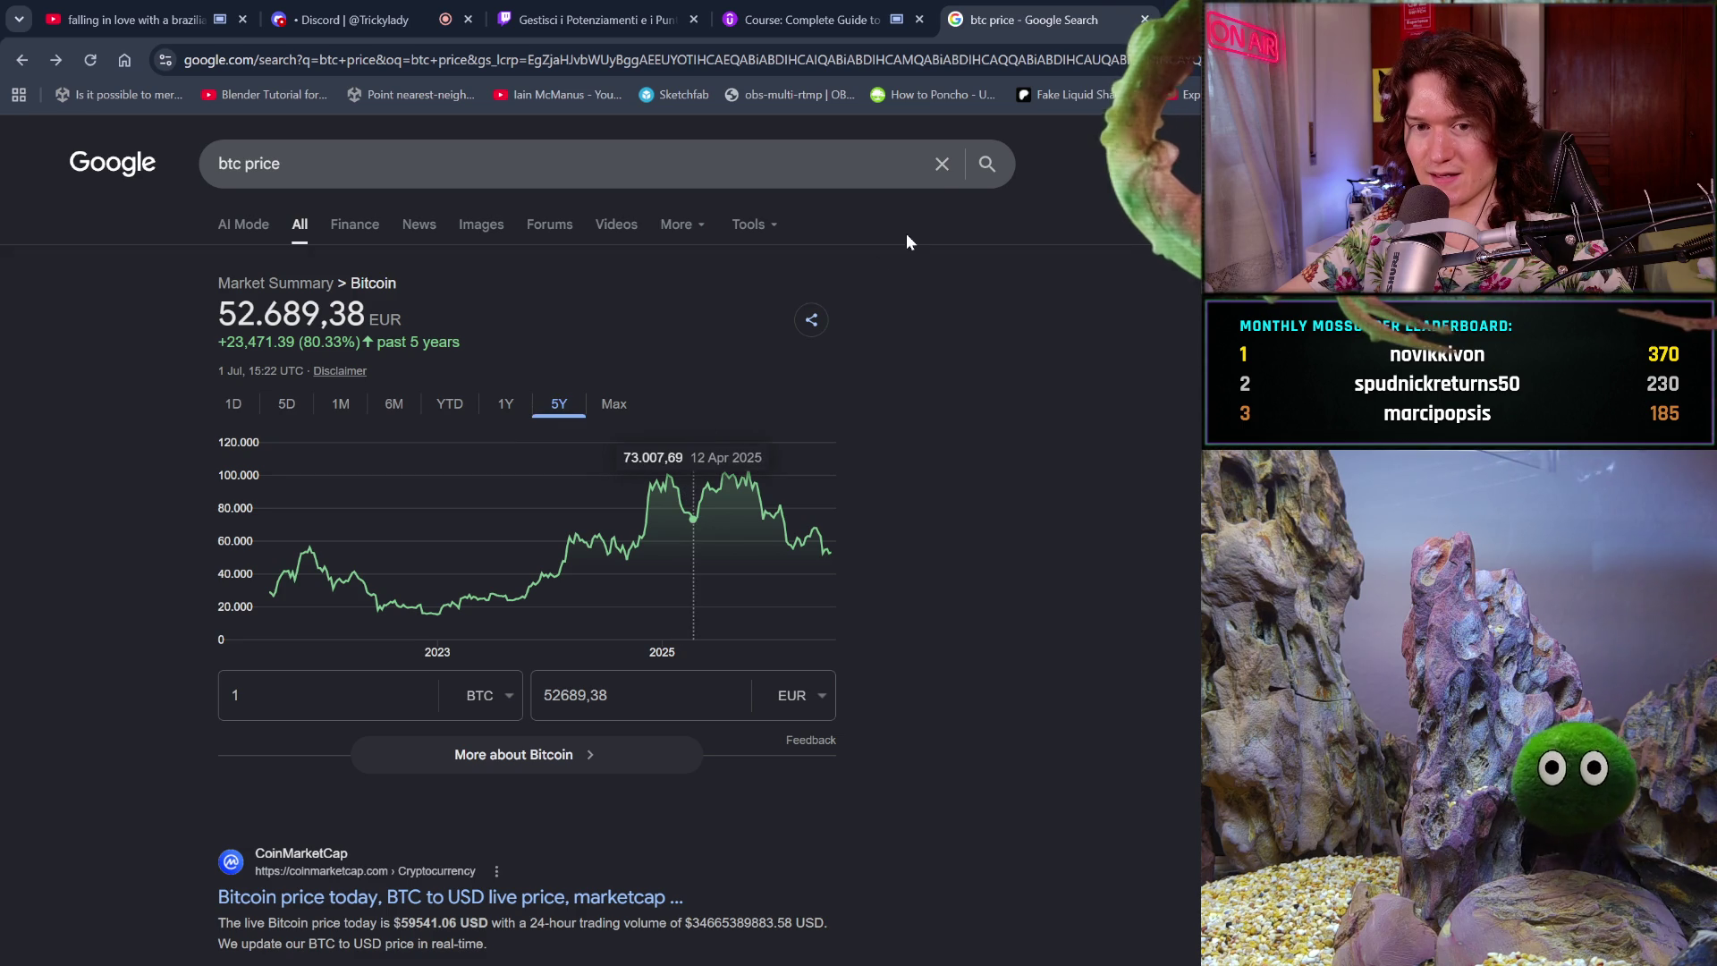
- Close the btc price tab, then open and close an empty new tab
{"action": "left_click", "coordinate": [1144, 20]}
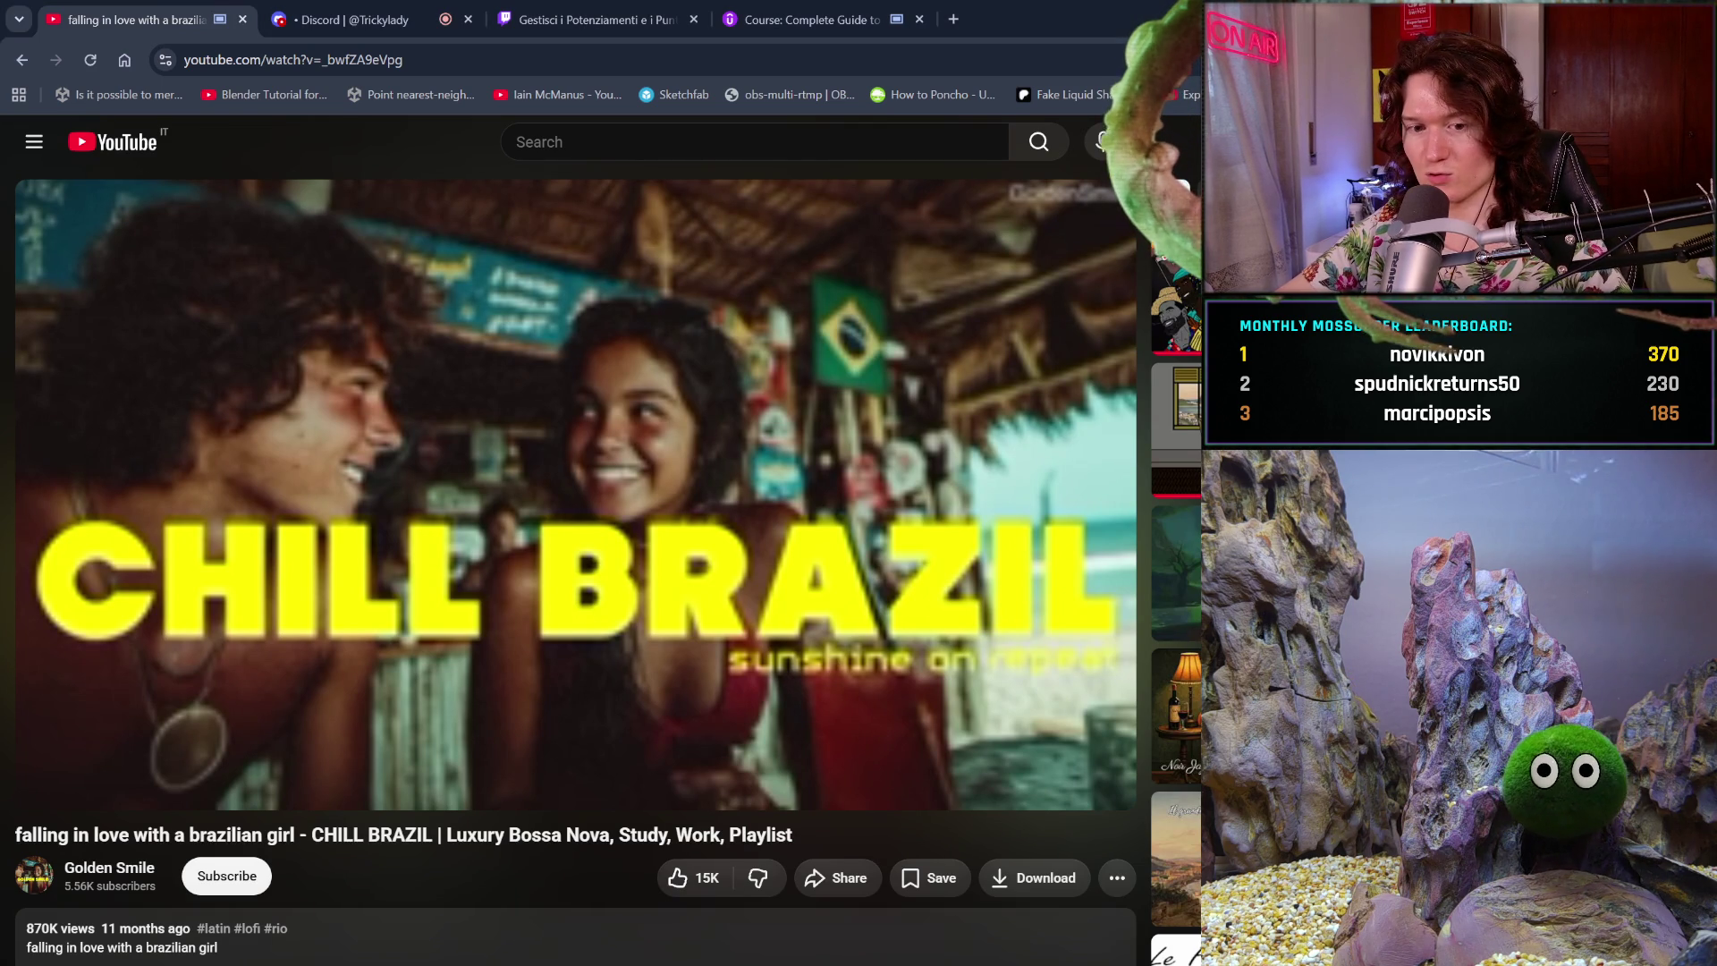
{"action": "left_click", "coordinate": [955, 19]}
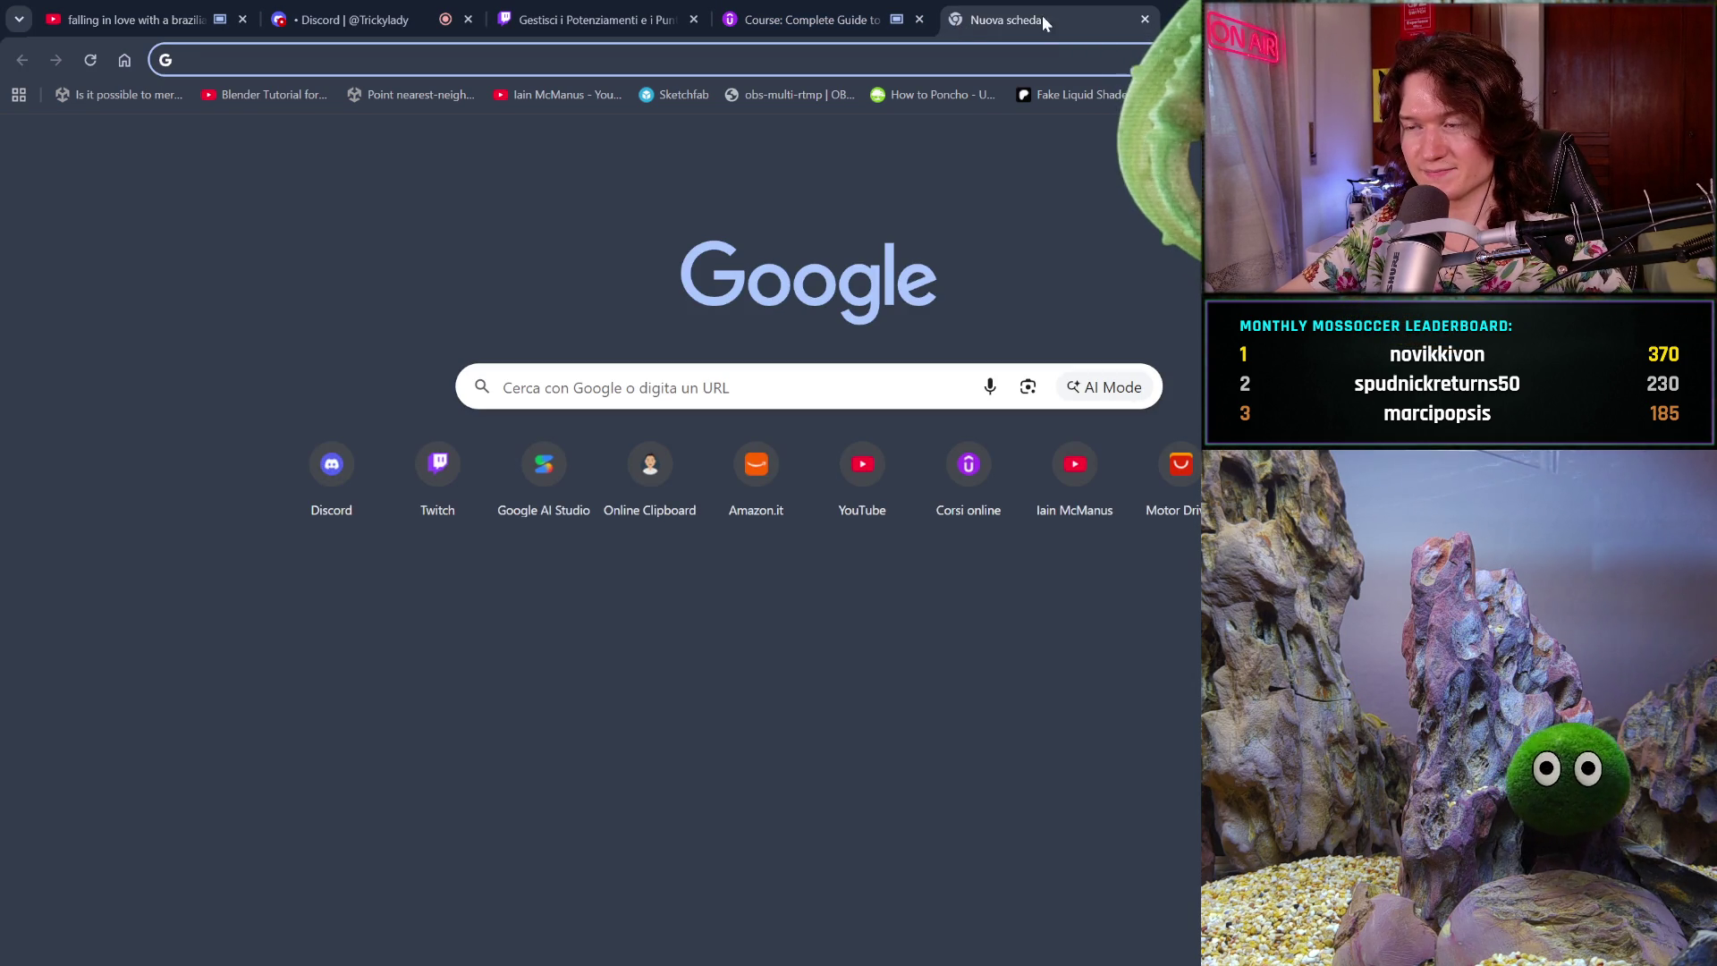
{"action": "left_click", "coordinate": [1145, 20]}
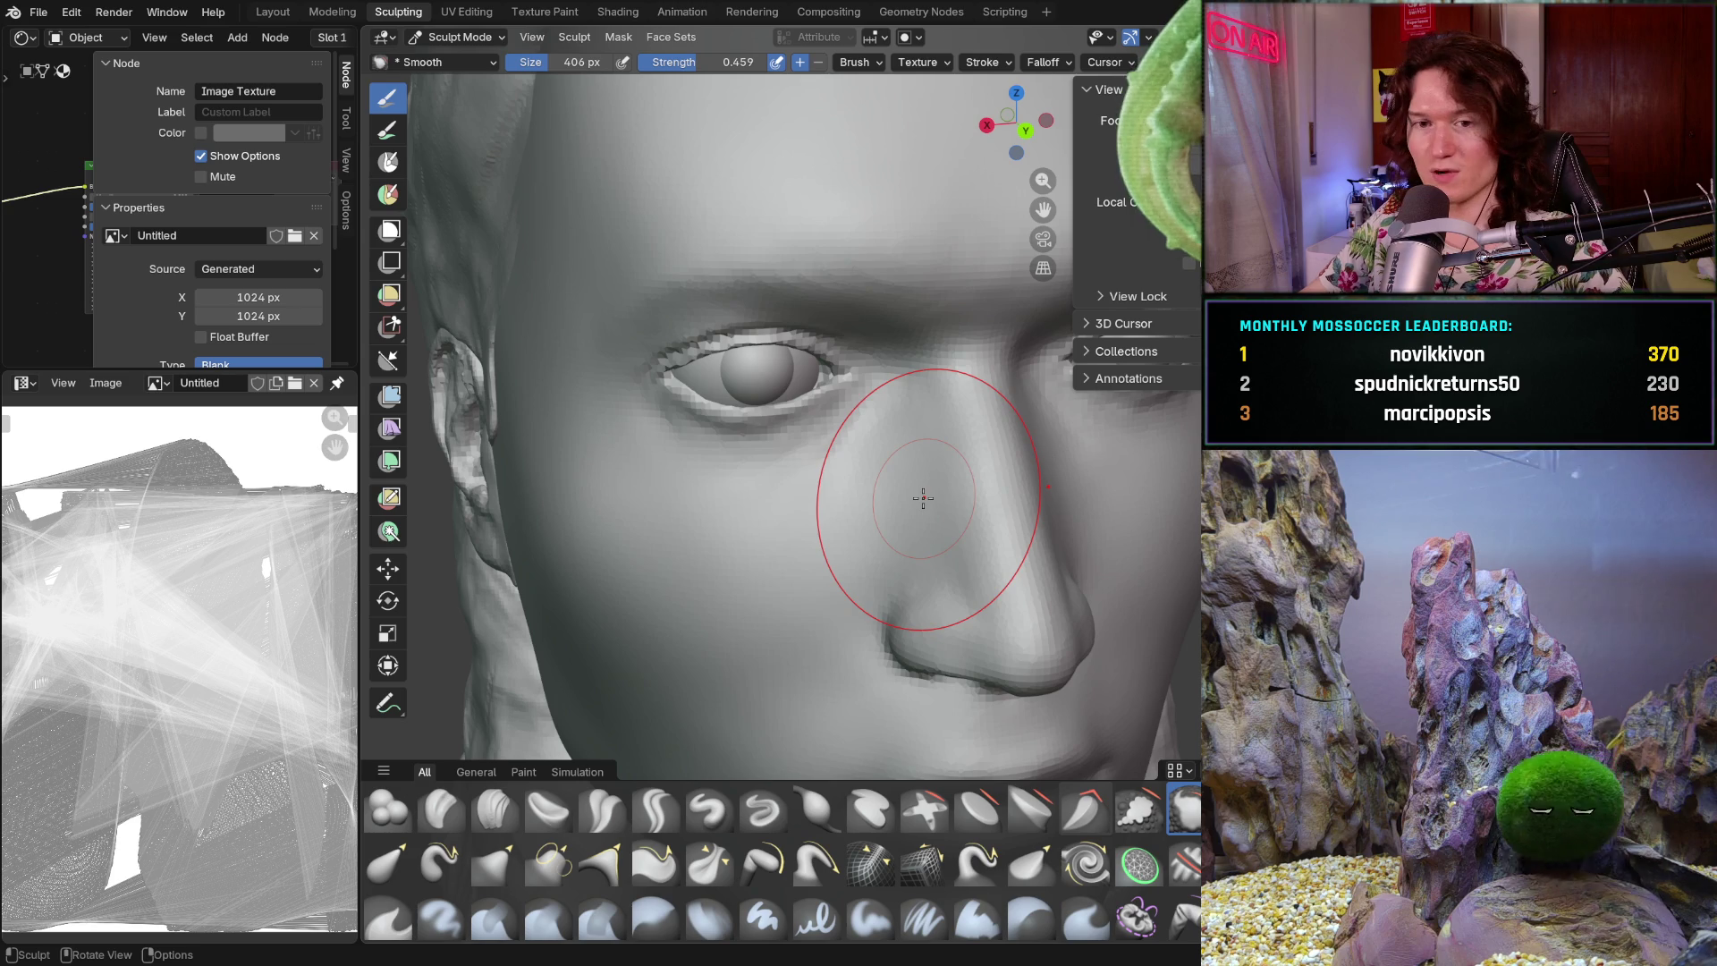
- Frame the whole head and set the brush size to 204 px
{"action": "scroll", "coordinate": [682, 498], "scroll_direction": "down", "scroll_amount": 5}
{"action": "mouse_move", "coordinate": [682, 498]}
{"action": "middle_mouse_down"}
{"action": "mouse_move", "coordinate": [743, 608]}
{"action": "mouse_move", "coordinate": [786, 592]}
{"action": "mouse_move", "coordinate": [775, 568]}
{"action": "middle_mouse_up"}
{"action": "scroll", "coordinate": [725, 573], "scroll_direction": "up", "scroll_amount": 8}
{"action": "key", "text": "f"}
{"action": "left_click", "coordinate": [790, 483]}
{"action": "middle_click_drag", "start_coordinate": [790, 483], "coordinate": [728, 340]}
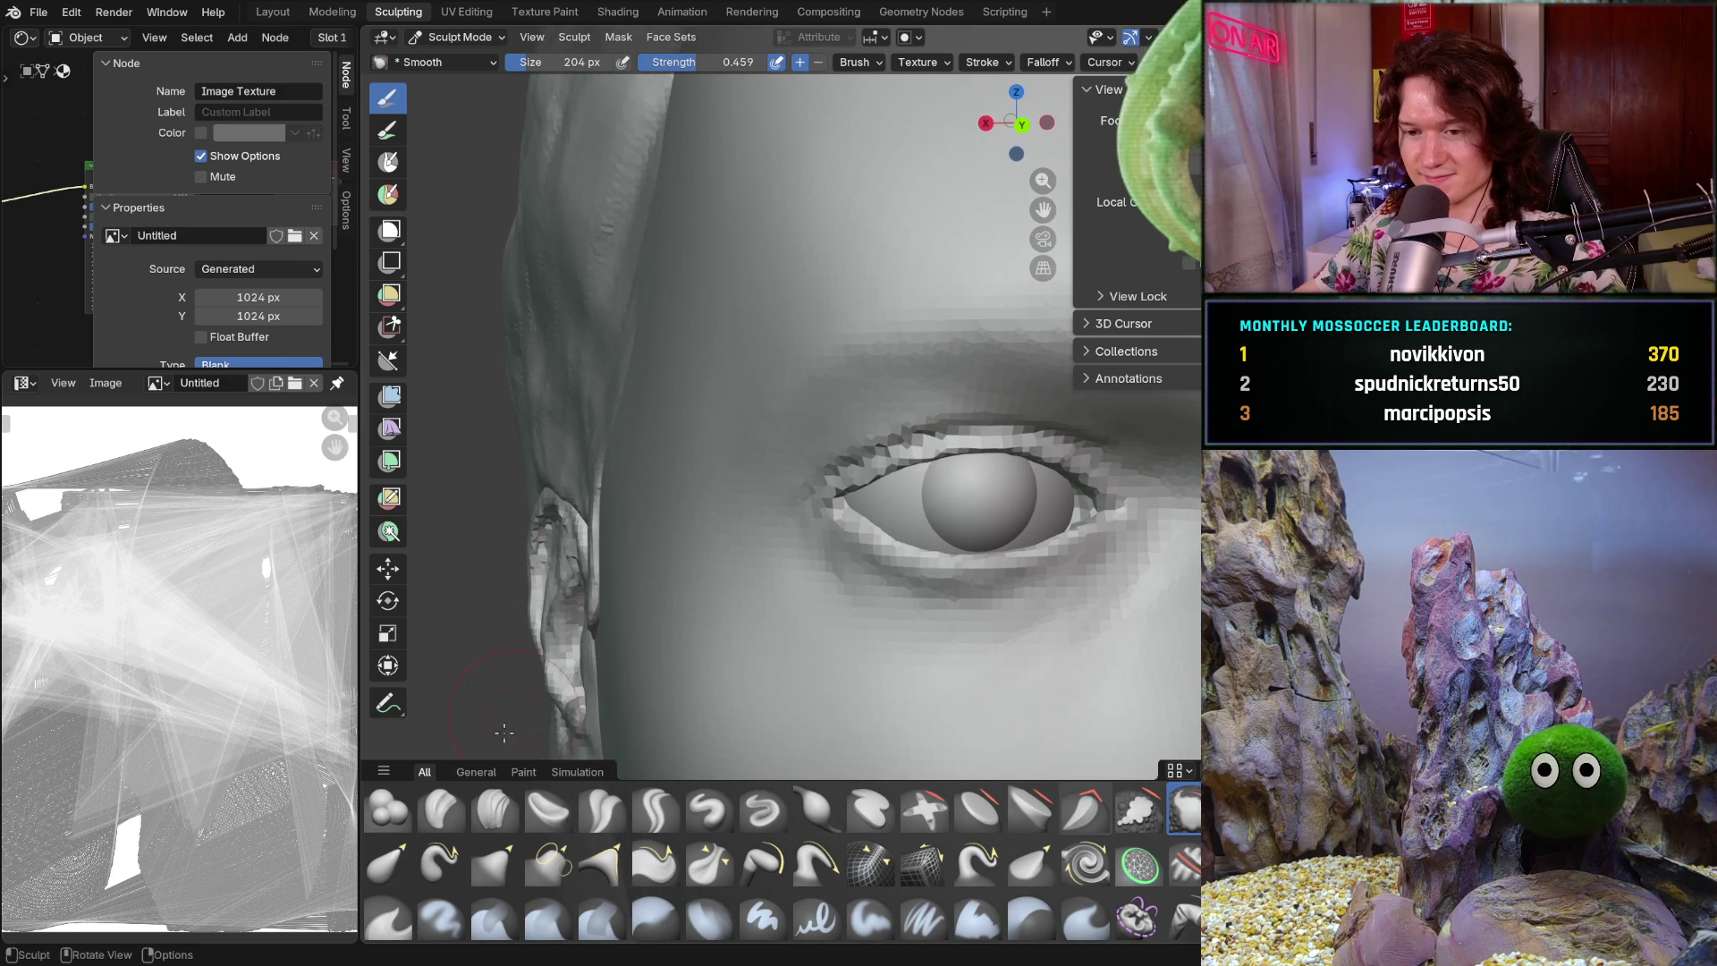
- Build up the temple beside the eye with Clay Strips at 128 px
{"action": "left_click", "coordinate": [495, 809]}
{"action": "mouse_move", "coordinate": [626, 498]}
{"action": "middle_mouse_down"}
{"action": "mouse_move", "coordinate": [684, 502]}
{"action": "mouse_move", "coordinate": [688, 452]}
{"action": "mouse_move", "coordinate": [621, 372]}
{"action": "middle_mouse_up"}
{"action": "key", "text": "f"}
{"action": "left_click", "coordinate": [666, 487]}
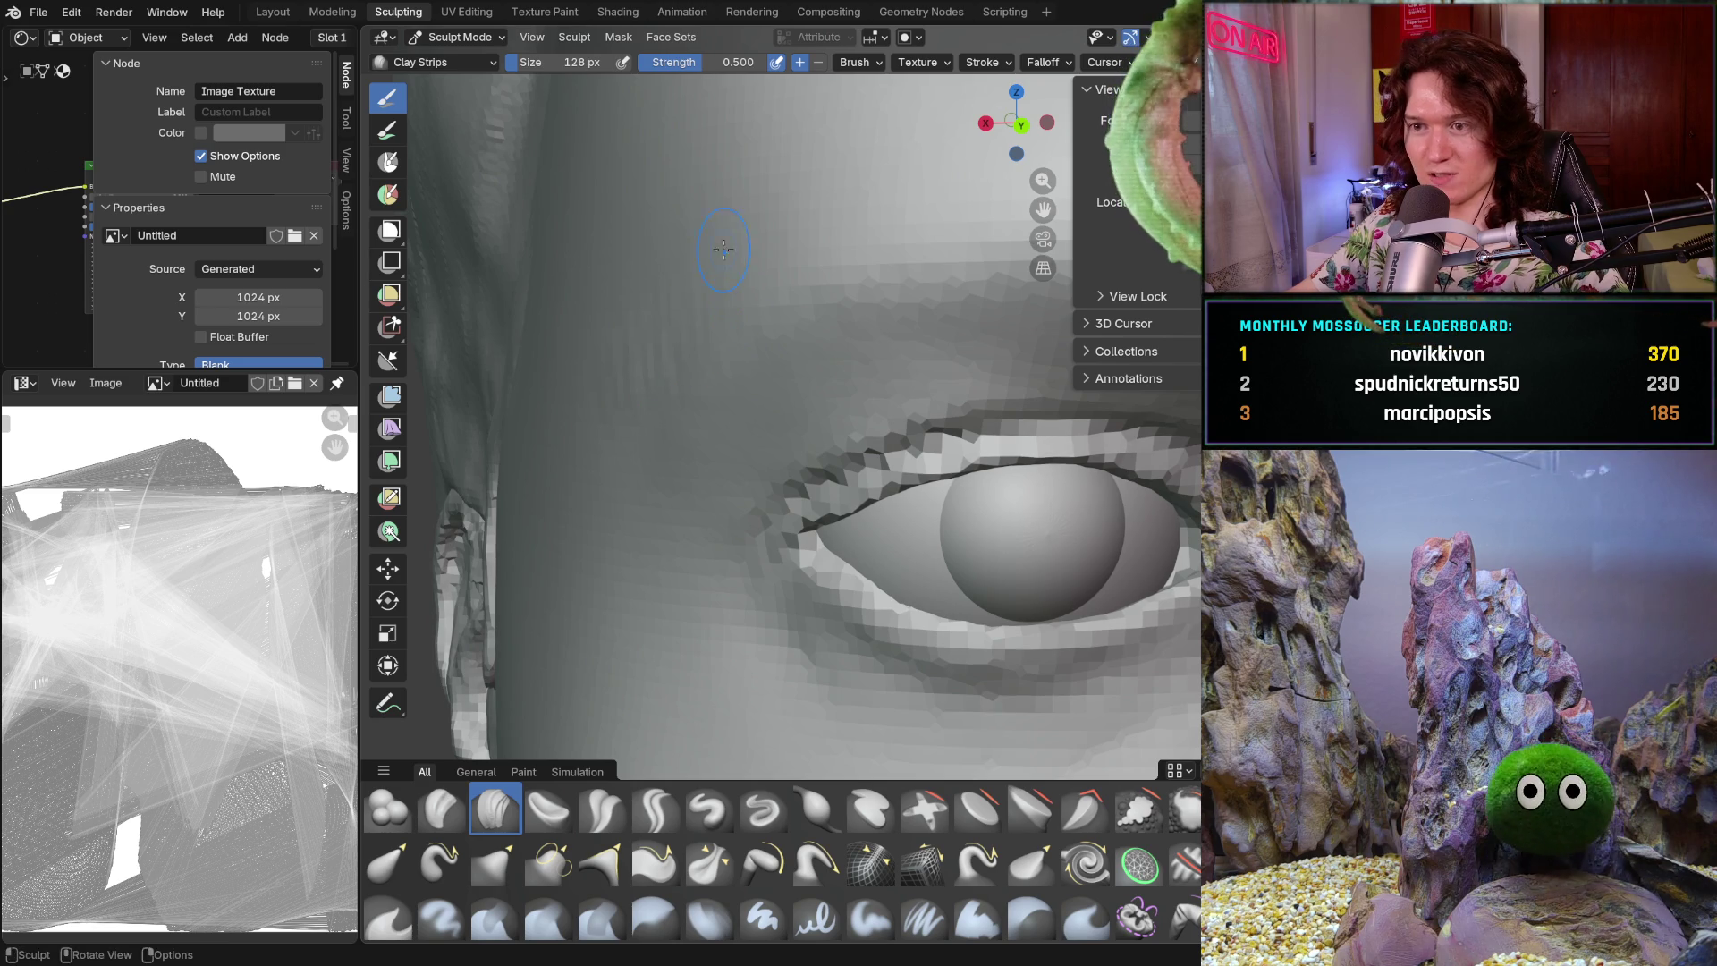
{"action": "mouse_move", "coordinate": [625, 407]}
{"action": "middle_mouse_down", "text": "ctrl"}
{"action": "mouse_move", "coordinate": [660, 502]}
{"action": "mouse_move", "coordinate": [681, 465]}
{"action": "mouse_move", "coordinate": [666, 473]}
{"action": "mouse_move", "coordinate": [713, 453]}
{"action": "middle_mouse_up", "text": "ctrl"}
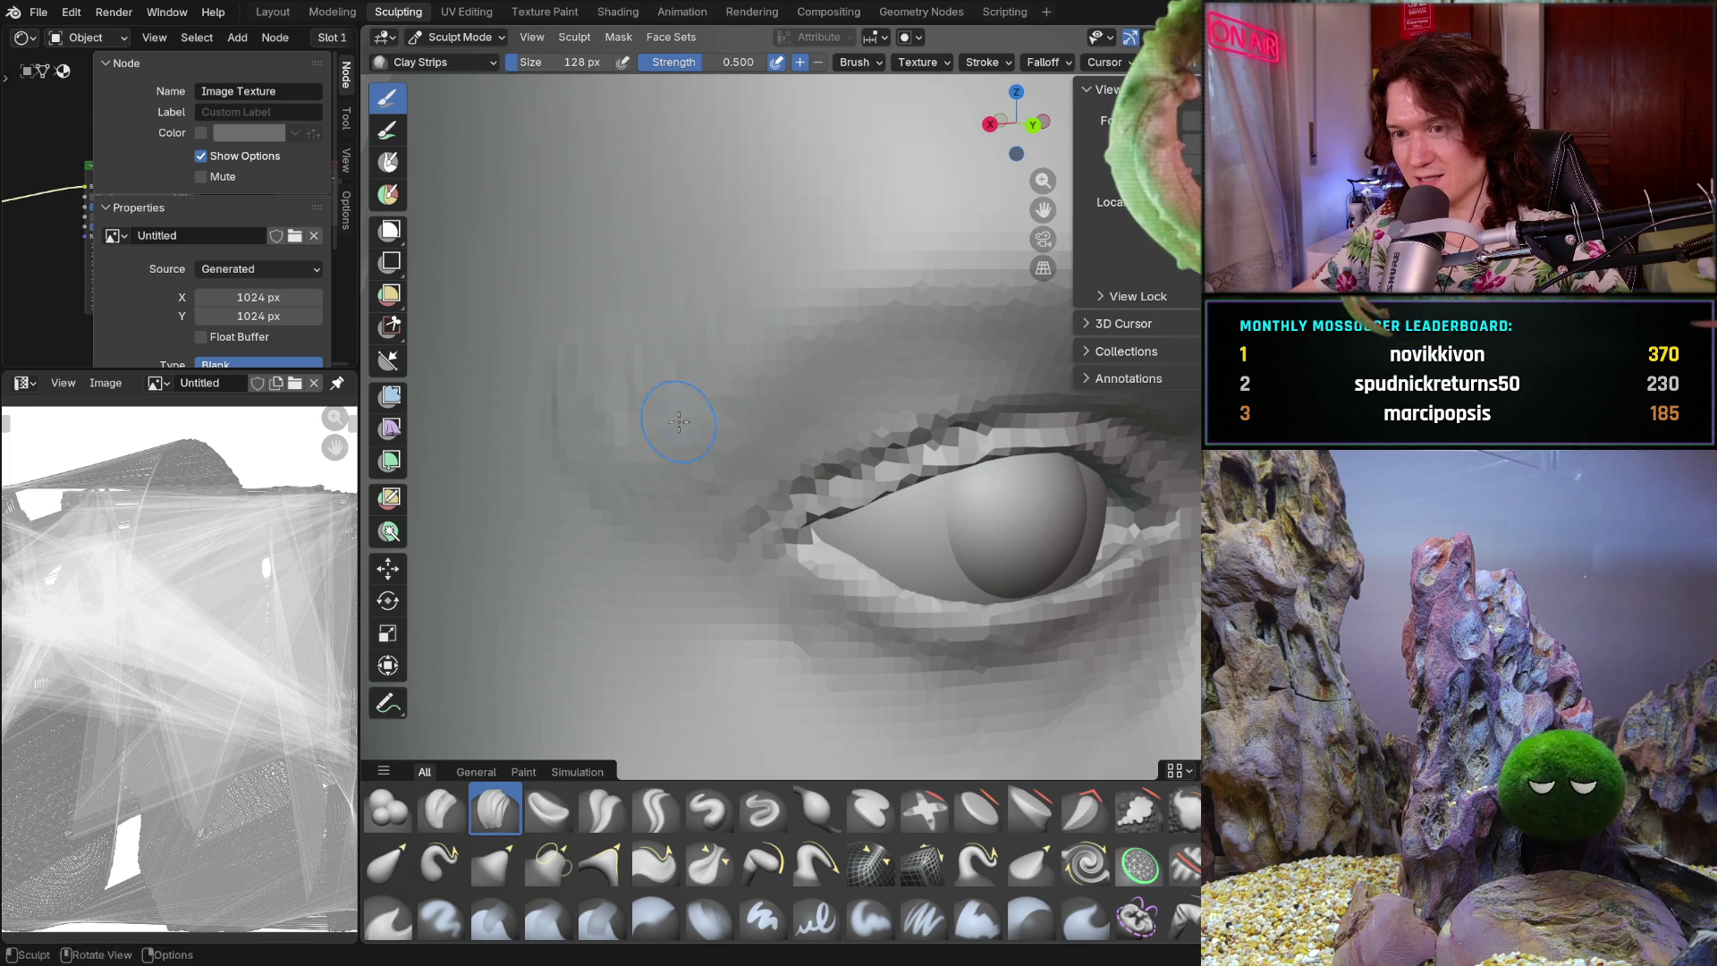
{"action": "mouse_move", "coordinate": [676, 397]}
{"action": "middle_mouse_down"}
{"action": "mouse_move", "coordinate": [624, 517]}
{"action": "mouse_move", "coordinate": [650, 424]}
{"action": "middle_mouse_up"}
- Smooth the temple beside the eye, resizing the Smooth brush from 266 to 136 px
{"action": "key", "text": "shift+s"}
{"action": "key", "text": "f"}
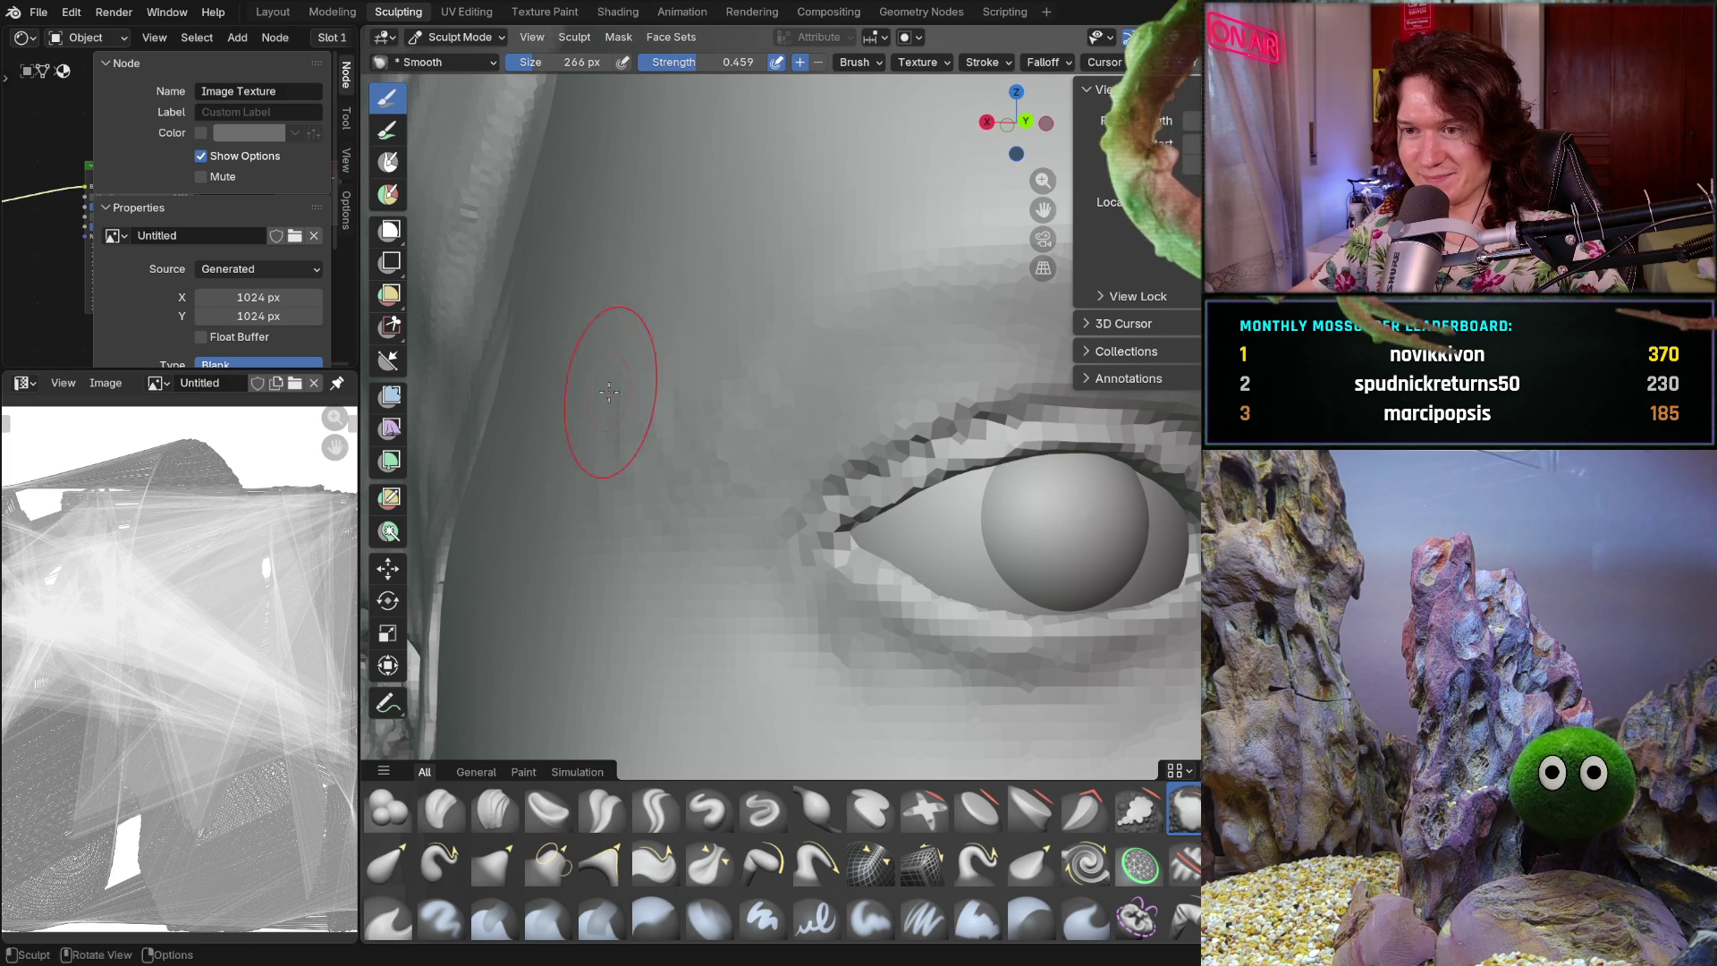
{"action": "mouse_move", "coordinate": [660, 449]}
{"action": "middle_mouse_down"}
{"action": "mouse_move", "coordinate": [611, 529]}
{"action": "mouse_move", "coordinate": [616, 398]}
{"action": "middle_mouse_up"}
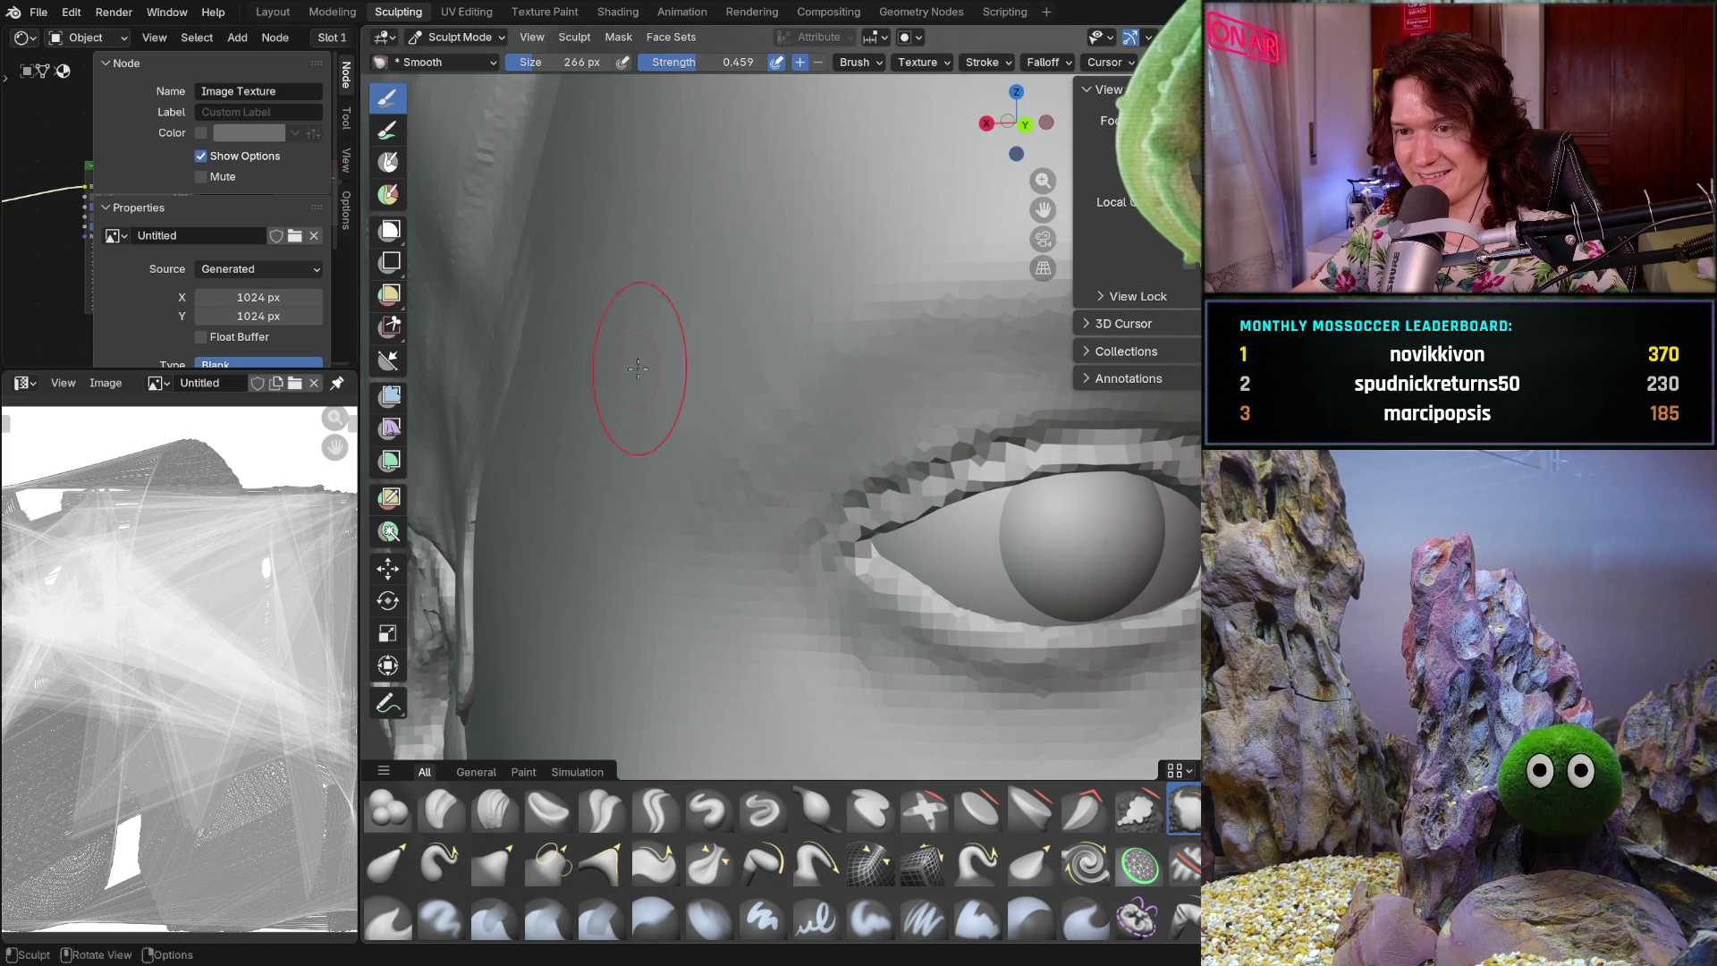
{"action": "key", "text": "f"}
{"action": "left_click", "coordinate": [706, 447]}
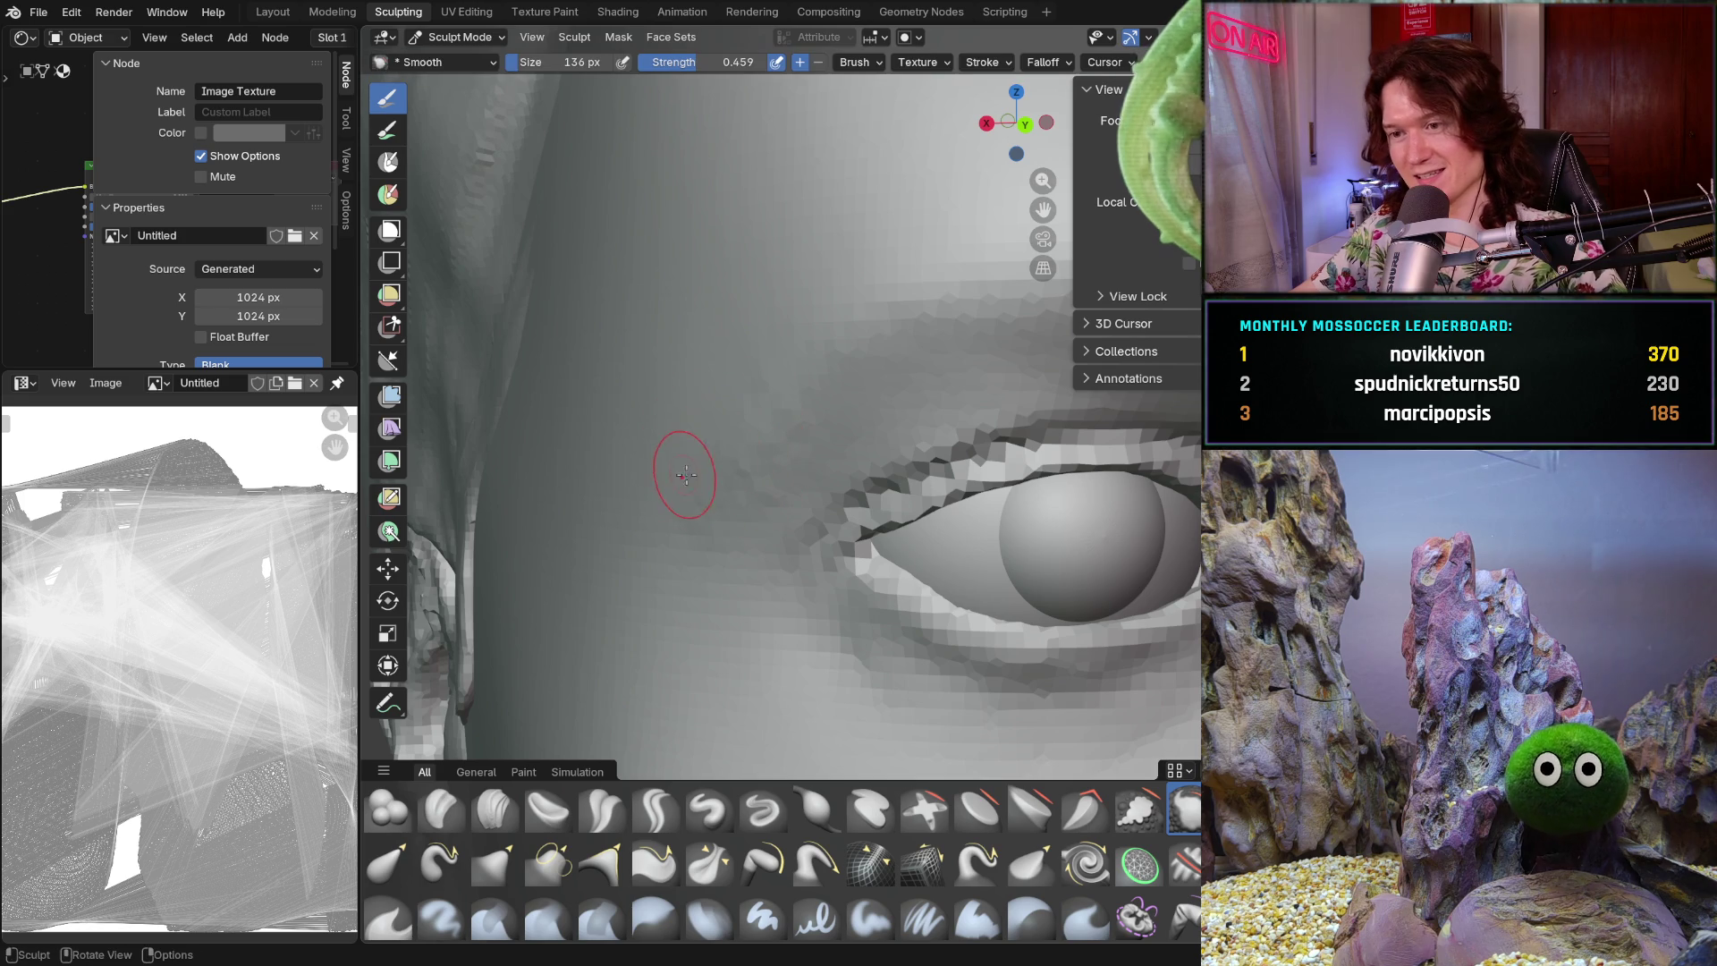
{"action": "mouse_move", "coordinate": [738, 503]}
{"action": "left_mouse_down"}
{"action": "mouse_move", "coordinate": [794, 449]}
{"action": "mouse_move", "coordinate": [699, 521]}
{"action": "mouse_move", "coordinate": [793, 403]}
{"action": "left_mouse_up"}
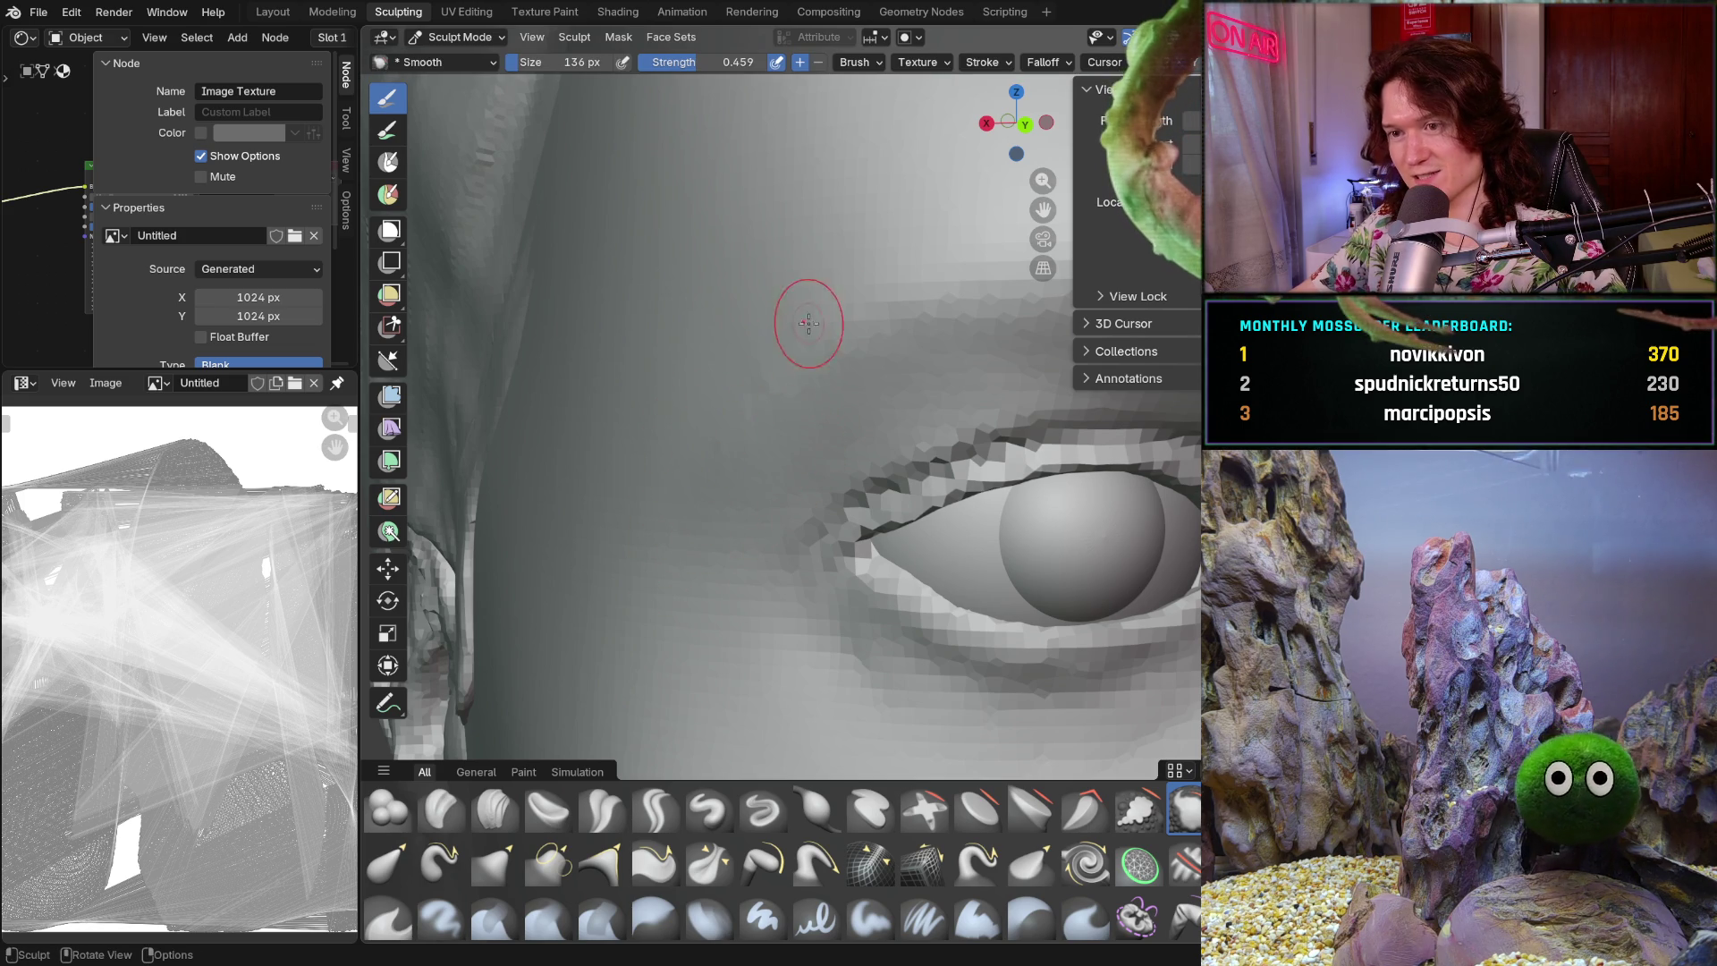
{"action": "middle_click_drag", "start_coordinate": [594, 498], "coordinate": [709, 453]}
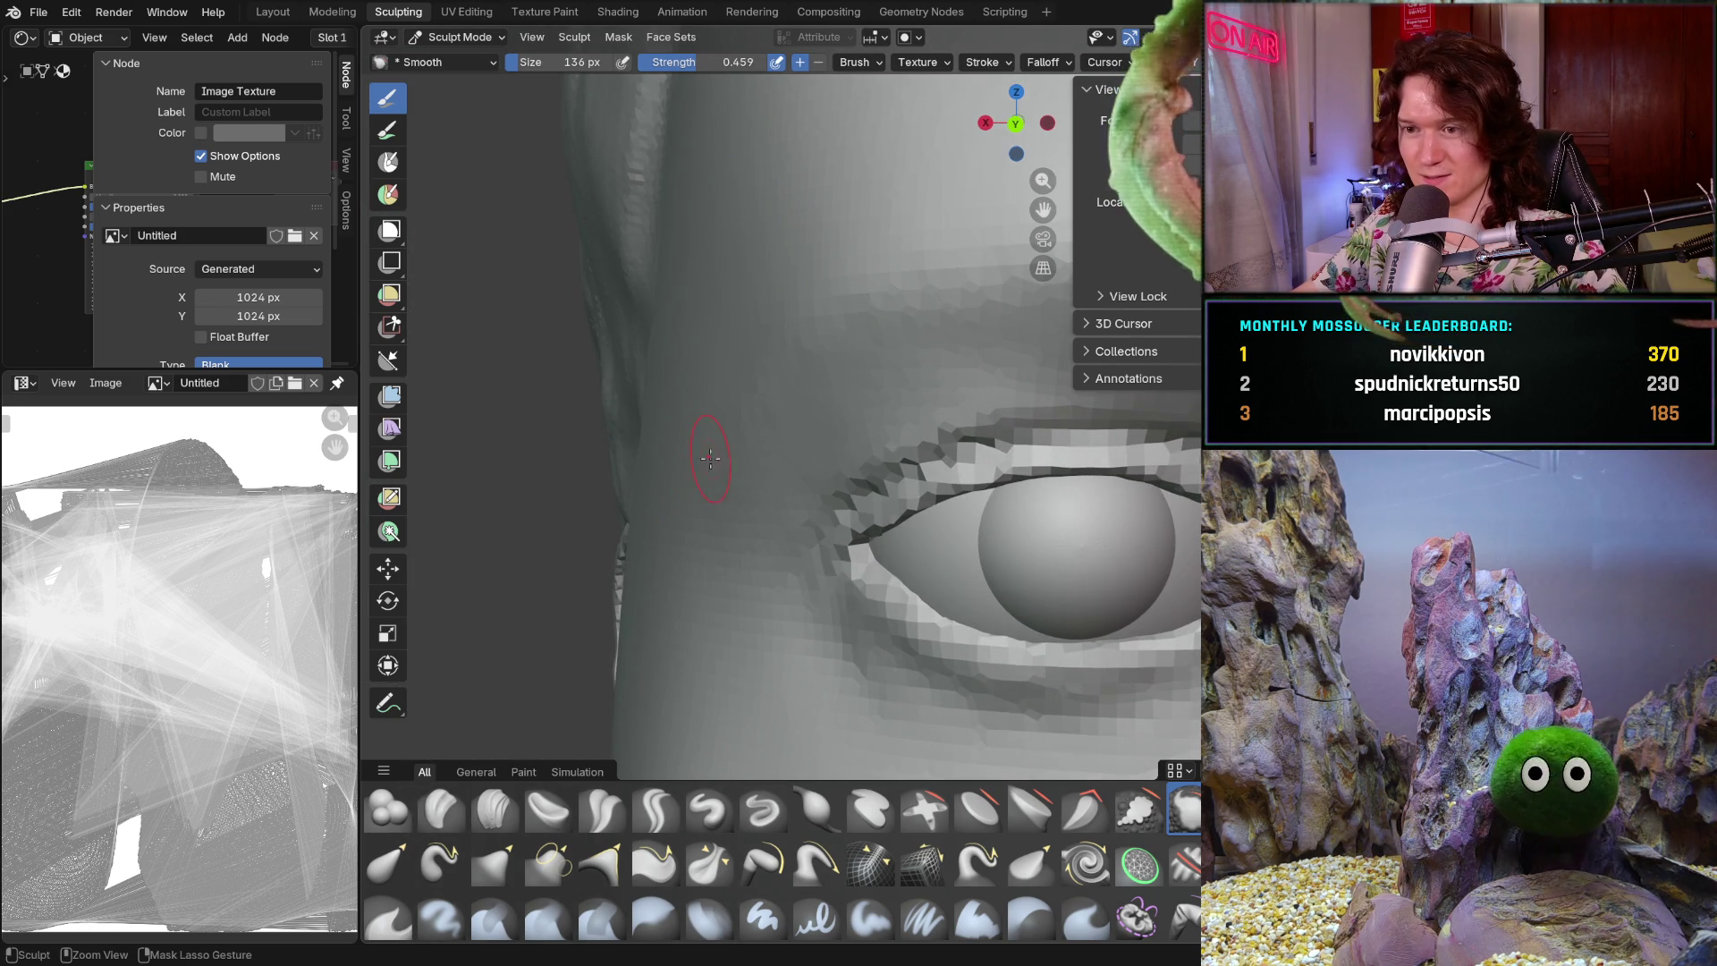
- Check the whole head, then return to Clay Strips at 98 px near the eye
{"action": "scroll", "coordinate": [717, 517], "scroll_direction": "down", "scroll_amount": 10}
{"action": "mouse_move", "coordinate": [716, 517]}
{"action": "middle_mouse_down"}
{"action": "mouse_move", "coordinate": [781, 475]}
{"action": "mouse_move", "coordinate": [761, 534]}
{"action": "middle_mouse_up"}
{"action": "scroll", "coordinate": [760, 534], "scroll_direction": "up", "scroll_amount": 12}
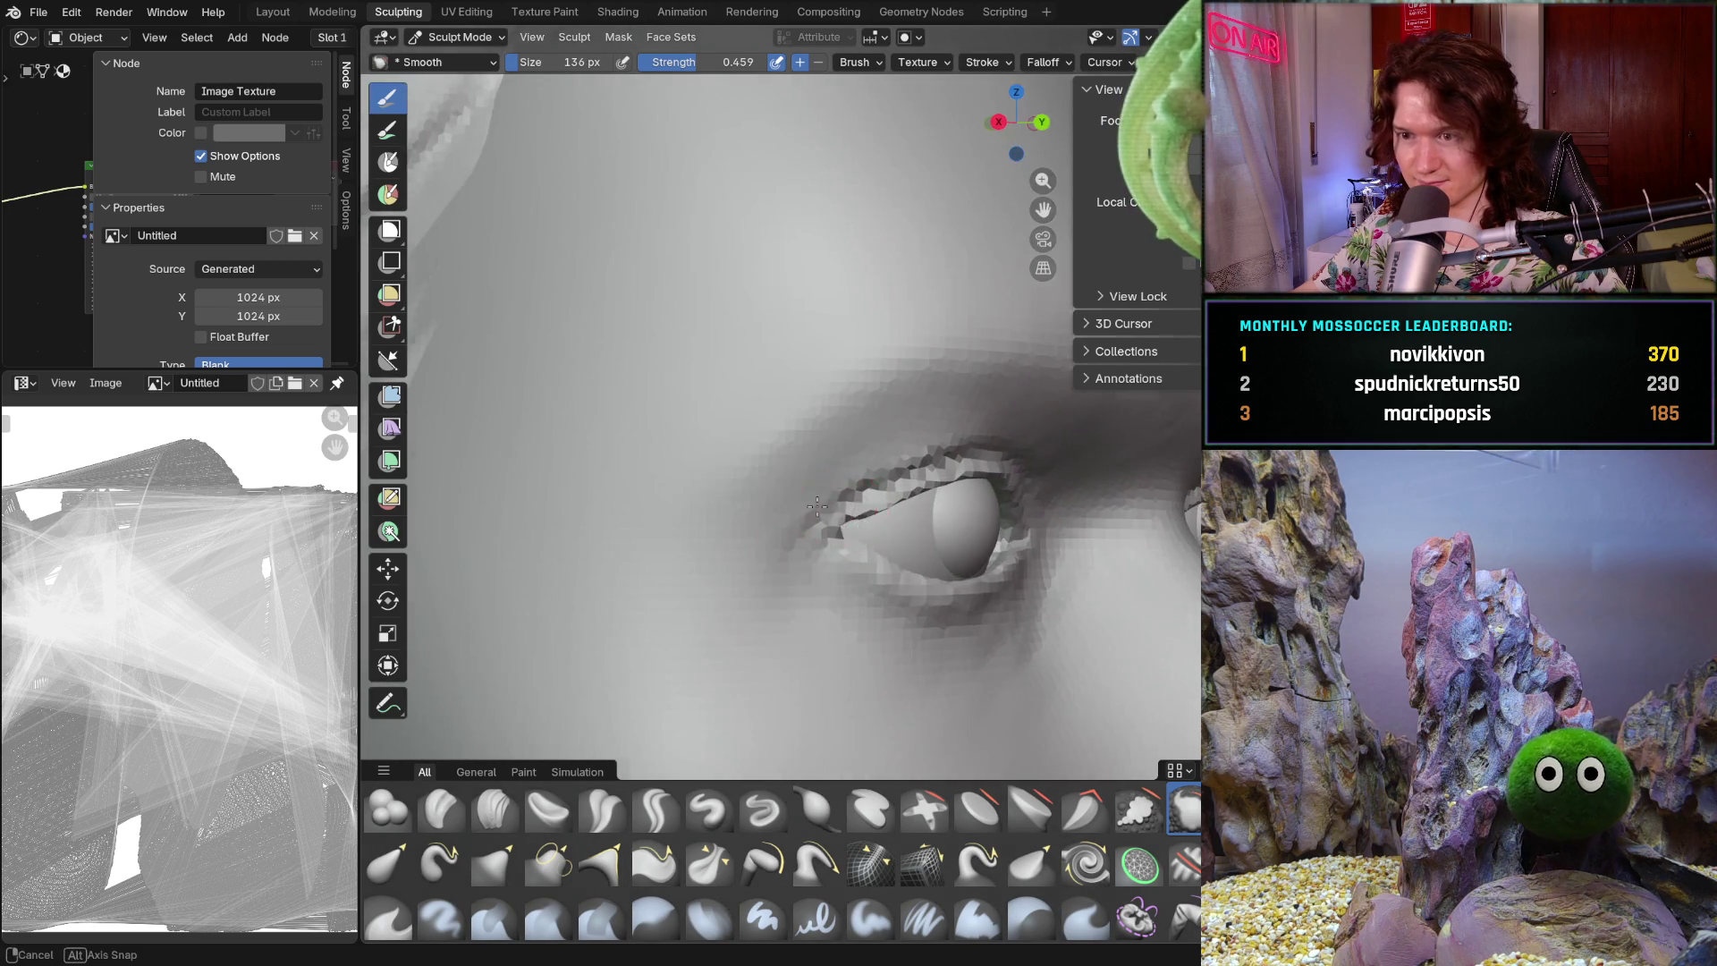
{"action": "scroll", "coordinate": [725, 510], "scroll_direction": "up", "scroll_amount": 5}
{"action": "scroll", "coordinate": [706, 523], "scroll_direction": "down", "scroll_amount": 5}
{"action": "mouse_move", "coordinate": [689, 536]}
{"action": "middle_mouse_down"}
{"action": "mouse_move", "coordinate": [632, 567]}
{"action": "mouse_move", "coordinate": [710, 499]}
{"action": "middle_mouse_up"}
{"action": "key", "text": "c"}
{"action": "key", "text": "f"}
{"action": "left_click", "coordinate": [676, 551]}
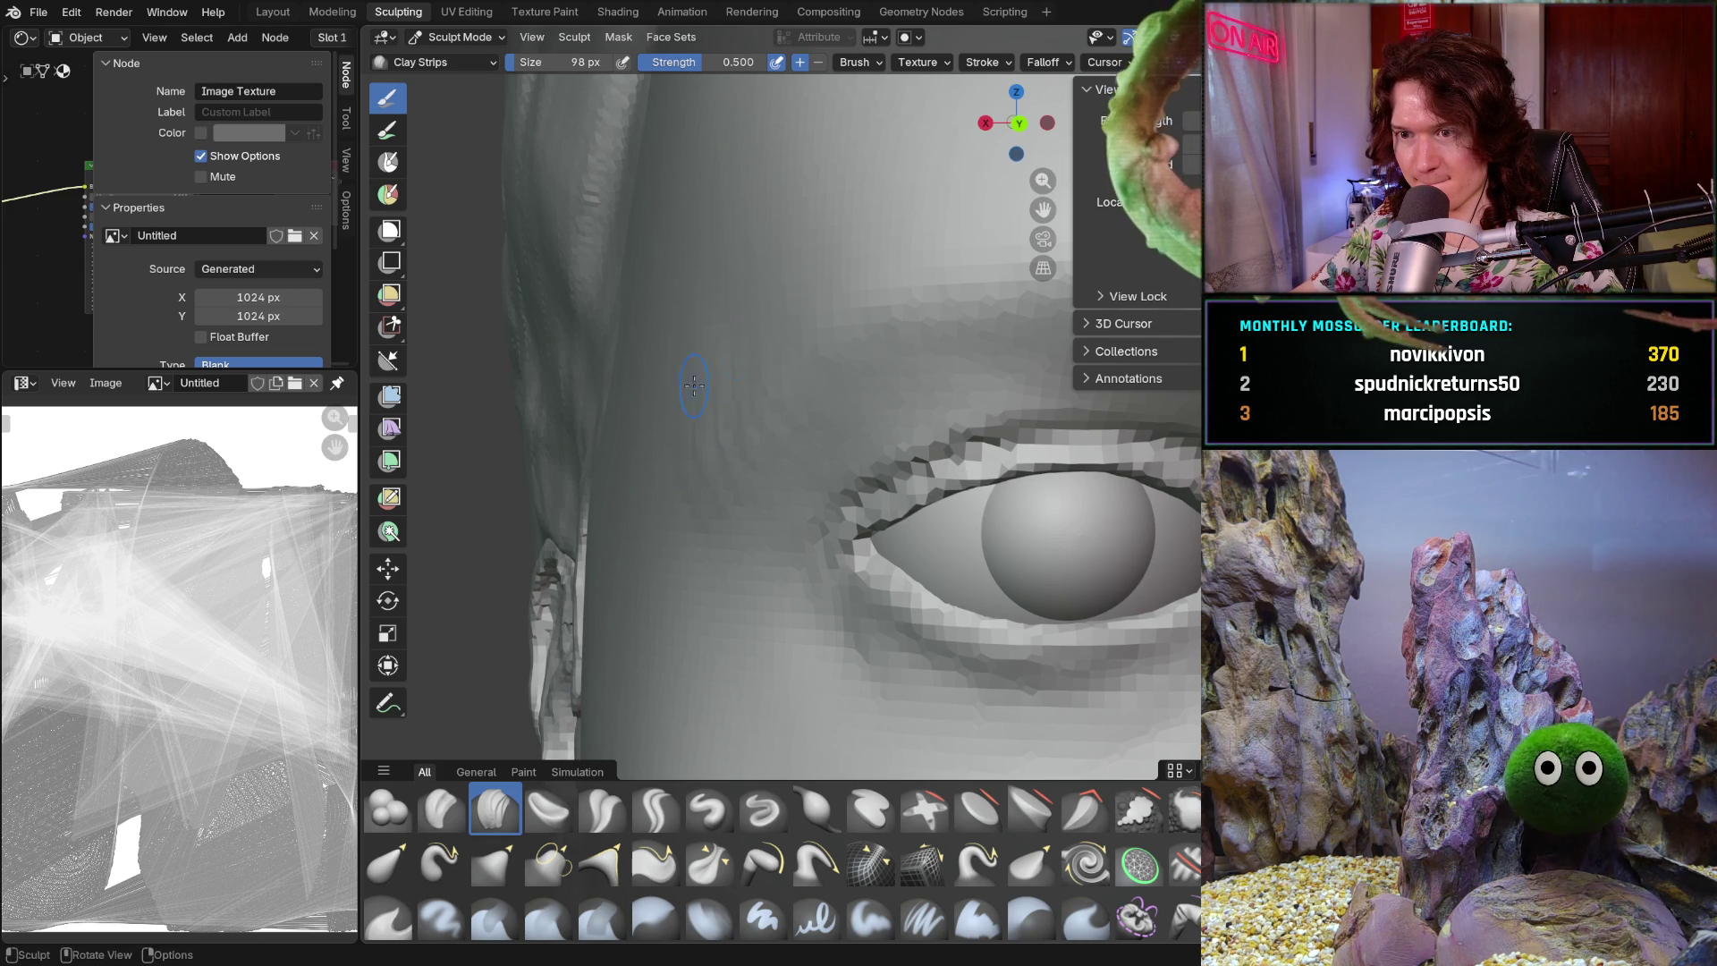
- Add clay on the temple at 214 px, then smooth it with a 112 px brush
{"action": "key", "text": "f"}
{"action": "left_click", "coordinate": [691, 493]}
{"action": "key", "text": "shift"}
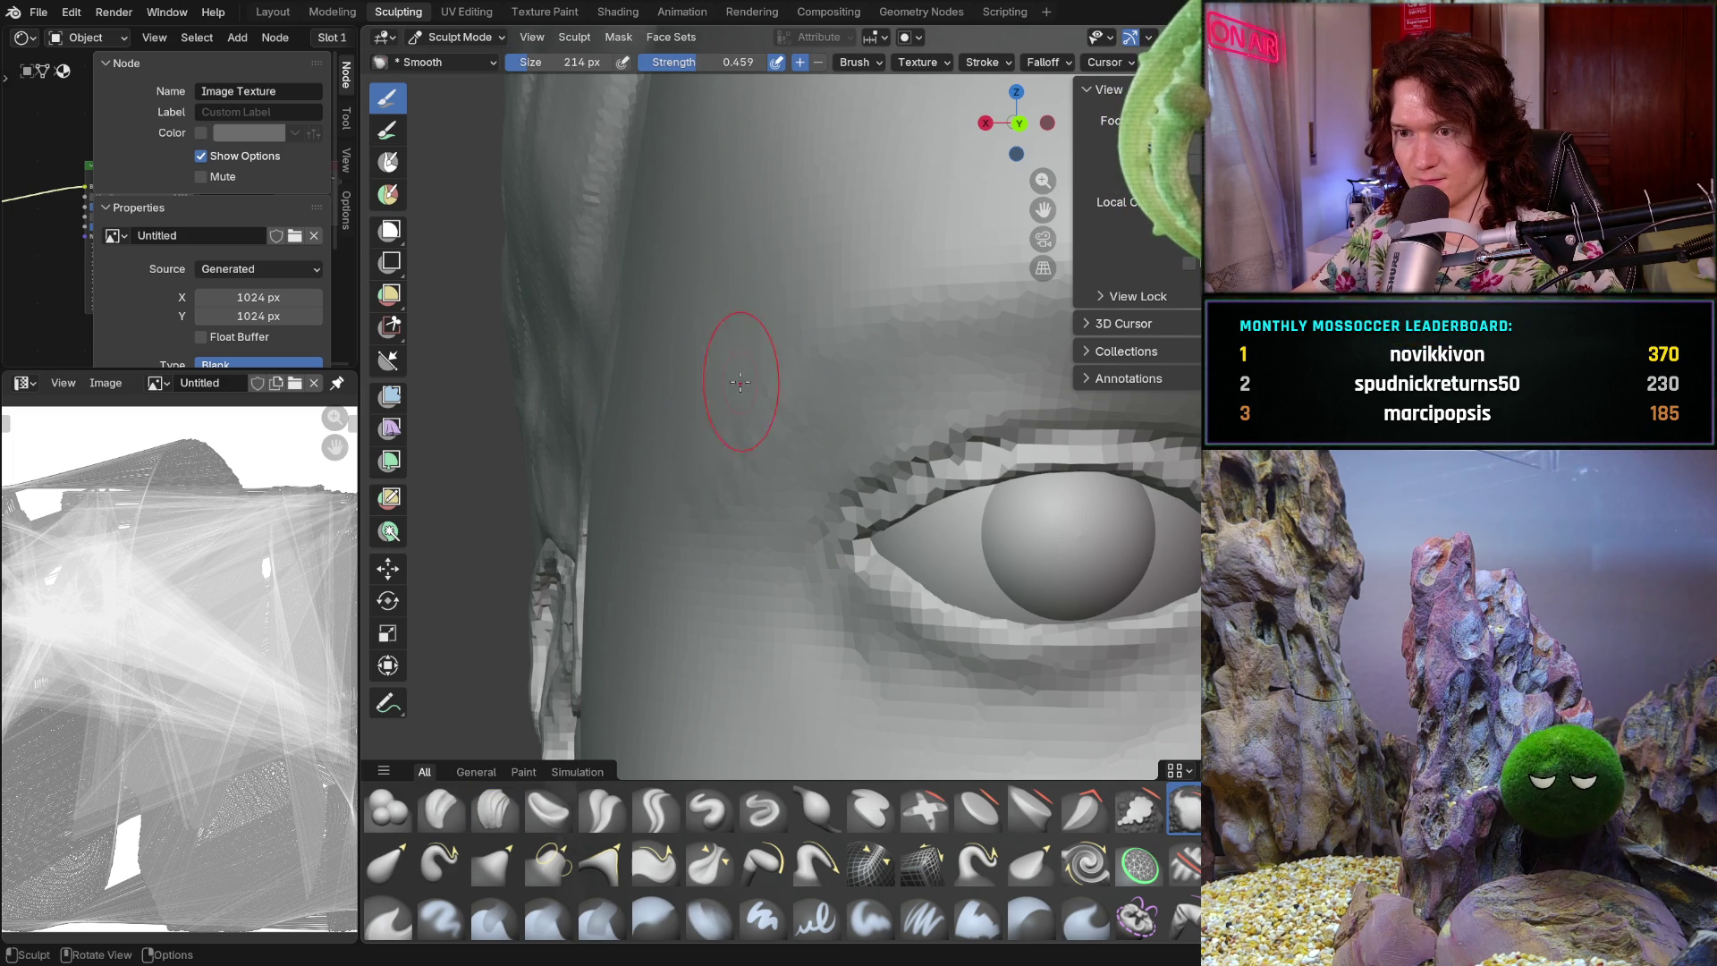
{"action": "key", "text": "f"}
{"action": "left_click", "coordinate": [702, 542]}
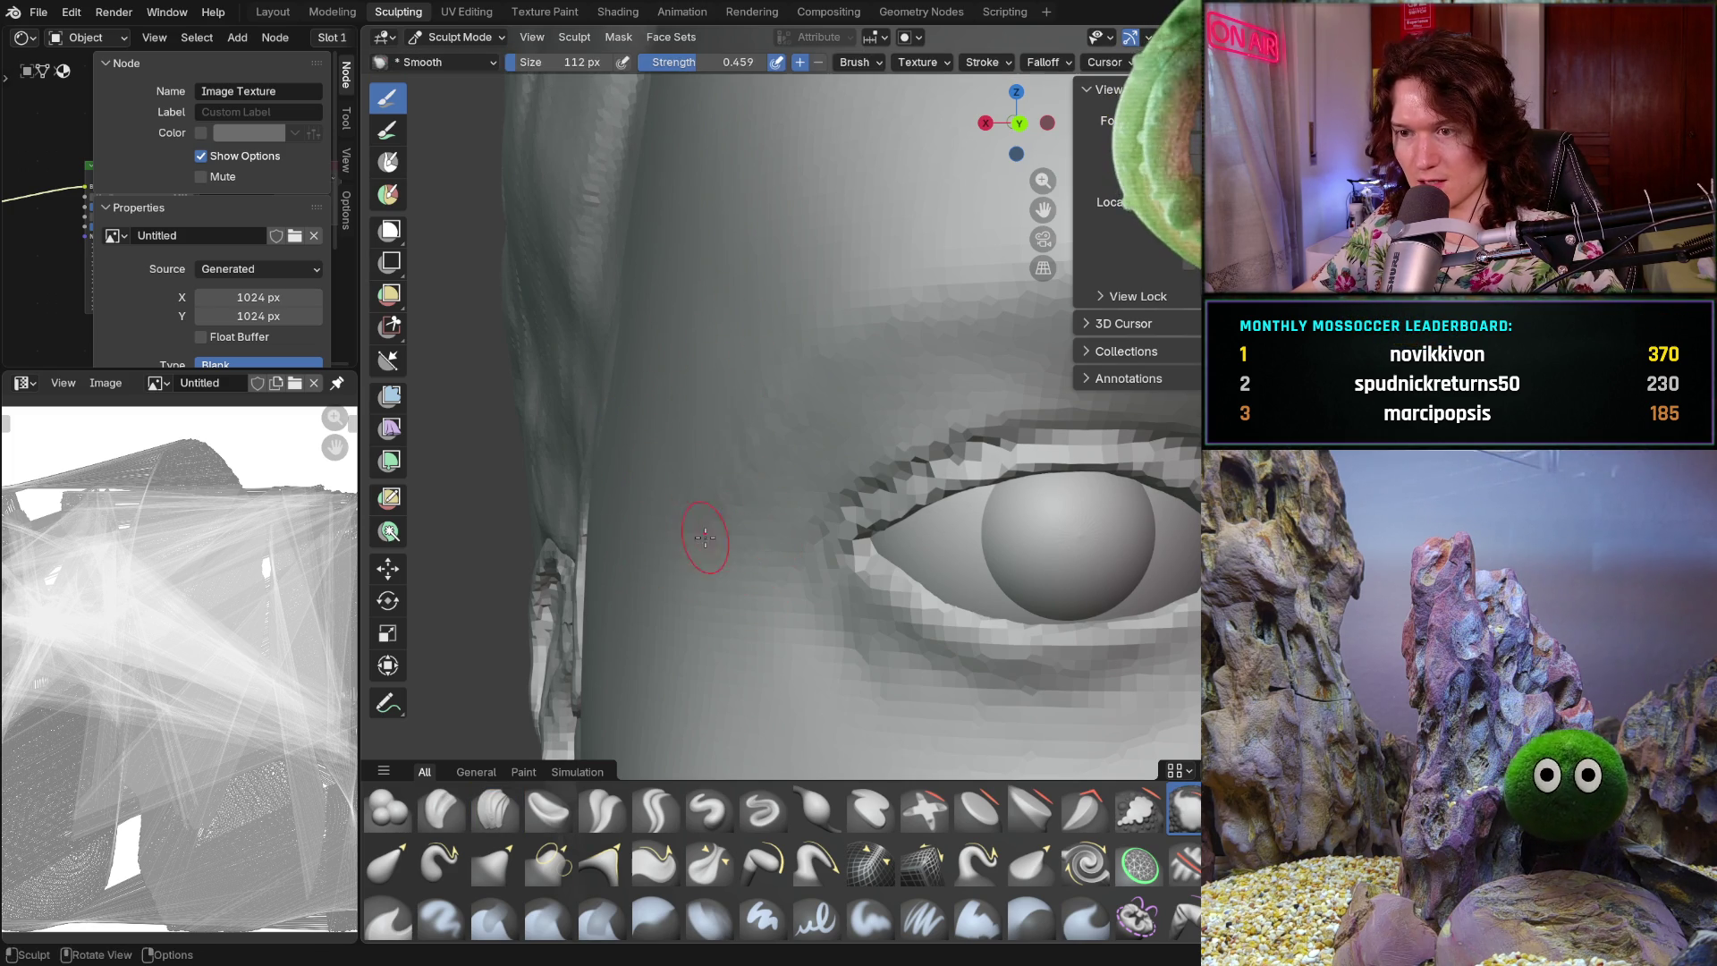
- Orbit and pan around the eye and temple out to the full head
{"action": "mouse_move", "coordinate": [783, 439]}
{"action": "middle_mouse_down"}
{"action": "mouse_move", "coordinate": [851, 507]}
{"action": "mouse_move", "coordinate": [819, 435]}
{"action": "middle_mouse_up"}
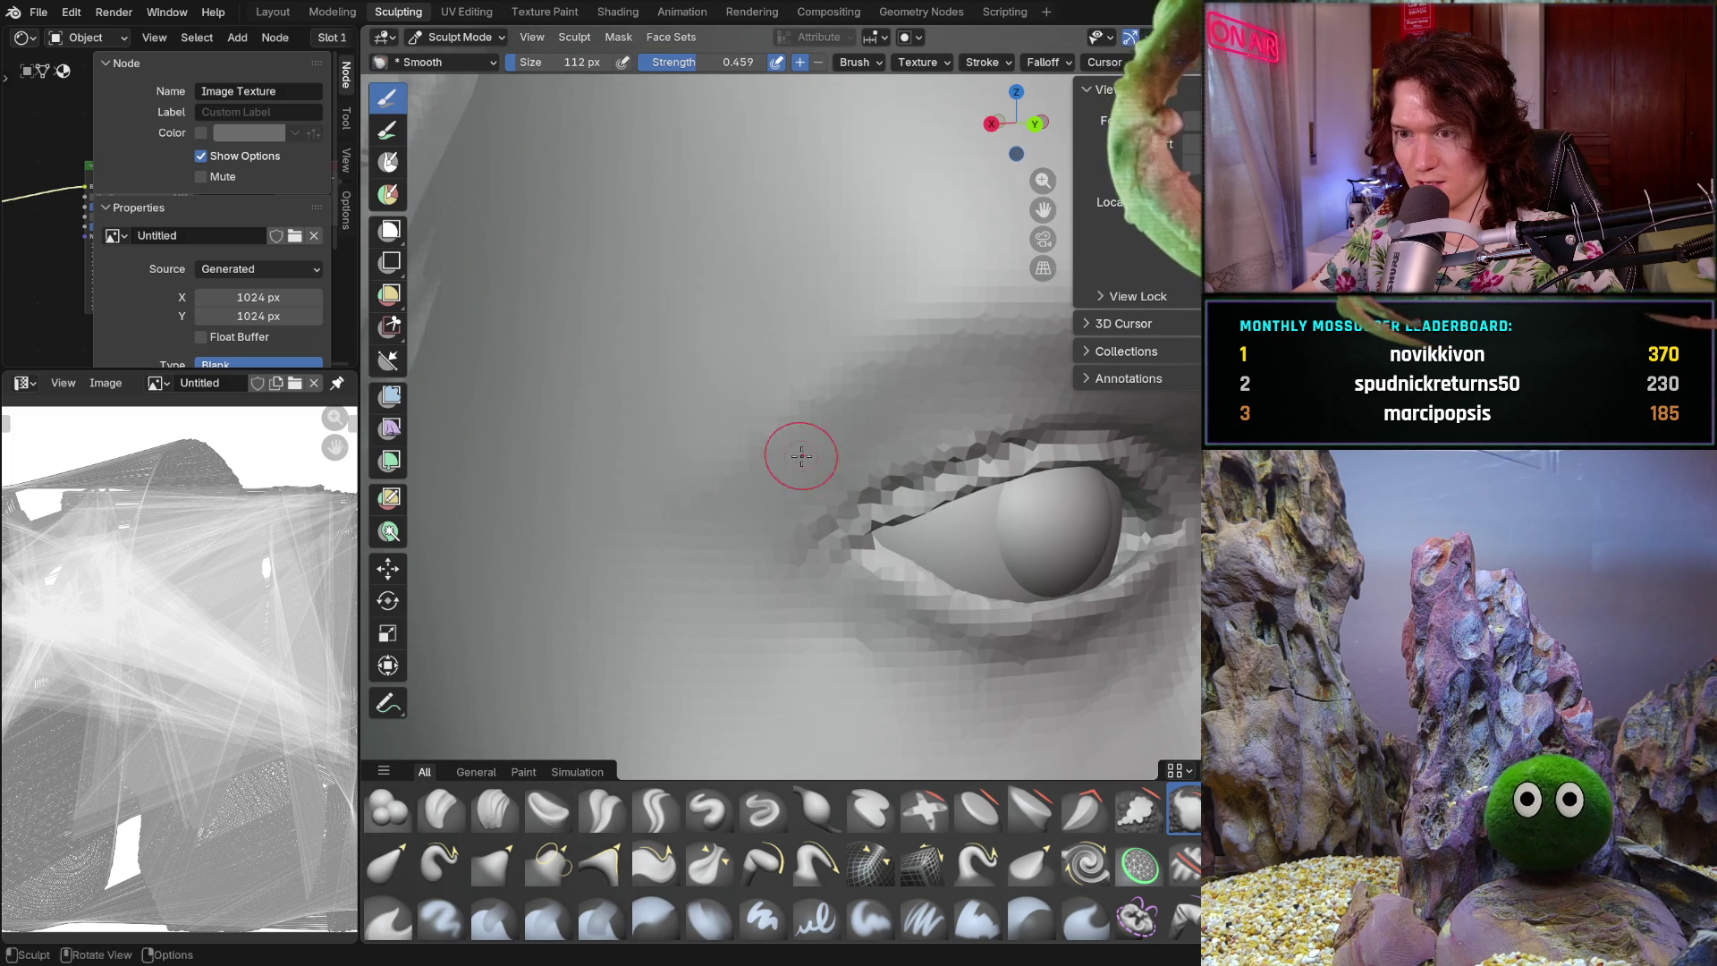
{"action": "mouse_move", "coordinate": [587, 509]}
{"action": "middle_mouse_down"}
{"action": "mouse_move", "coordinate": [575, 384]}
{"action": "mouse_move", "coordinate": [562, 494]}
{"action": "mouse_move", "coordinate": [659, 384]}
{"action": "middle_mouse_up"}
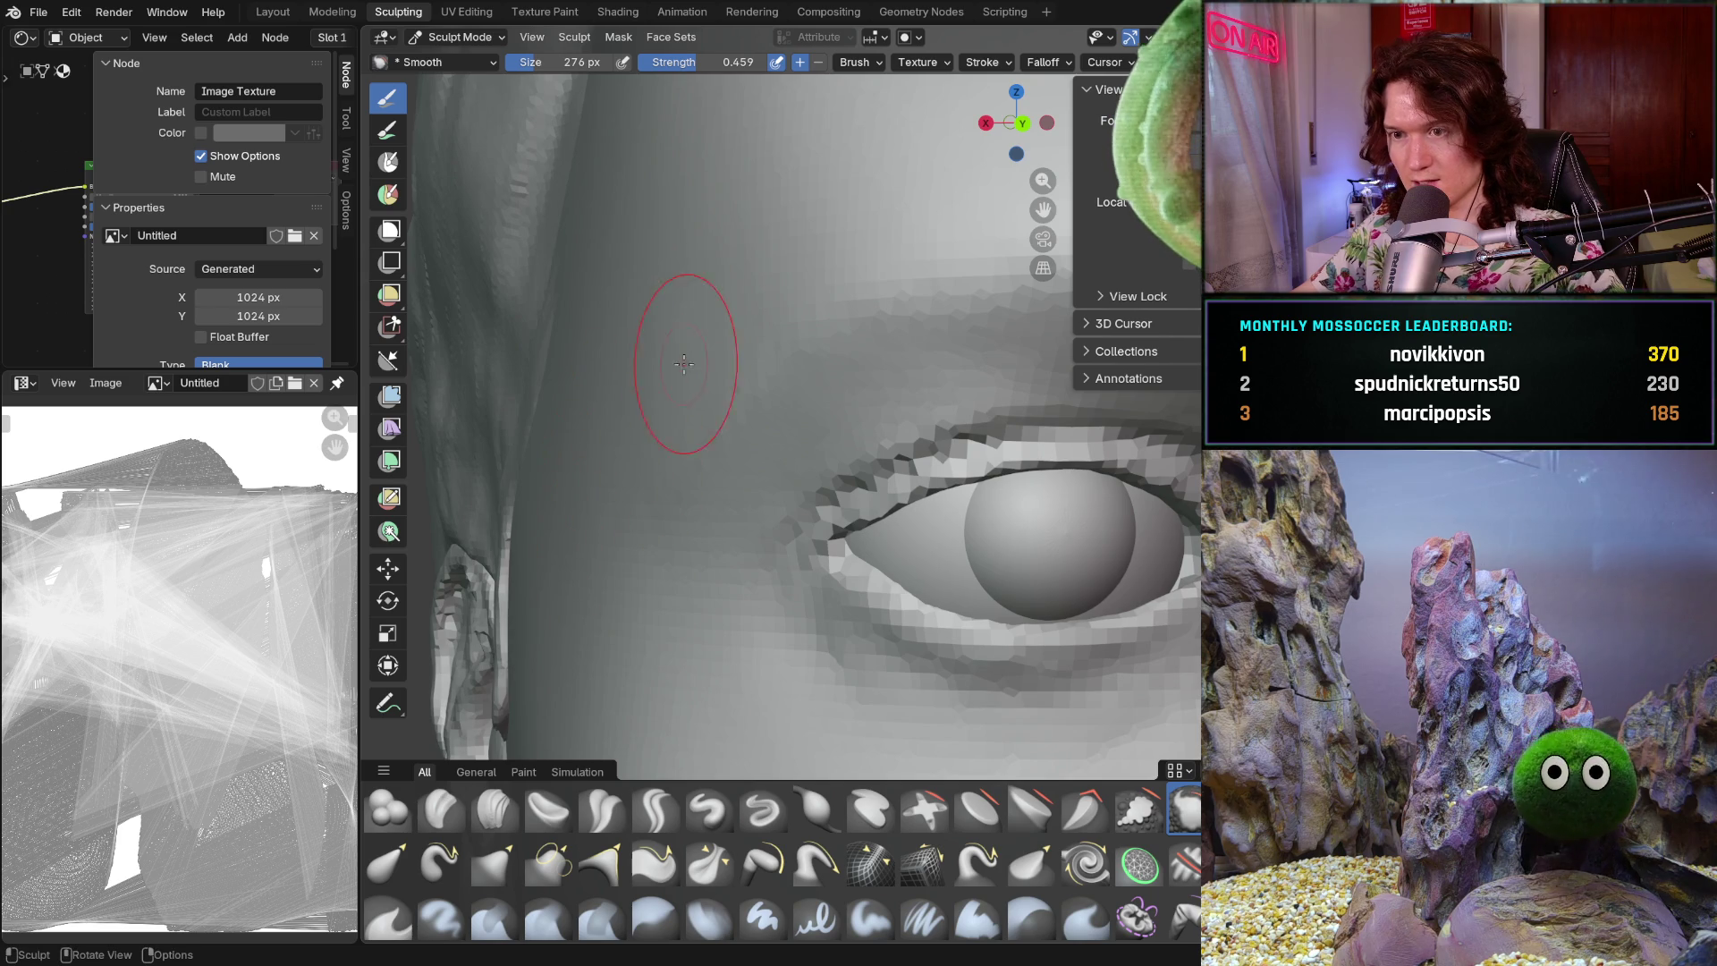
{"action": "mouse_move", "coordinate": [633, 288]}
{"action": "middle_mouse_down"}
{"action": "mouse_move", "coordinate": [491, 453]}
{"action": "mouse_move", "coordinate": [553, 442]}
{"action": "mouse_move", "coordinate": [644, 534]}
{"action": "middle_mouse_up"}
{"action": "middle_click_drag", "start_coordinate": [727, 600], "coordinate": [689, 533], "text": "shift"}
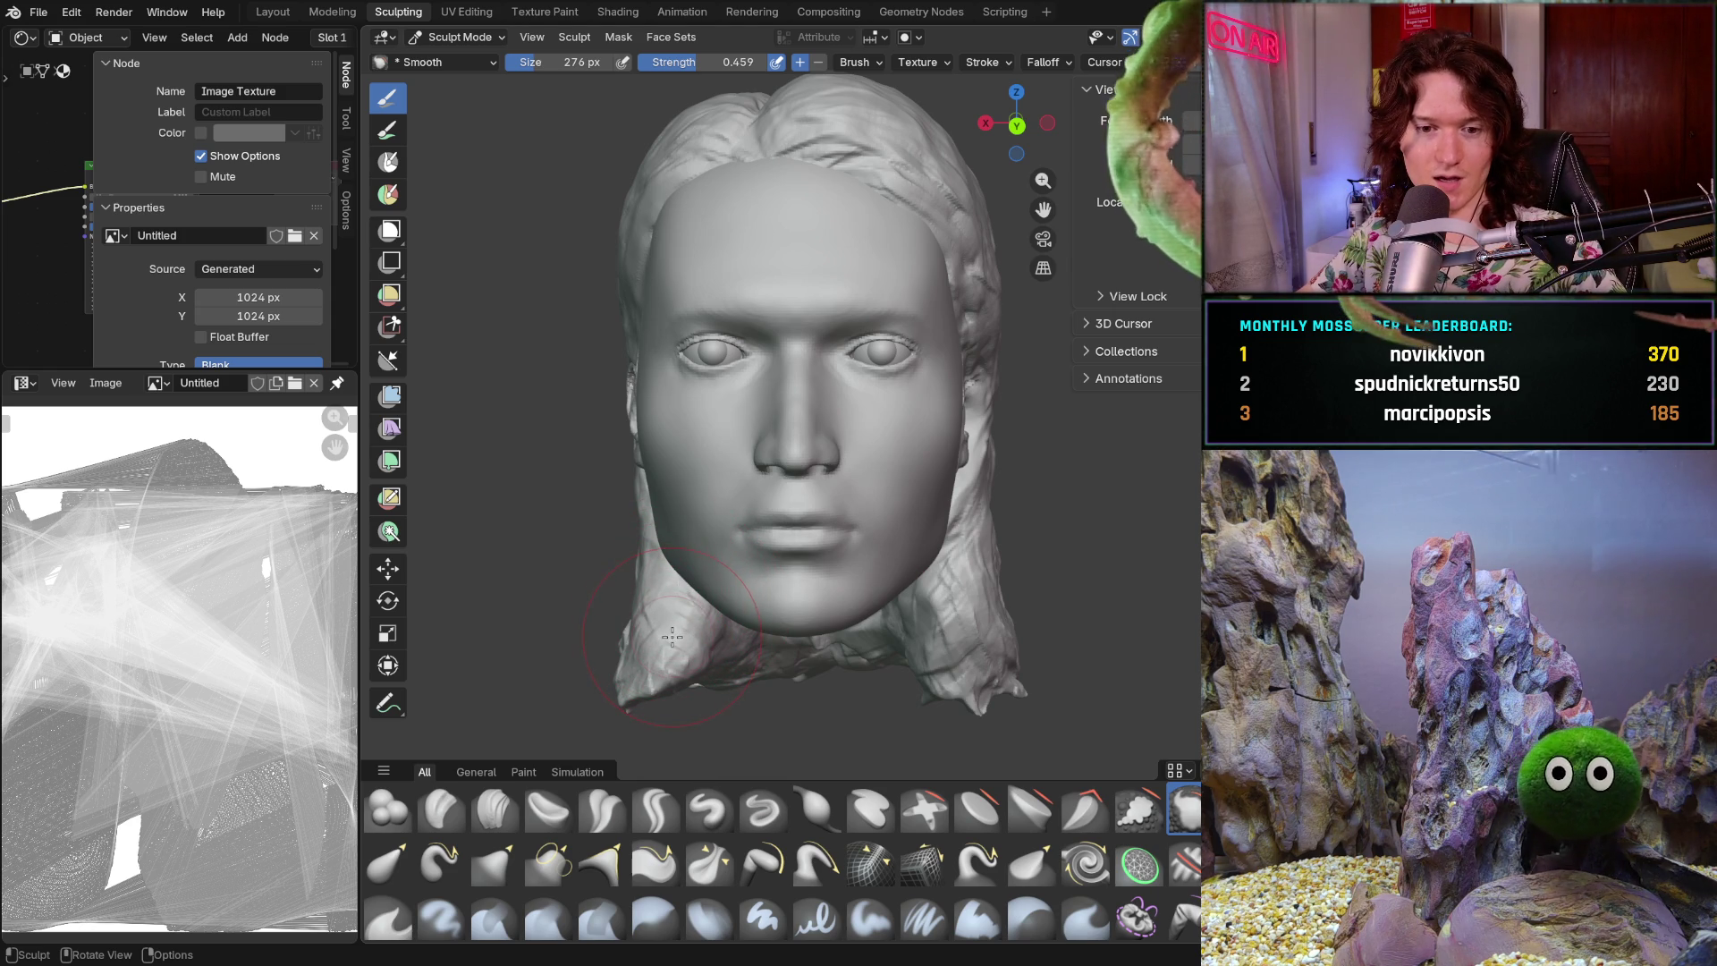
- Pull the lips into shape with the Grab brush enlarged to 422 px
{"action": "scroll", "coordinate": [753, 556], "scroll_direction": "up", "scroll_amount": 8}
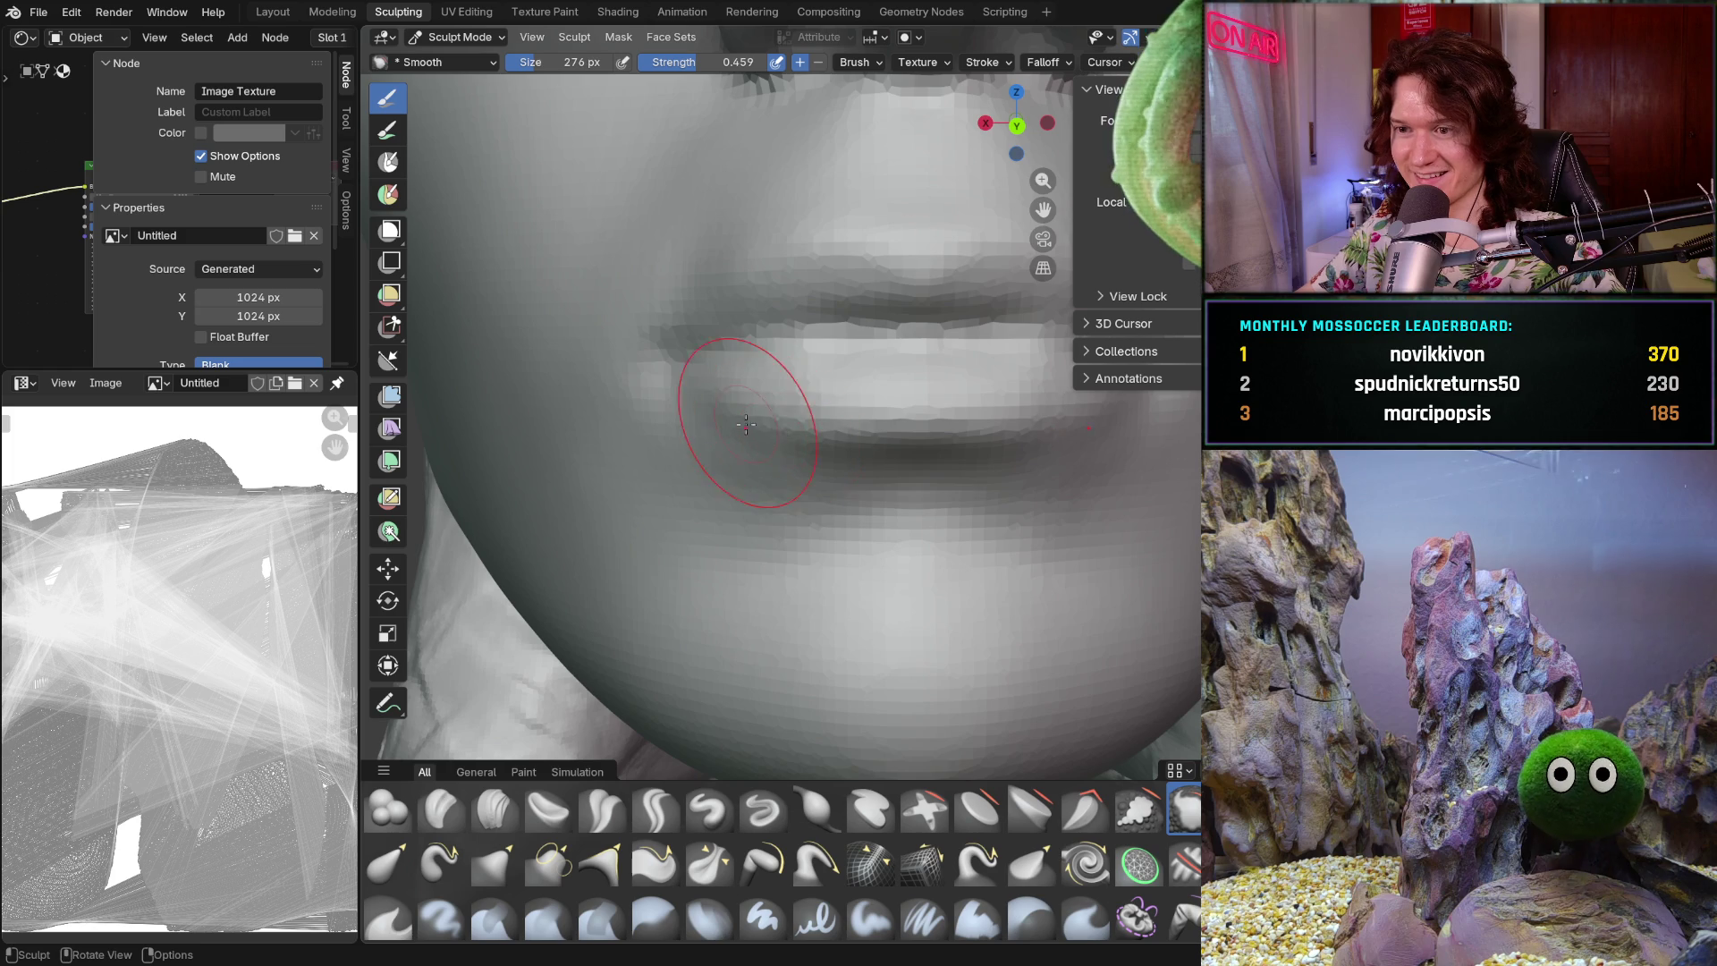
{"action": "key", "text": "g"}
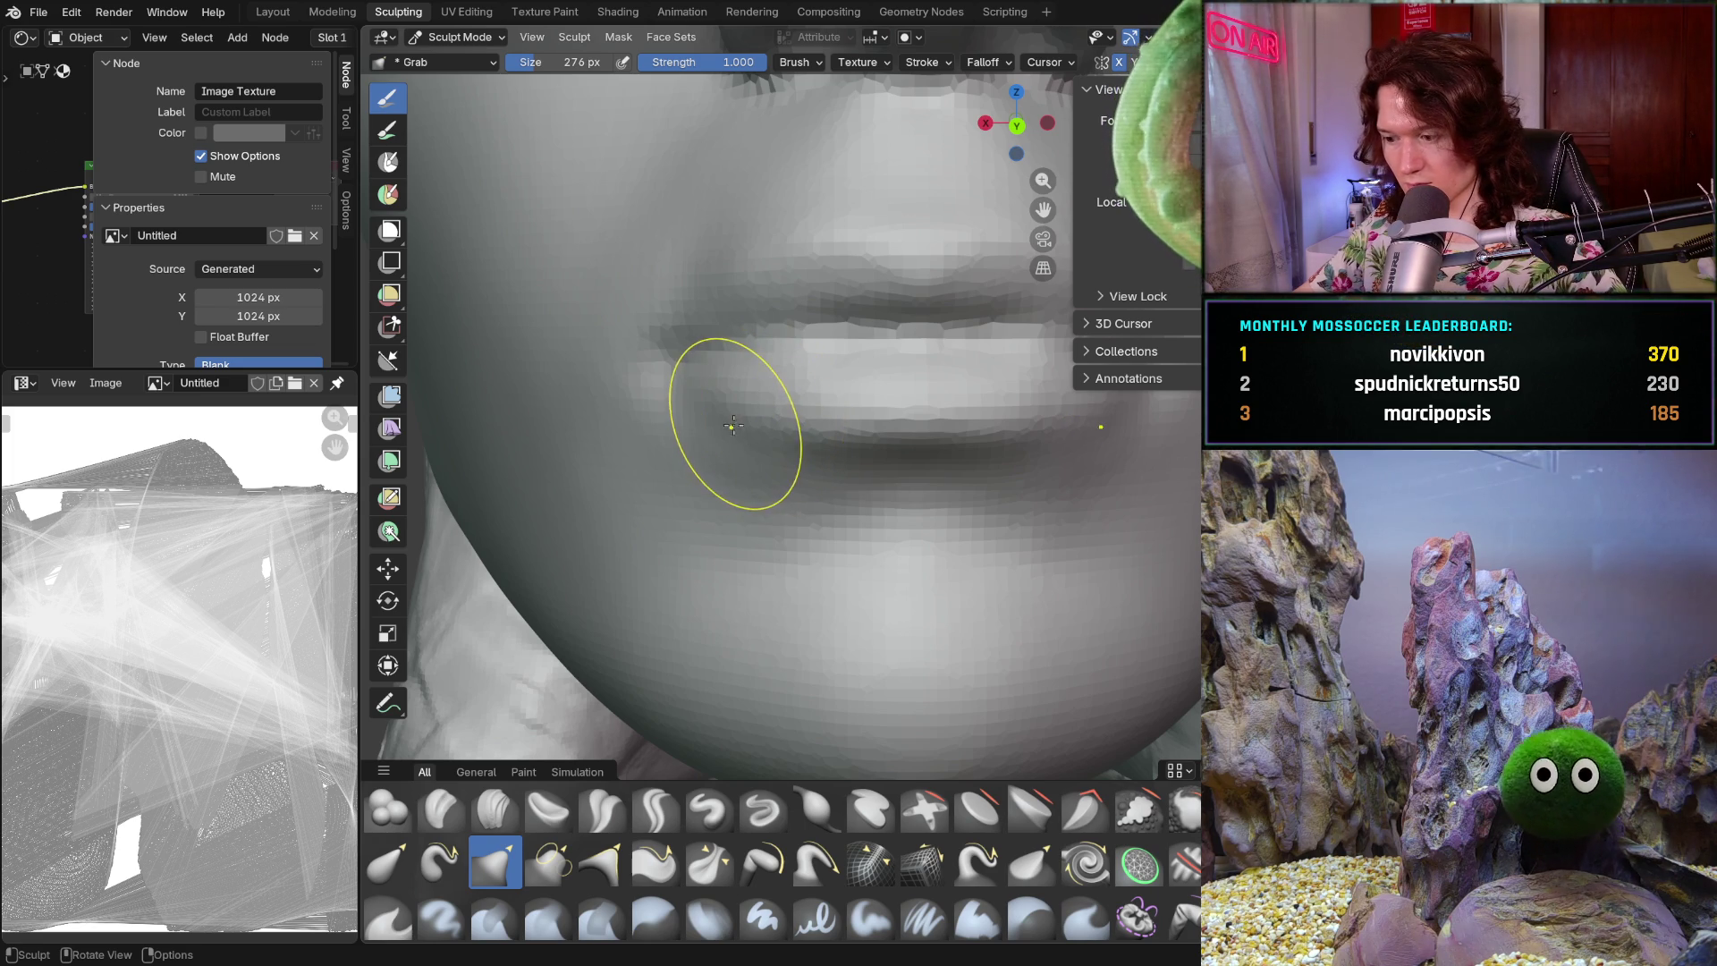
{"action": "scroll", "coordinate": [671, 380], "scroll_direction": "up", "scroll_amount": 5}
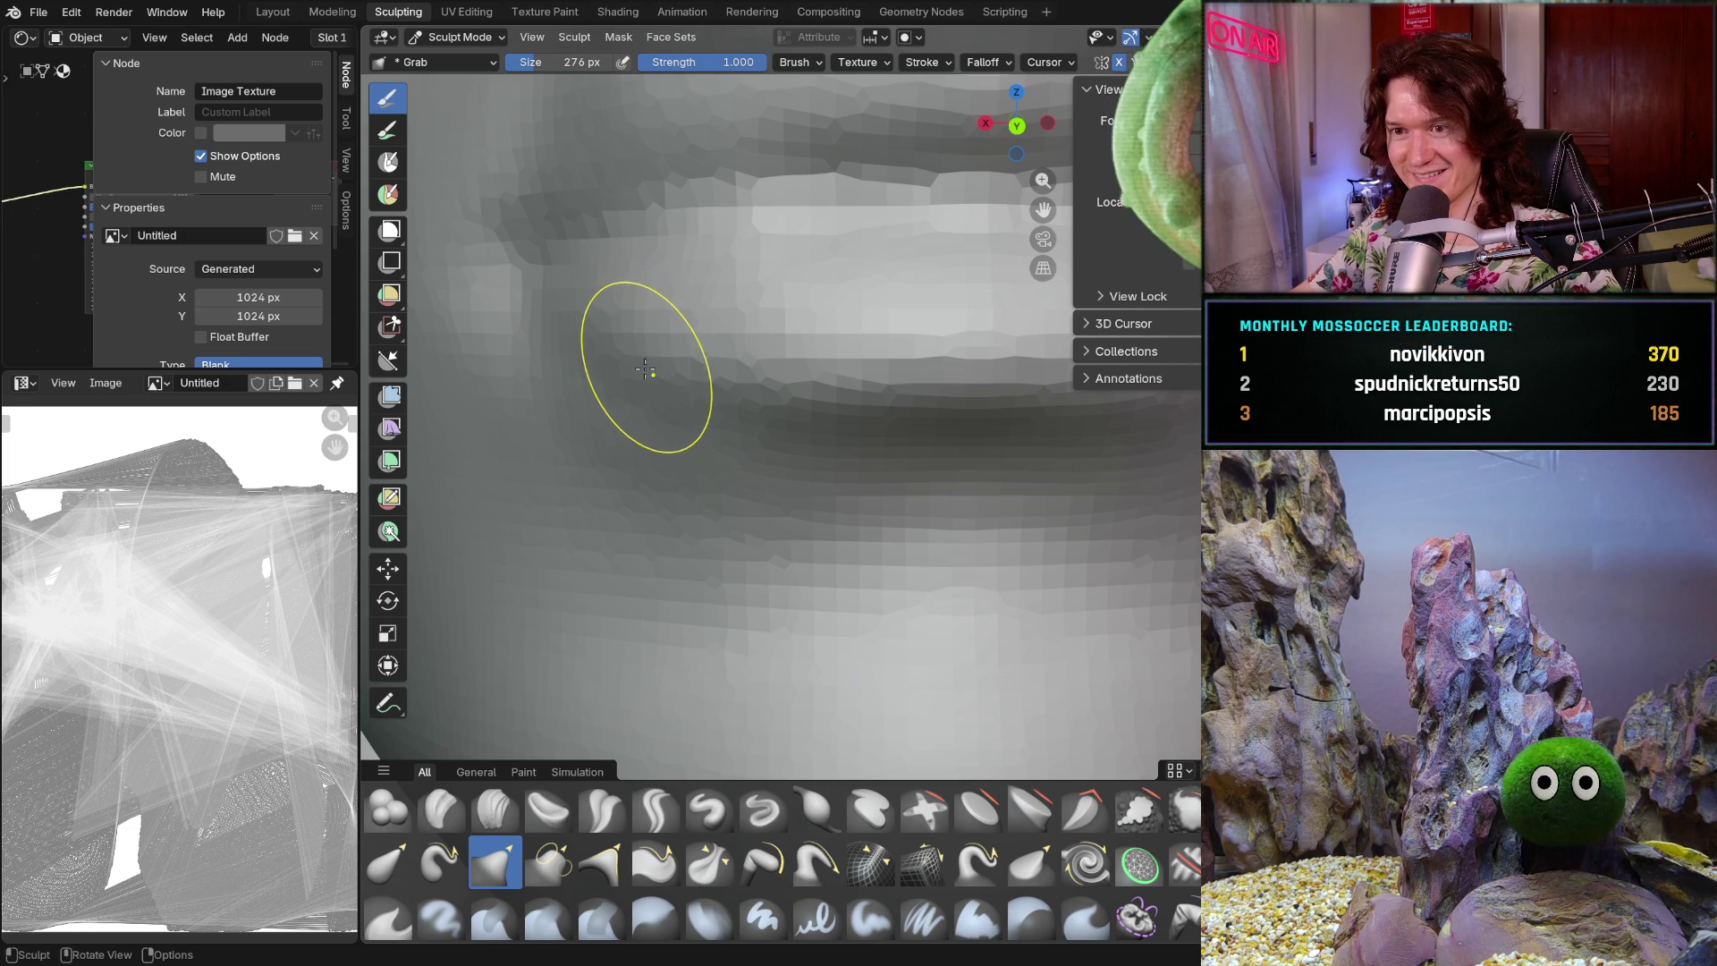
{"action": "key", "text": "f"}
{"action": "left_click", "coordinate": [625, 355]}
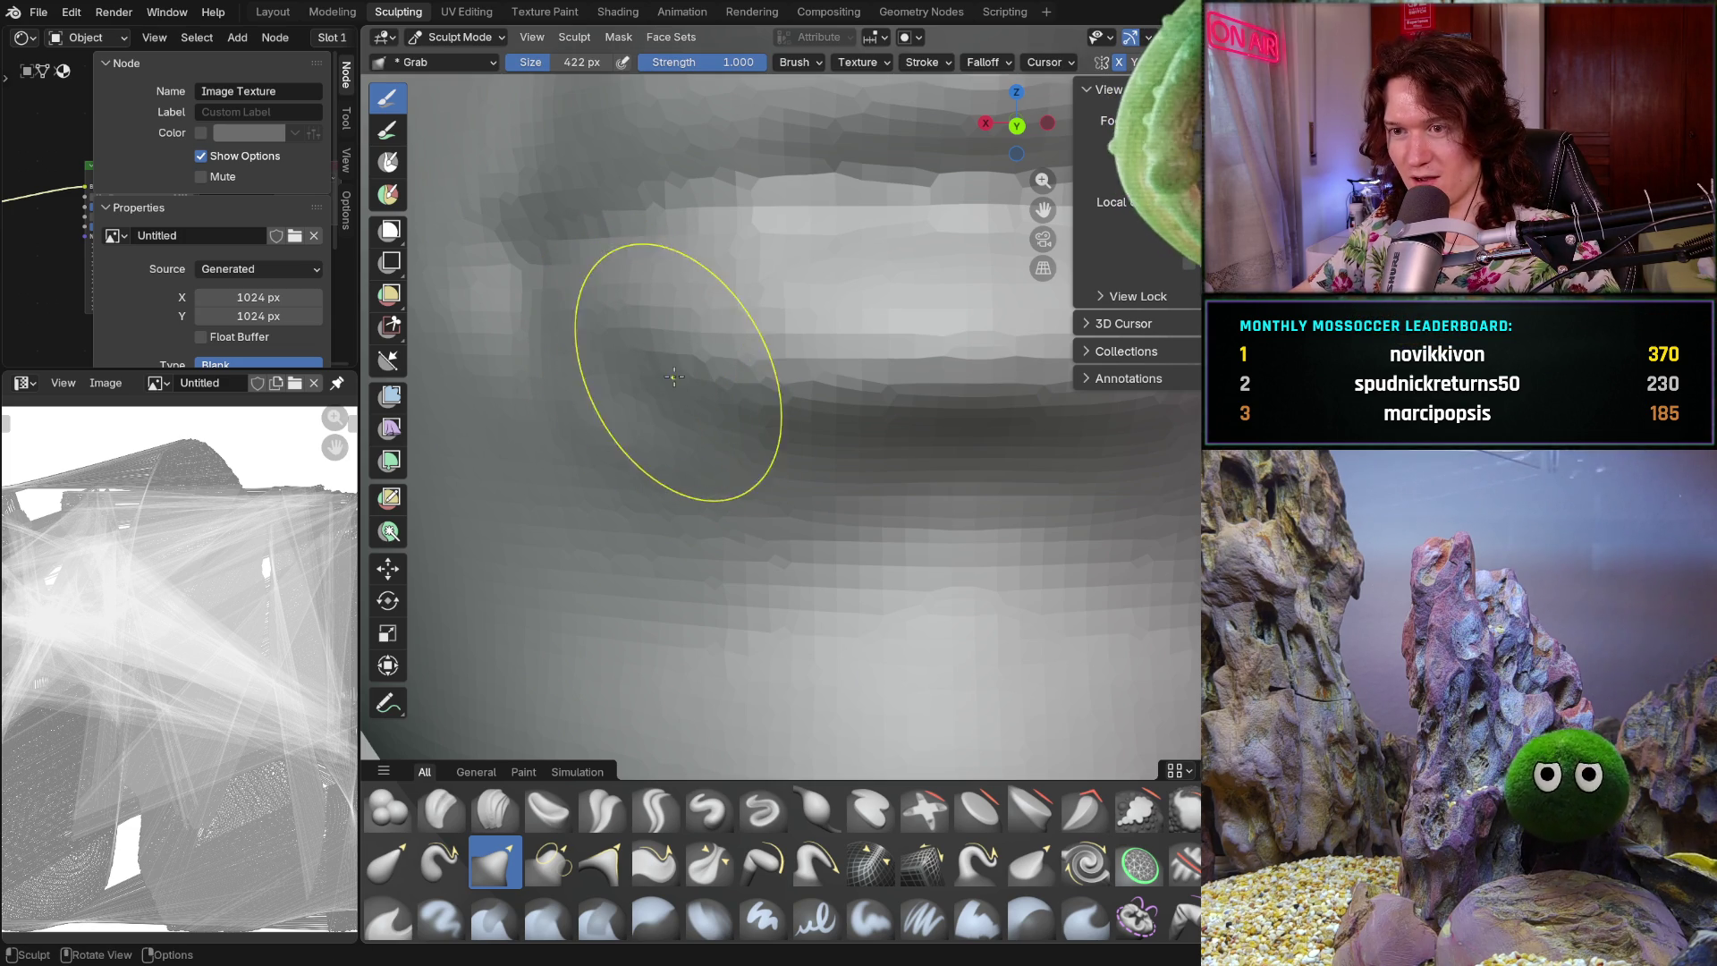
{"action": "middle_click_drag", "start_coordinate": [704, 367], "coordinate": [672, 428], "text": "ctrl"}
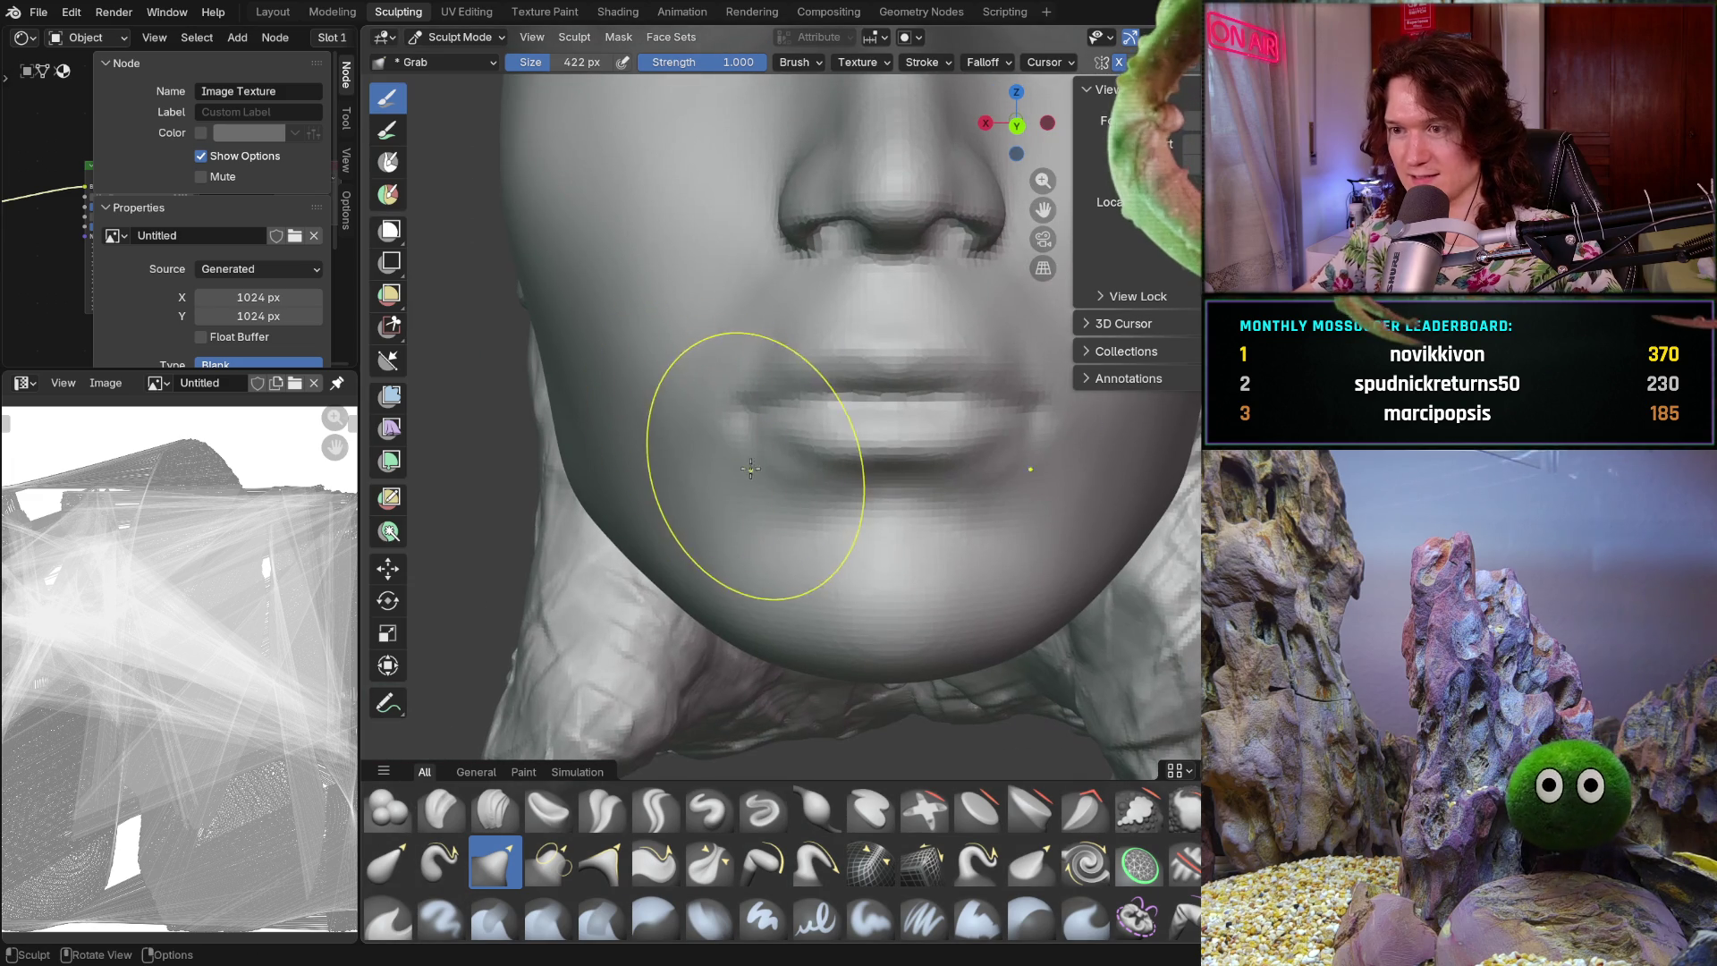
{"action": "middle_click_drag", "start_coordinate": [763, 499], "coordinate": [698, 421], "text": "ctrl"}
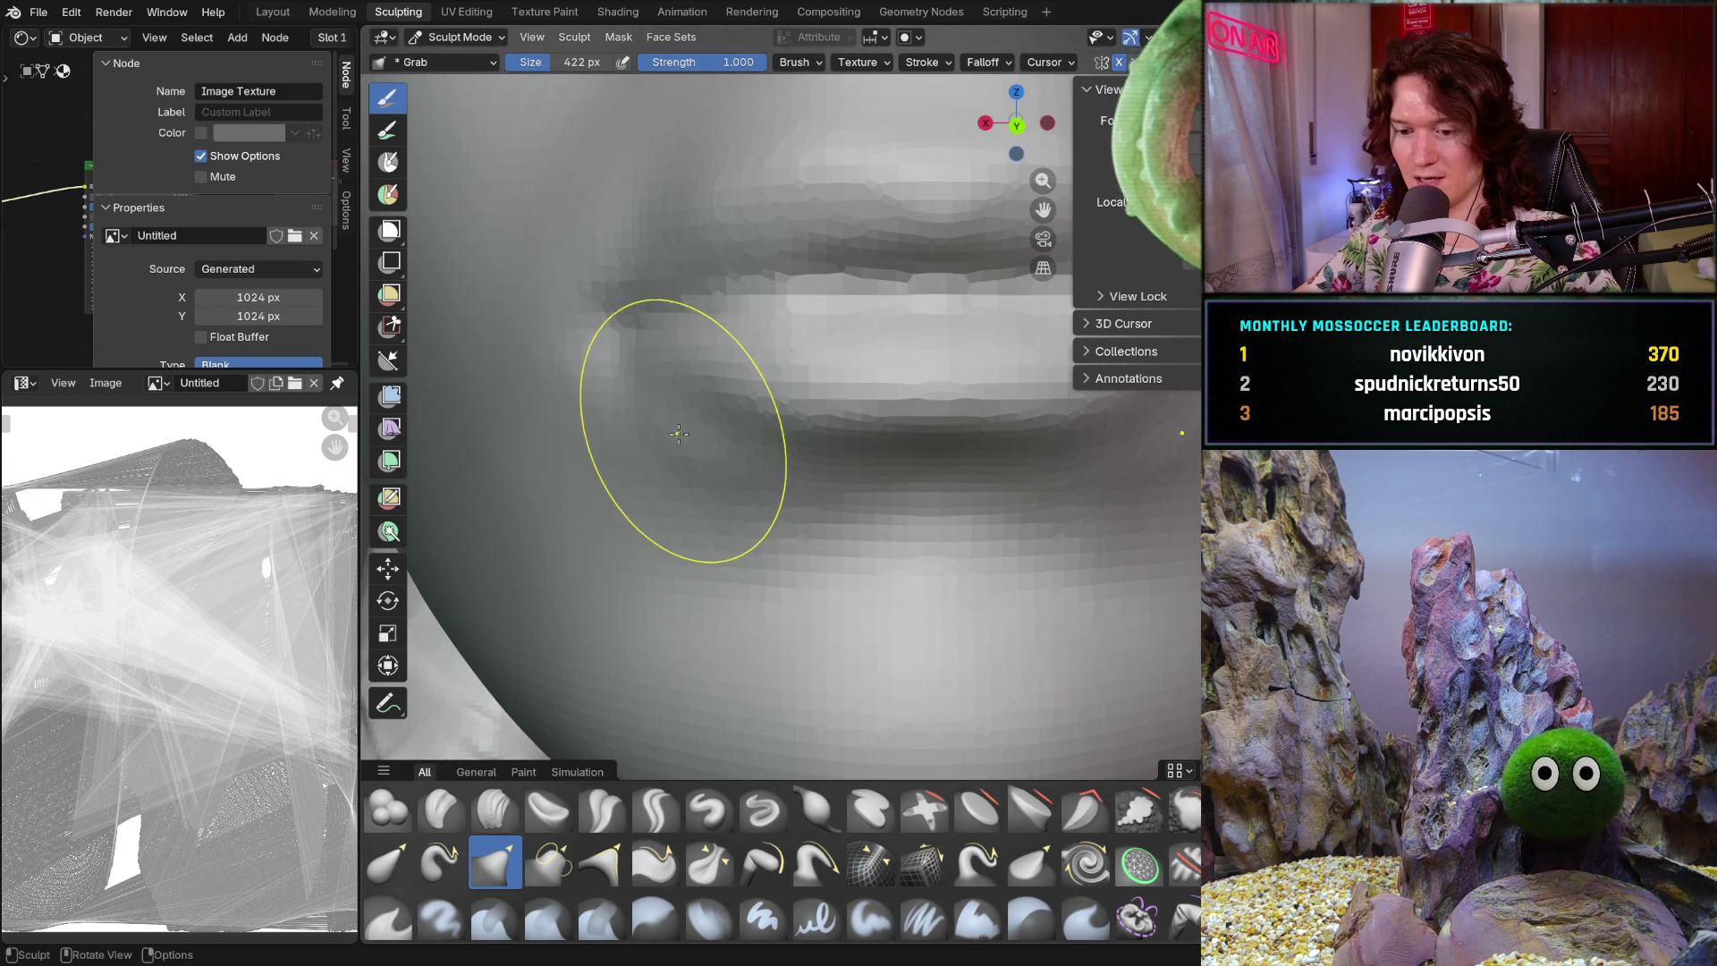
- Refine the lip corners with the Grab brush at 262 px and zoom out
{"action": "key", "text": "f"}
{"action": "left_click", "coordinate": [666, 403]}
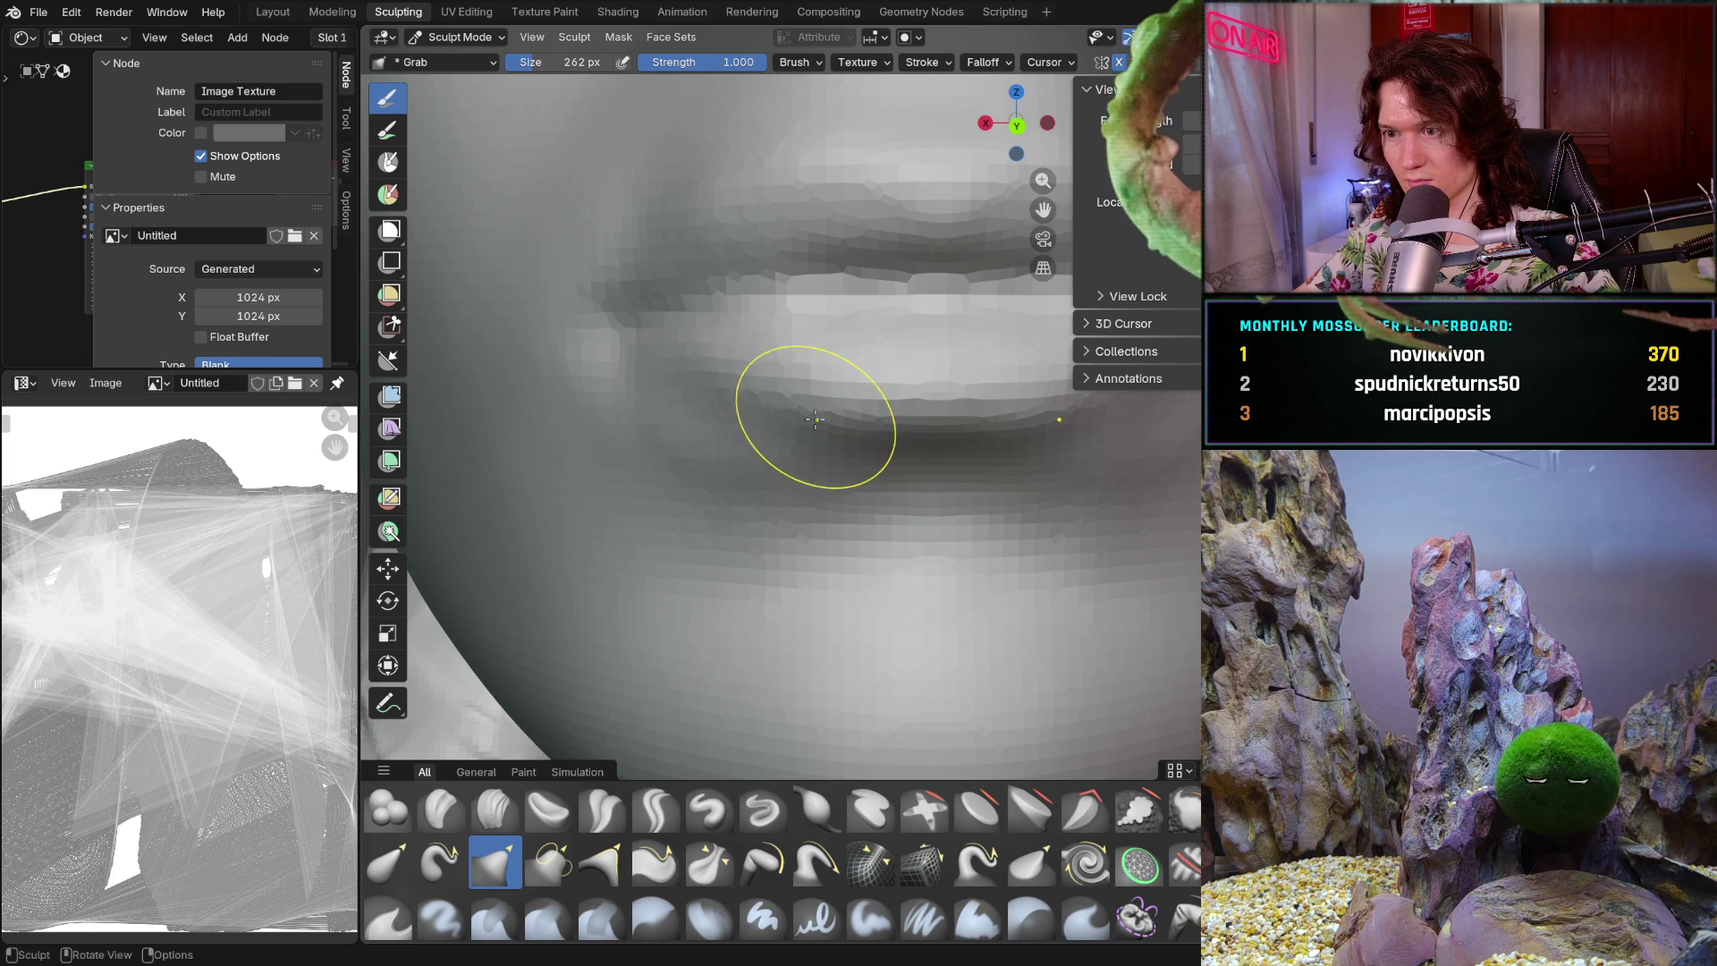
{"action": "scroll", "coordinate": [814, 429], "scroll_direction": "down", "scroll_amount": 6}
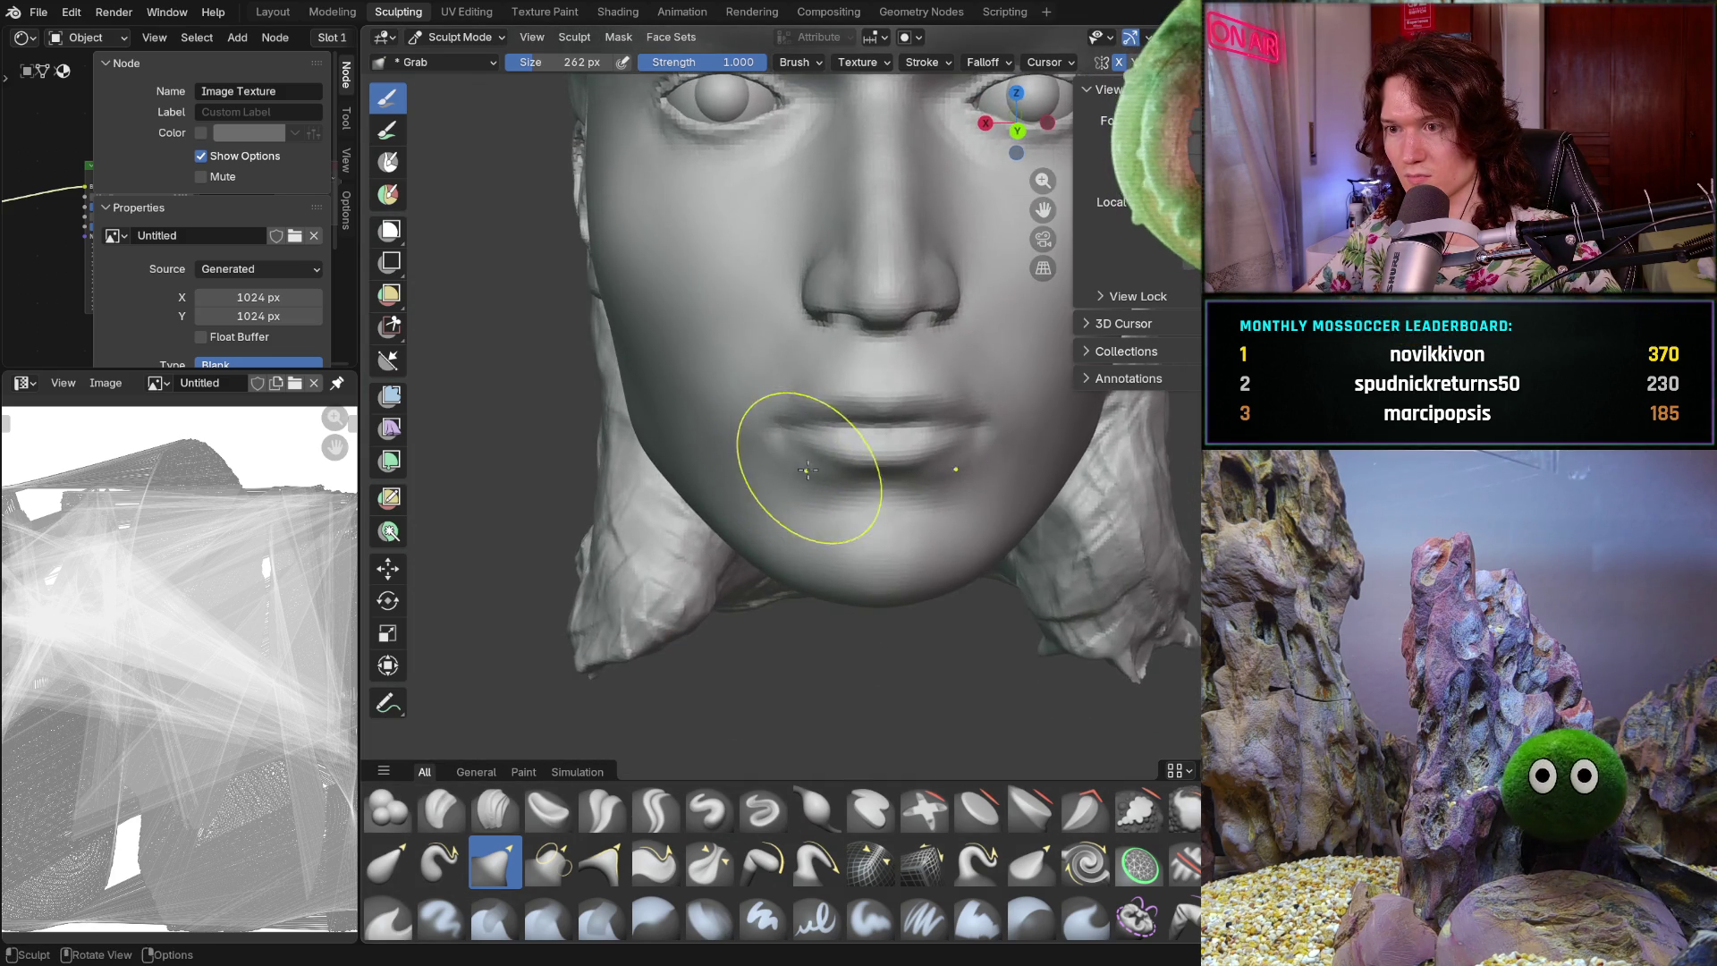
{"action": "scroll", "coordinate": [808, 470], "scroll_direction": "down", "scroll_amount": 5}
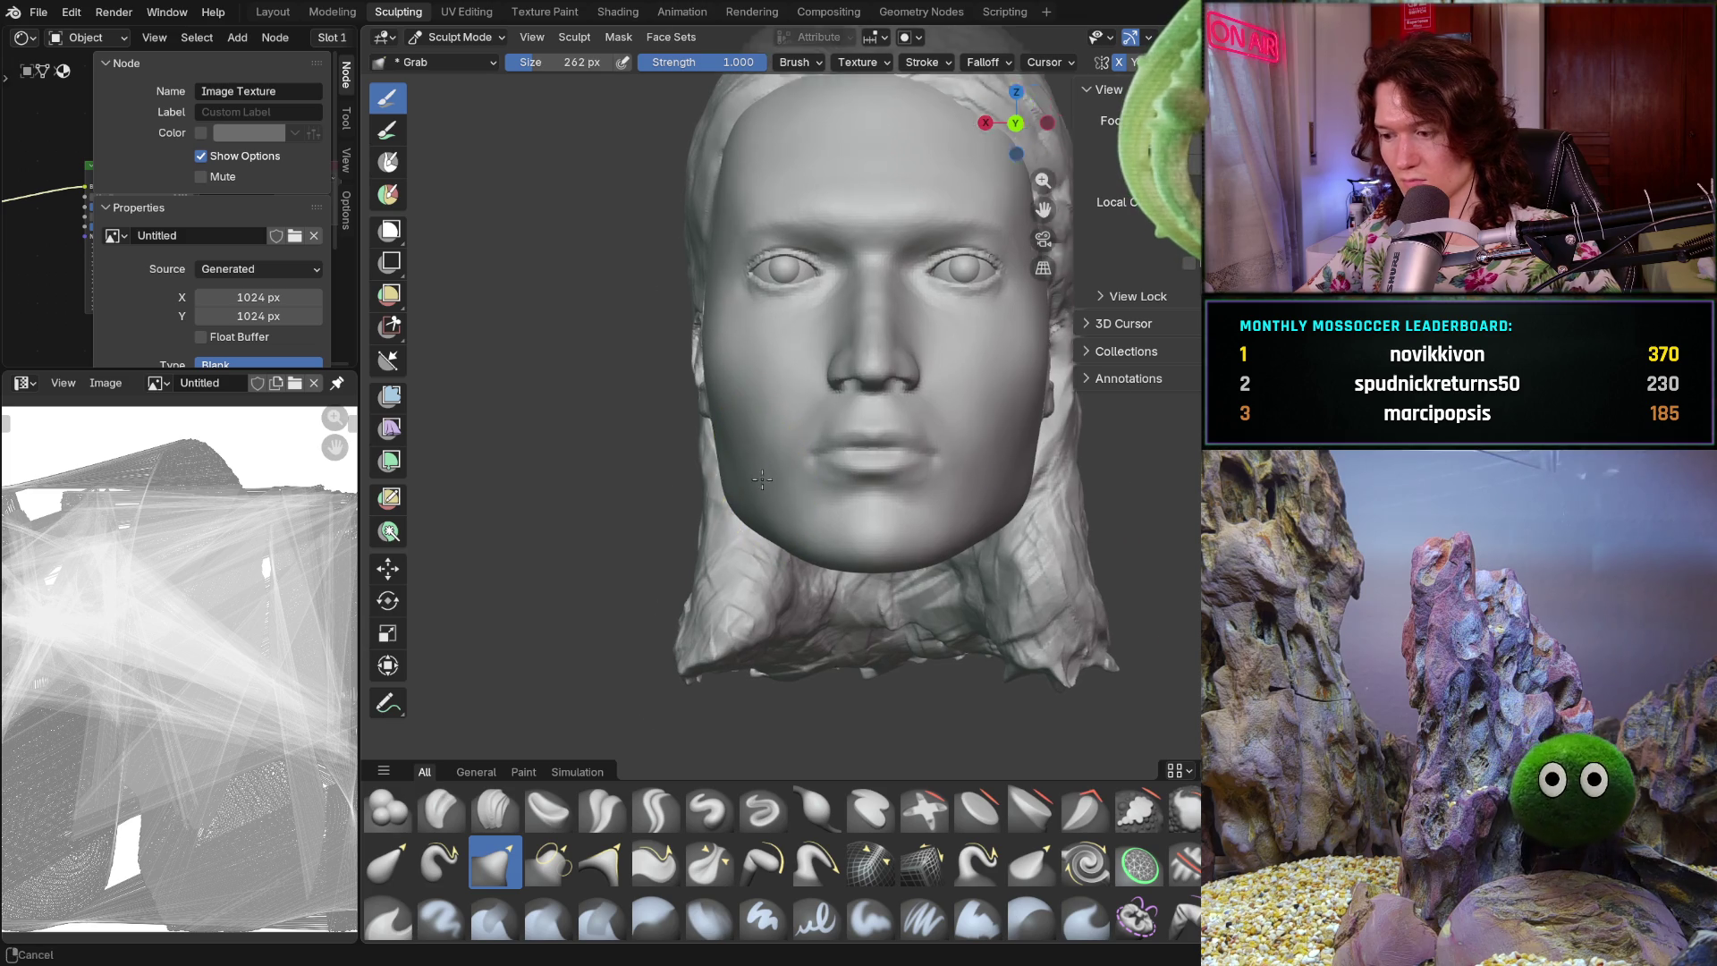
{"action": "scroll", "coordinate": [762, 483], "scroll_direction": "up", "scroll_amount": 8}
{"action": "scroll", "coordinate": [774, 434], "scroll_direction": "up", "scroll_amount": 5}
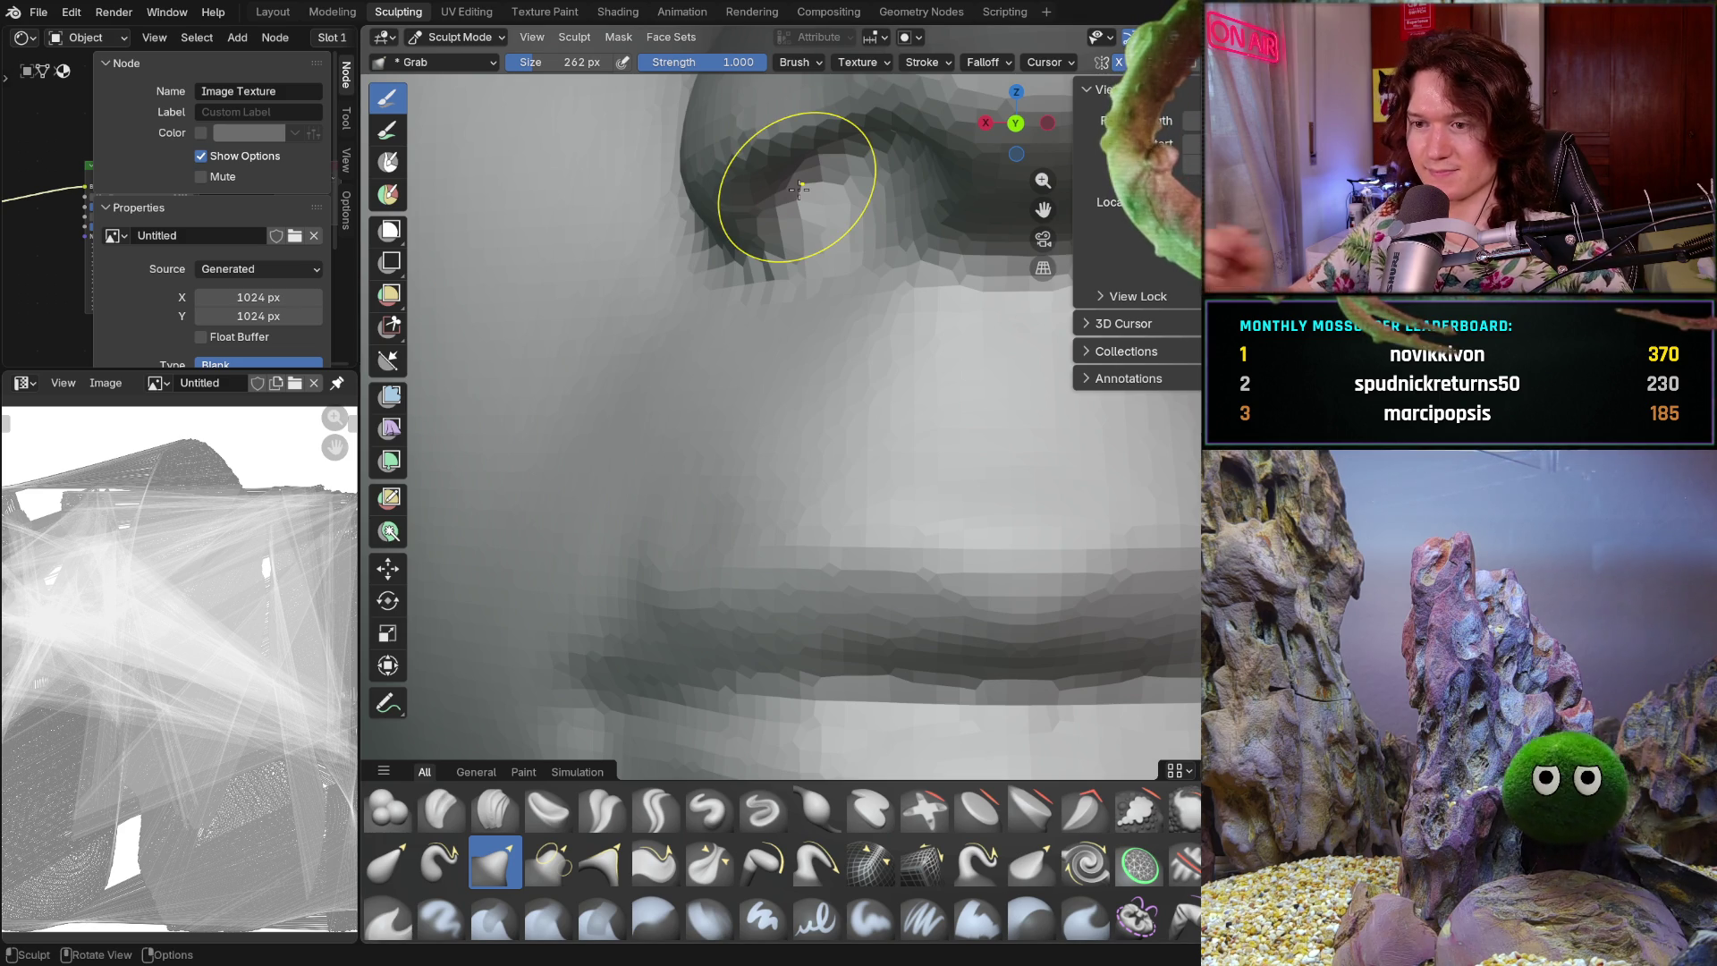
- Orbit around the nose and lips and switch to the Smooth brush at 0.459 strength
{"action": "middle_click_drag", "start_coordinate": [843, 529], "coordinate": [830, 577], "text": "ctrl"}
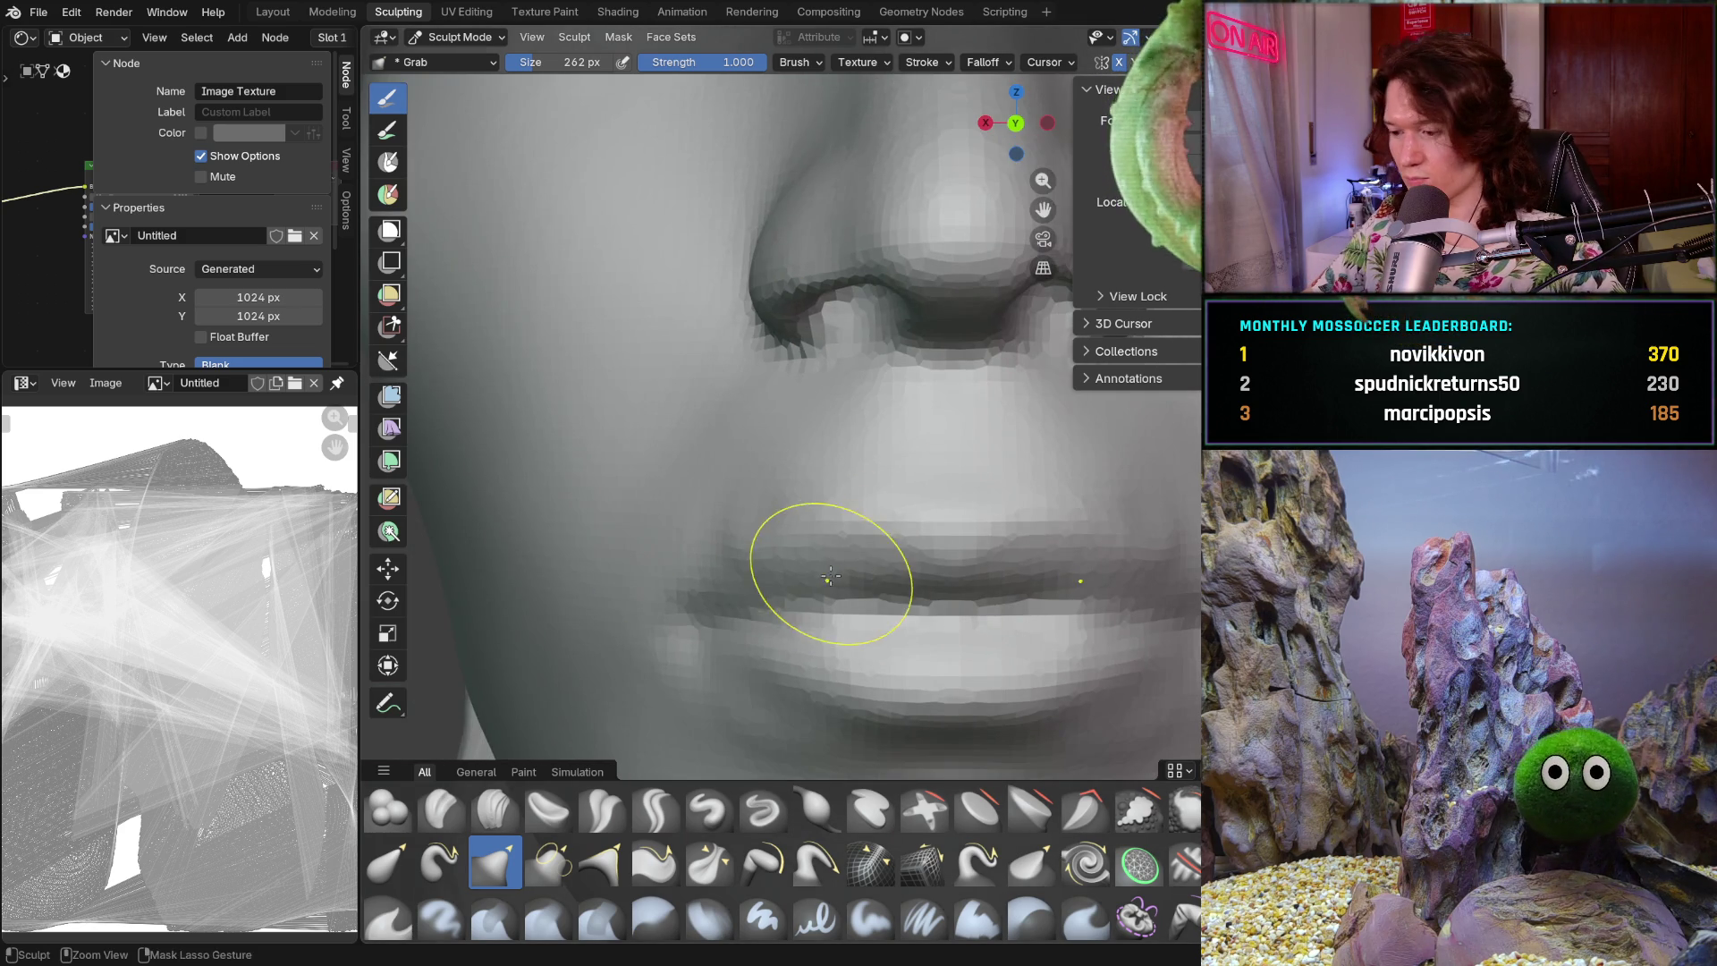
{"action": "left_click_drag", "start_coordinate": [727, 601], "coordinate": [720, 564]}
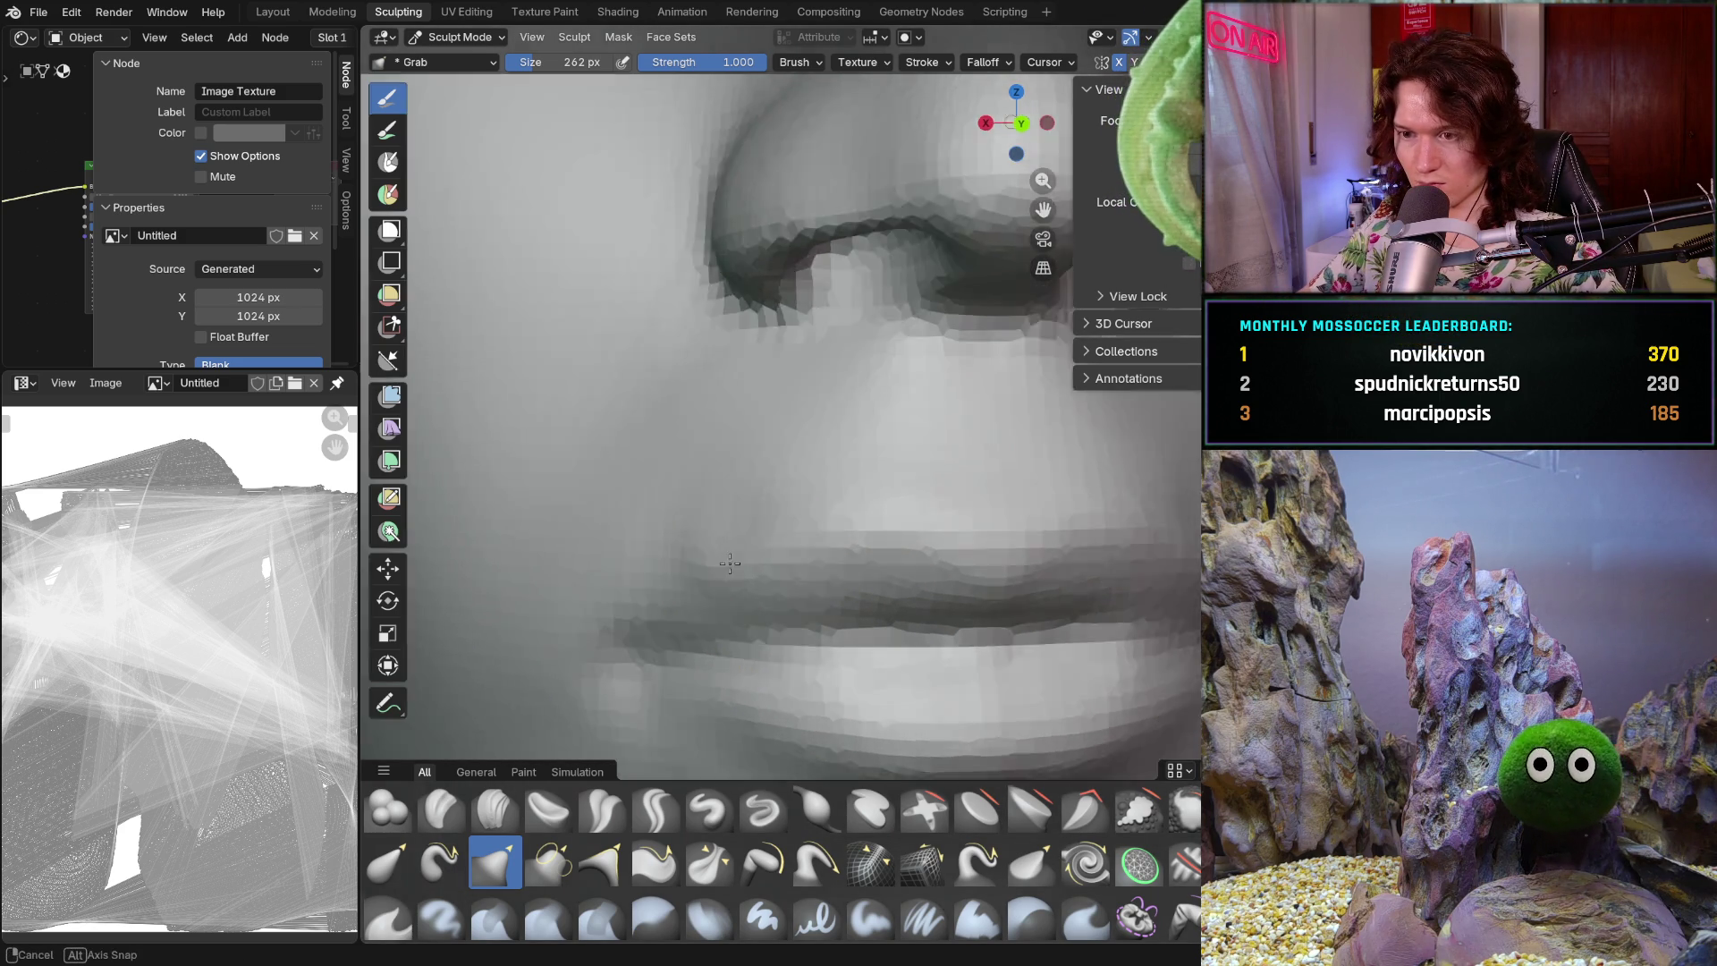
{"action": "middle_click_drag", "start_coordinate": [720, 563], "coordinate": [805, 564]}
{"action": "mouse_move", "coordinate": [671, 594]}
{"action": "middle_mouse_down"}
{"action": "mouse_move", "coordinate": [644, 594]}
{"action": "mouse_move", "coordinate": [600, 551]}
{"action": "mouse_move", "coordinate": [633, 567]}
{"action": "mouse_move", "coordinate": [626, 599]}
{"action": "middle_mouse_up"}
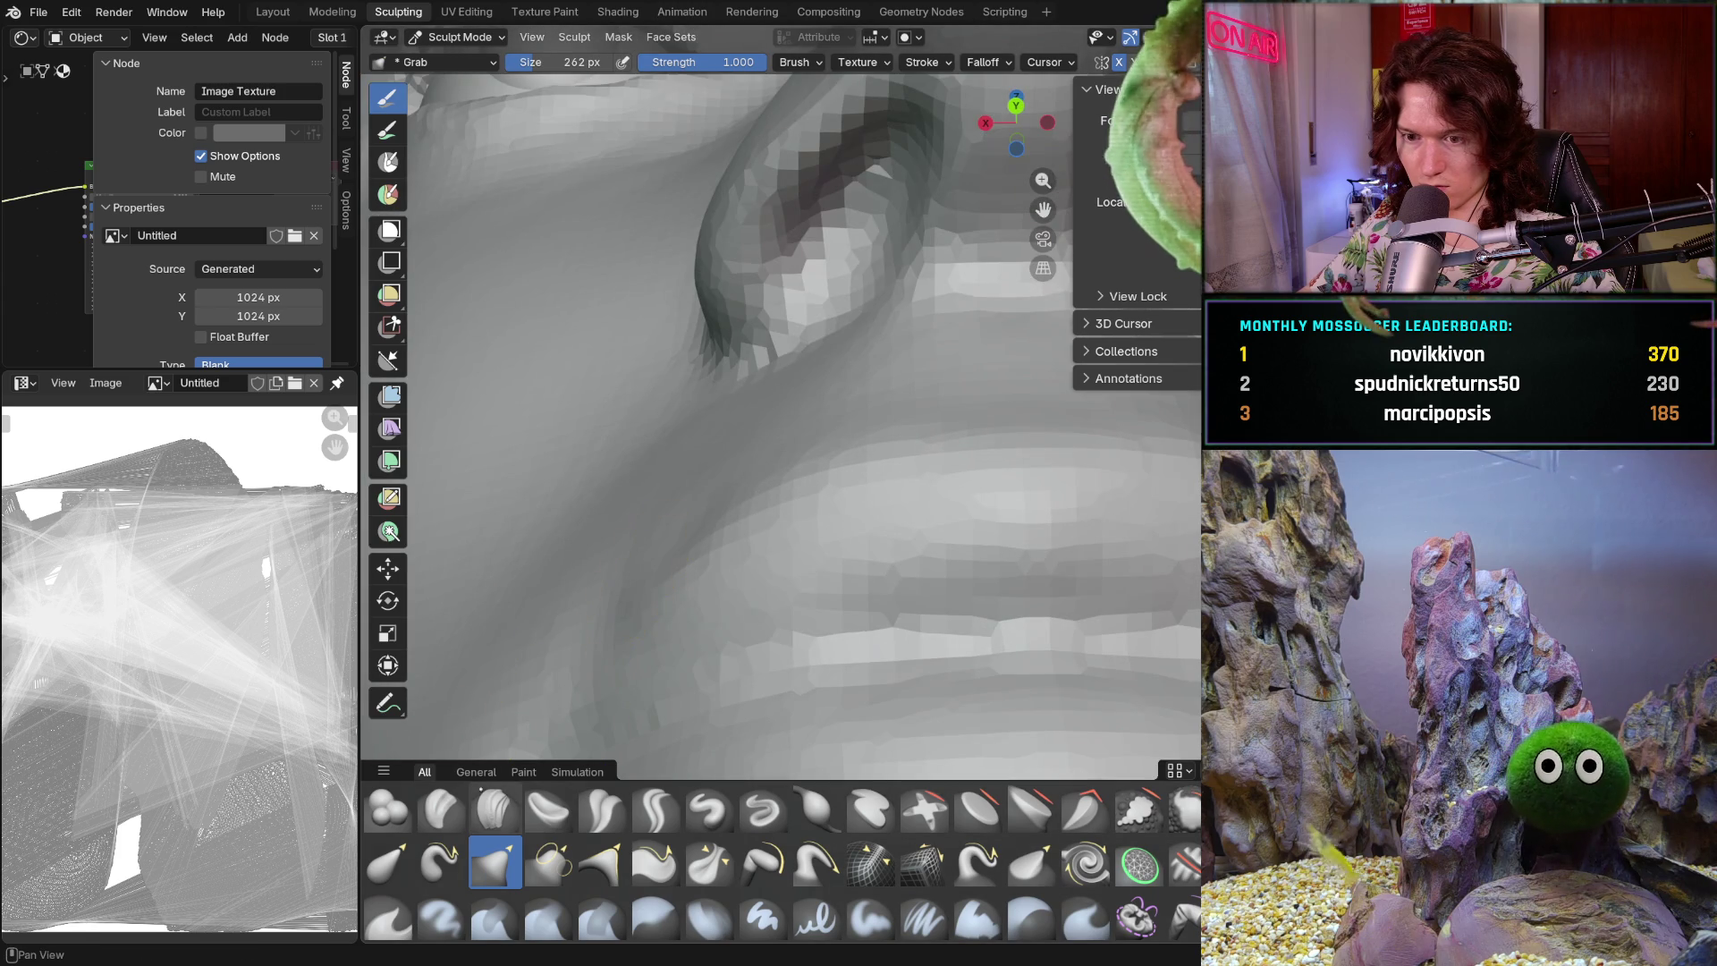
{"action": "key", "text": "shift+s"}
{"action": "mouse_move", "coordinate": [602, 537]}
{"action": "middle_mouse_down"}
{"action": "mouse_move", "coordinate": [659, 530]}
{"action": "mouse_move", "coordinate": [709, 567]}
{"action": "mouse_move", "coordinate": [671, 625]}
{"action": "mouse_move", "coordinate": [709, 573]}
{"action": "mouse_move", "coordinate": [721, 586]}
{"action": "middle_mouse_up"}
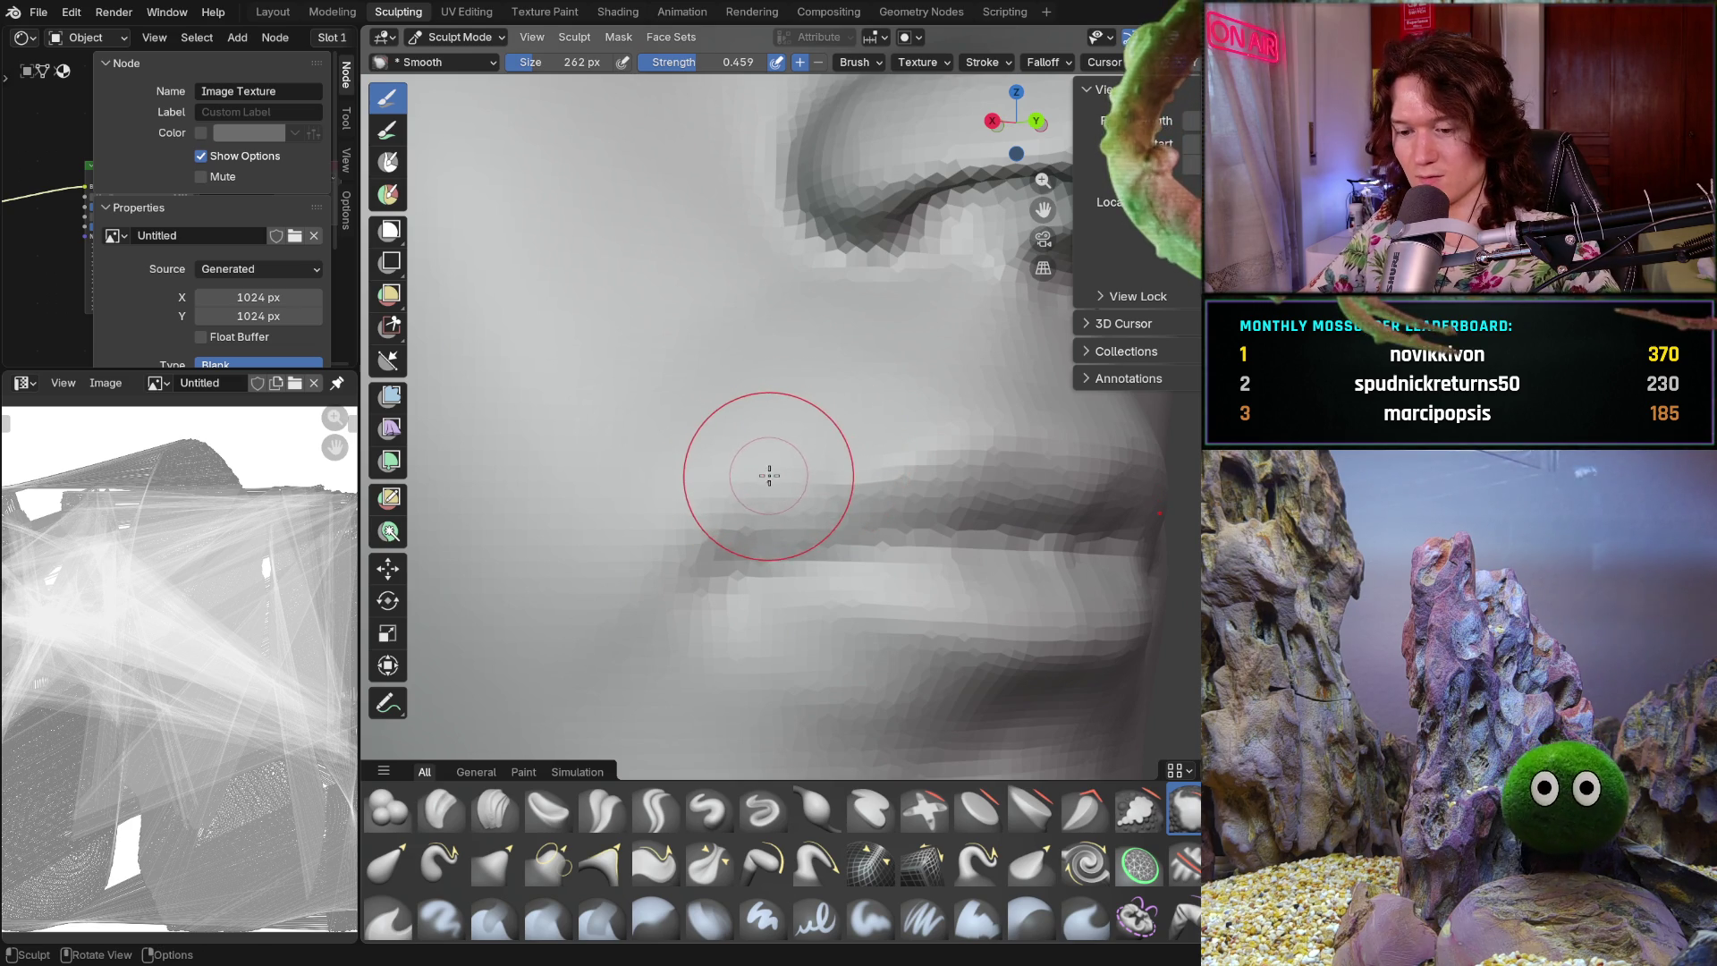
- Smooth the cheek beside the nose with the brush set to 180 px
{"action": "key", "text": "f"}
{"action": "left_click", "coordinate": [739, 479]}
{"action": "mouse_move", "coordinate": [740, 479]}
{"action": "middle_mouse_down"}
{"action": "mouse_move", "coordinate": [698, 472]}
{"action": "mouse_move", "coordinate": [763, 407]}
{"action": "mouse_move", "coordinate": [724, 429]}
{"action": "mouse_move", "coordinate": [728, 457]}
{"action": "middle_mouse_up"}
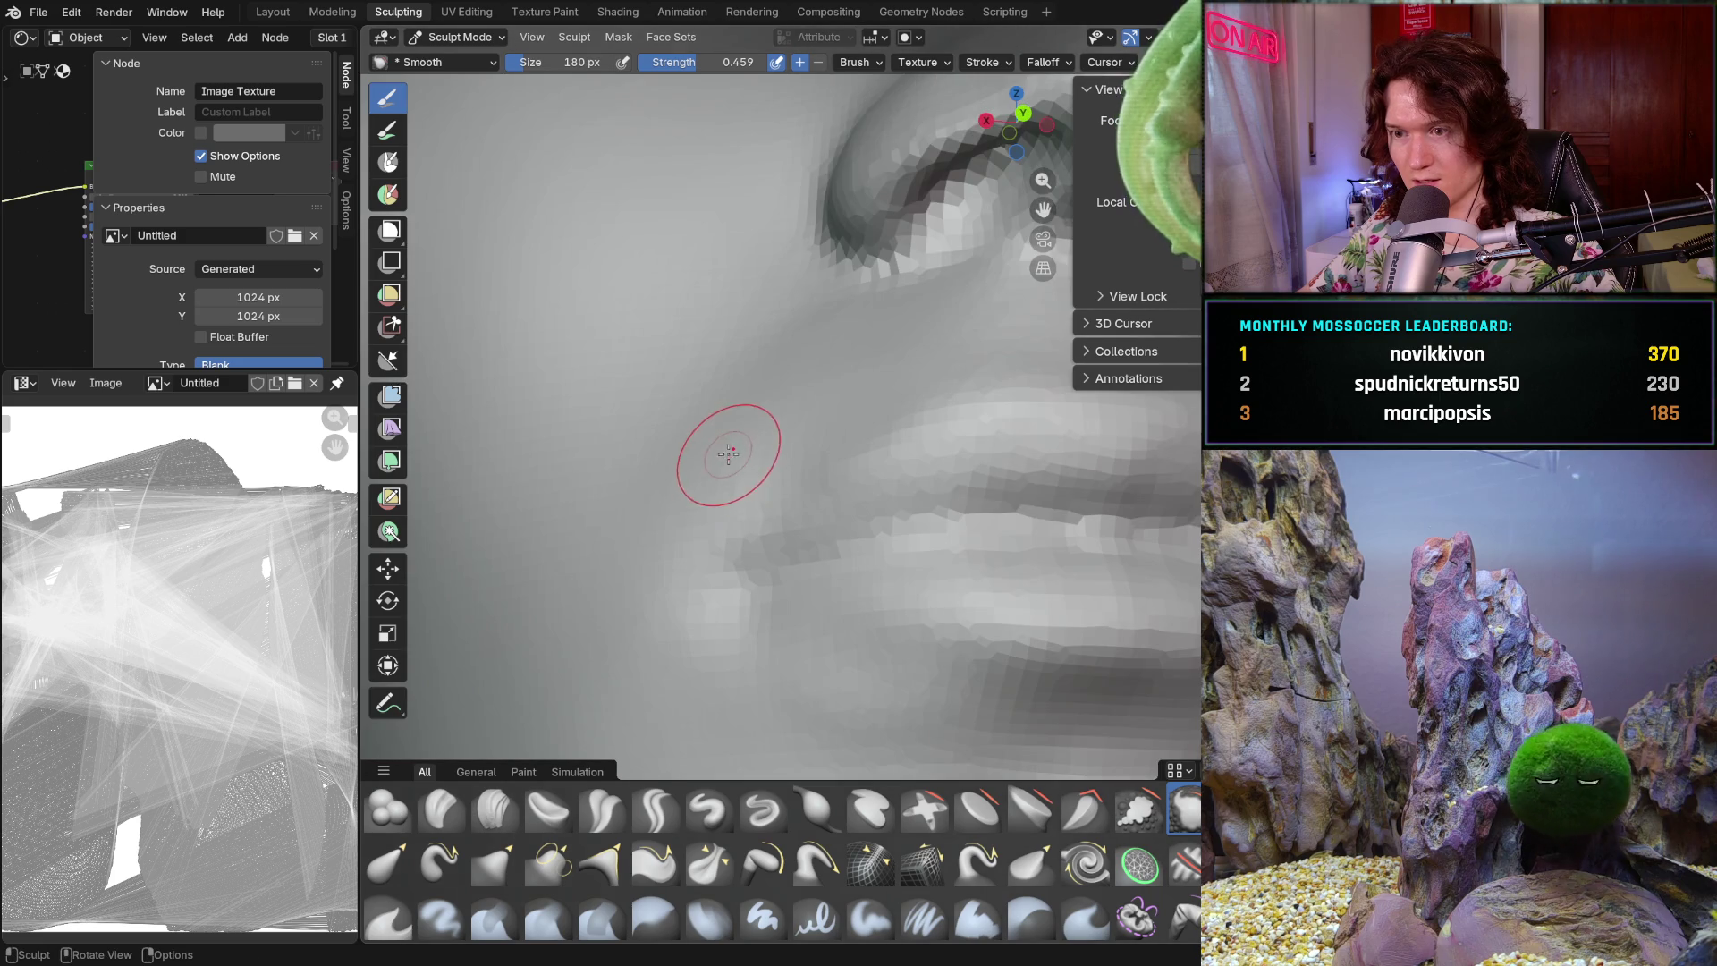
{"action": "scroll", "coordinate": [728, 420], "scroll_direction": "up", "scroll_amount": 5}
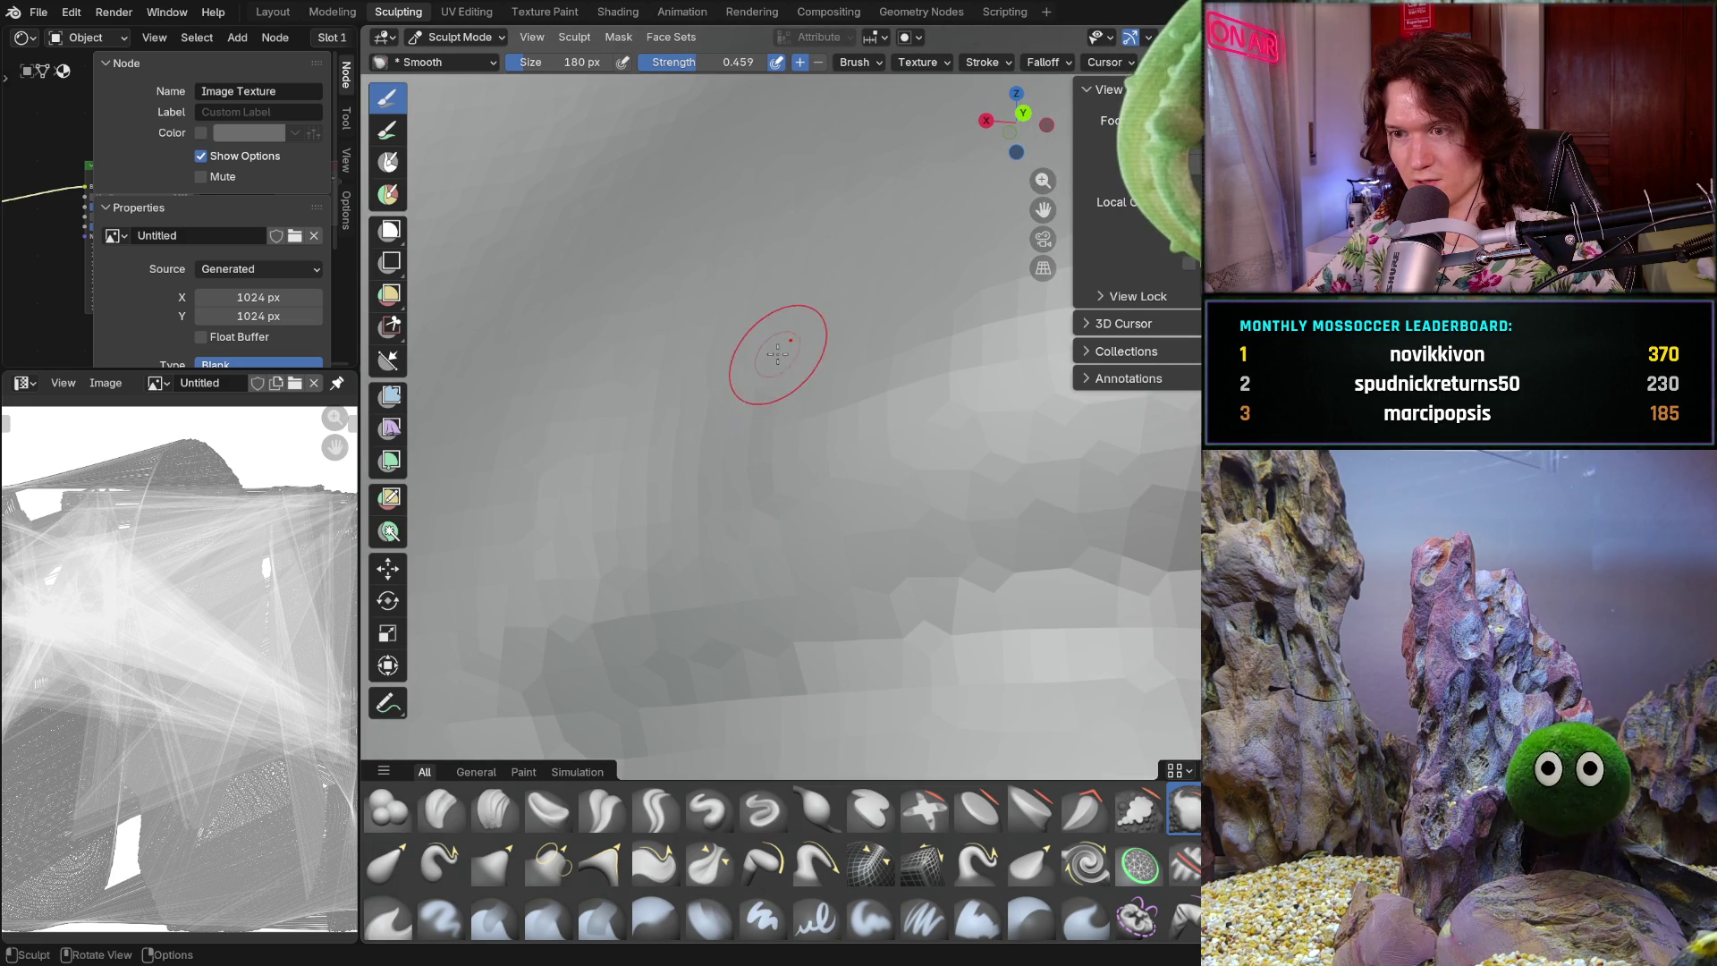
{"action": "scroll", "coordinate": [716, 349], "scroll_direction": "down", "scroll_amount": 5}
{"action": "scroll", "coordinate": [716, 384], "scroll_direction": "up", "scroll_amount": 1}
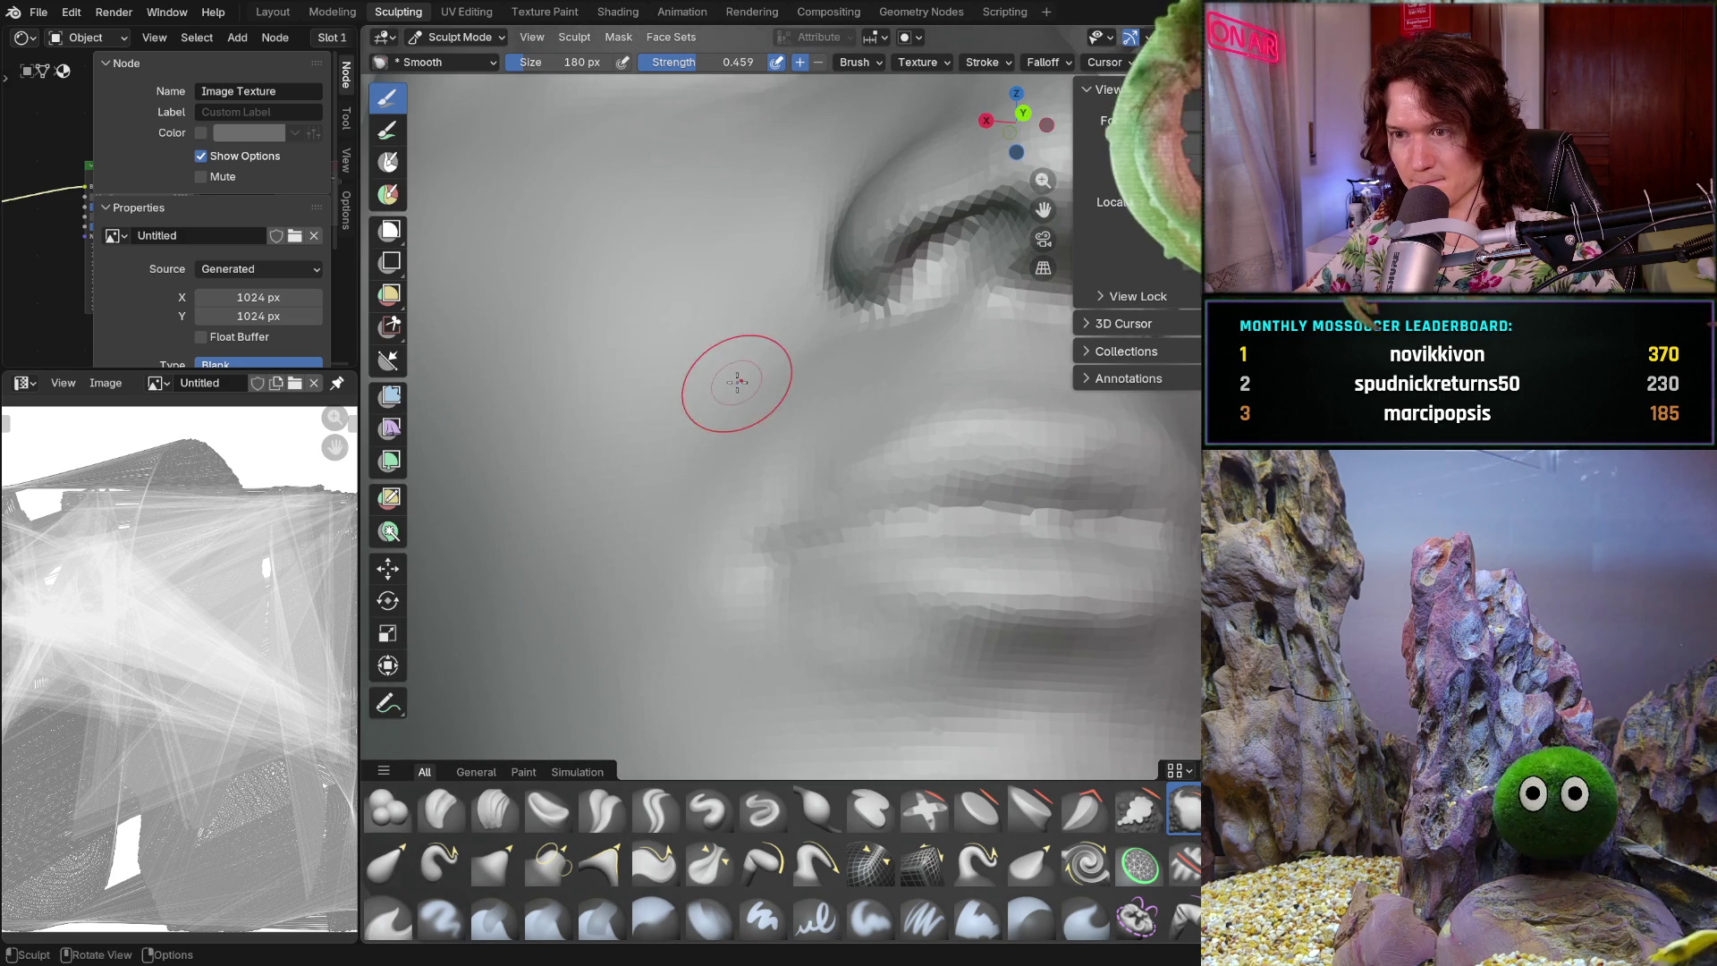
- Switch to Clay Strips at 134 px and stroke the nasolabial fold near the mouth corner
{"action": "left_click", "coordinate": [494, 810]}
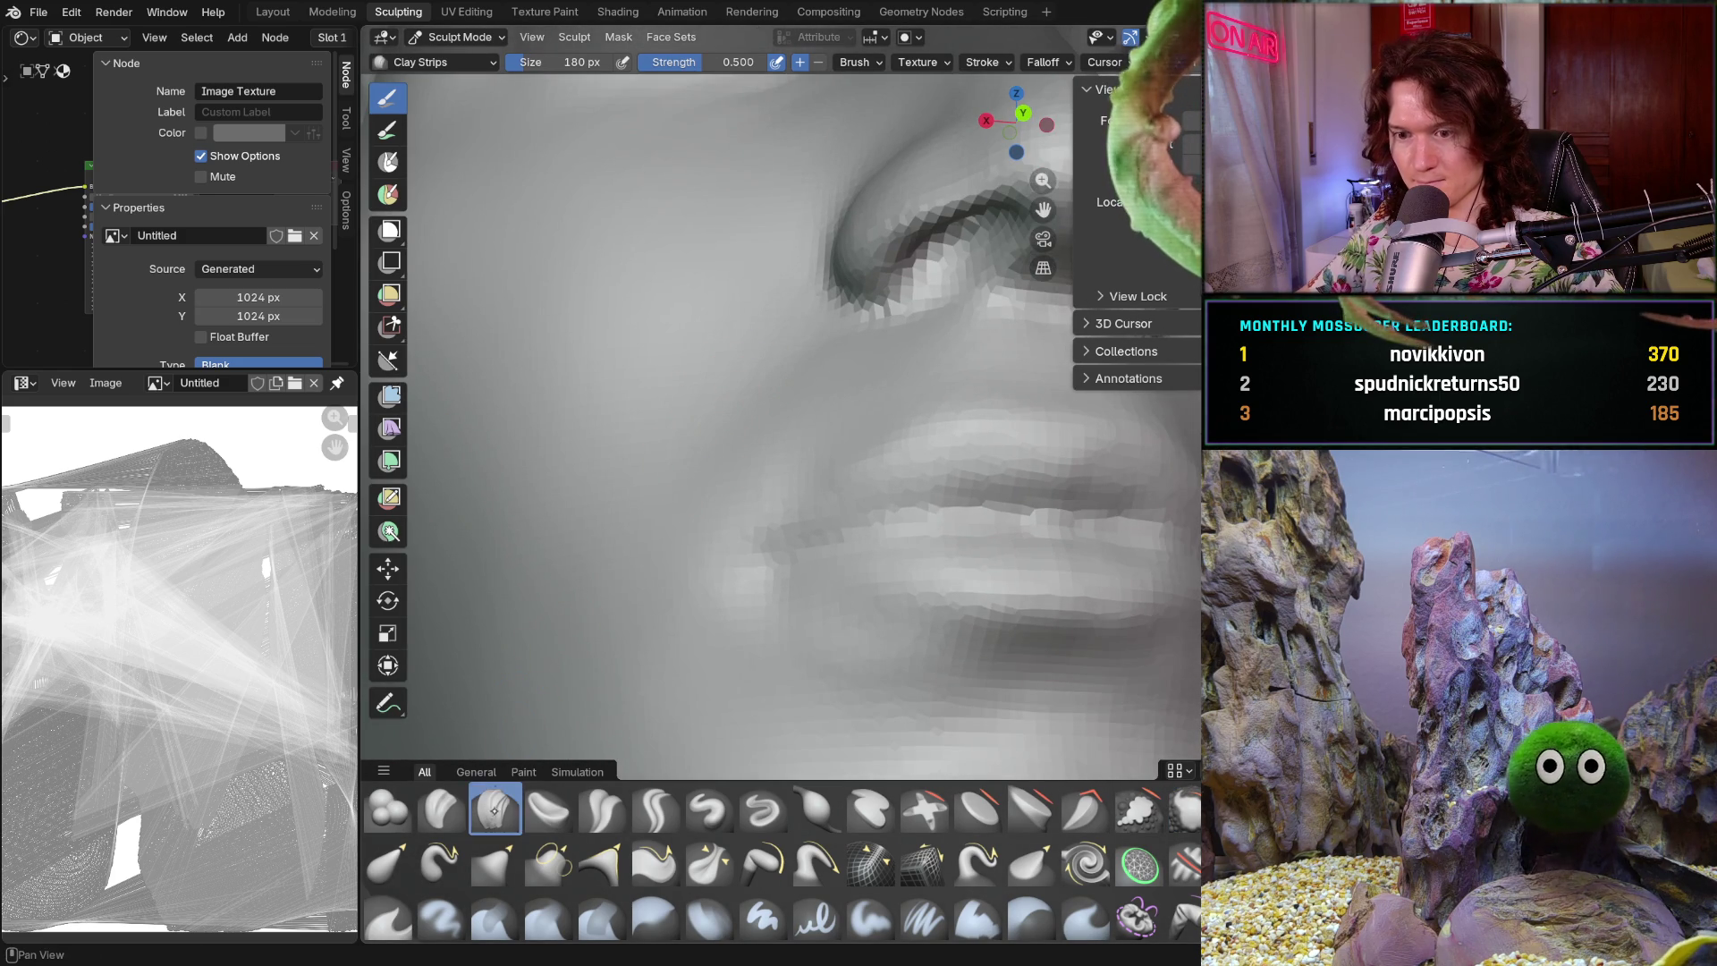
{"action": "key", "text": "f"}
{"action": "left_click", "coordinate": [671, 498]}
{"action": "mouse_move", "coordinate": [701, 421]}
{"action": "middle_mouse_down"}
{"action": "mouse_move", "coordinate": [728, 477]}
{"action": "mouse_move", "coordinate": [755, 464]}
{"action": "mouse_move", "coordinate": [778, 411]}
{"action": "mouse_move", "coordinate": [794, 414]}
{"action": "mouse_move", "coordinate": [748, 394]}
{"action": "middle_mouse_up"}
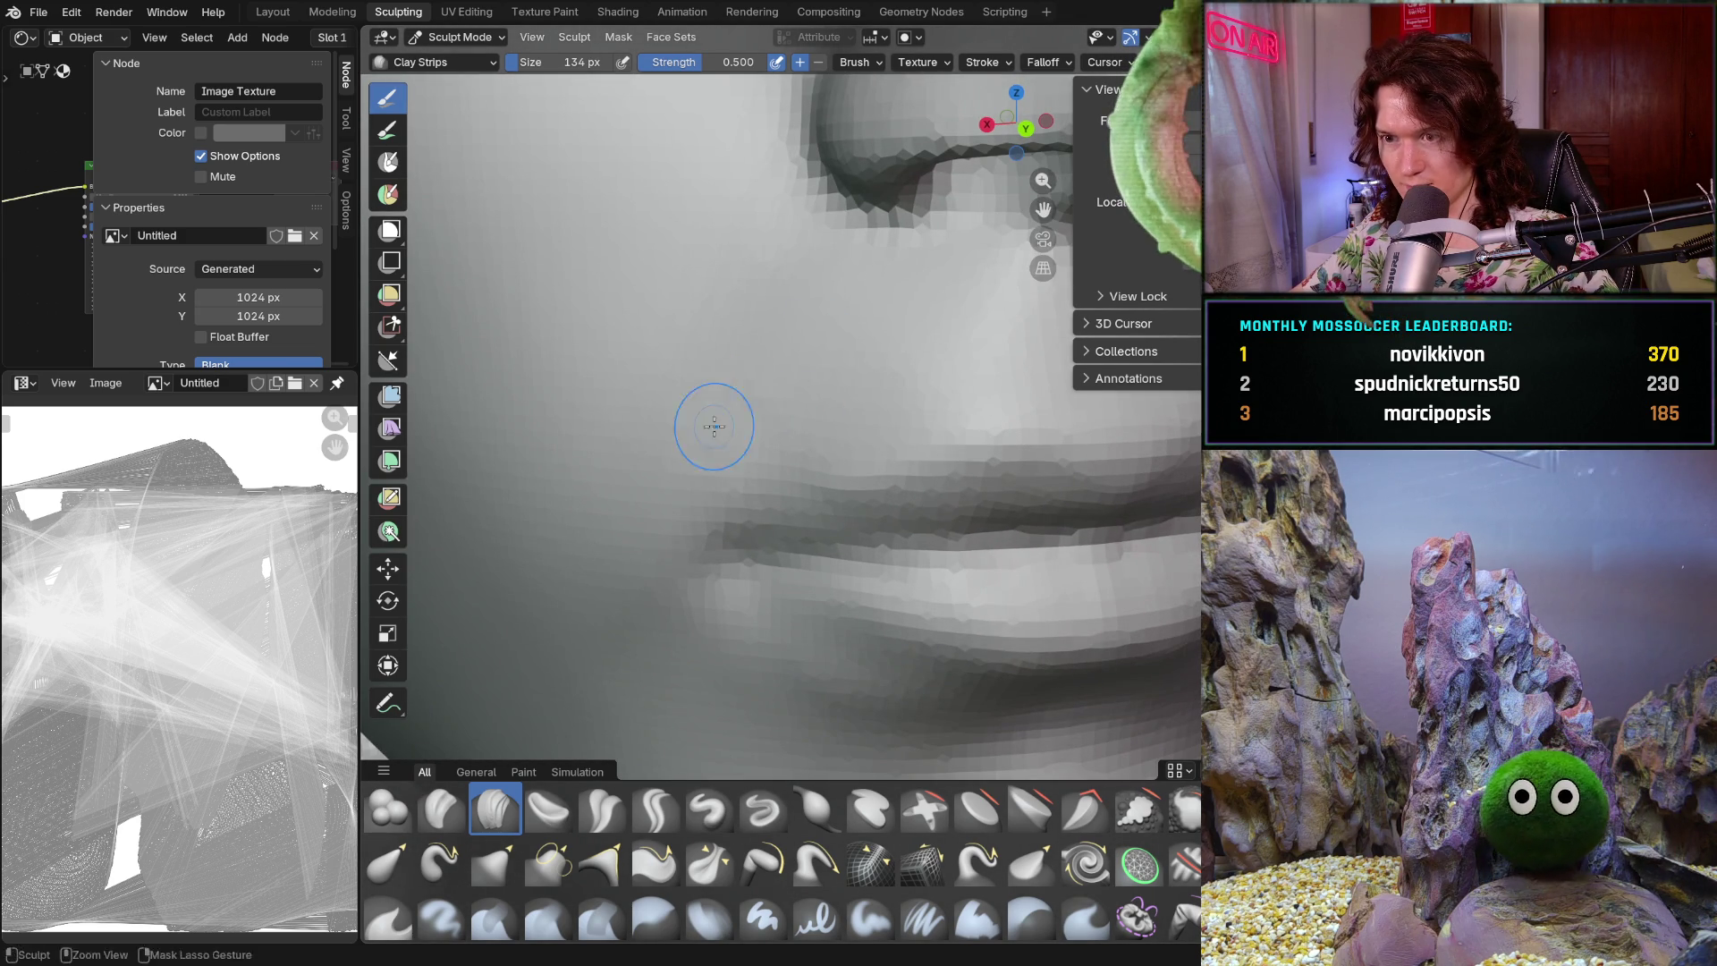
{"action": "mouse_move", "coordinate": [850, 351]}
{"action": "middle_mouse_down", "text": "ctrl"}
{"action": "mouse_move", "coordinate": [901, 330]}
{"action": "mouse_move", "coordinate": [621, 509]}
{"action": "mouse_move", "coordinate": [699, 467]}
{"action": "middle_mouse_up", "text": "ctrl"}
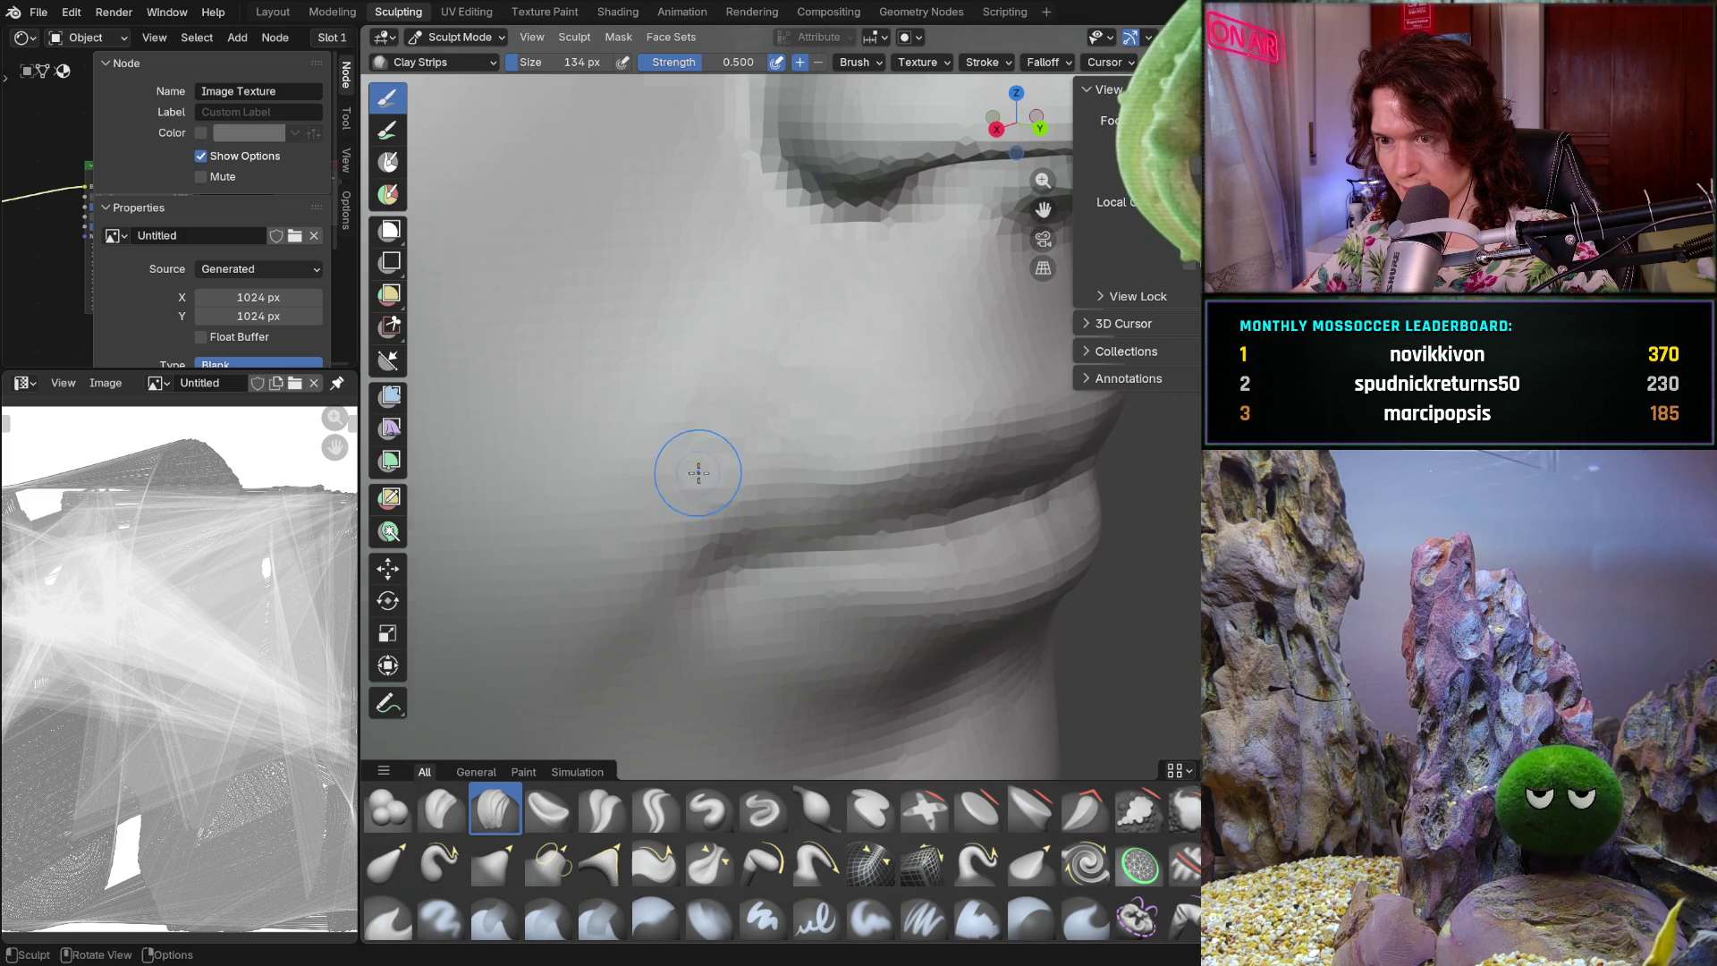
{"action": "scroll", "coordinate": [698, 468], "scroll_direction": "up", "scroll_amount": 3}
{"action": "mouse_move", "coordinate": [706, 540]}
{"action": "middle_mouse_down"}
{"action": "mouse_move", "coordinate": [690, 467]}
{"action": "mouse_move", "coordinate": [713, 506]}
{"action": "mouse_move", "coordinate": [787, 461]}
{"action": "middle_mouse_up"}
{"action": "middle_click_drag", "start_coordinate": [682, 502], "coordinate": [763, 538]}
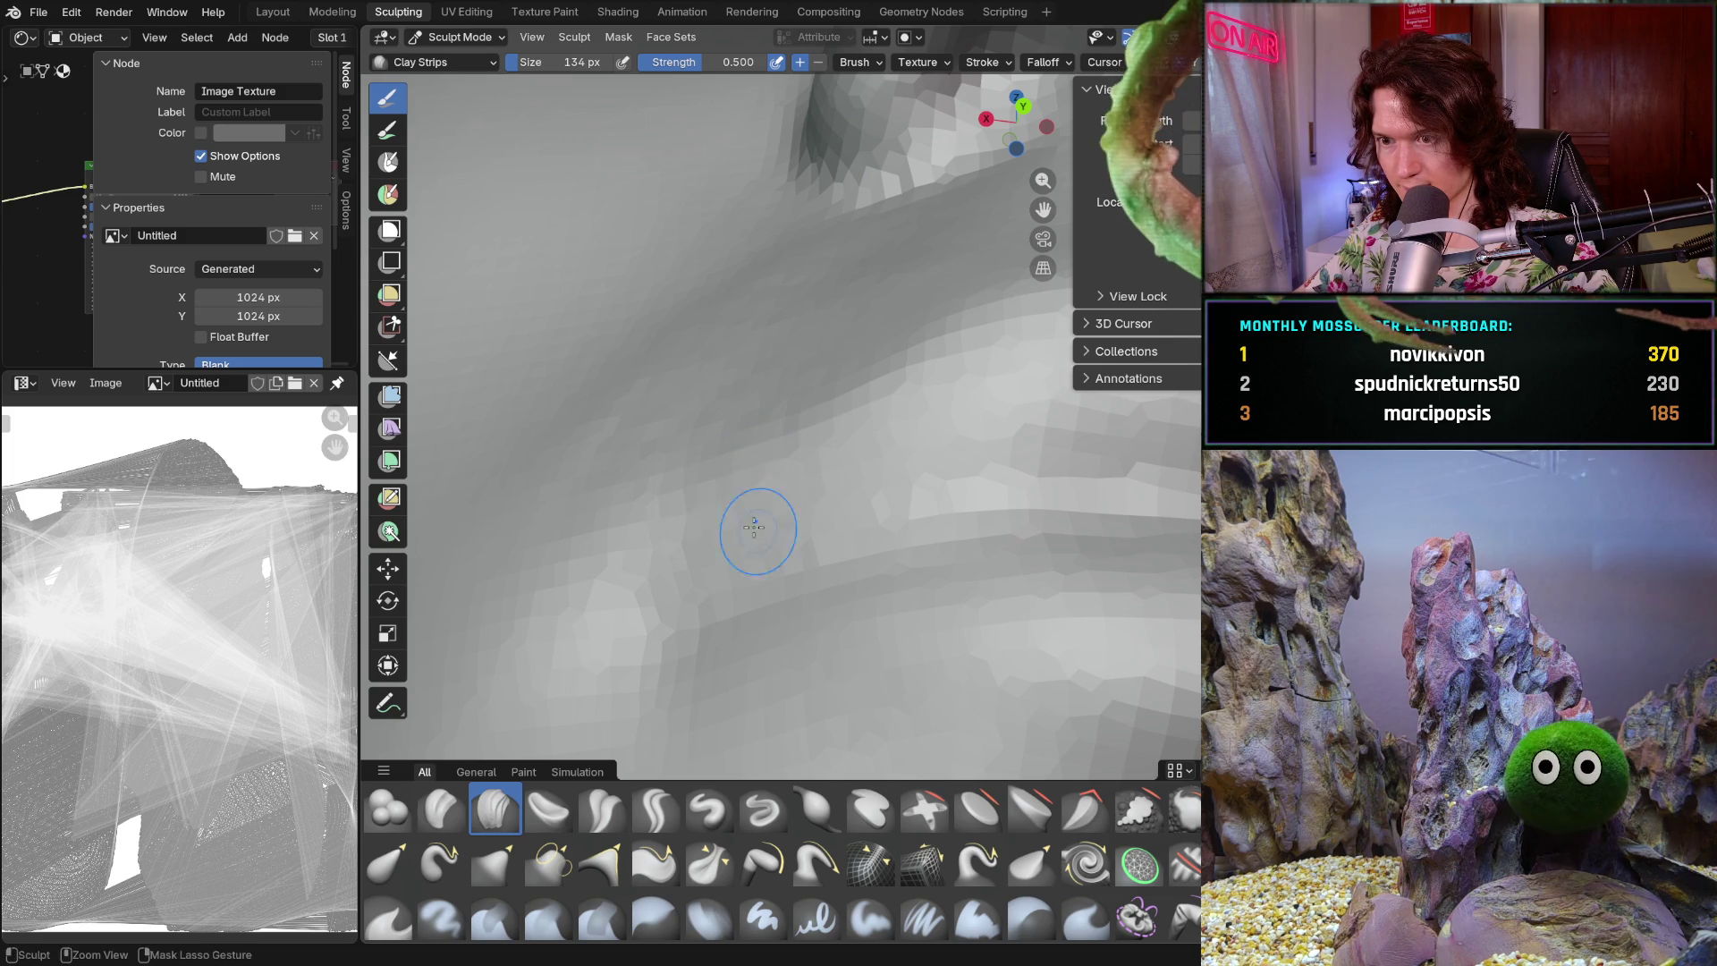
{"action": "mouse_move", "coordinate": [652, 537]}
{"action": "middle_mouse_down"}
{"action": "mouse_move", "coordinate": [802, 509]}
{"action": "mouse_move", "coordinate": [694, 510]}
{"action": "mouse_move", "coordinate": [761, 483]}
{"action": "mouse_move", "coordinate": [755, 452]}
{"action": "middle_mouse_up"}
- Continue building the fold around the lips, checking the face in profile
{"action": "scroll", "coordinate": [770, 430], "scroll_direction": "up", "scroll_amount": 5}
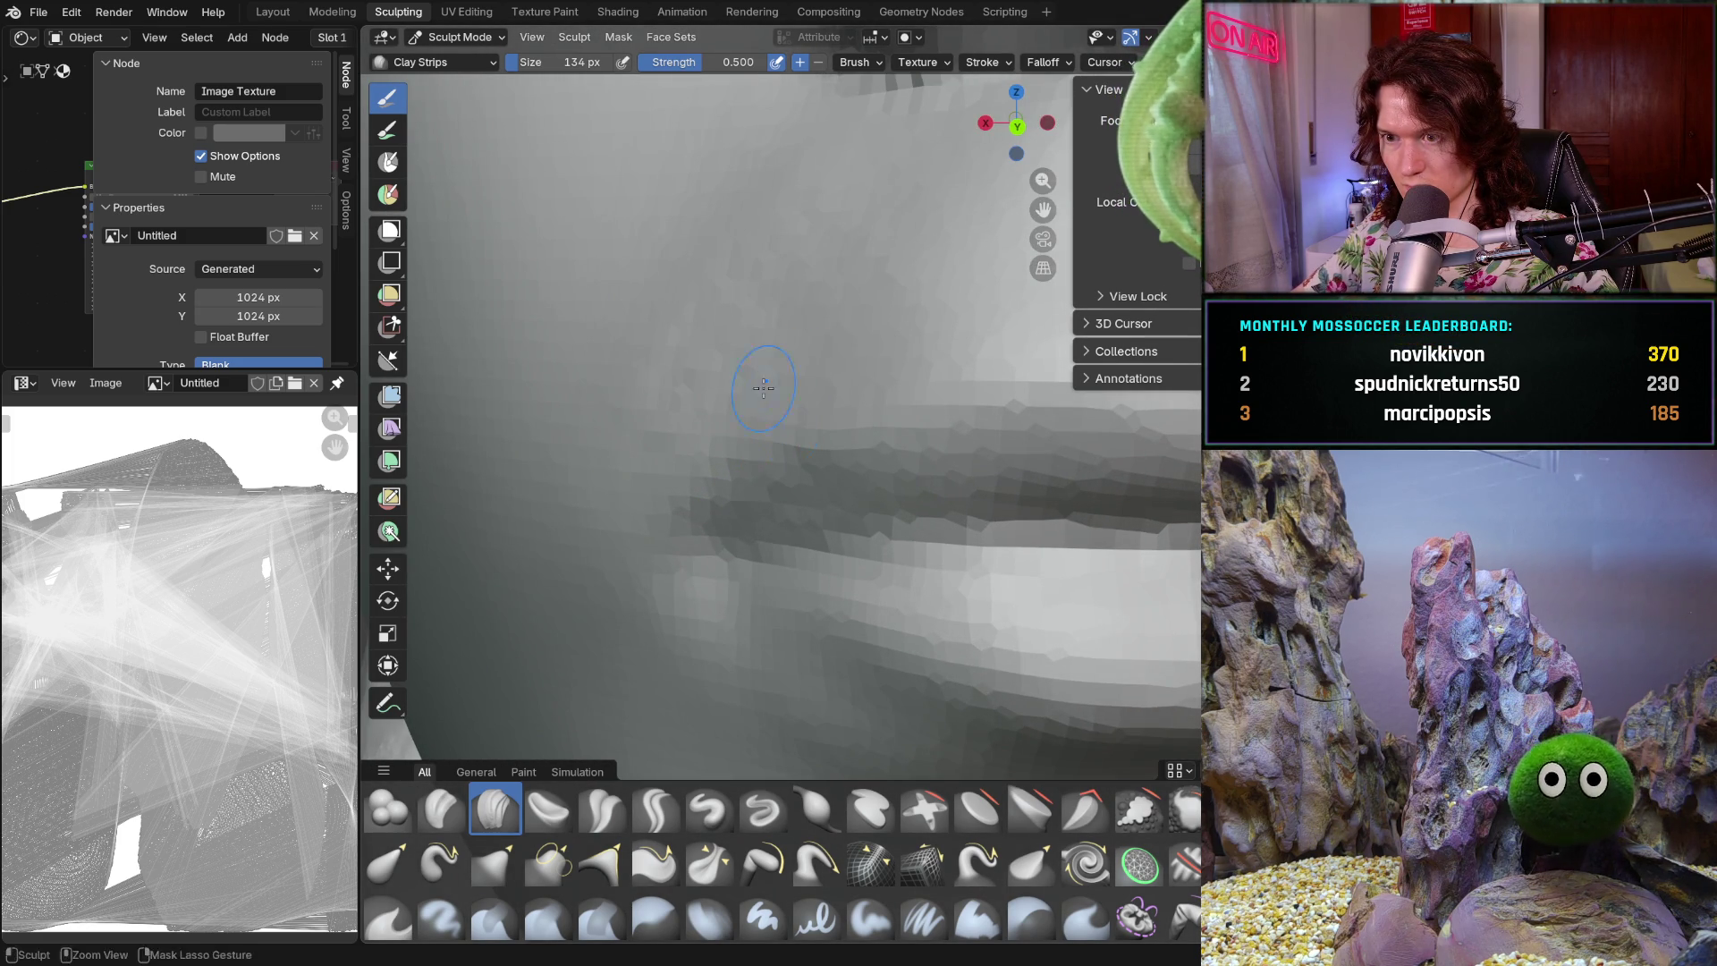
{"action": "middle_click_drag", "start_coordinate": [886, 368], "coordinate": [632, 448]}
{"action": "middle_click_drag", "start_coordinate": [528, 603], "coordinate": [662, 461]}
{"action": "scroll", "coordinate": [747, 393], "scroll_direction": "down", "scroll_amount": 10}
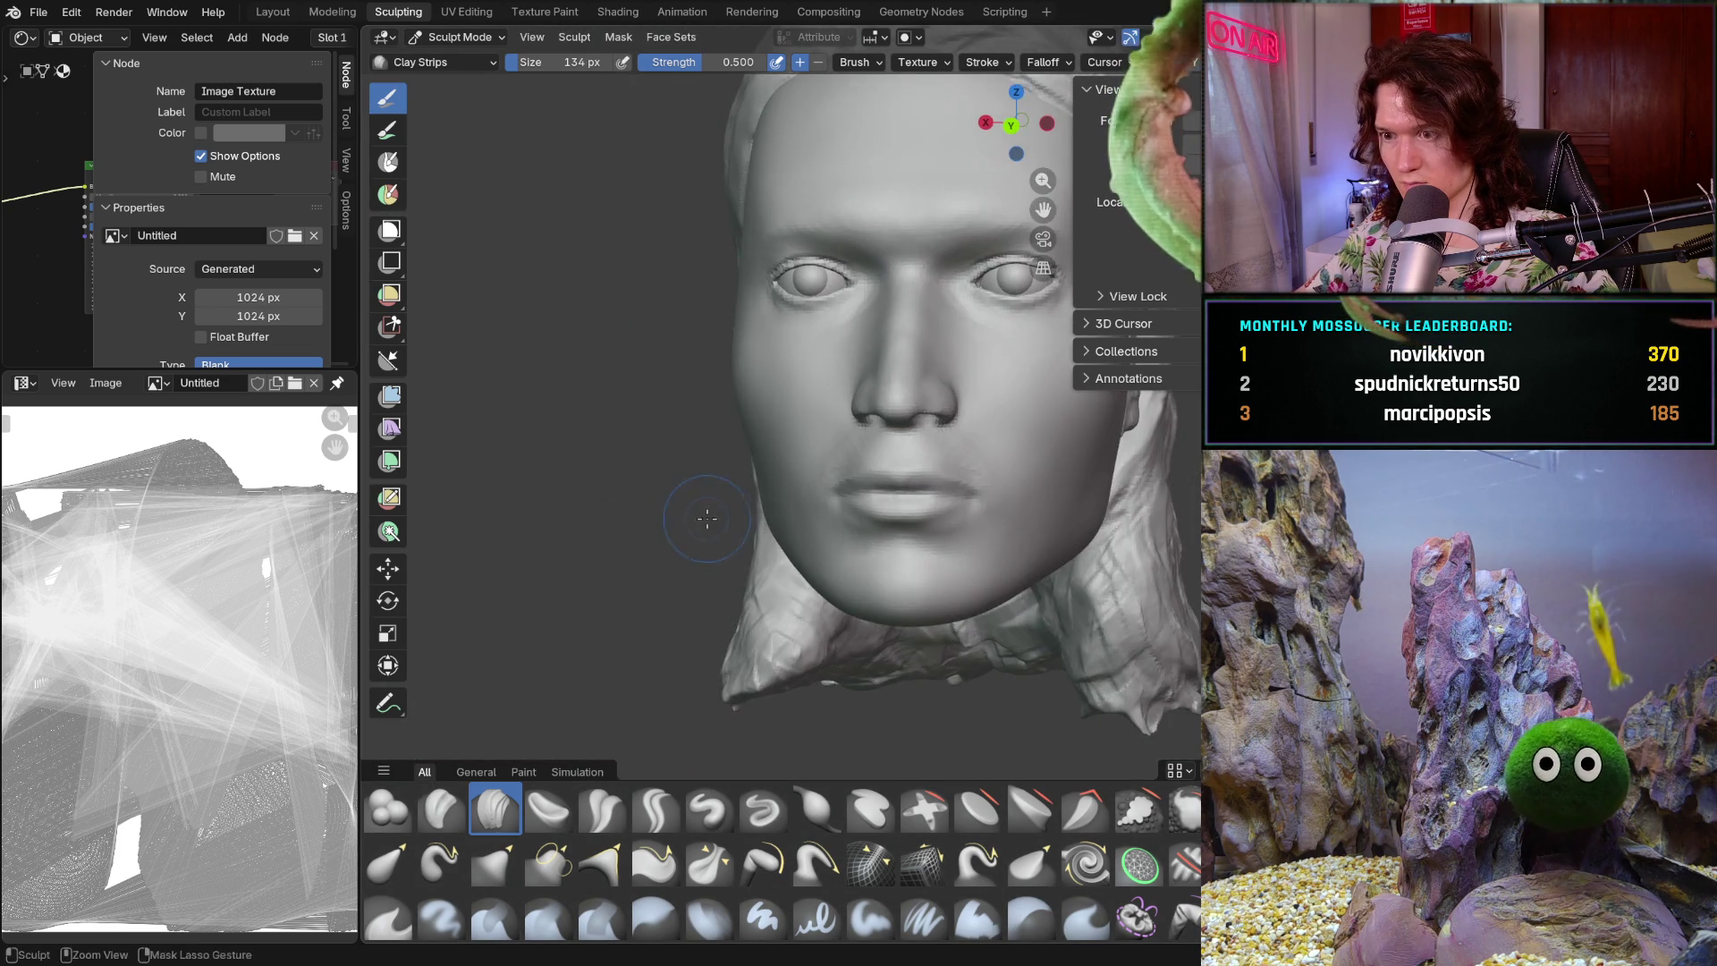
{"action": "scroll", "coordinate": [756, 452], "scroll_direction": "up", "scroll_amount": 10}
{"action": "scroll", "coordinate": [769, 450], "scroll_direction": "down", "scroll_amount": 8}
{"action": "middle_click_drag", "start_coordinate": [769, 450], "coordinate": [787, 464]}
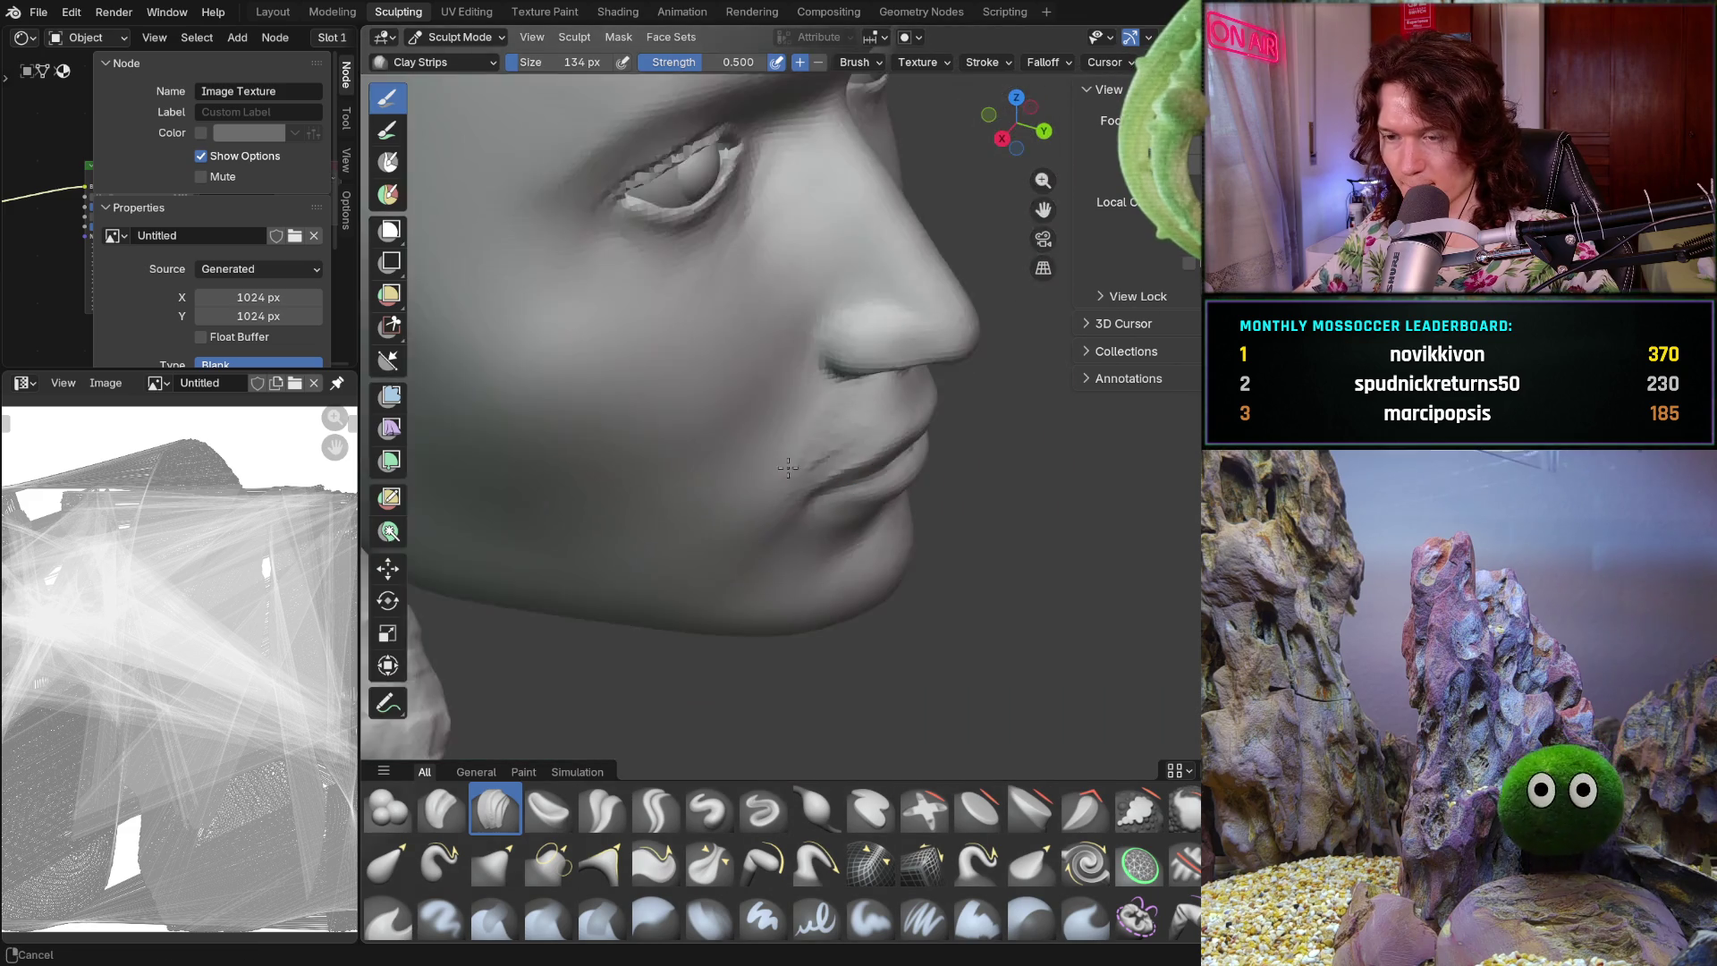
{"action": "scroll", "coordinate": [787, 463], "scroll_direction": "up", "scroll_amount": 8}
{"action": "scroll", "coordinate": [892, 551], "scroll_direction": "down", "scroll_amount": 2}
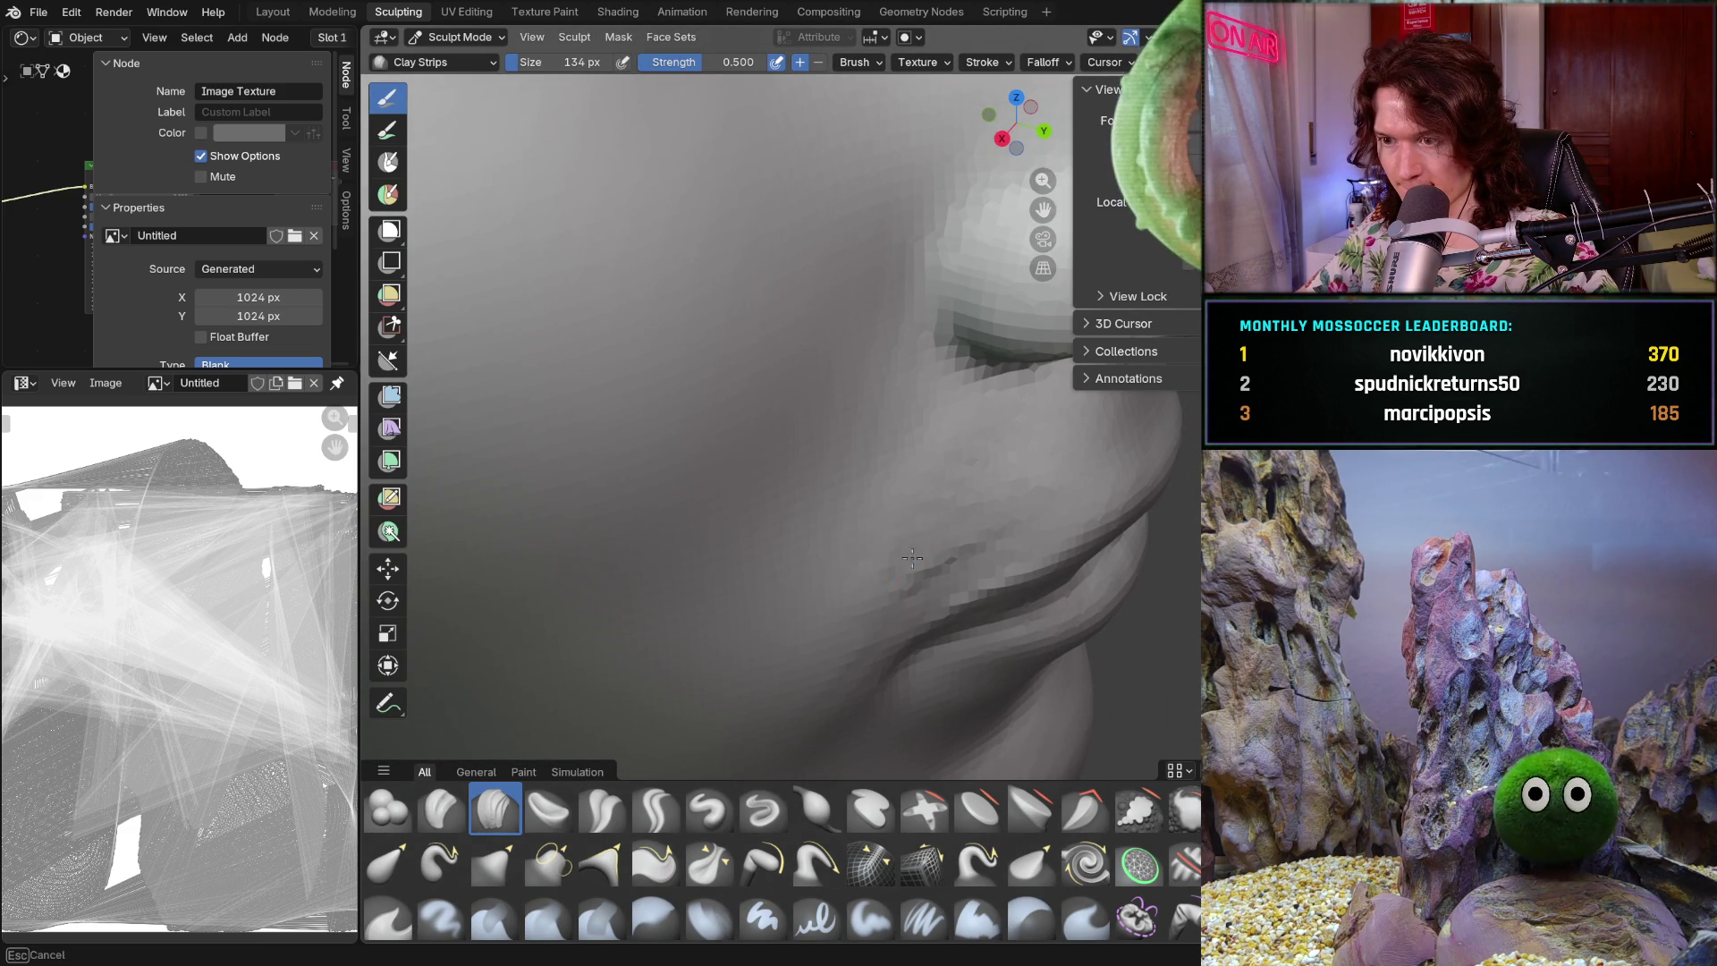
- Work the fold down past the mouth toward the chin from several angles
{"action": "middle_click_drag", "start_coordinate": [956, 450], "coordinate": [959, 451]}
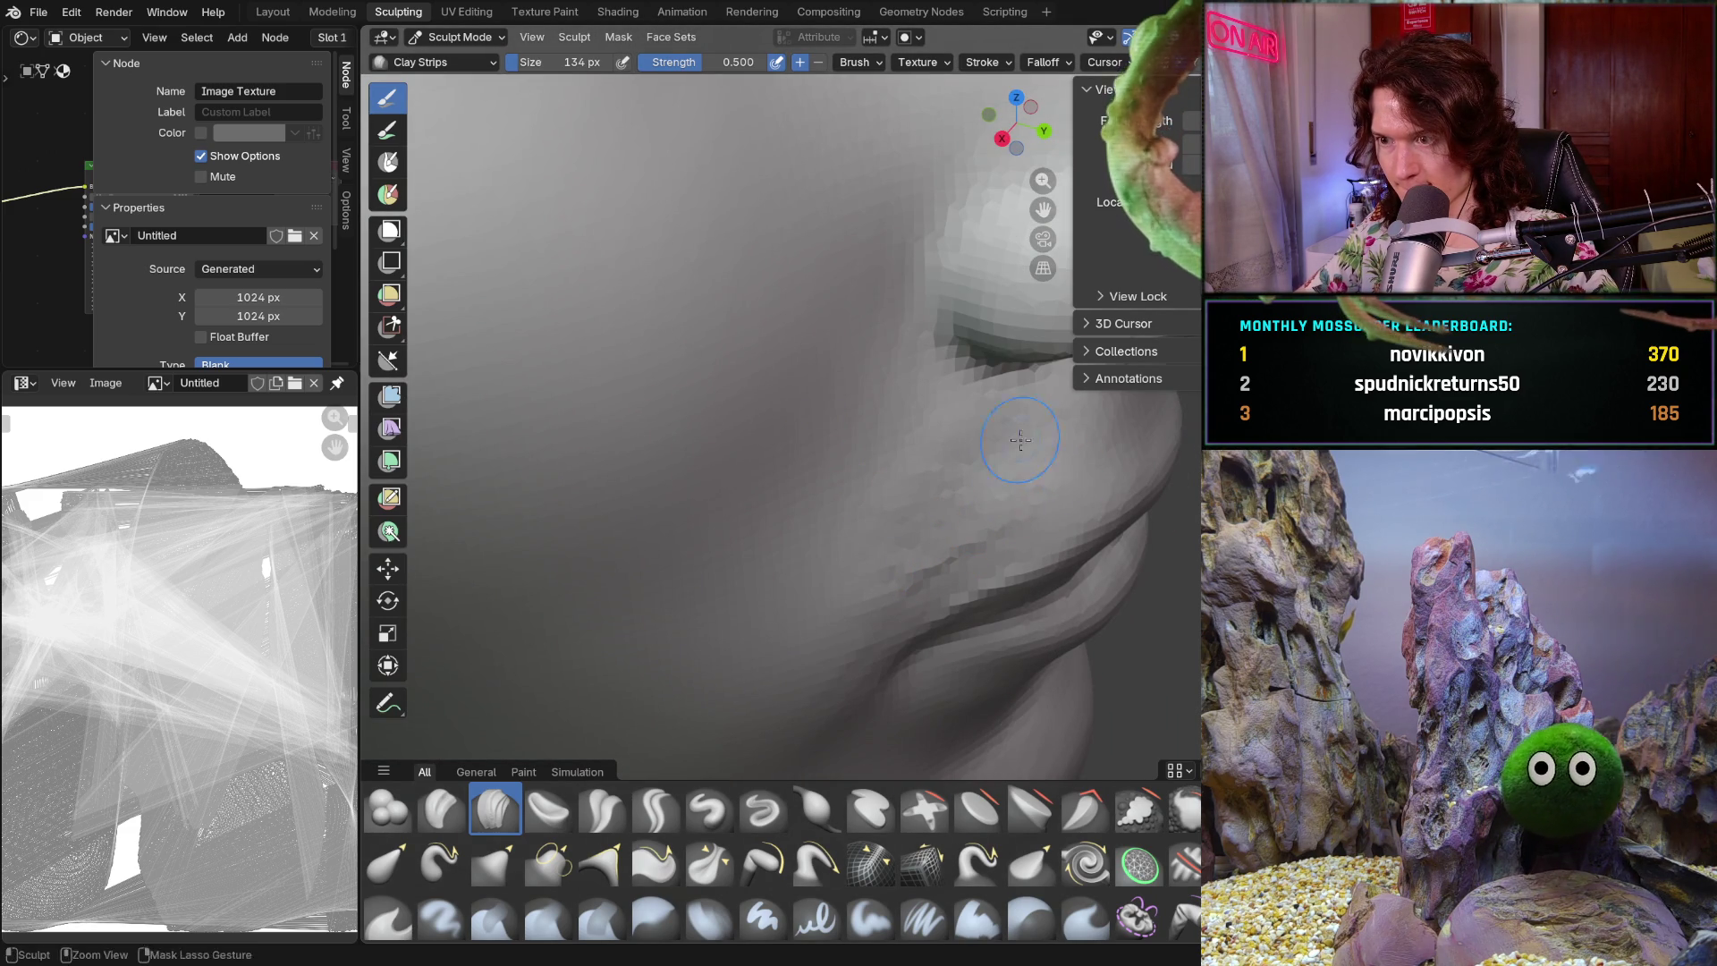
{"action": "middle_click_drag", "start_coordinate": [945, 491], "coordinate": [824, 564], "text": "ctrl"}
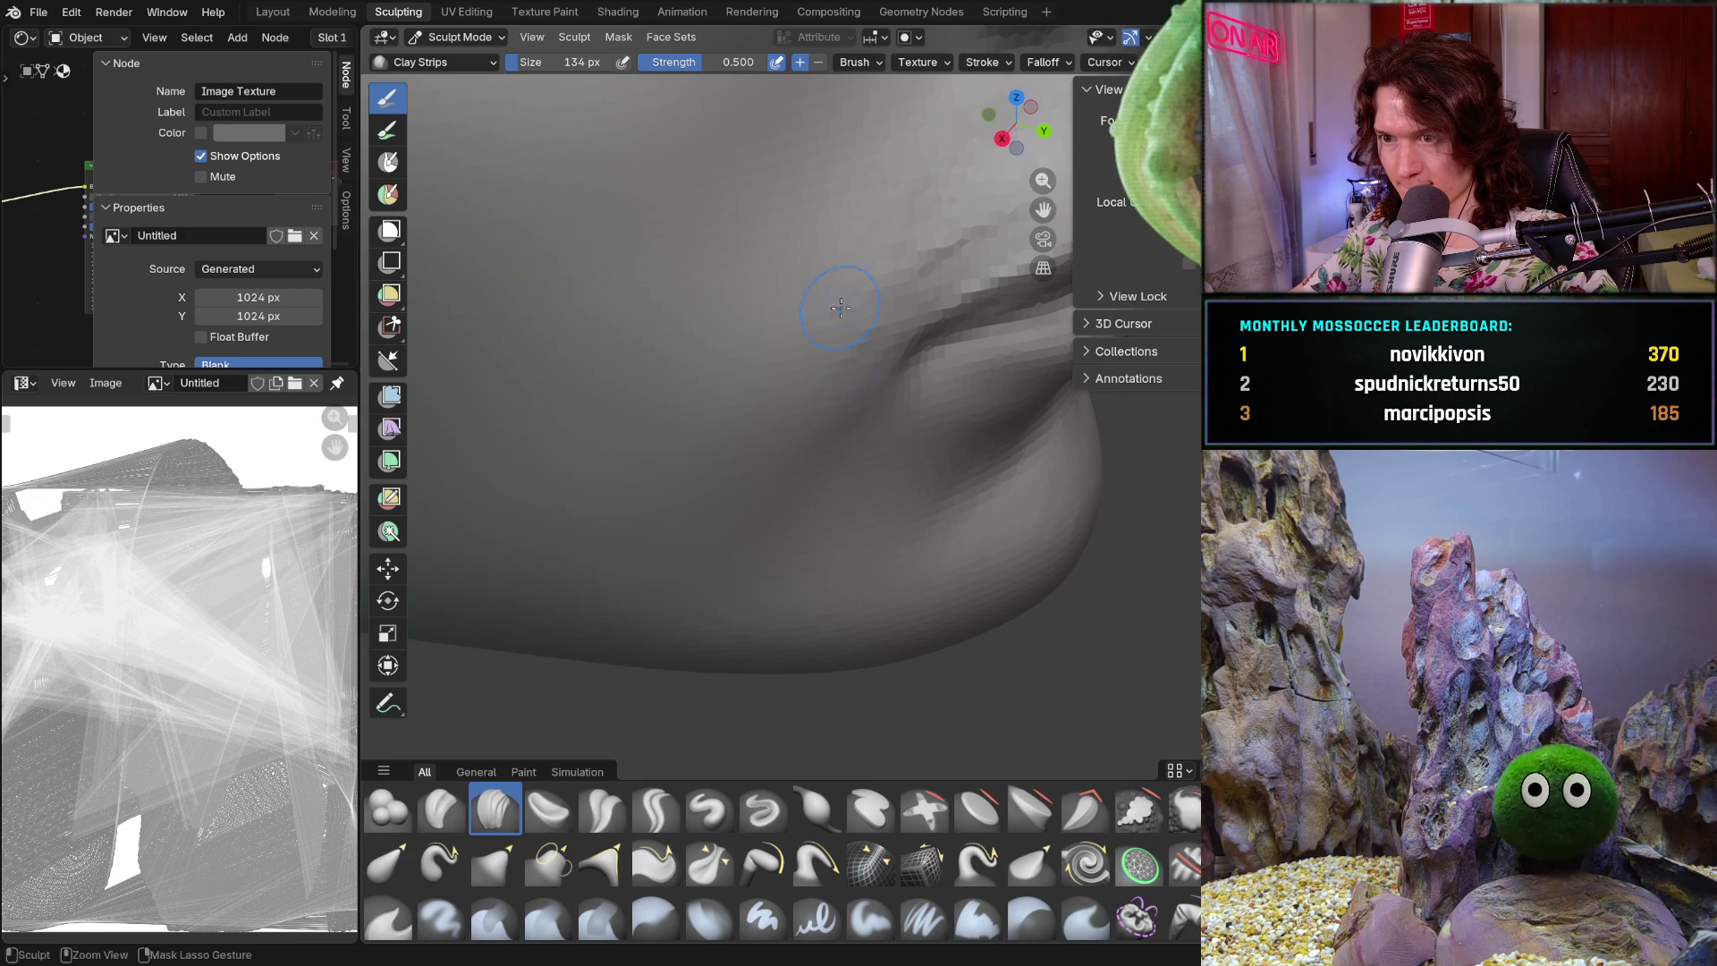
{"action": "mouse_move", "coordinate": [824, 438]}
{"action": "middle_mouse_down"}
{"action": "mouse_move", "coordinate": [798, 475]}
{"action": "mouse_move", "coordinate": [857, 341]}
{"action": "middle_mouse_up"}
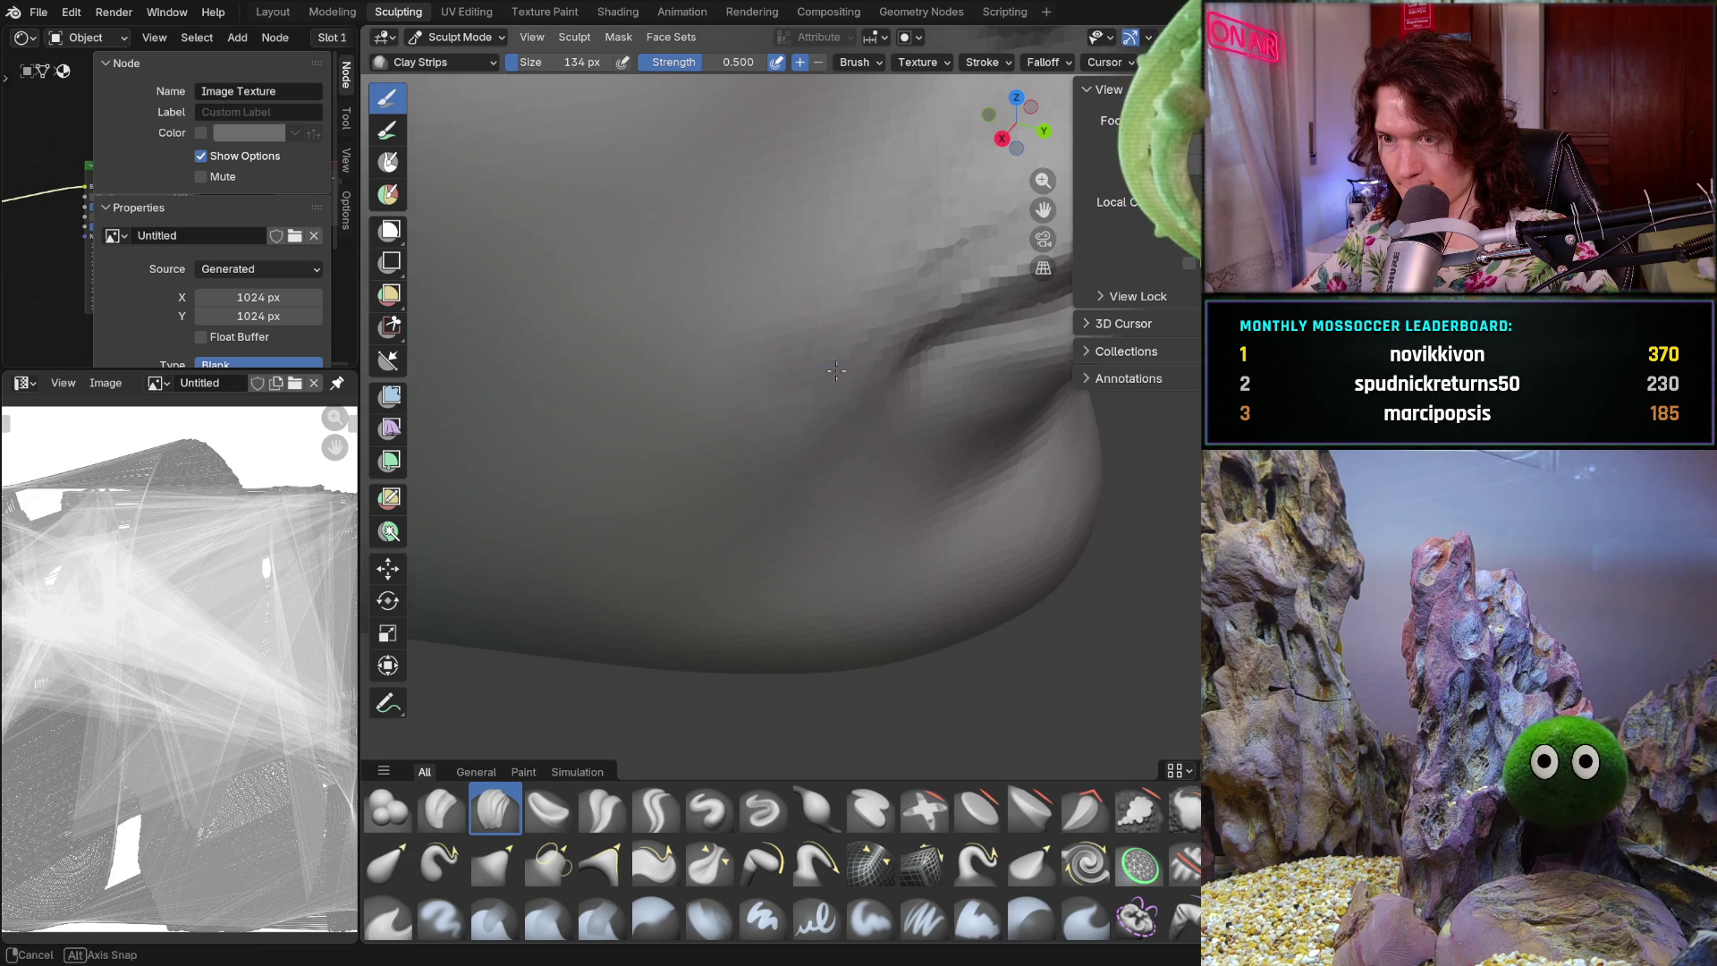
{"action": "middle_click_drag", "start_coordinate": [832, 476], "coordinate": [761, 486]}
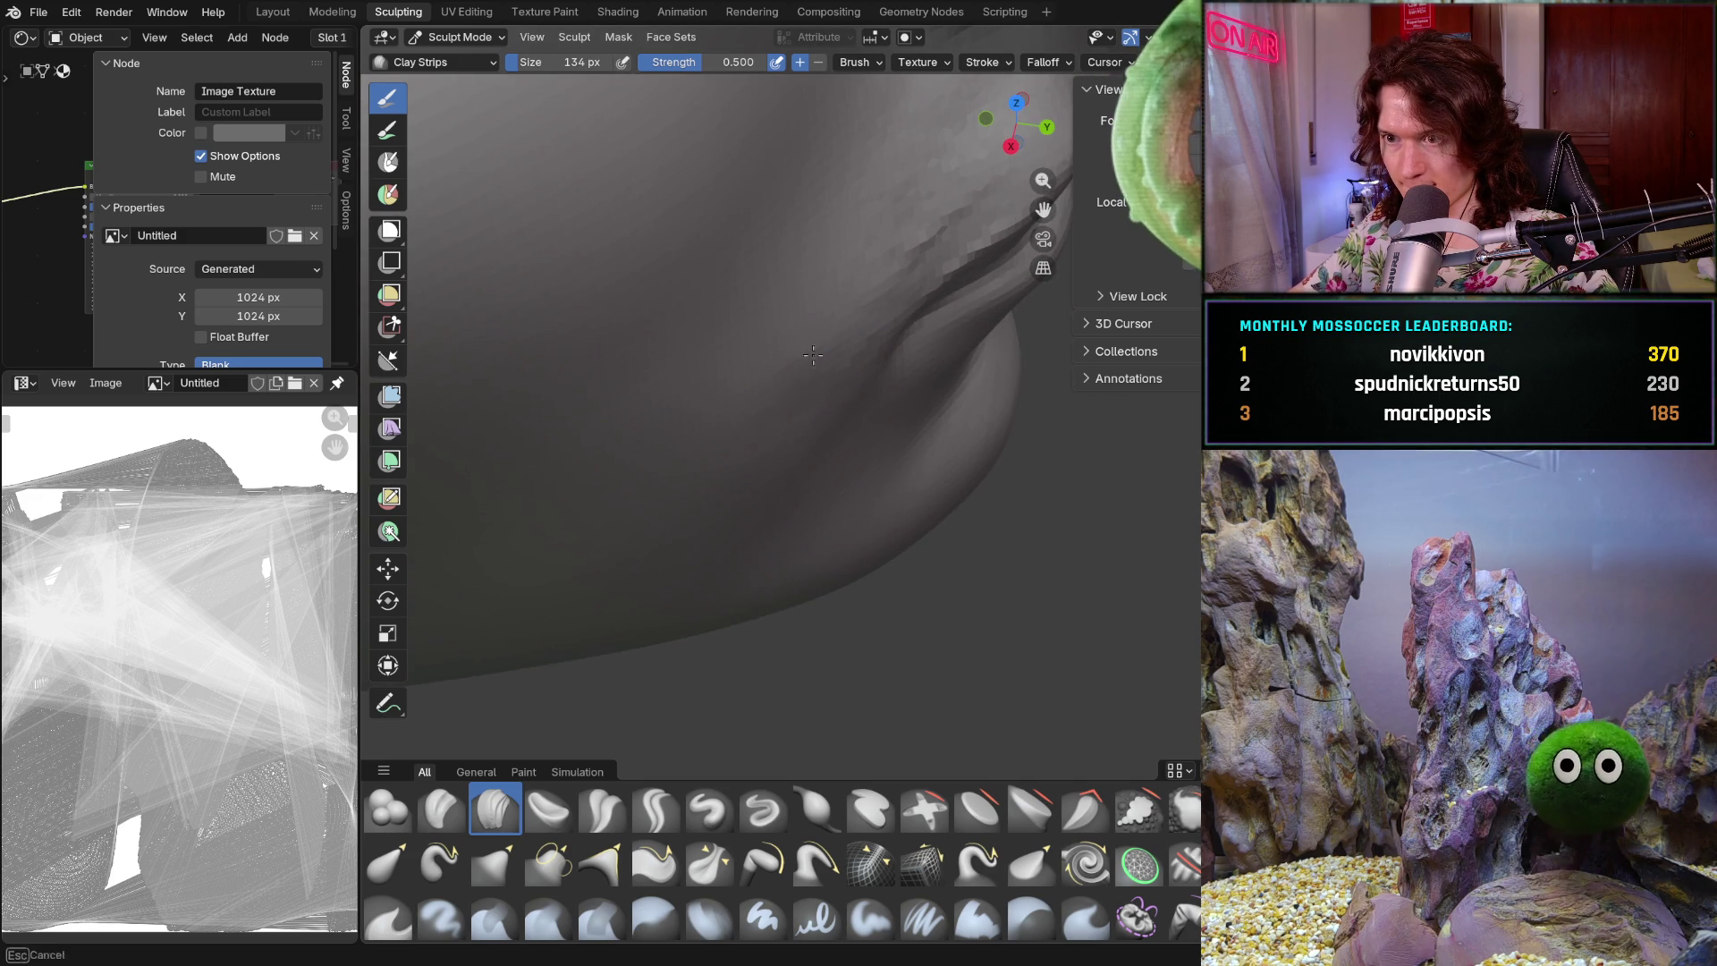
{"action": "middle_click_drag", "start_coordinate": [838, 317], "coordinate": [814, 406]}
{"action": "scroll", "coordinate": [814, 406], "scroll_direction": "up", "scroll_amount": 4}
{"action": "middle_click_drag", "start_coordinate": [752, 315], "coordinate": [726, 519]}
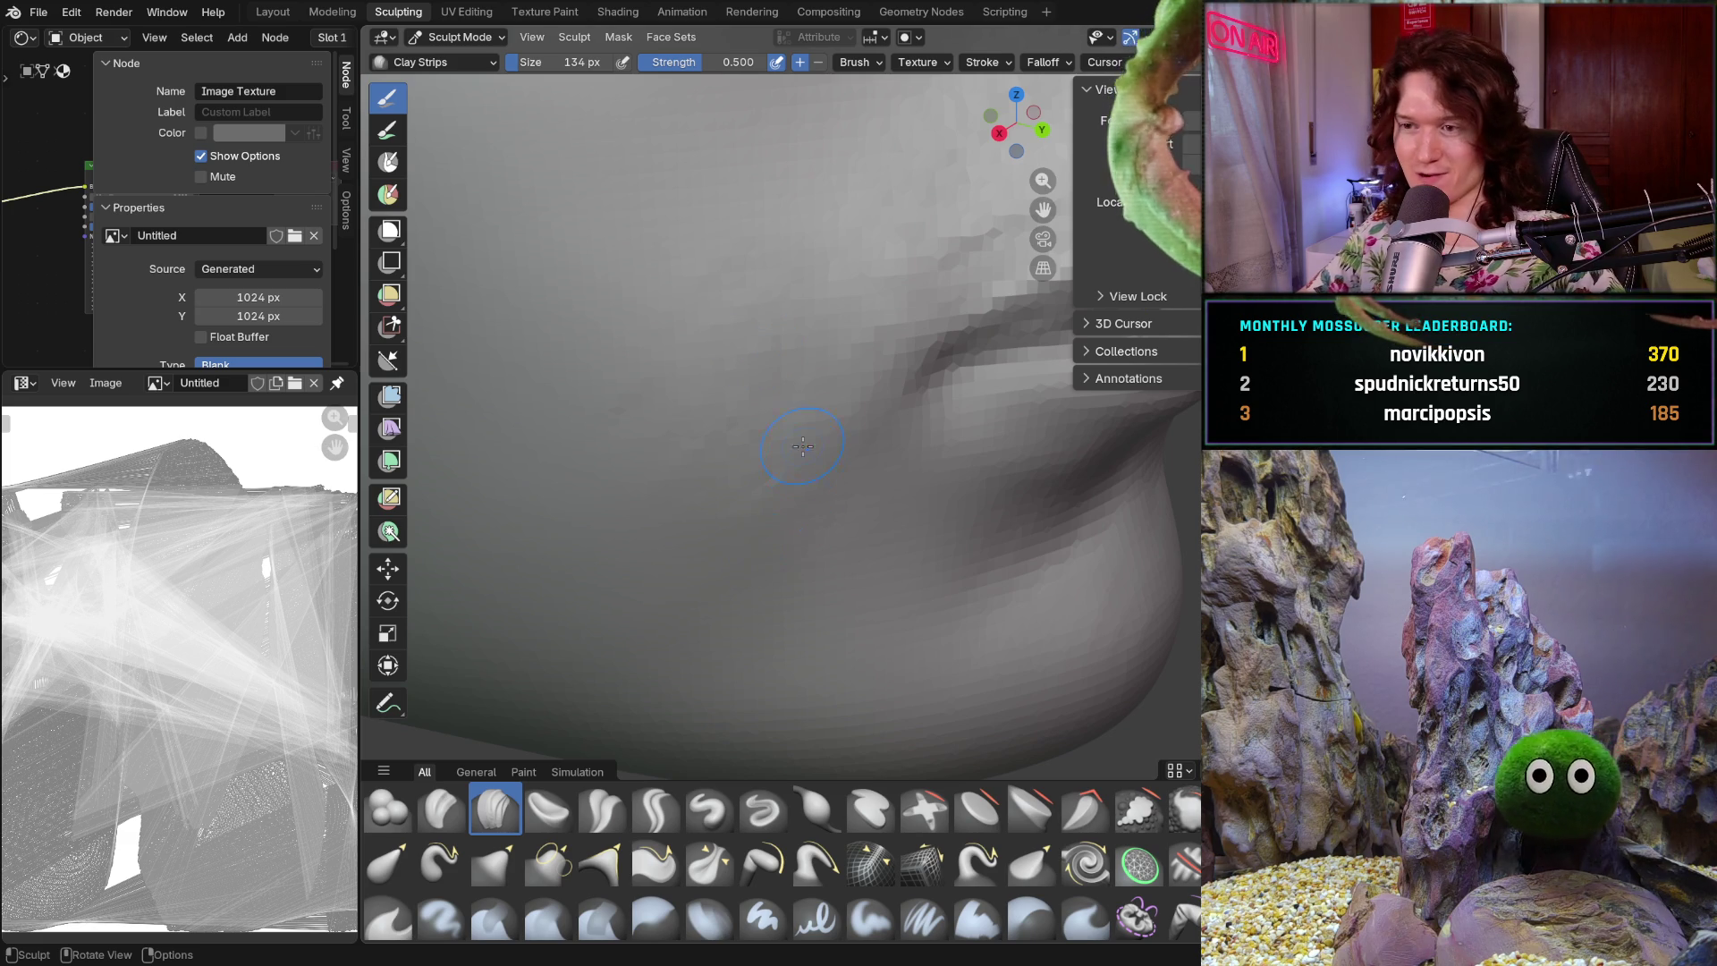
{"action": "mouse_move", "coordinate": [783, 480]}
{"action": "middle_mouse_down"}
{"action": "mouse_move", "coordinate": [887, 514]}
{"action": "mouse_move", "coordinate": [768, 624]}
{"action": "middle_mouse_up"}
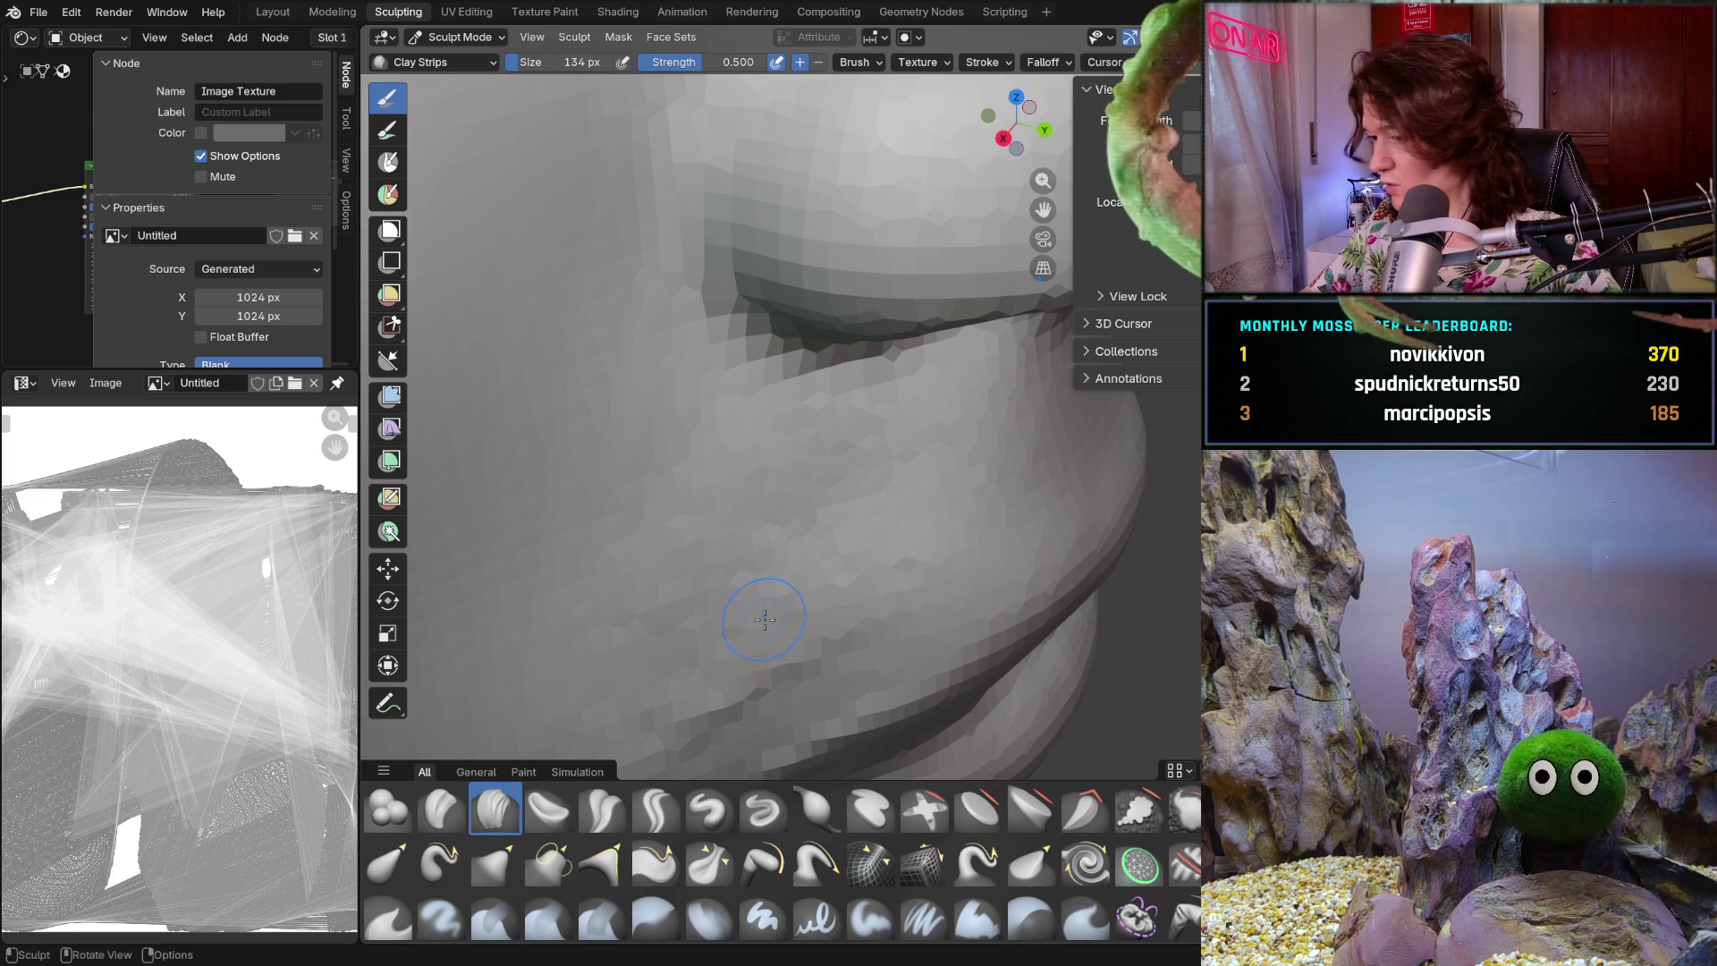
- Frame the lower face and zoom in on the cheek beside the nostril
{"action": "mouse_move", "coordinate": [777, 599]}
{"action": "middle_mouse_down", "text": "shift"}
{"action": "mouse_move", "coordinate": [787, 556]}
{"action": "mouse_move", "coordinate": [819, 571]}
{"action": "middle_mouse_up", "text": "shift"}
{"action": "scroll", "coordinate": [819, 571], "scroll_direction": "down", "scroll_amount": 2}
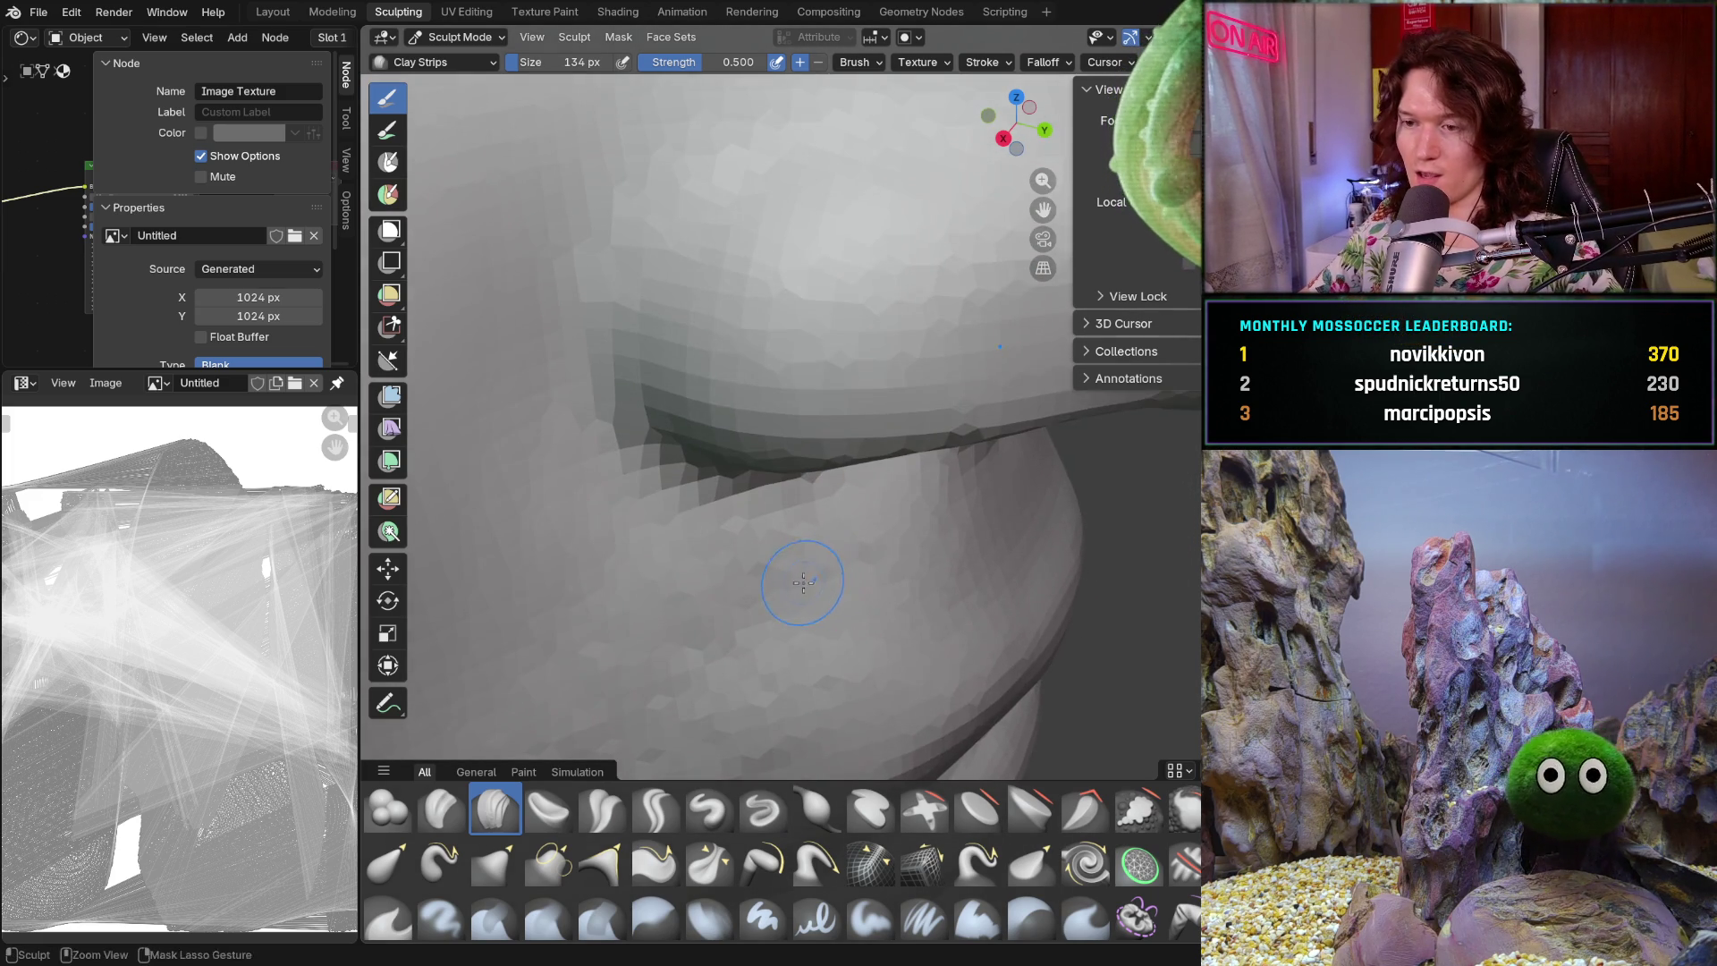
{"action": "scroll", "coordinate": [794, 577], "scroll_direction": "down", "scroll_amount": 4}
{"action": "scroll", "coordinate": [810, 582], "scroll_direction": "up", "scroll_amount": 2}
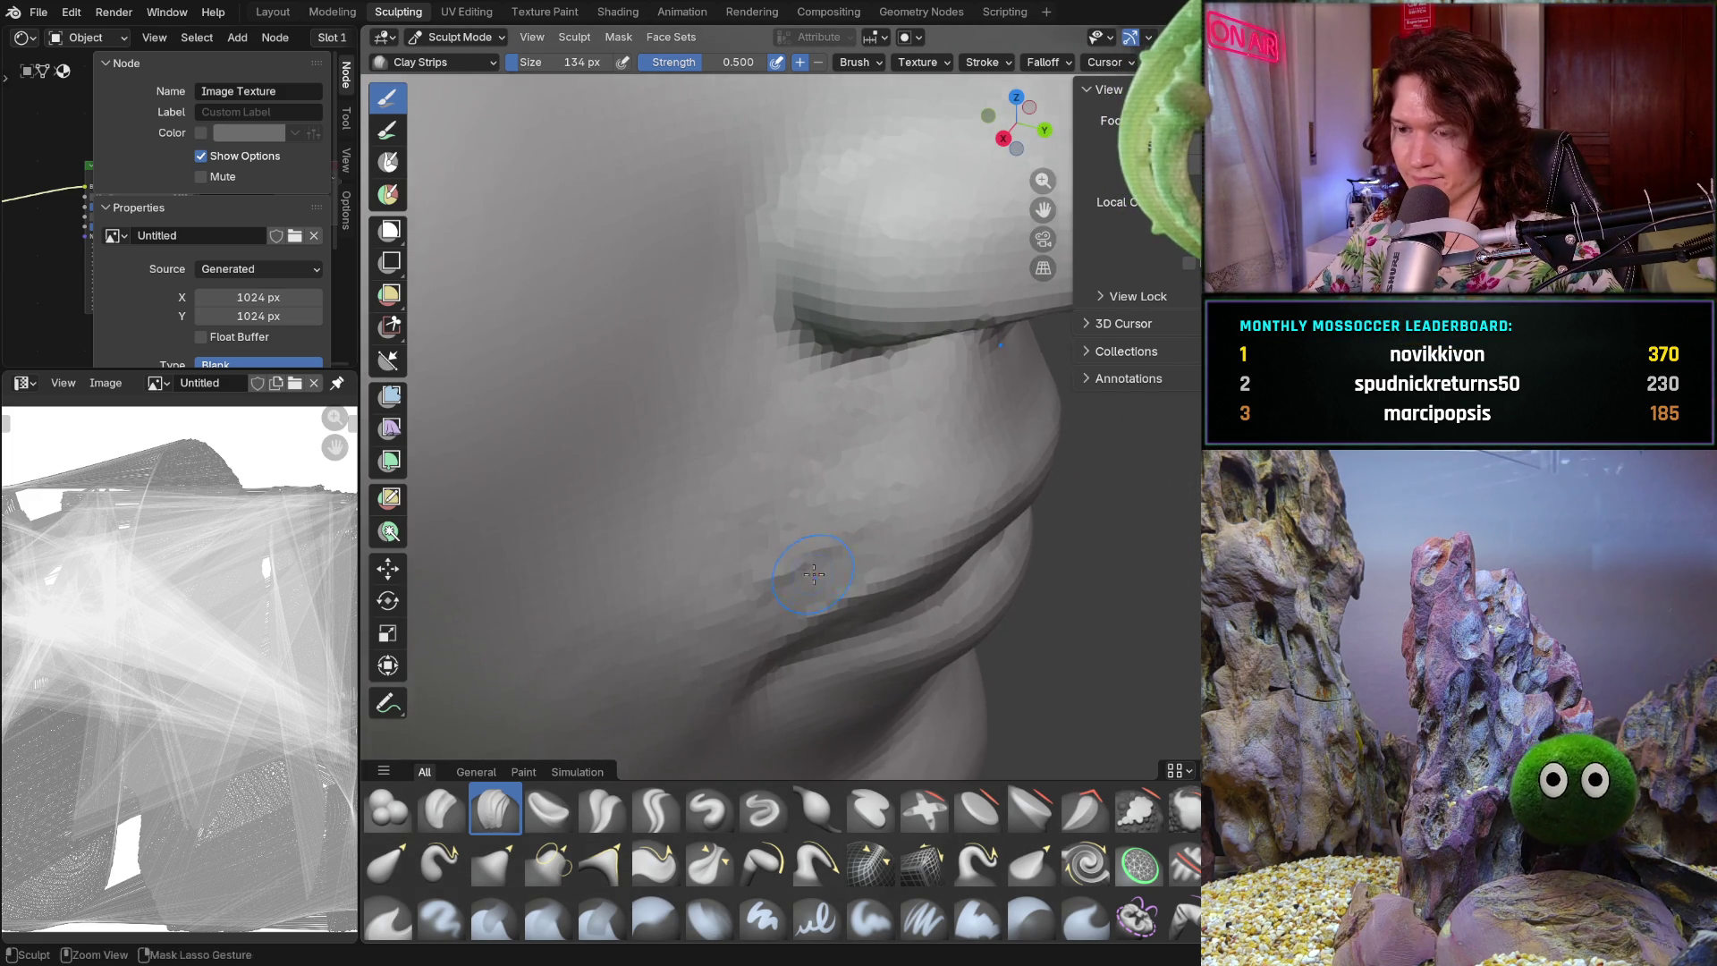
{"action": "scroll", "coordinate": [769, 586], "scroll_direction": "up", "scroll_amount": 2}
{"action": "middle_click_drag", "start_coordinate": [728, 589], "coordinate": [728, 589]}
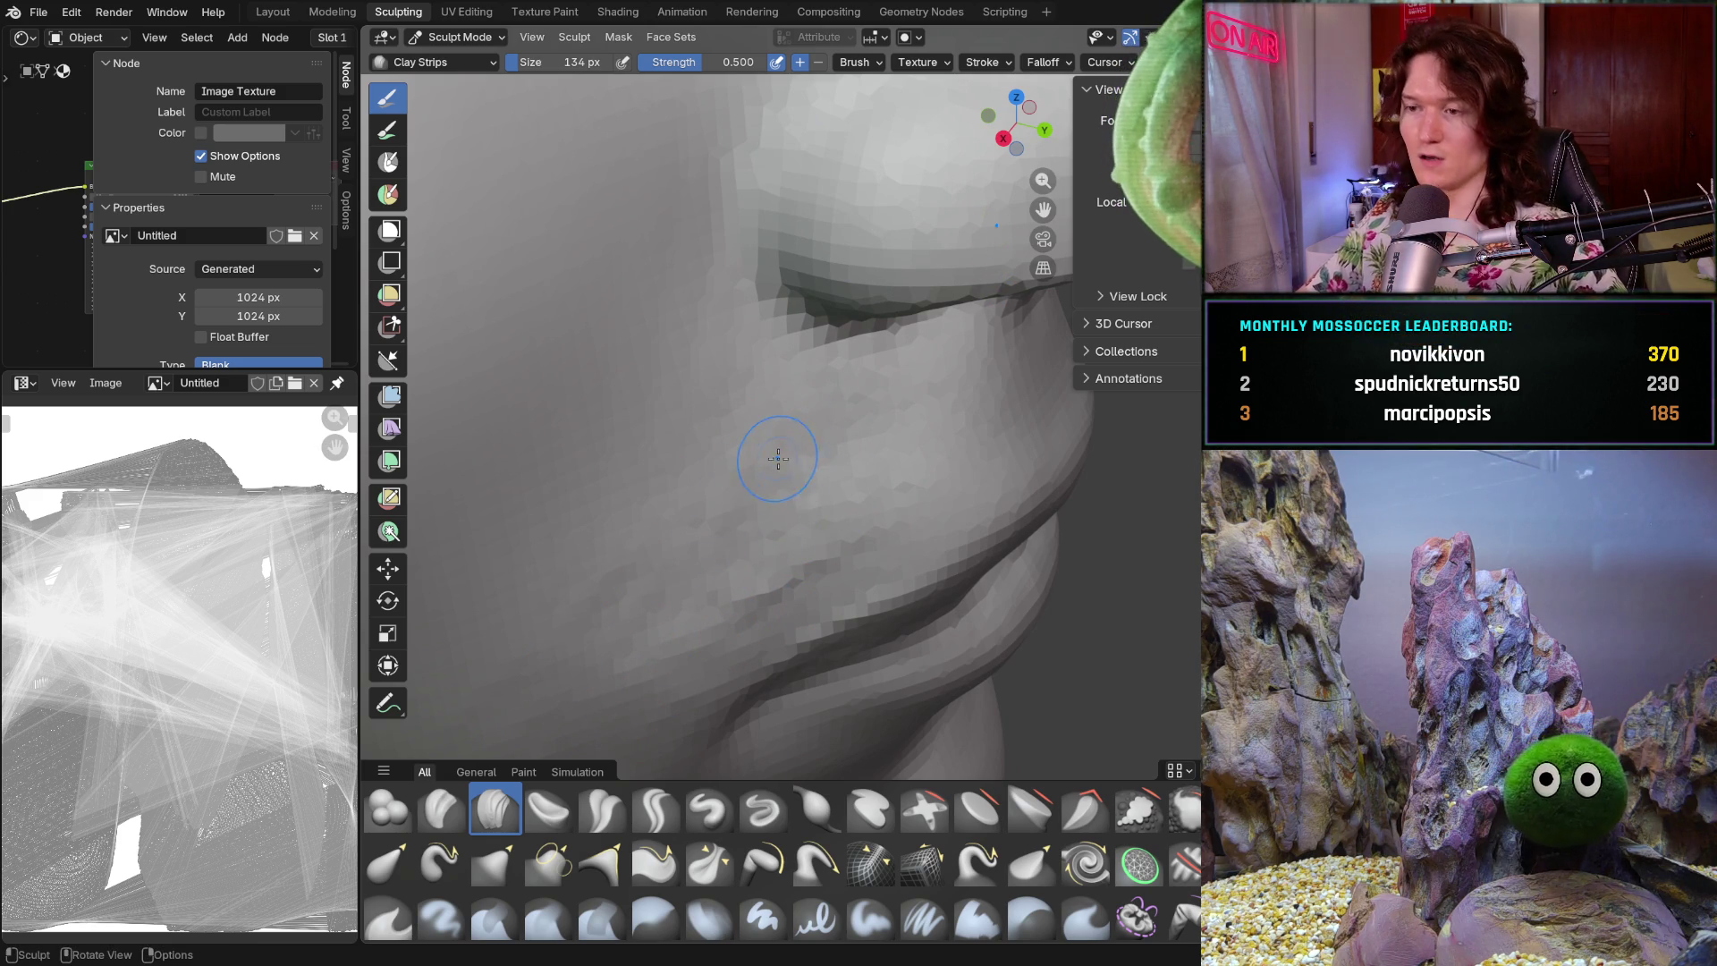
{"action": "mouse_move", "coordinate": [823, 508]}
{"action": "middle_mouse_down"}
{"action": "mouse_move", "coordinate": [859, 475]}
{"action": "mouse_move", "coordinate": [678, 615]}
{"action": "middle_mouse_up"}
{"action": "mouse_move", "coordinate": [678, 615]}
{"action": "right_mouse_down", "text": "ctrl"}
{"action": "mouse_move", "coordinate": [628, 651]}
{"action": "mouse_move", "coordinate": [650, 579]}
{"action": "right_mouse_up", "text": "ctrl"}
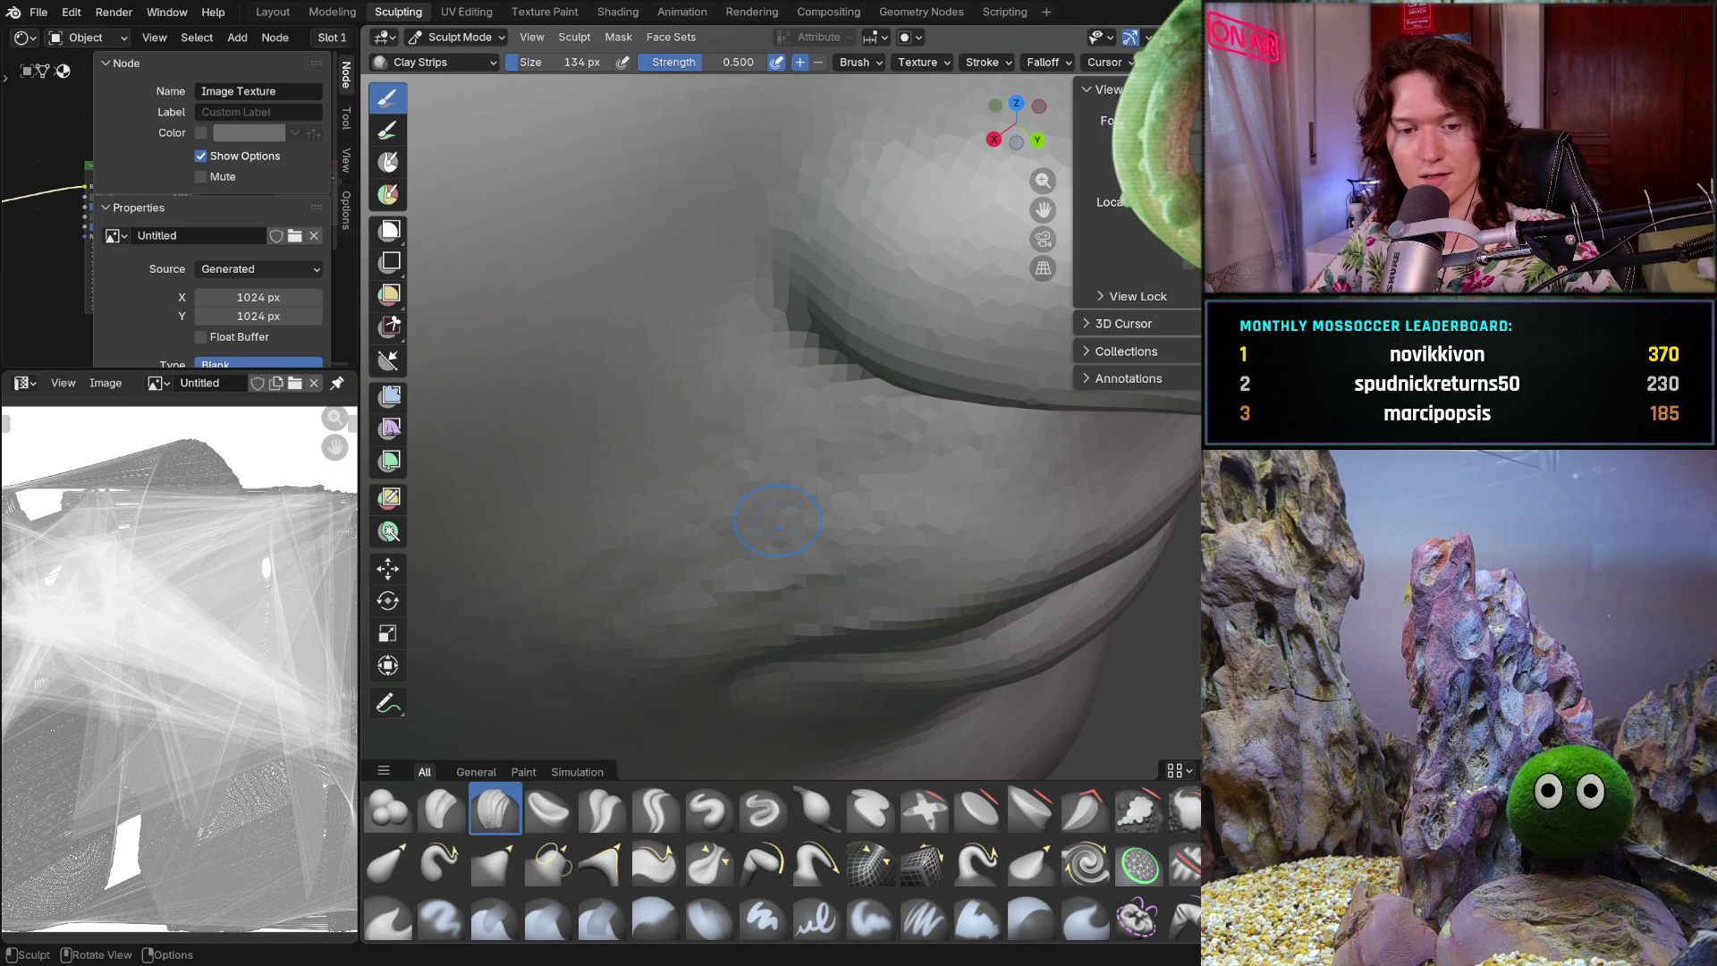
{"action": "scroll", "coordinate": [905, 604], "scroll_direction": "up", "scroll_amount": 8}
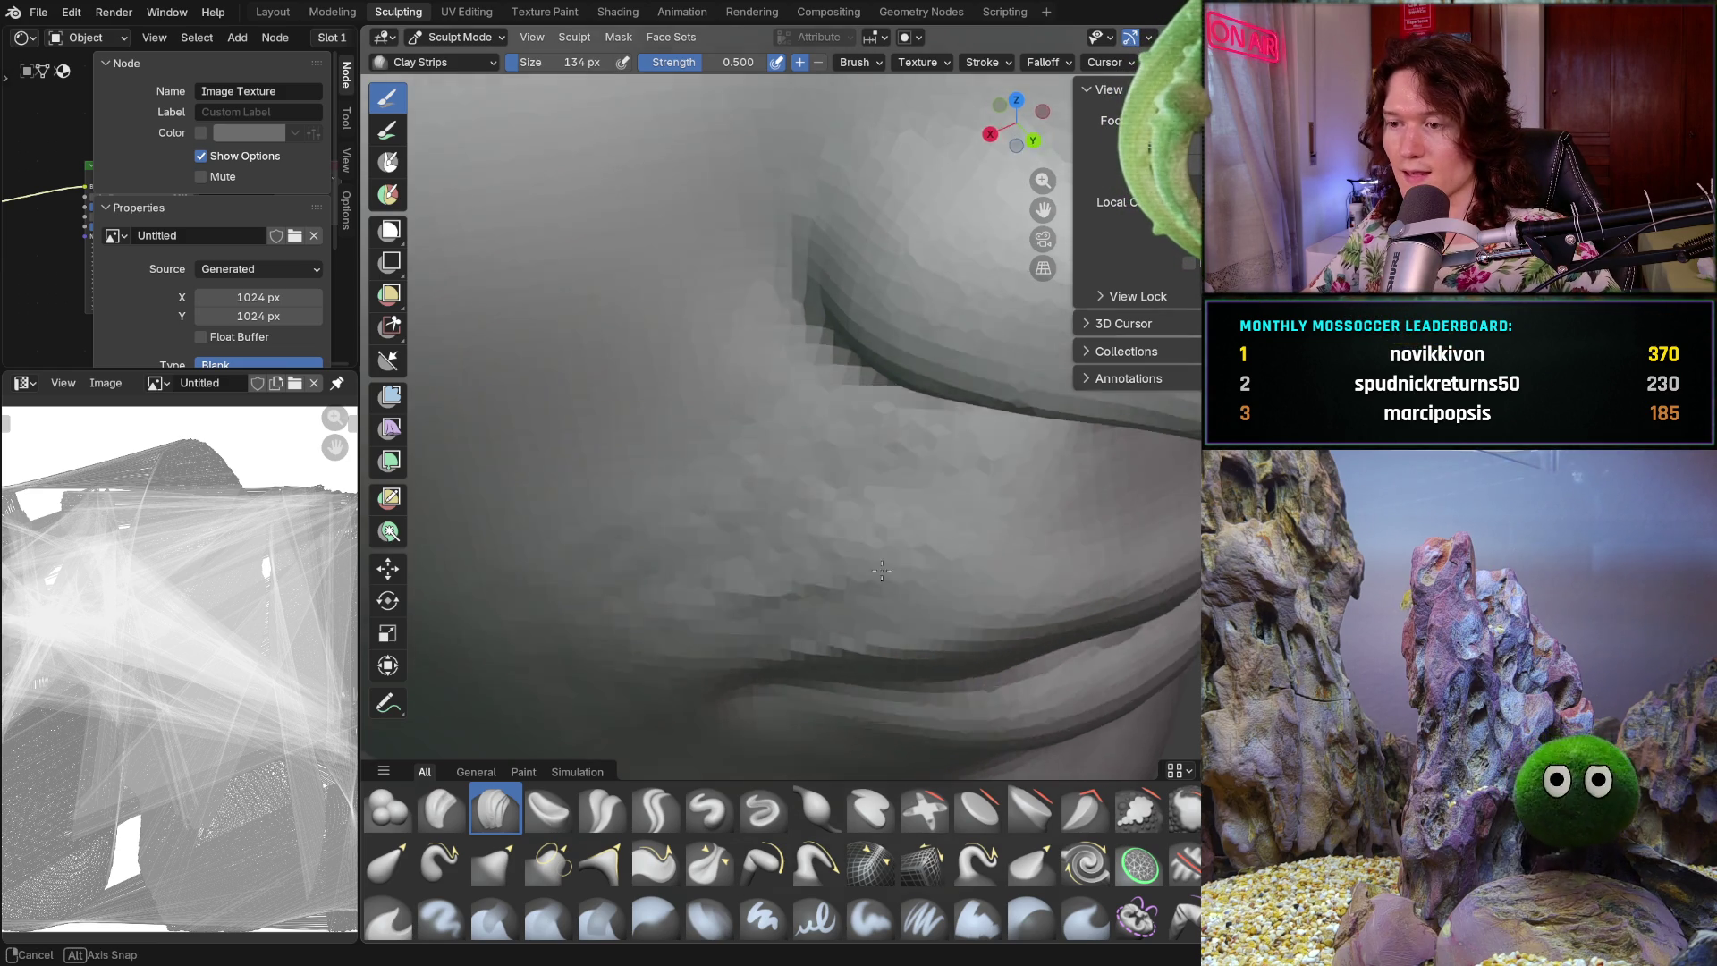
{"action": "mouse_move", "coordinate": [889, 567]}
{"action": "middle_mouse_down"}
{"action": "mouse_move", "coordinate": [893, 590]}
{"action": "mouse_move", "coordinate": [909, 429]}
{"action": "middle_mouse_up"}
{"action": "scroll", "coordinate": [899, 572], "scroll_direction": "down", "scroll_amount": 5}
- Add Clay Strips strokes on the cheek and along the fold above the lip corner
{"action": "middle_click_drag", "start_coordinate": [951, 493], "coordinate": [876, 535]}
{"action": "middle_click_drag", "start_coordinate": [728, 627], "coordinate": [706, 626]}
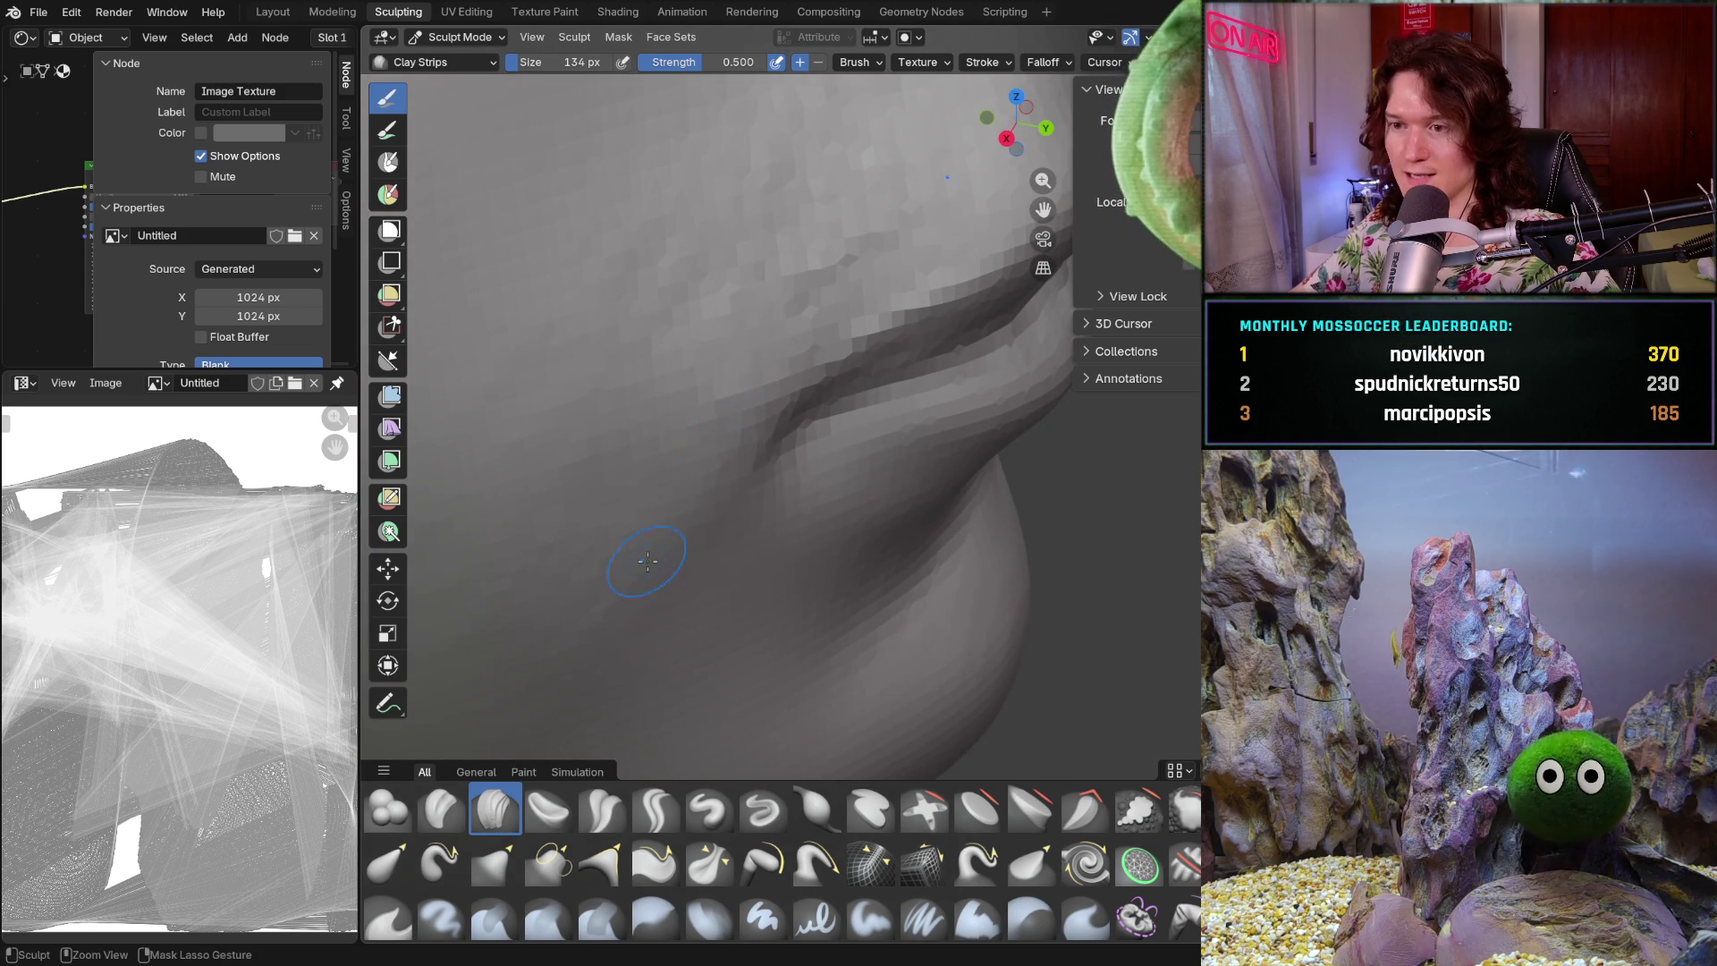
{"action": "middle_click_drag", "start_coordinate": [651, 557], "coordinate": [728, 429], "text": "ctrl"}
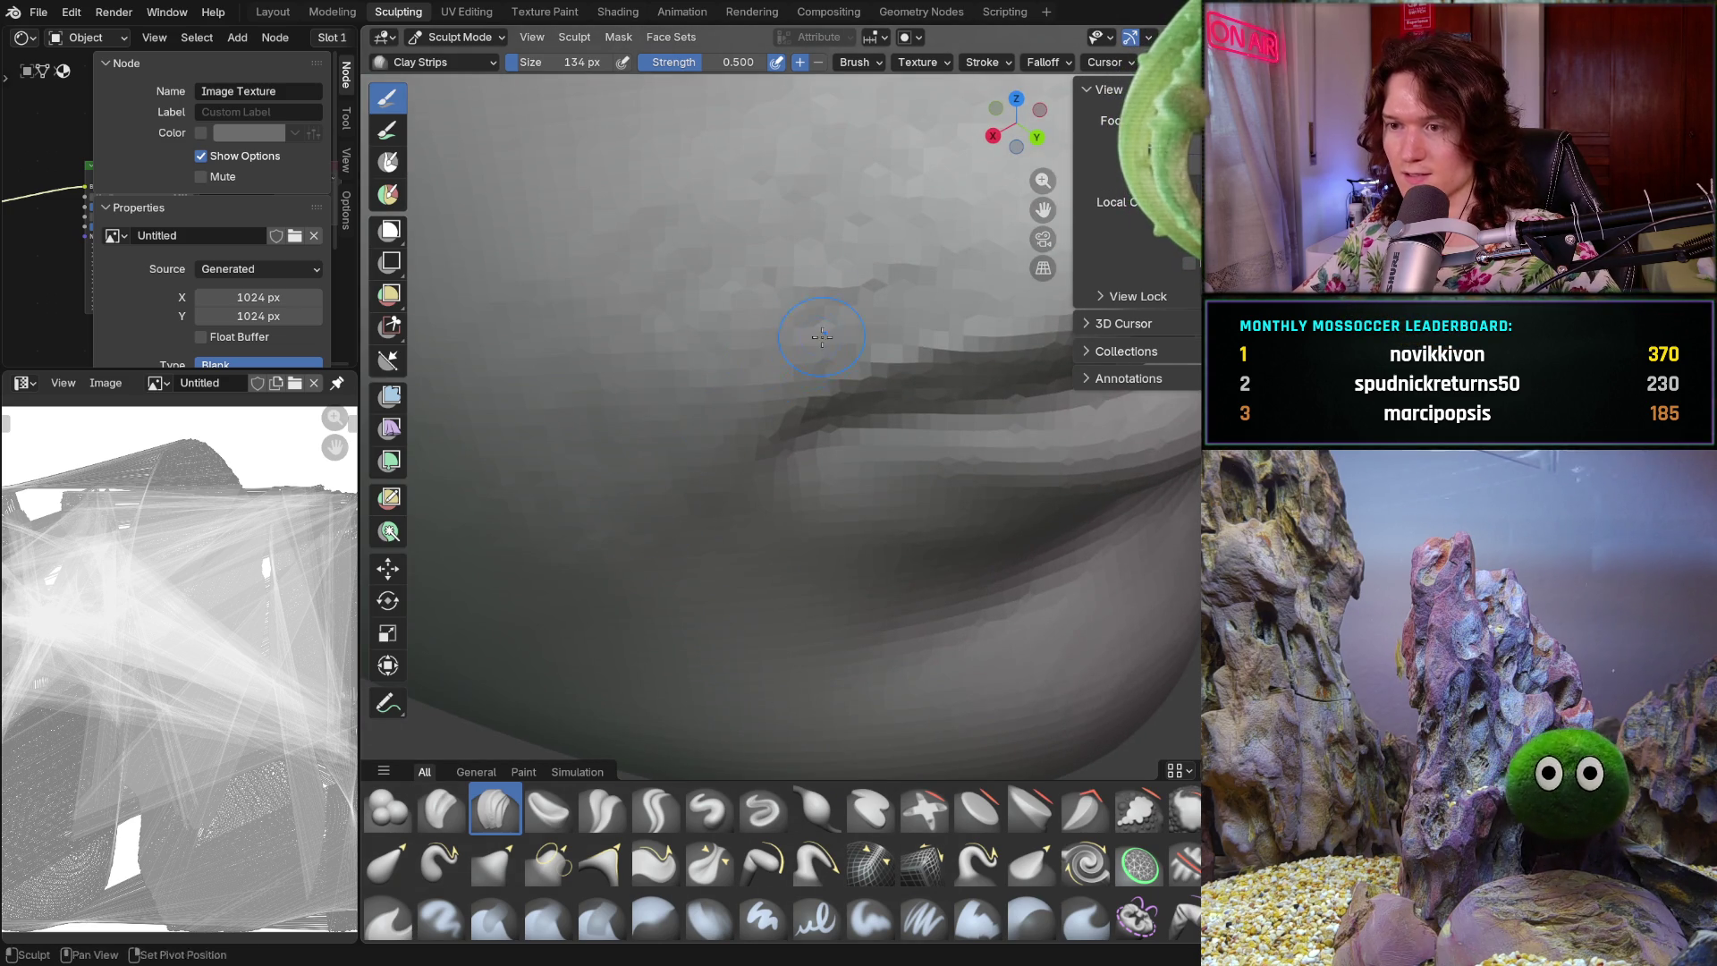
{"action": "middle_click_drag", "start_coordinate": [821, 339], "coordinate": [796, 377], "text": "ctrl"}
{"action": "middle_click_drag", "start_coordinate": [827, 494], "coordinate": [827, 494], "text": "ctrl"}
{"action": "mouse_move", "coordinate": [910, 548]}
{"action": "middle_mouse_down"}
{"action": "mouse_move", "coordinate": [913, 441]}
{"action": "mouse_move", "coordinate": [886, 425]}
{"action": "middle_mouse_up"}
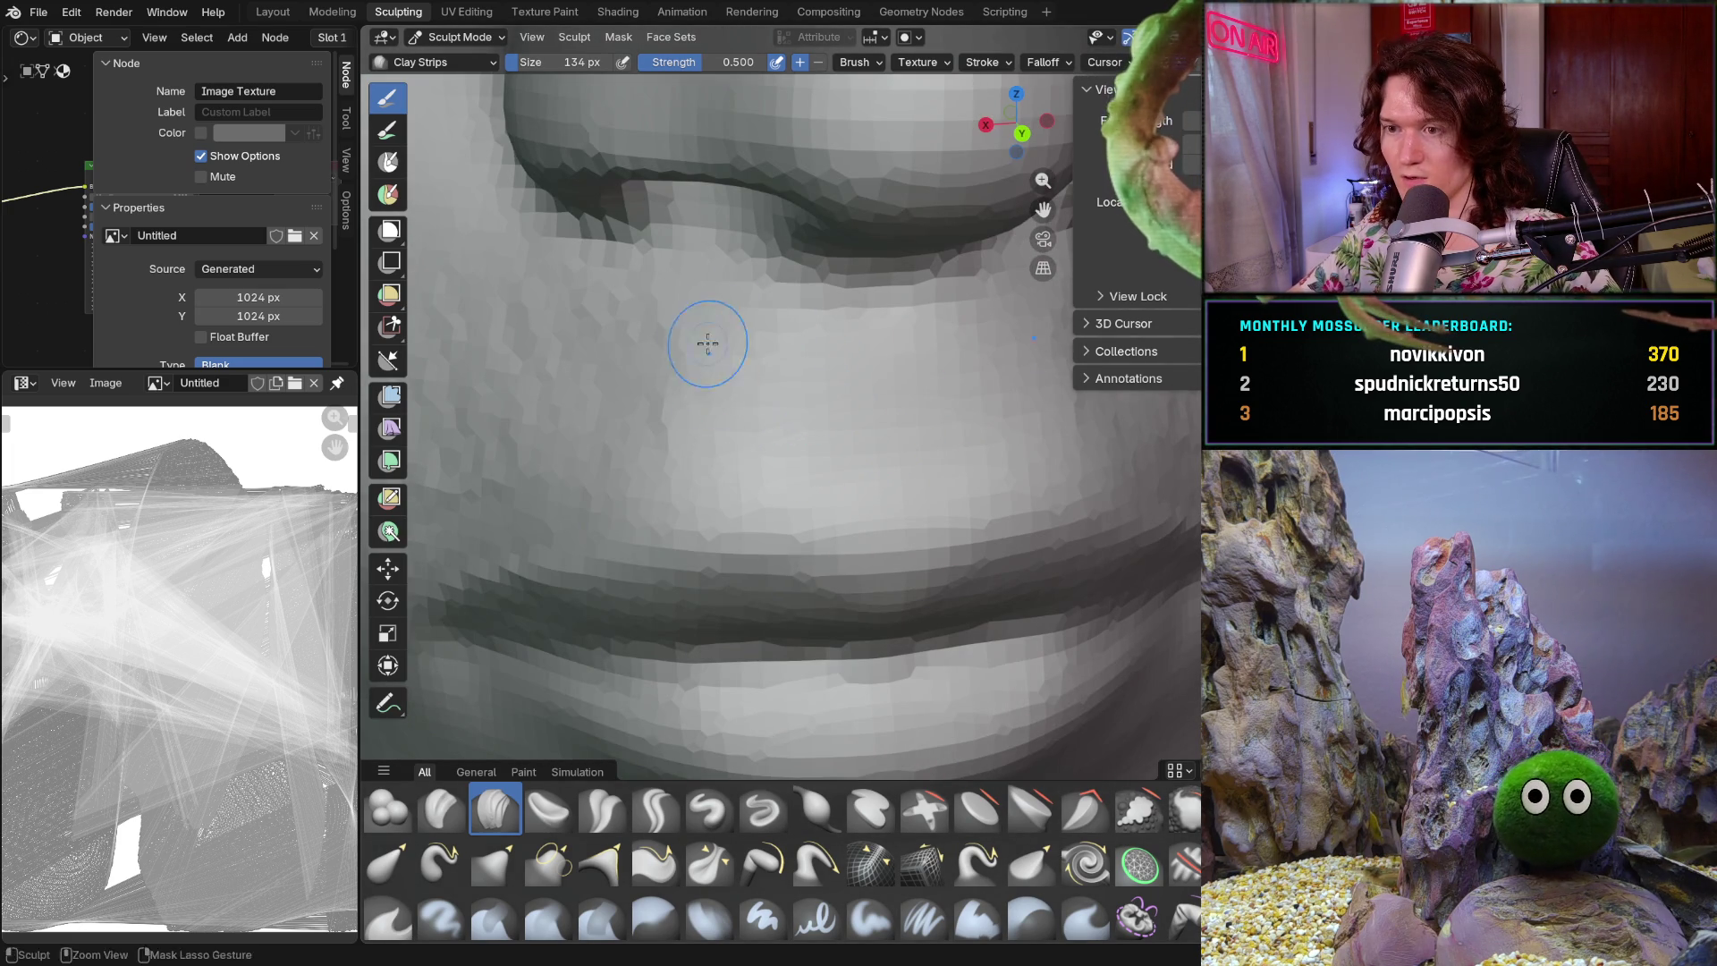
- Add a Clay Strips stroke on the upper lip skin, viewed from the side
{"action": "middle_click_drag", "start_coordinate": [841, 428], "coordinate": [829, 415]}
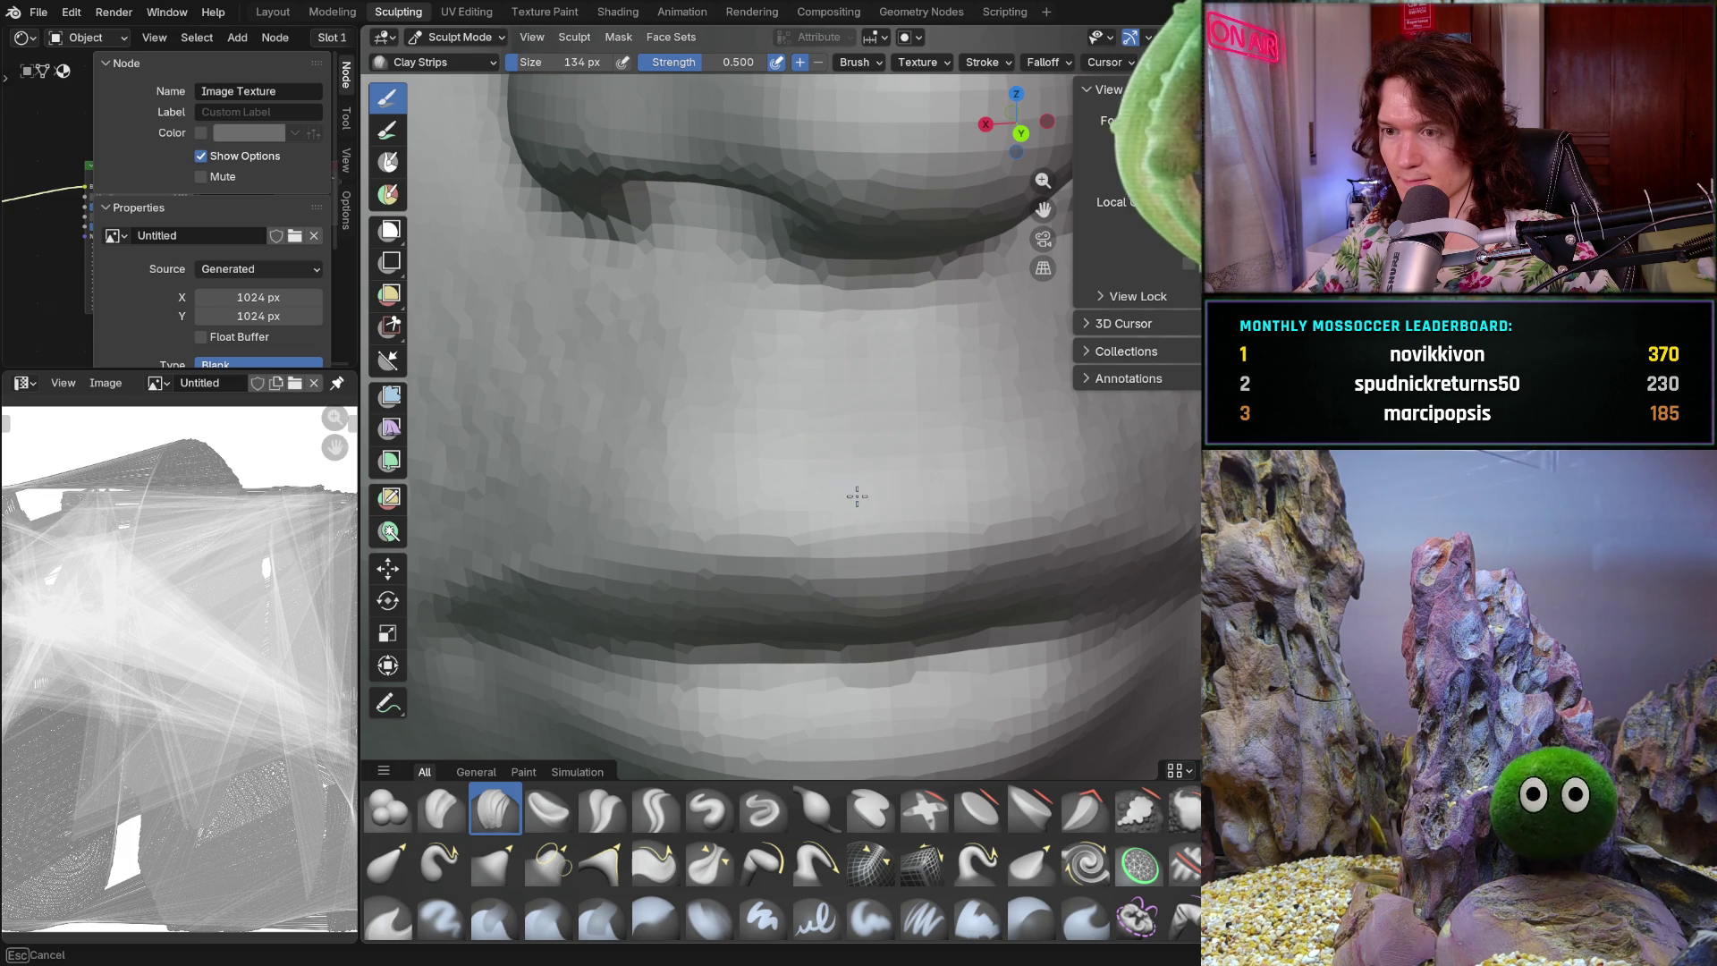
{"action": "middle_click_drag", "start_coordinate": [893, 467], "coordinate": [910, 438]}
{"action": "scroll", "coordinate": [919, 452], "scroll_direction": "up", "scroll_amount": 6}
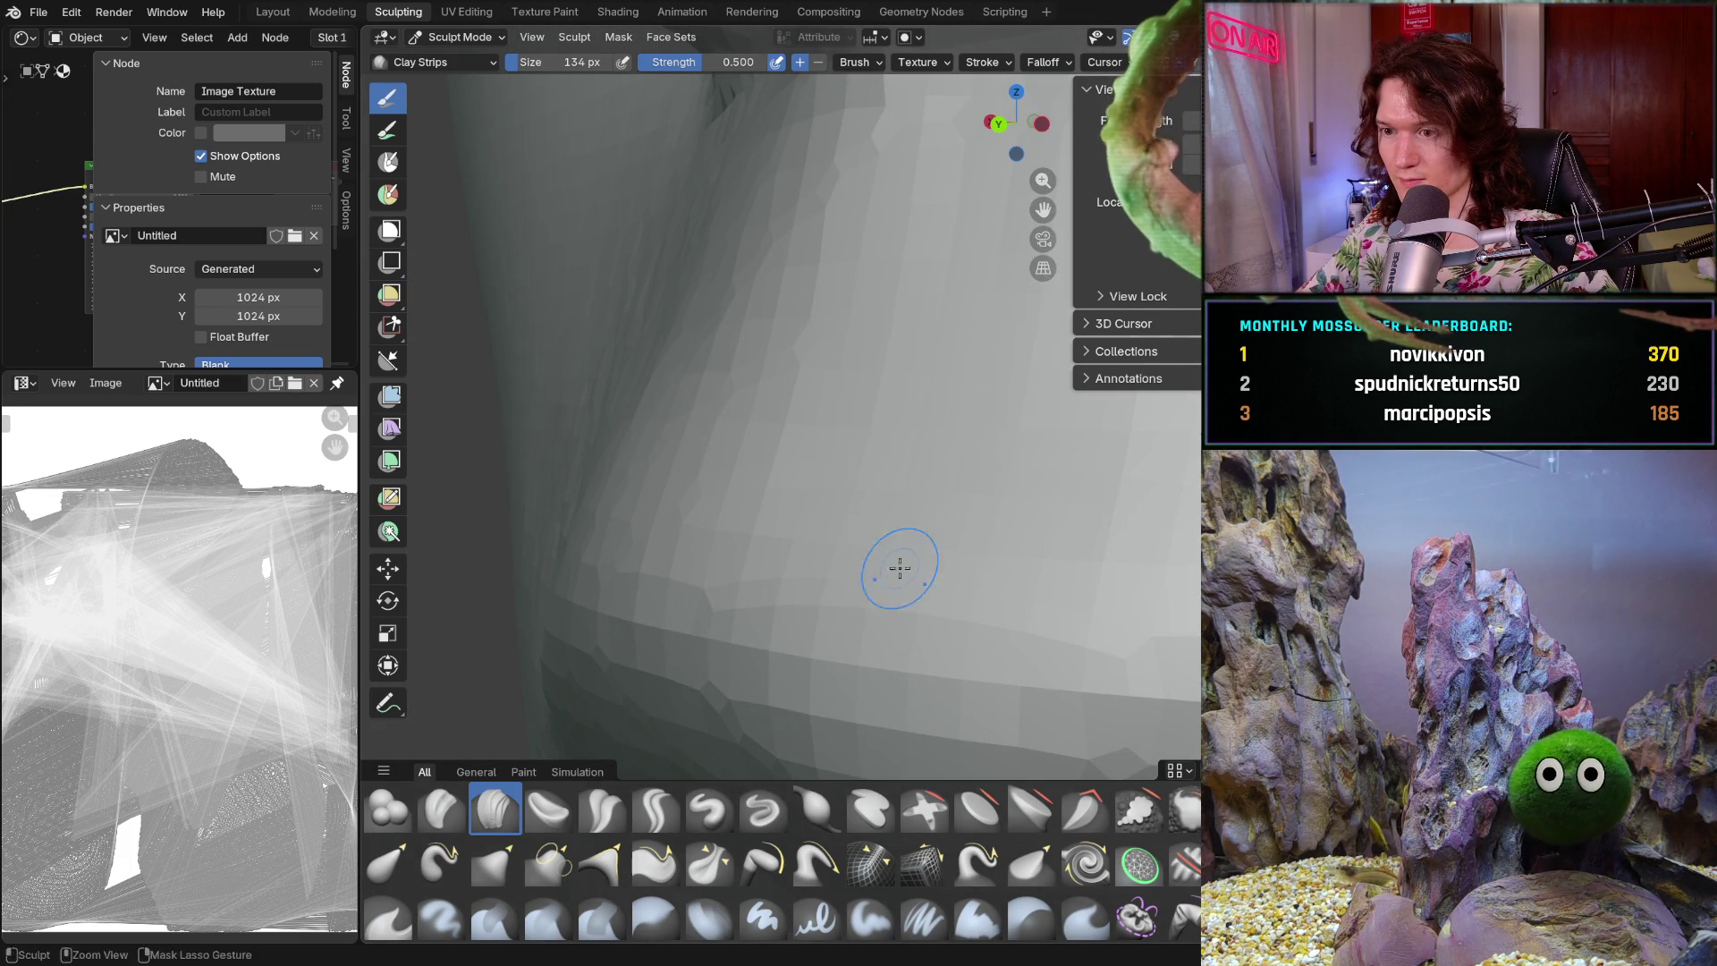
{"action": "middle_click_drag", "start_coordinate": [915, 480], "coordinate": [957, 553]}
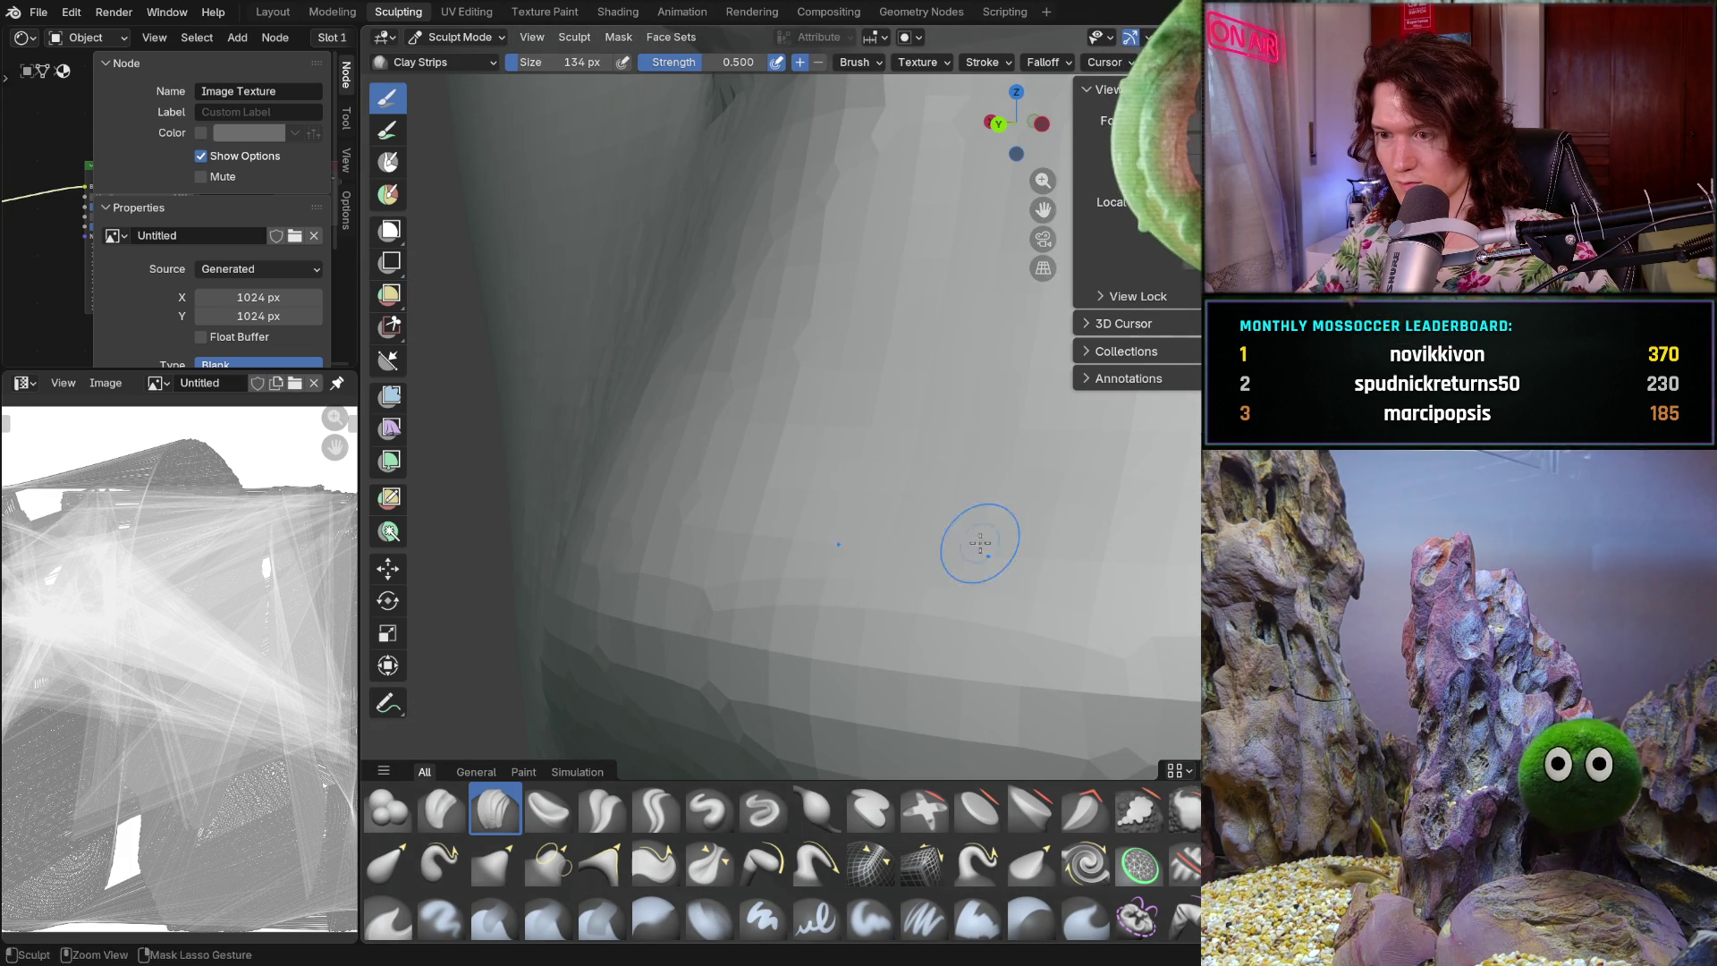
- Add a Clay Strips stroke just below the nostril
{"action": "mouse_move", "coordinate": [927, 488]}
{"action": "middle_mouse_down"}
{"action": "mouse_move", "coordinate": [1002, 411]}
{"action": "mouse_move", "coordinate": [1074, 429]}
{"action": "middle_mouse_up"}
{"action": "scroll", "coordinate": [953, 335], "scroll_direction": "down", "scroll_amount": 6}
{"action": "scroll", "coordinate": [913, 438], "scroll_direction": "up", "scroll_amount": 8}
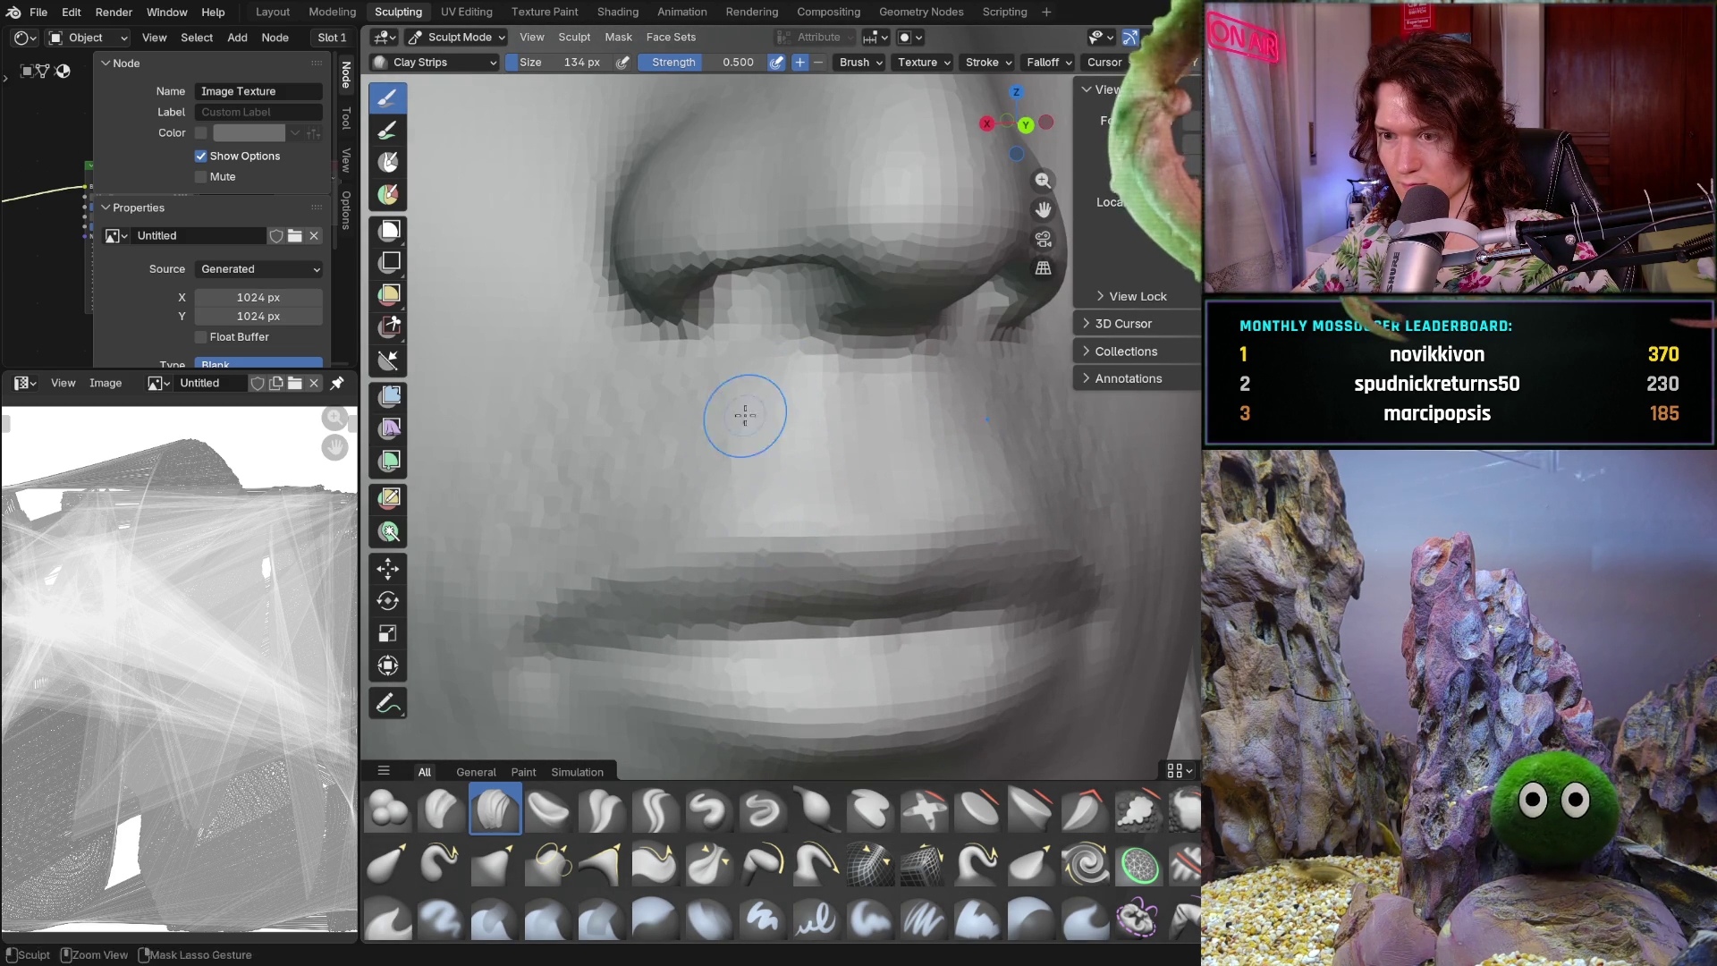
{"action": "mouse_move", "coordinate": [805, 501]}
{"action": "middle_mouse_down"}
{"action": "mouse_move", "coordinate": [931, 394]}
{"action": "mouse_move", "coordinate": [893, 526]}
{"action": "middle_mouse_up"}
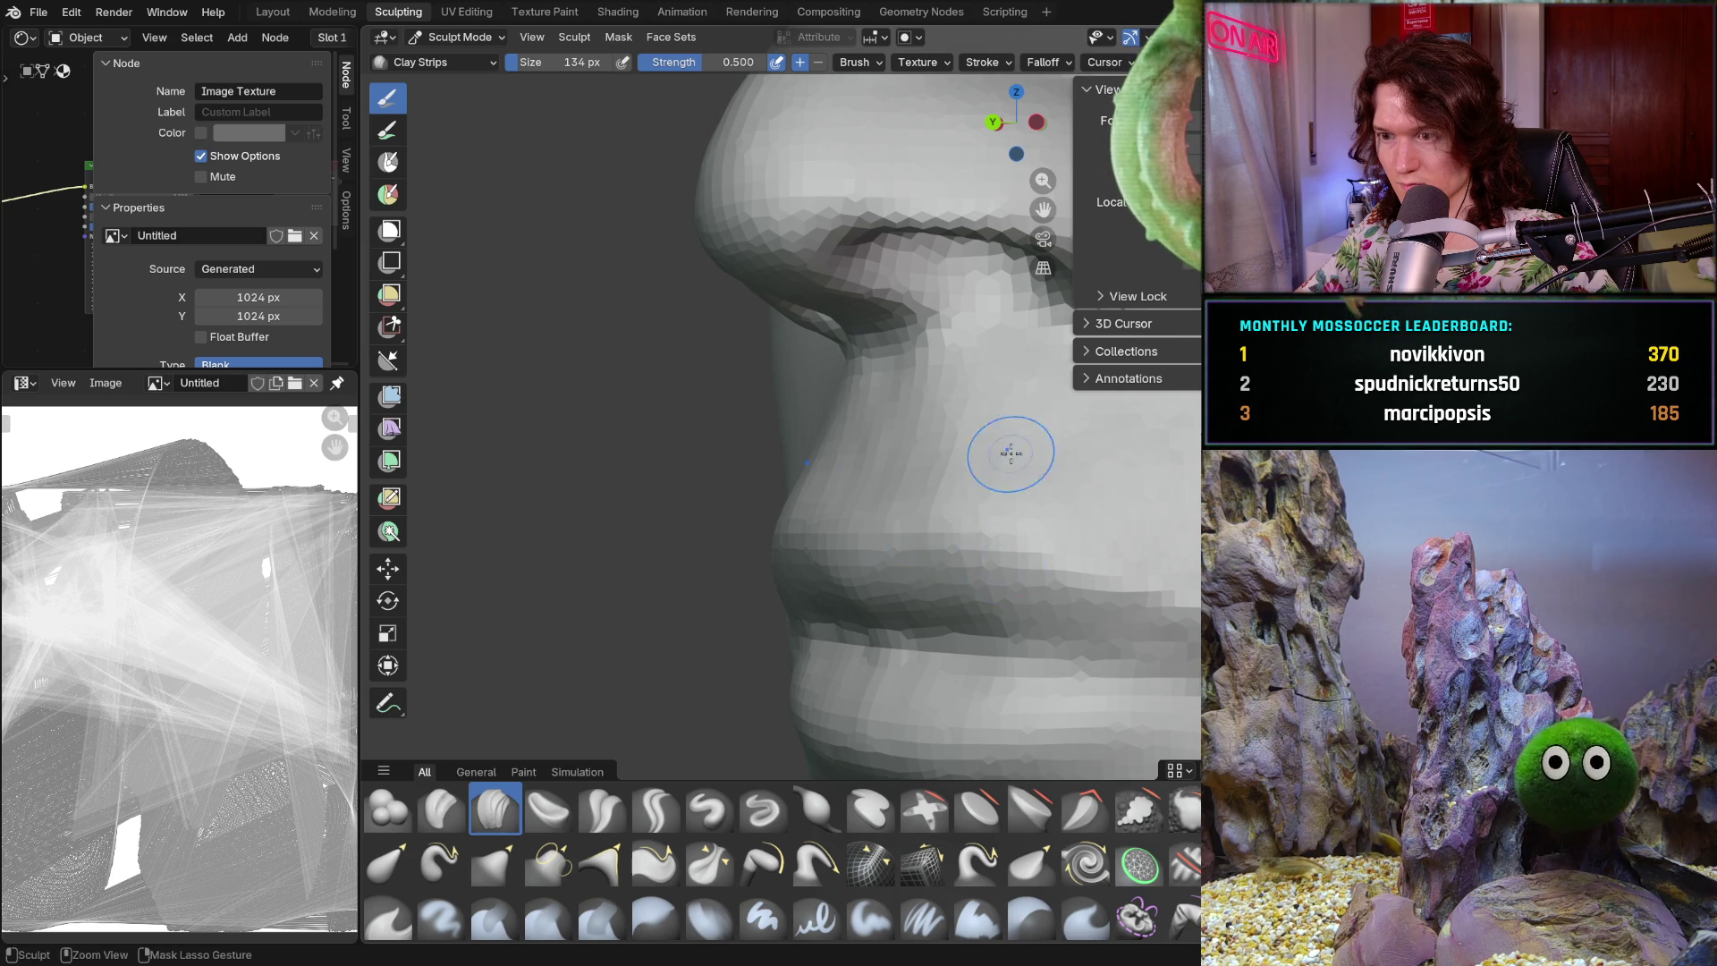
{"action": "mouse_move", "coordinate": [950, 387]}
{"action": "middle_mouse_down"}
{"action": "mouse_move", "coordinate": [770, 448]}
{"action": "mouse_move", "coordinate": [787, 493]}
{"action": "mouse_move", "coordinate": [770, 504]}
{"action": "middle_mouse_up"}
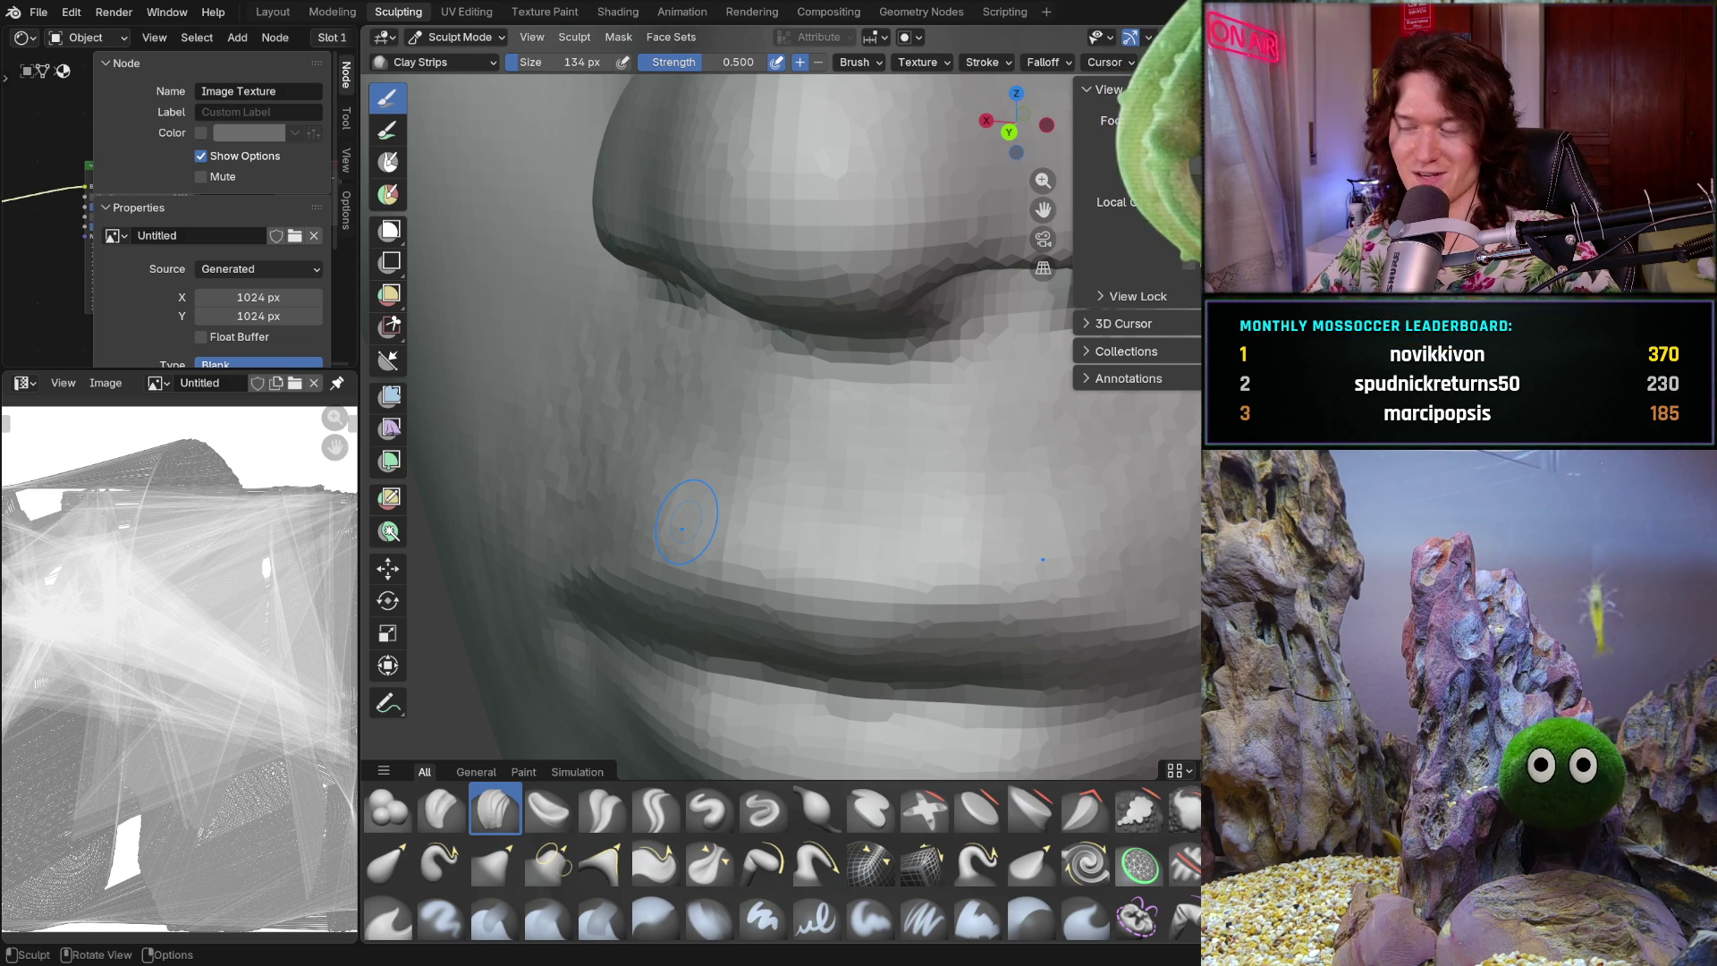
- Build up the cheek beside the nostril wing with Clay Strips, then inspect the nostril closely
{"action": "mouse_move", "coordinate": [799, 537]}
{"action": "middle_mouse_down"}
{"action": "mouse_move", "coordinate": [702, 555]}
{"action": "mouse_move", "coordinate": [872, 460]}
{"action": "middle_mouse_up"}
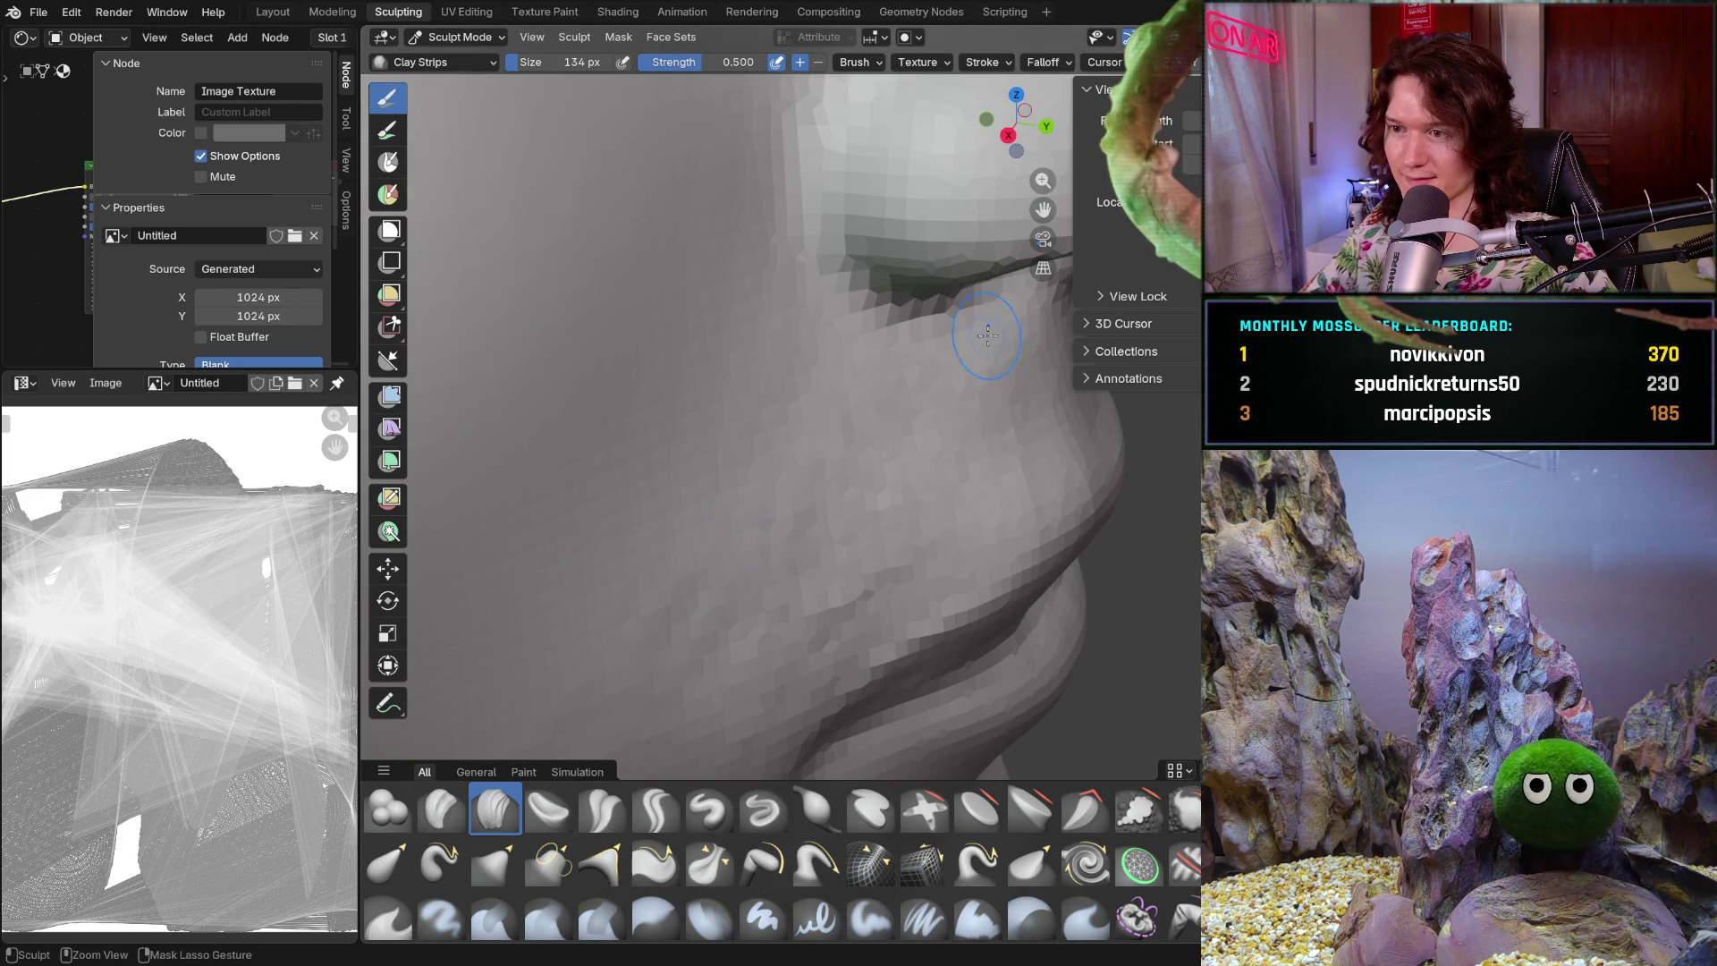
{"action": "scroll", "coordinate": [984, 358], "scroll_direction": "up", "scroll_amount": 4}
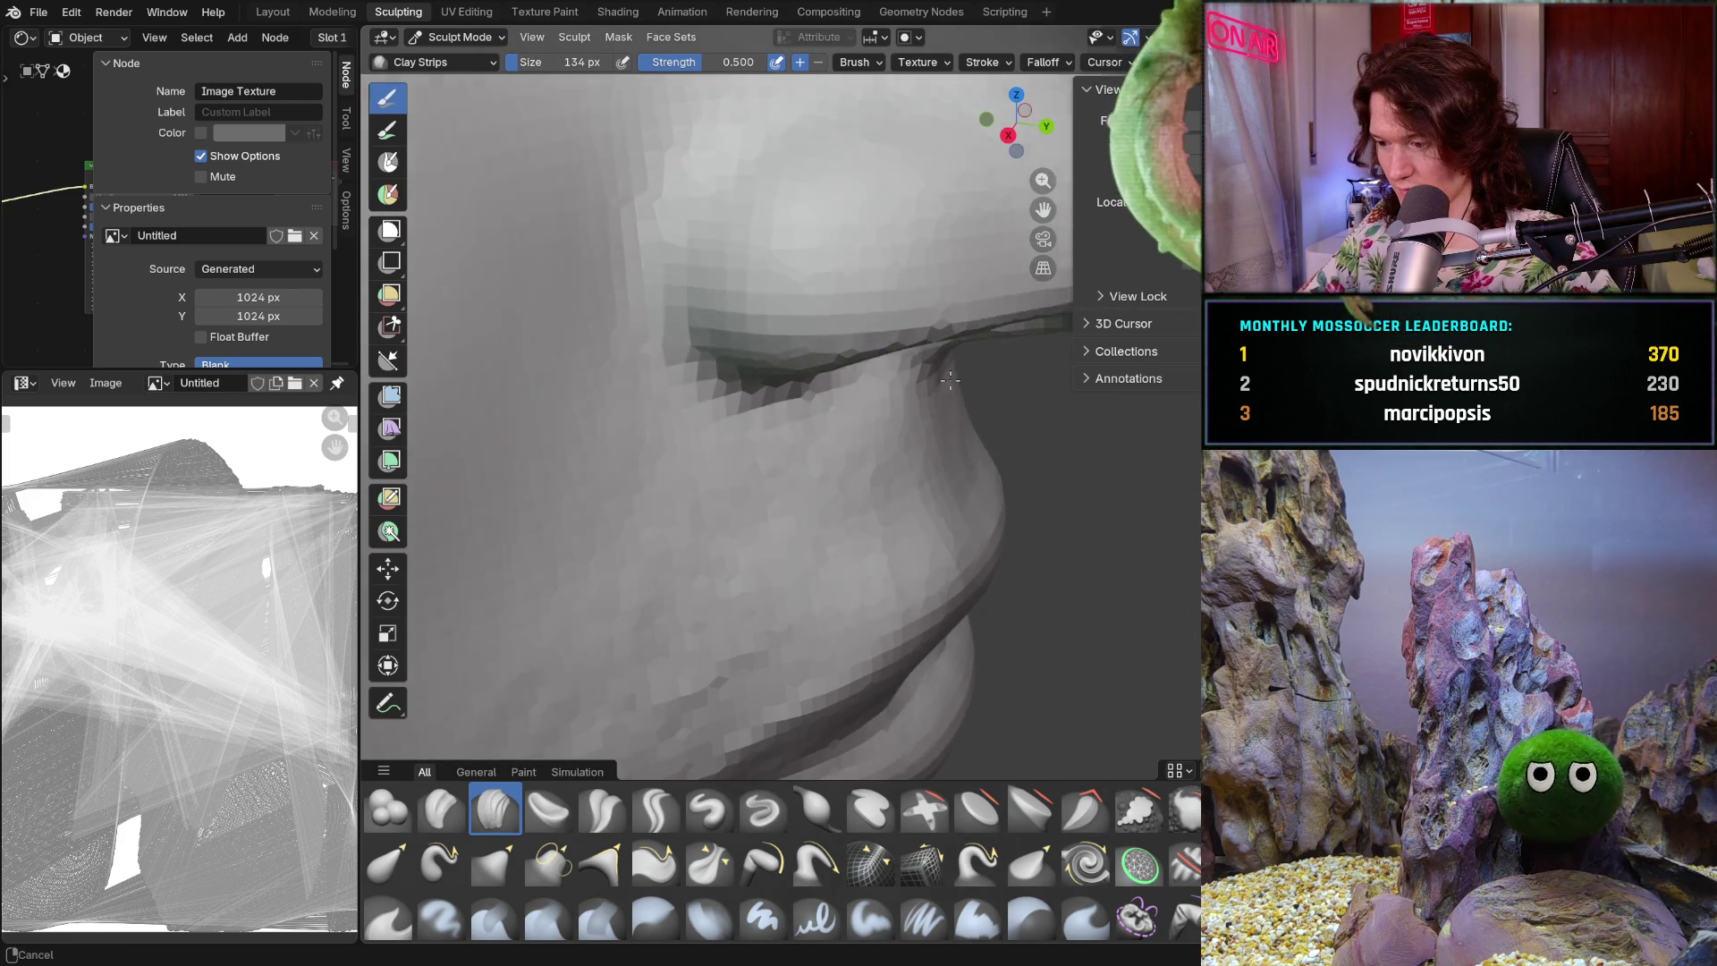
{"action": "mouse_move", "coordinate": [843, 449]}
{"action": "middle_mouse_down", "text": "ctrl"}
{"action": "mouse_move", "coordinate": [782, 397]}
{"action": "mouse_move", "coordinate": [788, 409]}
{"action": "mouse_move", "coordinate": [813, 388]}
{"action": "mouse_move", "coordinate": [810, 407]}
{"action": "mouse_move", "coordinate": [797, 399]}
{"action": "middle_mouse_up", "text": "ctrl"}
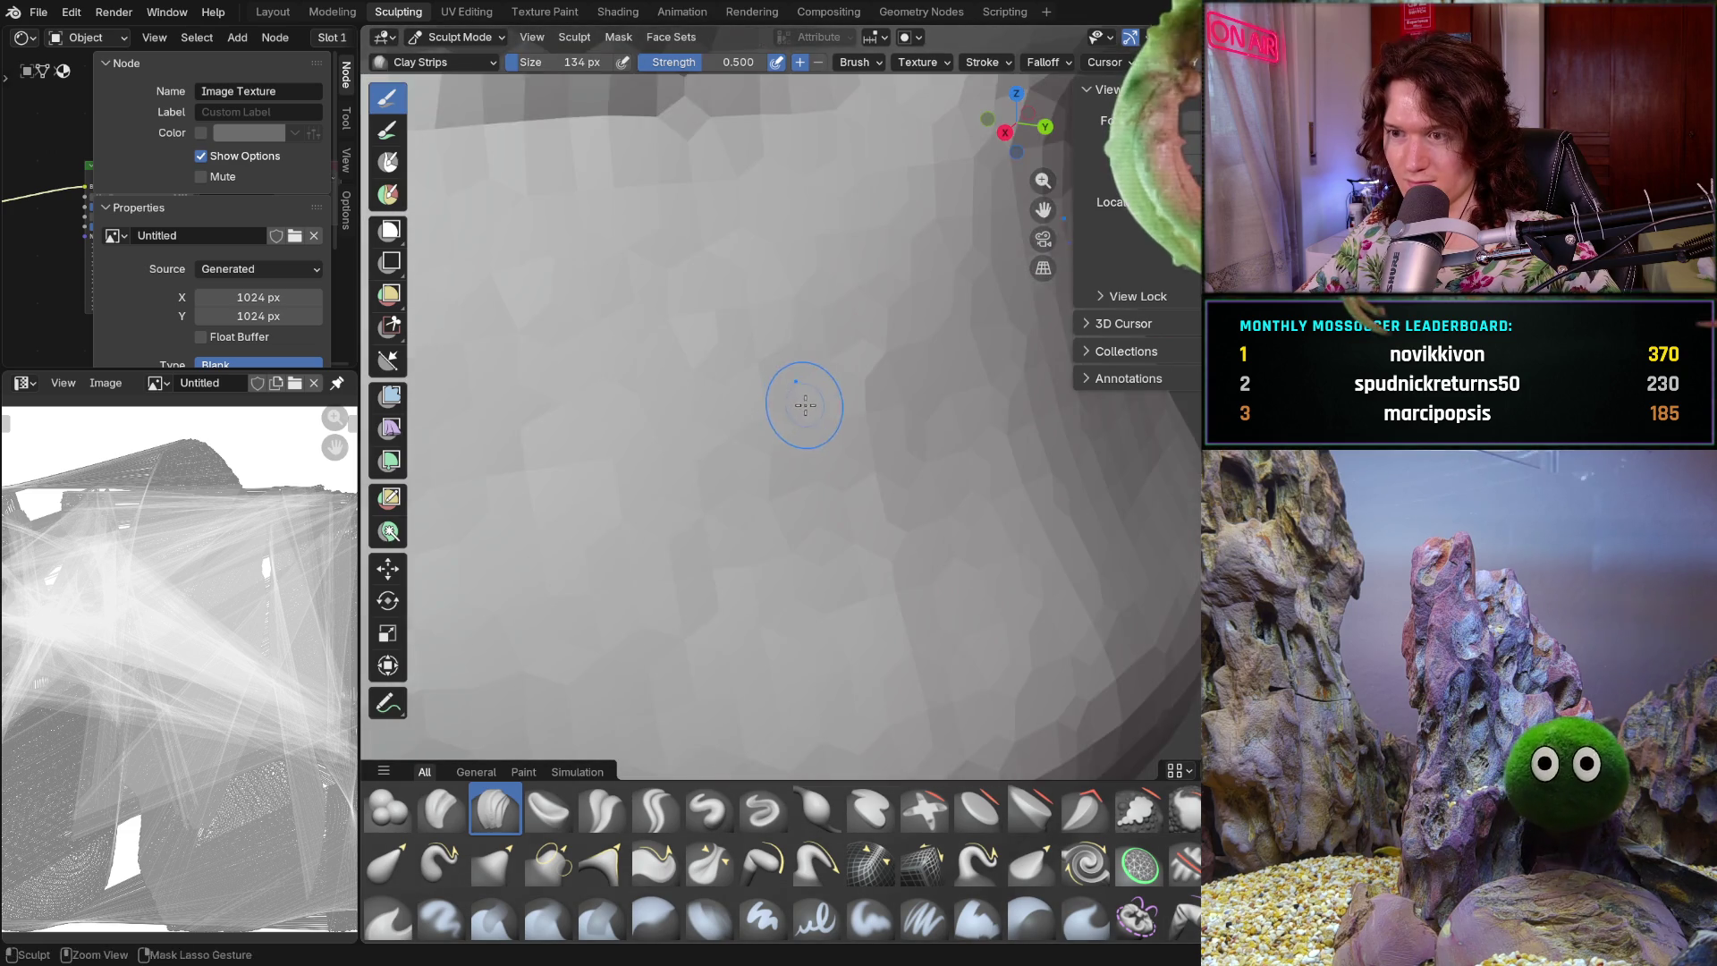
{"action": "scroll", "coordinate": [797, 399], "scroll_direction": "down", "scroll_amount": 1}
{"action": "scroll", "coordinate": [809, 410], "scroll_direction": "up", "scroll_amount": 4, "text": "shift"}
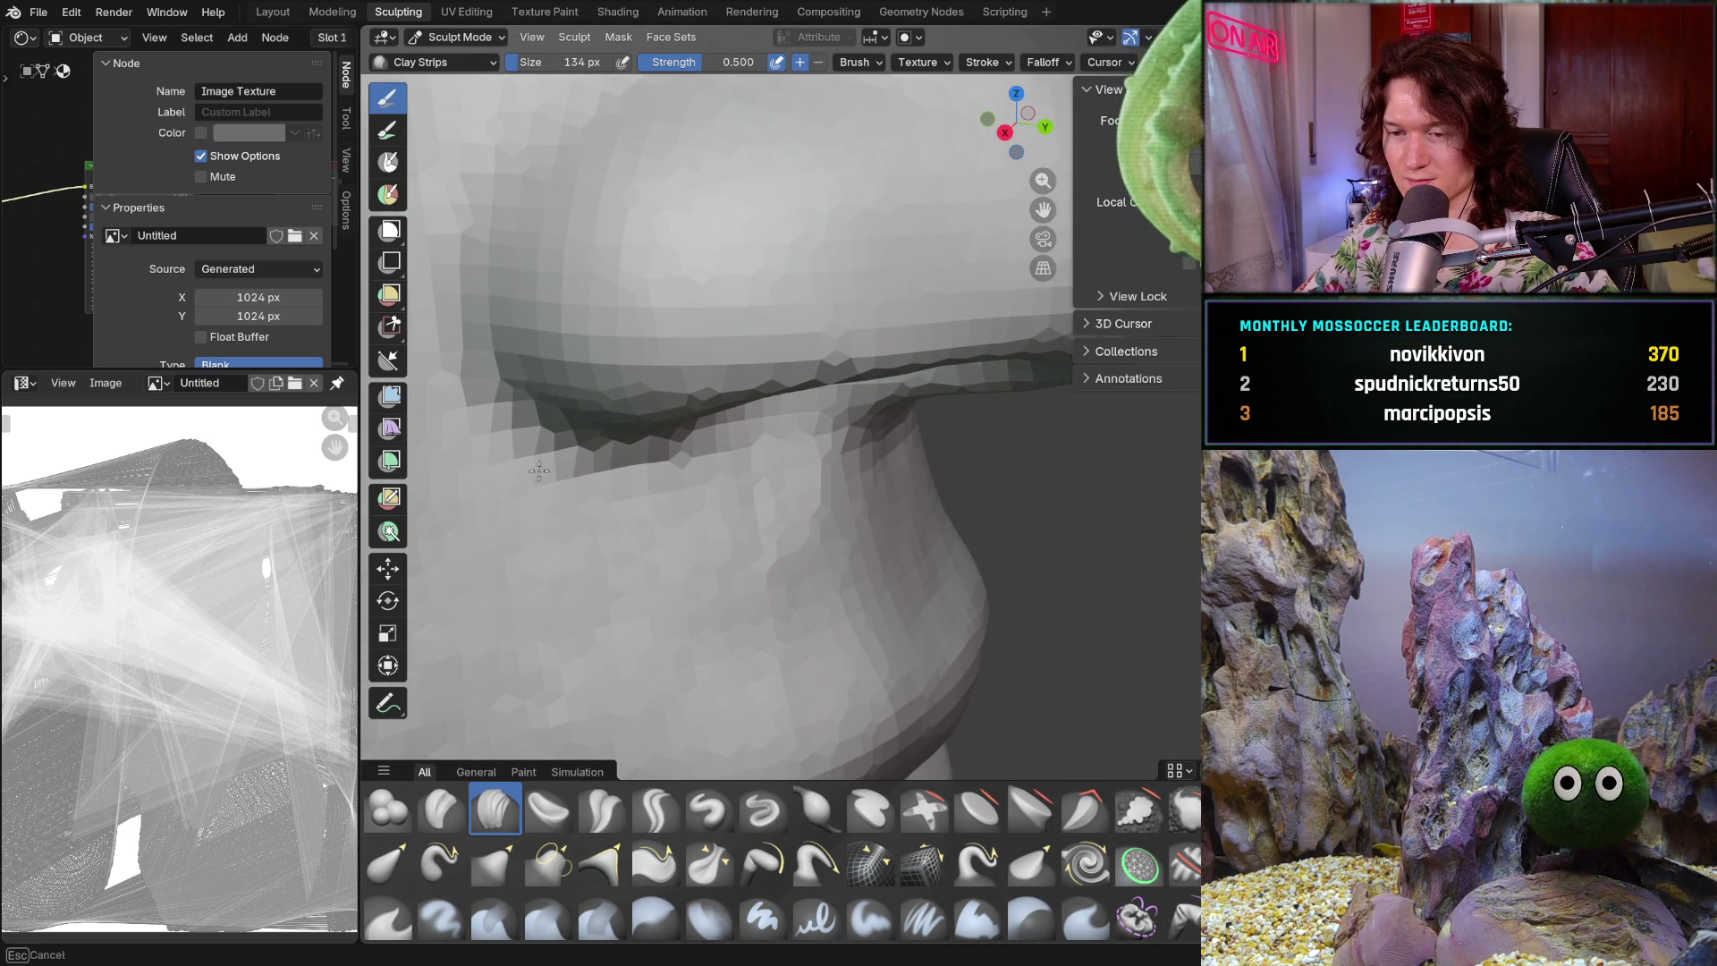
{"action": "middle_click_drag", "start_coordinate": [555, 460], "coordinate": [557, 462], "text": "ctrl"}
{"action": "middle_click_drag", "start_coordinate": [708, 481], "coordinate": [706, 479], "text": "ctrl"}
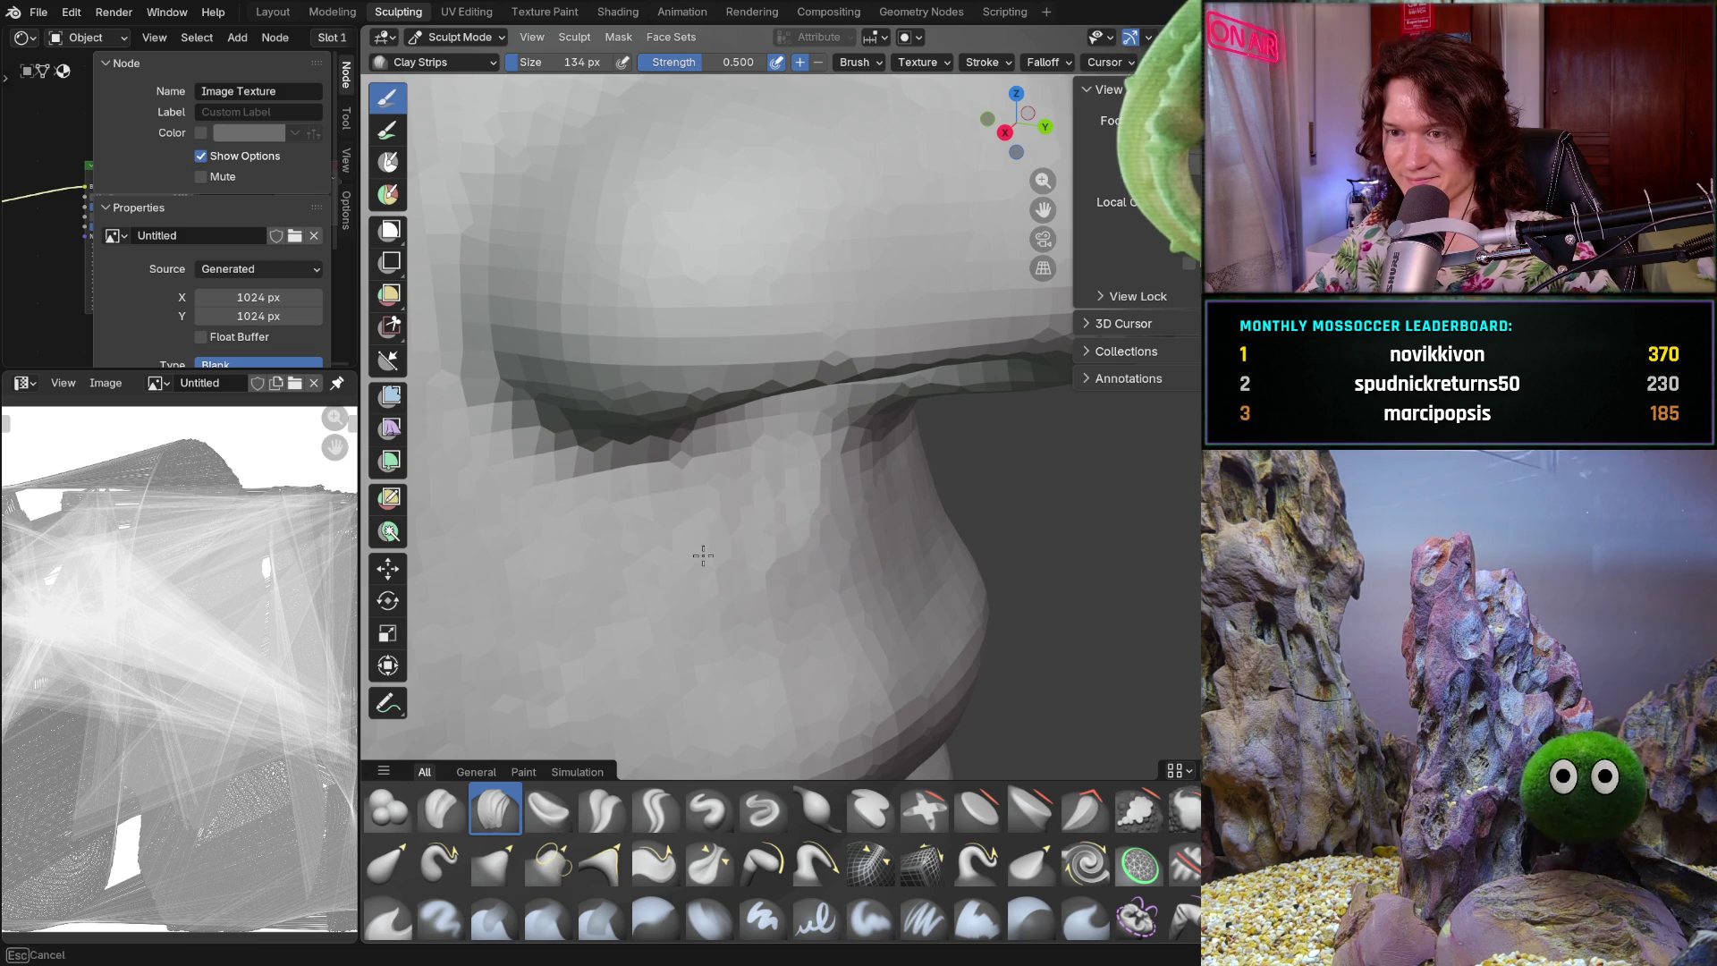
{"action": "mouse_move", "coordinate": [748, 539]}
{"action": "middle_mouse_down", "text": "ctrl"}
{"action": "mouse_move", "coordinate": [799, 590]}
{"action": "mouse_move", "coordinate": [814, 265]}
{"action": "middle_mouse_up", "text": "ctrl"}
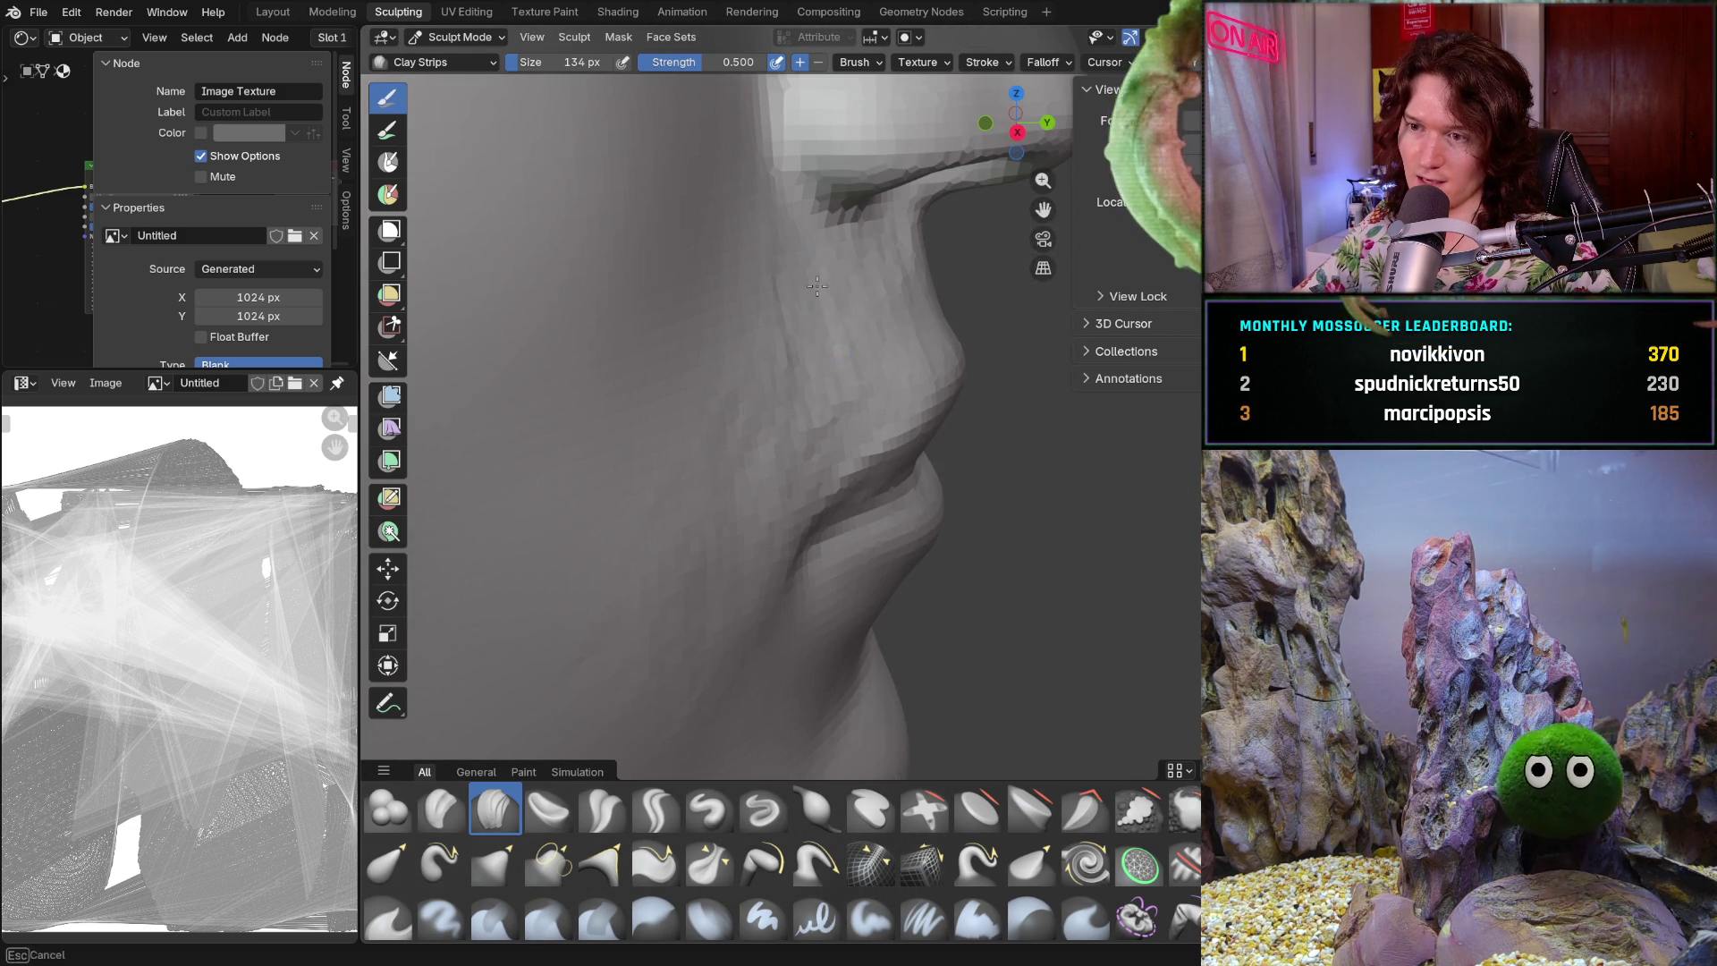
{"action": "middle_click_drag", "start_coordinate": [879, 289], "coordinate": [704, 521]}
{"action": "scroll", "coordinate": [704, 522], "scroll_direction": "up", "scroll_amount": 3}
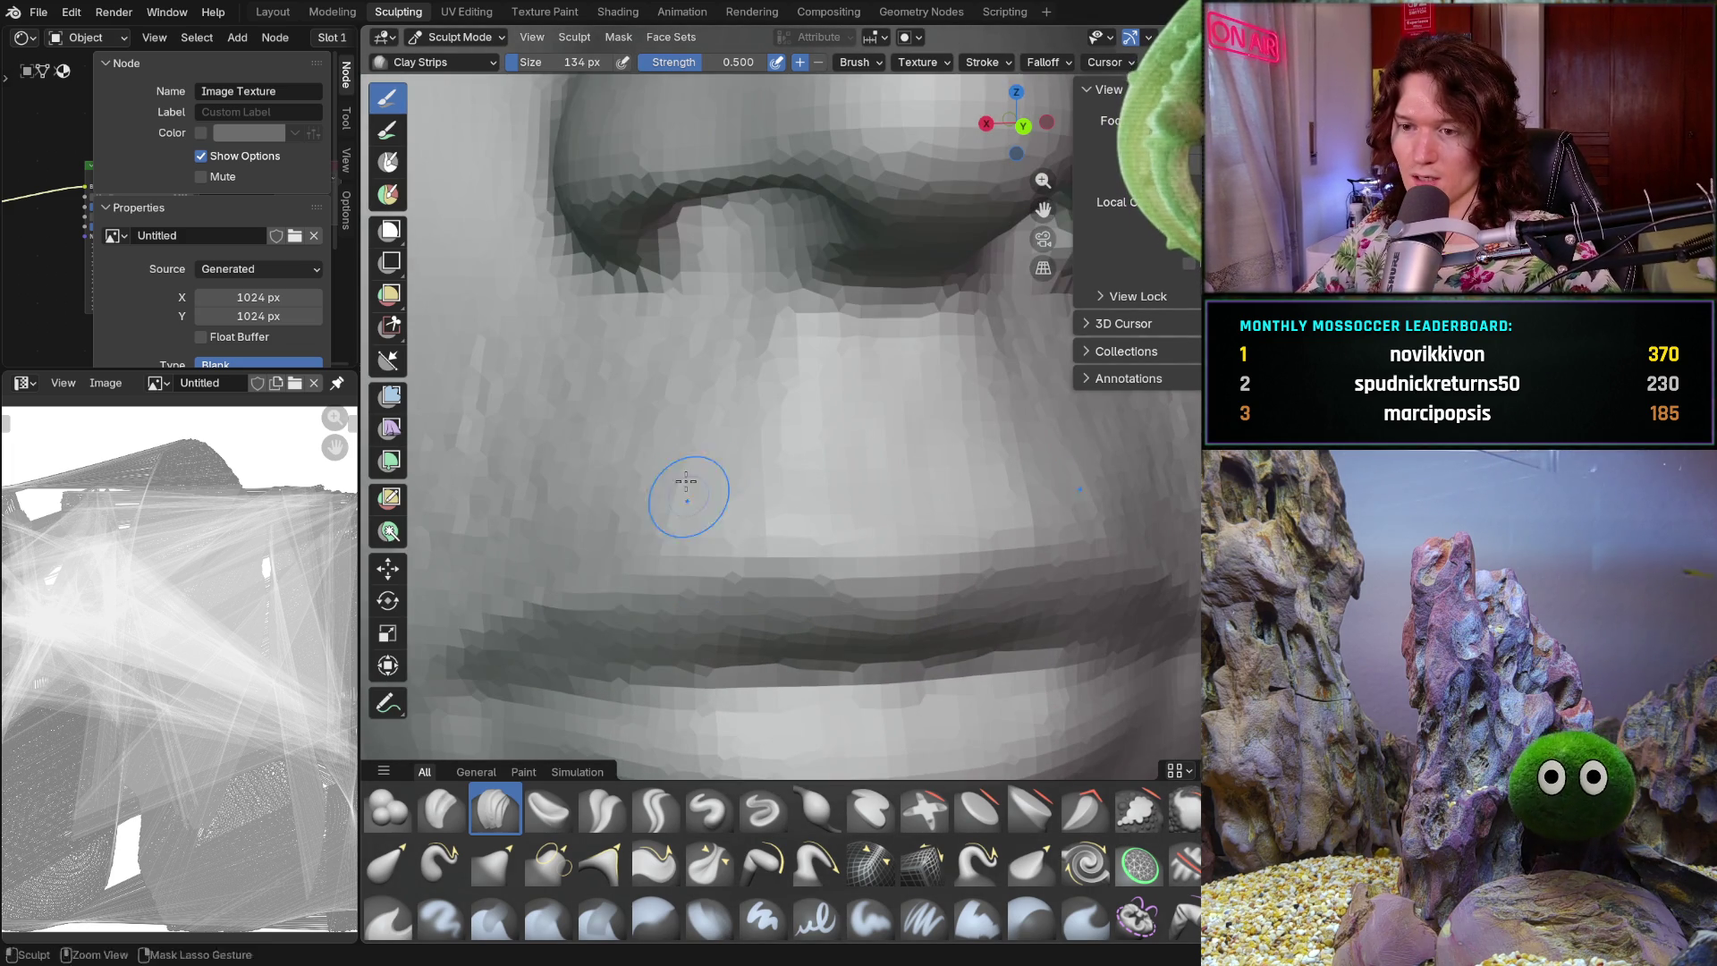
- Sculpt Clay Strips onto the surface near the nostril from a low angle
{"action": "mouse_move", "coordinate": [704, 534]}
{"action": "middle_mouse_down"}
{"action": "mouse_move", "coordinate": [894, 295]}
{"action": "mouse_move", "coordinate": [893, 348]}
{"action": "mouse_move", "coordinate": [842, 280]}
{"action": "middle_mouse_up"}
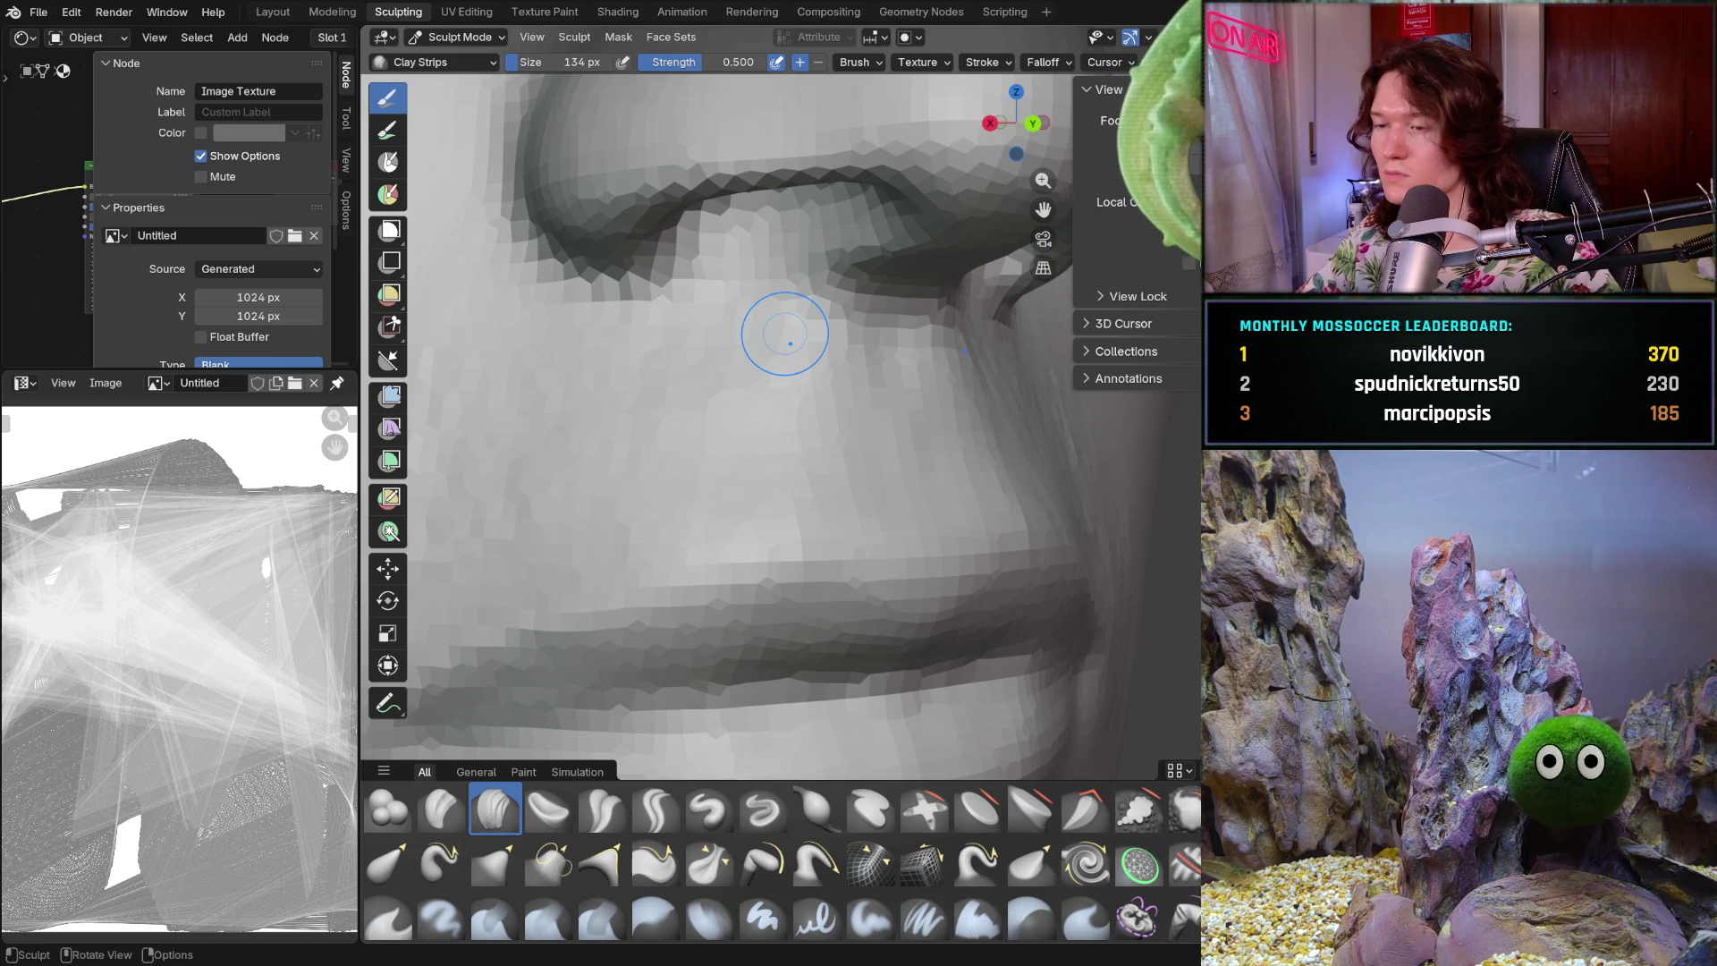
{"action": "middle_click_drag", "start_coordinate": [941, 320], "coordinate": [906, 256]}
{"action": "left_click_drag", "start_coordinate": [857, 215], "coordinate": [859, 176]}
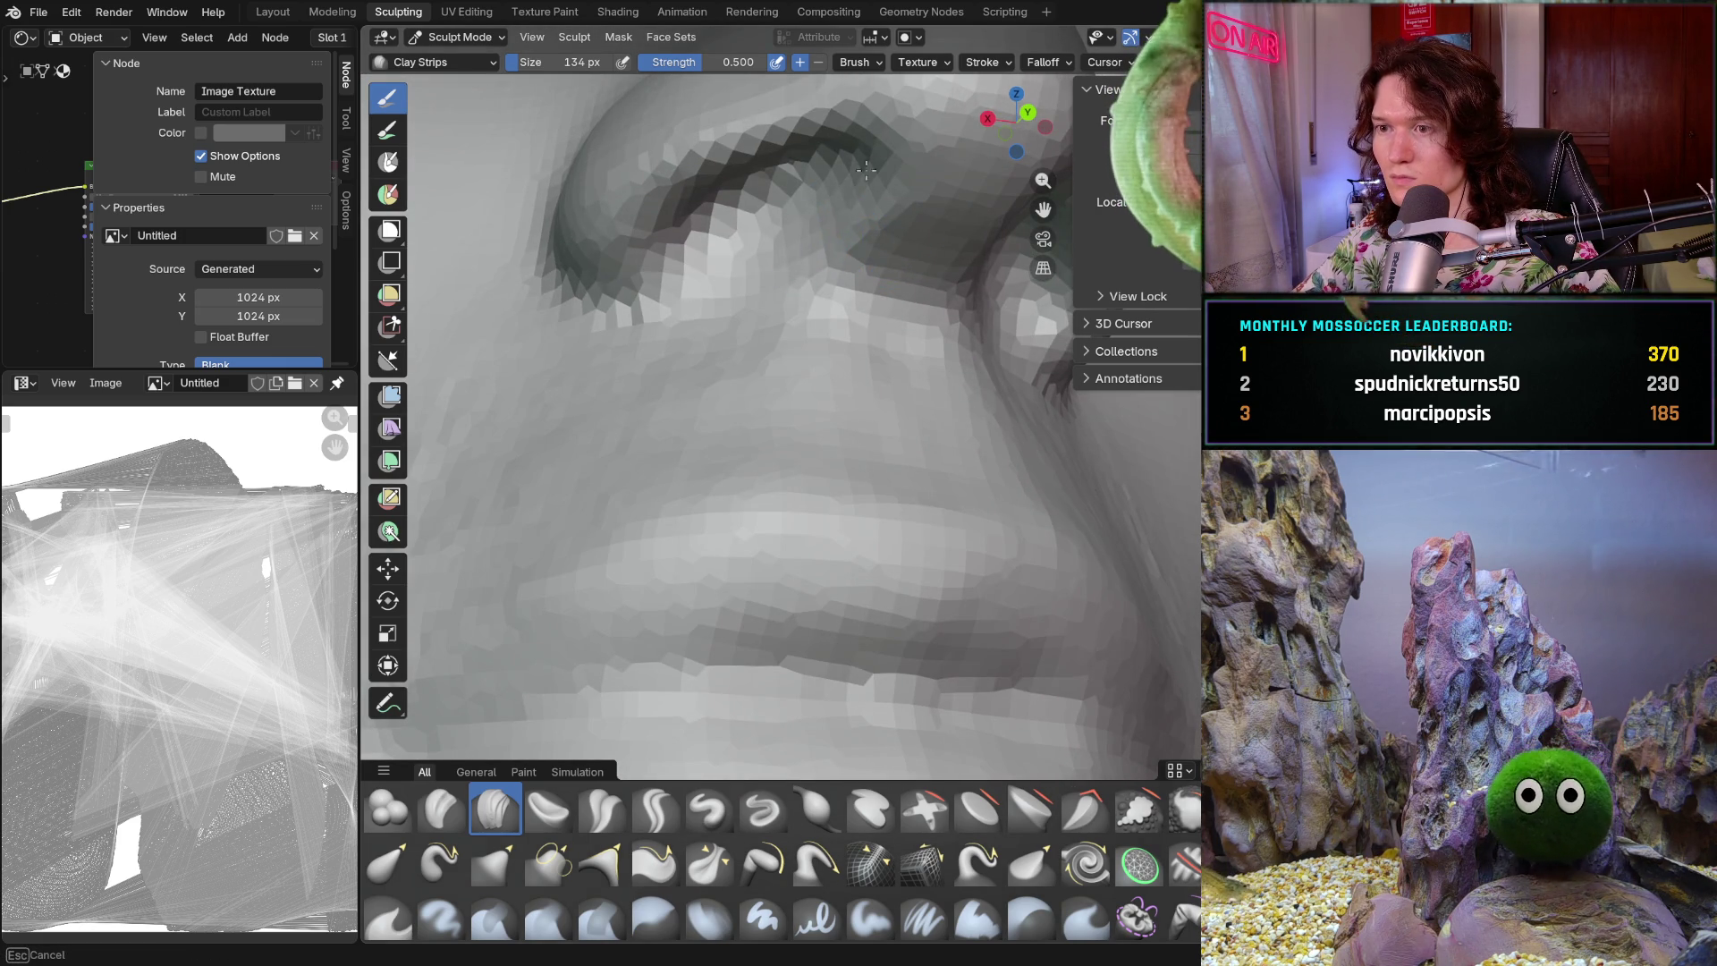
{"action": "middle_click_drag", "start_coordinate": [831, 194], "coordinate": [841, 116]}
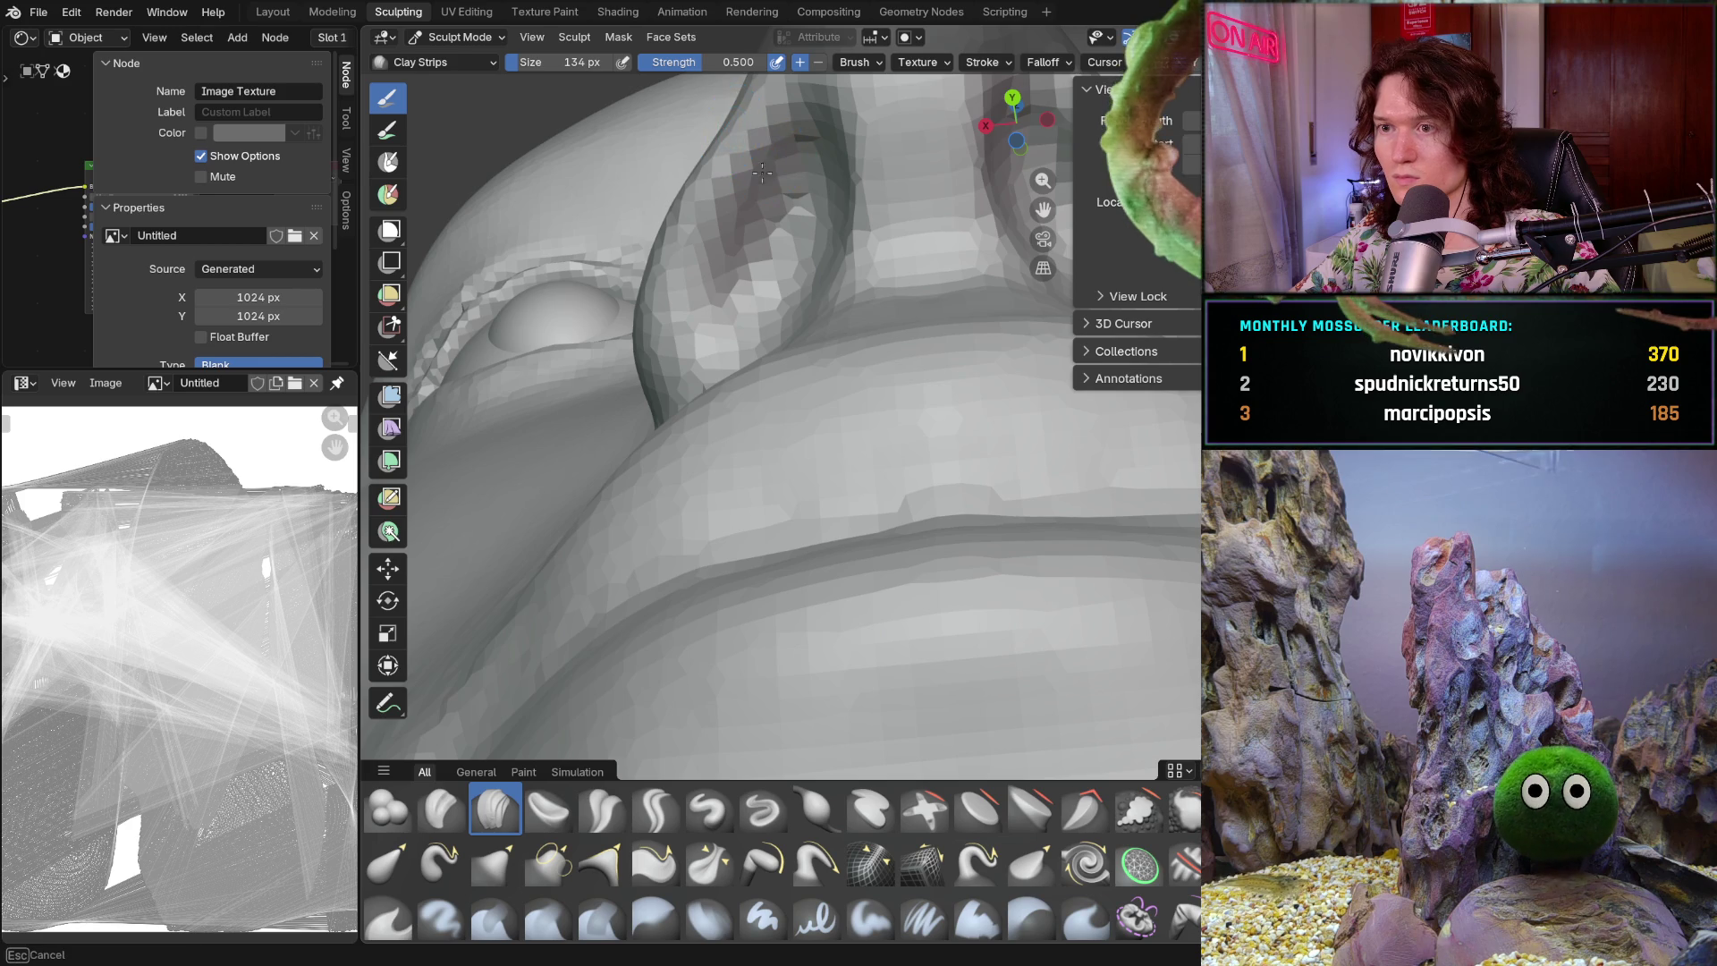
{"action": "middle_click_drag", "start_coordinate": [738, 217], "coordinate": [748, 180]}
- Reshape the nostril with clay and sharpen the crease above the nostril wing
{"action": "left_click_drag", "start_coordinate": [883, 426], "coordinate": [944, 436]}
{"action": "mouse_move", "coordinate": [931, 475]}
{"action": "middle_mouse_down"}
{"action": "mouse_move", "coordinate": [890, 454]}
{"action": "mouse_move", "coordinate": [914, 440]}
{"action": "middle_mouse_up"}
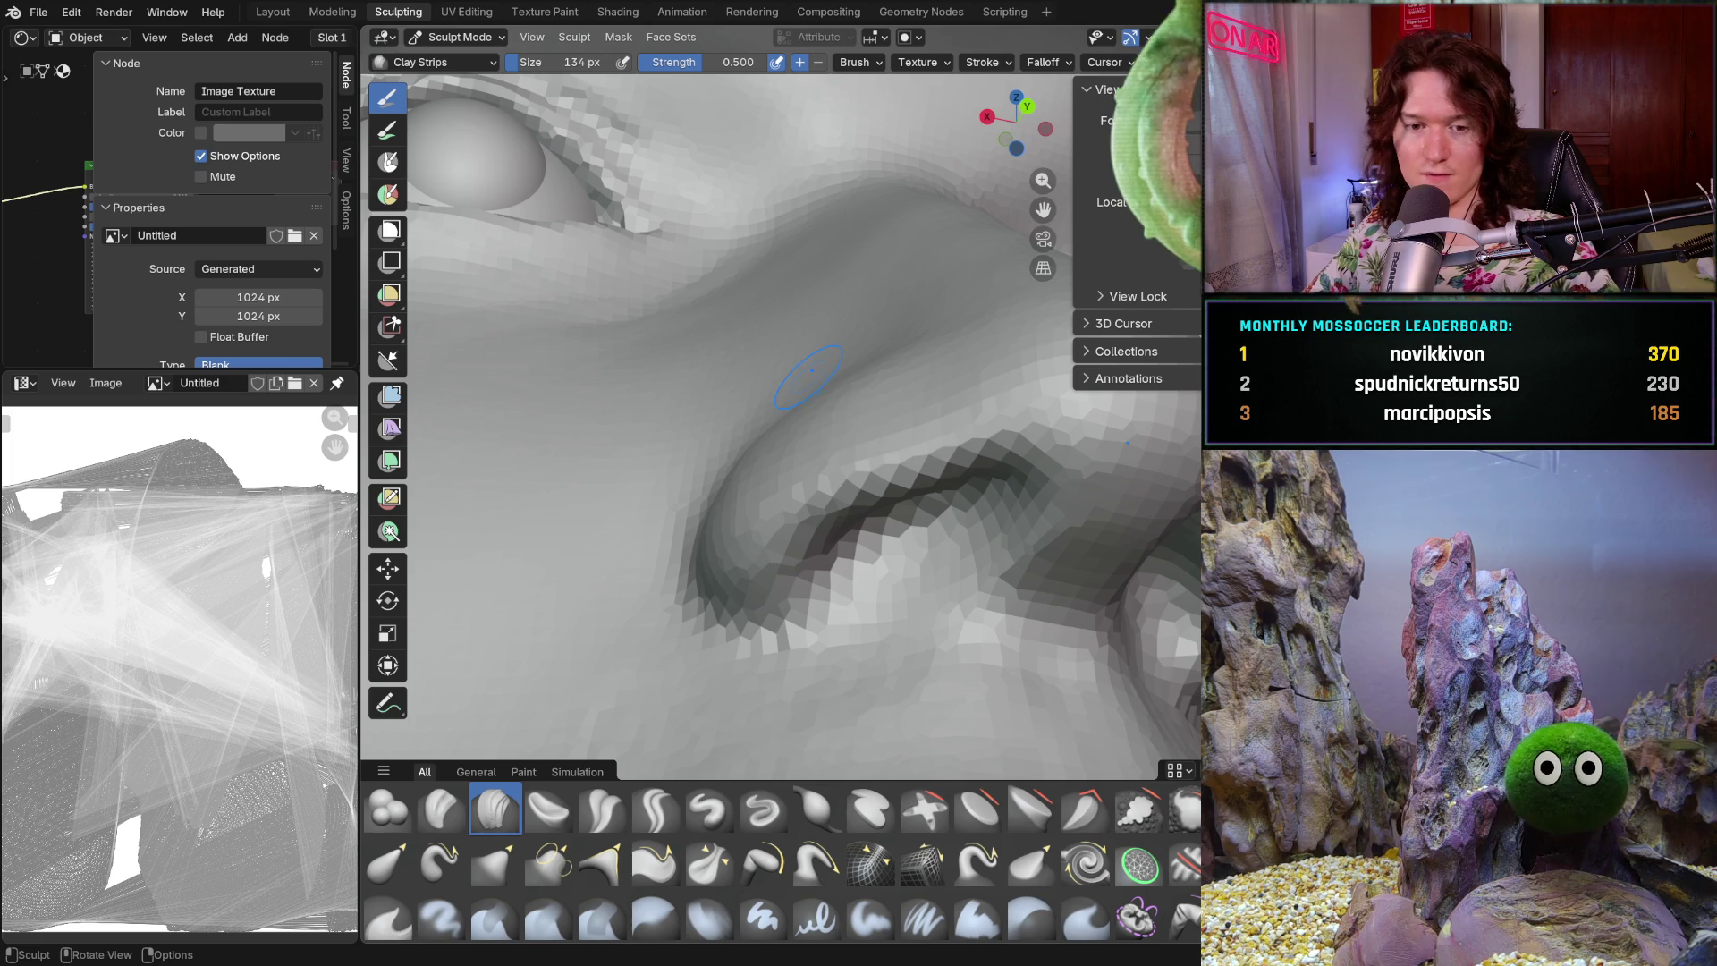
{"action": "left_click_drag", "start_coordinate": [940, 430], "coordinate": [885, 427]}
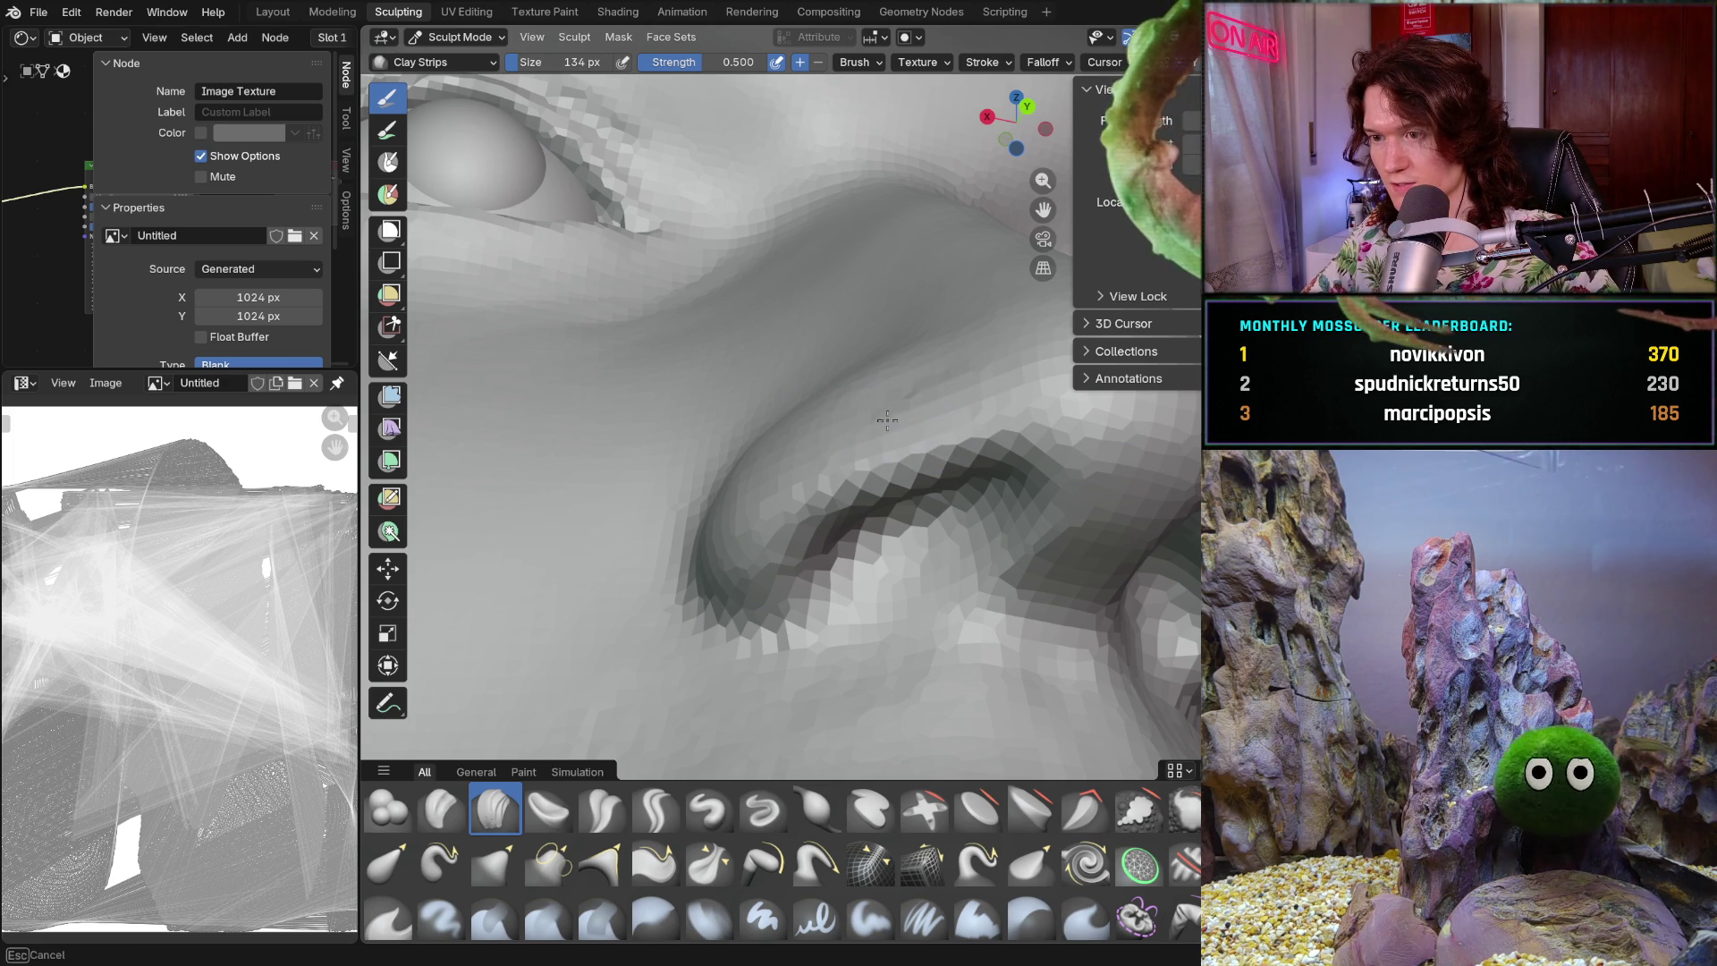